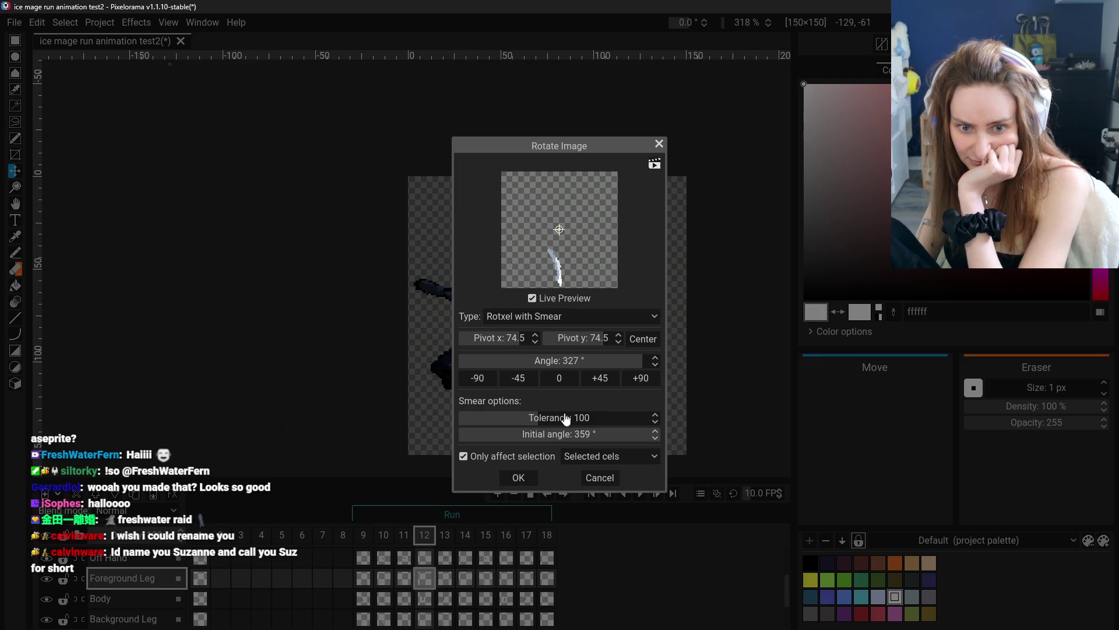
- Reset the foreground leg's Rotate Image angle to 0 and confirm it unrotated
mouse_move(579, 369)
mouse_down()
mouse_move(608, 365)
mouse_move(583, 364)
mouse_up()
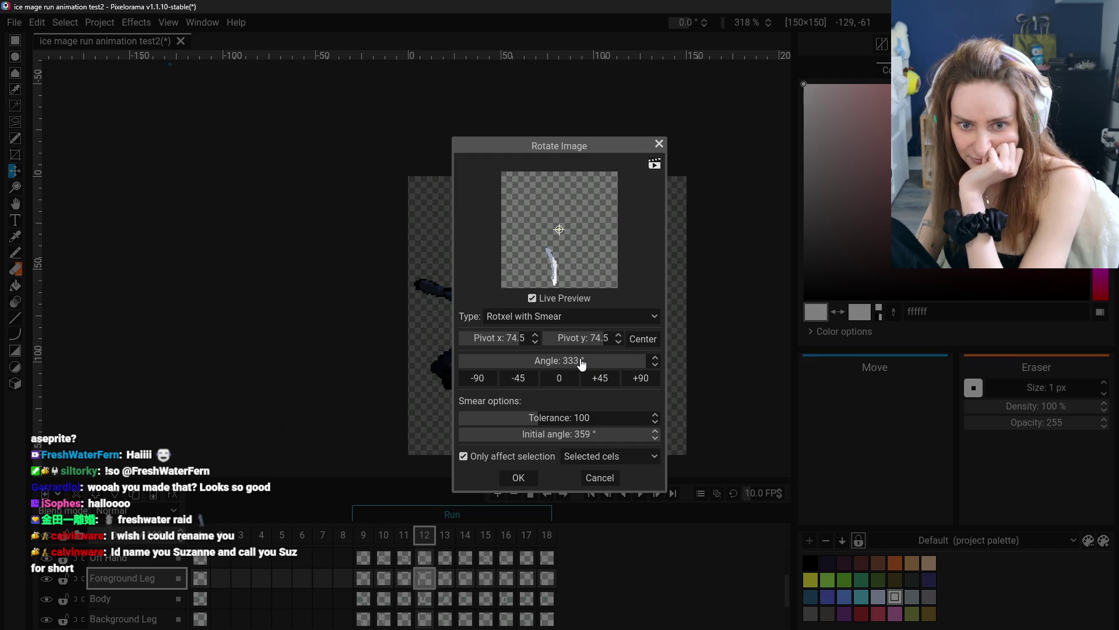
drag(573, 363, 568, 364)
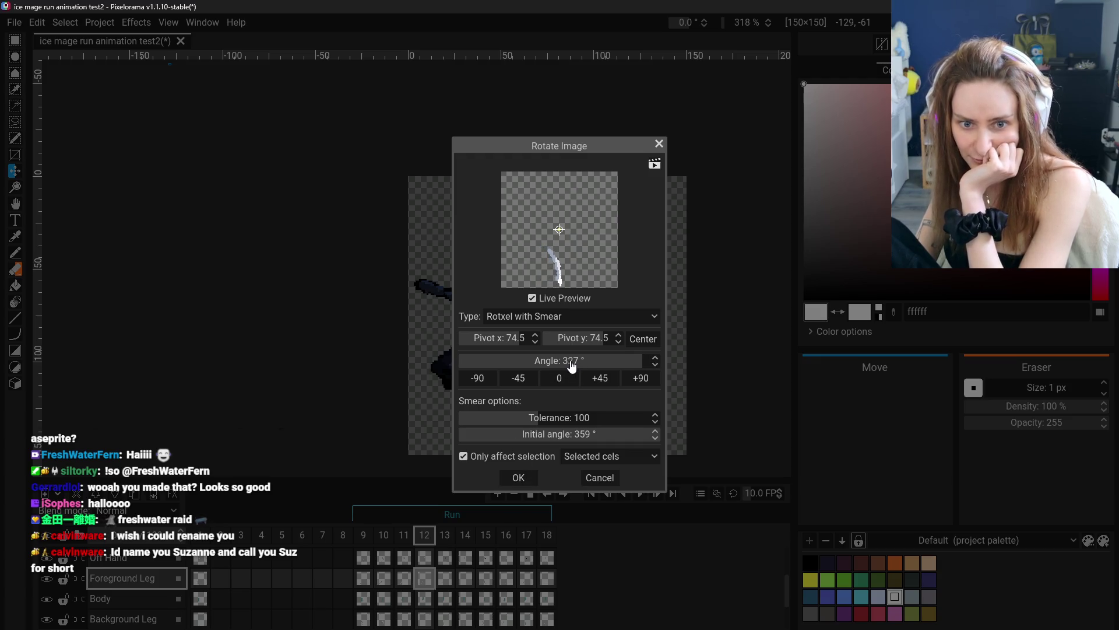
click(558, 378)
click(518, 477)
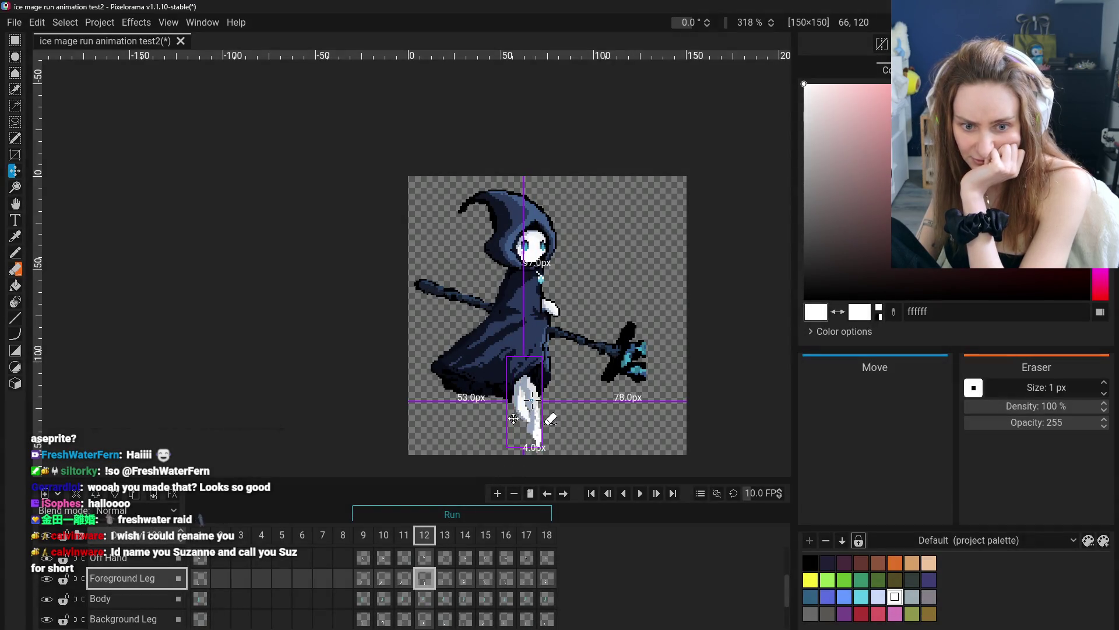
- Shift the leg up and to the right, commit it, and review frames 12–14
drag(487, 416, 500, 402)
key(ctrl+d)
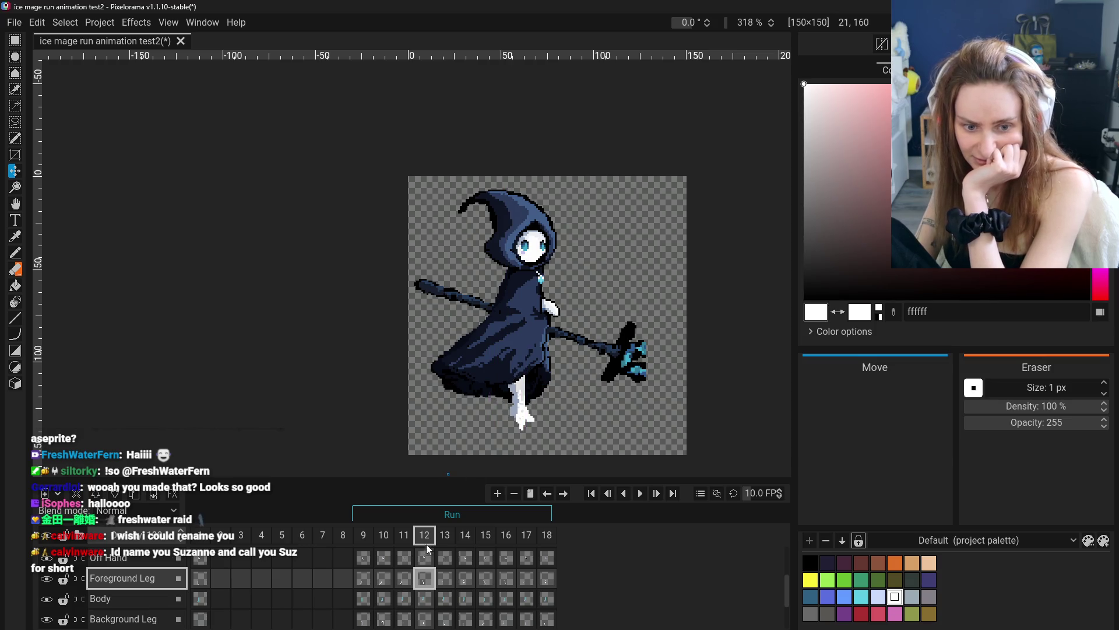
click(423, 579)
click(445, 579)
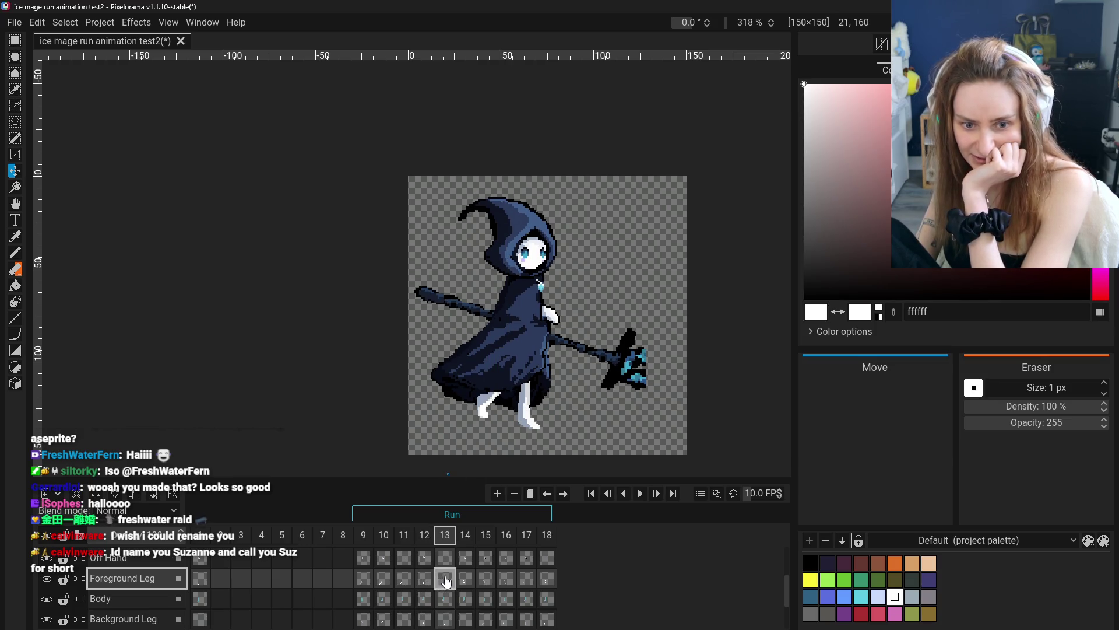
click(460, 580)
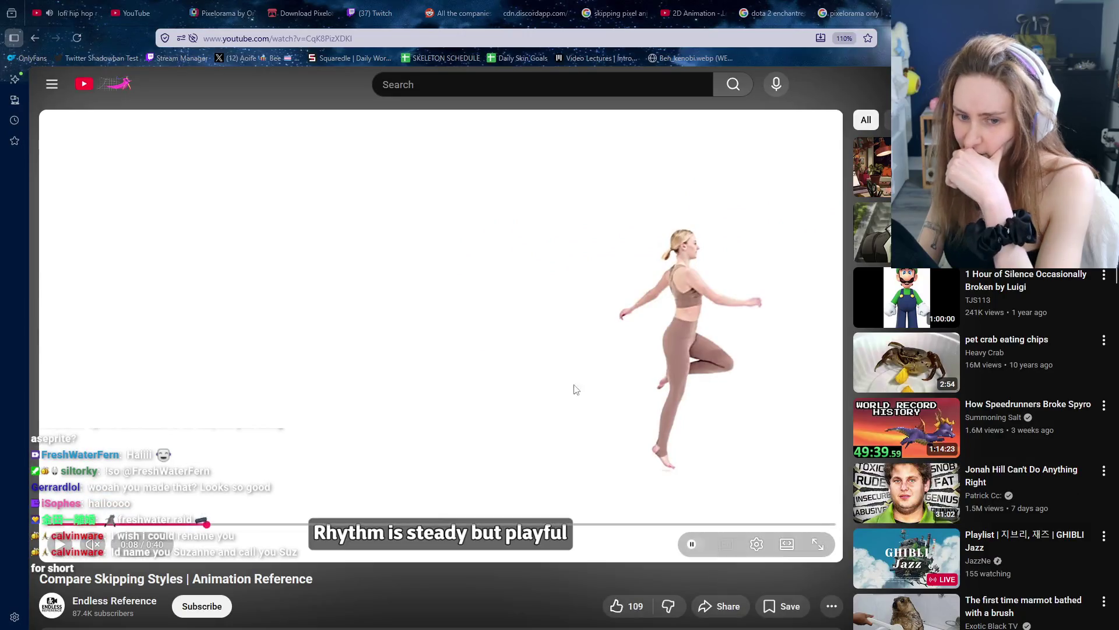
- Play and pause the Compare Skipping Styles video repeatedly to study the performers' poses
click(559, 383)
click(560, 380)
click(559, 379)
click(560, 378)
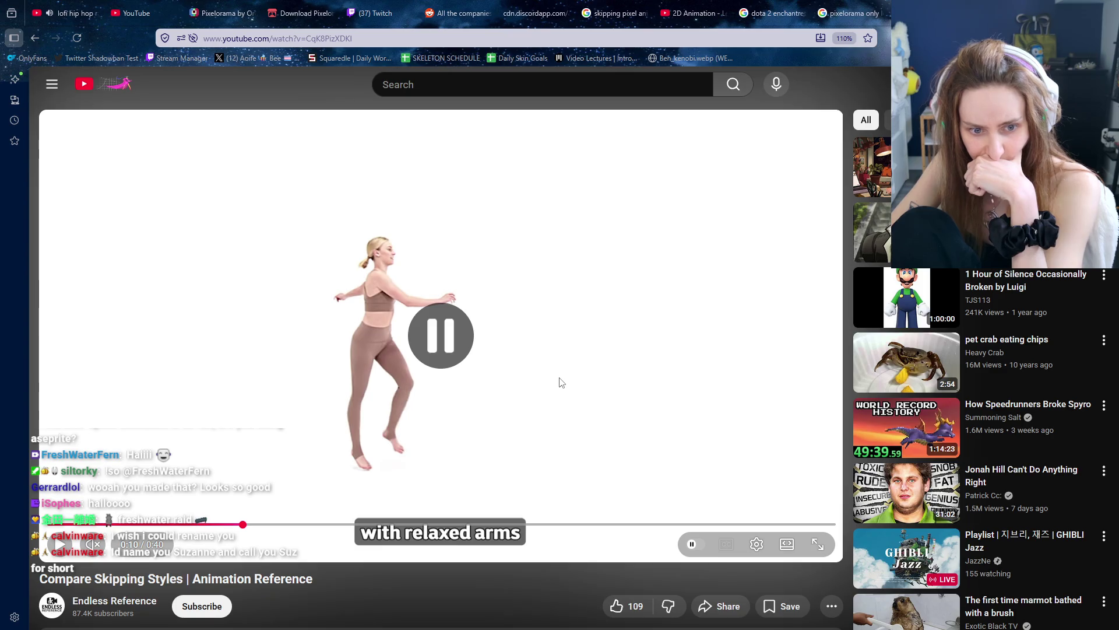
click(561, 383)
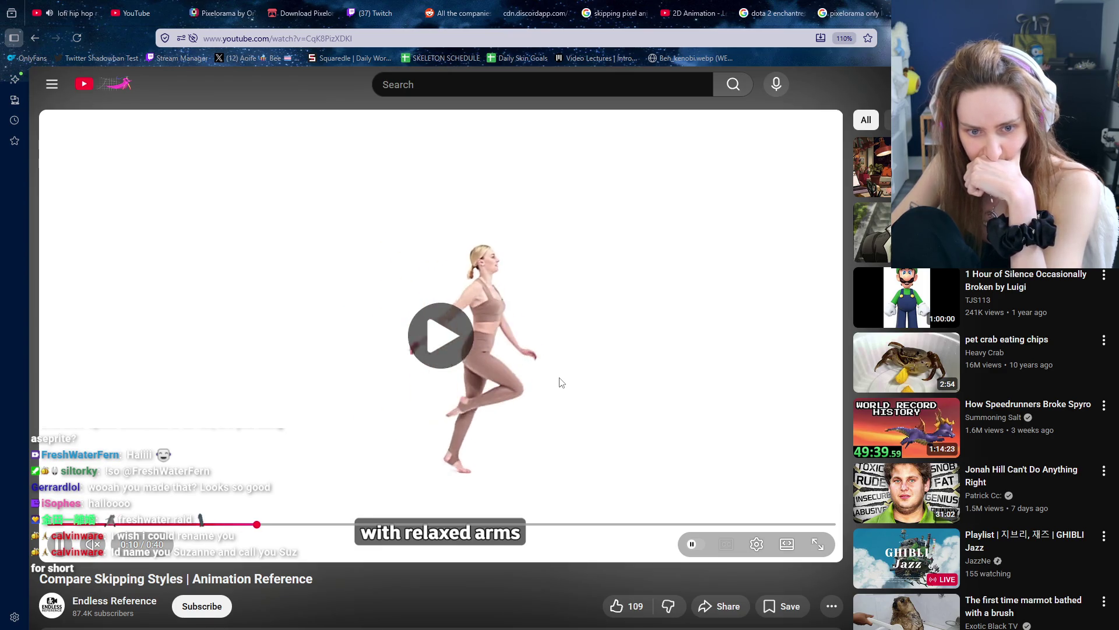
click(561, 383)
click(561, 382)
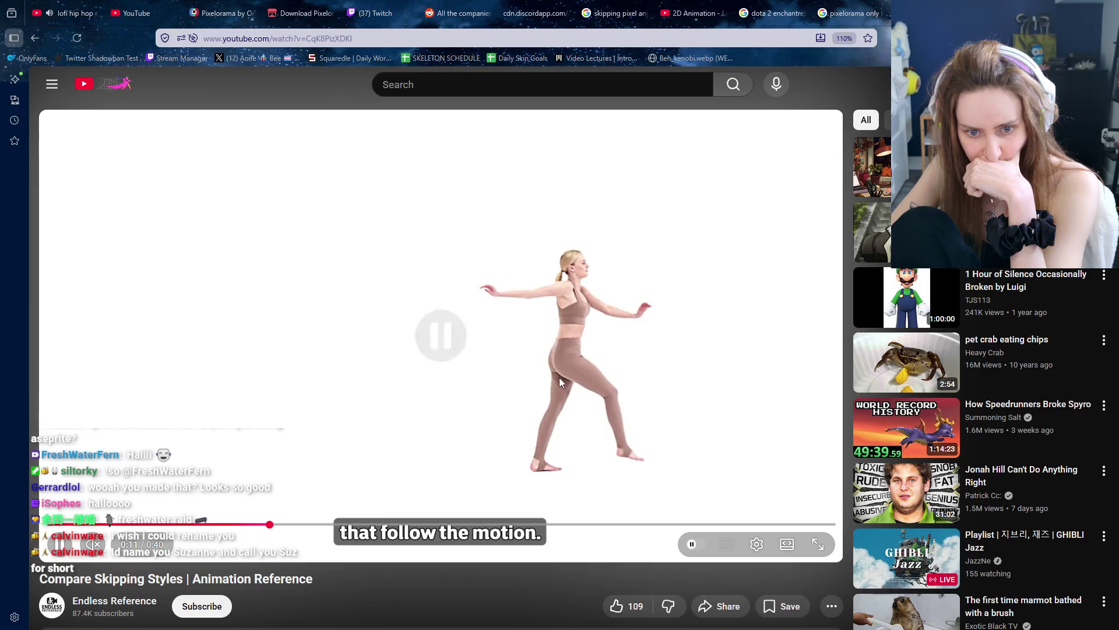
click(559, 381)
click(560, 383)
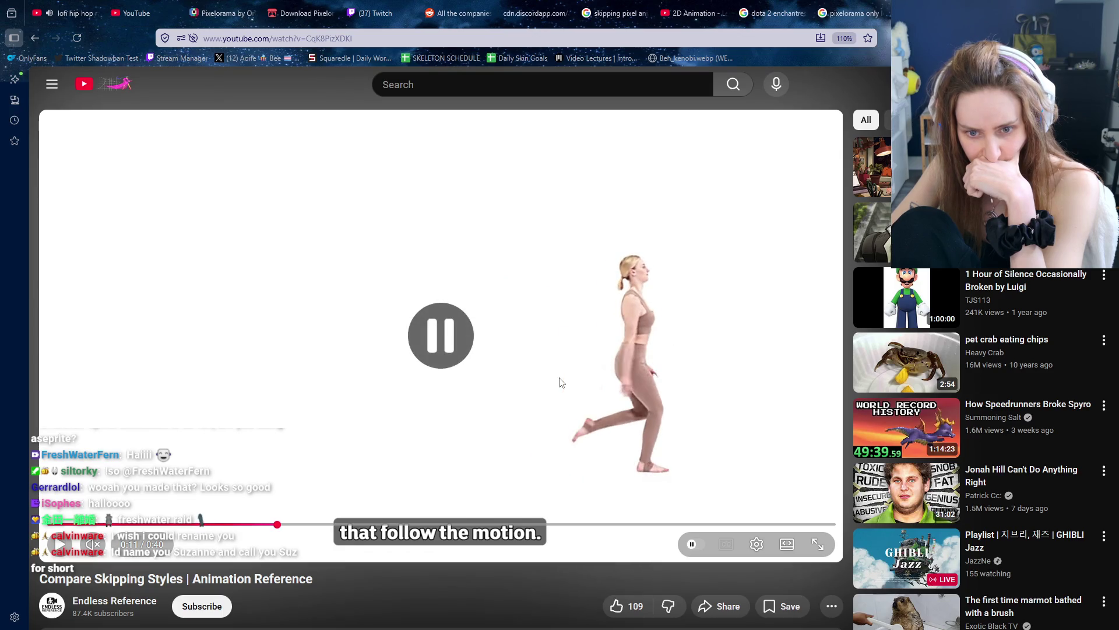
click(561, 383)
click(561, 382)
click(561, 382)
- Rewind the reference video to the start and pause it at 0:05, then return to Pixelorama
click(561, 383)
key(Left)
key(Left)
key(Left)
click(561, 382)
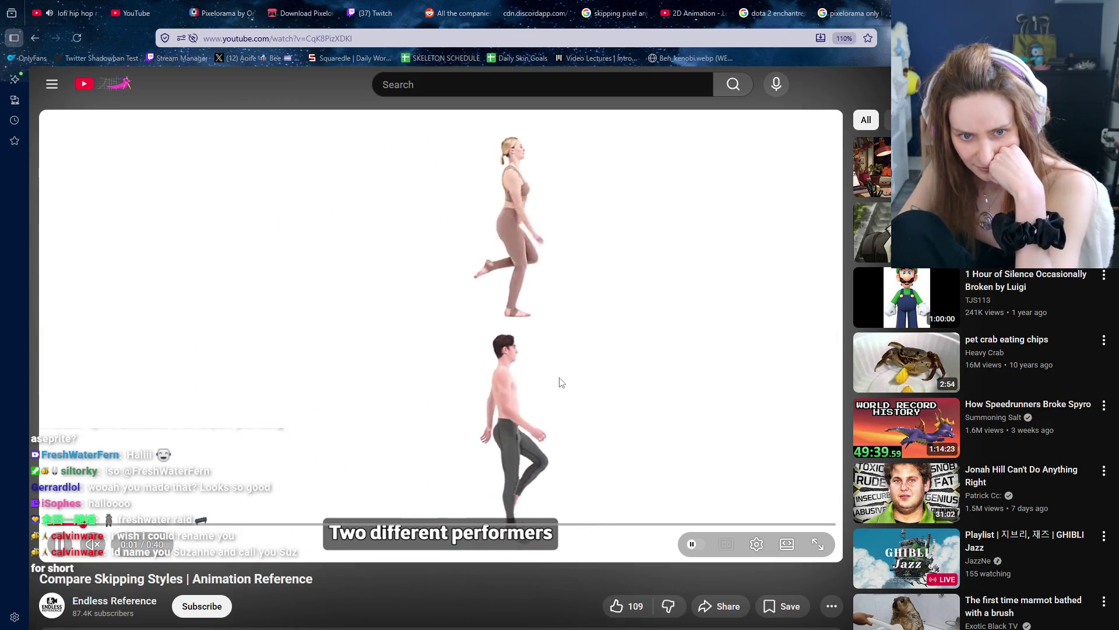
click(560, 383)
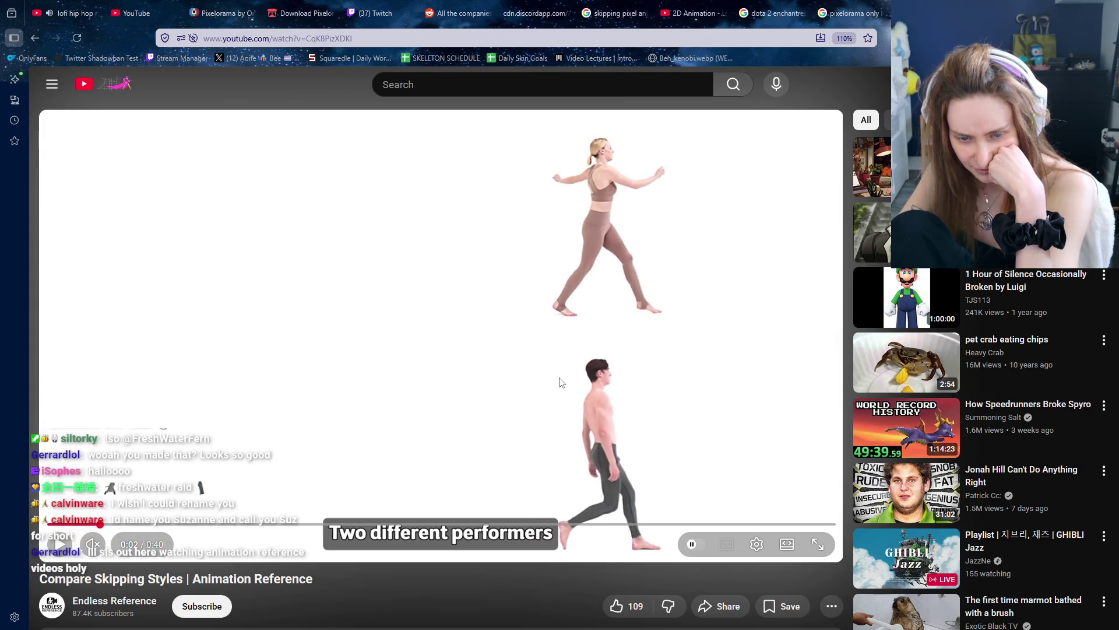
click(561, 383)
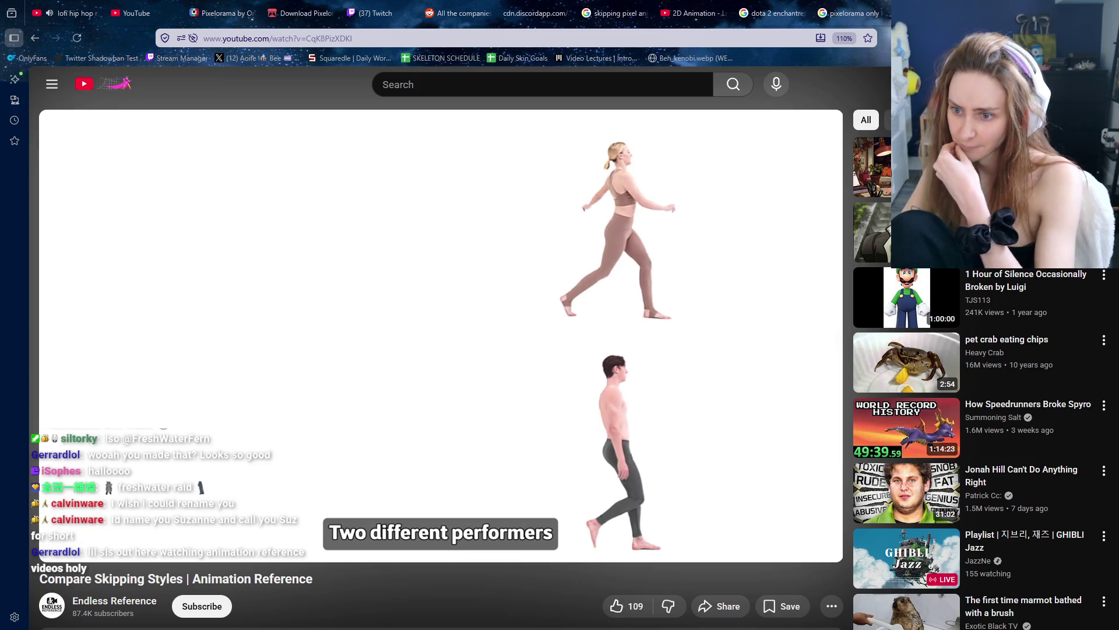
click(559, 379)
click(559, 379)
click(561, 382)
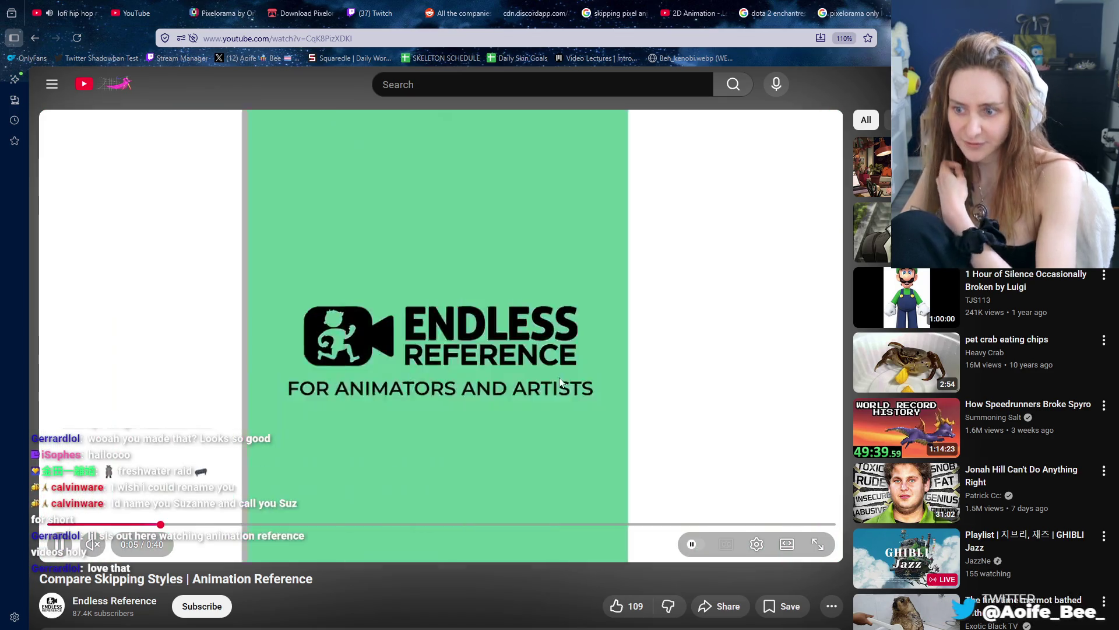
click(559, 380)
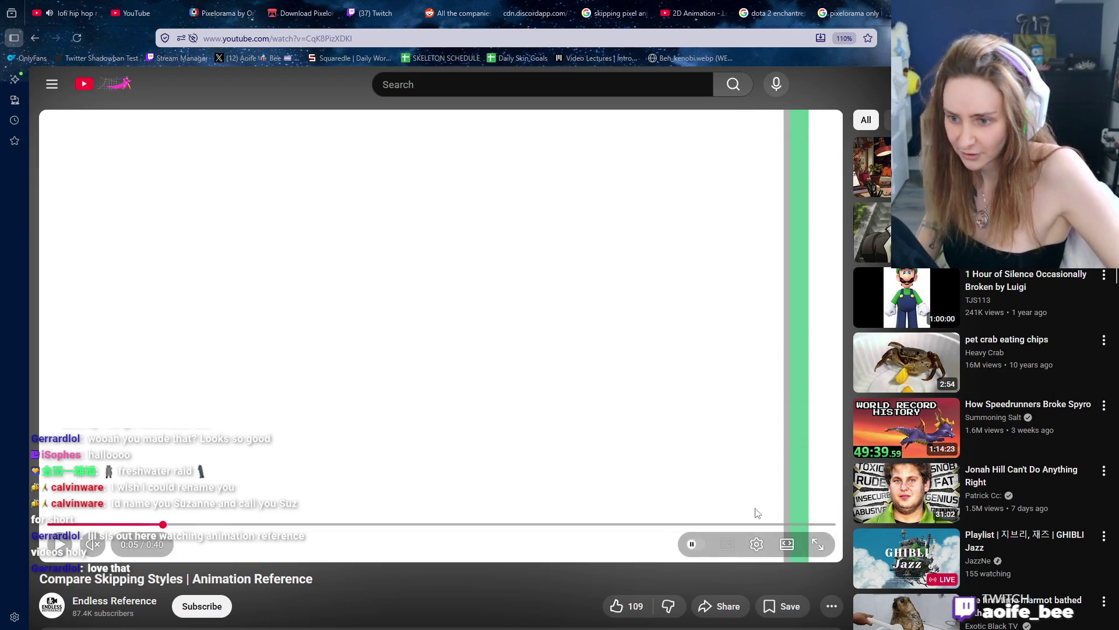
key(alt+Tab)
key(alt+Tab)
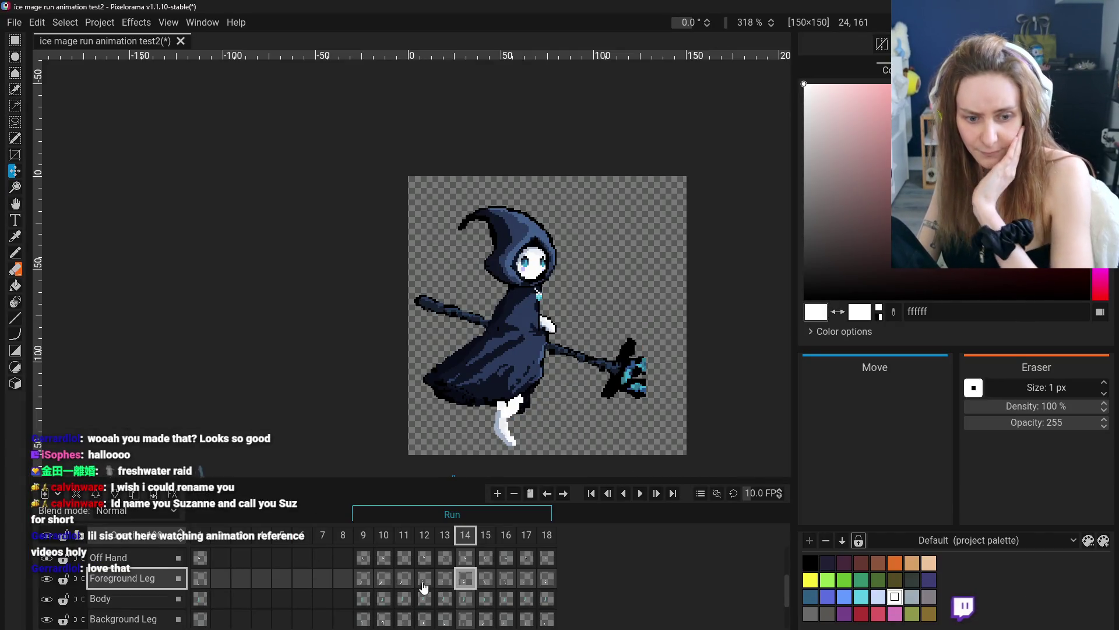
- Compare frames 10–11, then drag frame 12's foreground leg left from behind the other leg
click(404, 579)
click(375, 580)
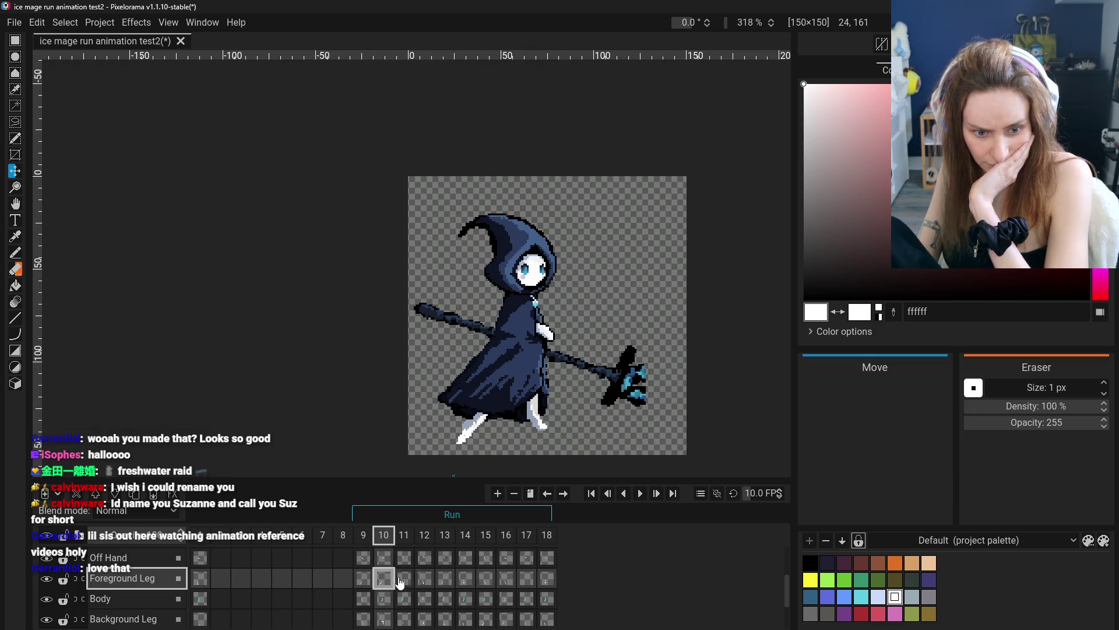
click(404, 578)
click(384, 580)
click(402, 579)
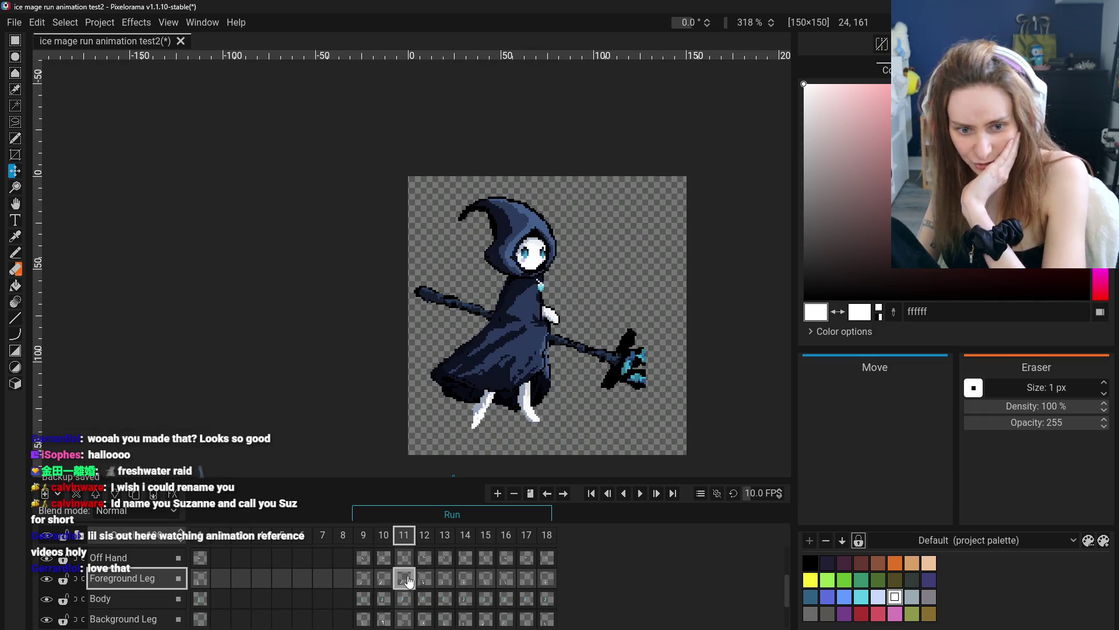
click(427, 580)
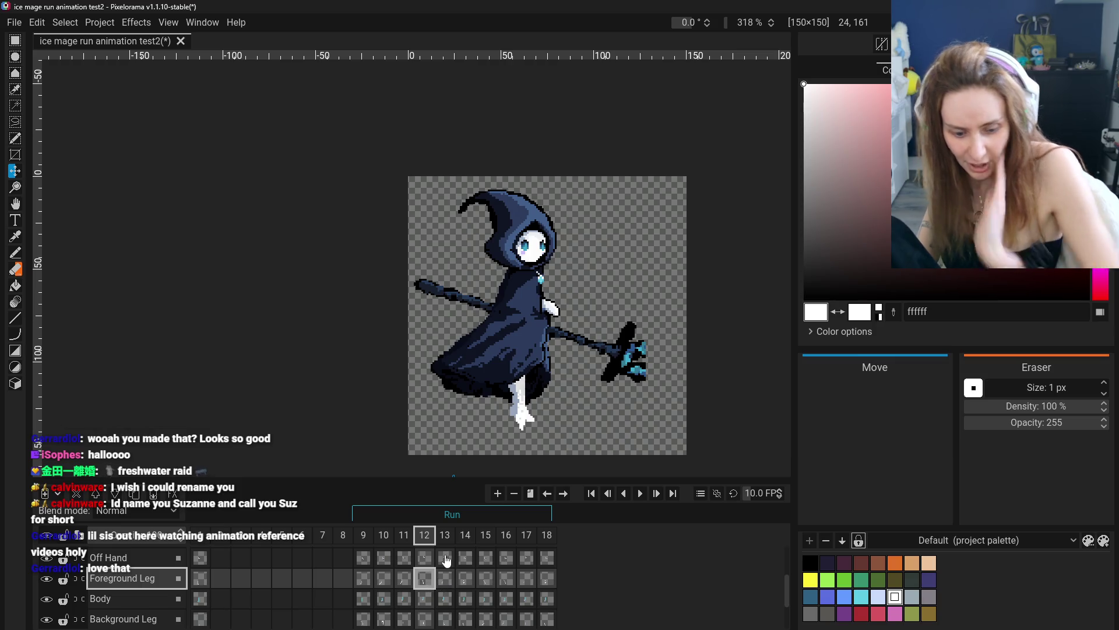
mouse_move(548, 428)
mouse_down()
mouse_move(569, 428)
mouse_move(515, 427)
mouse_up()
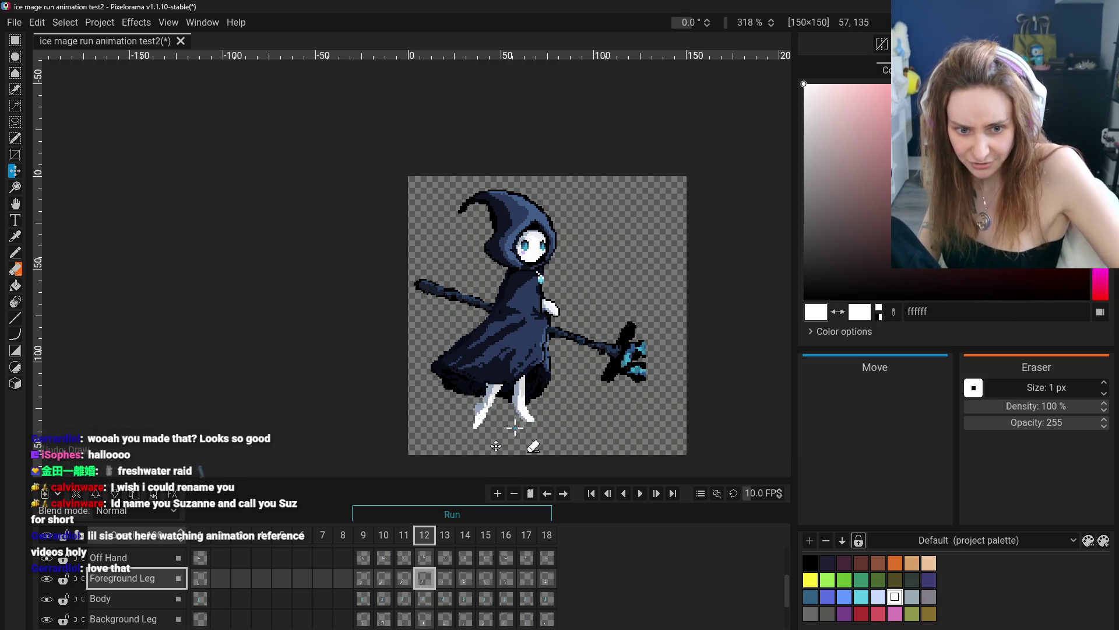
- Review Foreground Leg frames 9–13 to check the motion, ending back on frame 12
click(364, 579)
click(383, 579)
click(404, 579)
click(444, 579)
click(424, 579)
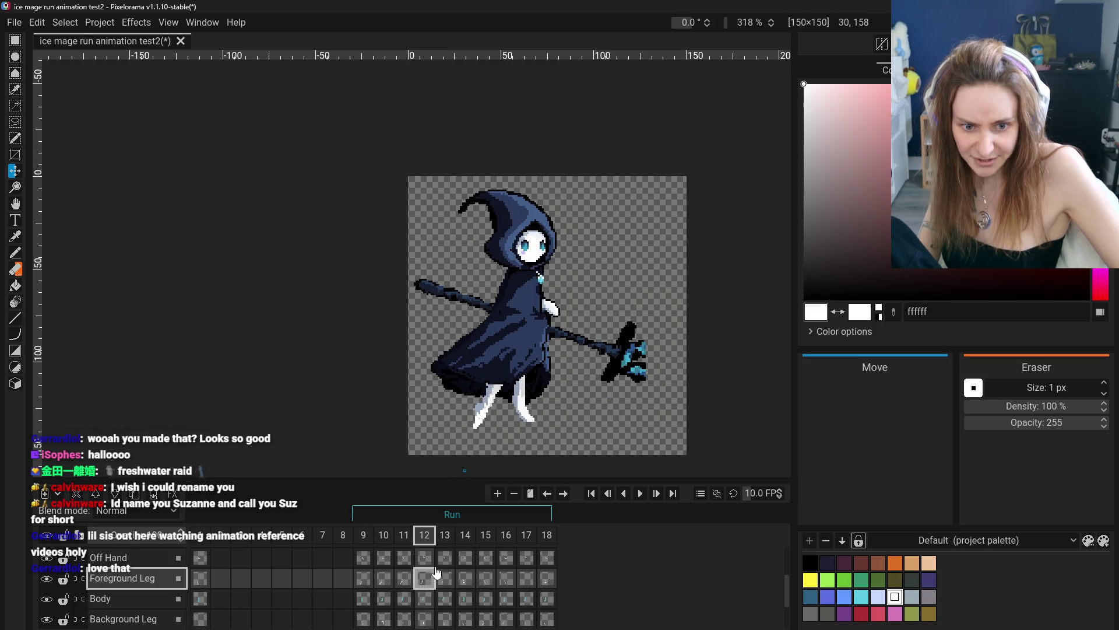
click(143, 22)
- Rotate frame 12's foreground leg to about 25° with Rotate Image
mouse_move(170, 52)
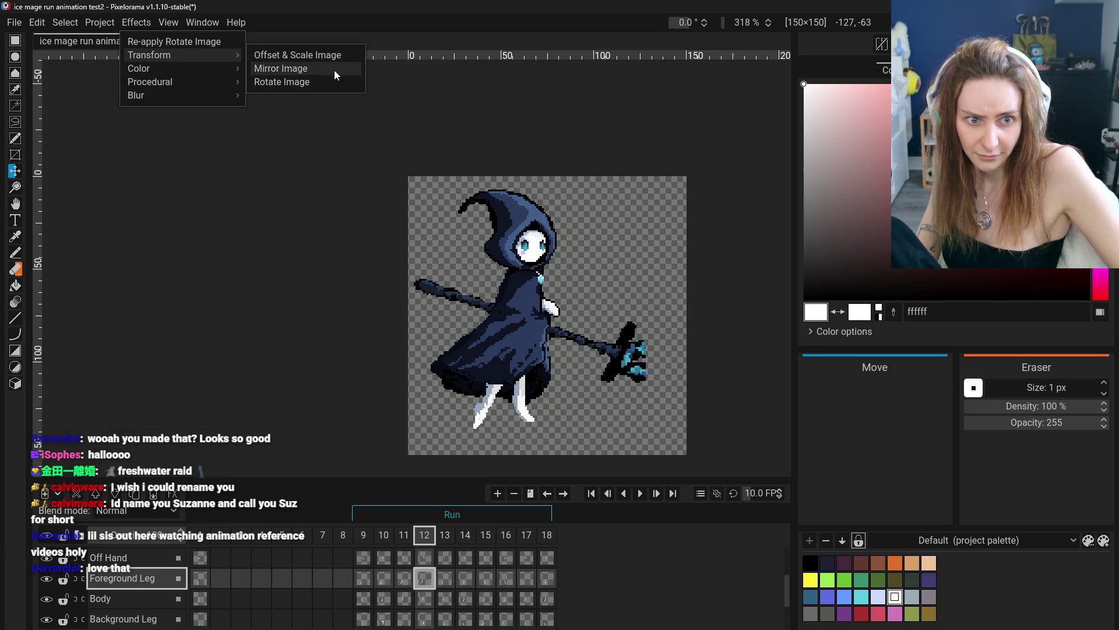
click(282, 81)
mouse_move(588, 363)
mouse_down()
mouse_move(375, 366)
mouse_move(418, 366)
mouse_up()
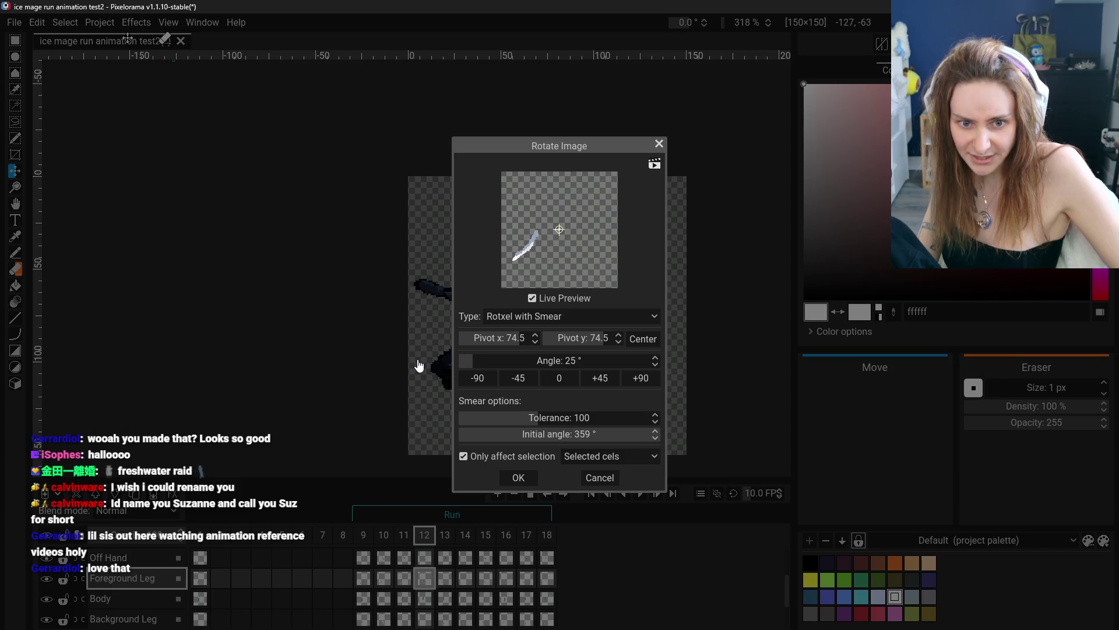
click(518, 477)
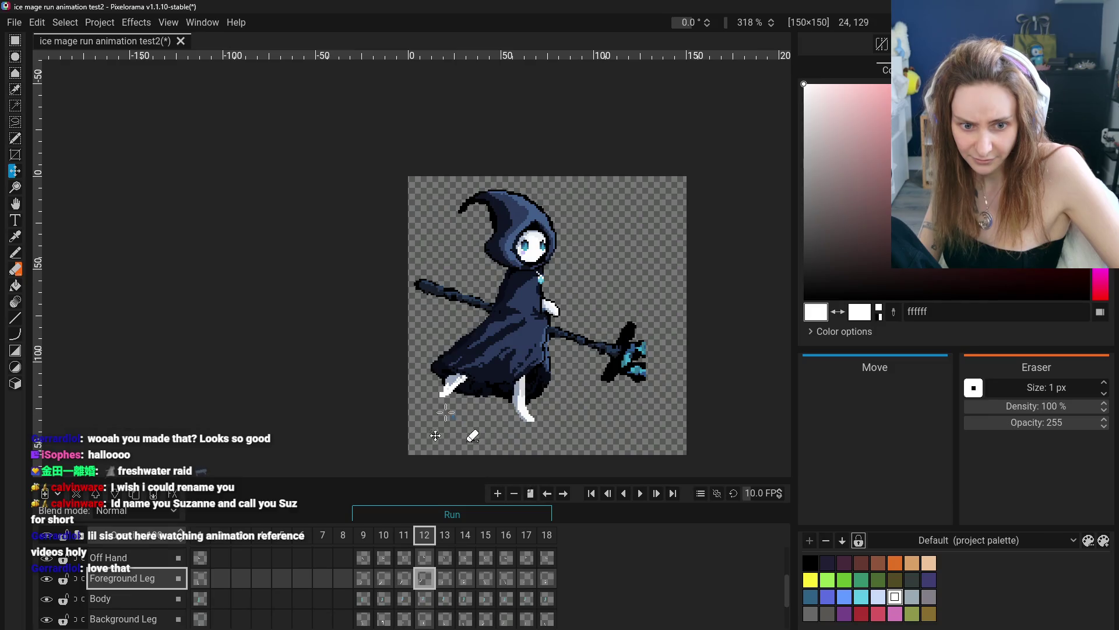
- Compare against frames 9–11, then nudge frame 12's leg down with the Move tool
click(15, 203)
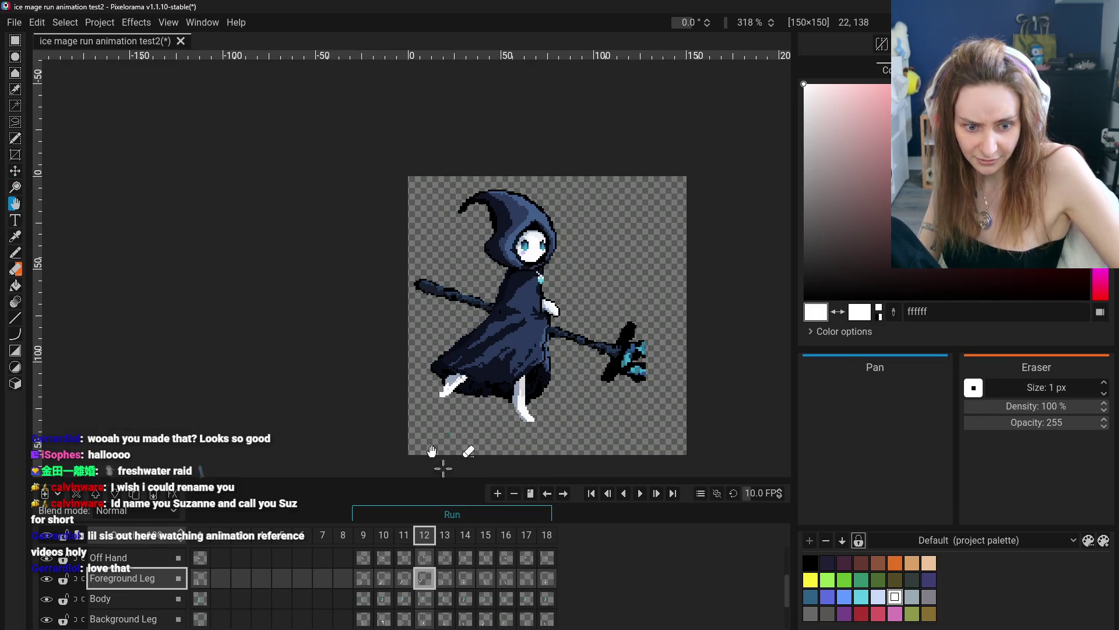
click(366, 578)
click(405, 580)
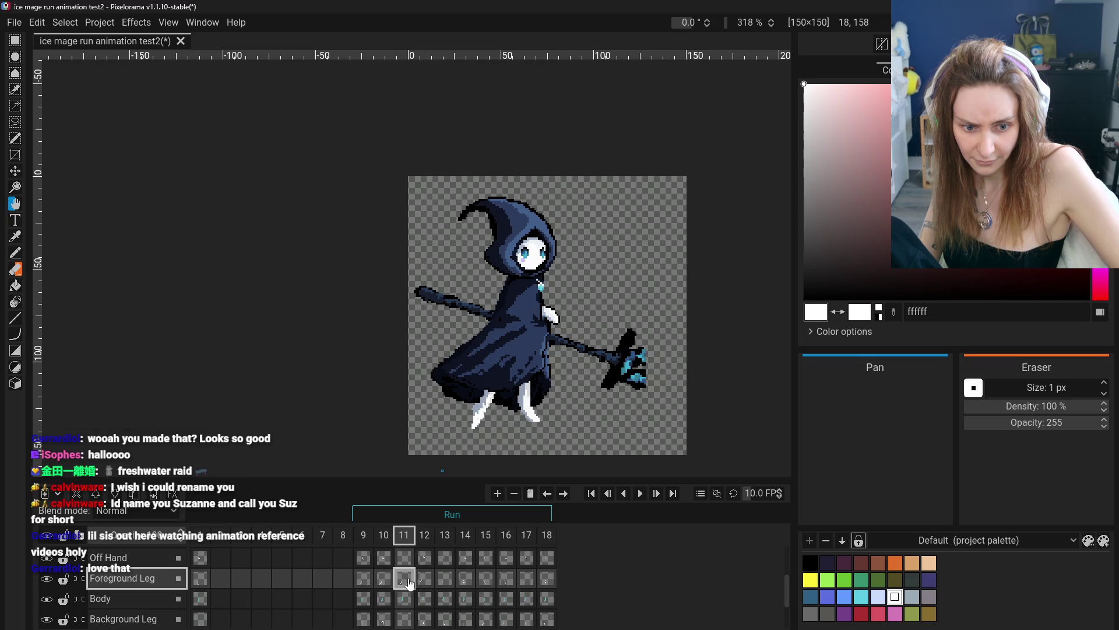
click(385, 580)
click(405, 578)
click(425, 578)
mouse_move(448, 390)
mouse_down()
mouse_move(465, 371)
mouse_move(419, 432)
mouse_up()
click(15, 171)
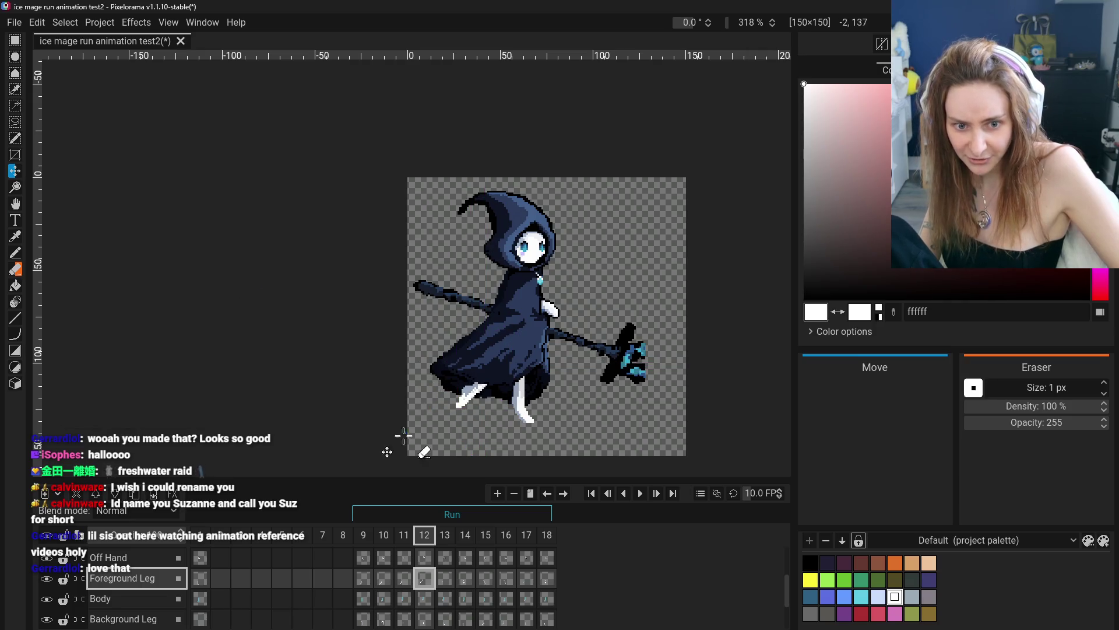
click(373, 578)
click(384, 579)
click(404, 579)
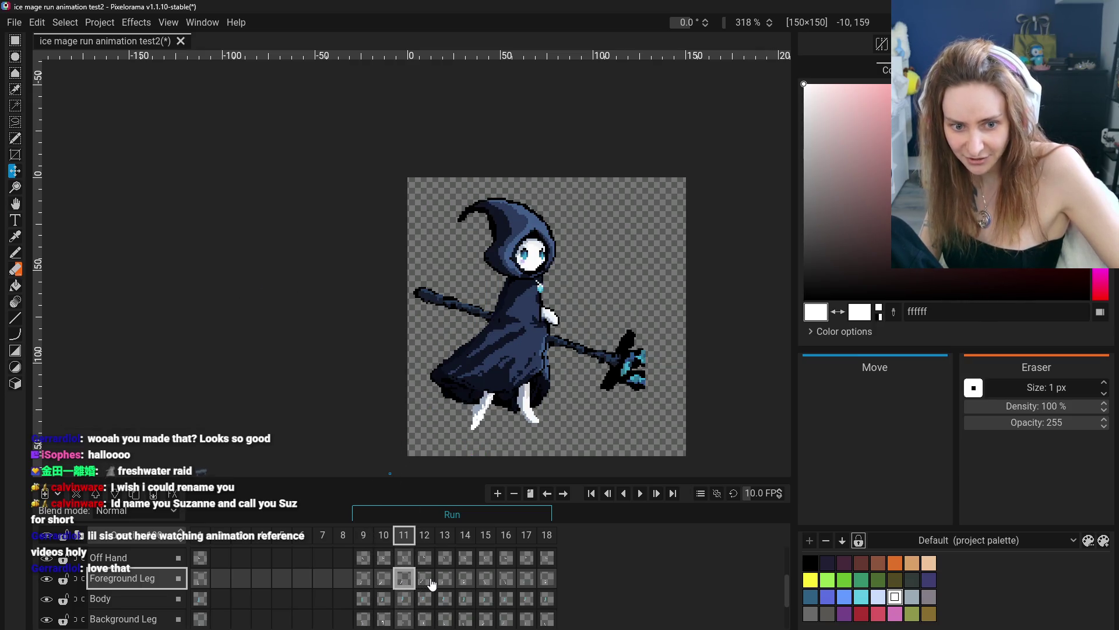
click(424, 578)
click(405, 579)
click(428, 582)
click(383, 579)
click(404, 579)
click(363, 579)
click(383, 580)
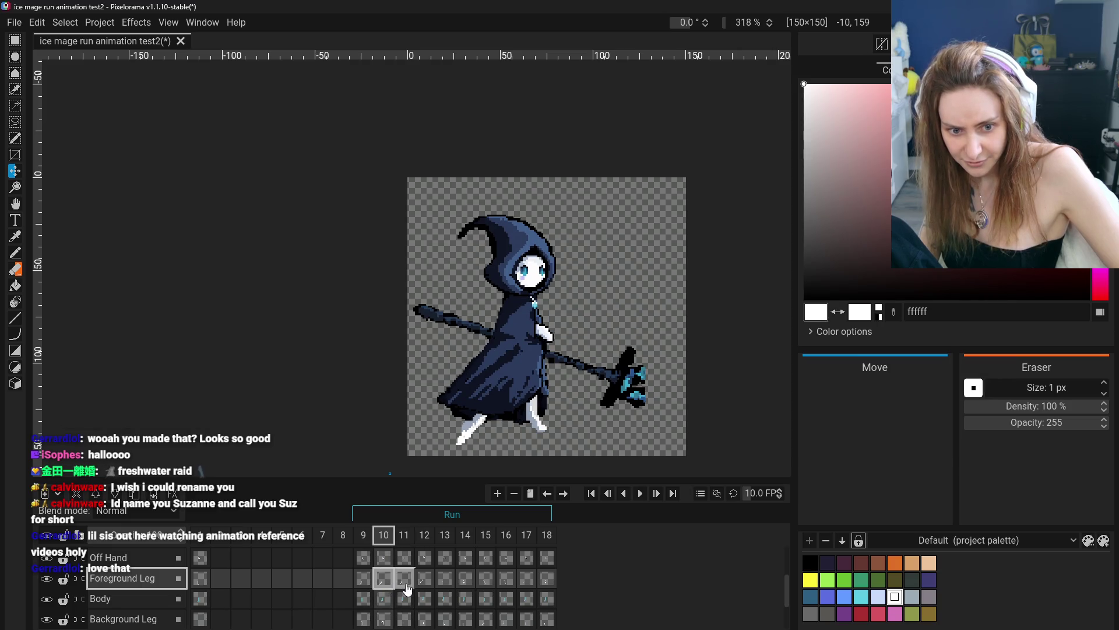
click(405, 580)
click(425, 580)
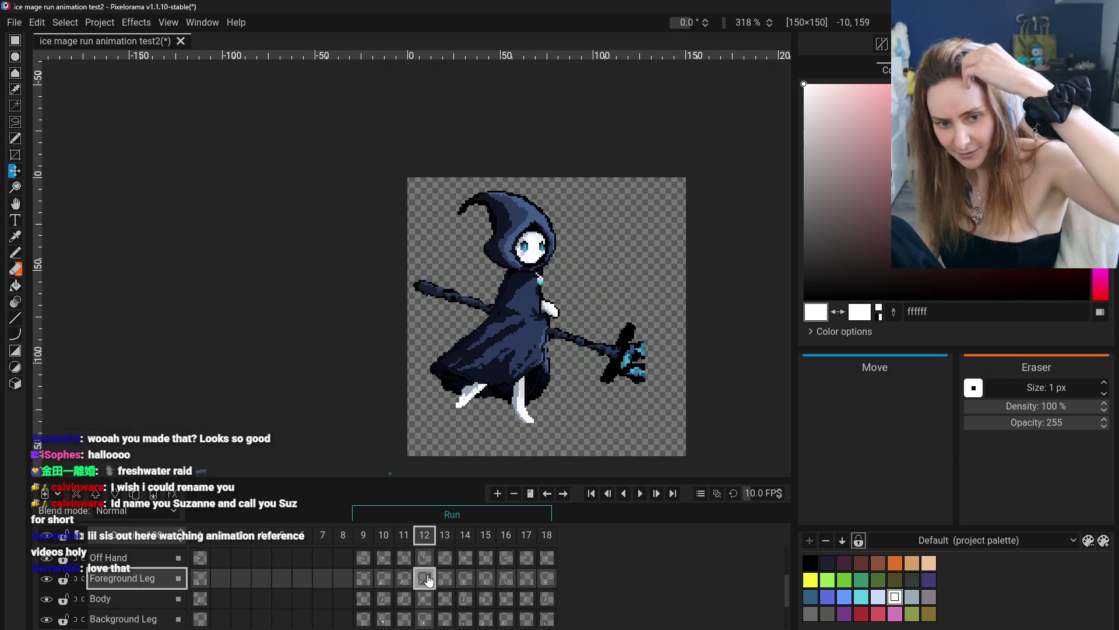
click(446, 582)
click(425, 580)
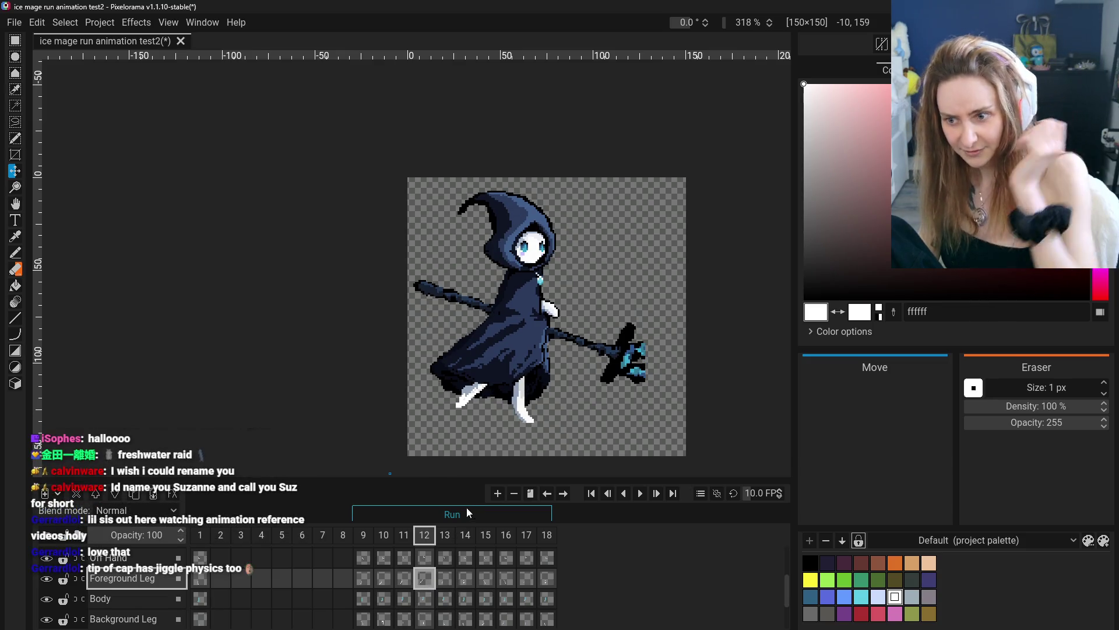
click(384, 579)
click(404, 578)
click(424, 583)
click(439, 584)
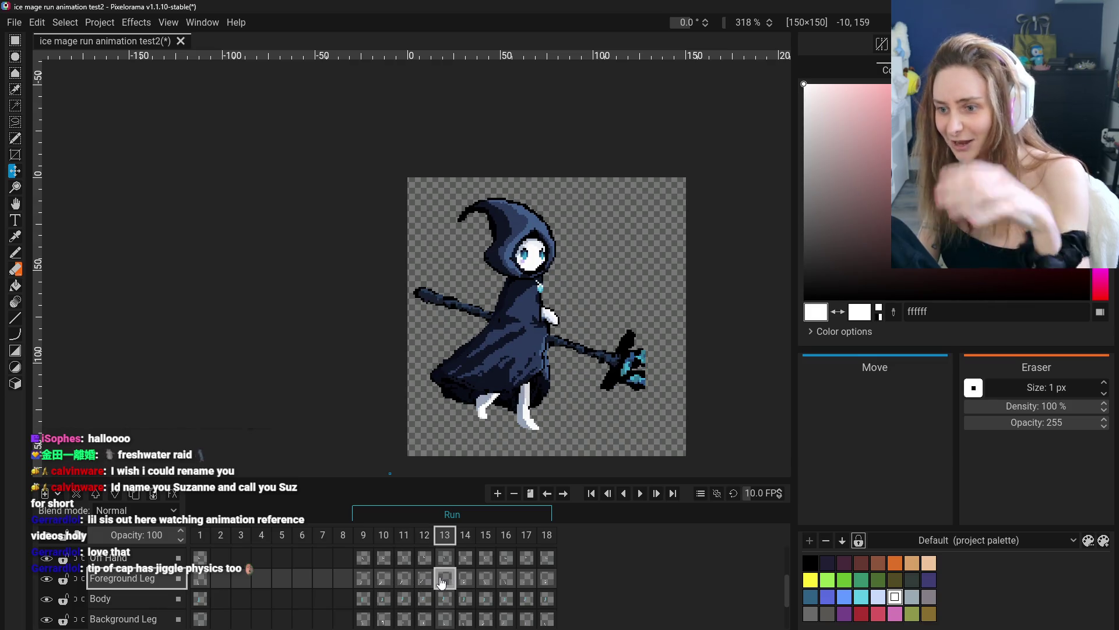
click(465, 583)
click(486, 583)
click(526, 583)
click(546, 585)
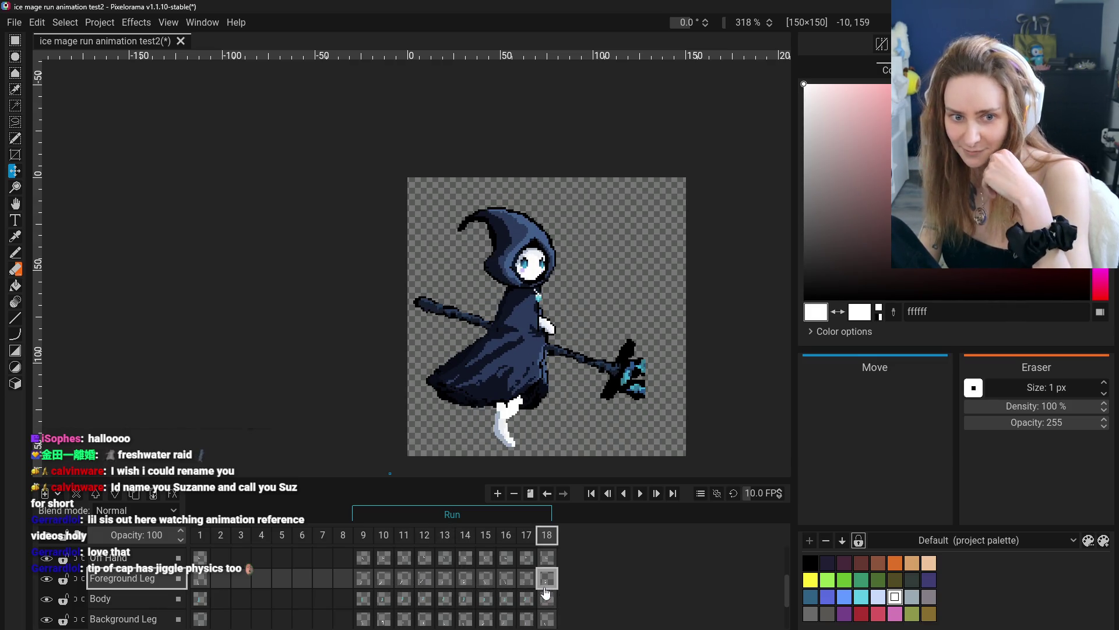
click(363, 580)
click(384, 582)
click(363, 581)
click(389, 584)
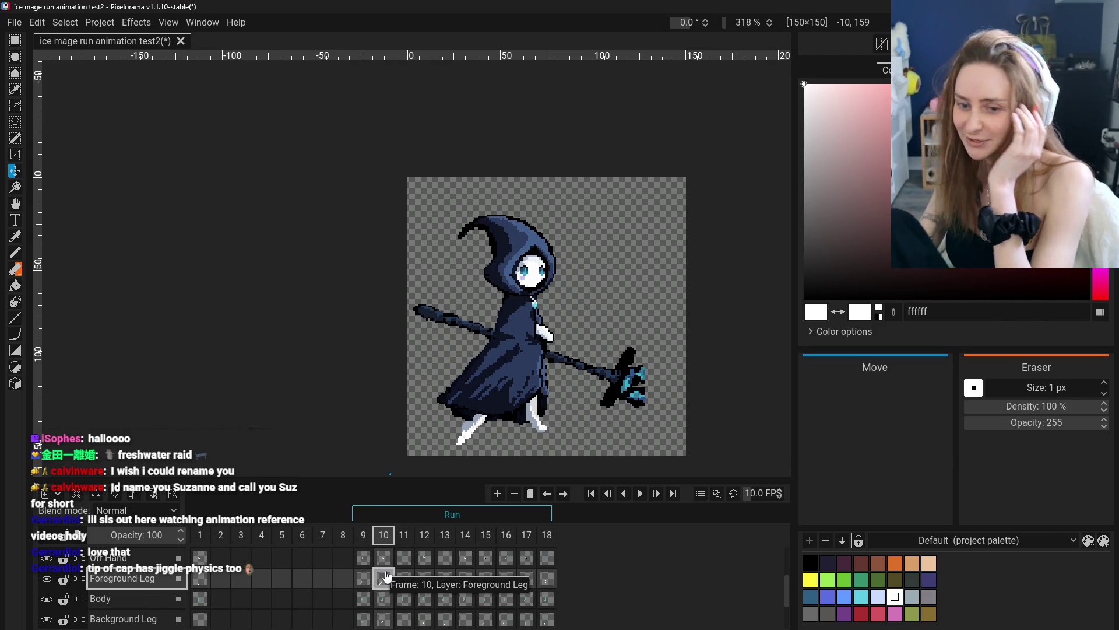
click(362, 579)
click(384, 579)
click(404, 579)
click(424, 579)
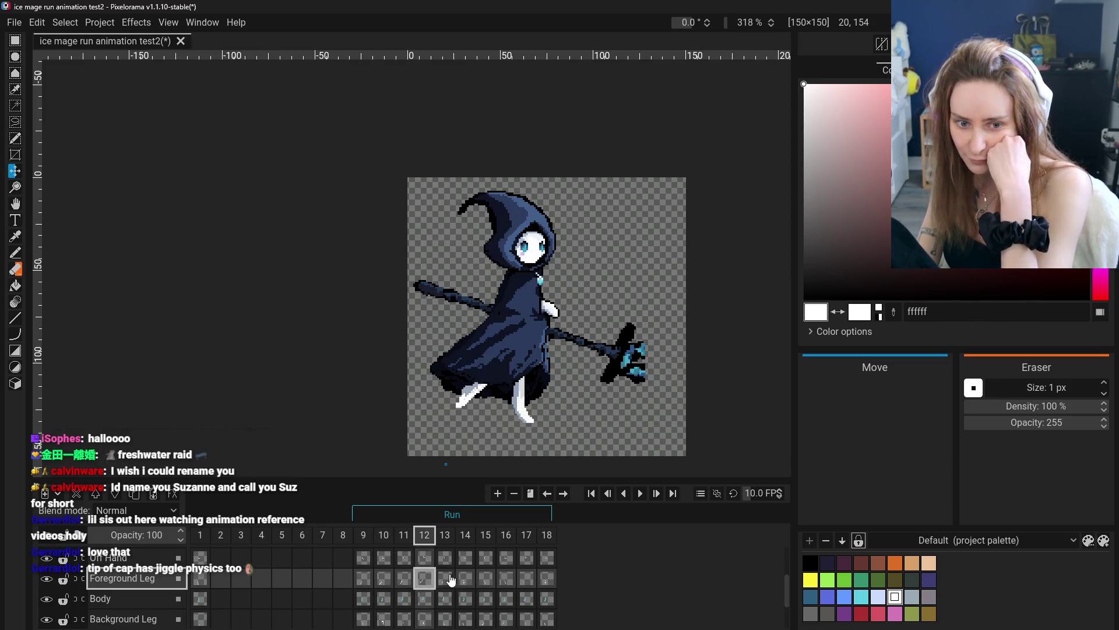
click(404, 579)
click(384, 579)
click(363, 579)
click(383, 579)
click(404, 578)
click(425, 579)
click(445, 579)
click(465, 579)
click(484, 580)
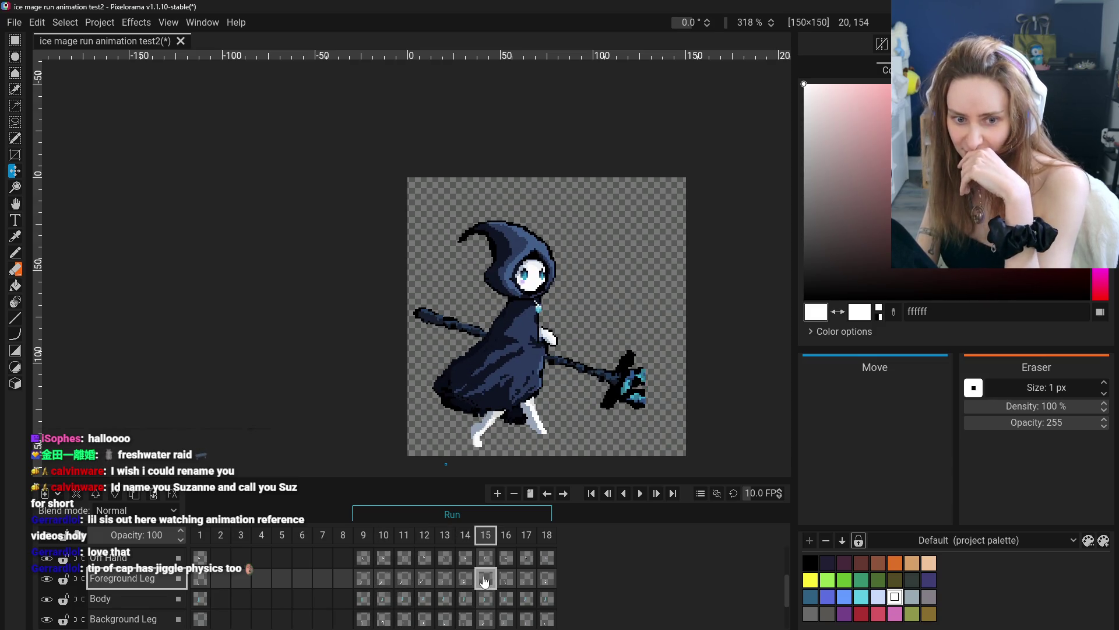
click(472, 580)
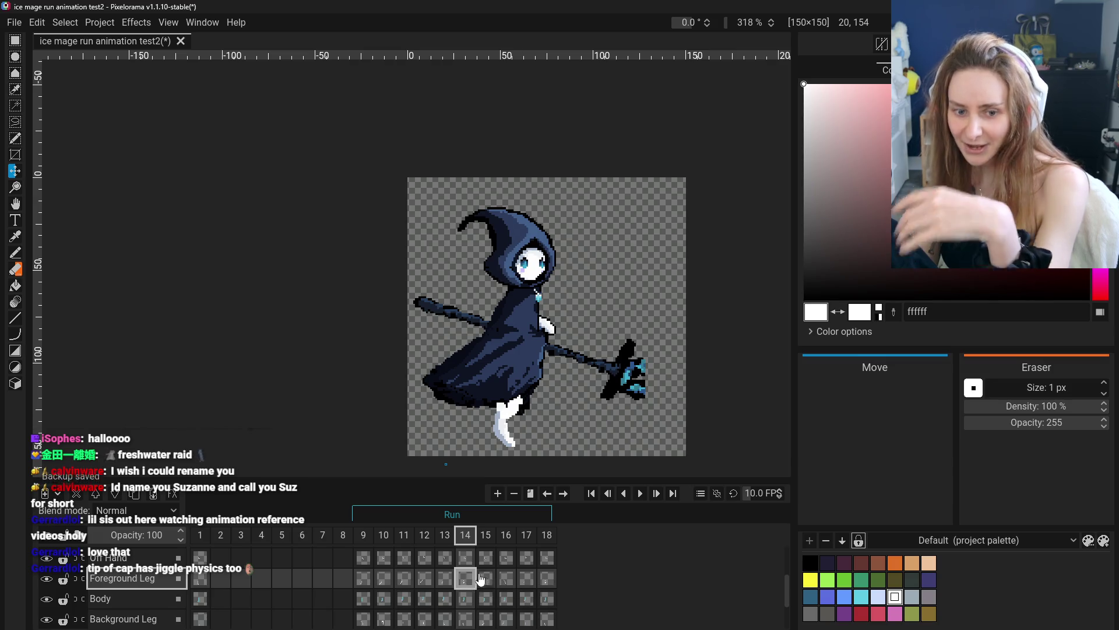
click(485, 579)
click(506, 579)
click(526, 579)
click(546, 578)
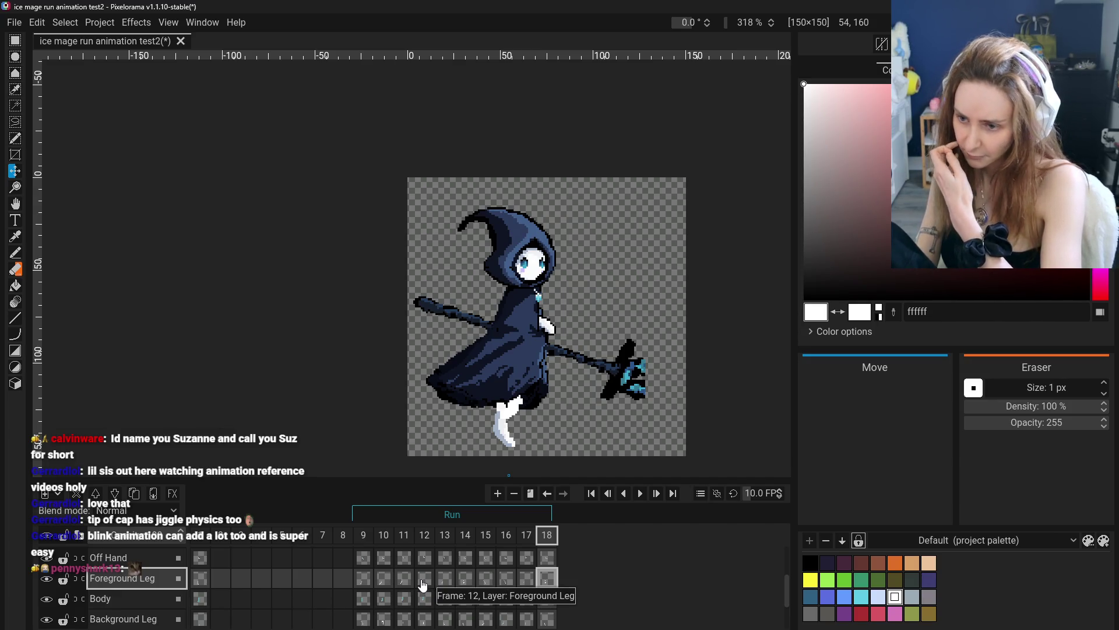
- Flip through Foreground Leg frames 9–13 comparing the leg poses
click(363, 579)
click(389, 580)
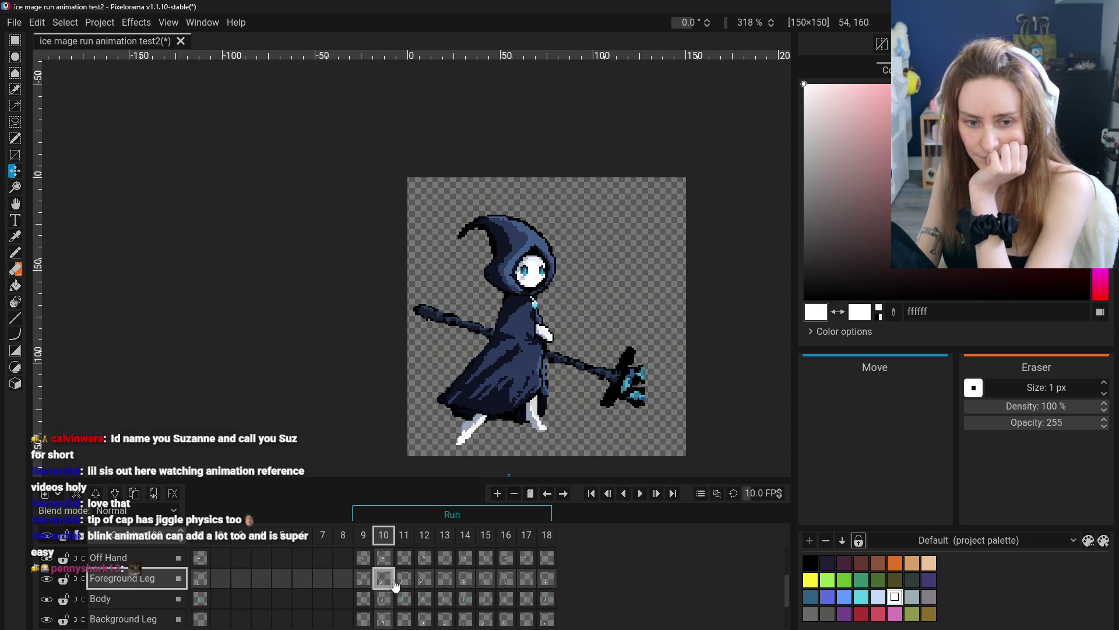
click(405, 579)
click(431, 581)
click(383, 579)
click(404, 579)
click(384, 578)
click(417, 579)
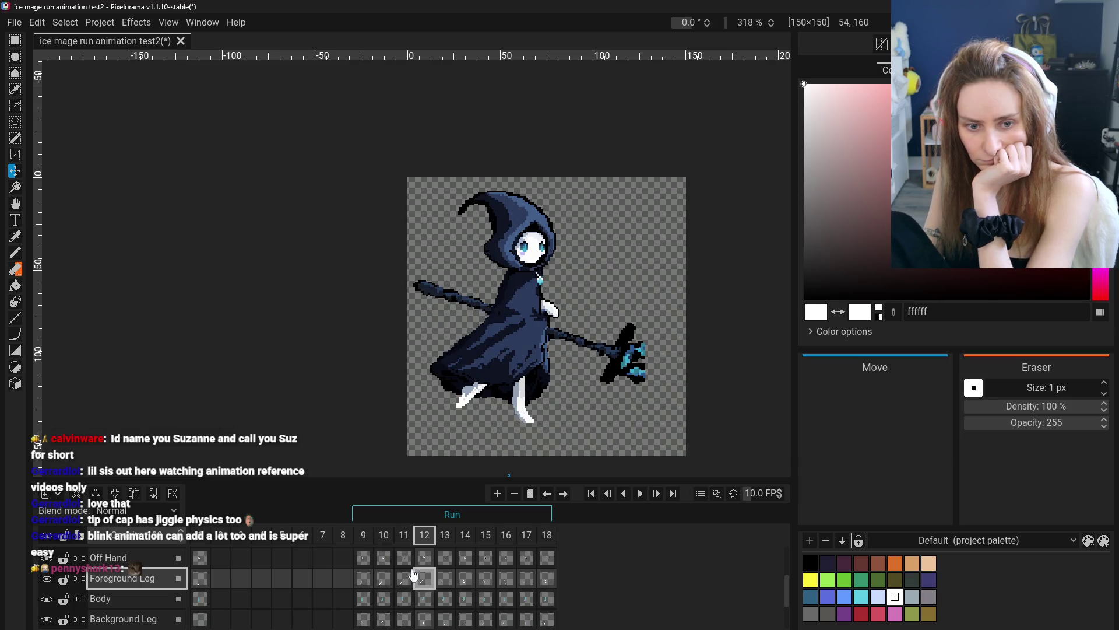
click(394, 577)
click(416, 578)
click(385, 579)
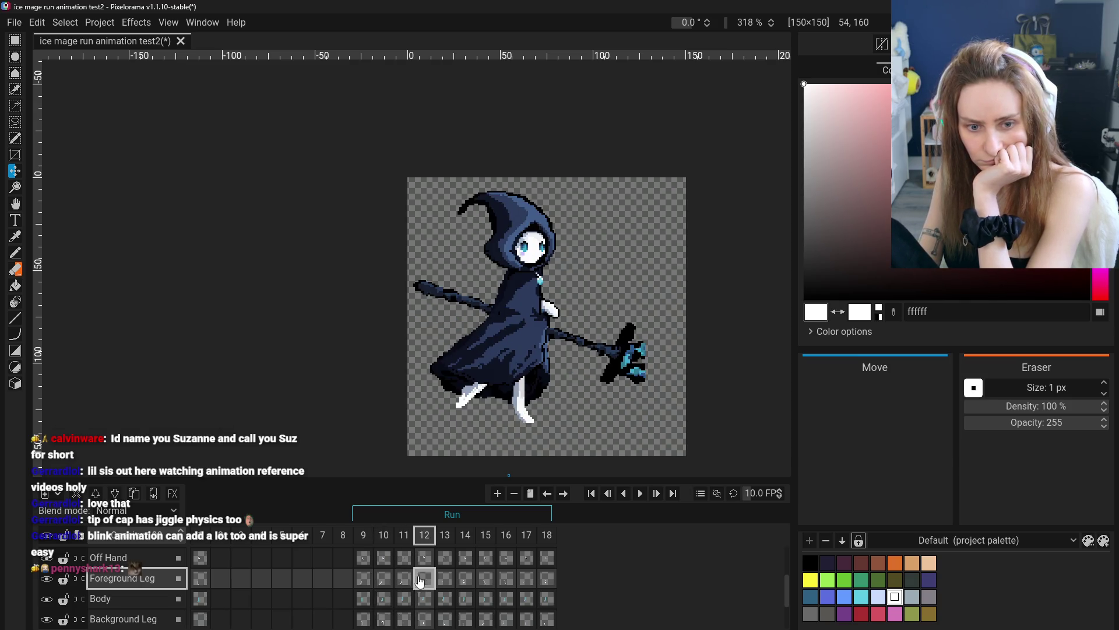
click(443, 579)
- Recheck frames 10–12, settle on frame 11's leg, and open Effects > Transform
click(385, 578)
click(404, 579)
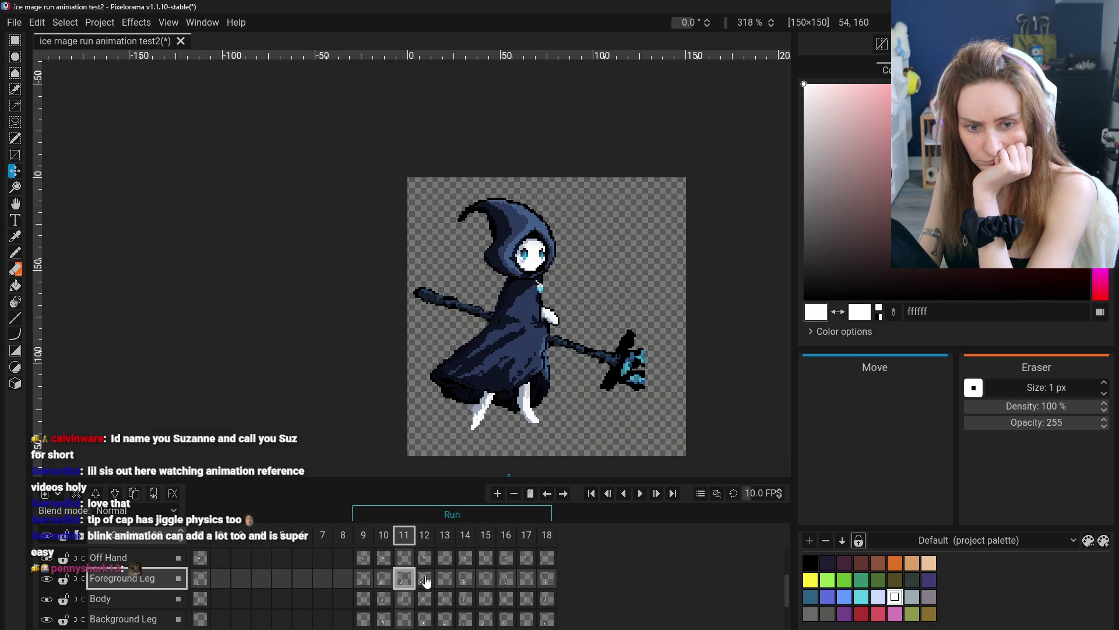
click(424, 579)
click(404, 579)
click(384, 579)
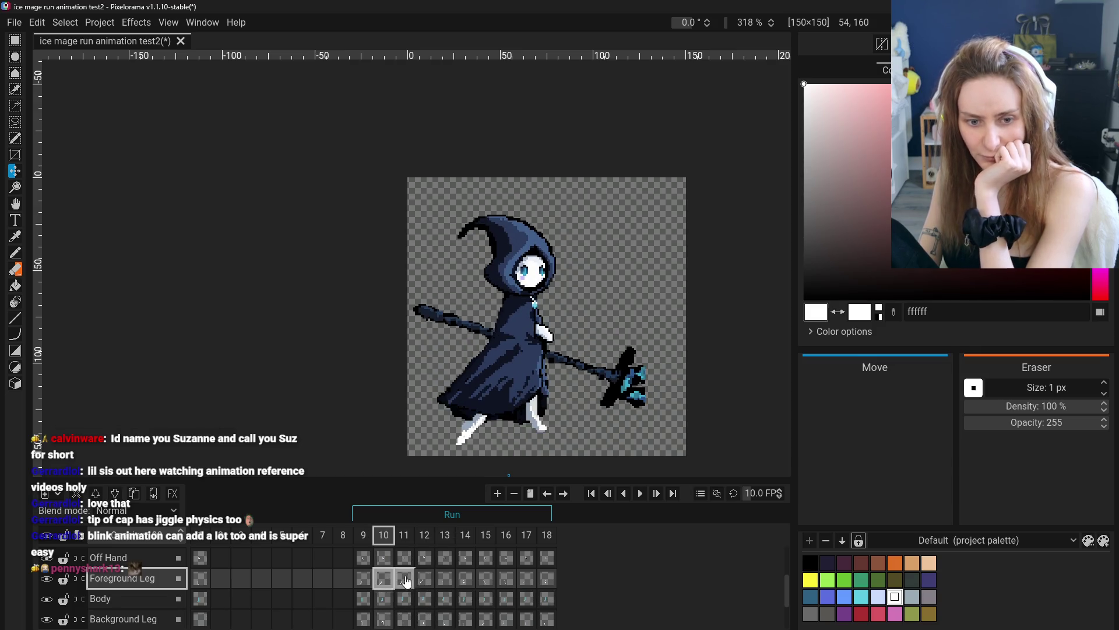
click(404, 579)
click(431, 580)
click(385, 579)
click(404, 579)
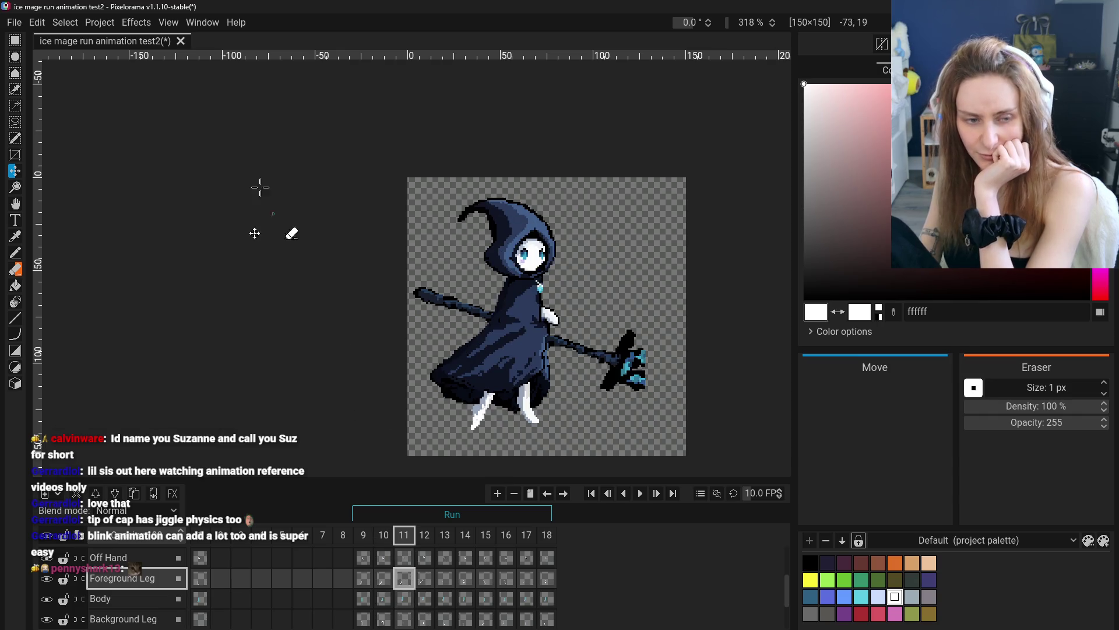
click(111, 24)
click(134, 23)
click(135, 22)
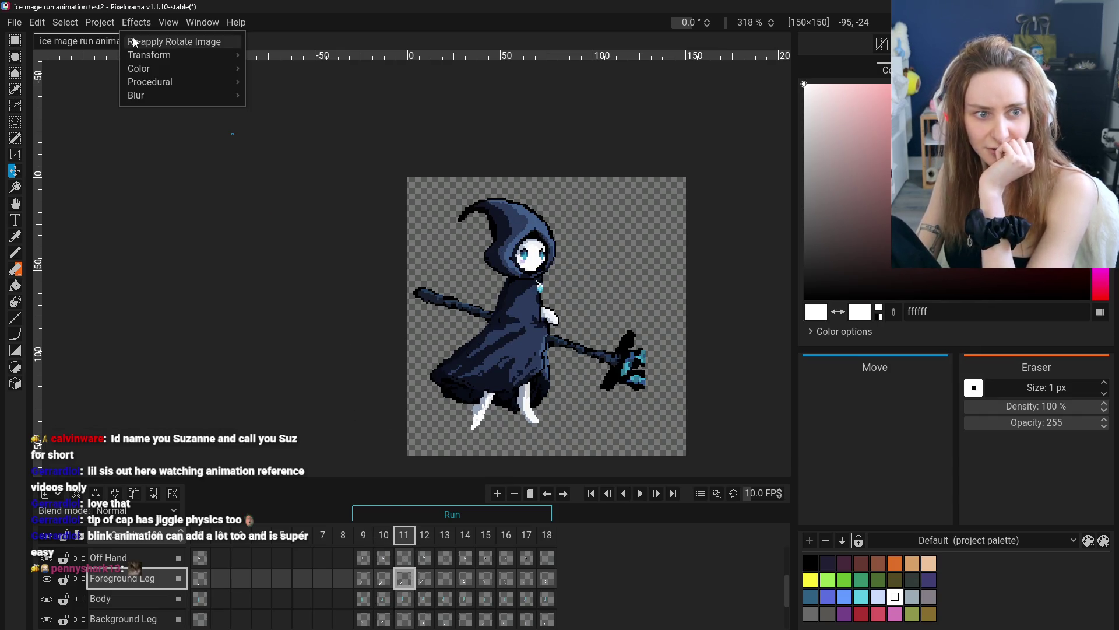
- Rotate frame 11's foreground leg to about 13° with Rotate Image
mouse_move(145, 58)
click(274, 82)
mouse_move(532, 366)
mouse_down()
mouse_move(474, 367)
mouse_move(739, 370)
mouse_move(444, 371)
mouse_up()
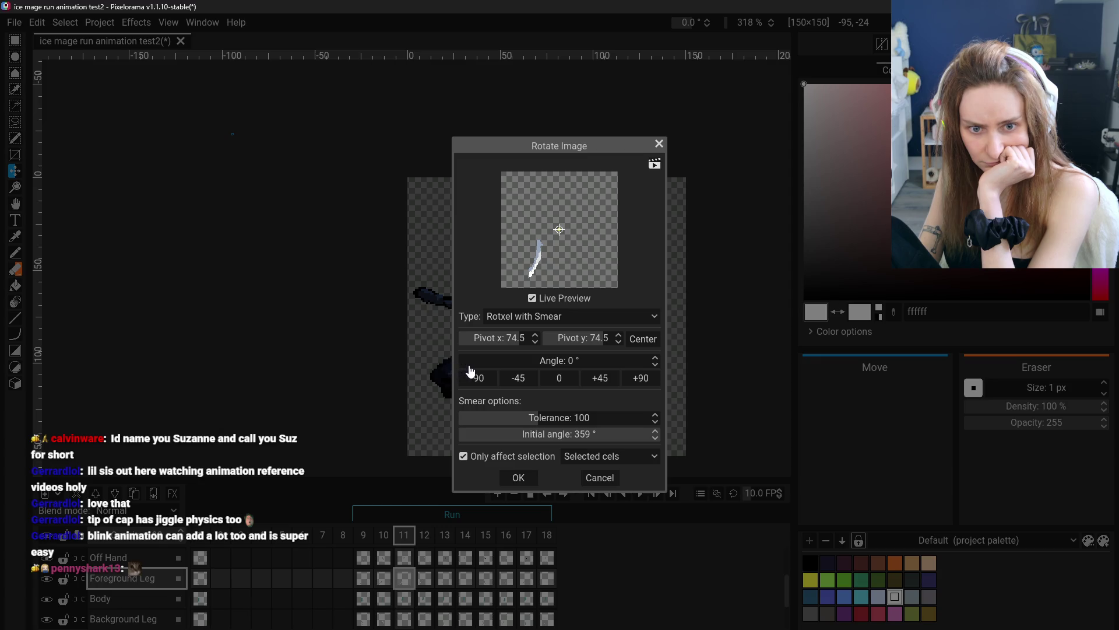
drag(518, 366, 515, 366)
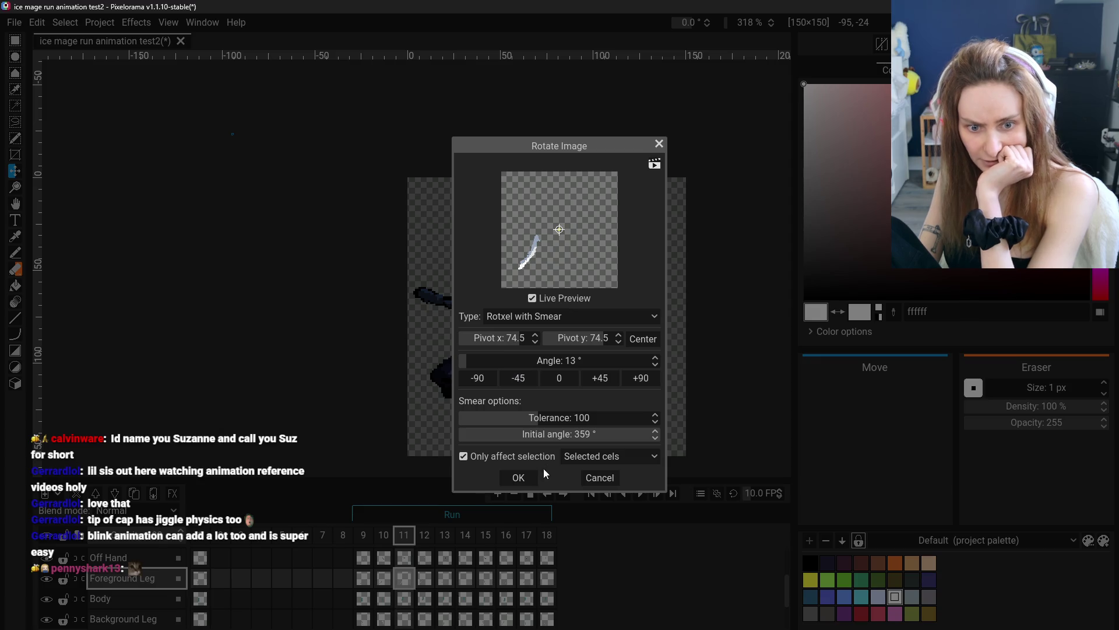
click(525, 477)
- Compare the rotated frame 11 leg against frames 9, 10 and 12
click(385, 579)
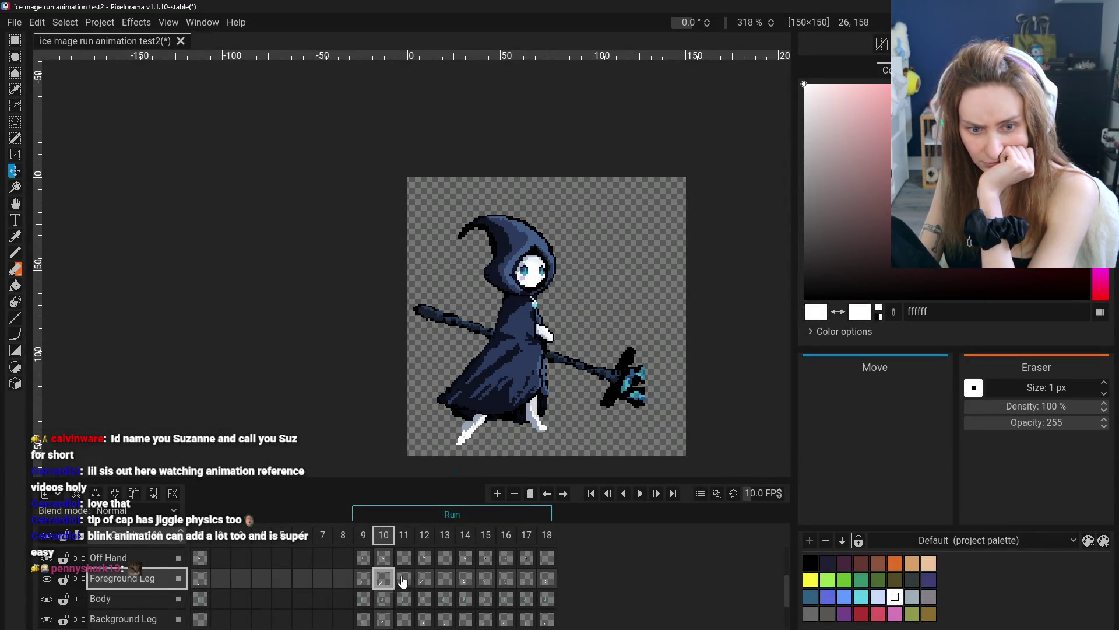
click(403, 580)
click(426, 580)
click(412, 582)
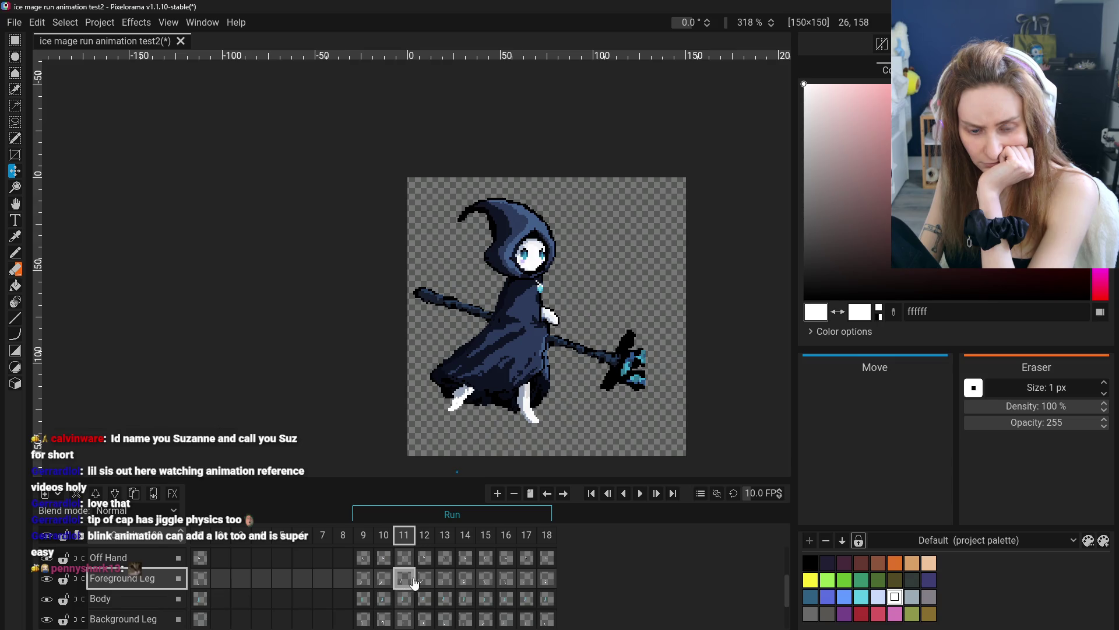
click(384, 579)
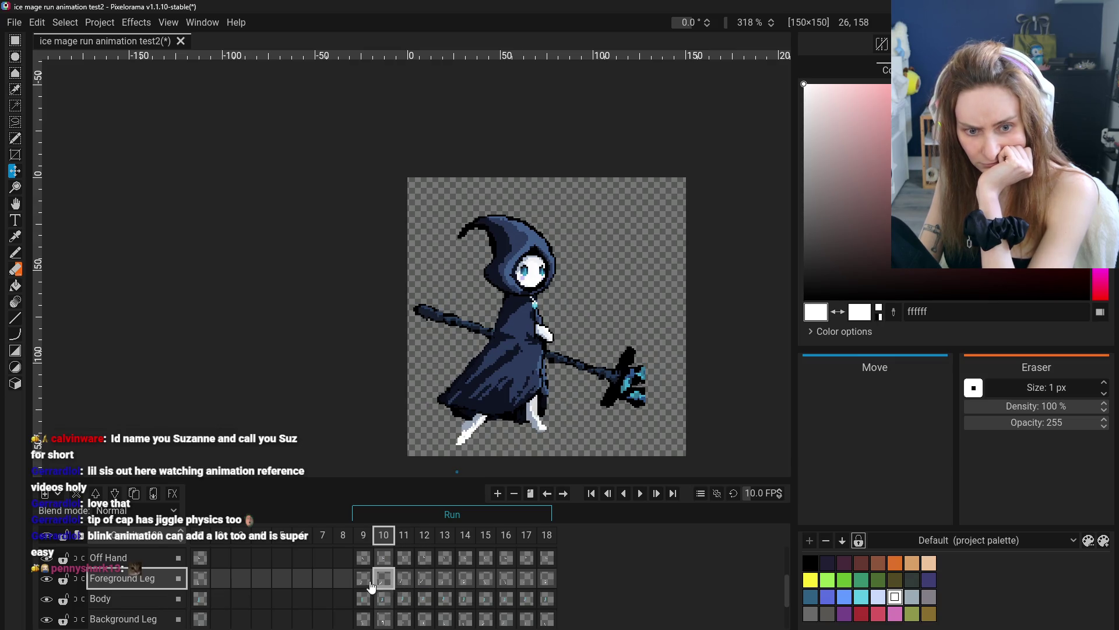
click(363, 579)
click(384, 579)
click(403, 579)
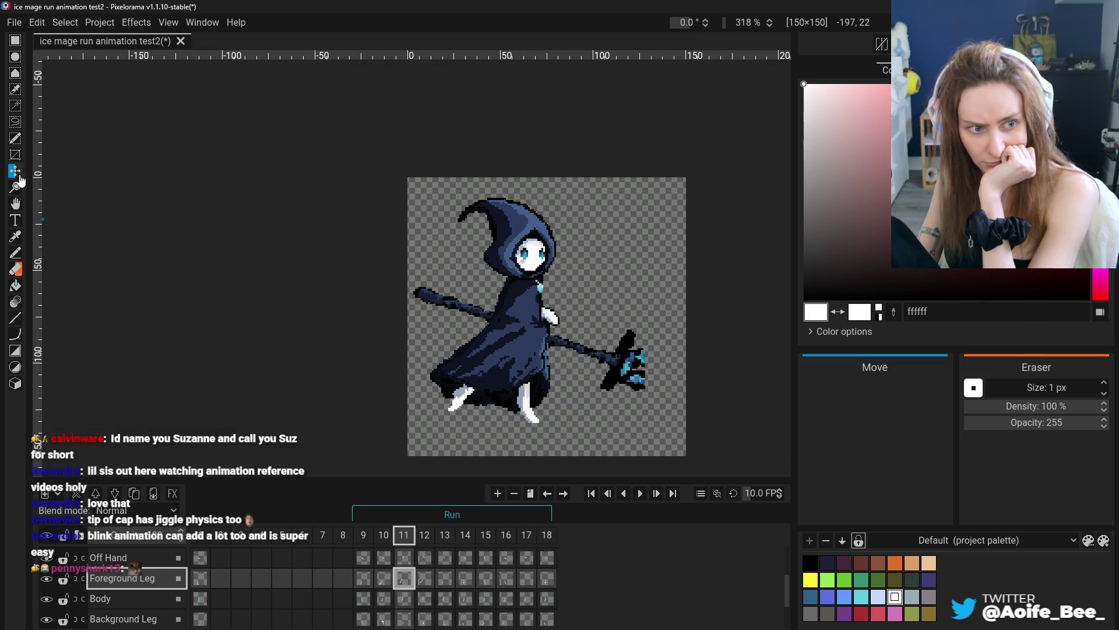
- Shift frame 11's leg slightly right and check it against frames 10 and 12
drag(504, 429, 522, 430)
click(379, 578)
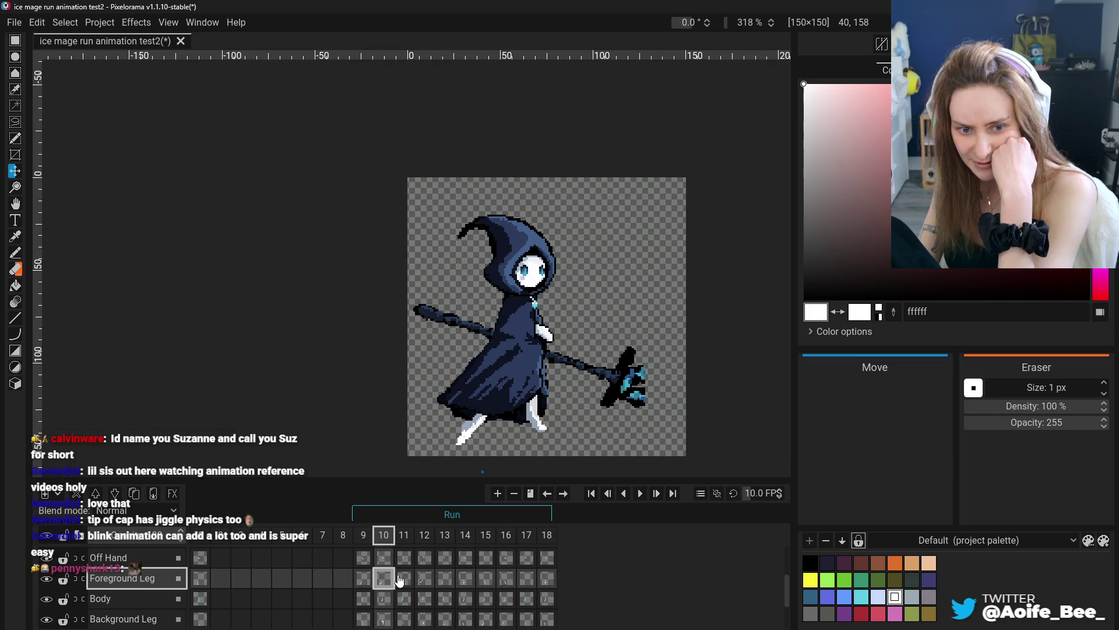
click(404, 580)
click(385, 580)
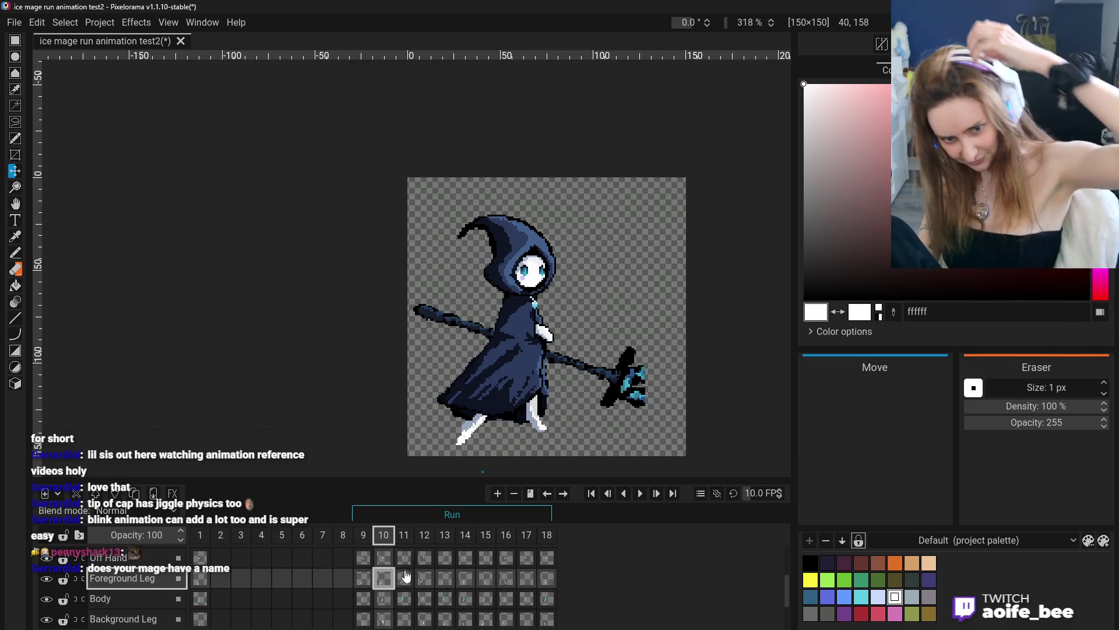
click(404, 577)
click(425, 579)
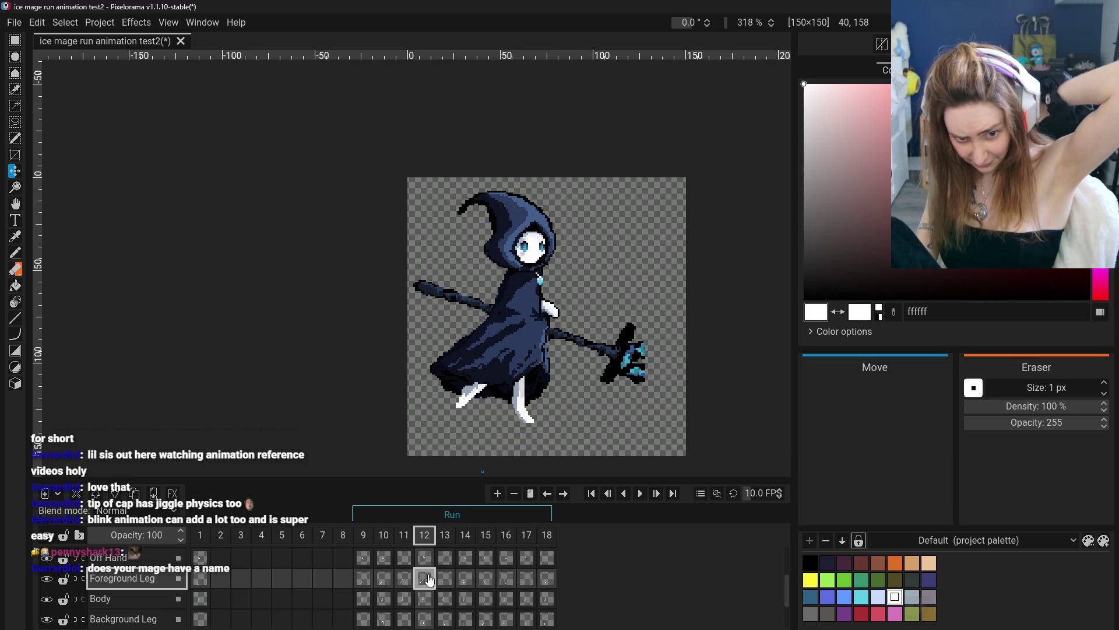
click(404, 578)
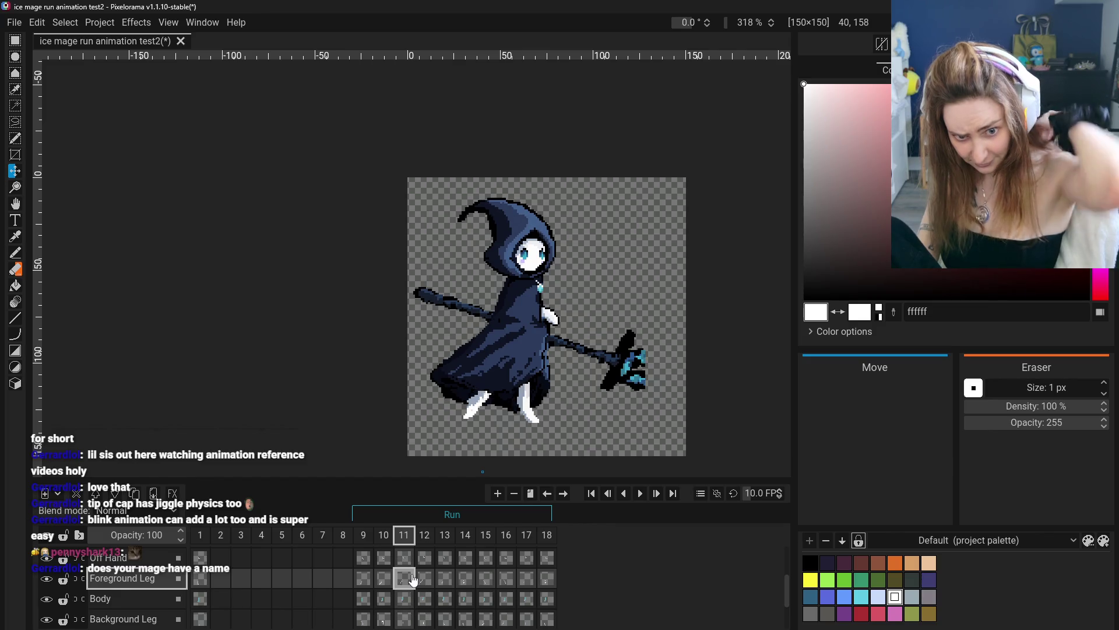
click(135, 23)
mouse_move(162, 57)
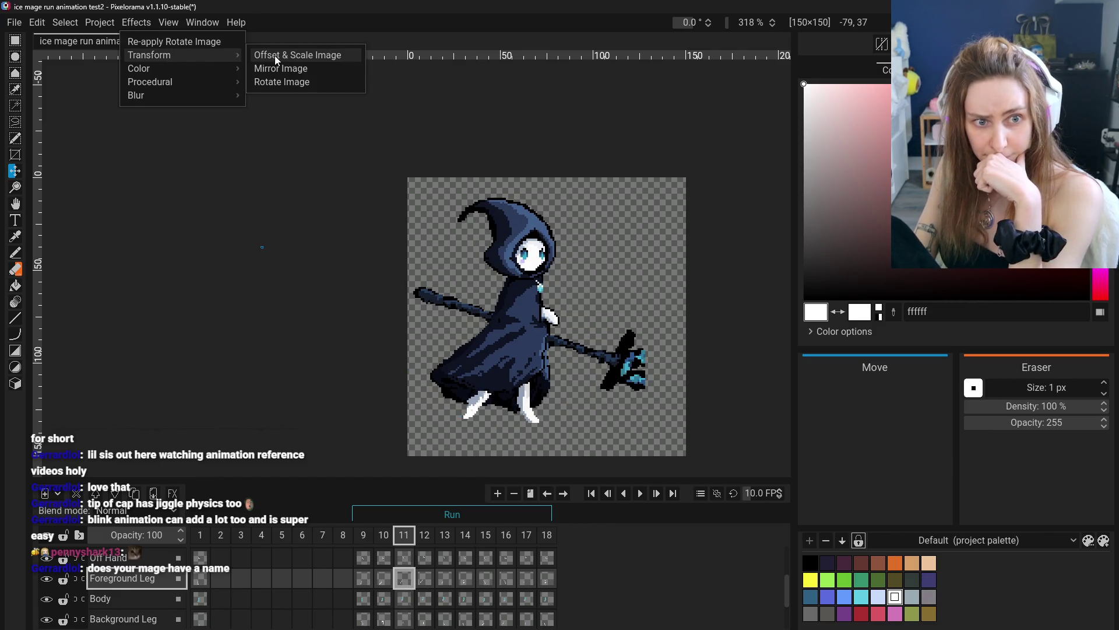
click(278, 83)
drag(485, 360, 673, 359)
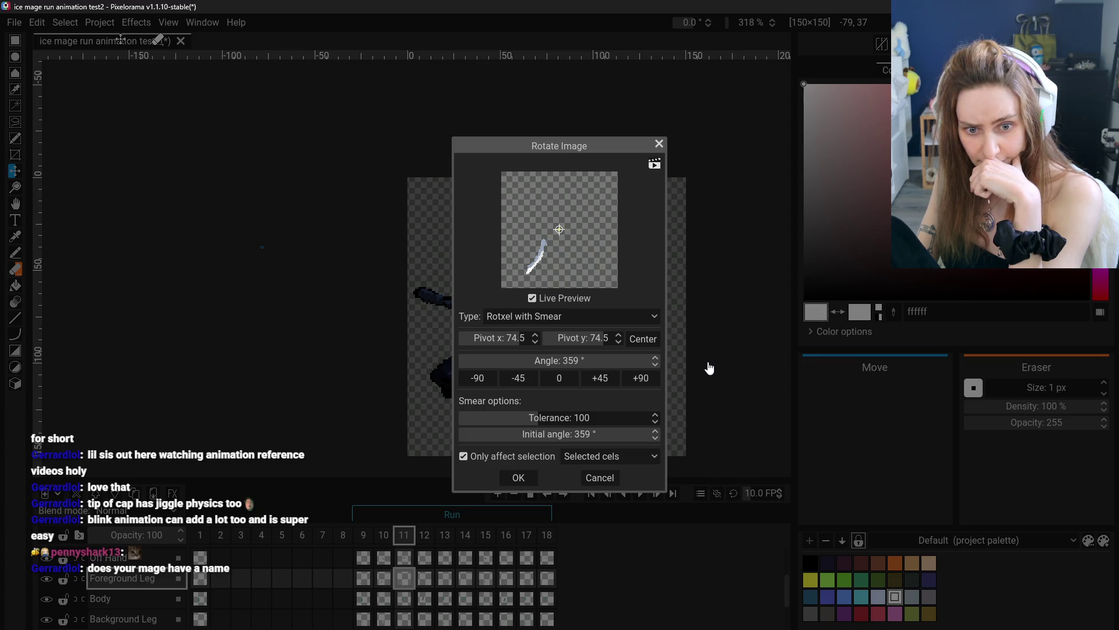
click(655, 364)
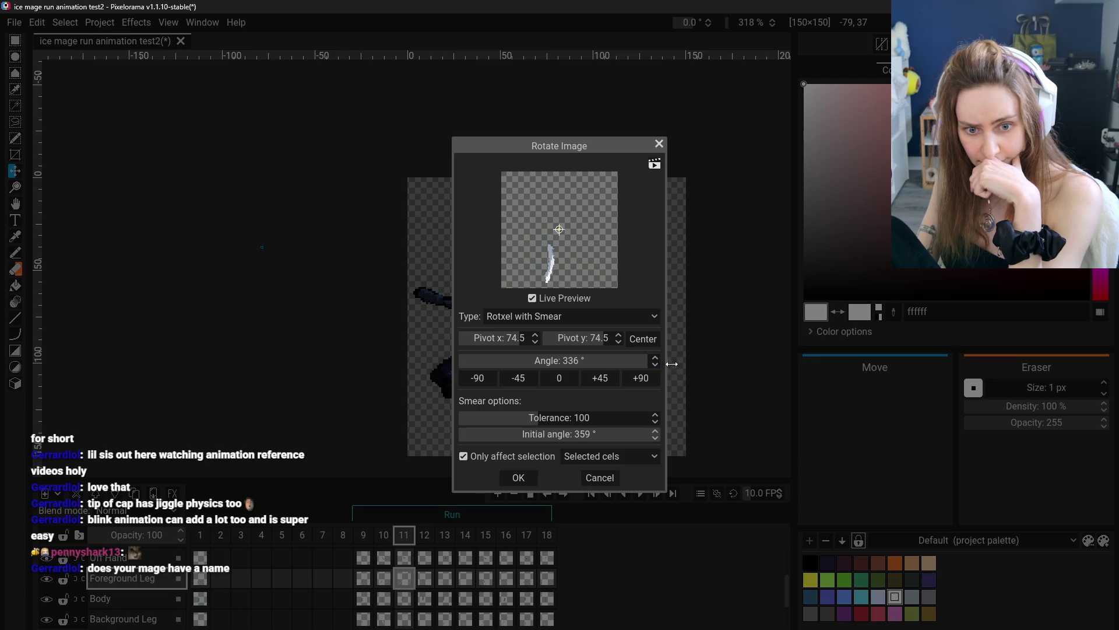
click(655, 365)
click(654, 360)
click(654, 360)
click(654, 366)
click(518, 477)
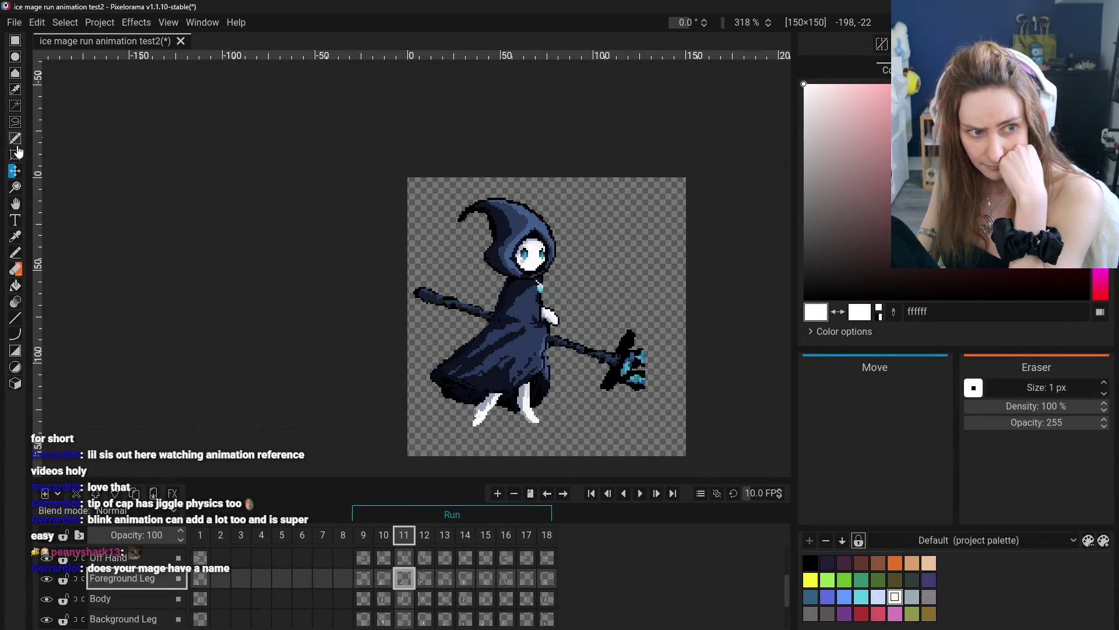
click(17, 206)
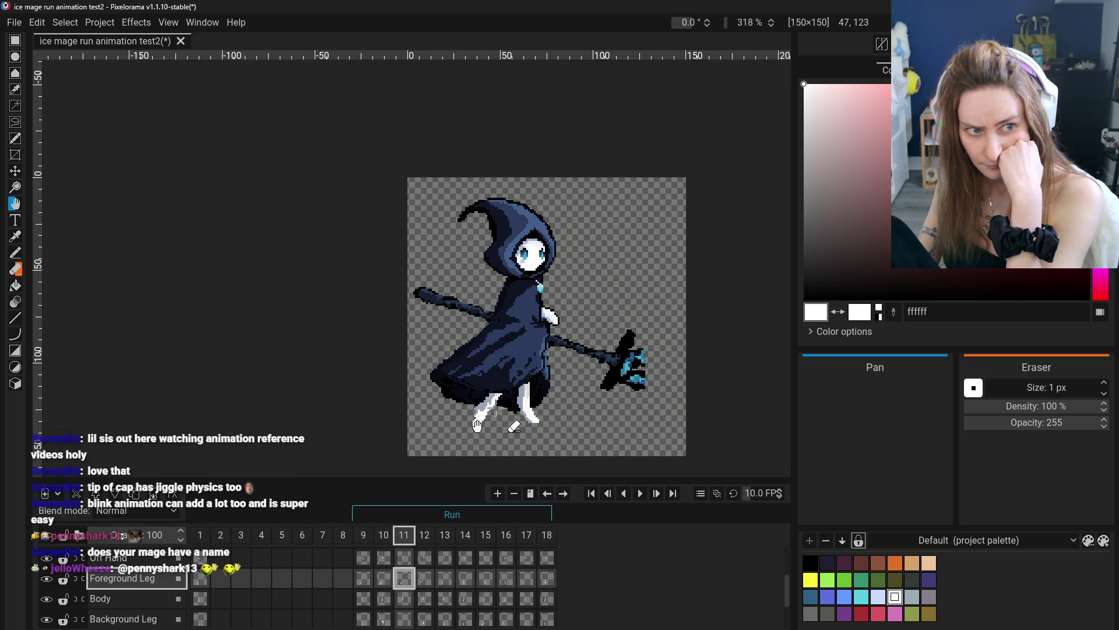
click(363, 578)
click(384, 578)
click(404, 578)
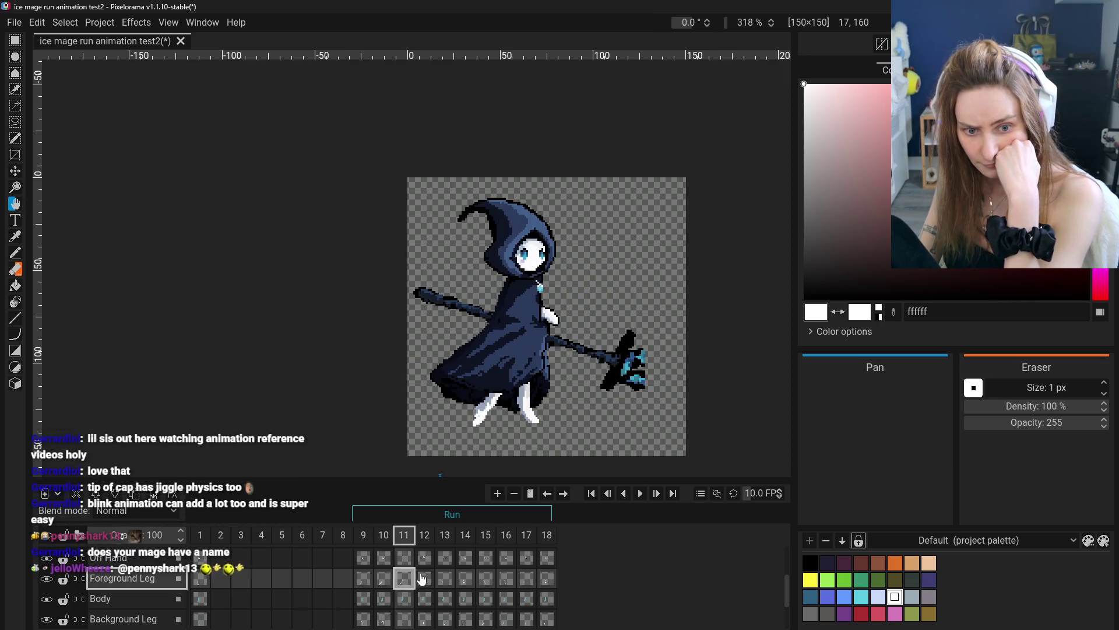
scroll(99, 243, up, 2)
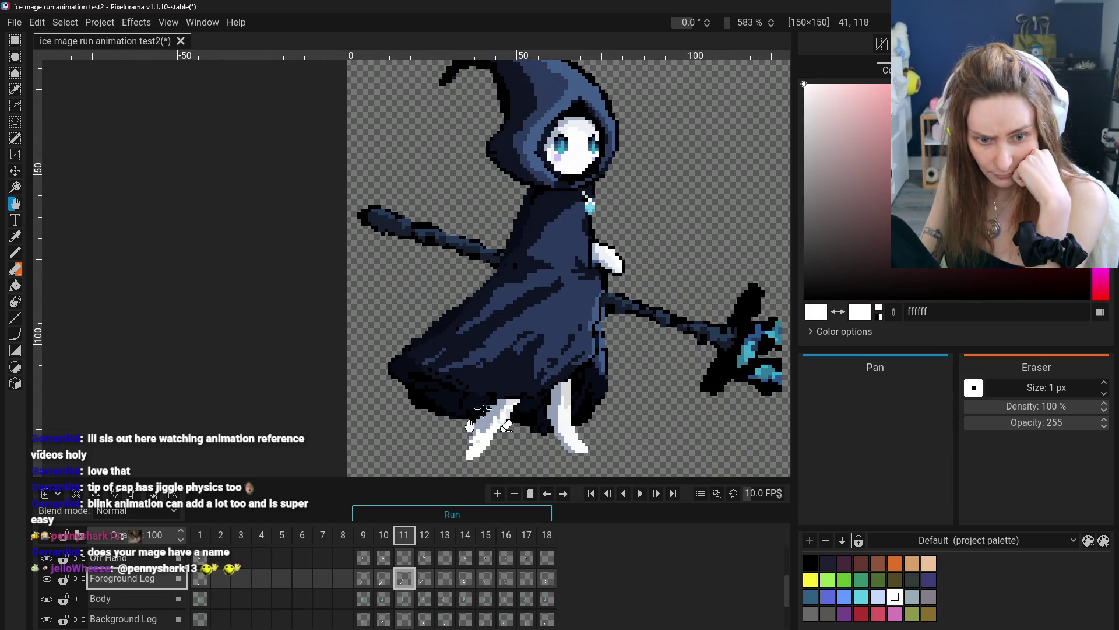
- Erase and undo leg pixels in frame 11, then sample the pale grey-blue 96a5ba
click(17, 267)
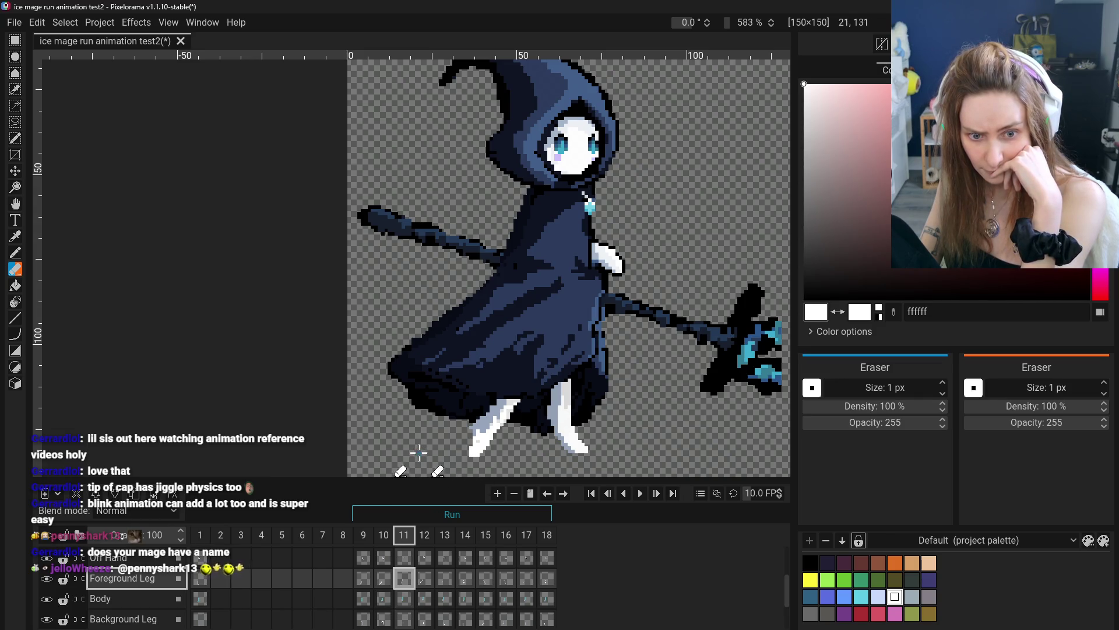
key(ctrl+z)
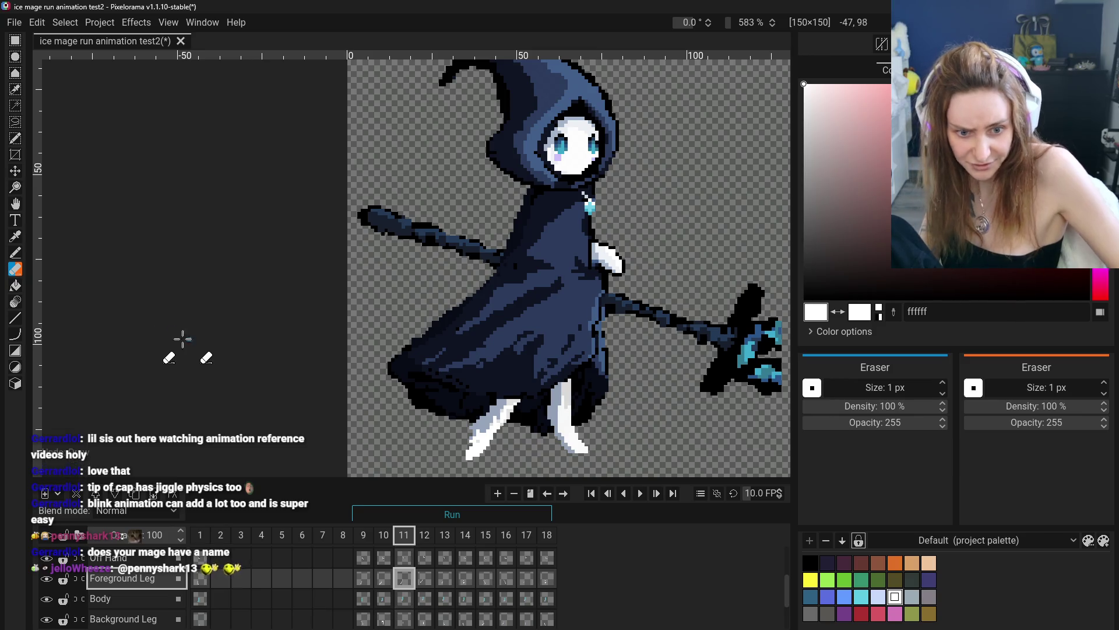
click(15, 236)
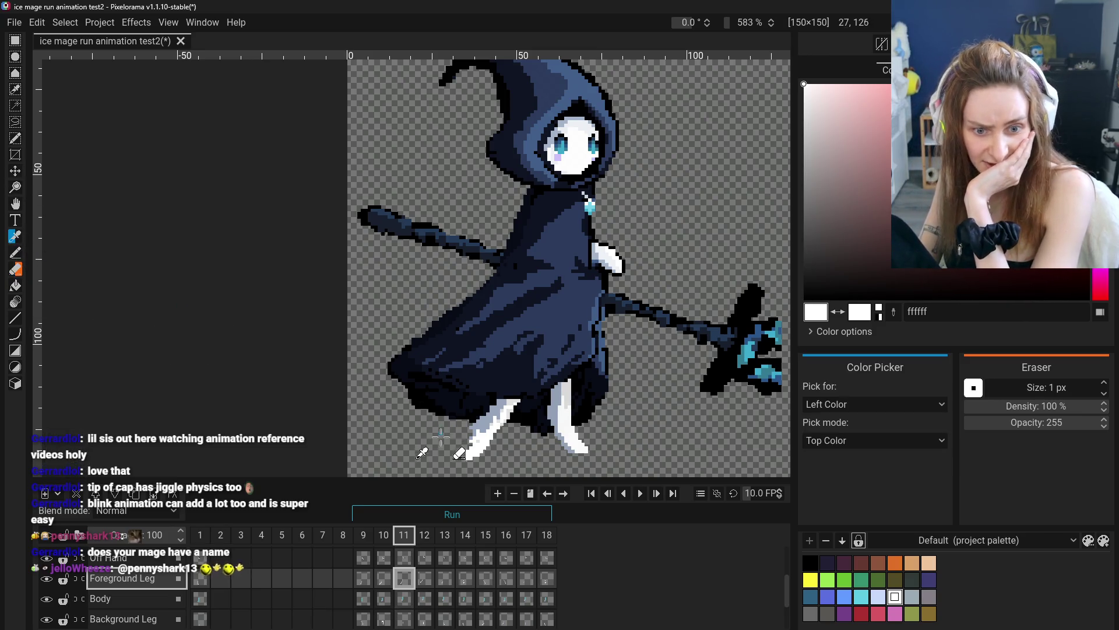
click(15, 252)
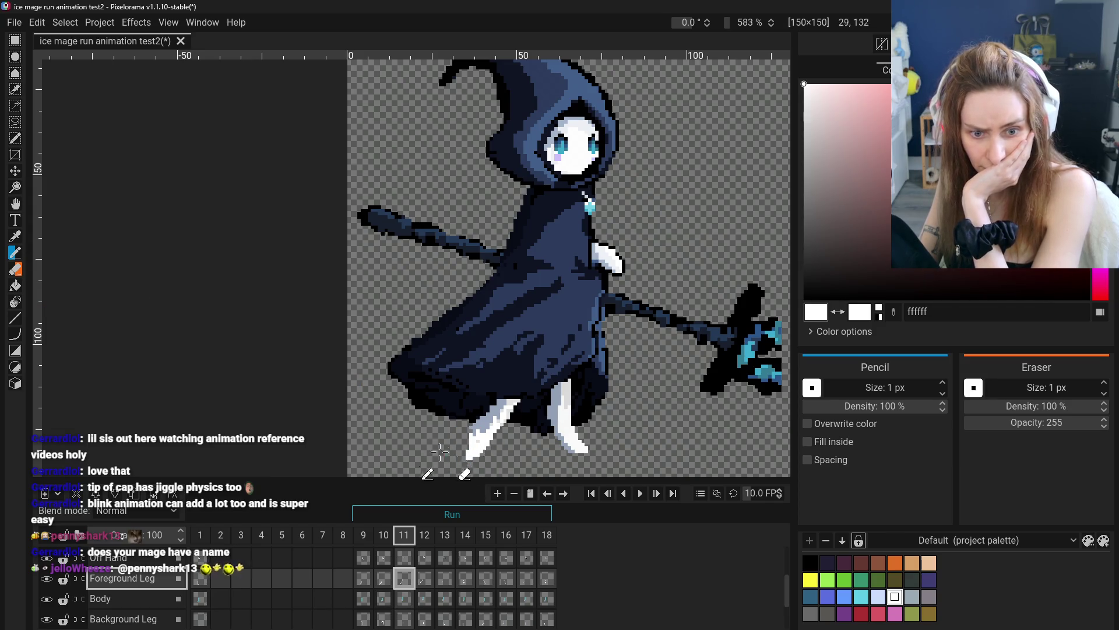
key(o)
click(478, 432)
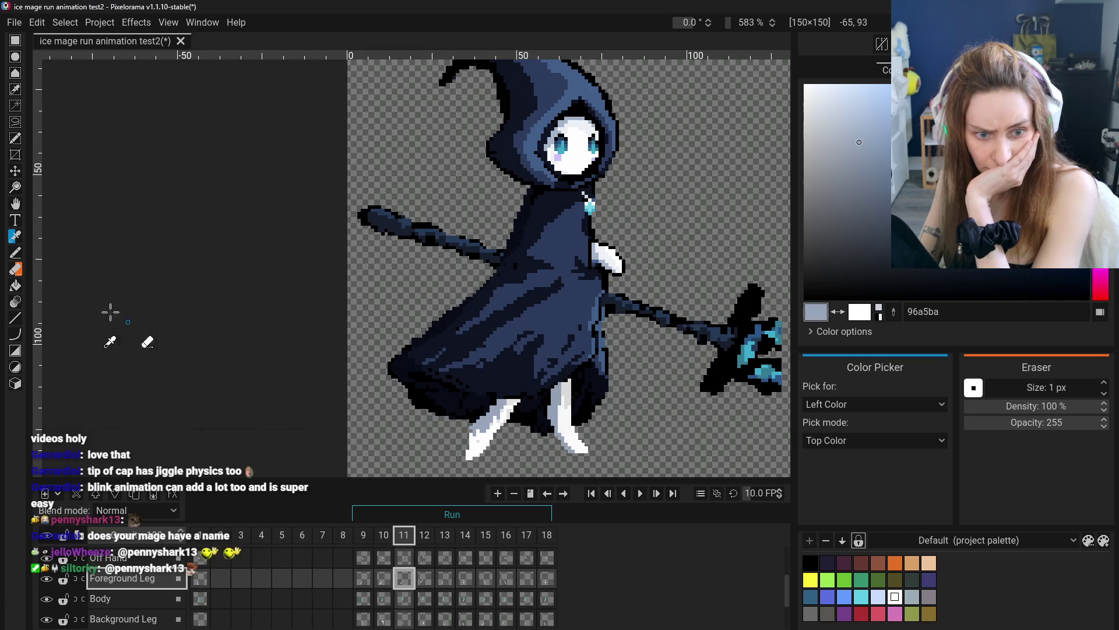
click(15, 252)
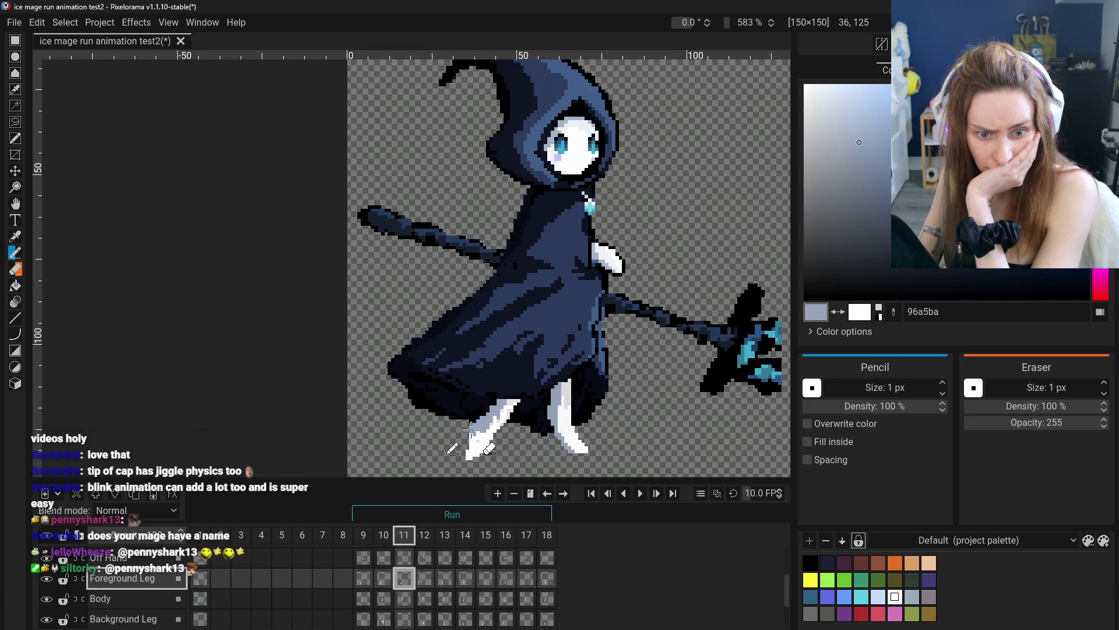
- Sample white and redraw the leg with the Pencil, comparing against frame 10 before erasing
click(16, 236)
click(74, 306)
click(15, 252)
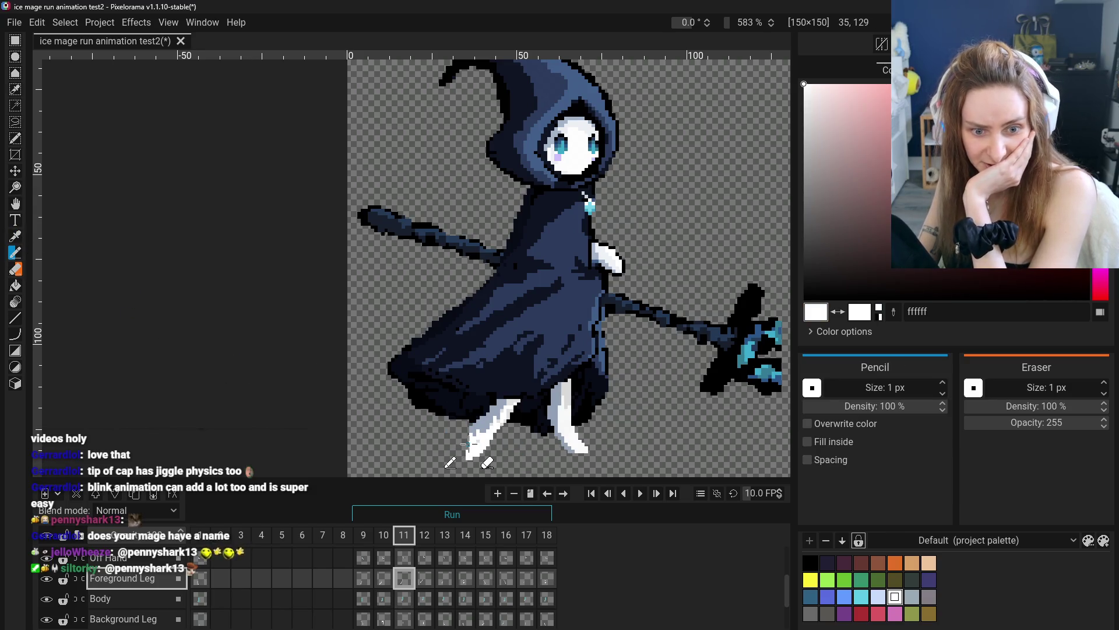
scroll(528, 462, down, 3)
key(ctrl+z)
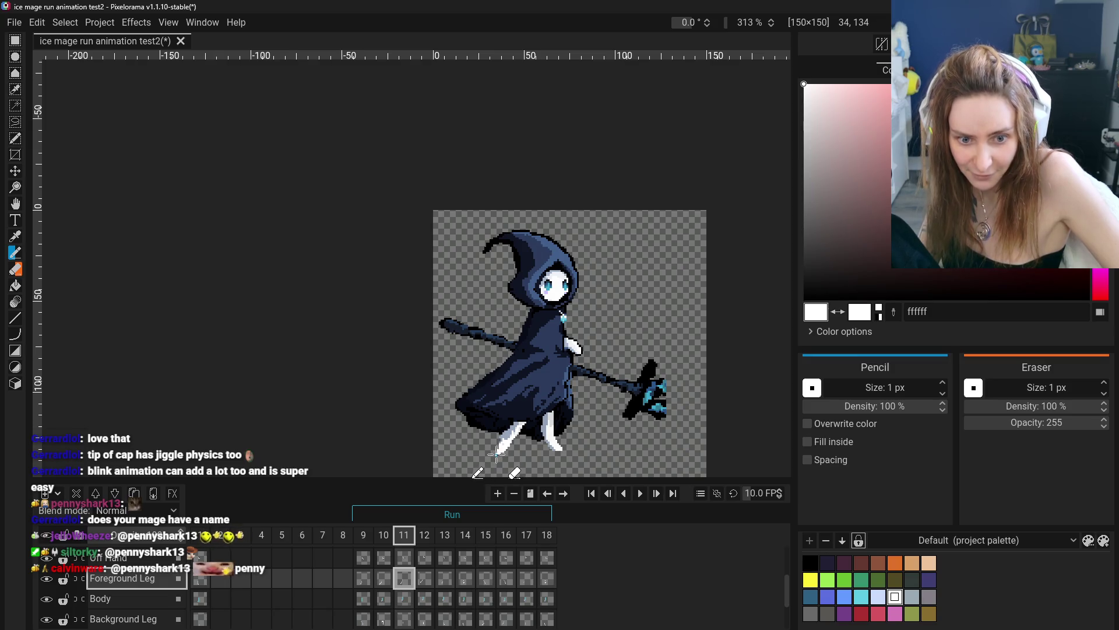
click(384, 577)
click(404, 576)
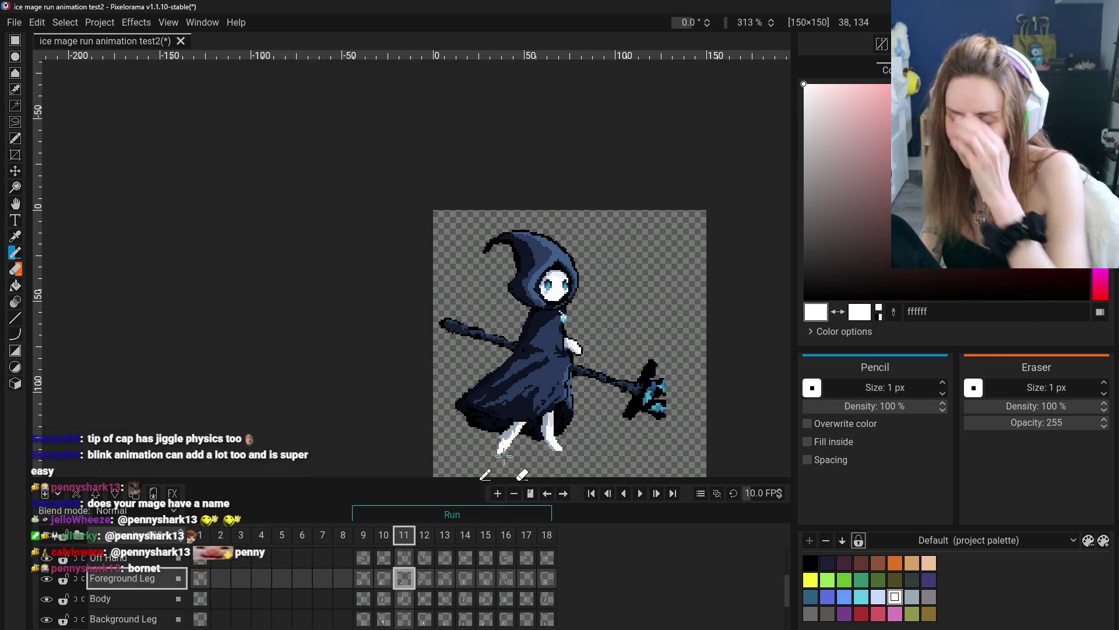
scroll(508, 431, up, 3)
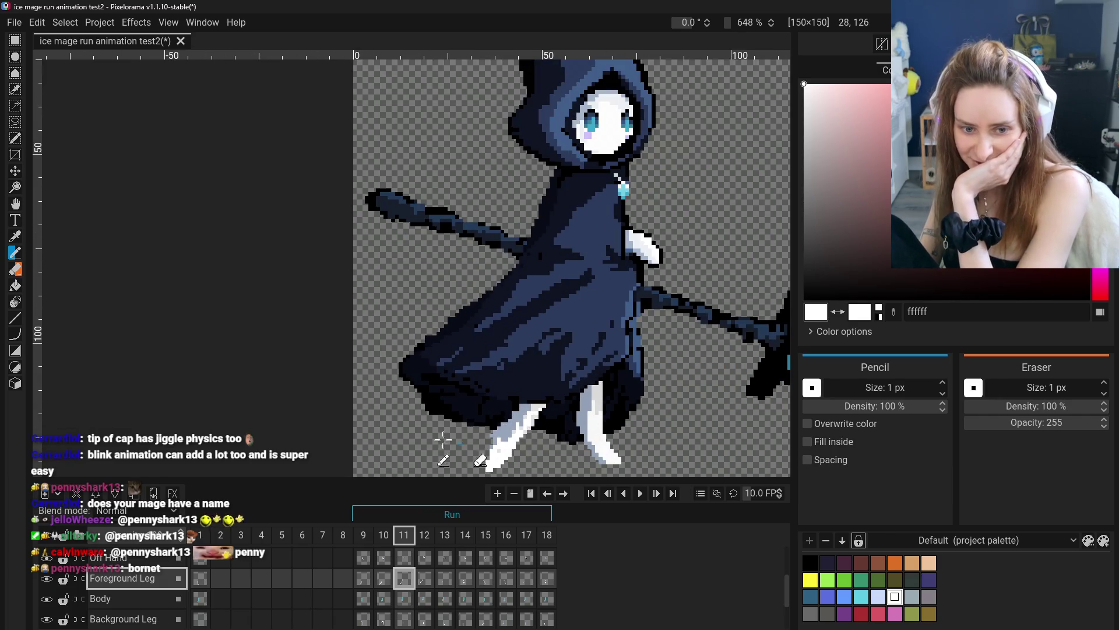
click(20, 273)
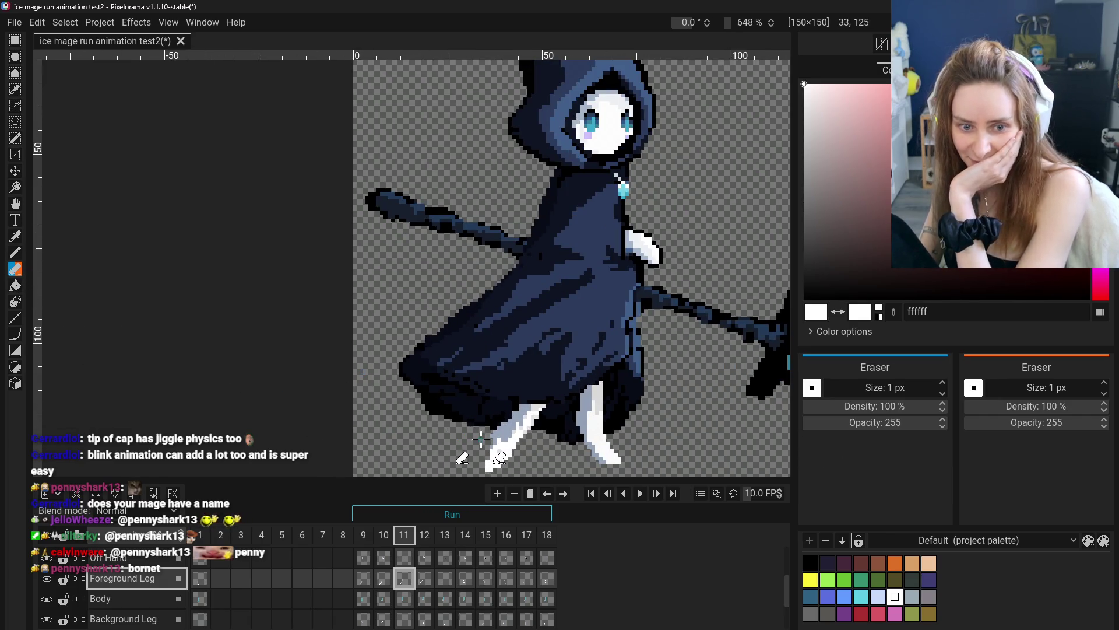
scroll(373, 431, down, 4)
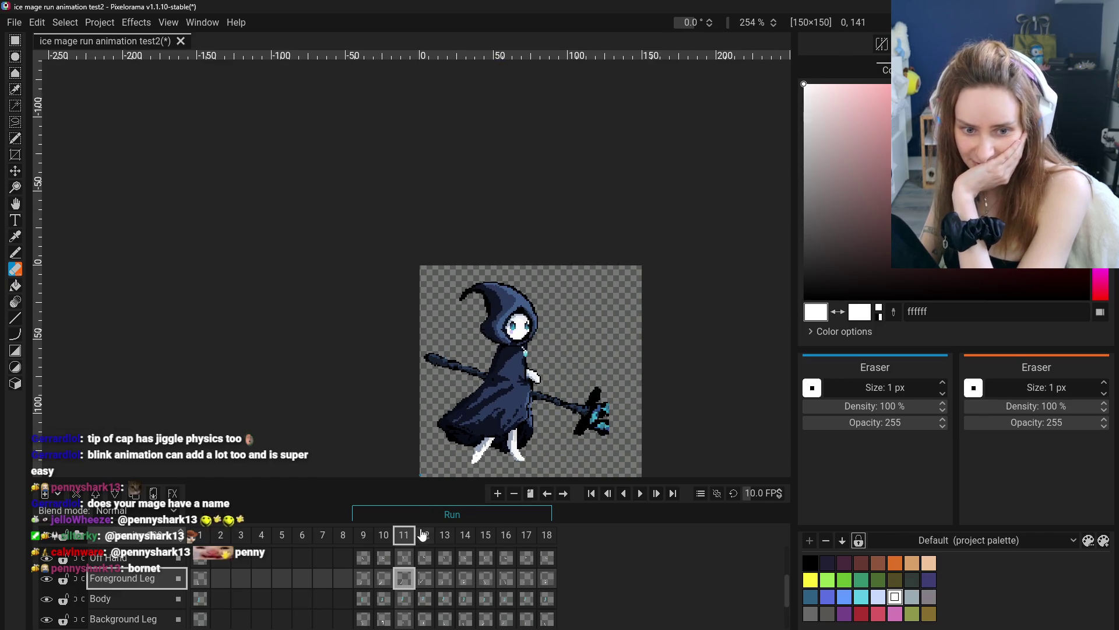
- Go to frame 10 and recentre the view on the sprite
click(368, 585)
click(383, 578)
scroll(400, 453, down, 1)
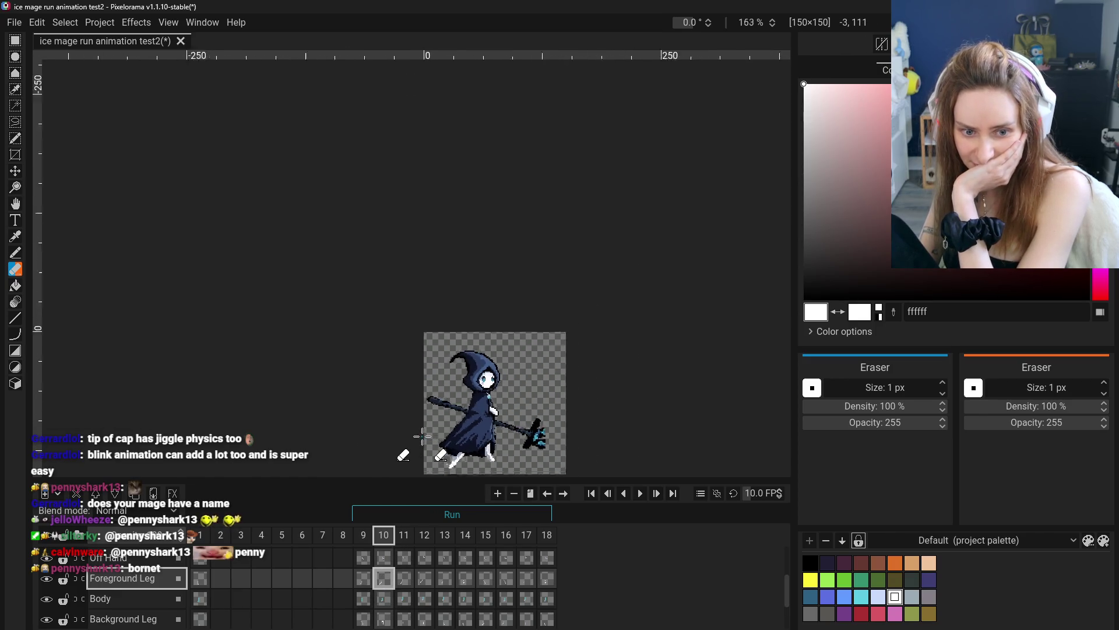
scroll(114, 278, up, 1)
click(16, 203)
mouse_move(320, 352)
mouse_down()
mouse_move(290, 260)
mouse_move(323, 292)
mouse_up()
scroll(332, 332, up, 2)
- Step through frames 9 to 13 to compare the leg poses
click(365, 579)
click(386, 582)
click(404, 584)
click(425, 582)
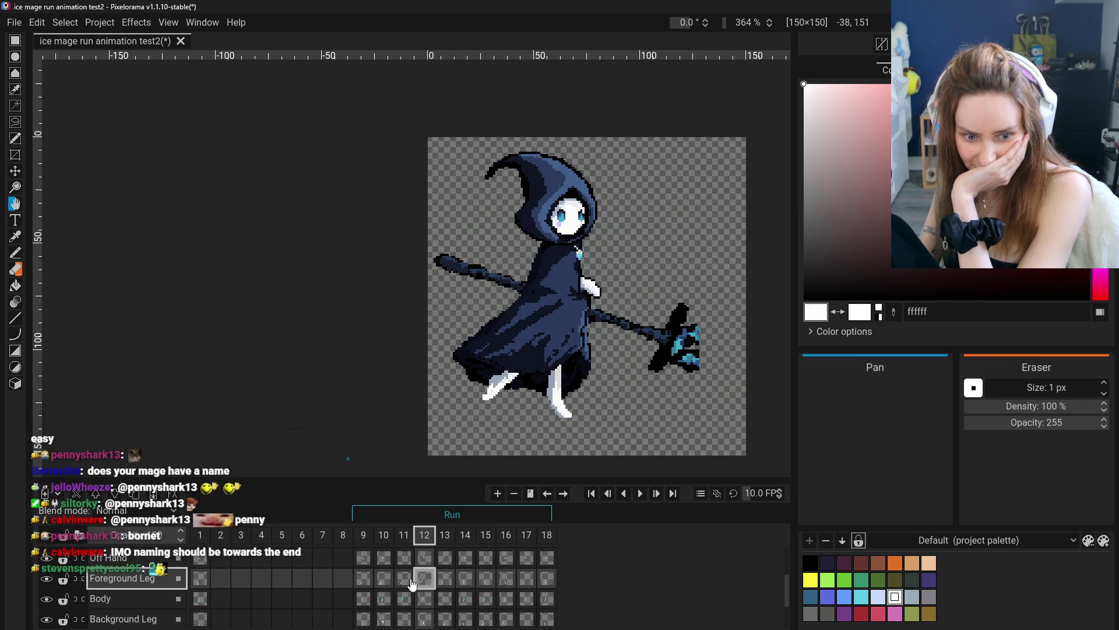
click(412, 581)
click(423, 583)
click(363, 579)
click(384, 580)
click(411, 582)
click(425, 581)
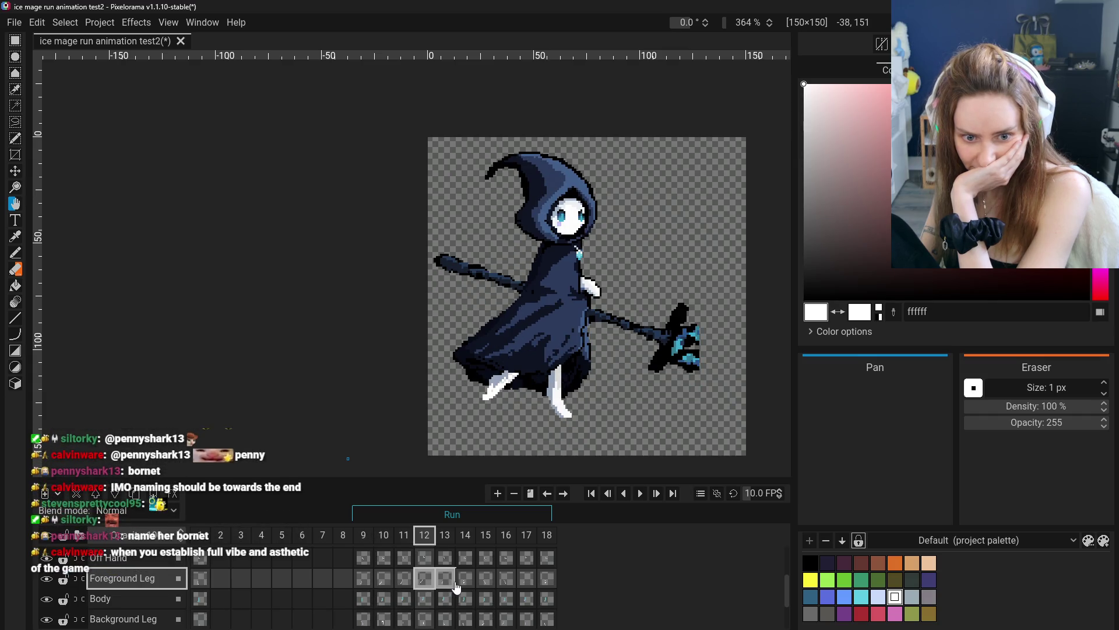
click(450, 583)
- Flip back between frames 10 and 11, ending on frame 11
click(425, 581)
click(404, 581)
click(389, 581)
click(404, 581)
click(383, 582)
click(398, 584)
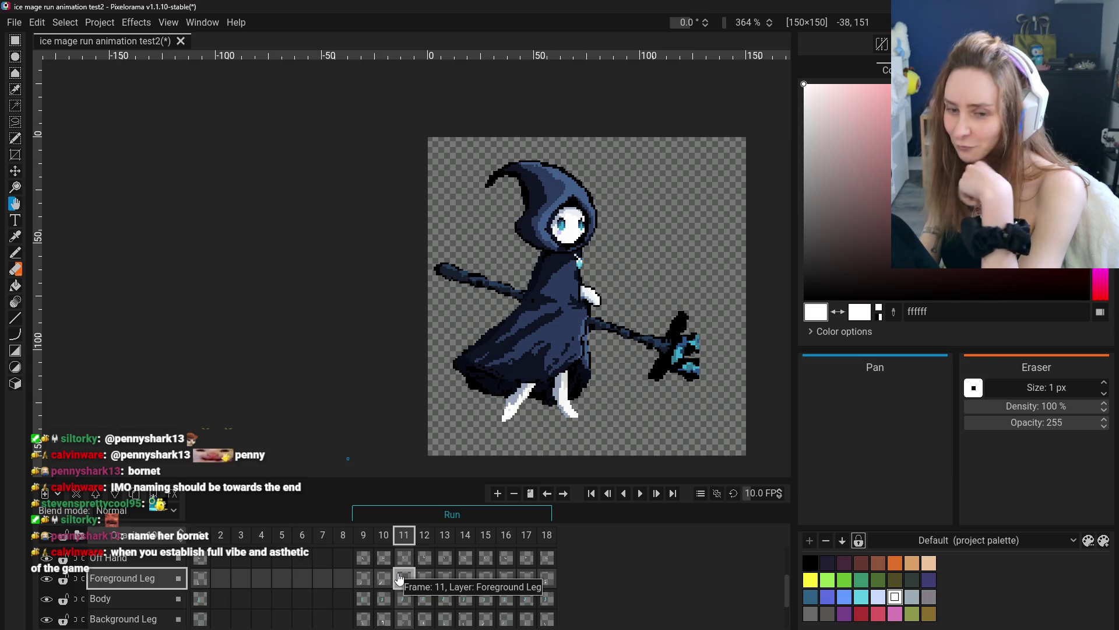
- Review frames 9 through 18, returning to frame 13
click(355, 581)
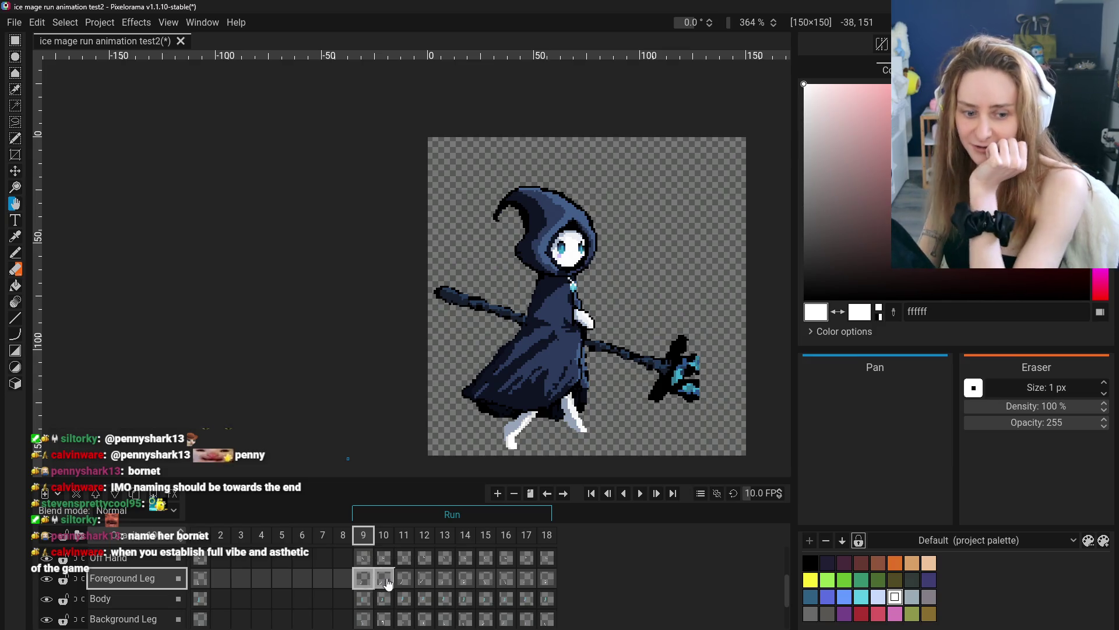
click(383, 578)
click(404, 578)
click(425, 582)
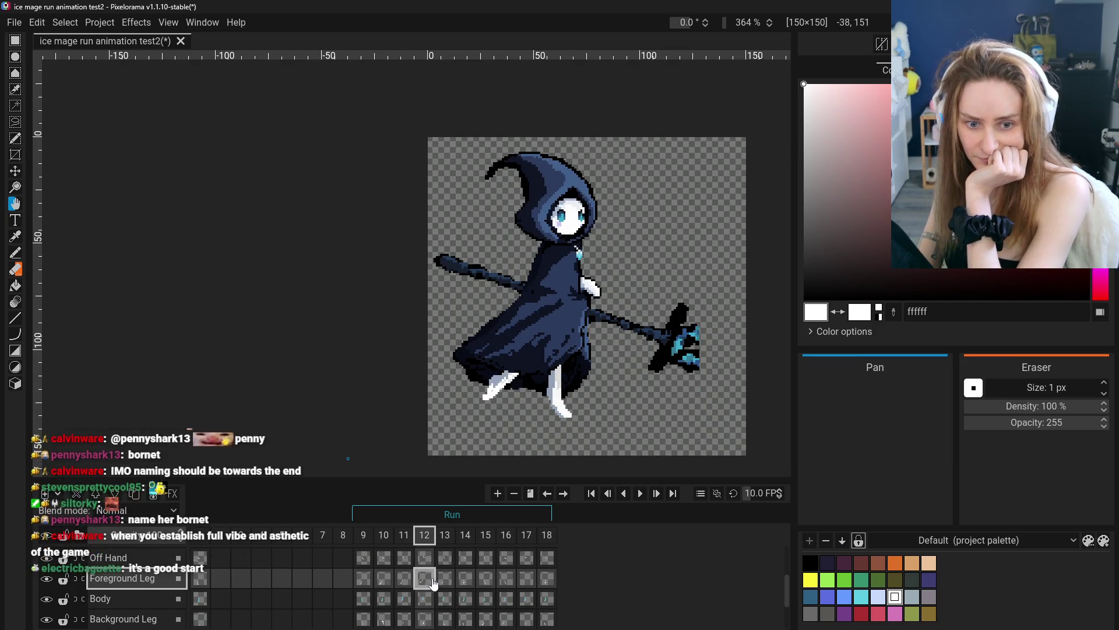
click(444, 580)
click(425, 580)
click(445, 580)
click(465, 580)
click(545, 579)
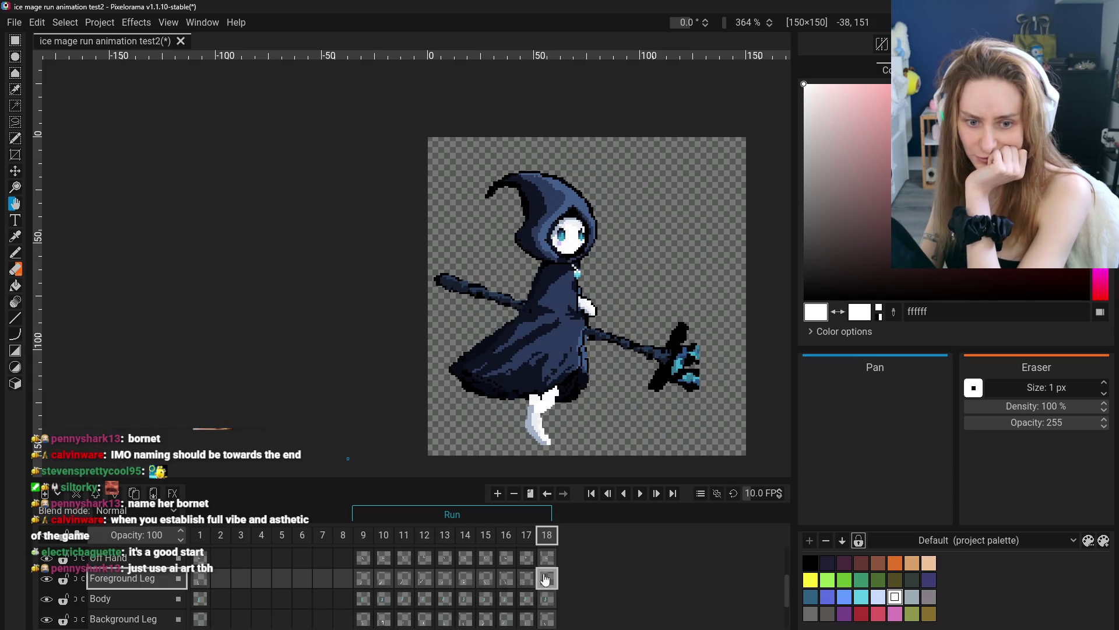
click(445, 579)
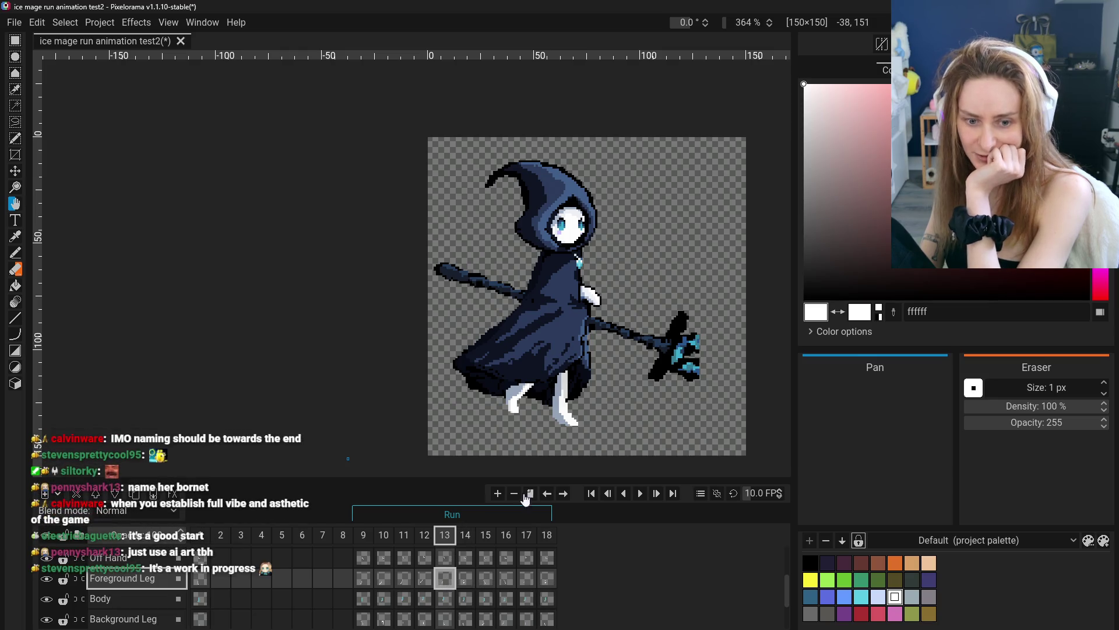
- Insert a new frame 14 after frame 13 holding a clone of the foreground leg cel
click(494, 496)
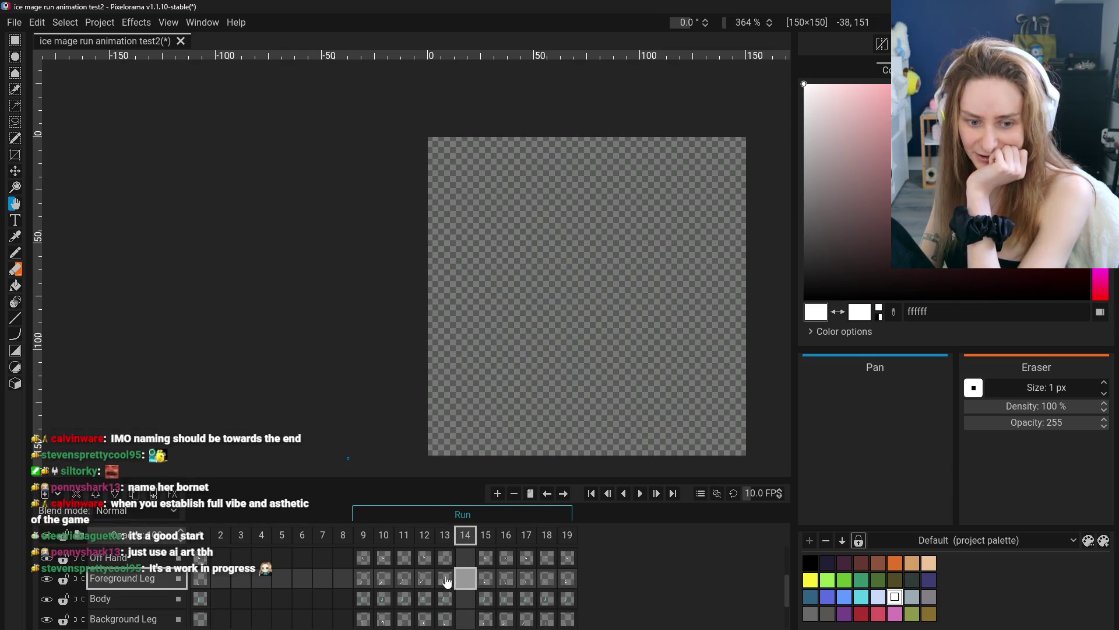
right_click(445, 577)
click(473, 619)
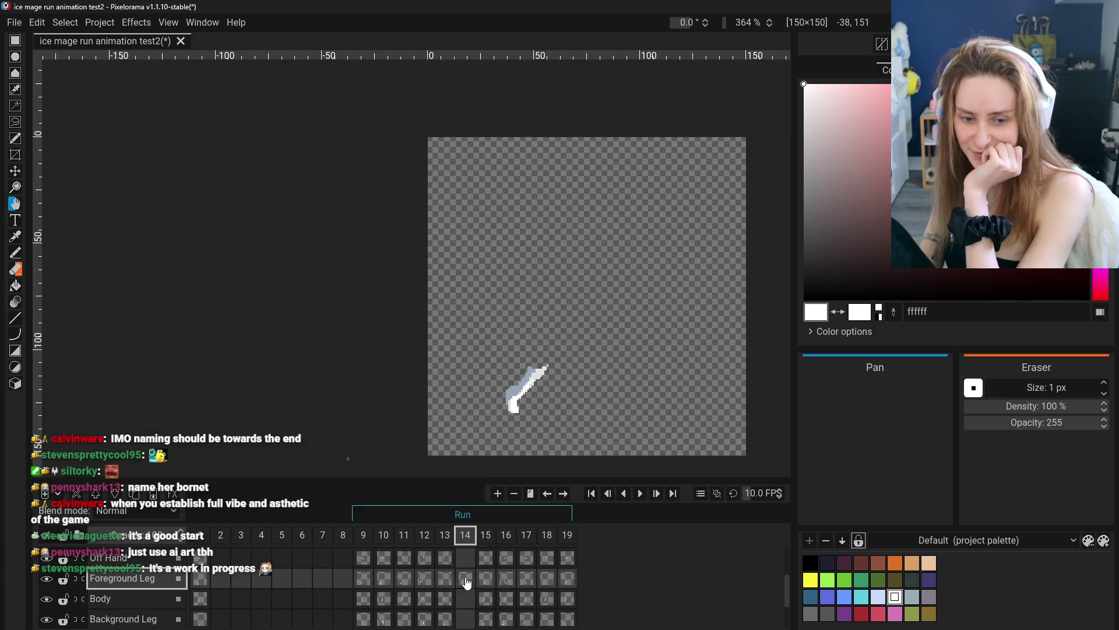
- Move the leg-only frame to the end as frame 19 and compare it with frame 9
mouse_move(465, 535)
mouse_down()
mouse_move(579, 533)
mouse_move(567, 535)
mouse_up()
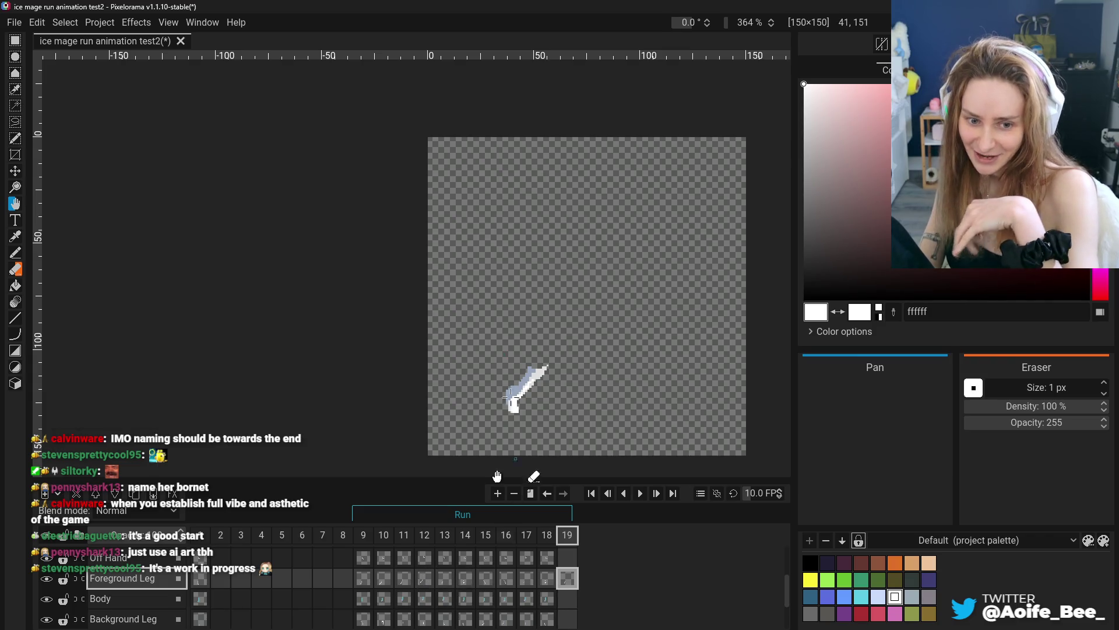
key(ctrl+Home)
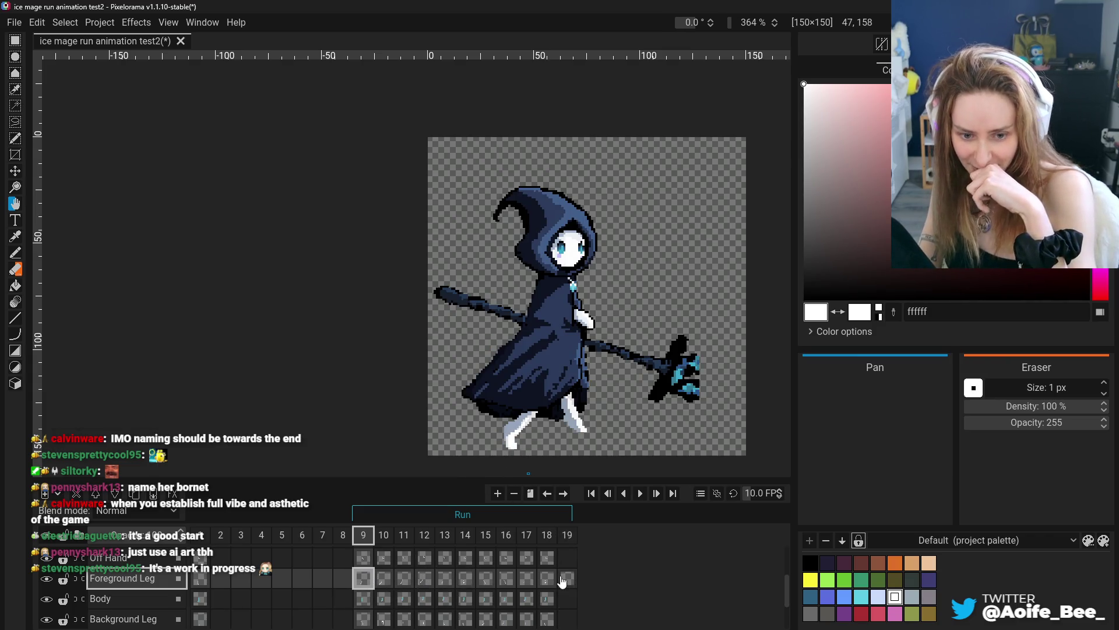
click(568, 578)
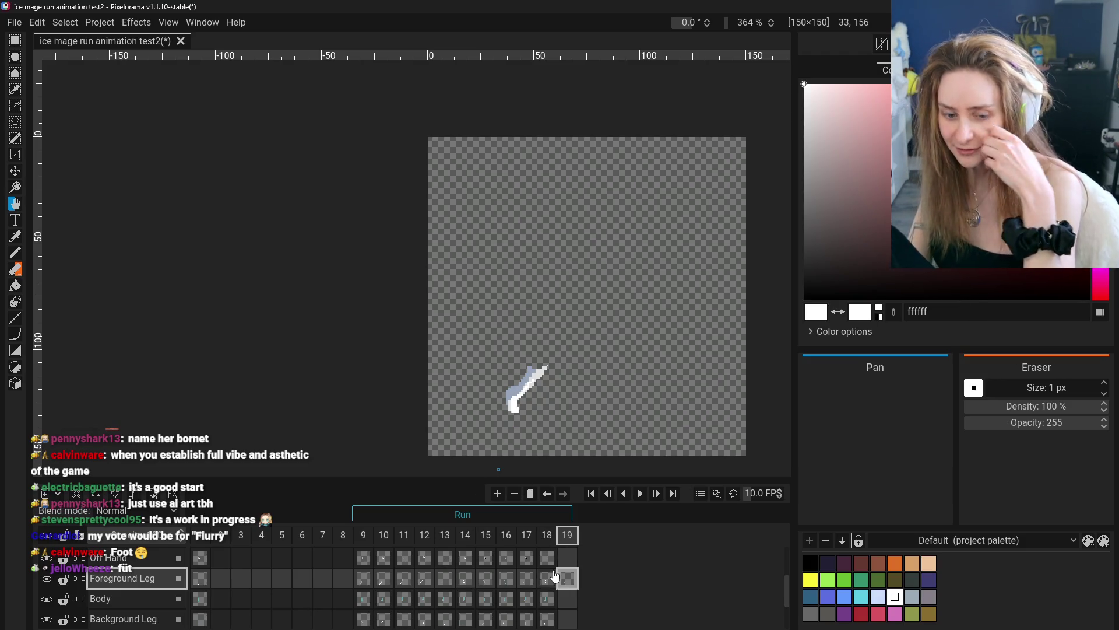
click(362, 579)
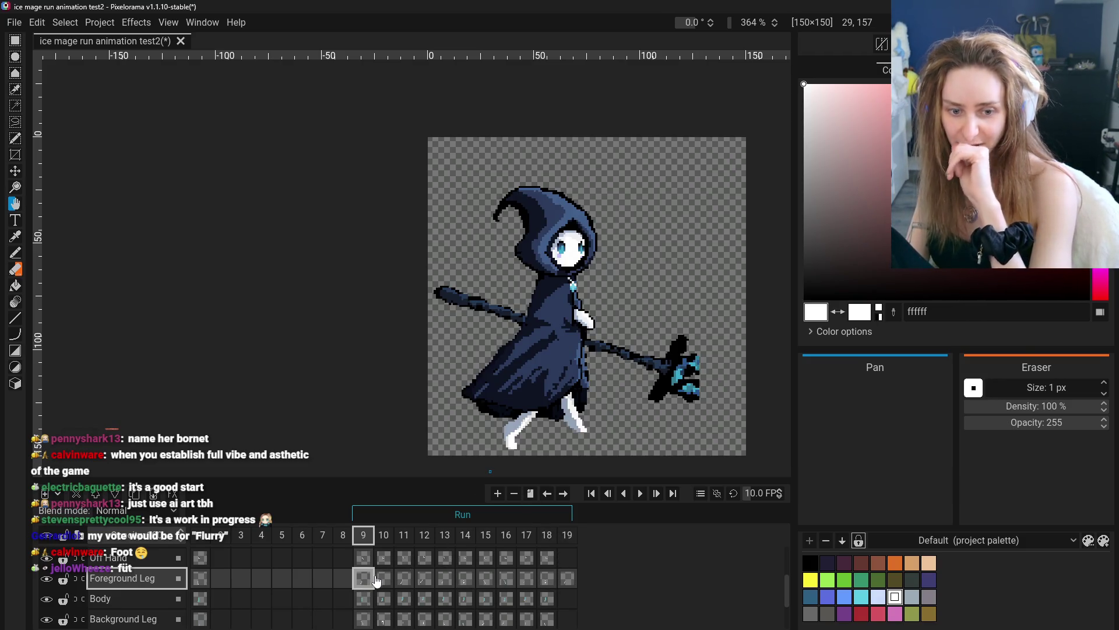
- Clear frame 19's foreground leg cel and remove frame 19
click(574, 580)
right_click(569, 579)
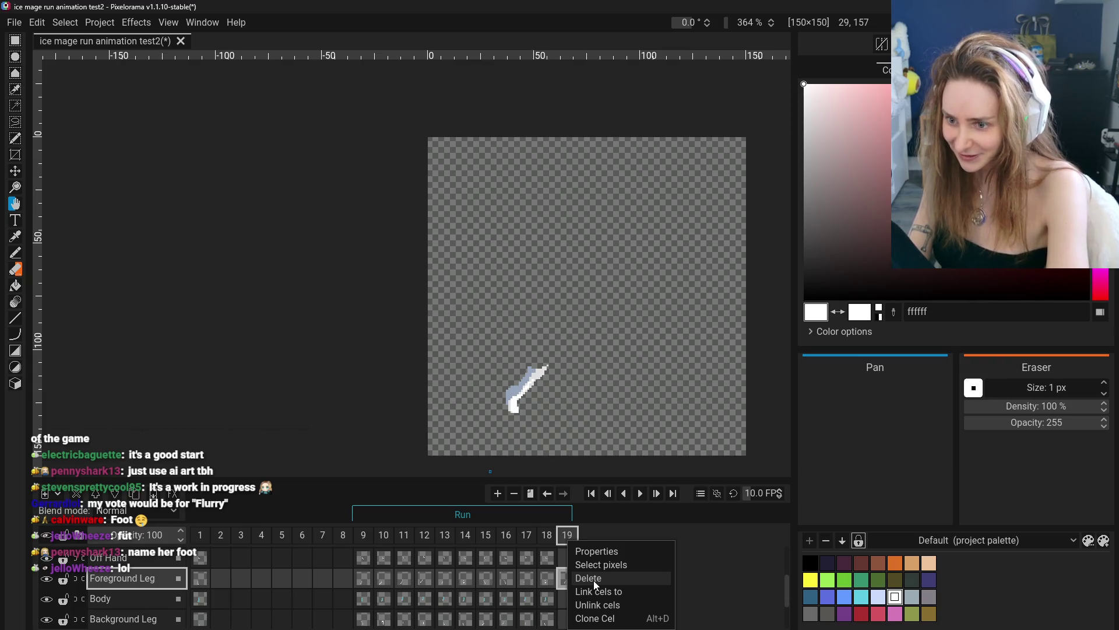
click(593, 580)
right_click(572, 537)
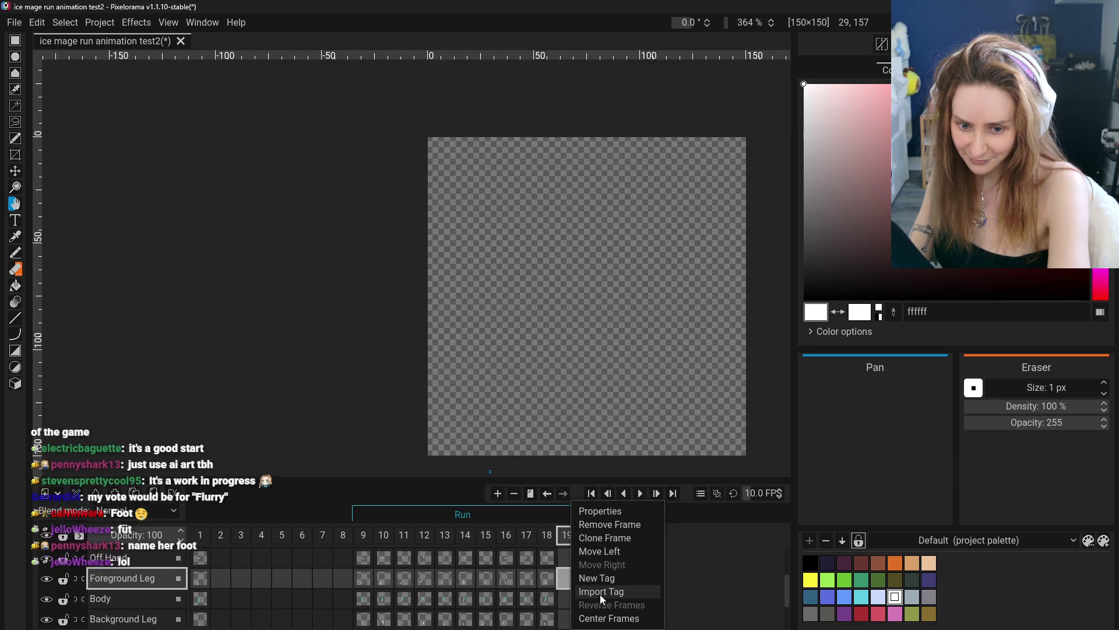
click(603, 527)
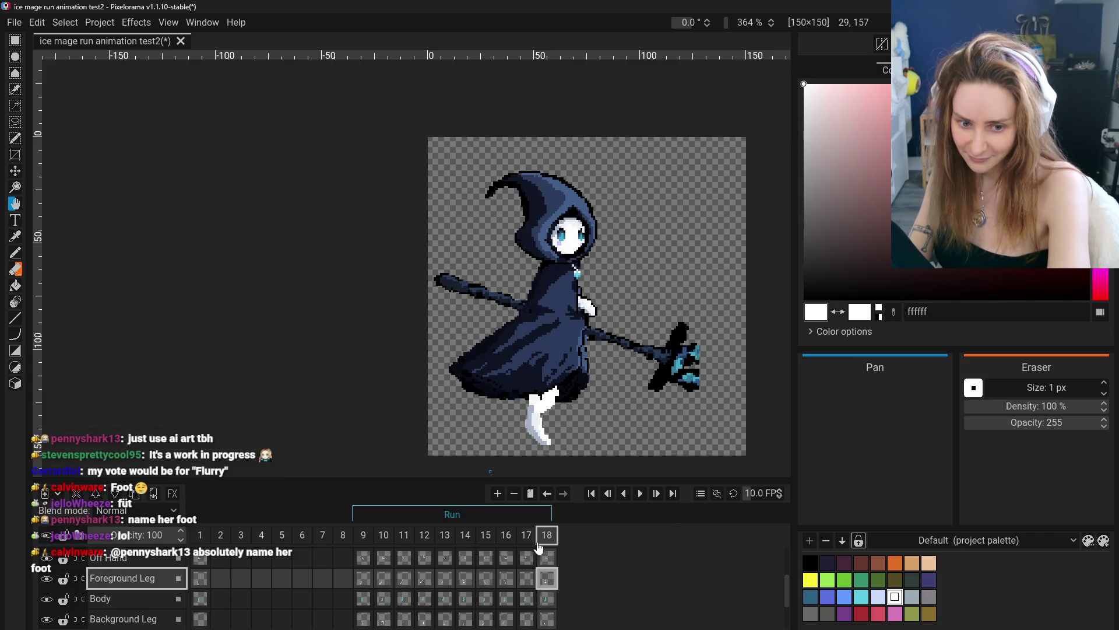
- Compare the foreground leg poses across frames 9 to 12, ending on frame 11
click(377, 584)
click(418, 581)
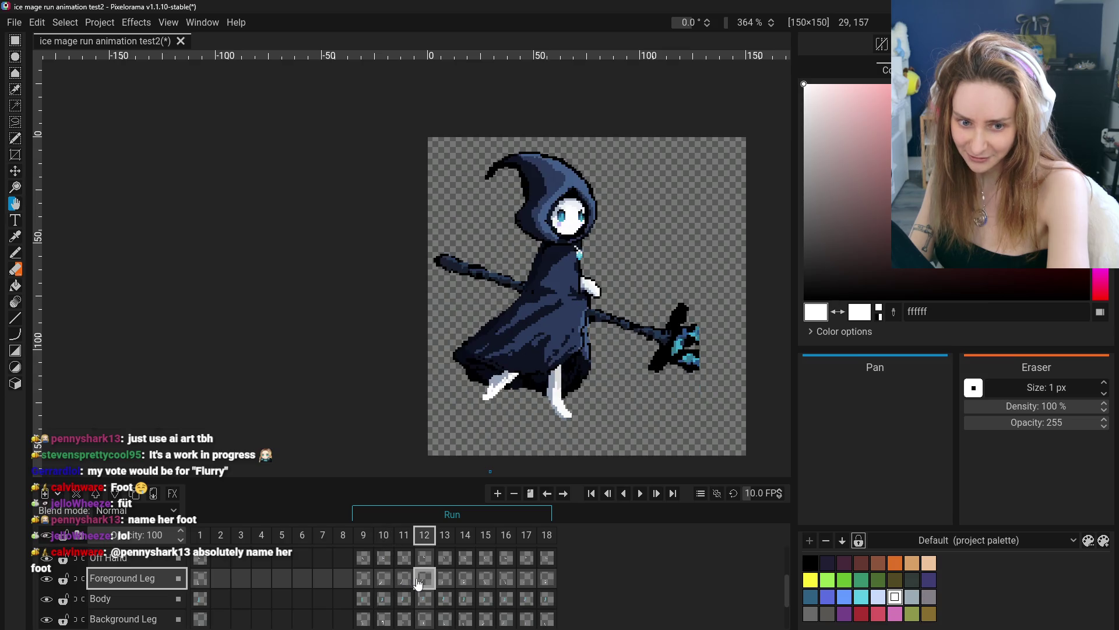
click(366, 580)
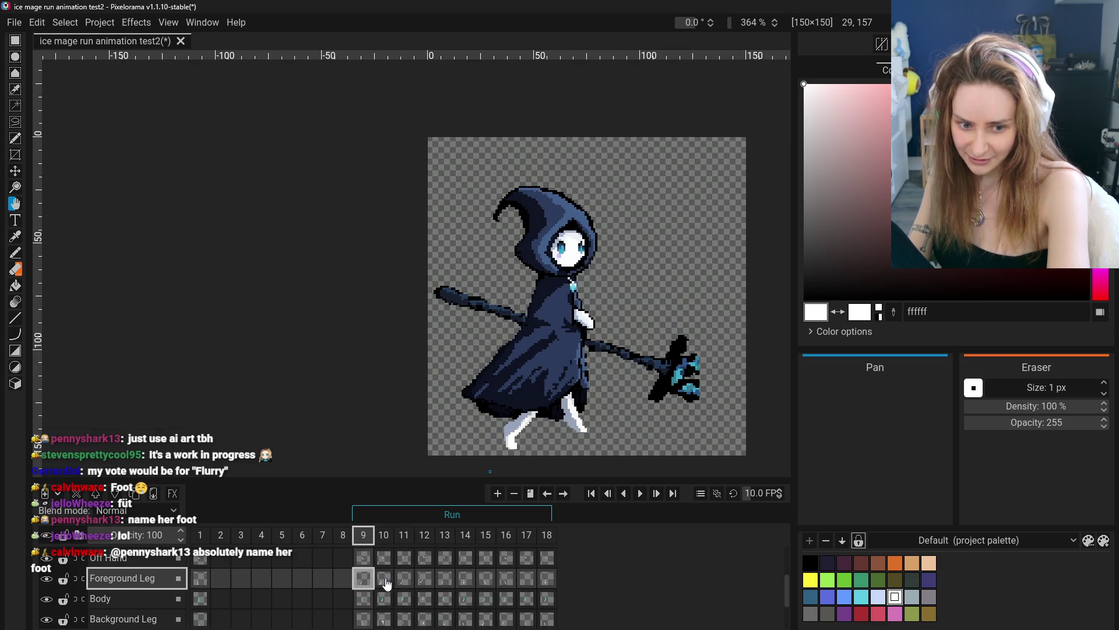
click(385, 580)
click(411, 581)
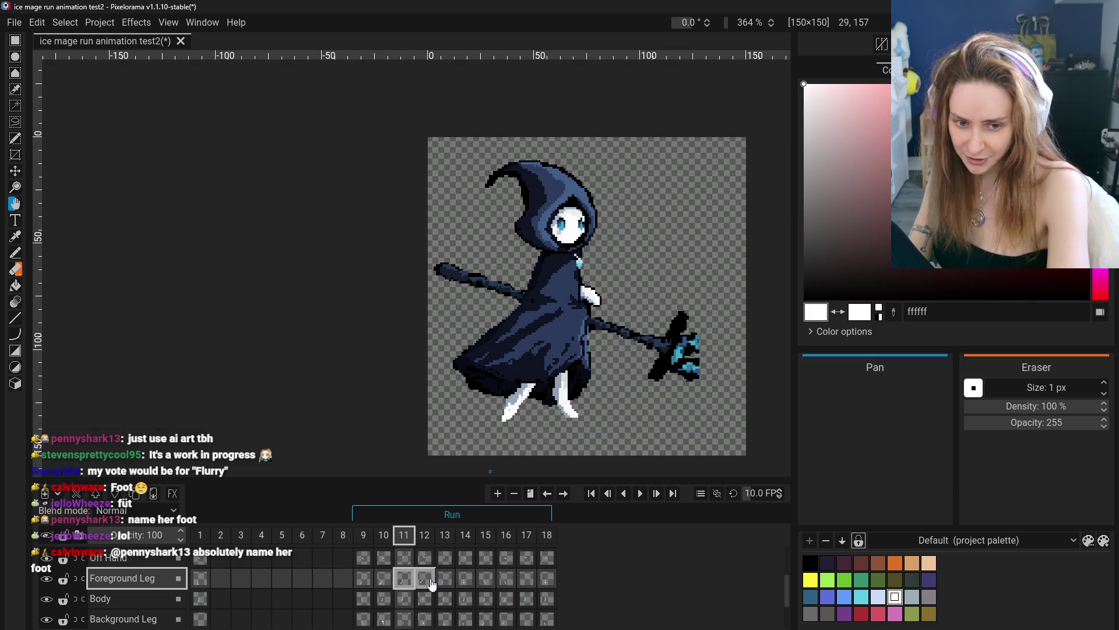
click(423, 580)
click(364, 579)
click(385, 584)
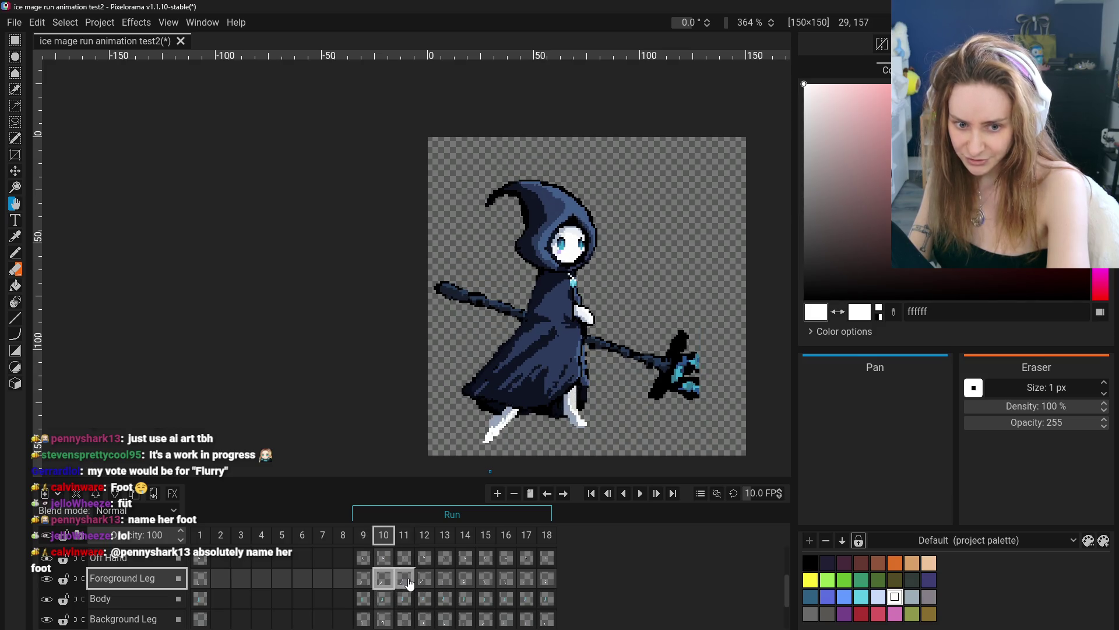
click(407, 581)
click(385, 580)
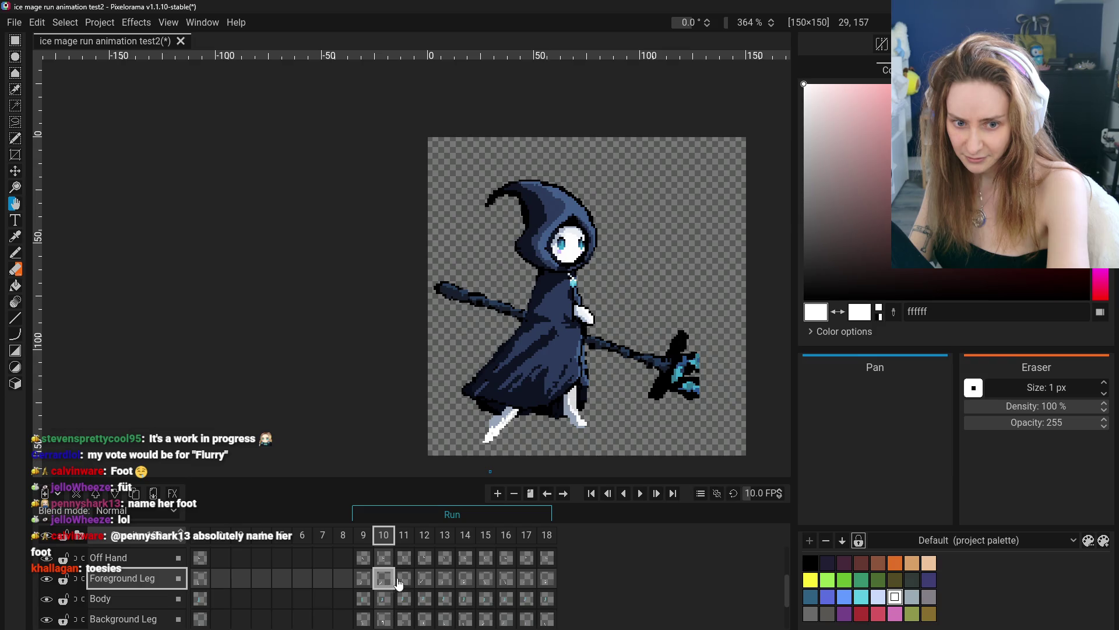
click(405, 580)
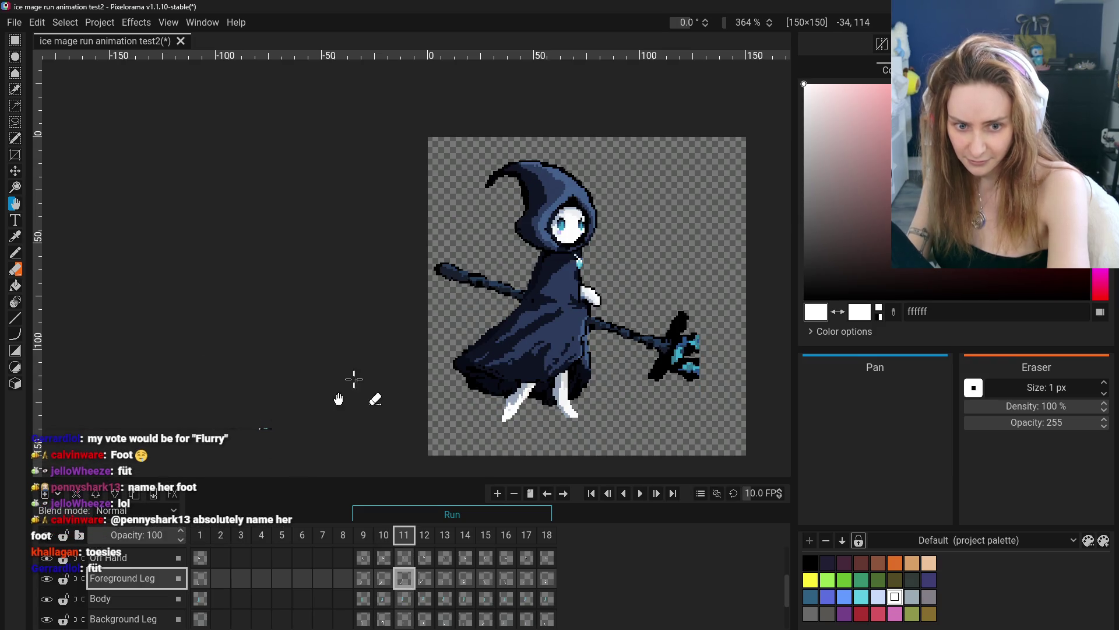
click(385, 579)
click(400, 579)
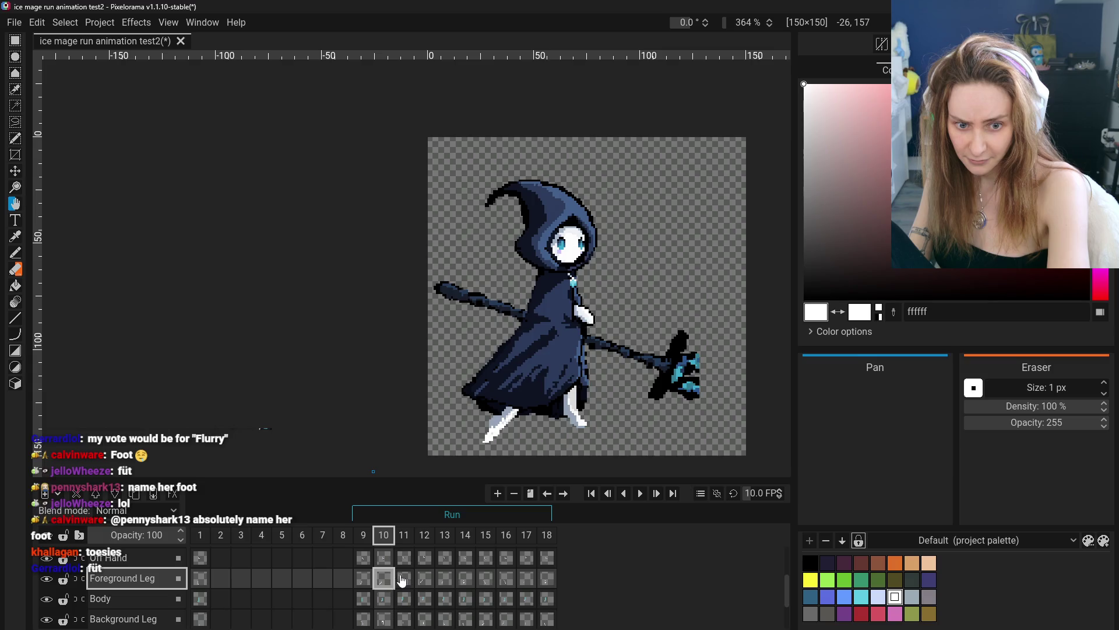
- With the Move tool, shift frame 11's foreground leg slightly left and check it against frame 10
click(15, 171)
drag(539, 389, 530, 388)
click(383, 578)
click(403, 578)
click(382, 583)
click(406, 583)
- Shift frame 12's foreground foot a few pixels right and compare it with frames 10, 11 and 13
click(424, 580)
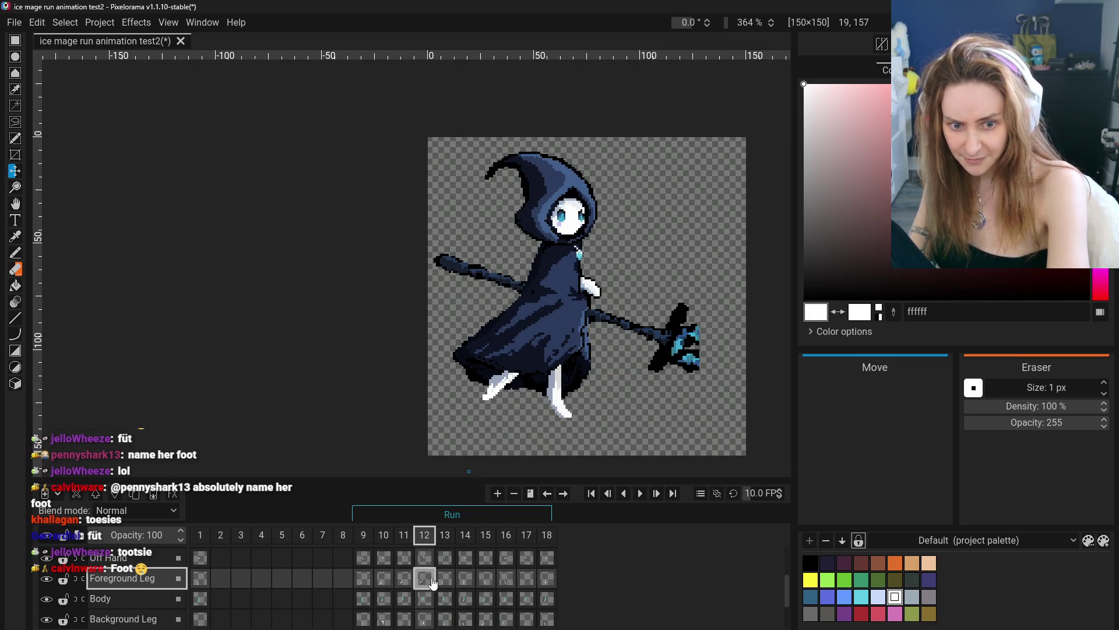
drag(519, 364, 537, 367)
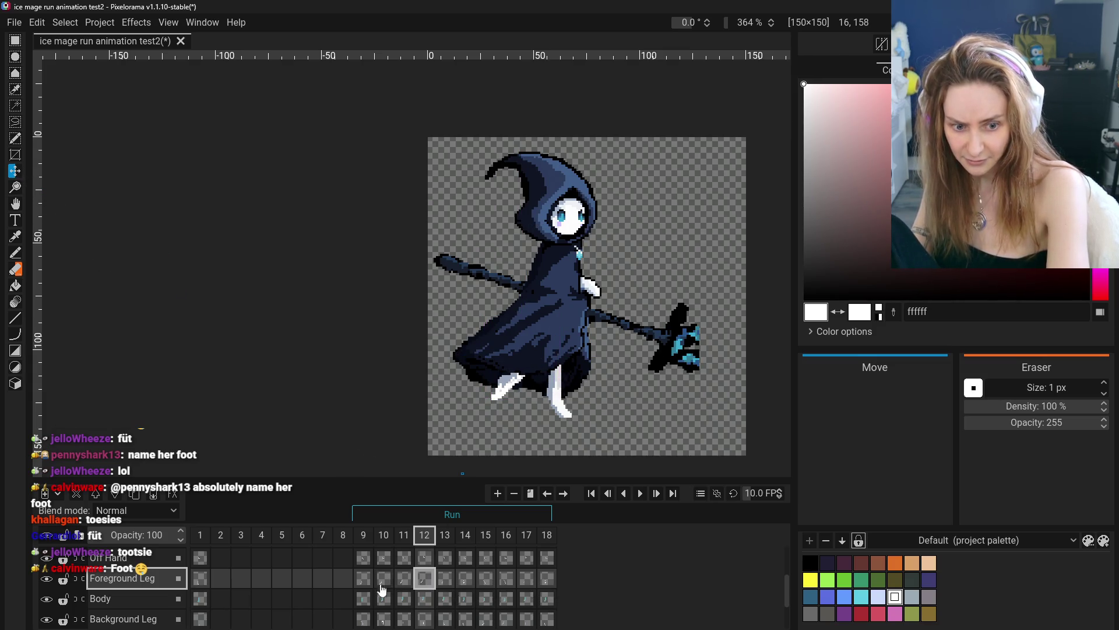
click(386, 582)
click(405, 583)
click(425, 583)
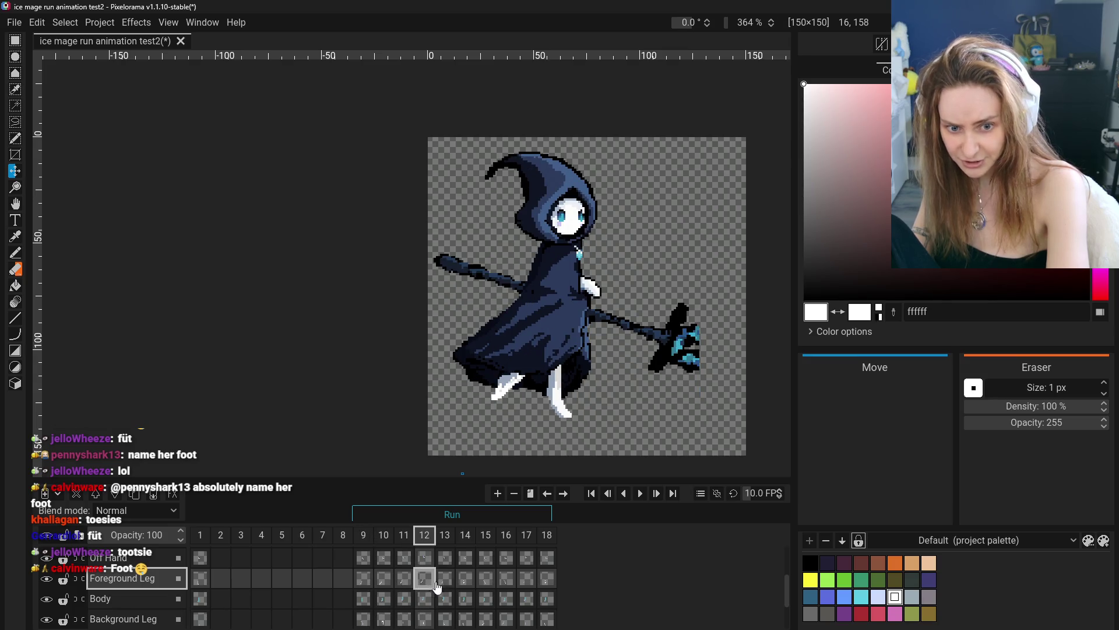
click(446, 583)
click(425, 583)
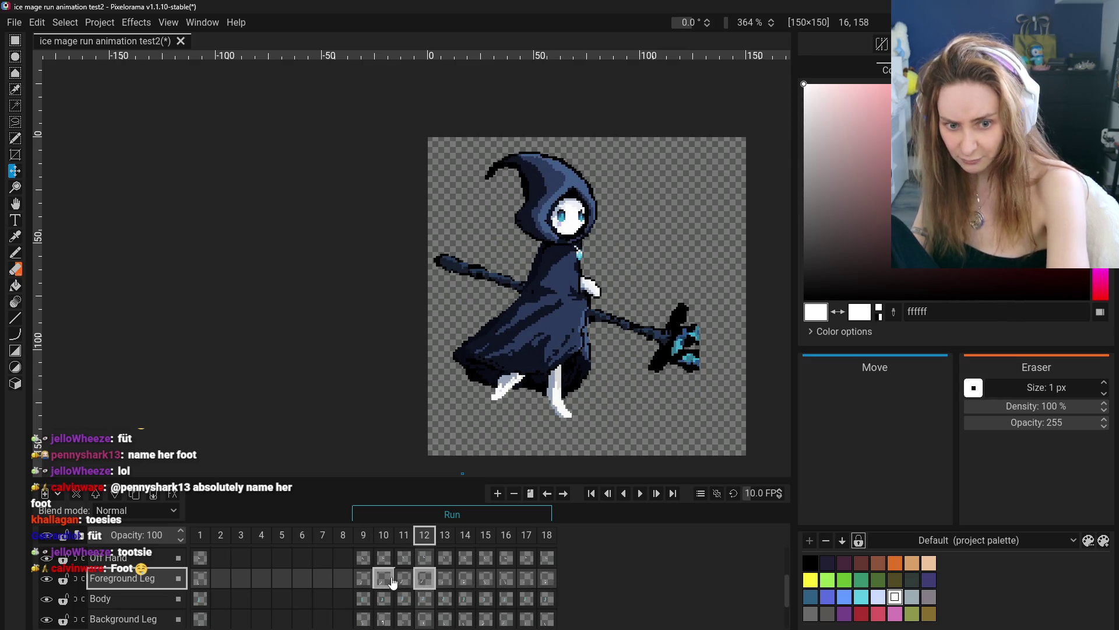
click(383, 583)
click(405, 583)
click(424, 581)
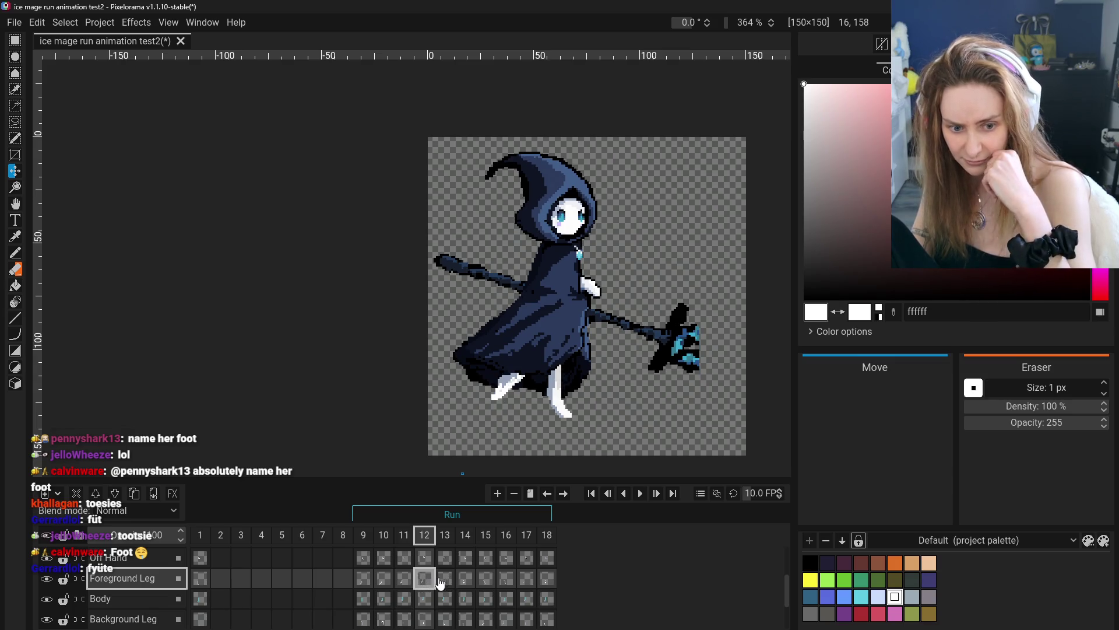
- Shift frame 13's foreground leg up into place
click(446, 583)
right_click(425, 534)
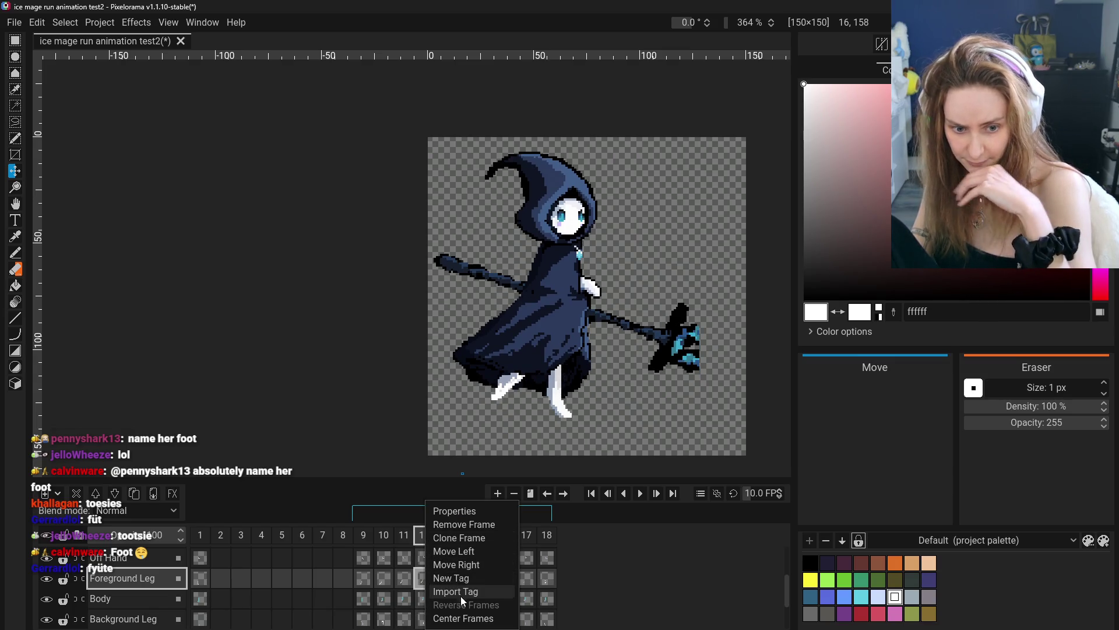
click(631, 568)
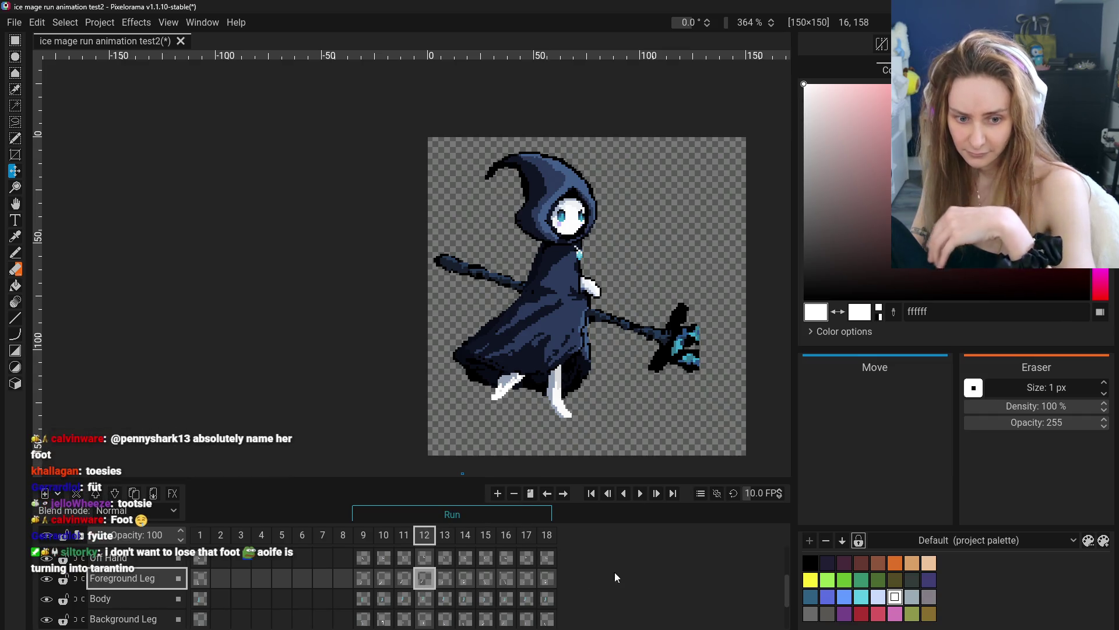
shift+click(445, 582)
click(425, 582)
shift+click(445, 581)
right_click(427, 581)
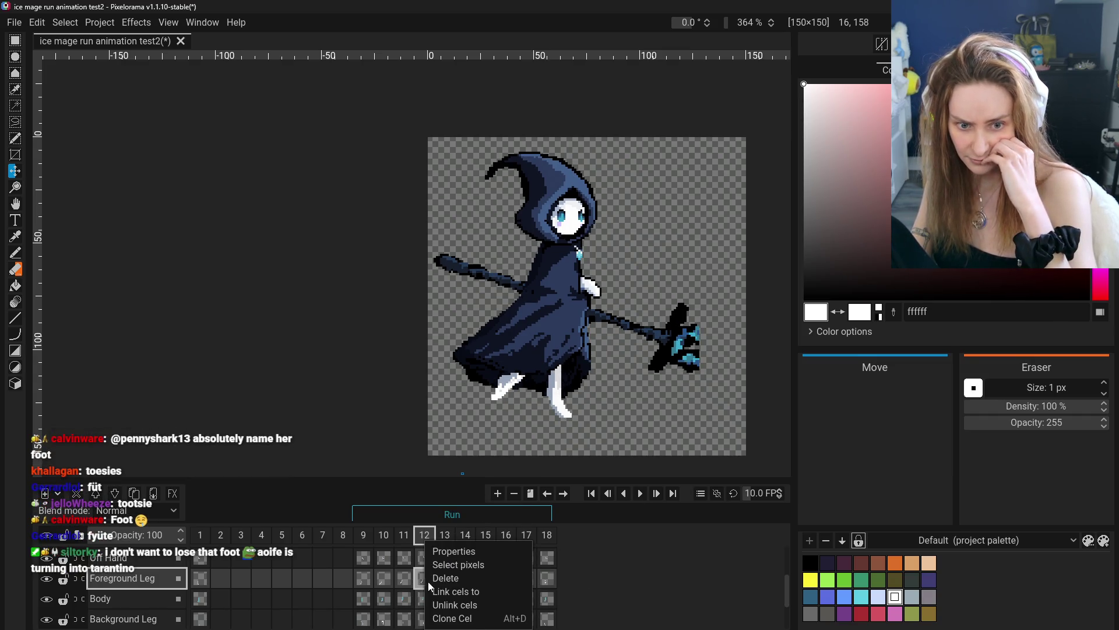
click(464, 619)
mouse_move(471, 450)
mouse_down()
mouse_move(496, 425)
mouse_move(481, 417)
mouse_up()
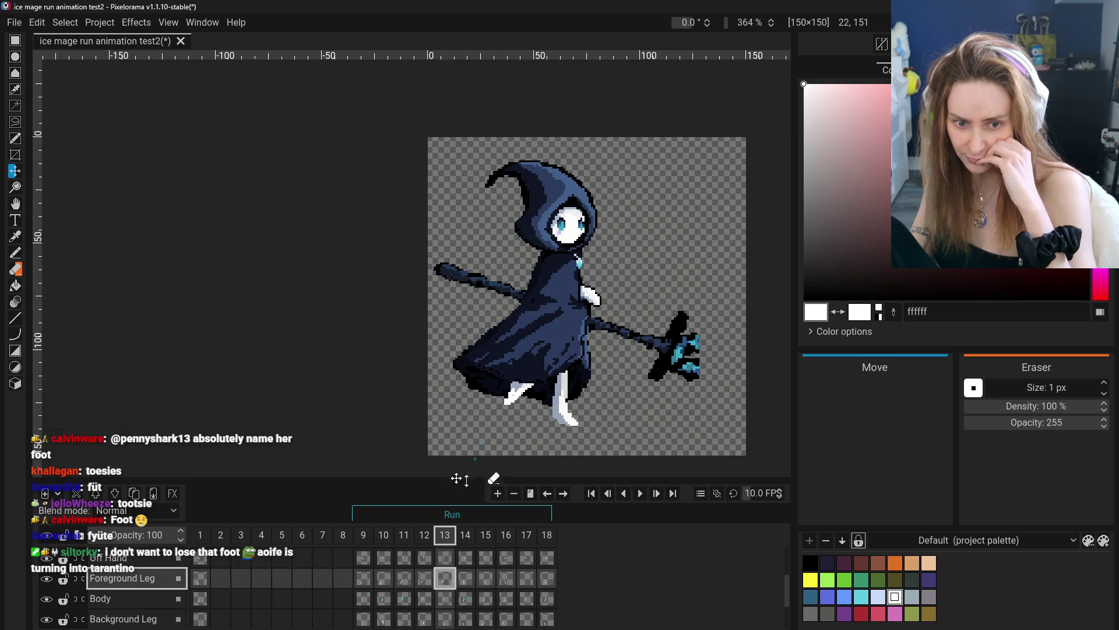
- Scrub back and forth through frames 9–14 to compare the foreground leg poses
click(369, 580)
click(383, 579)
click(403, 578)
click(423, 578)
click(446, 580)
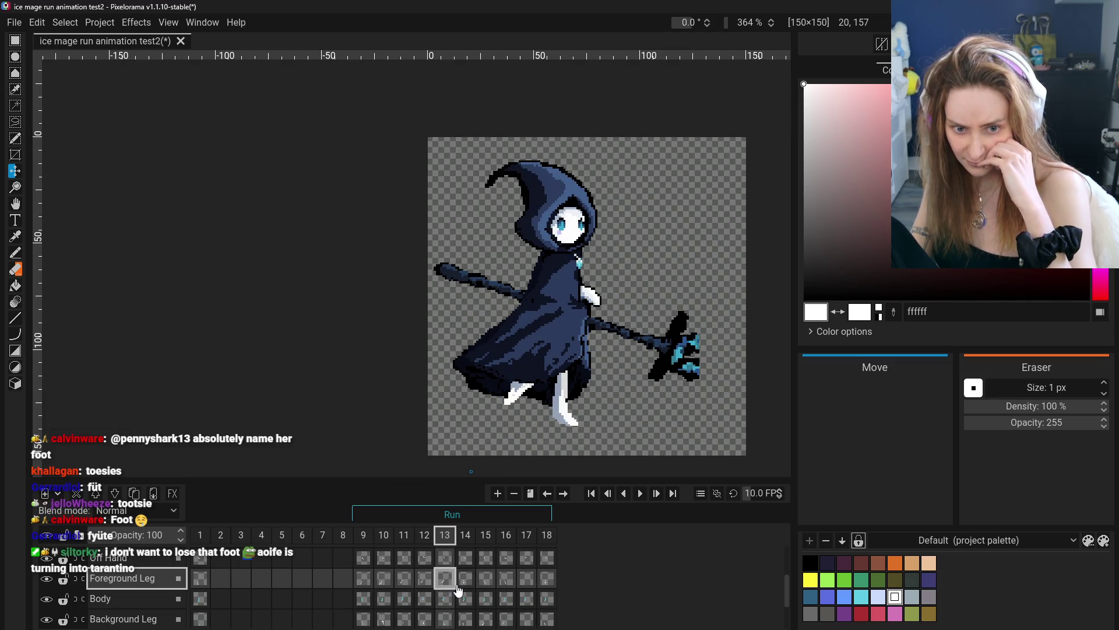
click(466, 580)
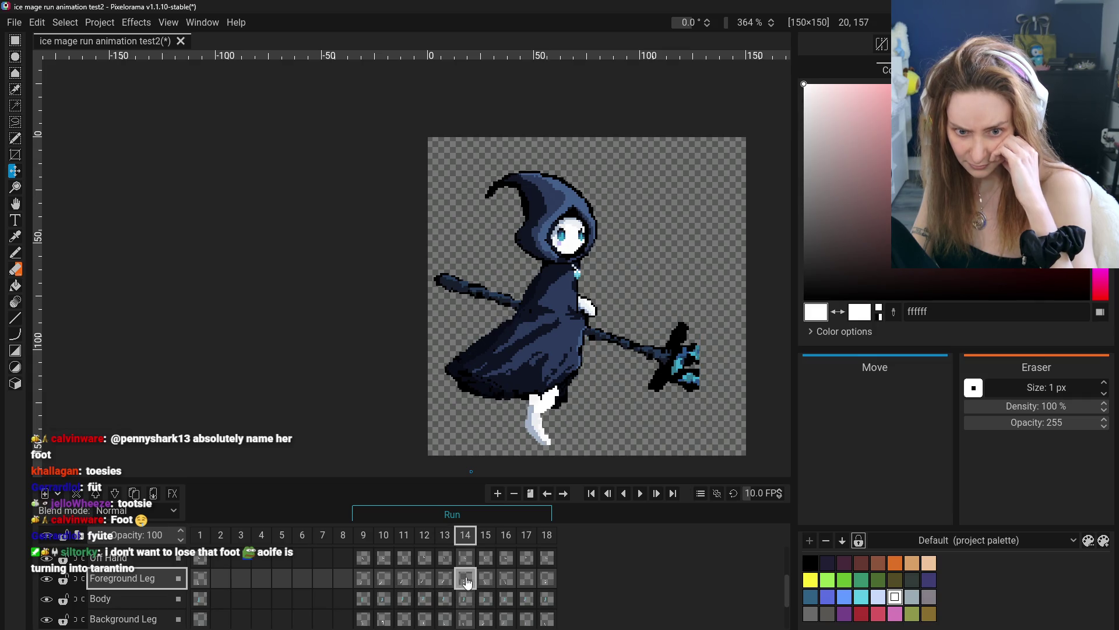
click(446, 580)
click(467, 581)
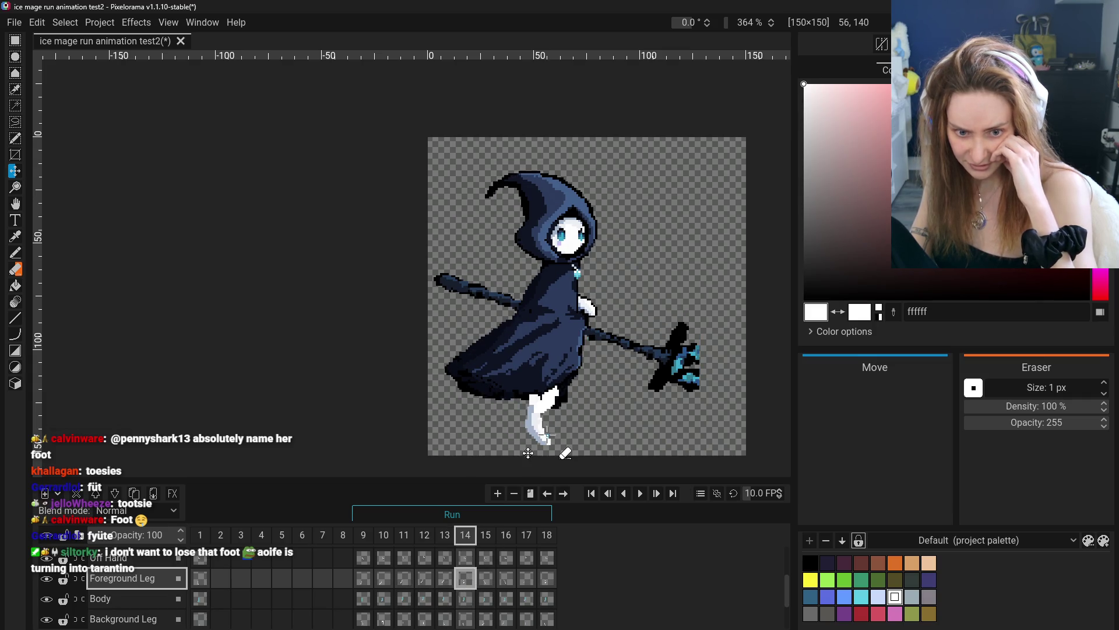
click(445, 580)
click(466, 580)
click(446, 580)
click(425, 580)
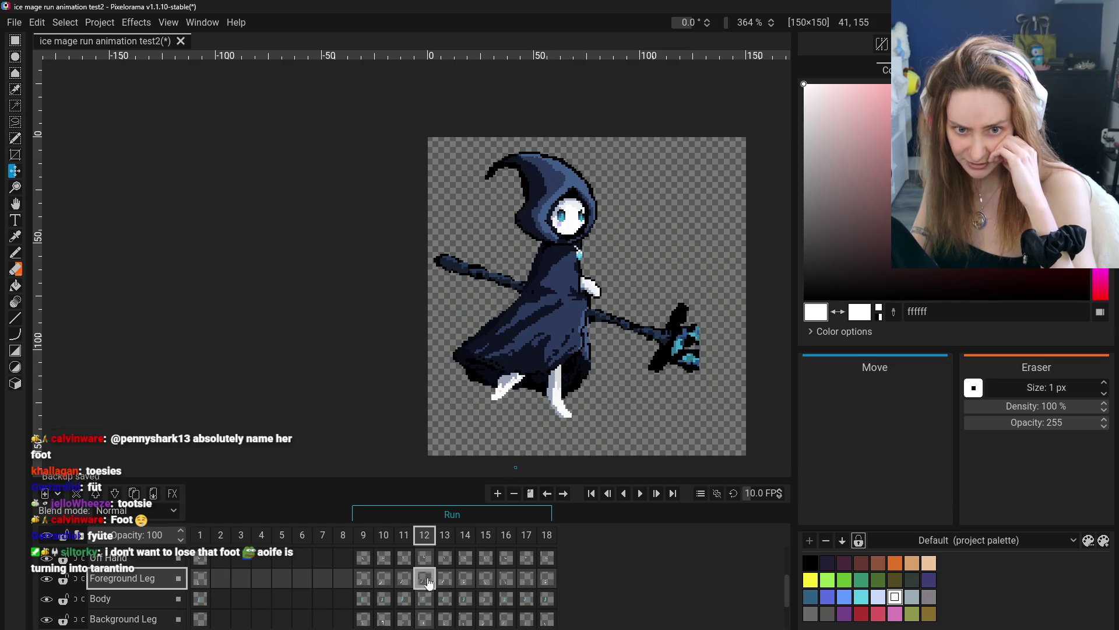
click(446, 580)
click(385, 580)
click(405, 580)
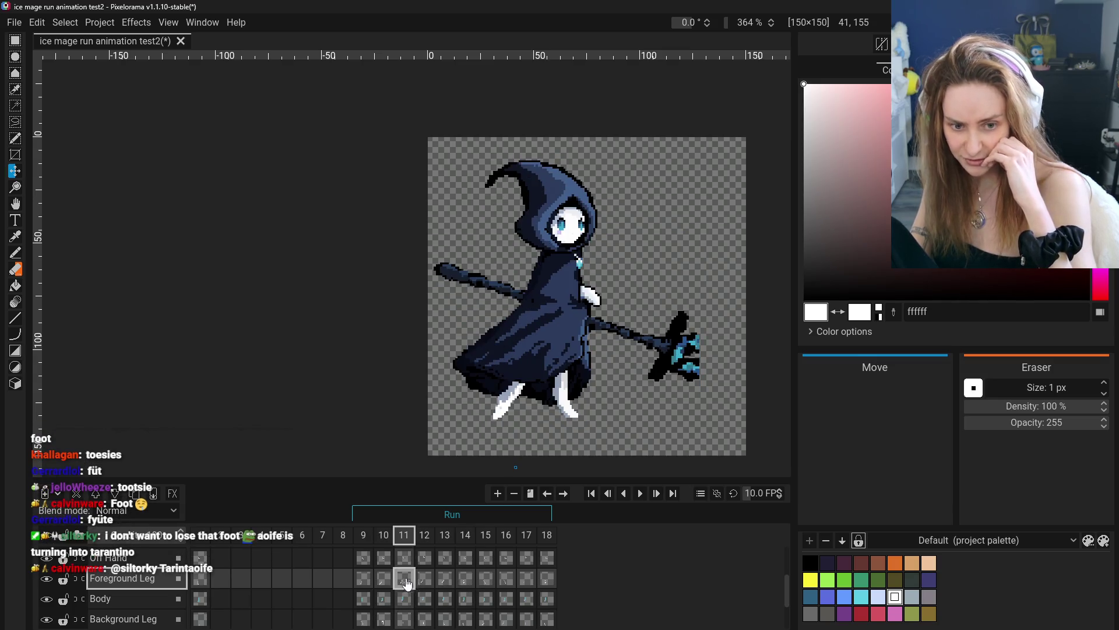
click(430, 583)
click(446, 581)
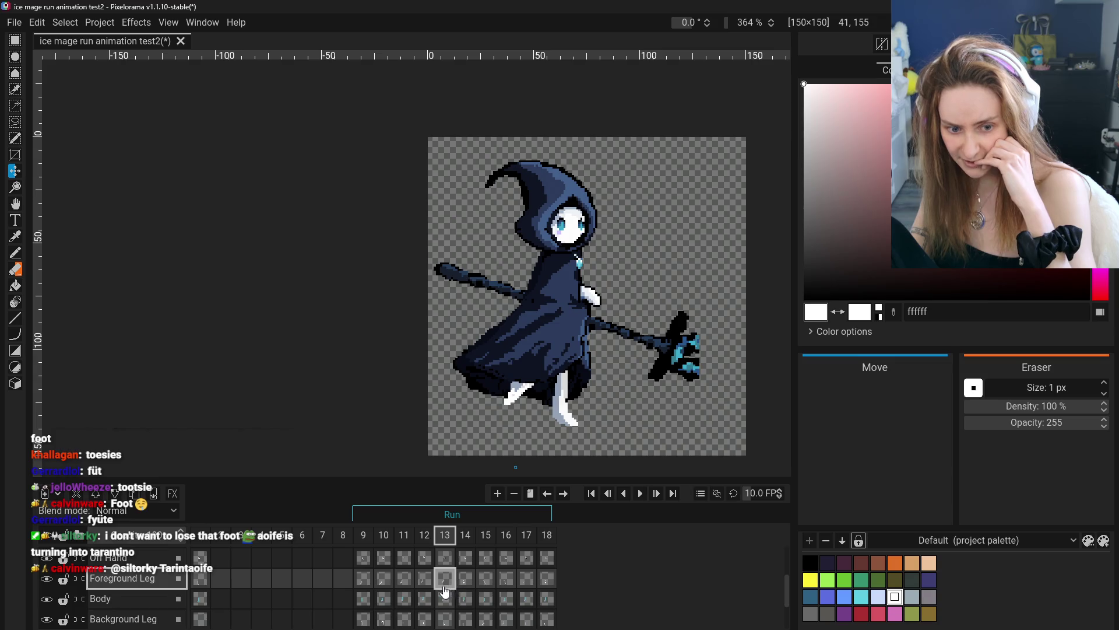
click(383, 580)
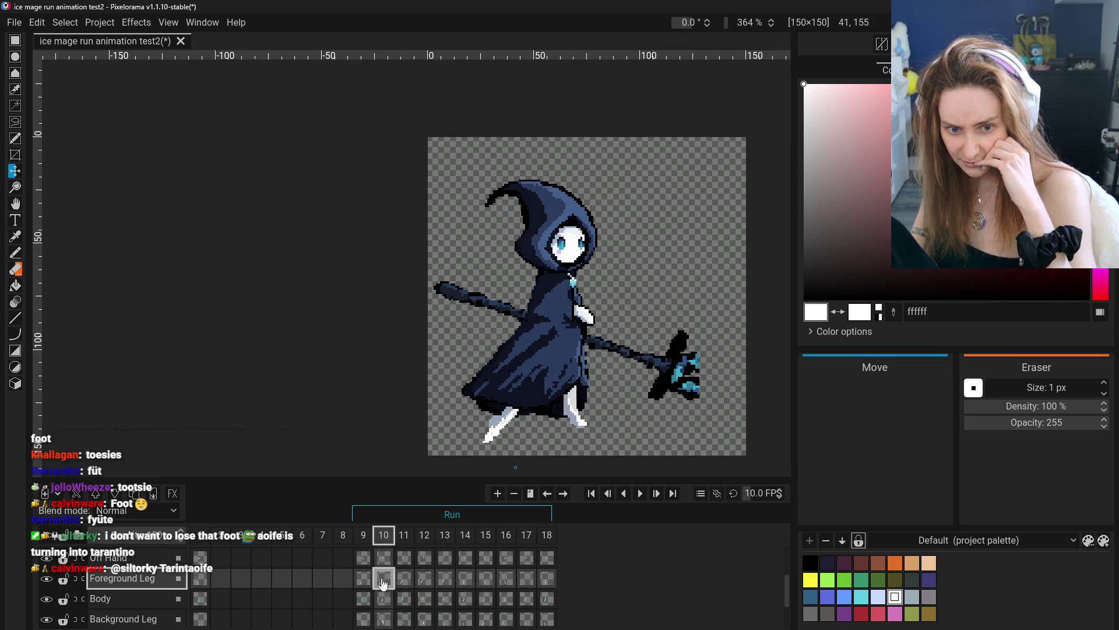
click(417, 586)
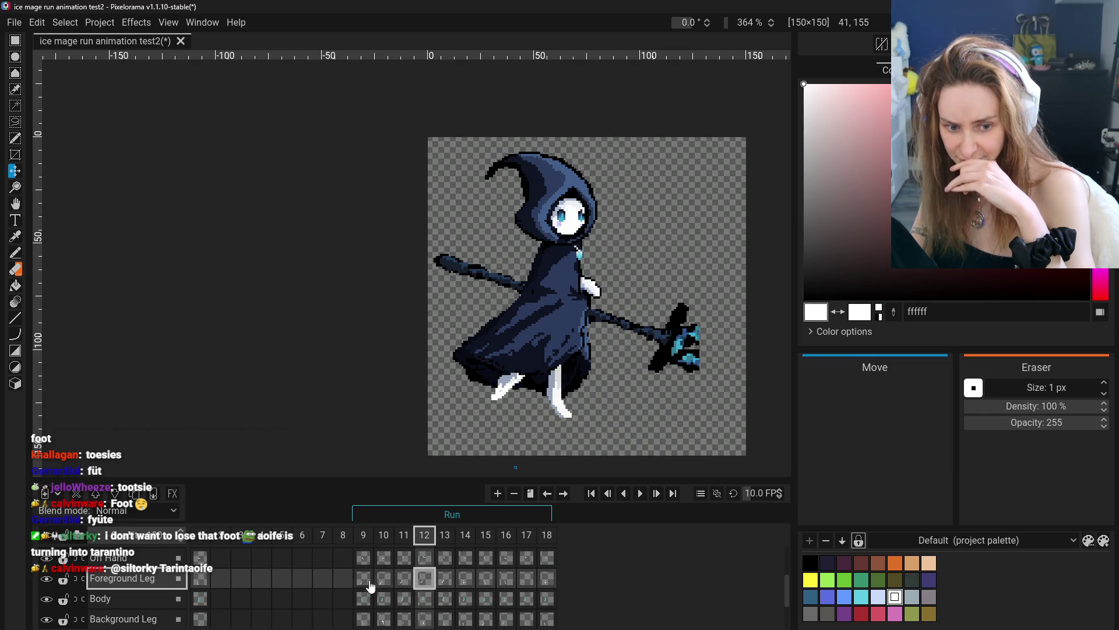
click(372, 585)
click(384, 585)
click(404, 585)
click(425, 586)
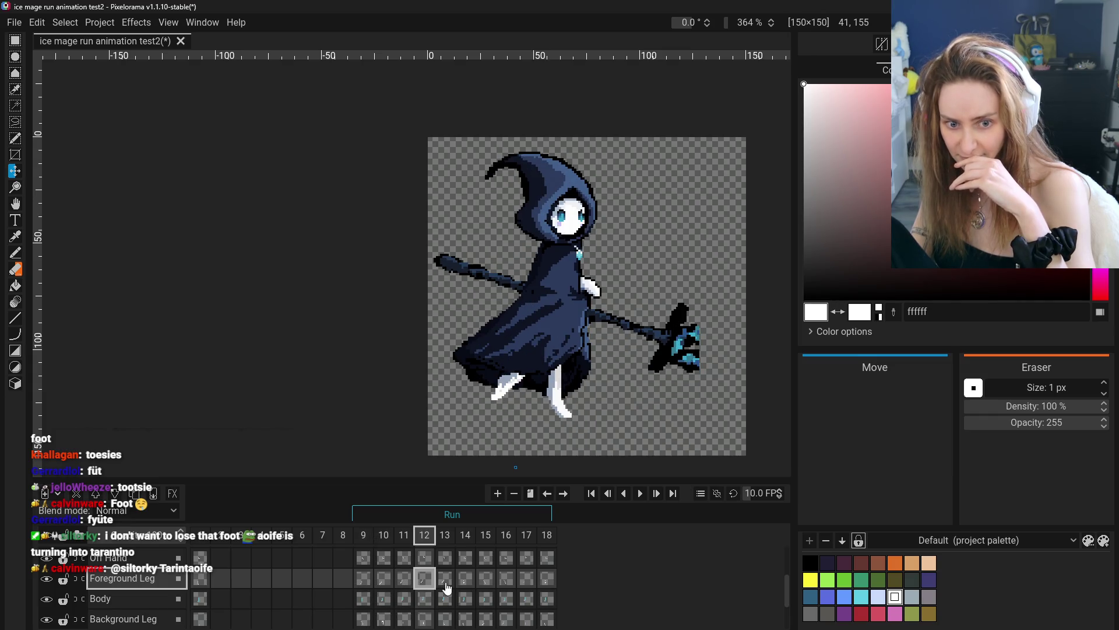
click(446, 587)
click(466, 586)
click(445, 587)
click(466, 586)
click(445, 586)
click(424, 586)
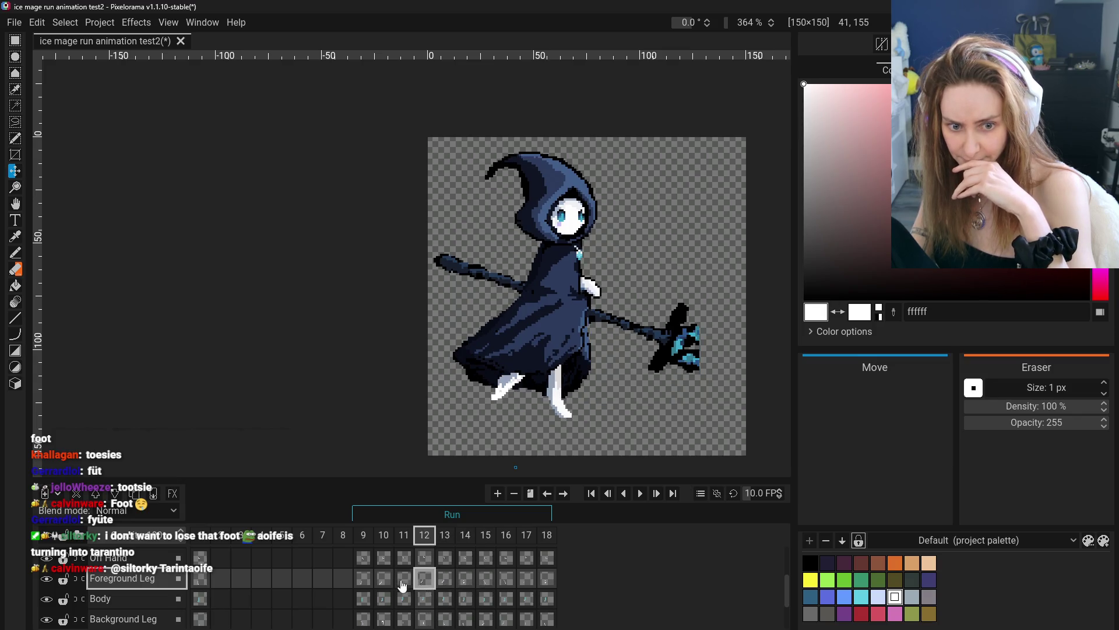
click(384, 584)
click(366, 584)
click(385, 583)
click(408, 583)
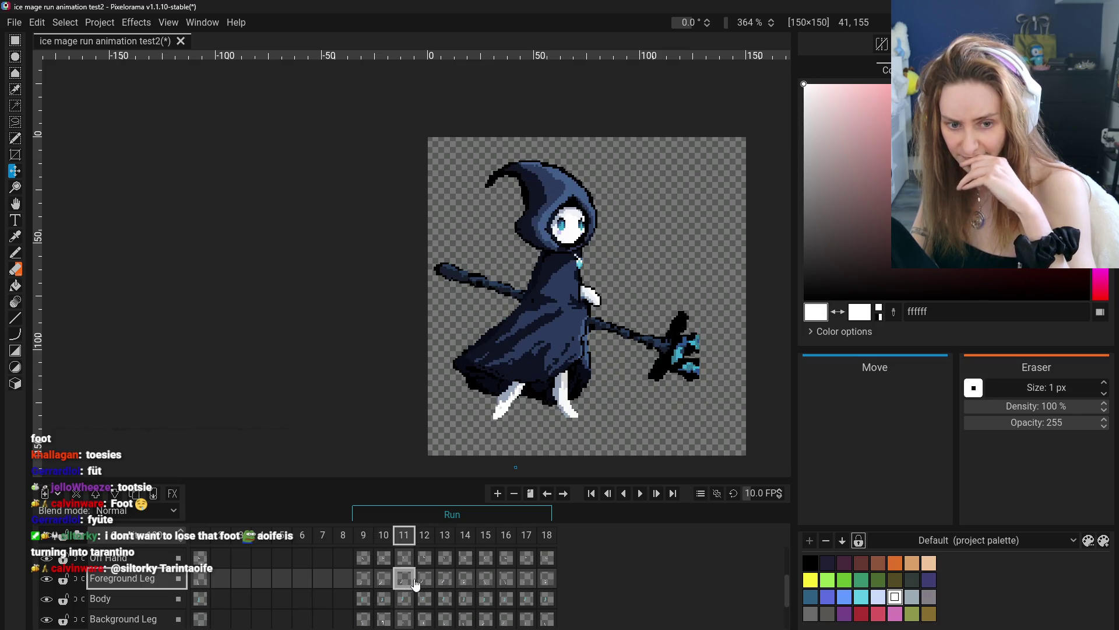
click(424, 585)
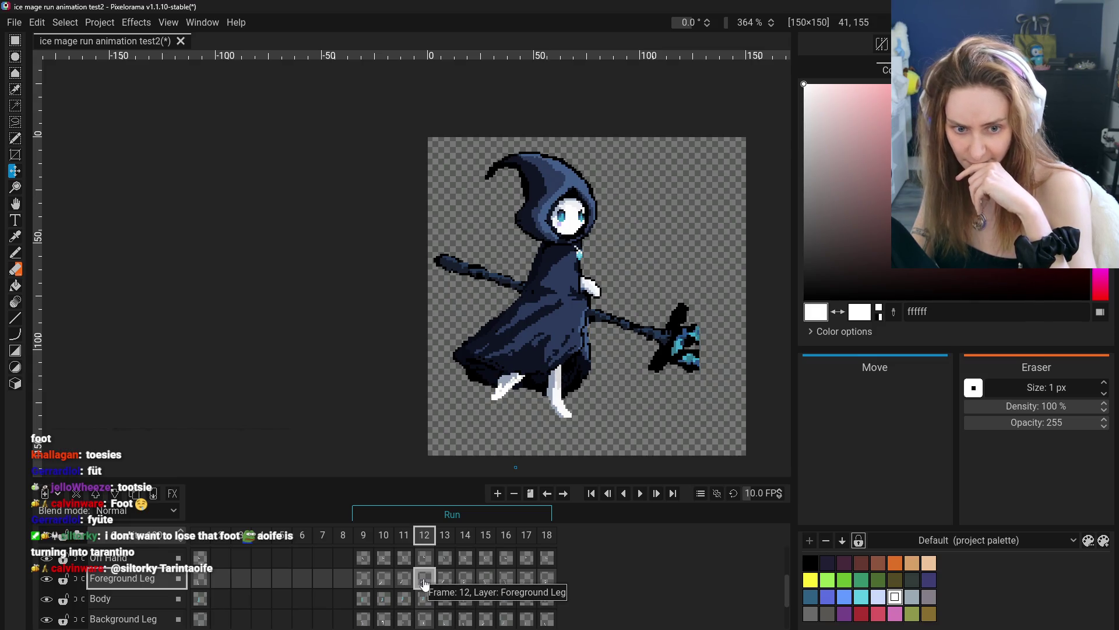
click(407, 582)
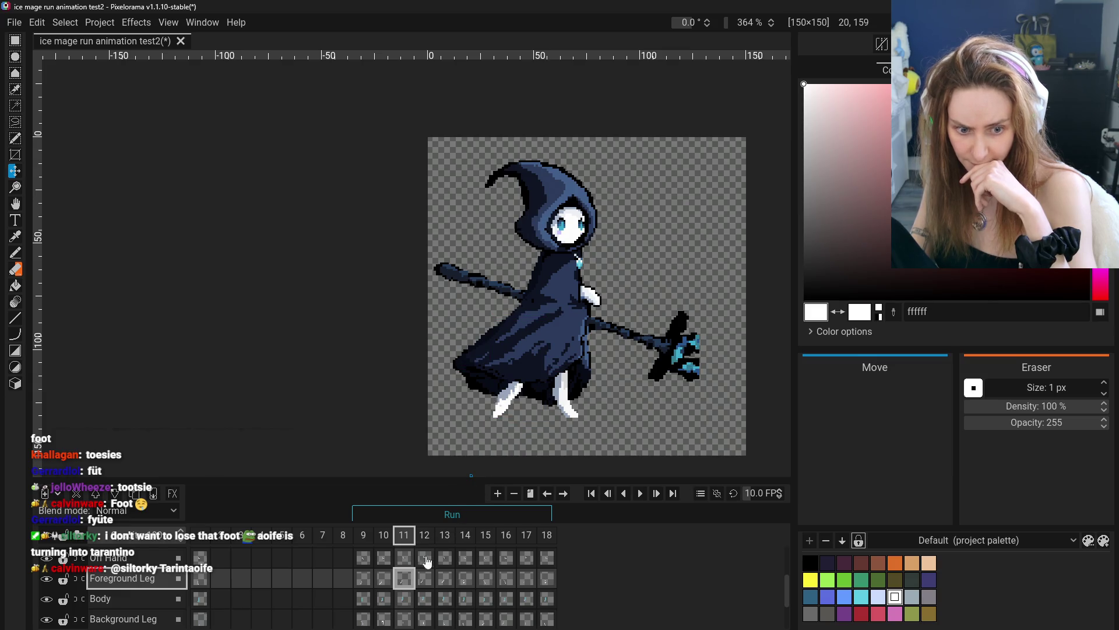
- Shift the foreground leg on frame 12 slightly right, then on frame 13 right and up
click(430, 582)
drag(501, 400, 488, 416)
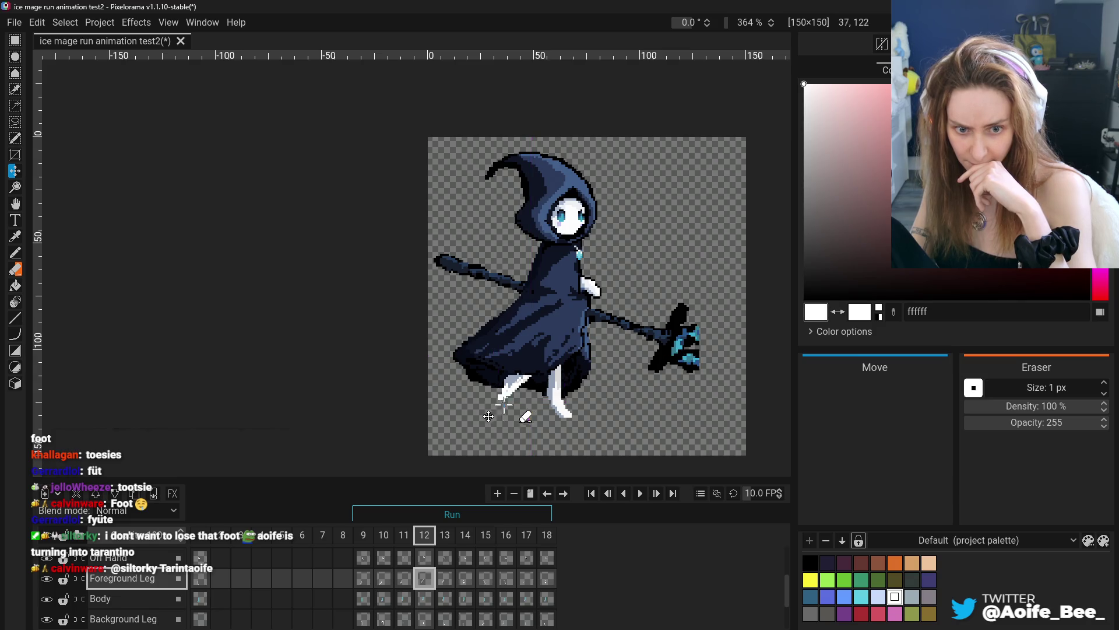
click(378, 581)
click(363, 580)
click(403, 579)
click(428, 581)
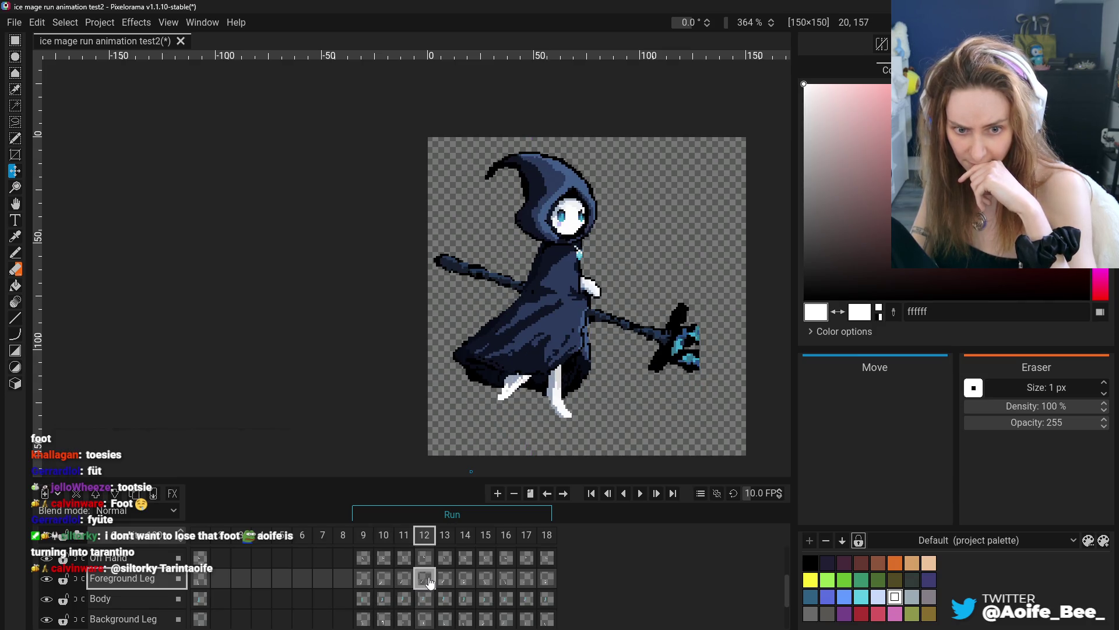
click(445, 581)
drag(520, 445, 535, 442)
- Lower frame 13's foreground leg and move its foot a few pixels left
click(402, 580)
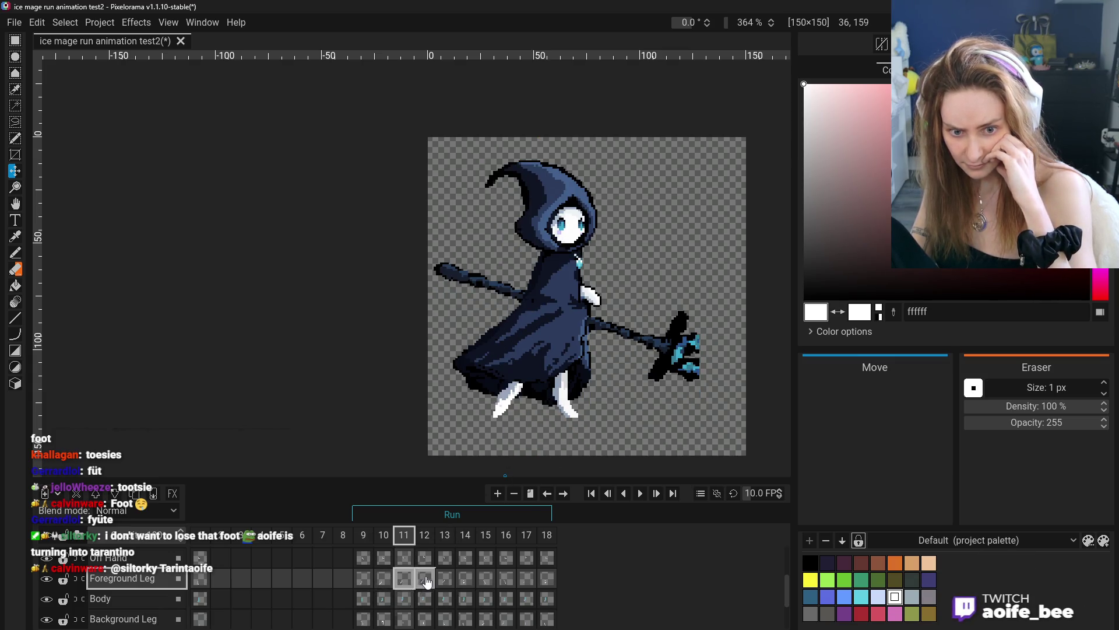
click(445, 579)
drag(542, 438, 542, 446)
click(363, 578)
click(390, 579)
click(405, 579)
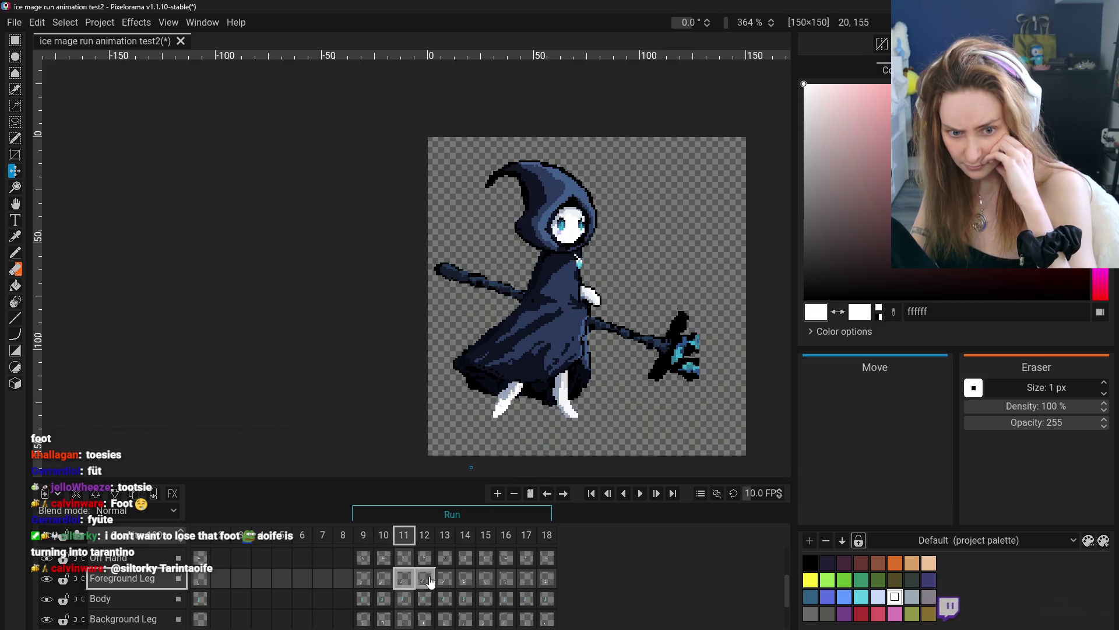
click(425, 579)
click(450, 580)
drag(548, 446, 515, 441)
- Nudge frame 13's leg further left and down, checking it against frames 9–14
click(424, 578)
click(364, 579)
click(384, 580)
click(404, 580)
click(425, 580)
click(448, 582)
click(468, 583)
click(445, 580)
mouse_move(525, 442)
mouse_down()
mouse_move(513, 434)
mouse_move(510, 446)
mouse_up()
click(383, 578)
click(403, 580)
click(424, 580)
click(445, 582)
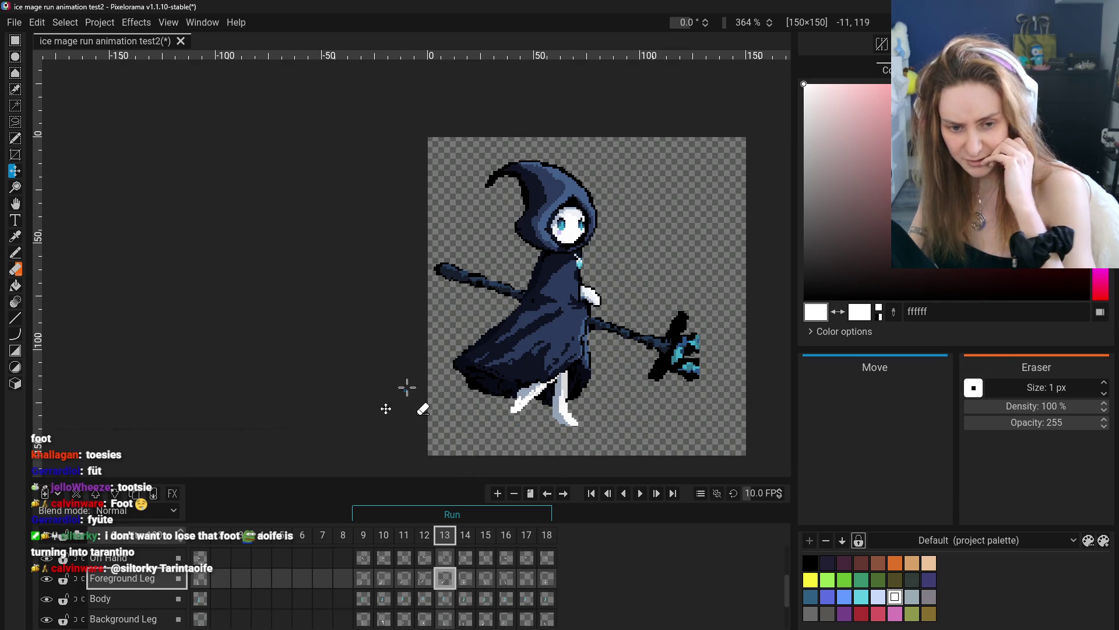
click(137, 22)
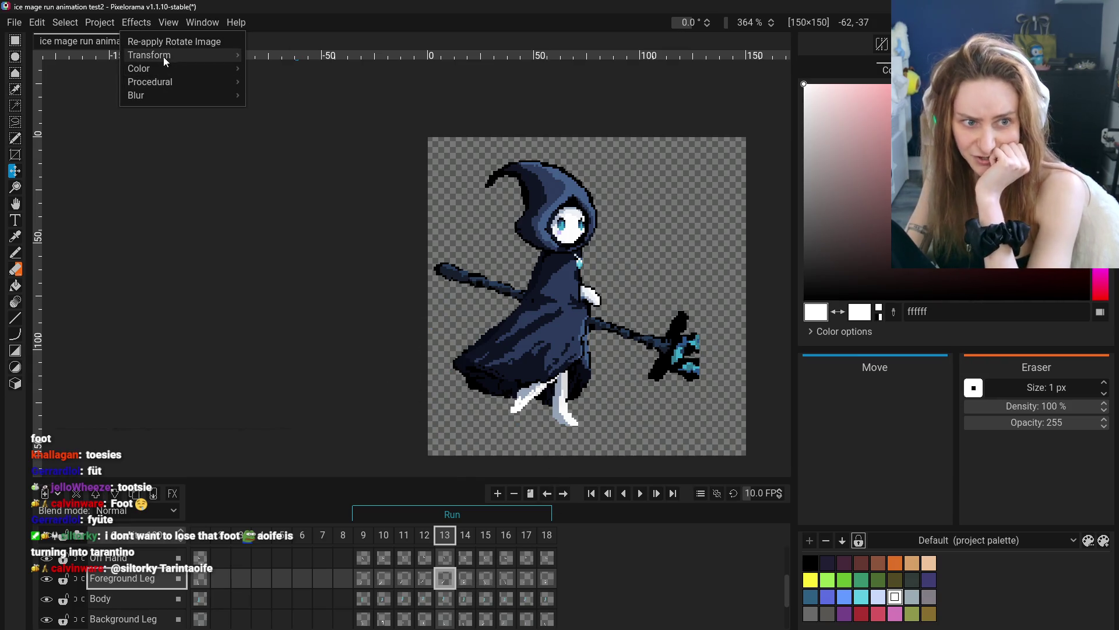
- Rotate frame 13's foreground leg with Rotate Image, then shift it left and up
mouse_move(164, 56)
click(294, 82)
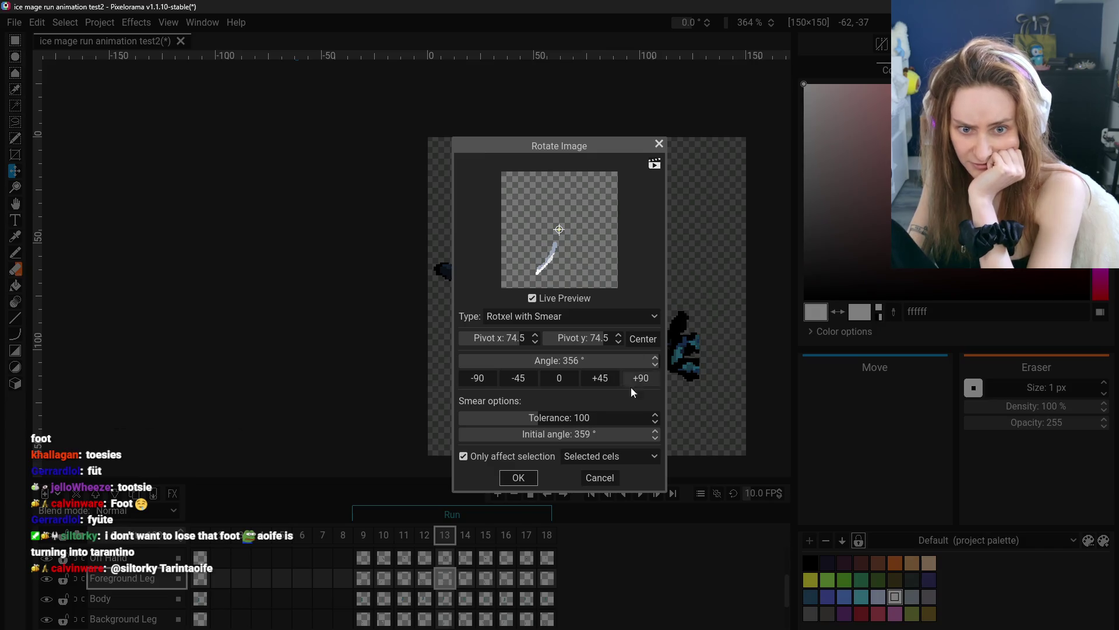
click(559, 378)
mouse_move(467, 362)
mouse_down()
mouse_move(523, 374)
mouse_move(671, 370)
mouse_up()
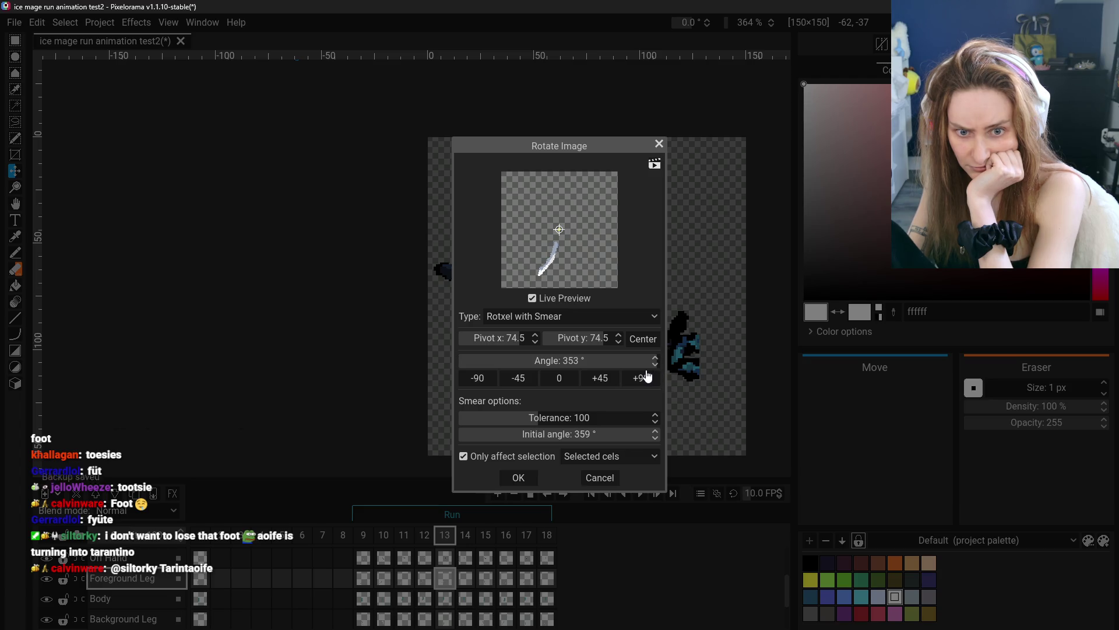
click(522, 478)
drag(535, 429, 516, 420)
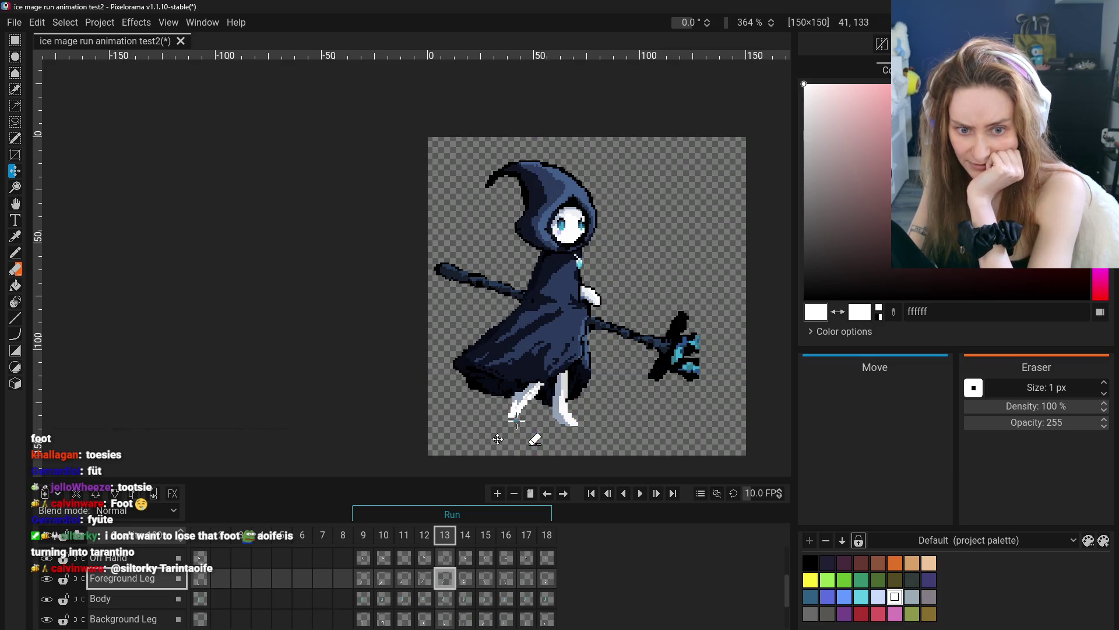
- Check the rotated leg's motion against frames 9–14
click(364, 579)
click(384, 579)
click(404, 580)
click(424, 580)
click(446, 583)
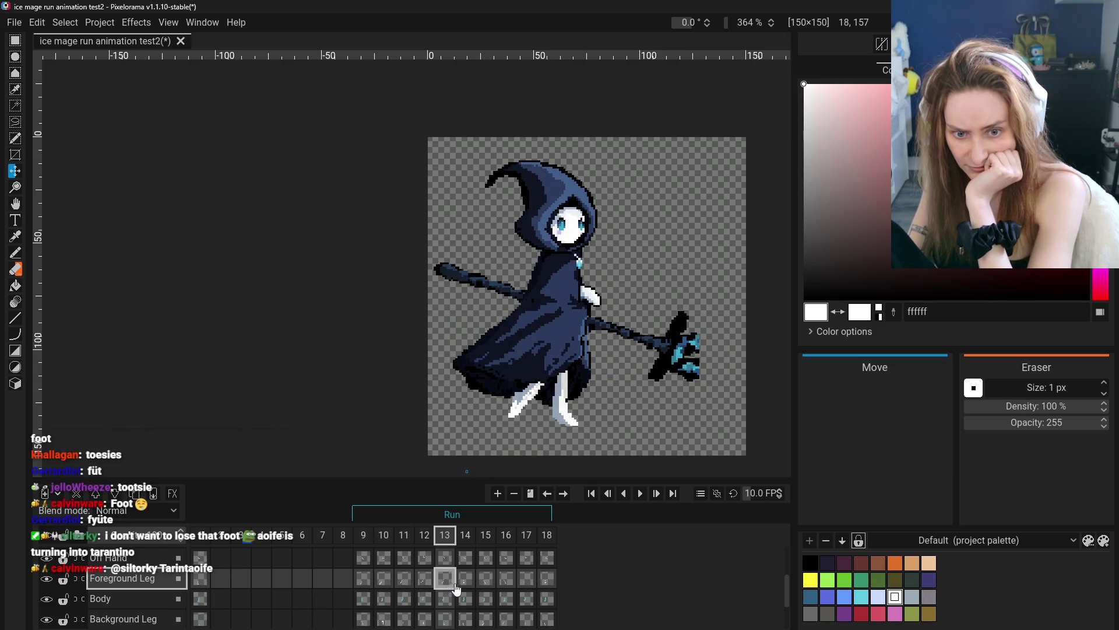
click(424, 579)
click(444, 583)
click(465, 580)
click(455, 577)
- Re-apply Rotate Image three times, nudging the leg with the Move tool after each
click(197, 22)
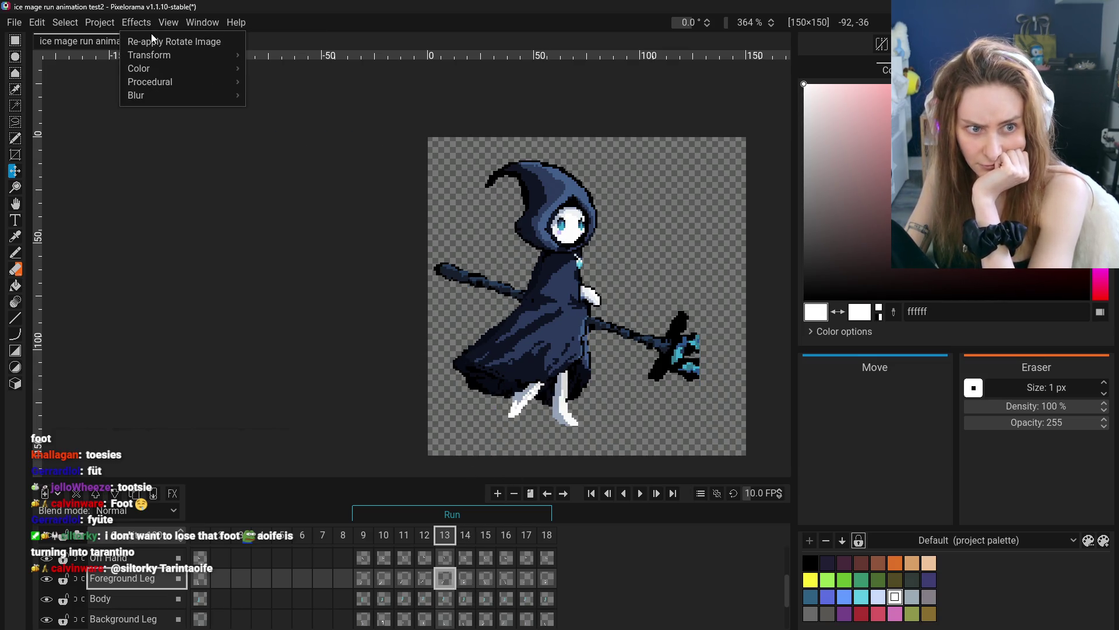
click(151, 41)
drag(445, 287, 431, 280)
click(137, 23)
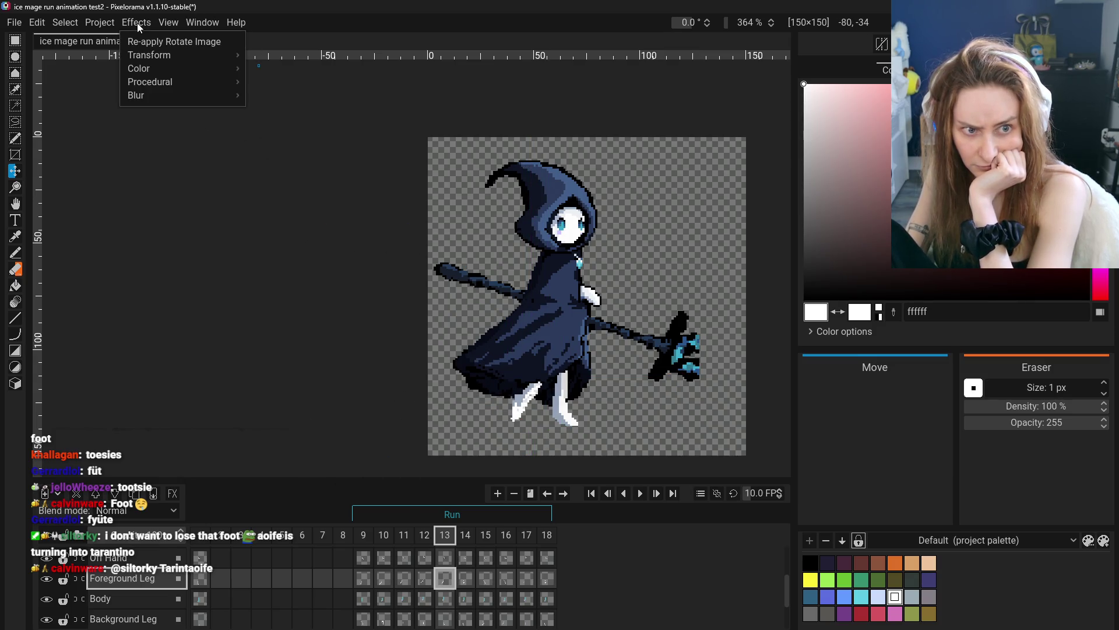
click(174, 41)
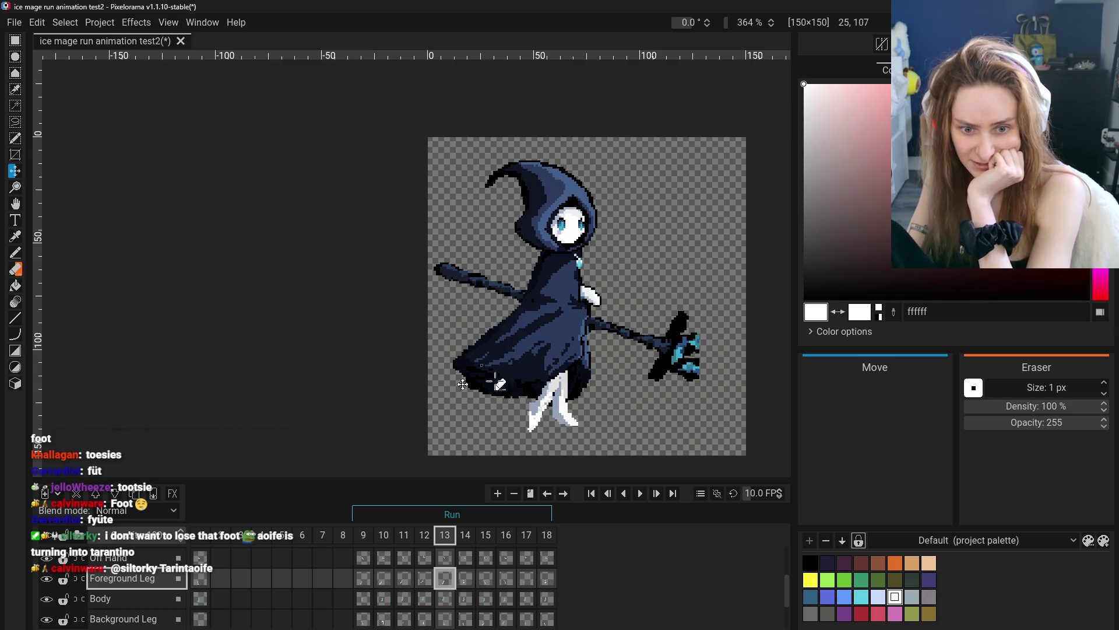
drag(487, 378, 484, 382)
click(138, 24)
click(174, 42)
drag(451, 309, 454, 305)
- Keep re-applying the rotation so the leg swings back nearly horizontal
click(138, 24)
click(174, 42)
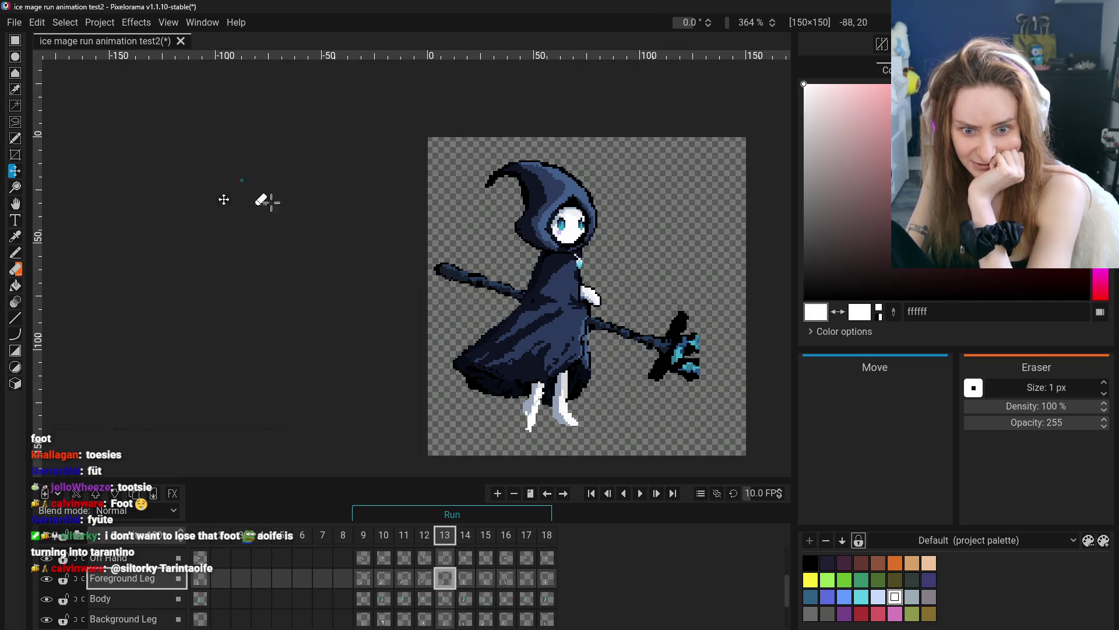
click(134, 24)
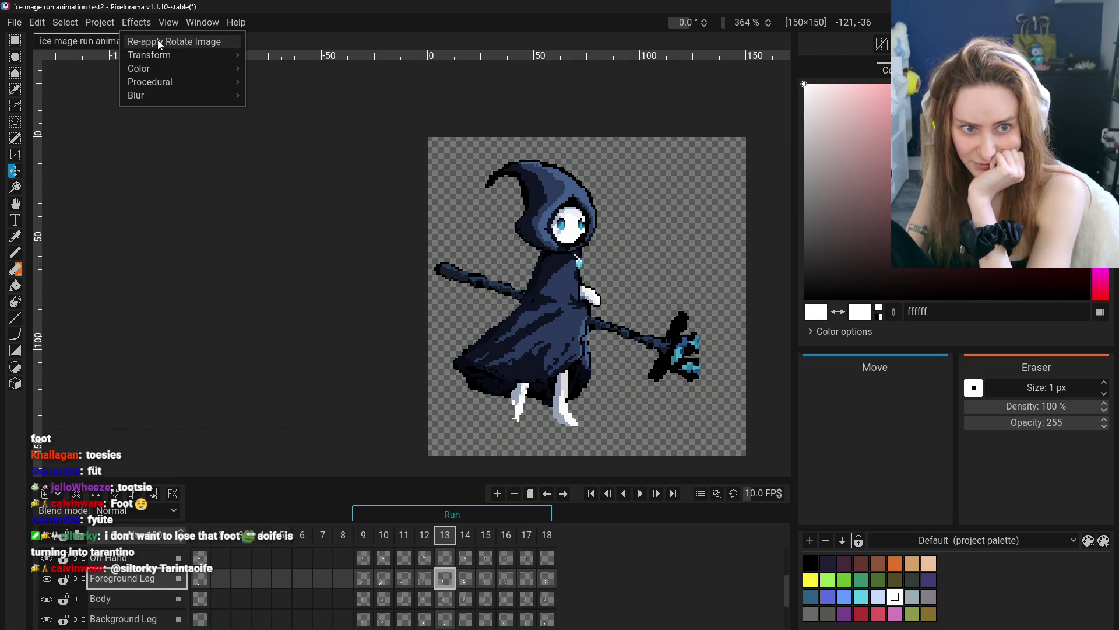
click(157, 40)
drag(399, 295, 394, 282)
click(142, 21)
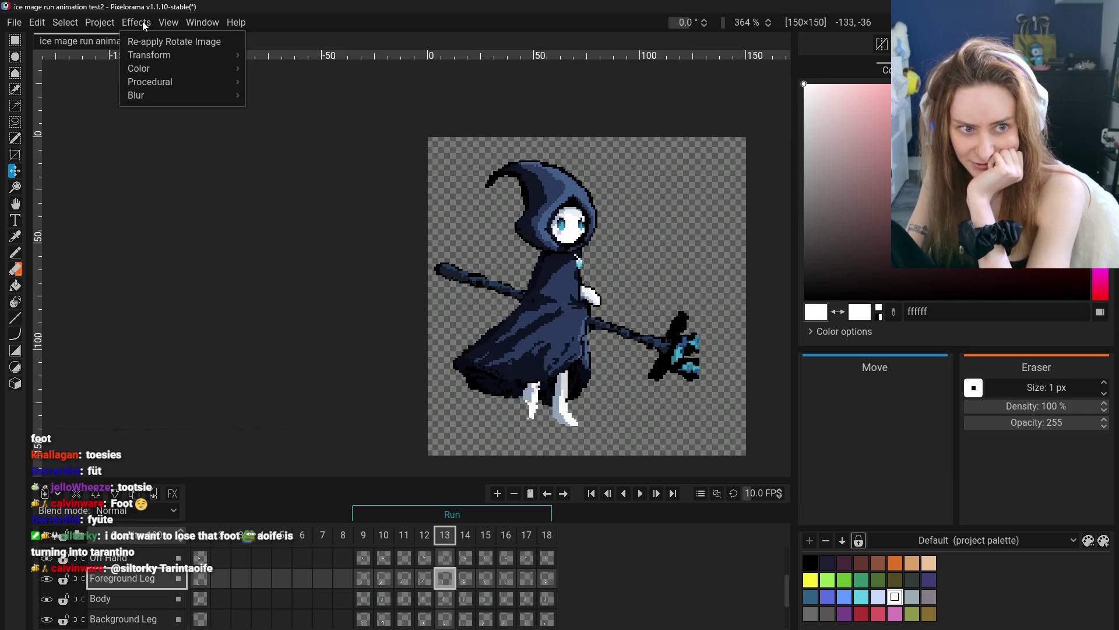
click(155, 42)
click(139, 23)
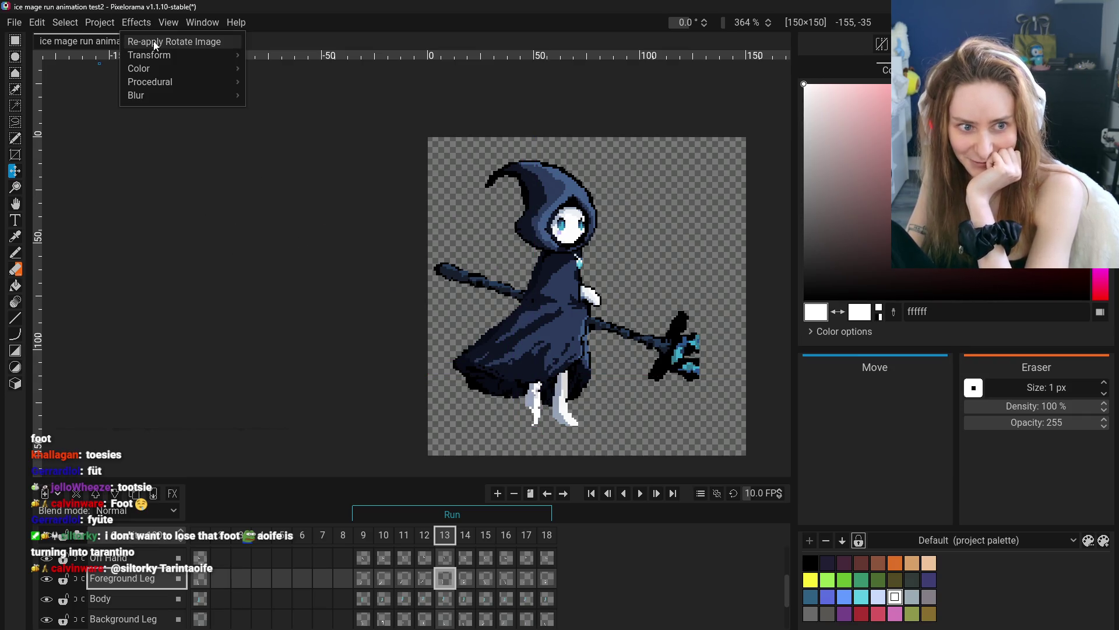
click(154, 42)
click(138, 24)
click(151, 42)
- Re-apply the rotation several more times, then undo the latest one
click(132, 24)
click(153, 42)
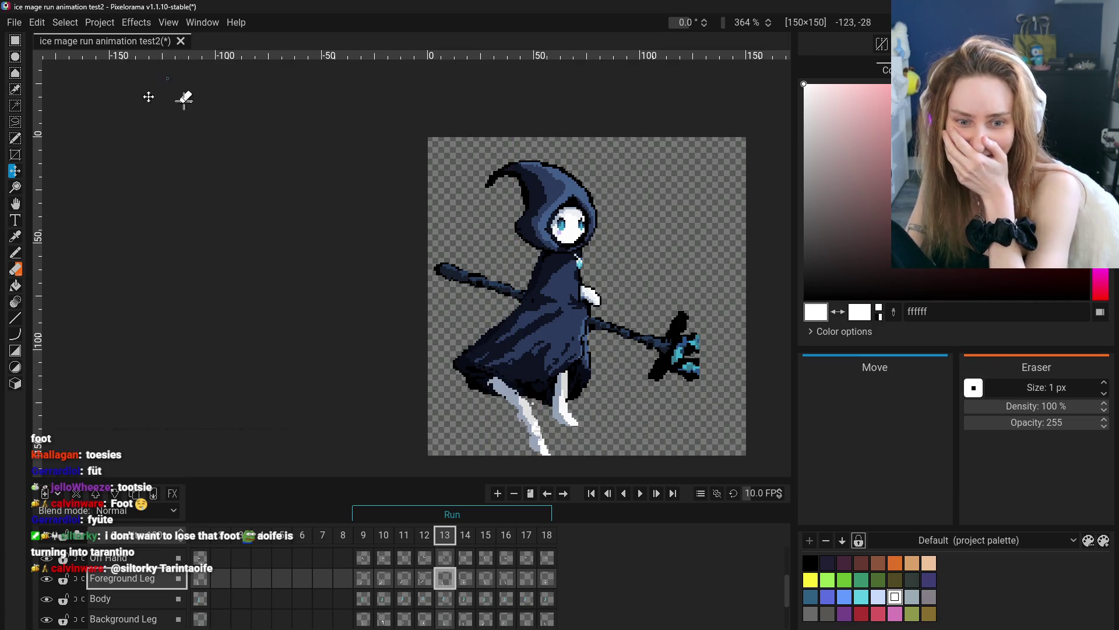
click(140, 25)
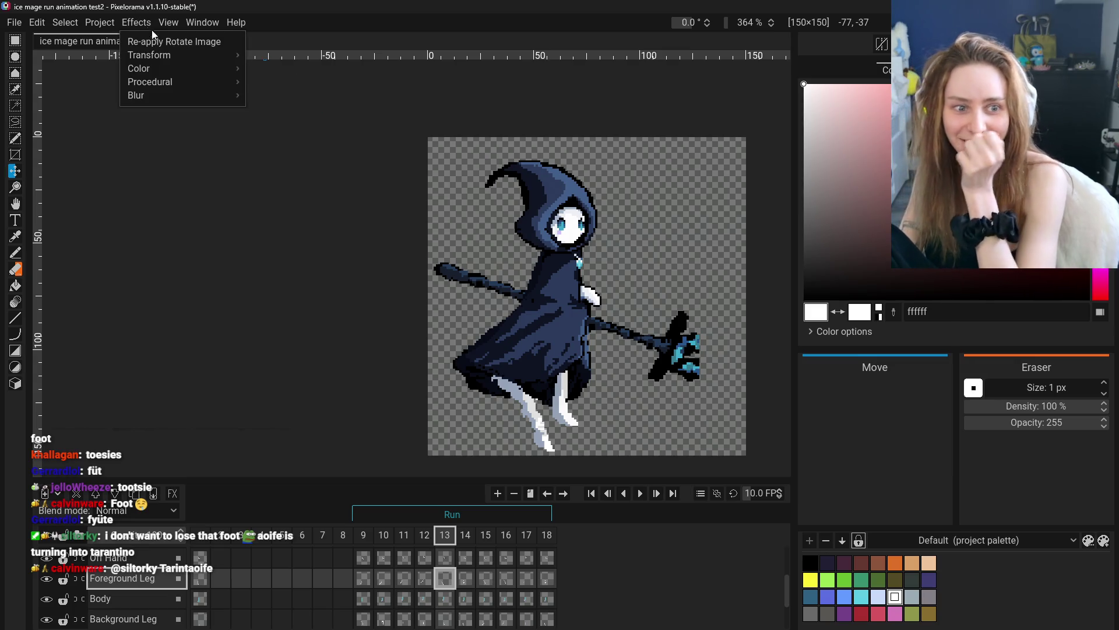
click(152, 42)
click(126, 24)
click(152, 42)
click(134, 23)
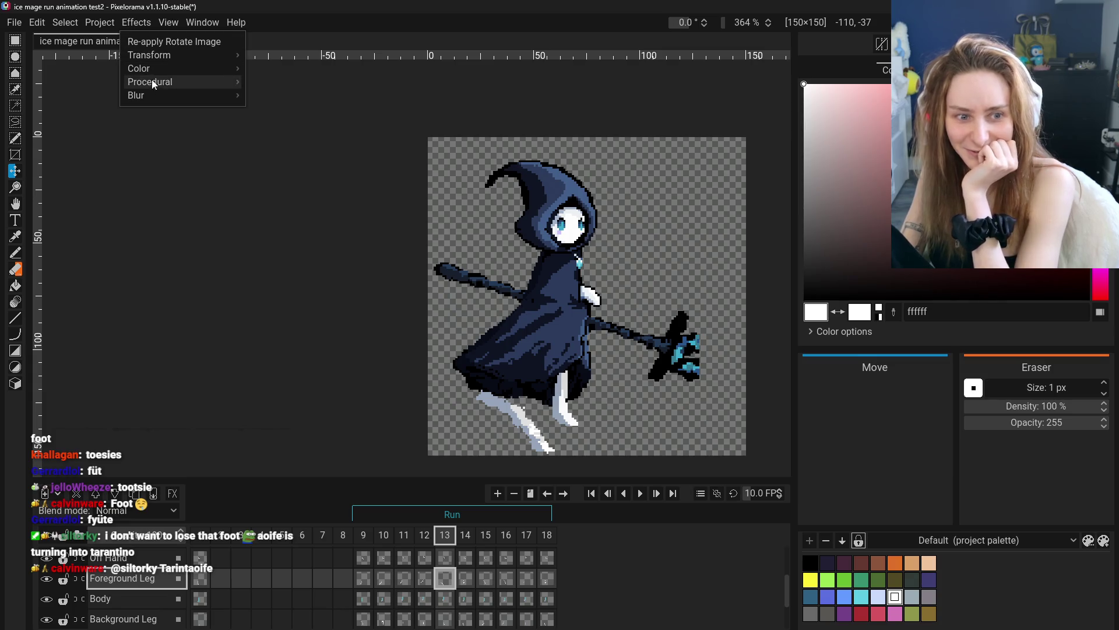
click(153, 41)
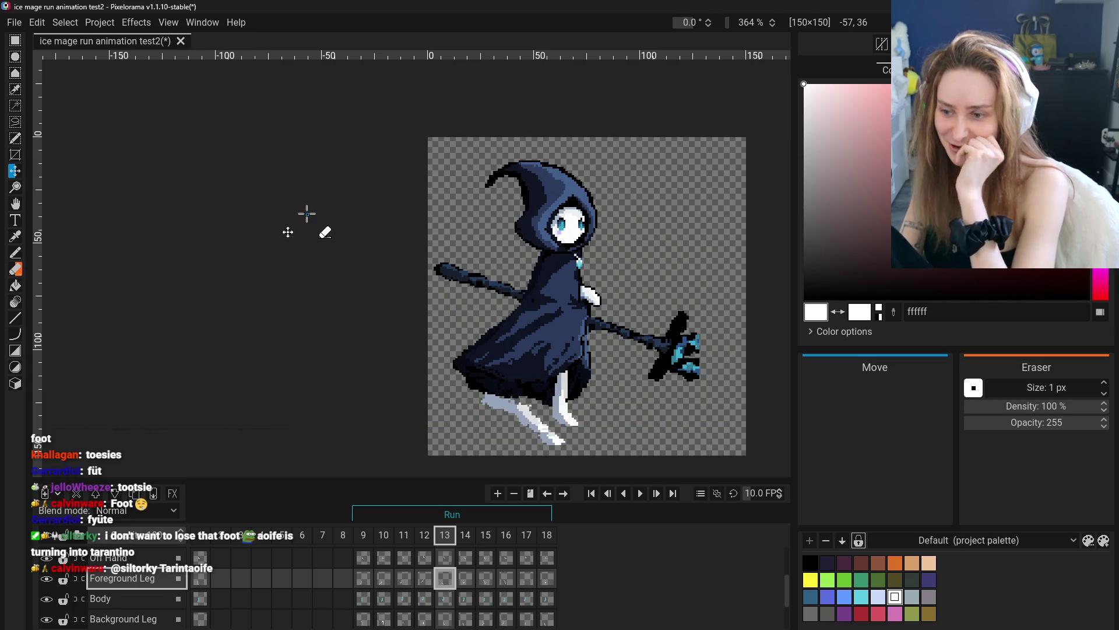
click(136, 22)
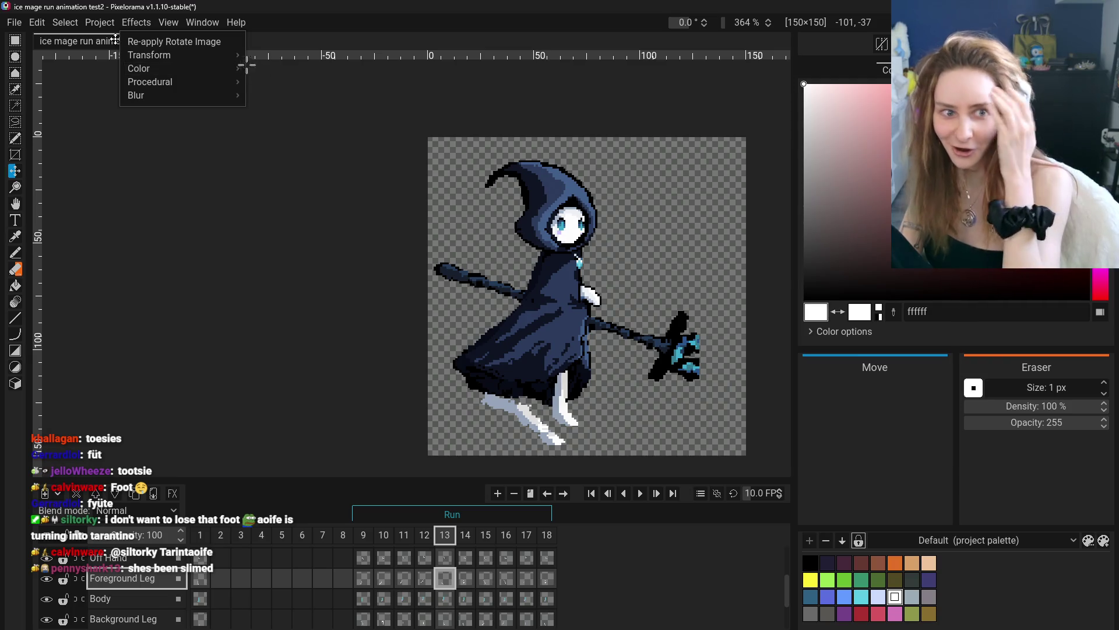
click(182, 42)
key(ctrl+z)
key(ctrl+z)
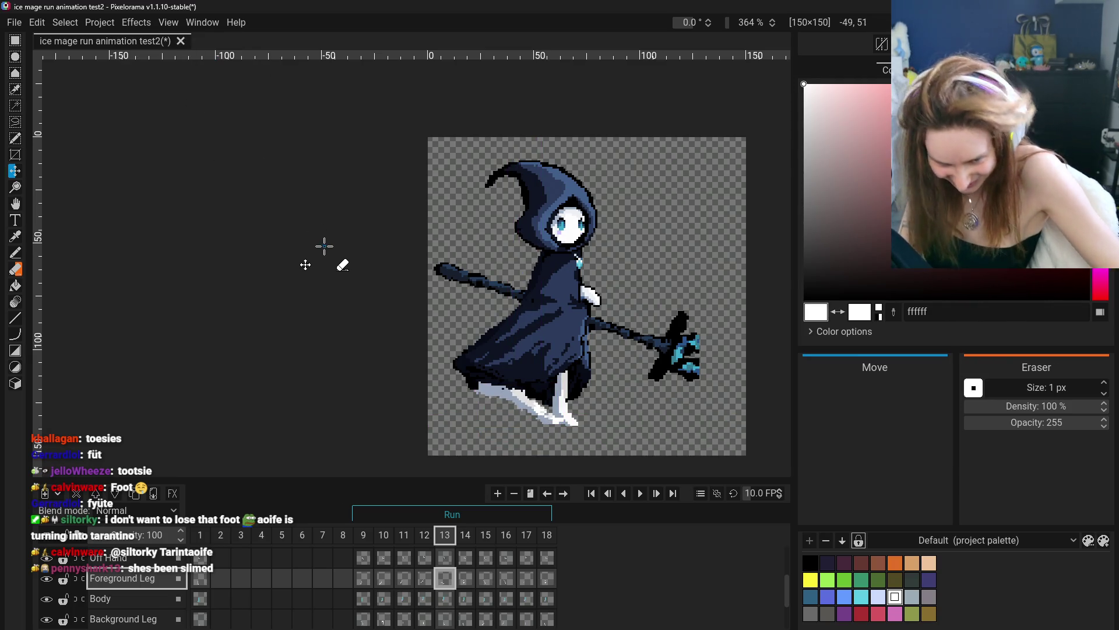
- Undo four more leg edits and redo one to recover an earlier pose
key(ctrl+z)
key(ctrl+z)
key(ctrl+z)
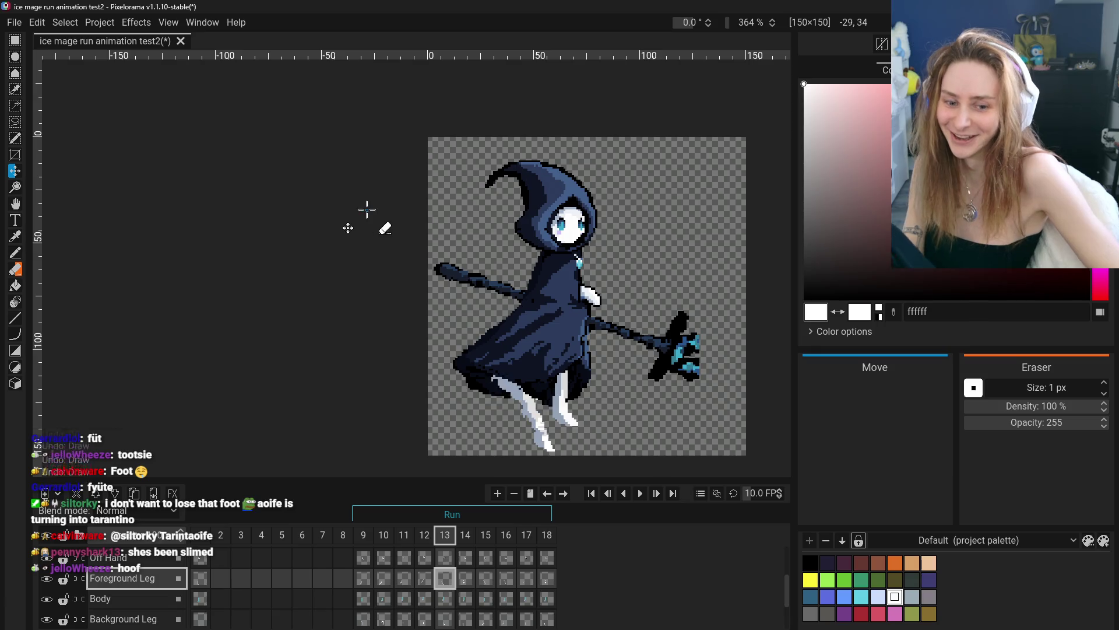
key(ctrl+z)
key(ctrl+z)
key(ctrl+z)
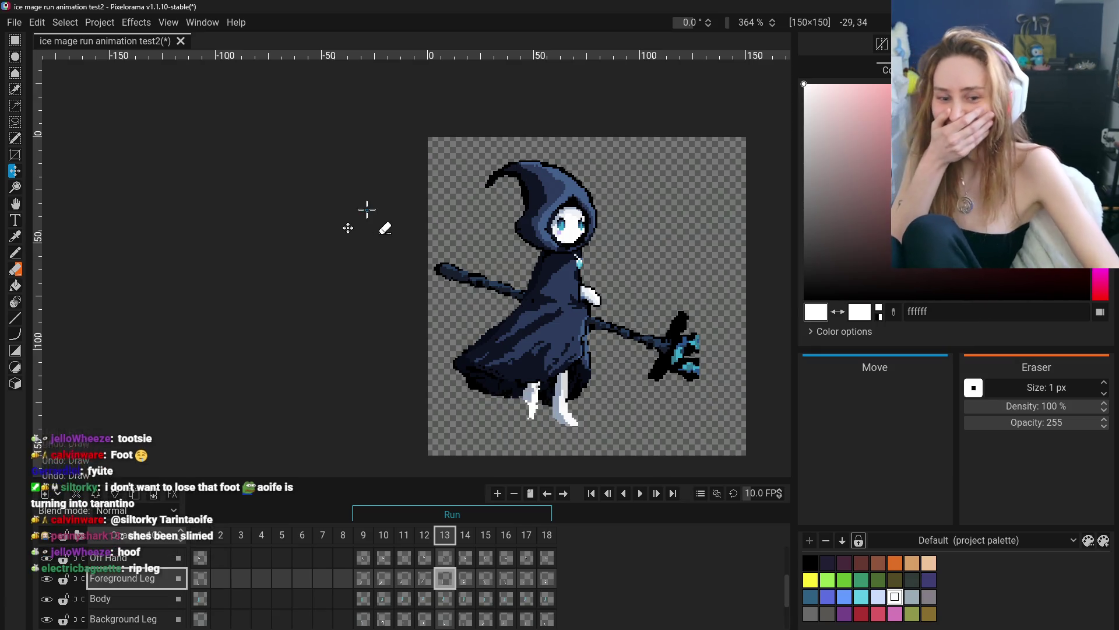
key(ctrl+z)
key(ctrl+z)
key(ctrl+z)
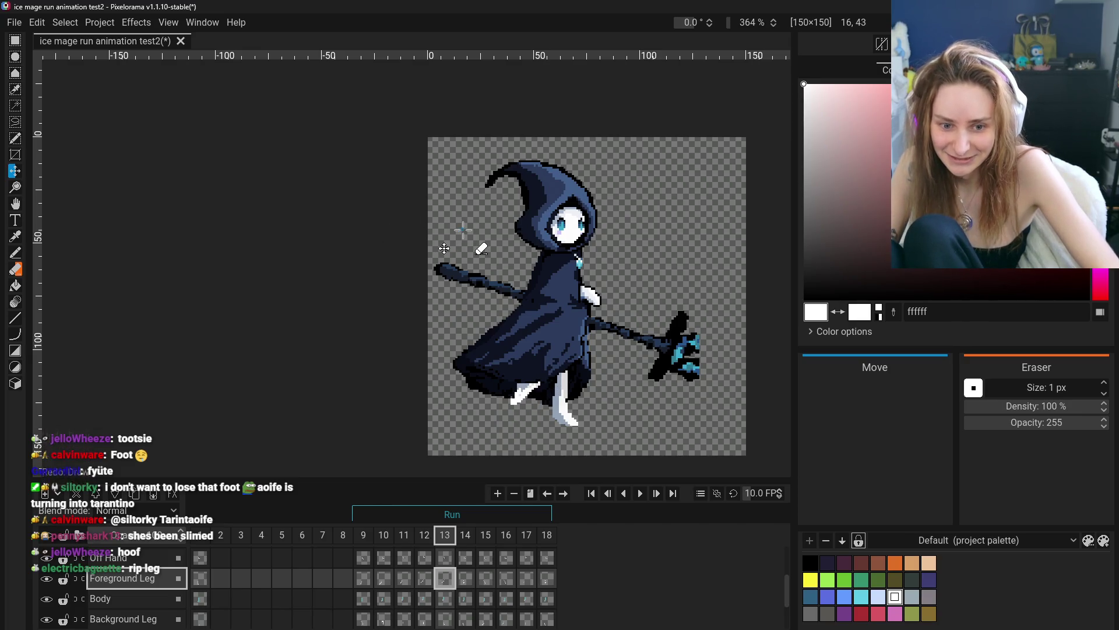
key(ctrl+z)
key(ctrl+z)
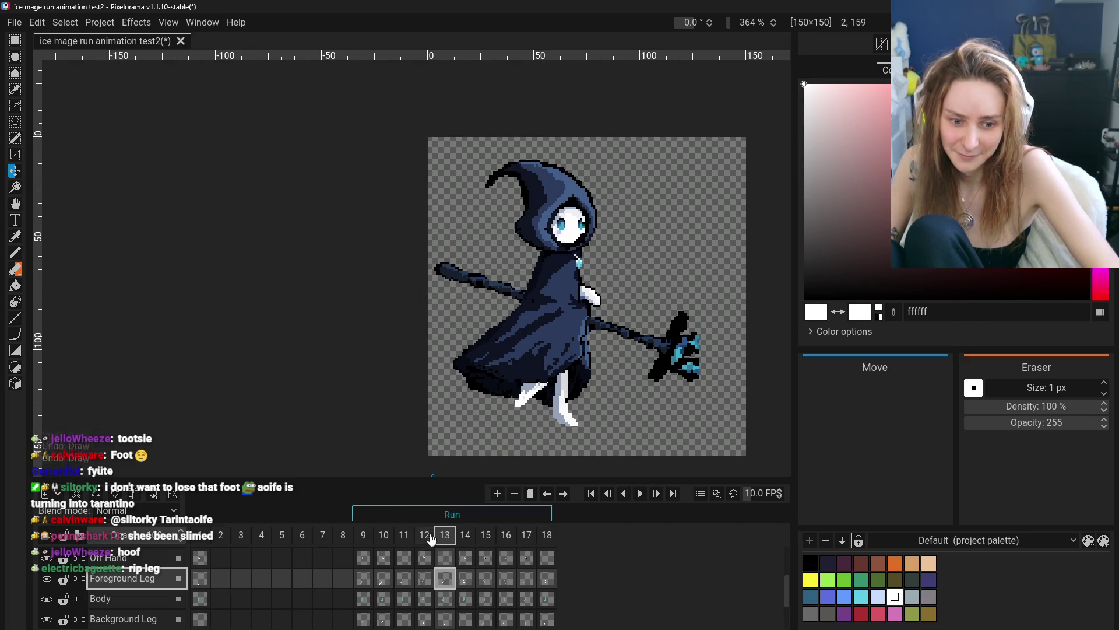
key(ctrl+y)
key(ctrl+y)
key(ctrl+y)
key(ctrl+y)
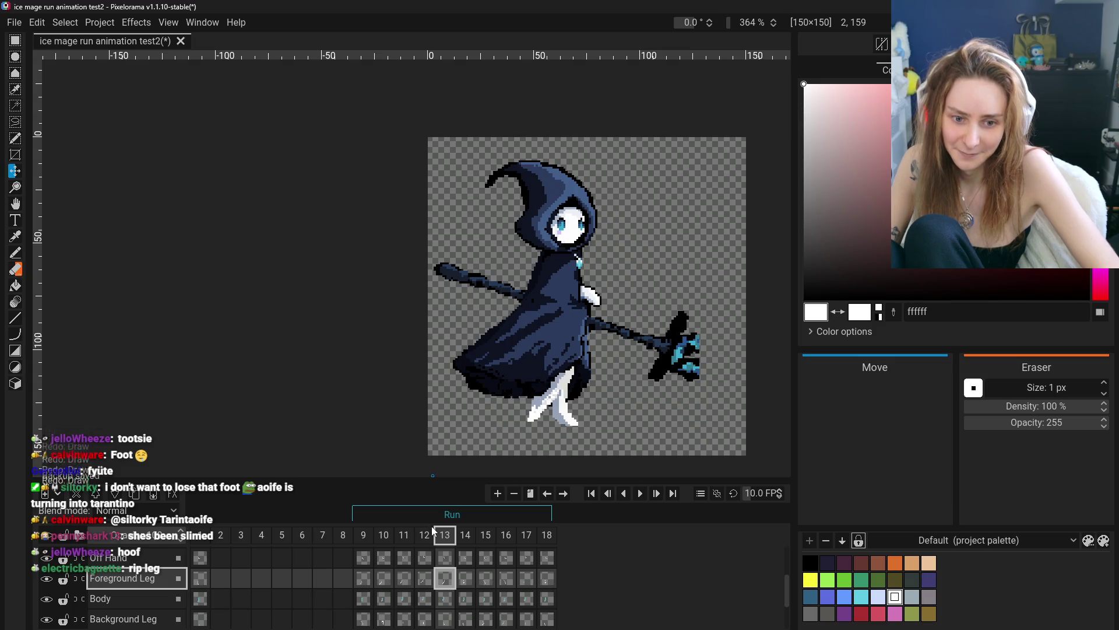
- Move frame 13's foreground leg to a steeper down-left diagonal
click(363, 578)
click(384, 579)
click(405, 580)
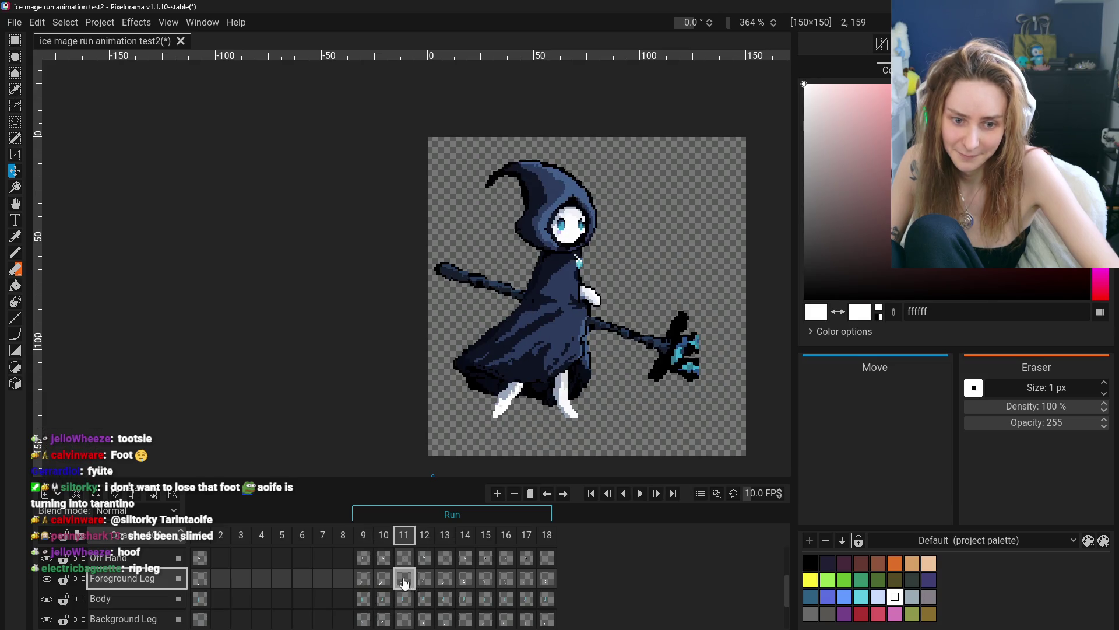
click(425, 579)
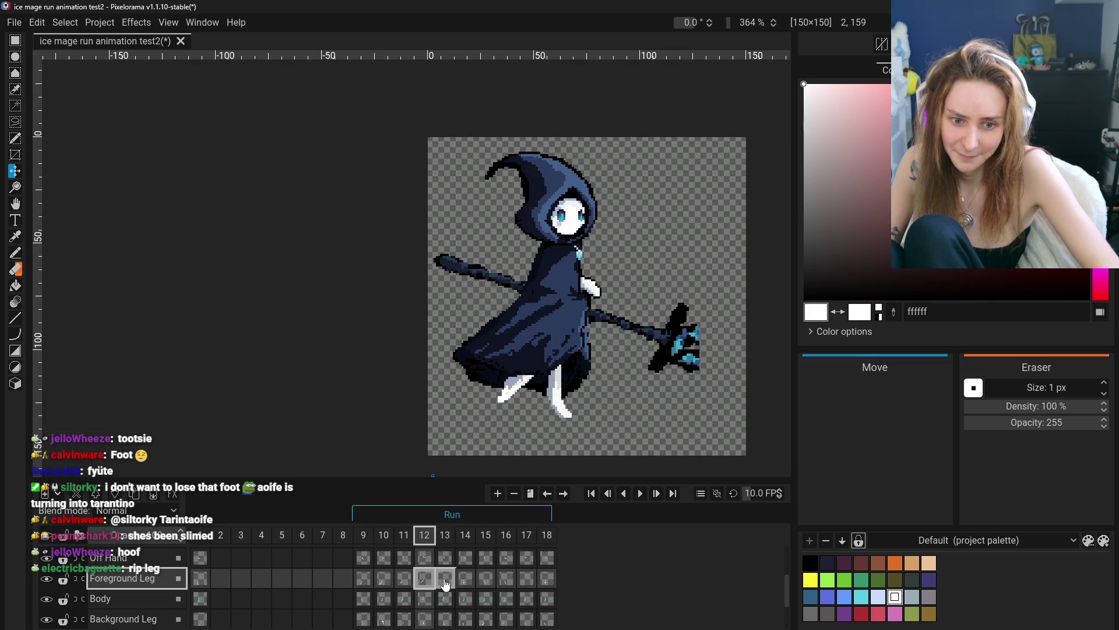
click(445, 584)
mouse_move(519, 390)
mouse_down()
mouse_move(529, 416)
mouse_move(508, 416)
mouse_up()
- Compare the new frame 13 leg against frames 9–14
click(372, 580)
click(384, 579)
click(404, 579)
click(425, 578)
click(445, 579)
click(465, 580)
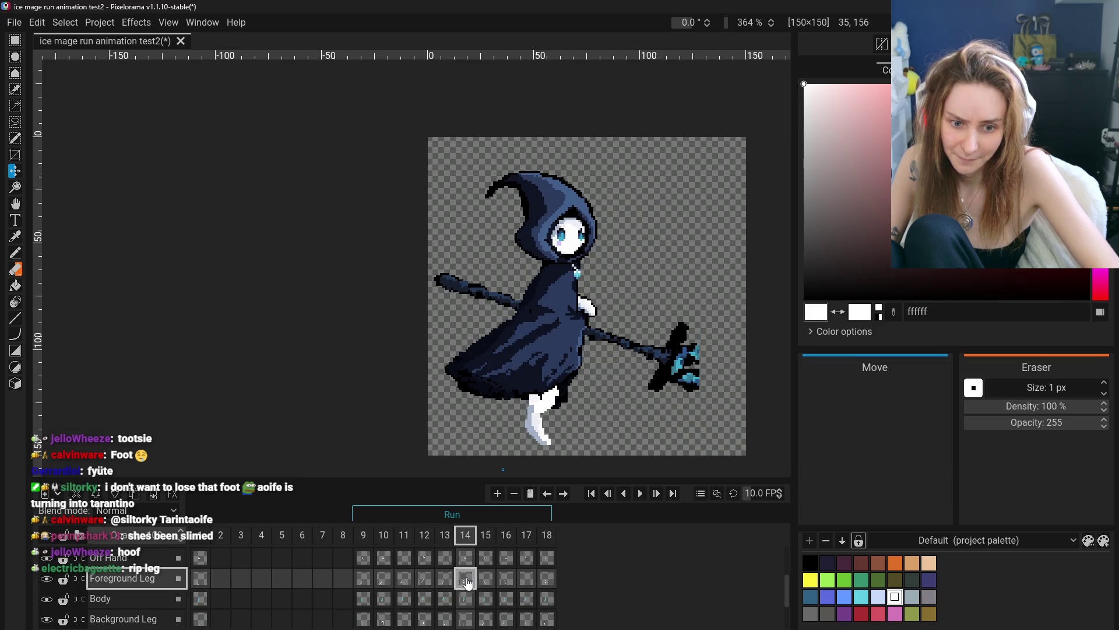
click(445, 580)
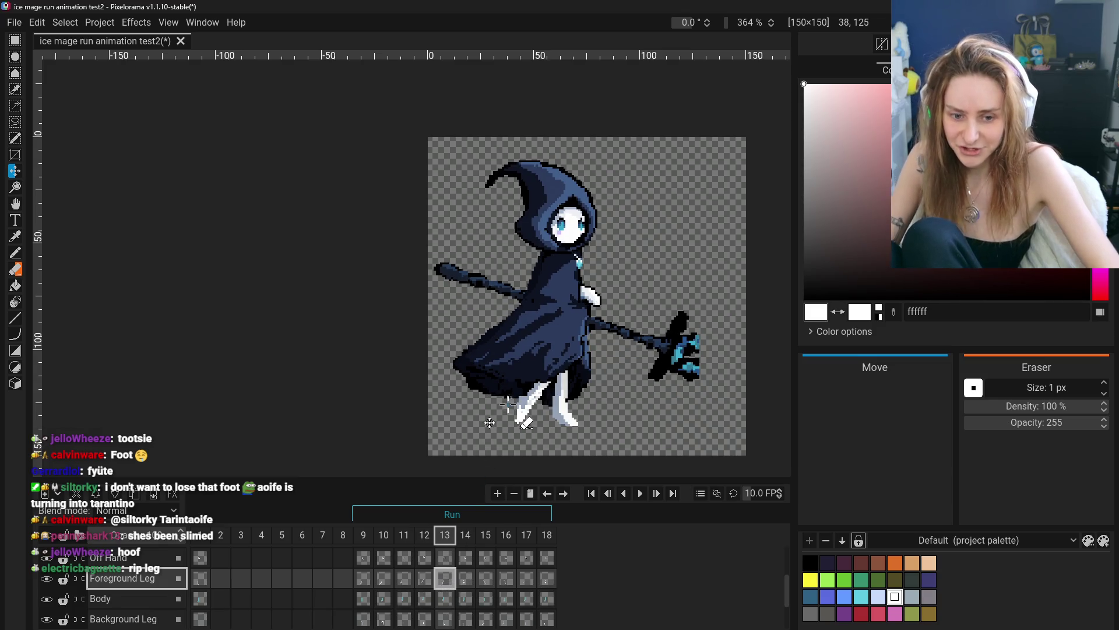
- Switch between the Pencil and Color Picker tools
click(15, 252)
click(16, 236)
click(15, 252)
click(15, 236)
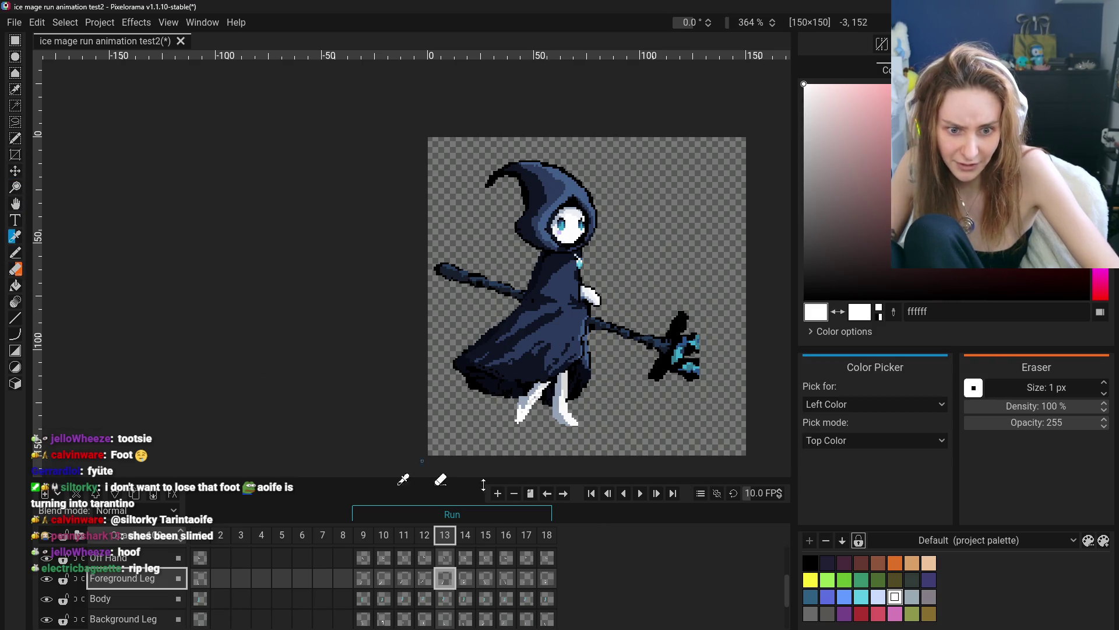
- Zoom in, pencil extra white pixels onto frame 13's foreground foot, select the Eraser, zoom out
scroll(443, 420, up, 2)
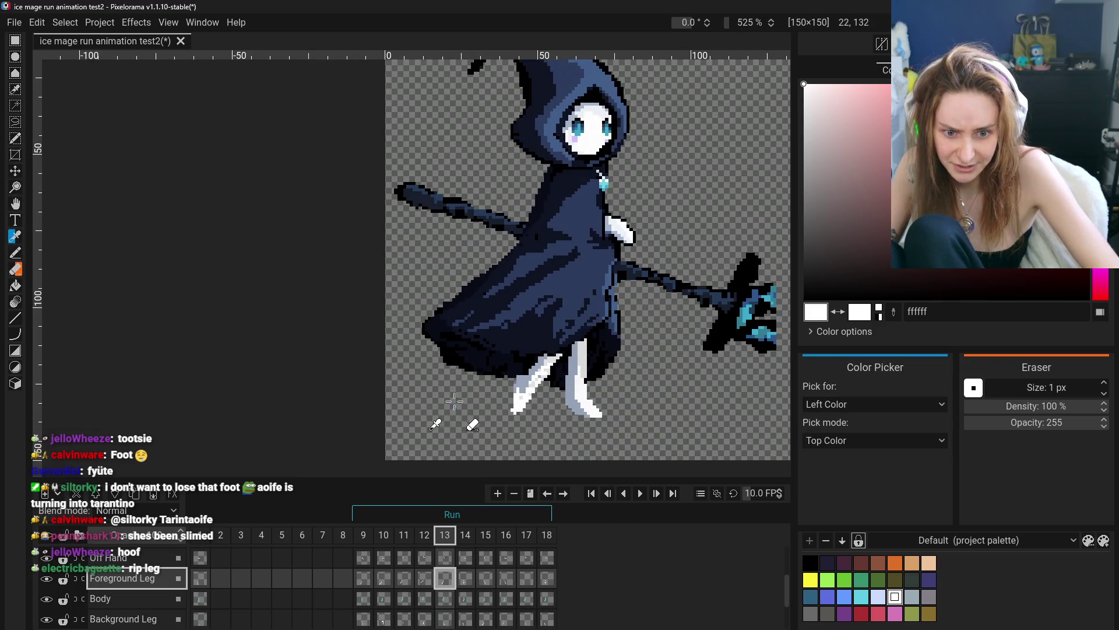
click(16, 253)
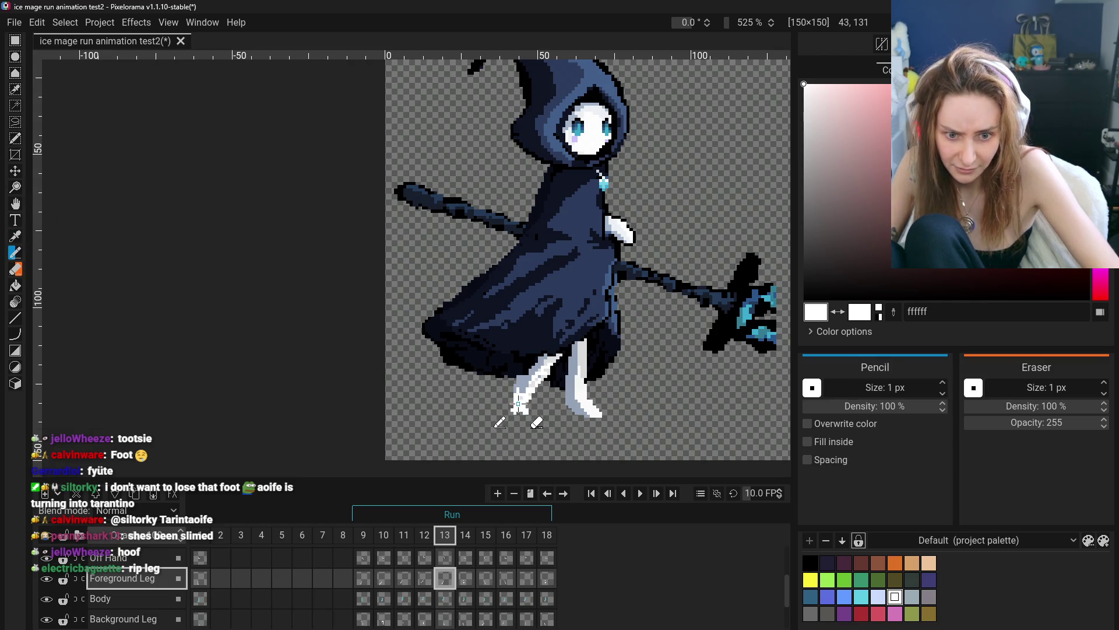
drag(525, 412, 530, 413)
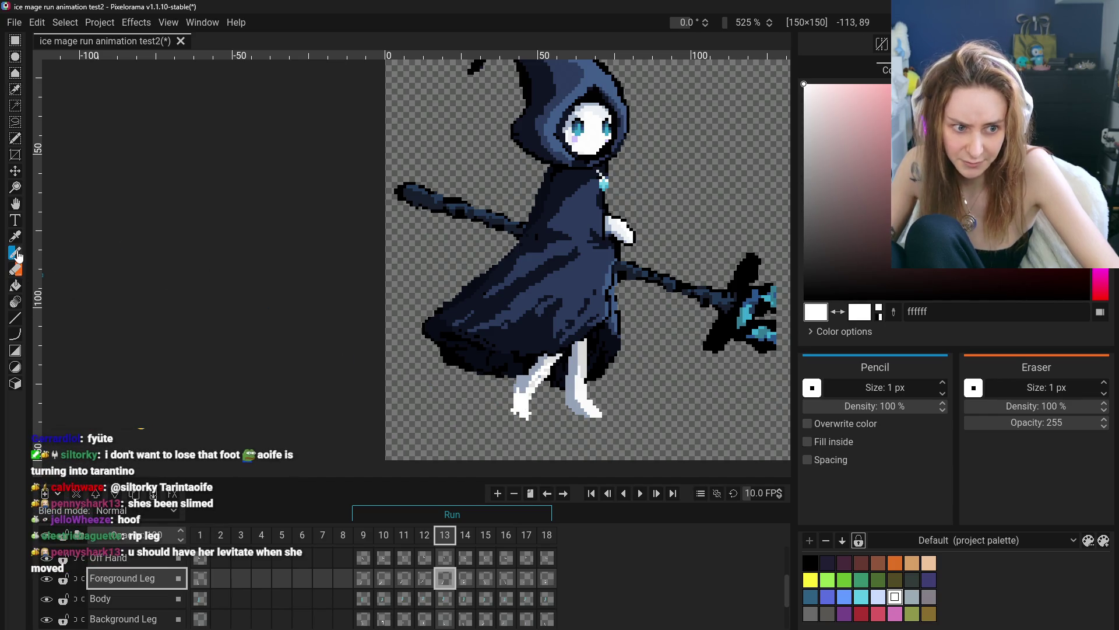
click(14, 271)
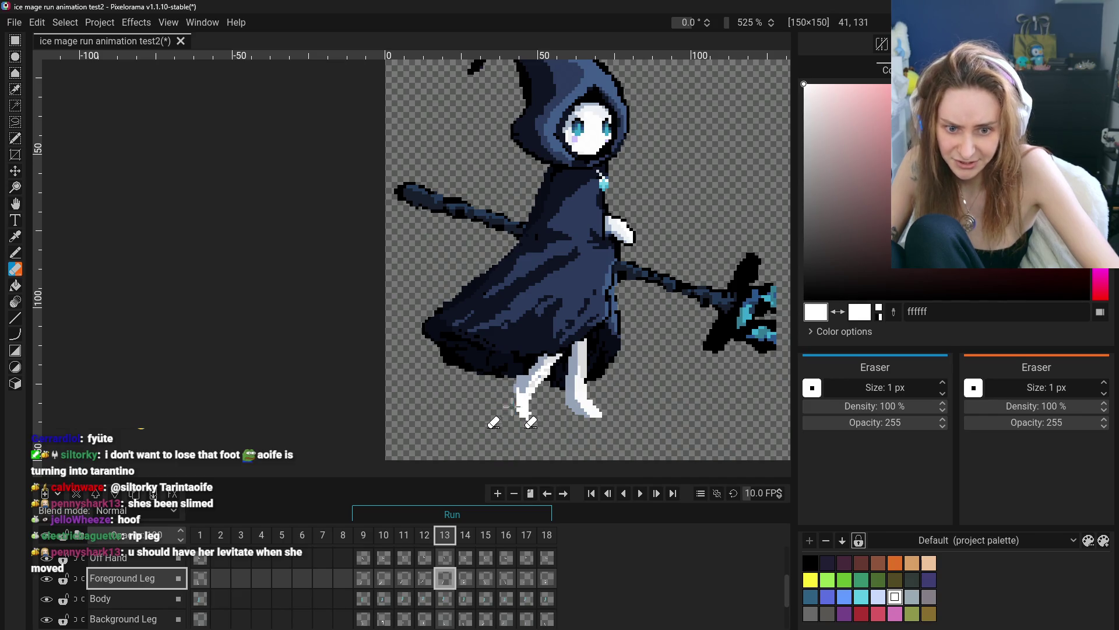
scroll(577, 407, down, 4)
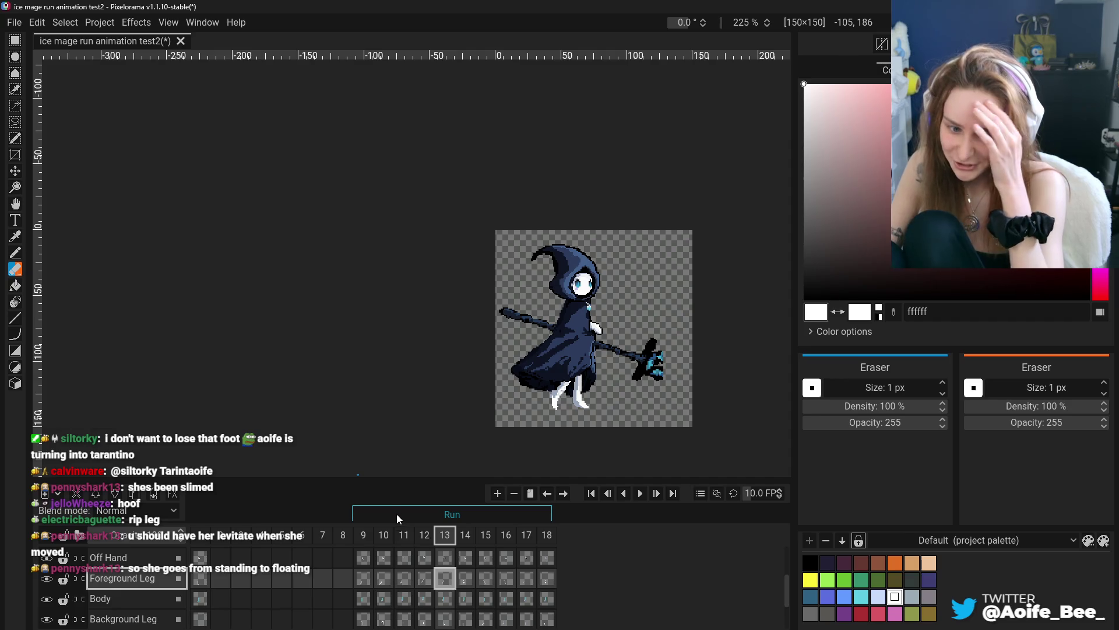
- Step through frames 10 to 13 of the run cycle, settling on frame 13
click(383, 580)
click(407, 580)
click(426, 579)
click(446, 579)
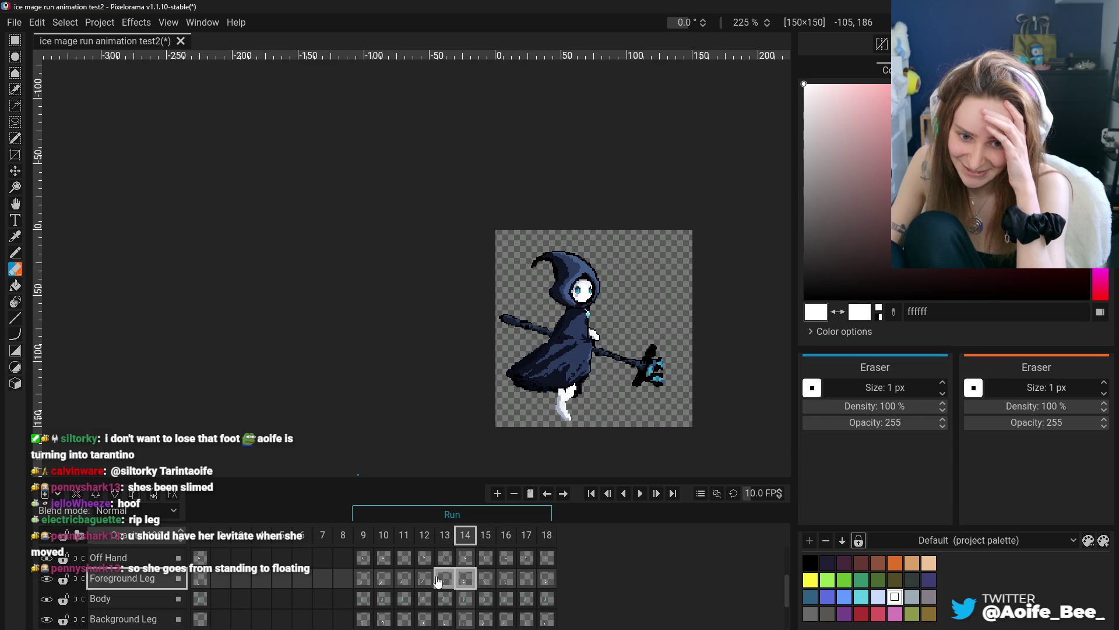
click(438, 579)
scroll(524, 397, up, 5)
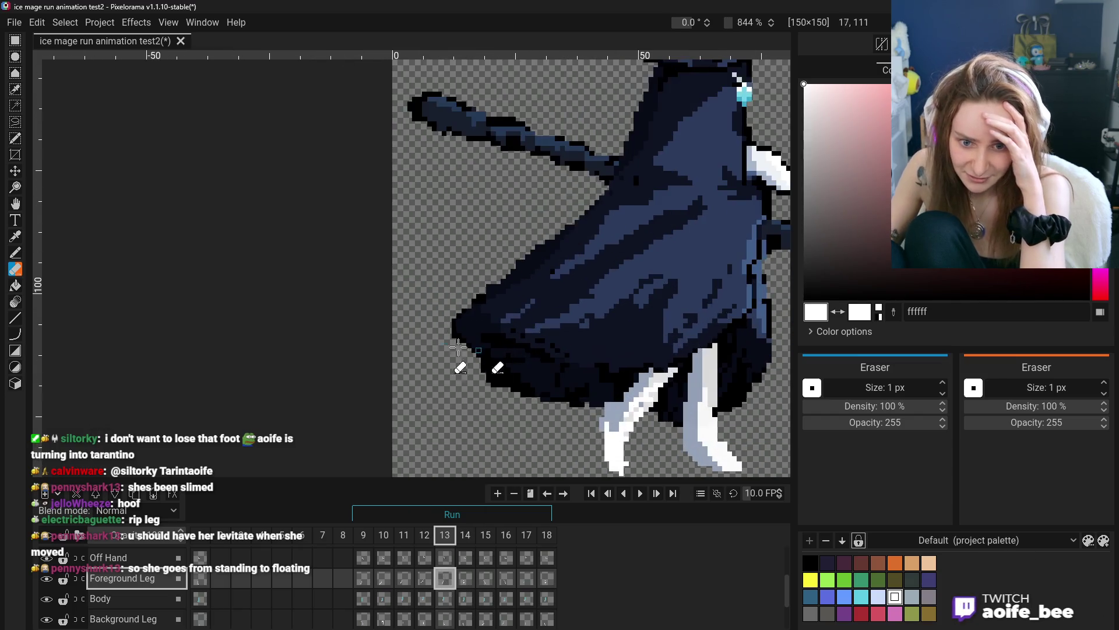
- Sample the pale grey-blue leg shade 96a5ba from the canvas and return to the Pencil
click(15, 236)
click(699, 408)
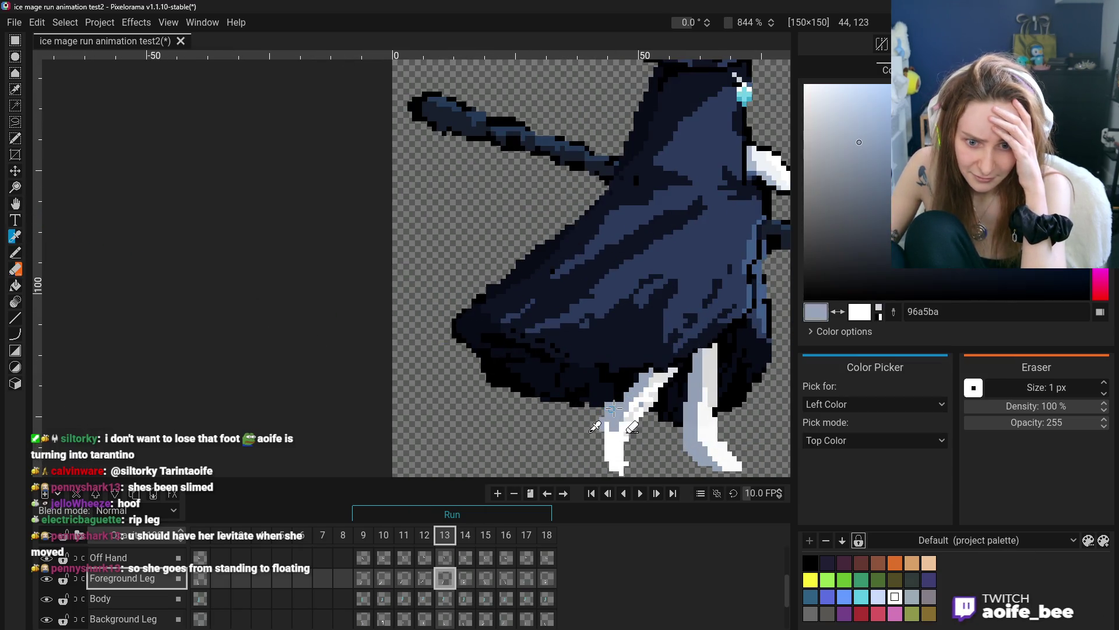
click(16, 252)
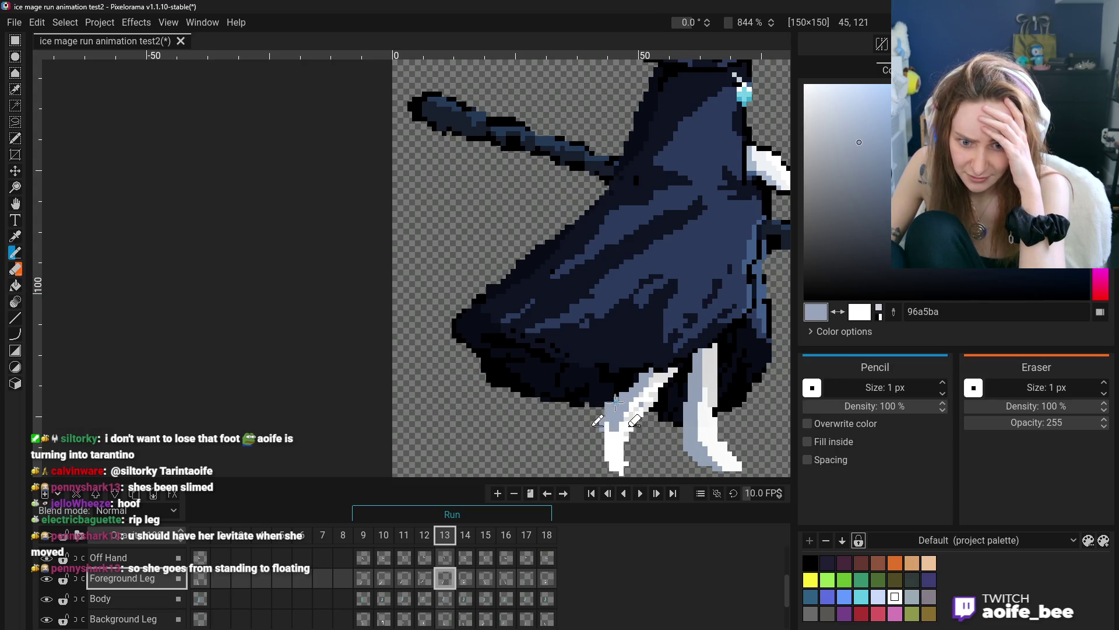
scroll(631, 403, down, 6)
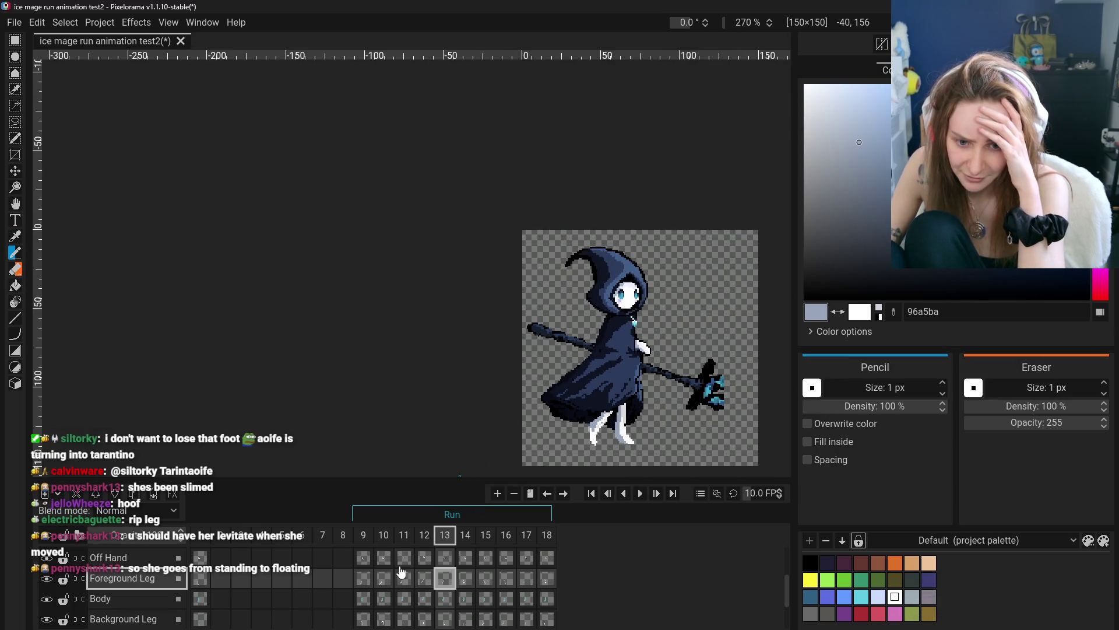
- Review the leg poses on frames 9 through 14
click(364, 577)
click(383, 577)
click(404, 577)
click(425, 577)
click(443, 579)
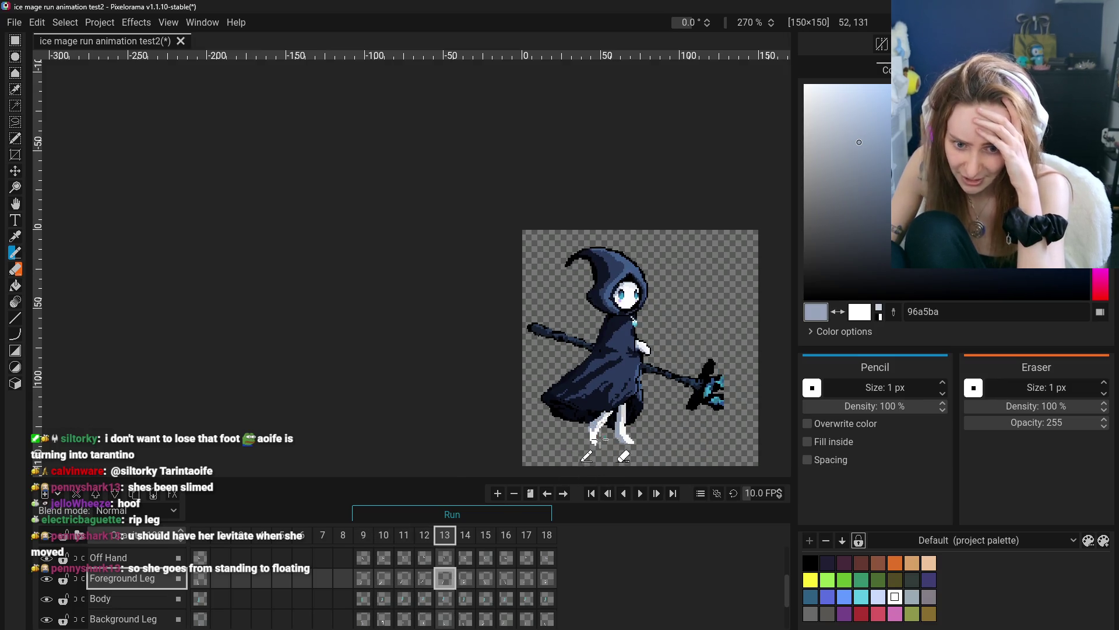
click(469, 578)
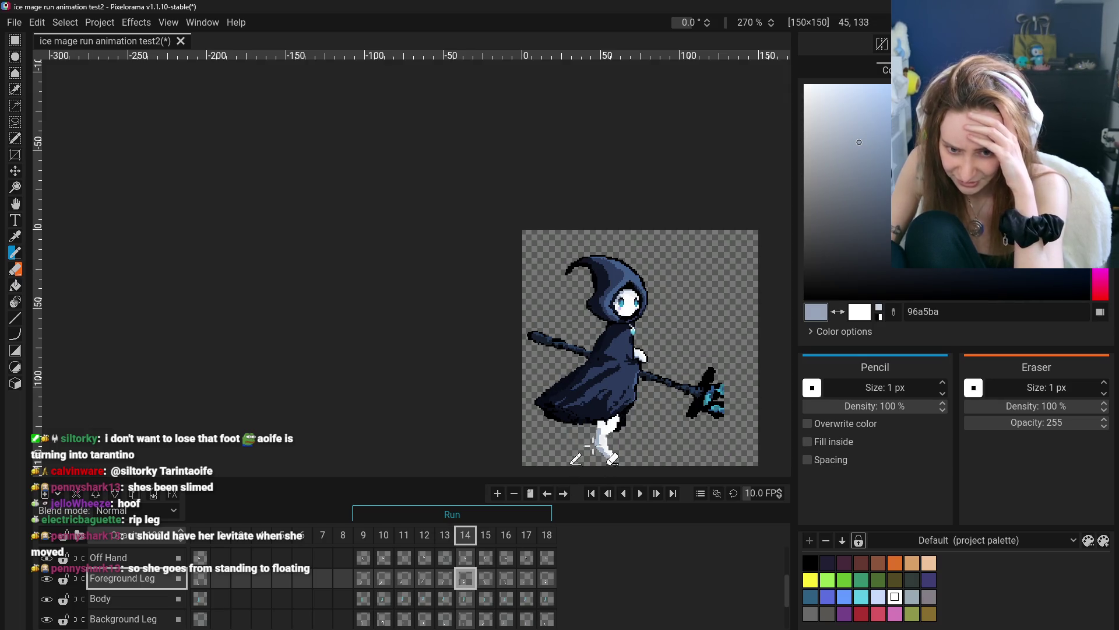
scroll(607, 415, up, 3)
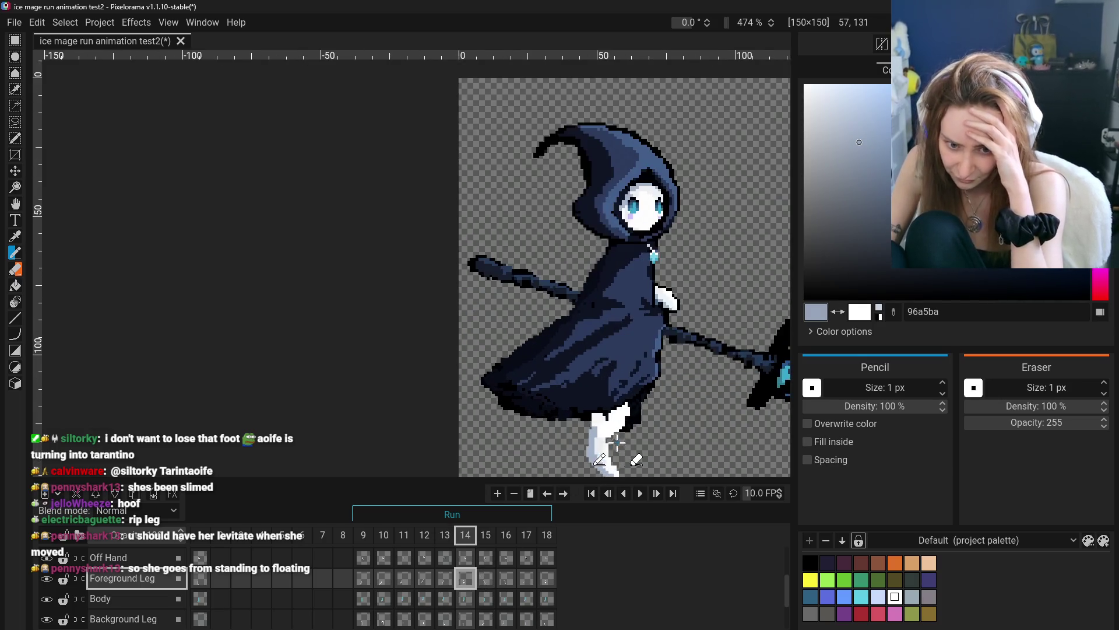
scroll(489, 571, down, 1)
- Show frame 15 and pan the sprite toward the centre of the view
click(485, 555)
scroll(491, 429, down, 5)
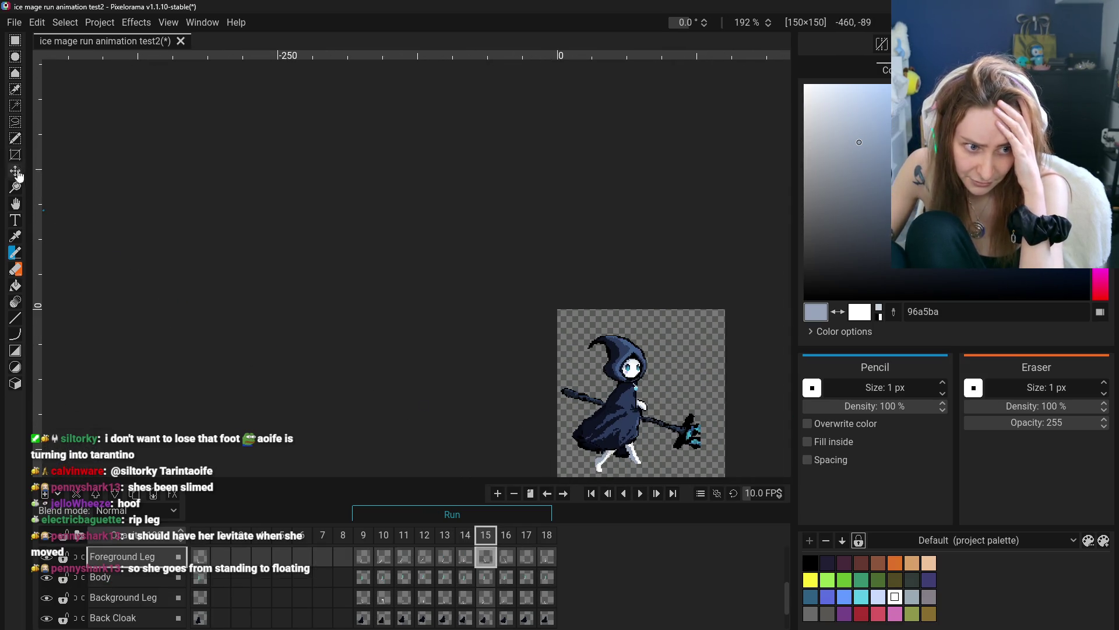
click(15, 203)
drag(627, 448, 523, 358)
scroll(522, 359, up, 3)
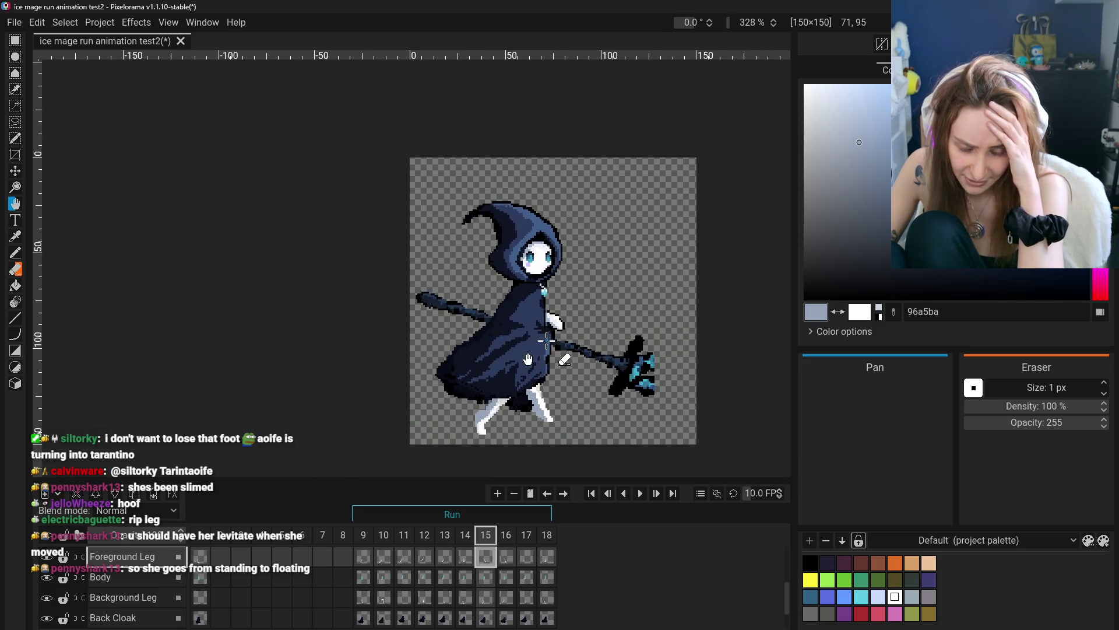
- Step through frames 9 to 13 to check each leg pose
scroll(523, 358, up, 2)
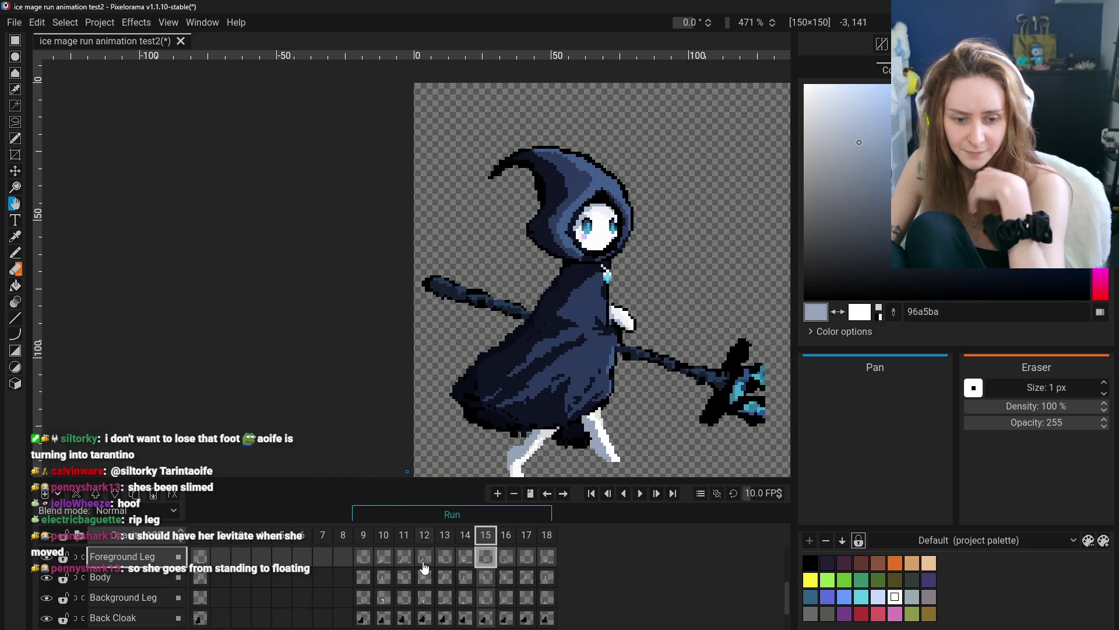
click(376, 564)
scroll(361, 332, down, 1)
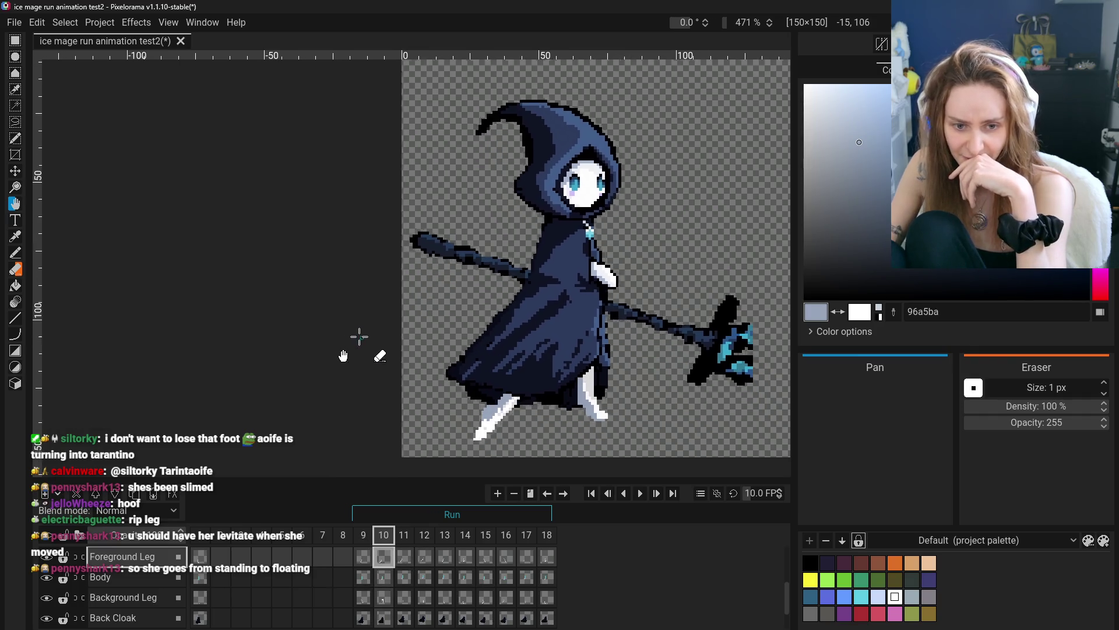
scroll(345, 346, down, 2)
click(363, 556)
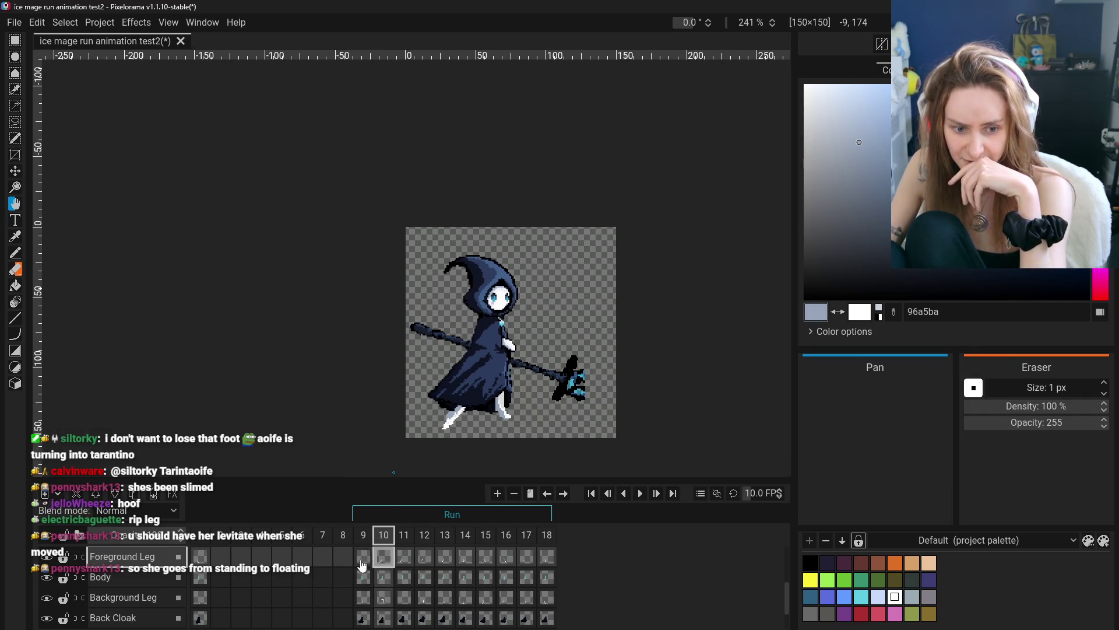
click(381, 561)
click(407, 558)
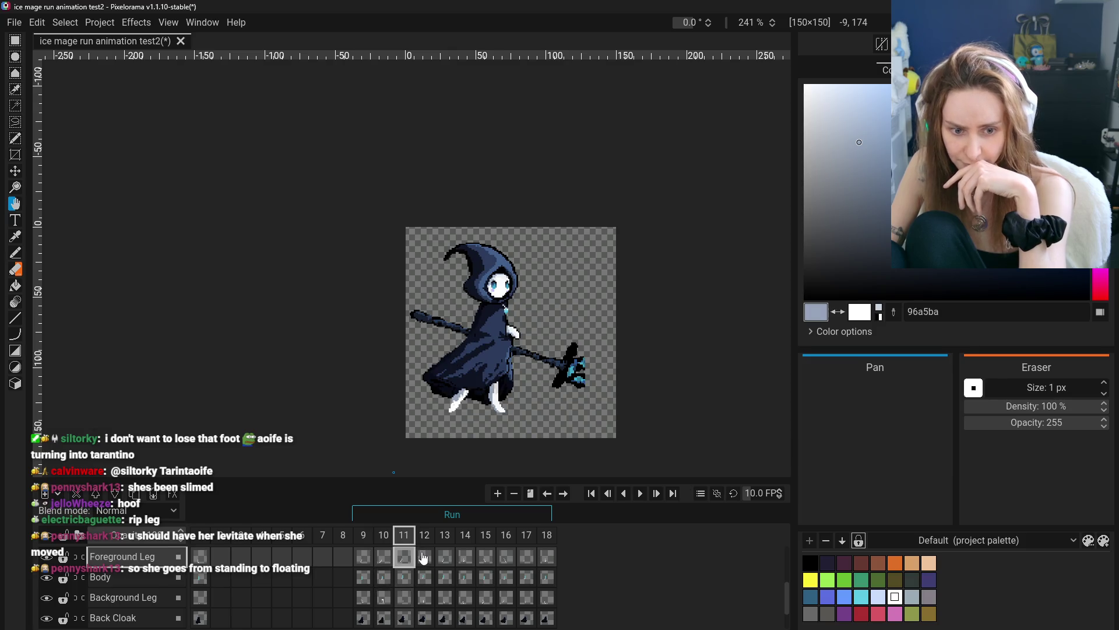
click(424, 557)
click(452, 558)
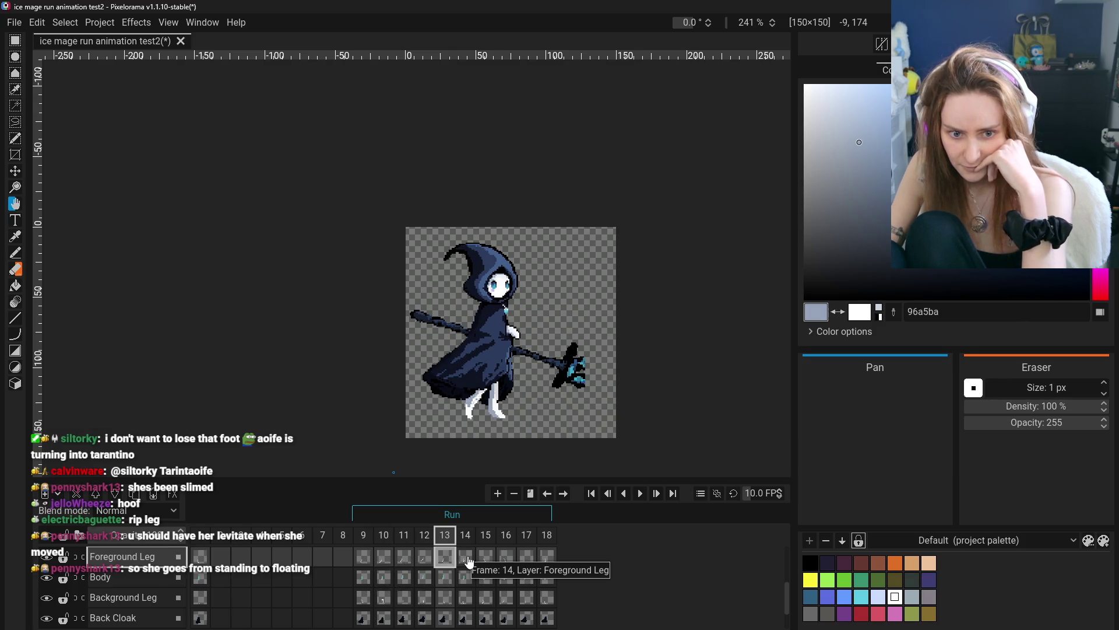
- Continue through frames 14 to 18 to check the remaining leg poses
click(475, 560)
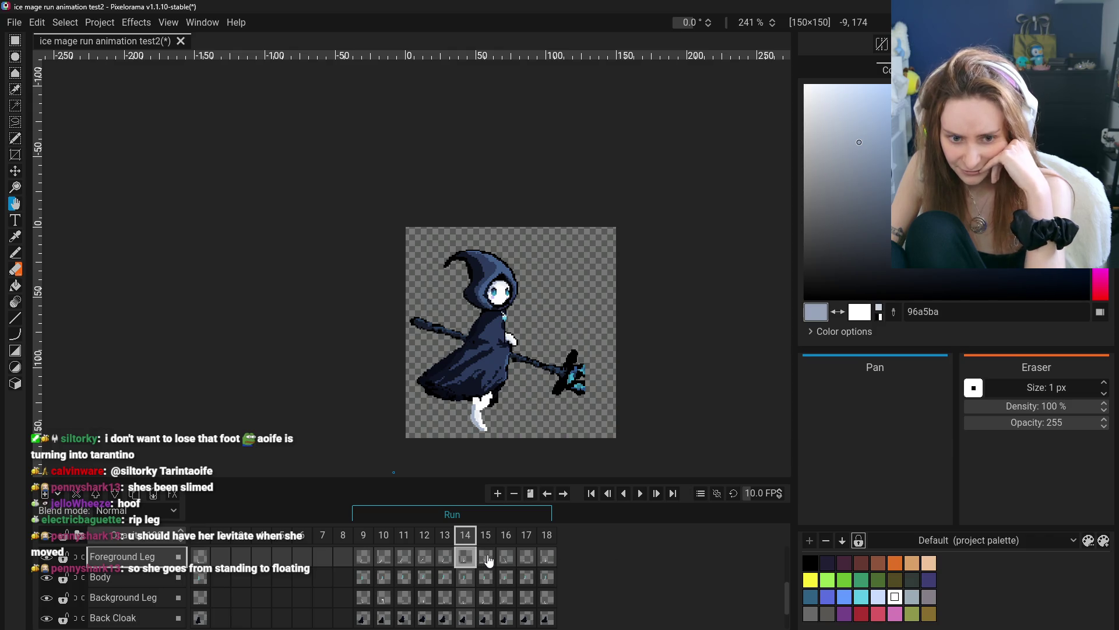
click(488, 561)
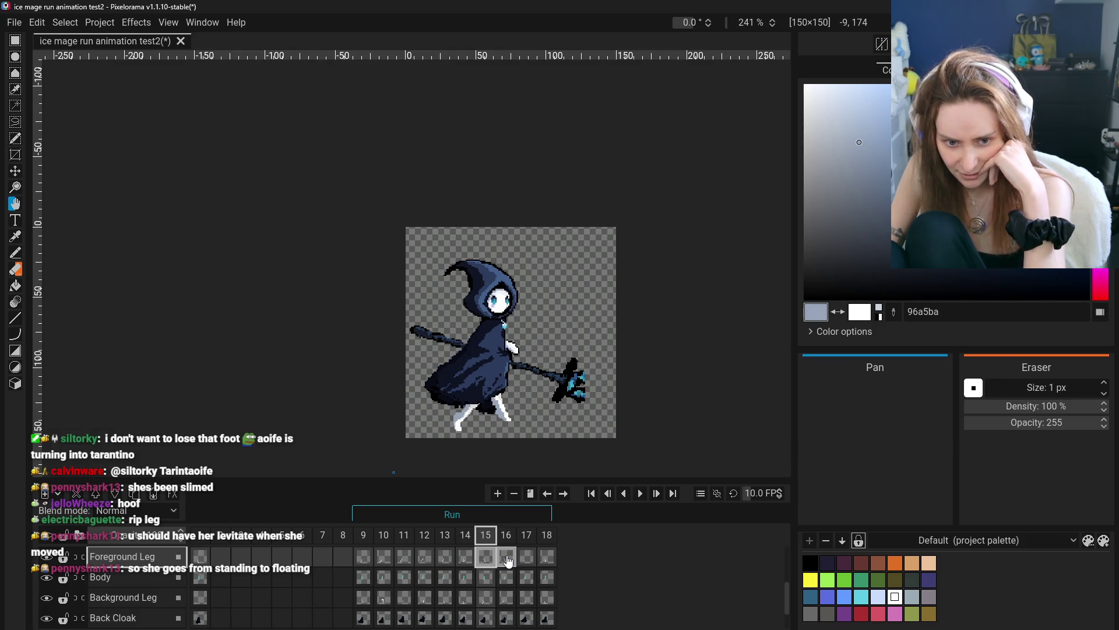
click(507, 561)
click(530, 561)
click(545, 561)
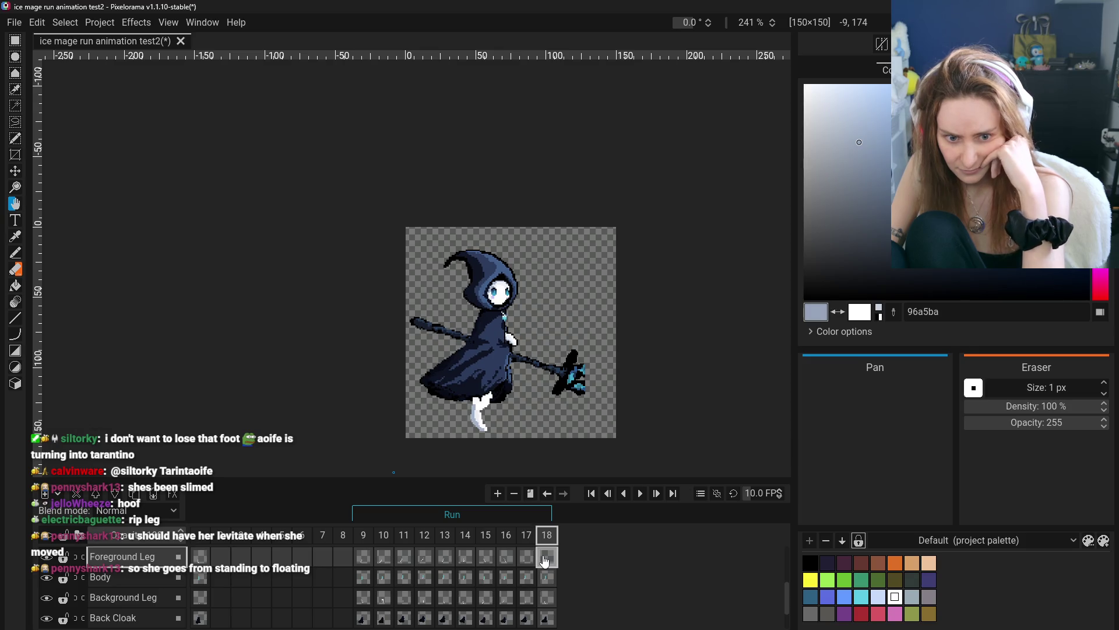
- Compare poses by jumping among frames 9, 10, 11, 15, 16 and 18, ending on 17
click(377, 560)
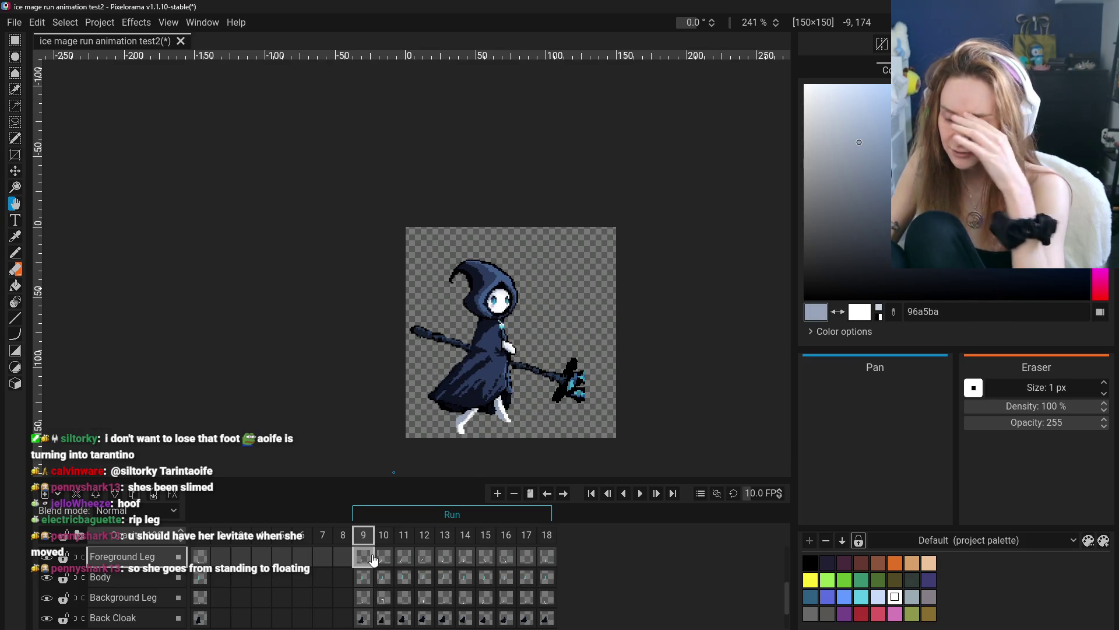
click(363, 561)
click(506, 560)
click(545, 560)
click(404, 561)
click(368, 561)
click(404, 561)
click(486, 561)
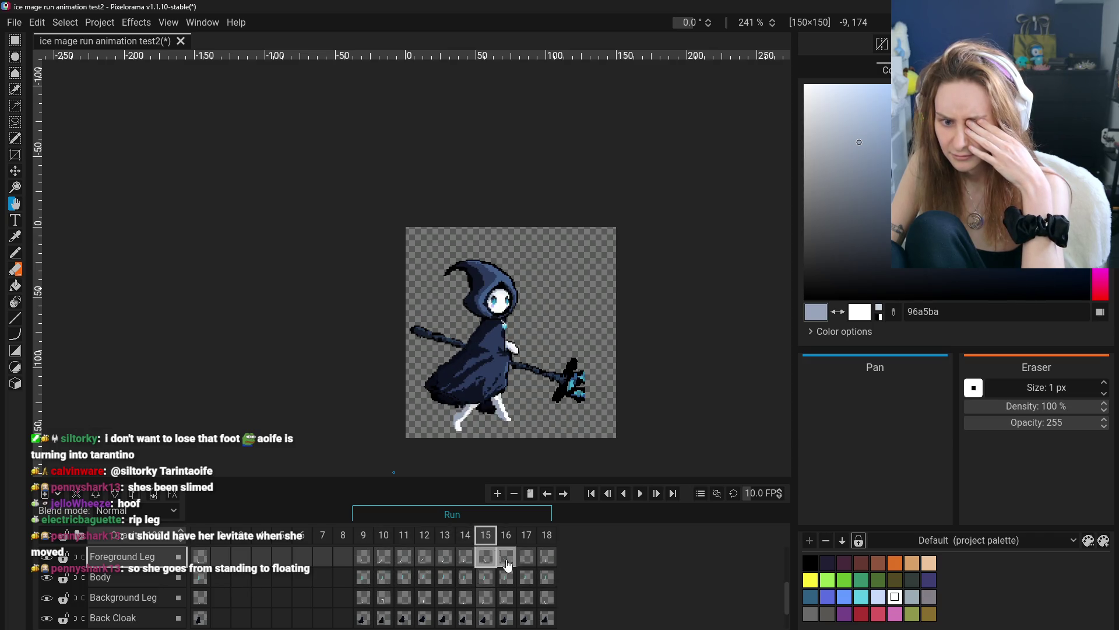
click(526, 560)
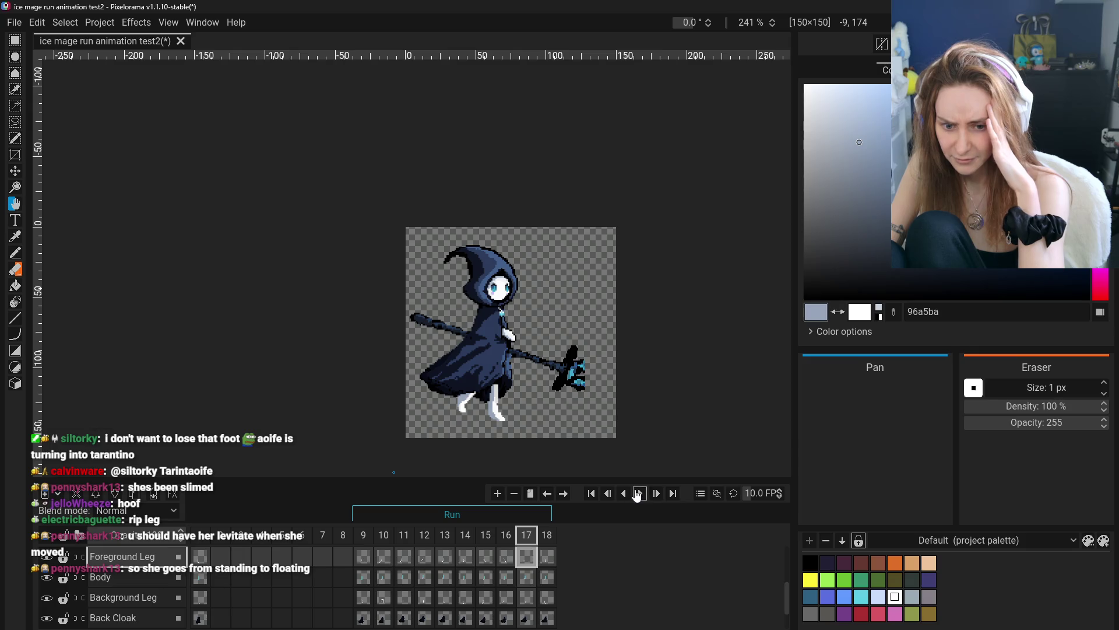
- Start playback of the run-cycle animation and scroll the layer panel
click(638, 494)
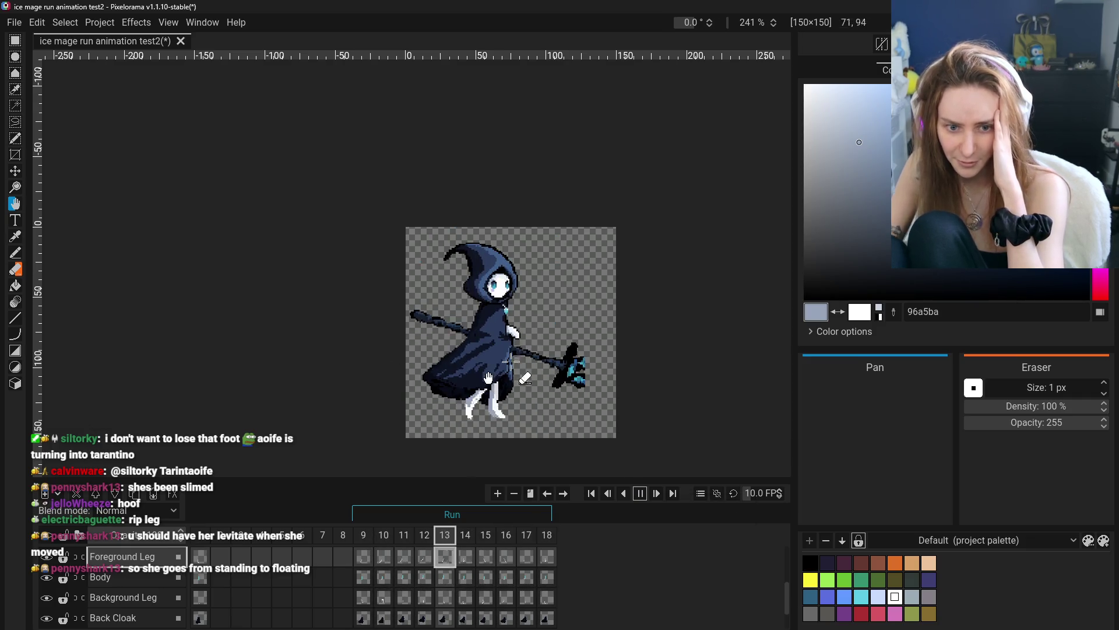
scroll(51, 581, up, 3)
scroll(51, 581, down, 1)
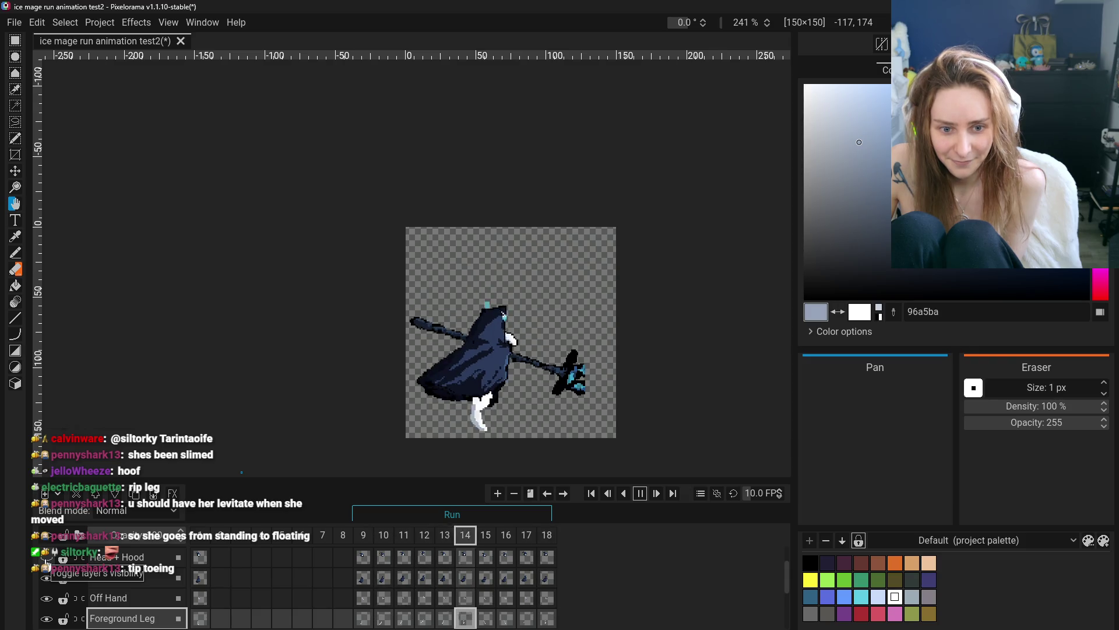
- Show Head + Hood again and toggle Front Cloak off and on to inspect the body
click(47, 559)
click(47, 578)
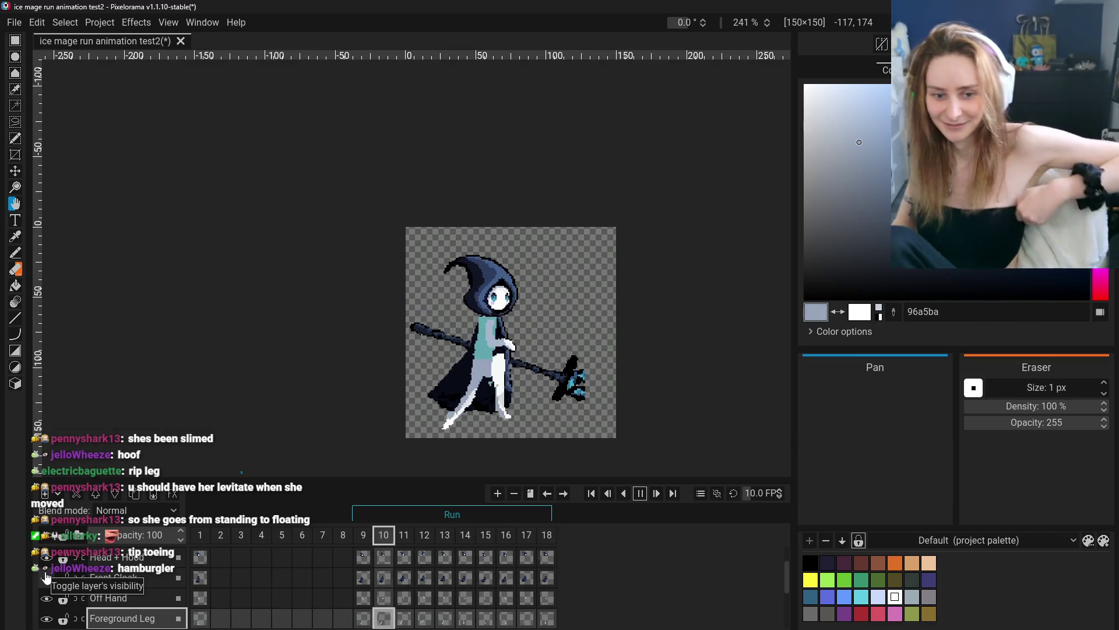
click(47, 577)
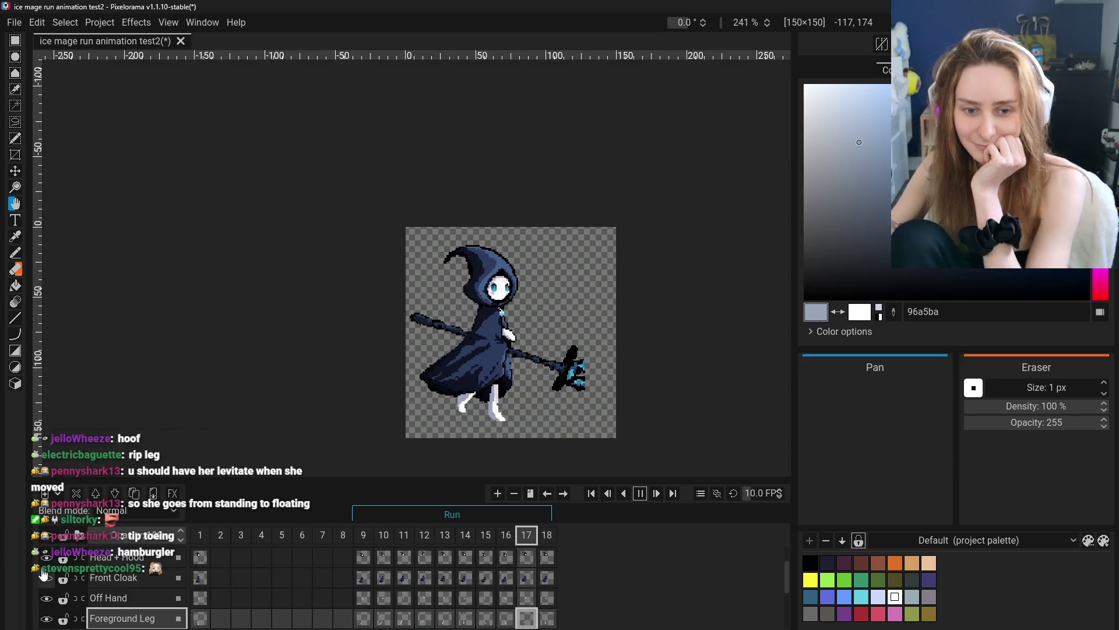
click(42, 579)
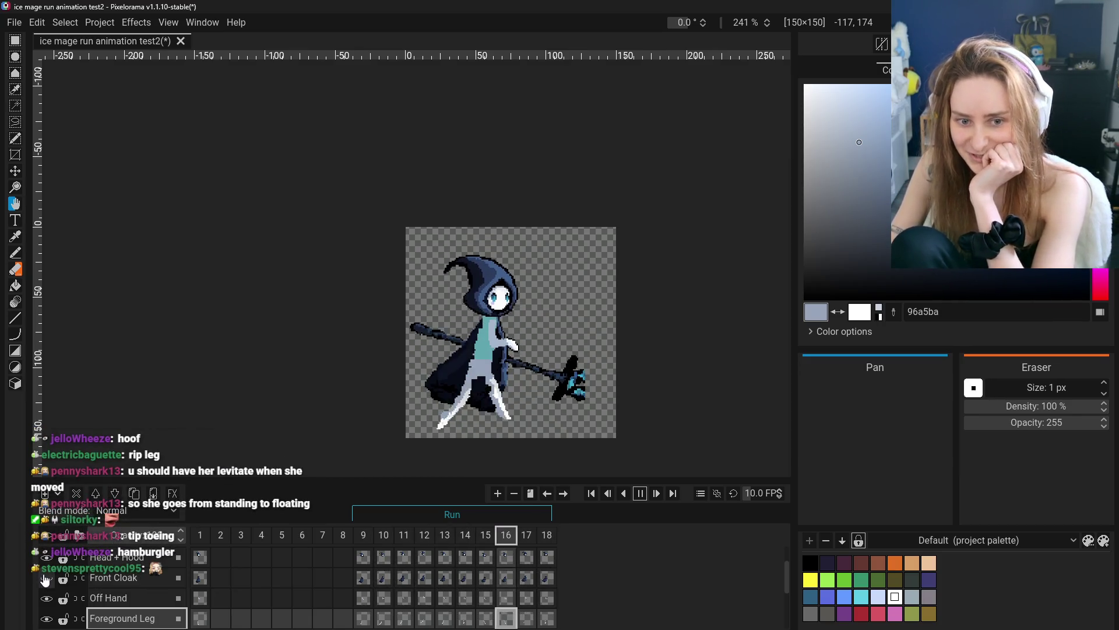
click(45, 579)
- Hide and reshow the Back Cloak layer, leaving Front Cloak visible too
scroll(45, 580, down, 3)
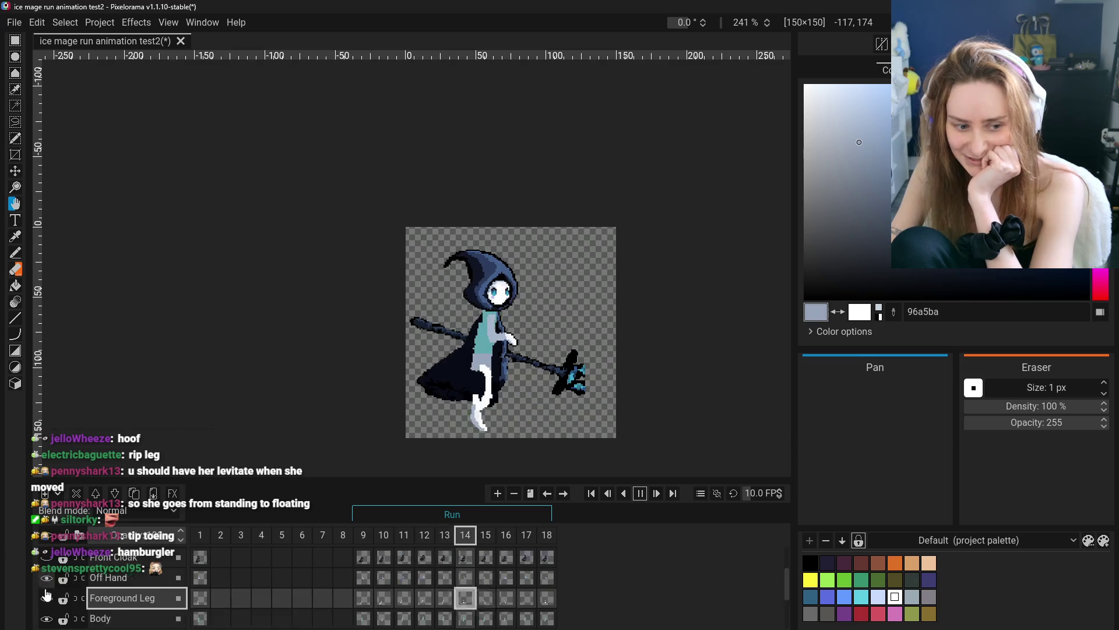
scroll(44, 615, down, 2)
scroll(46, 610, up, 2)
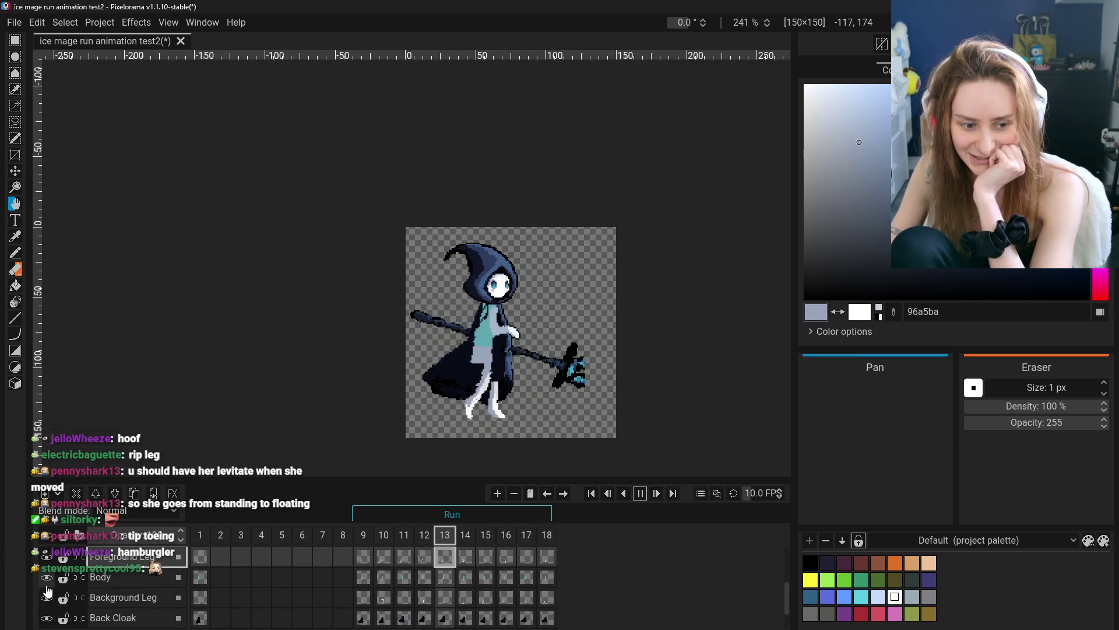
scroll(46, 604, down, 2)
scroll(49, 598, up, 1)
scroll(47, 606, up, 1)
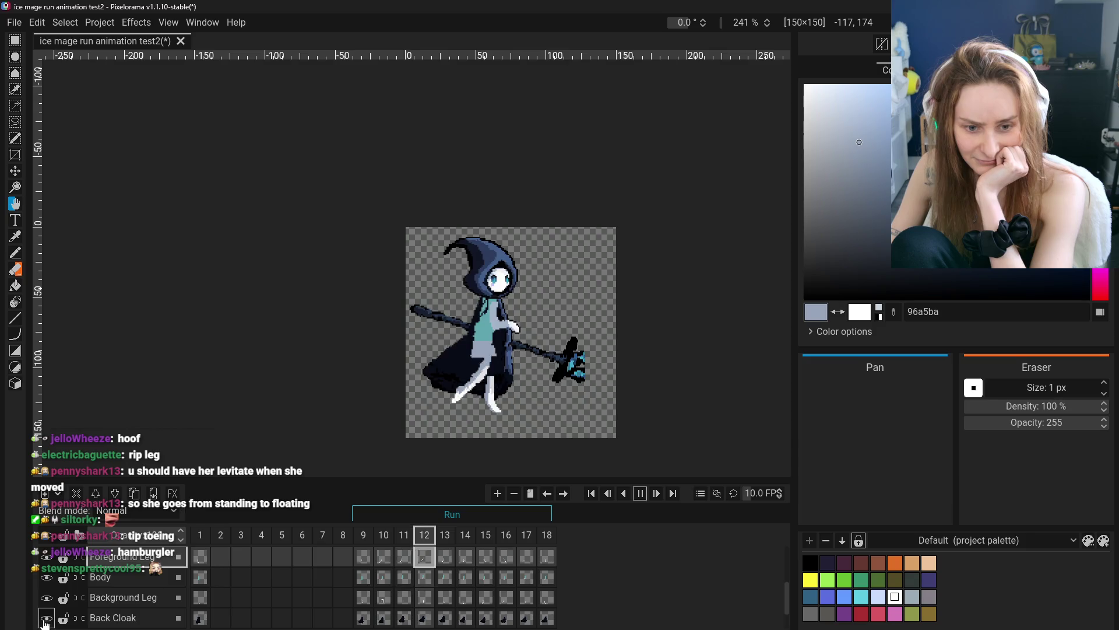
click(46, 619)
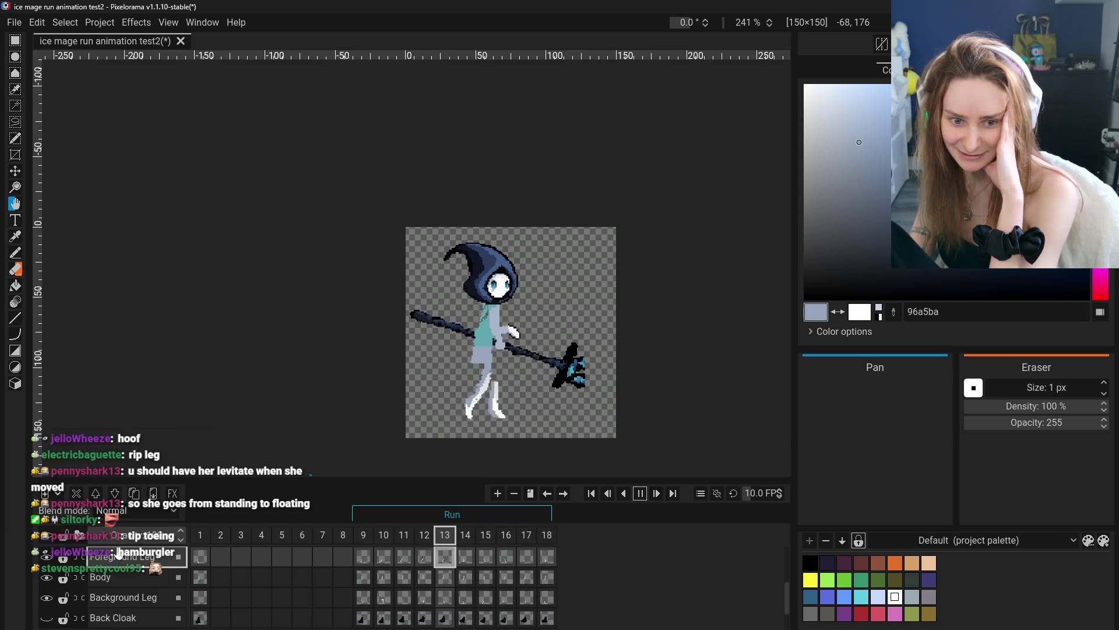
click(46, 617)
scroll(53, 611, up, 2)
click(46, 577)
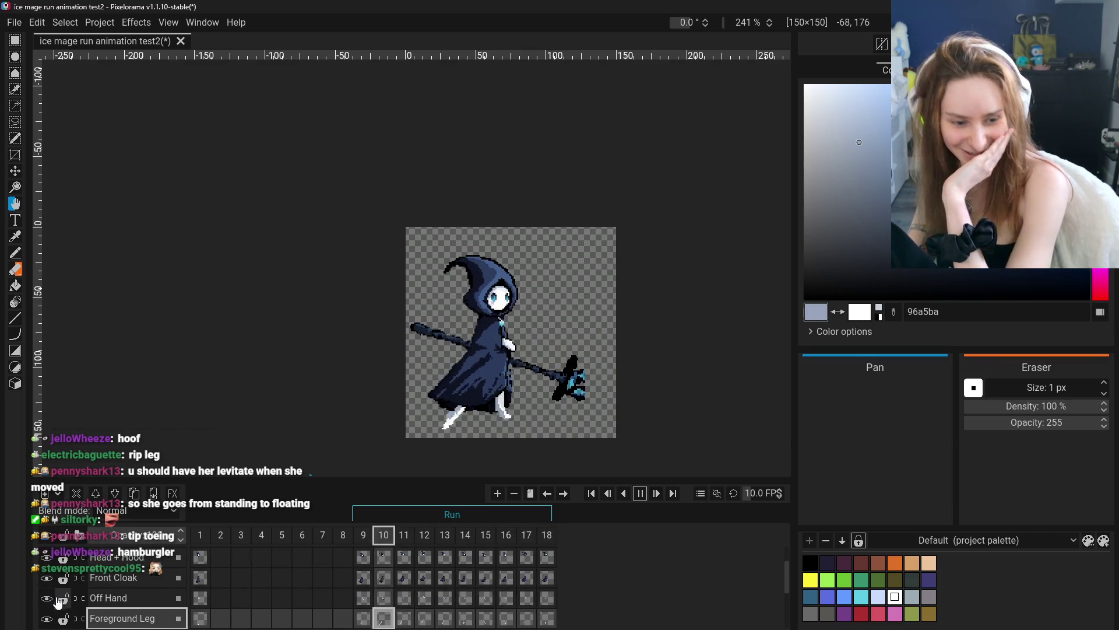
- Stop playback and check the poses on frames 11 to 13
click(627, 495)
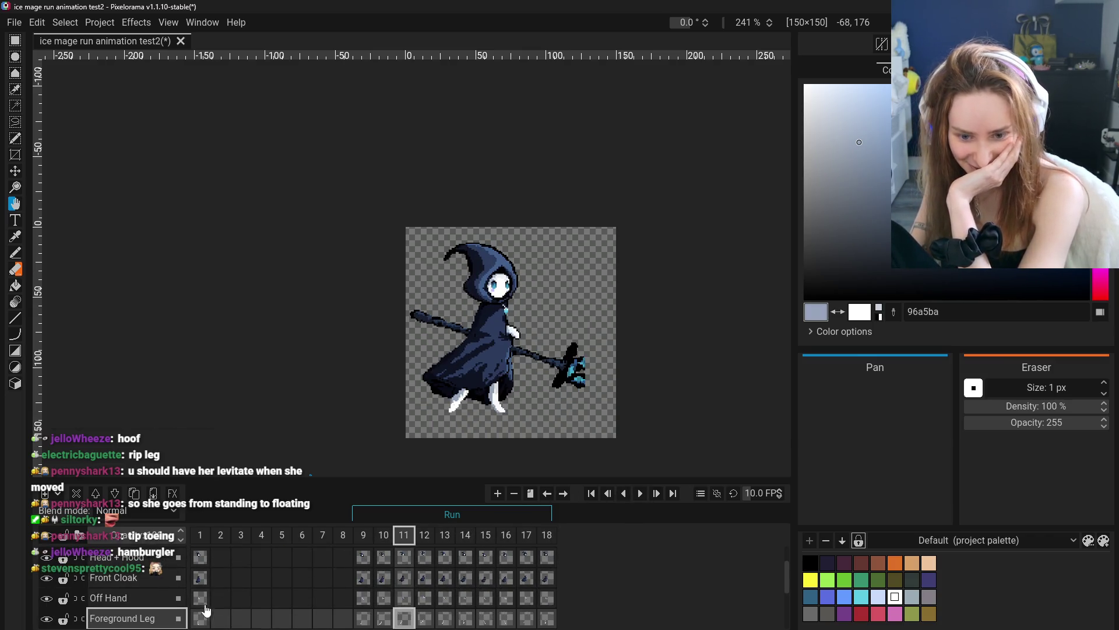
click(380, 606)
click(404, 598)
click(424, 597)
click(445, 597)
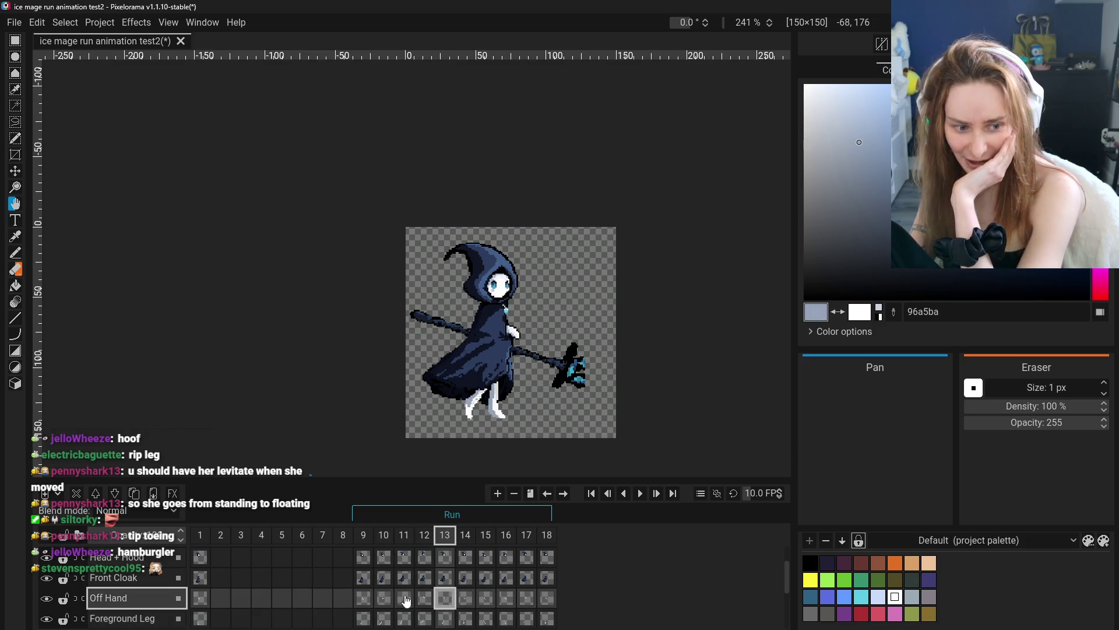
scroll(134, 595, up, 2)
scroll(130, 595, down, 3)
- Compare Foreground Leg cels across frames 13 to 18, then frames 10 and 9
click(129, 594)
click(383, 598)
click(445, 599)
click(466, 599)
click(506, 599)
click(527, 599)
click(540, 601)
click(384, 599)
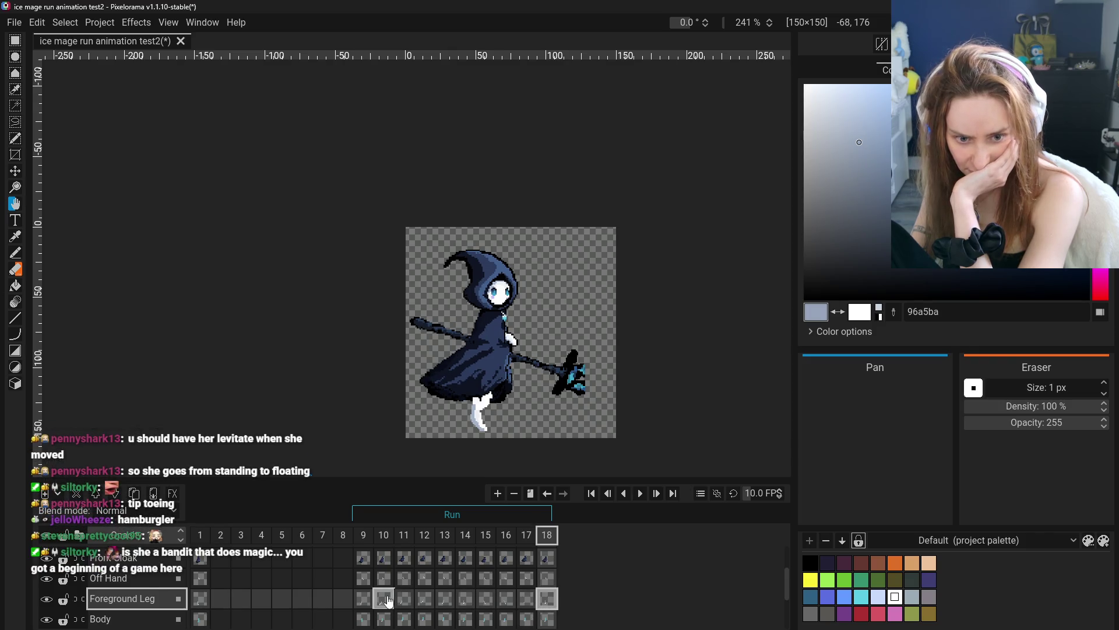
click(363, 599)
- Step through frames 10 to 16, compare against 11 and 13, and end on frame 14
click(384, 599)
click(404, 599)
click(424, 599)
click(445, 599)
click(466, 599)
click(486, 598)
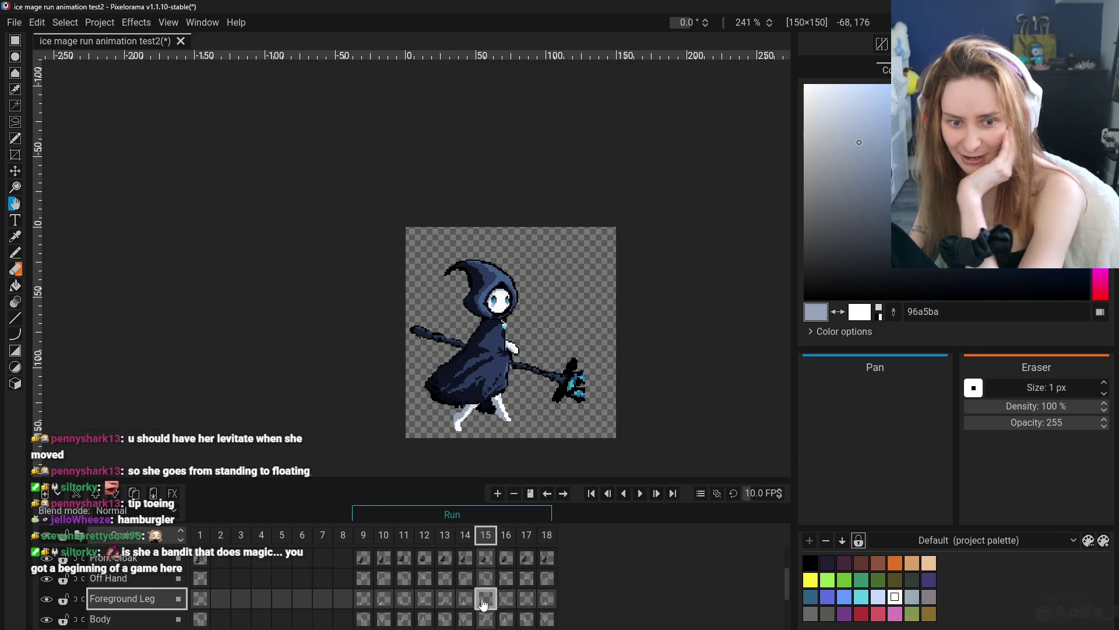
click(500, 601)
click(402, 599)
click(445, 599)
click(468, 600)
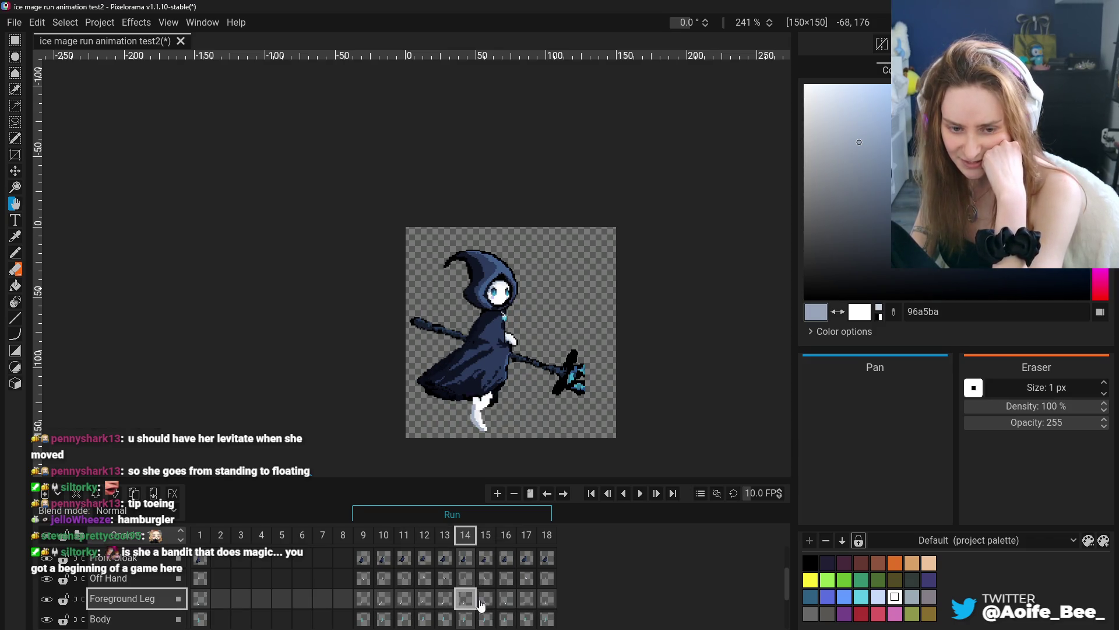
click(445, 598)
click(465, 598)
scroll(491, 427, up, 3)
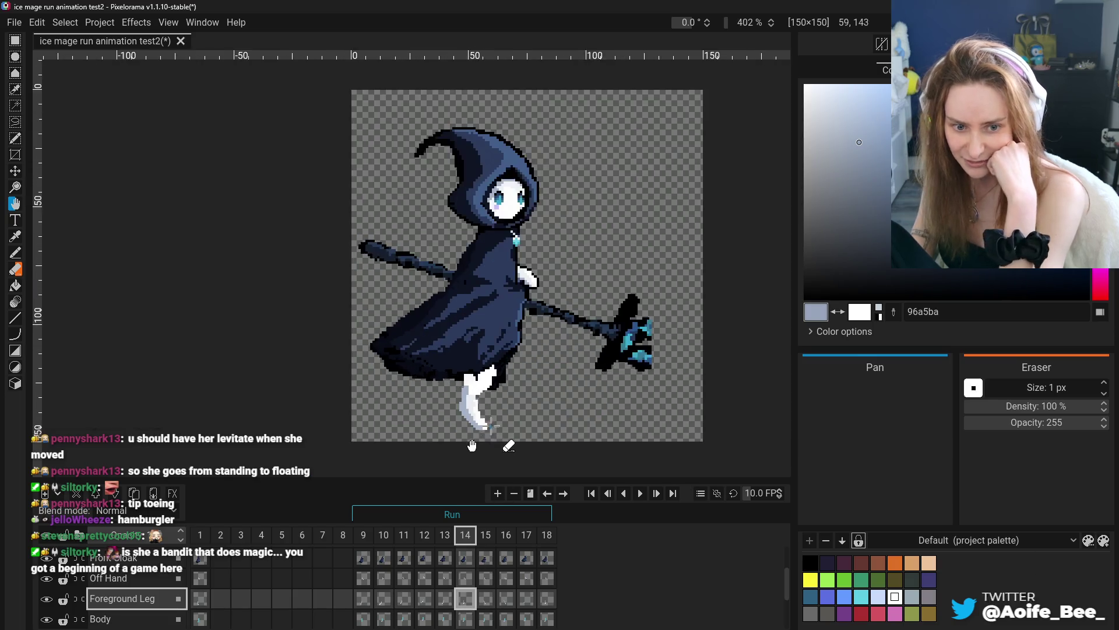
- Hide the Foreground Leg layer to isolate the background leg
scroll(491, 428, up, 3)
scroll(117, 589, down, 1)
click(46, 608)
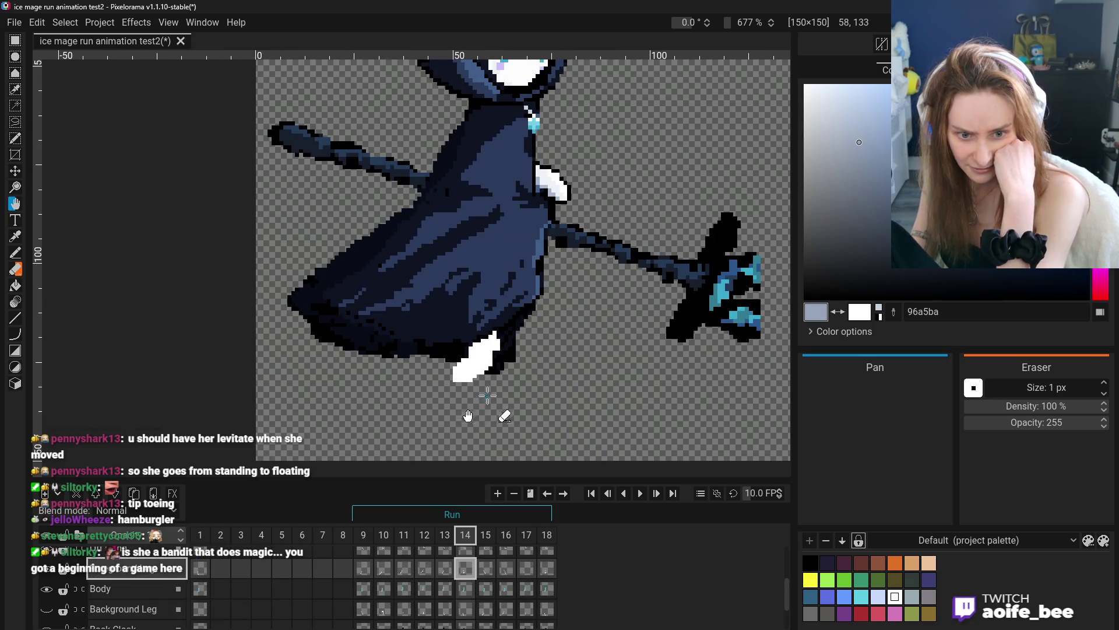
click(47, 608)
click(47, 569)
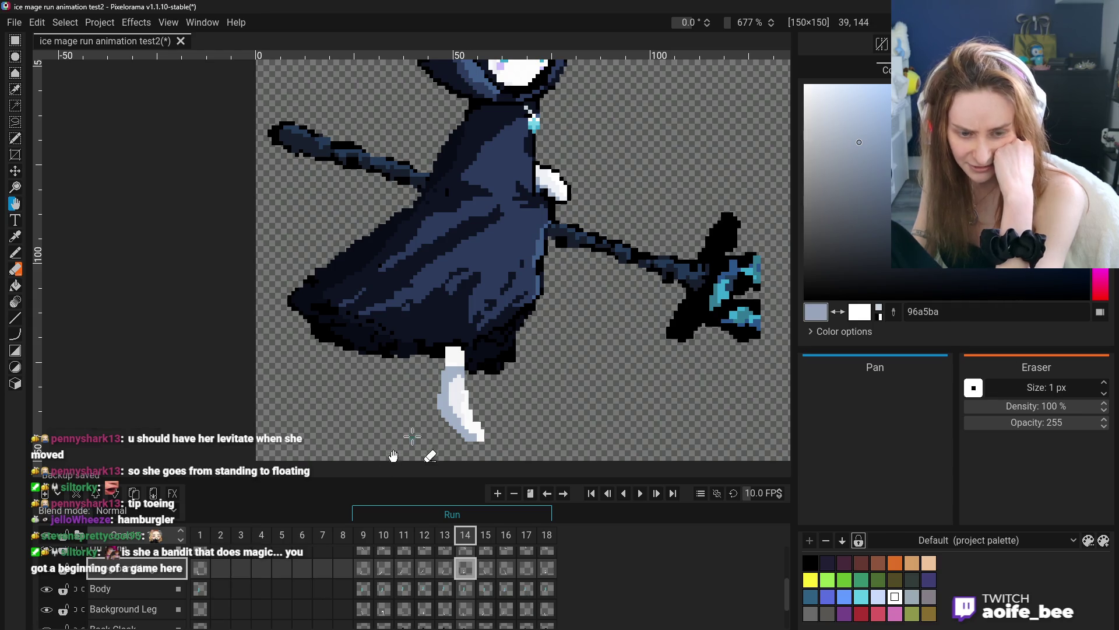
scroll(411, 437, down, 2)
scroll(411, 437, up, 1)
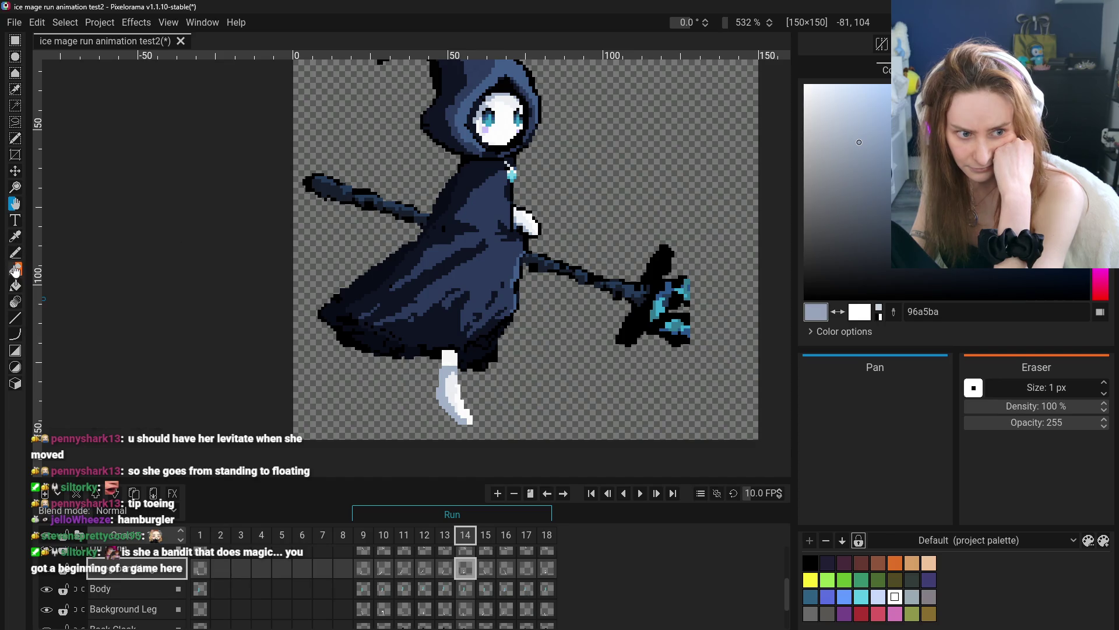
- Pick the Eraser, make Background Leg active, and view its cels on frames 9 to 18
click(17, 268)
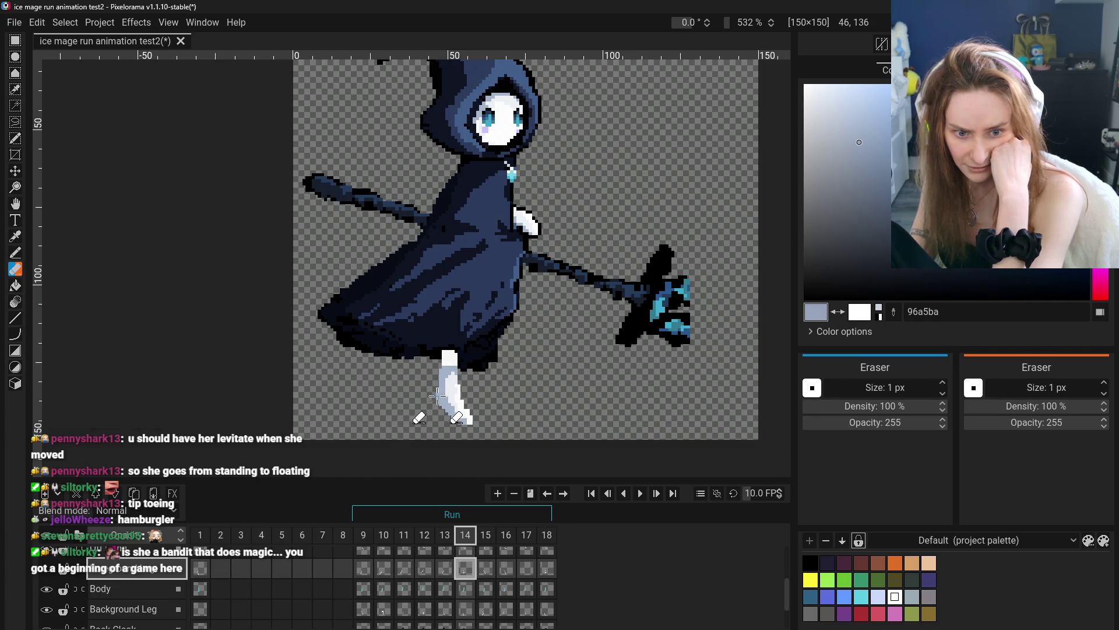
click(116, 609)
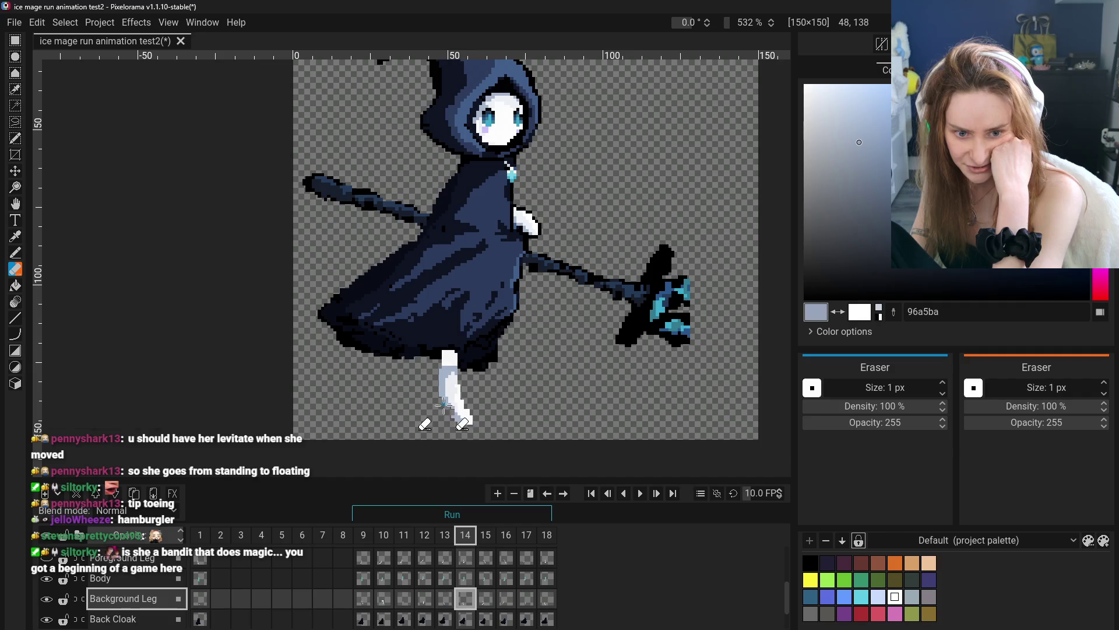
click(363, 598)
click(384, 598)
click(404, 598)
click(424, 598)
click(445, 598)
click(465, 598)
click(485, 598)
click(506, 598)
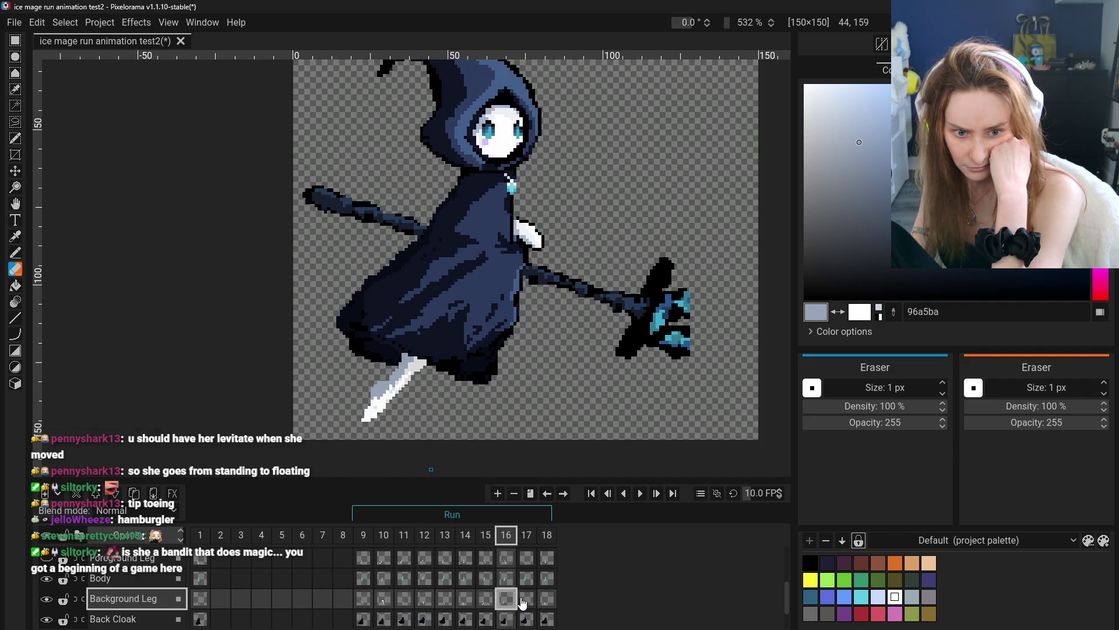
click(526, 598)
click(547, 598)
- Step back through the background leg from frame 9 to frame 14
click(363, 599)
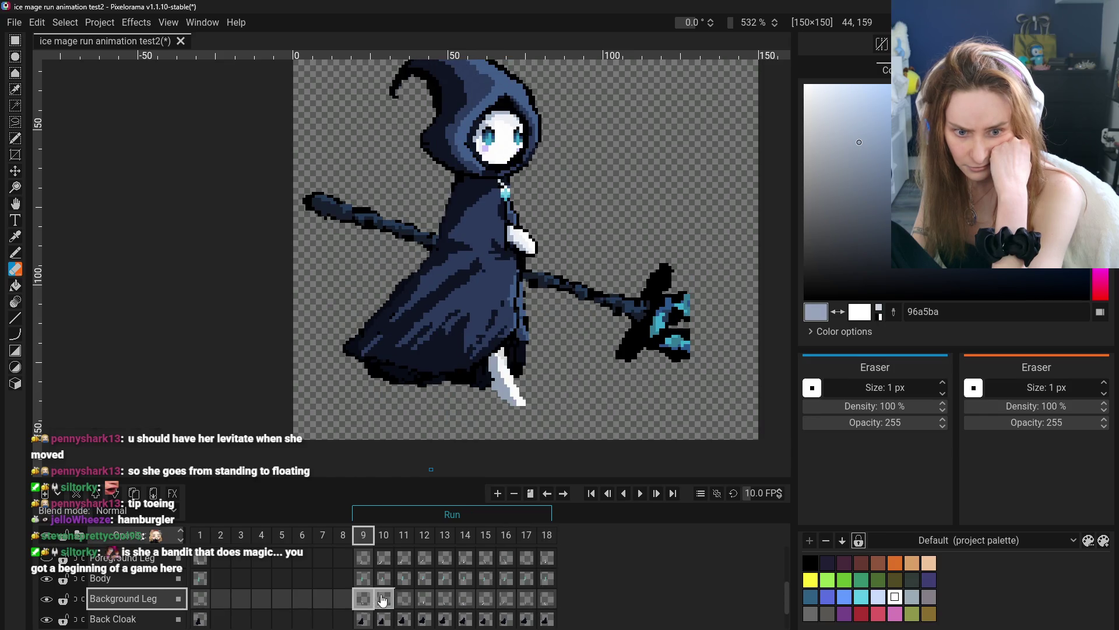
click(383, 598)
click(404, 598)
click(424, 598)
click(445, 598)
click(464, 601)
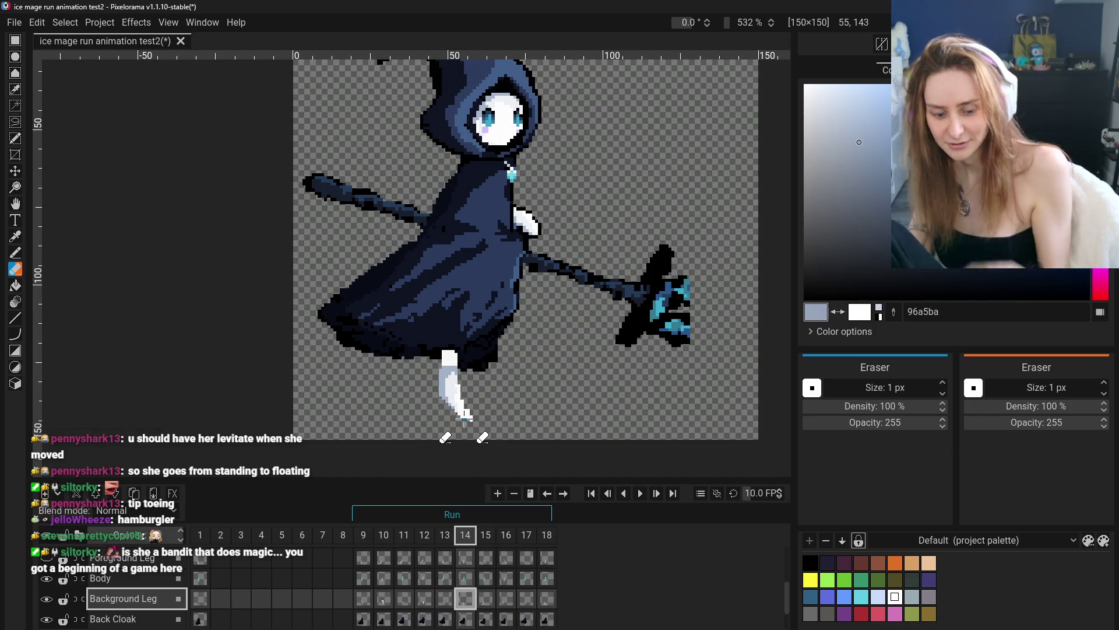
click(15, 236)
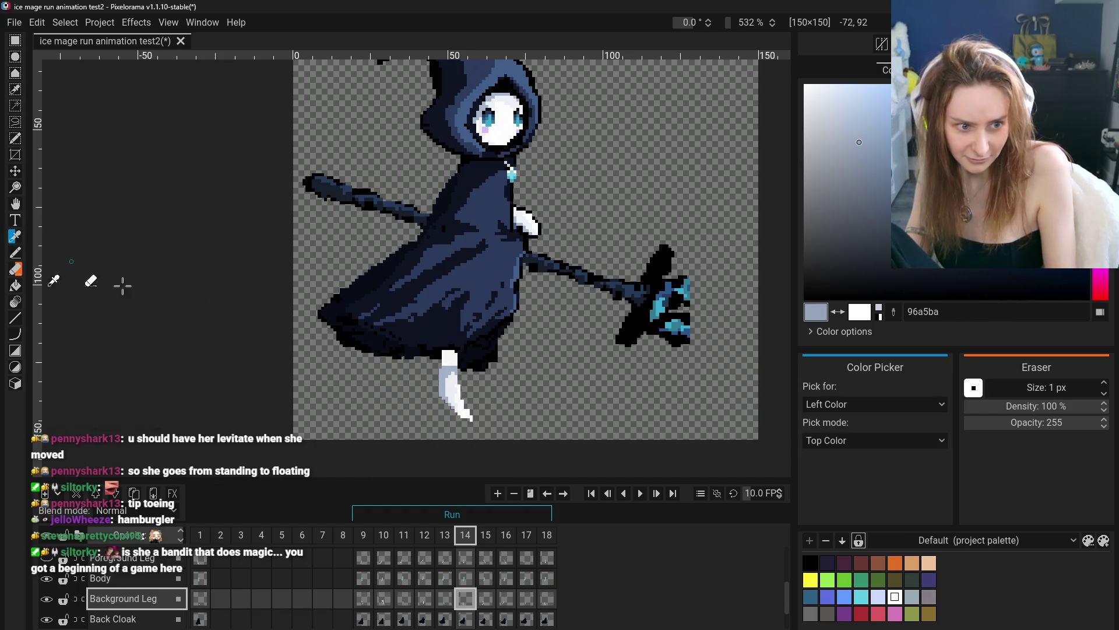
- Sample the leg white, switch to the Pencil, and scrub through the background leg frames
click(47, 245)
click(16, 254)
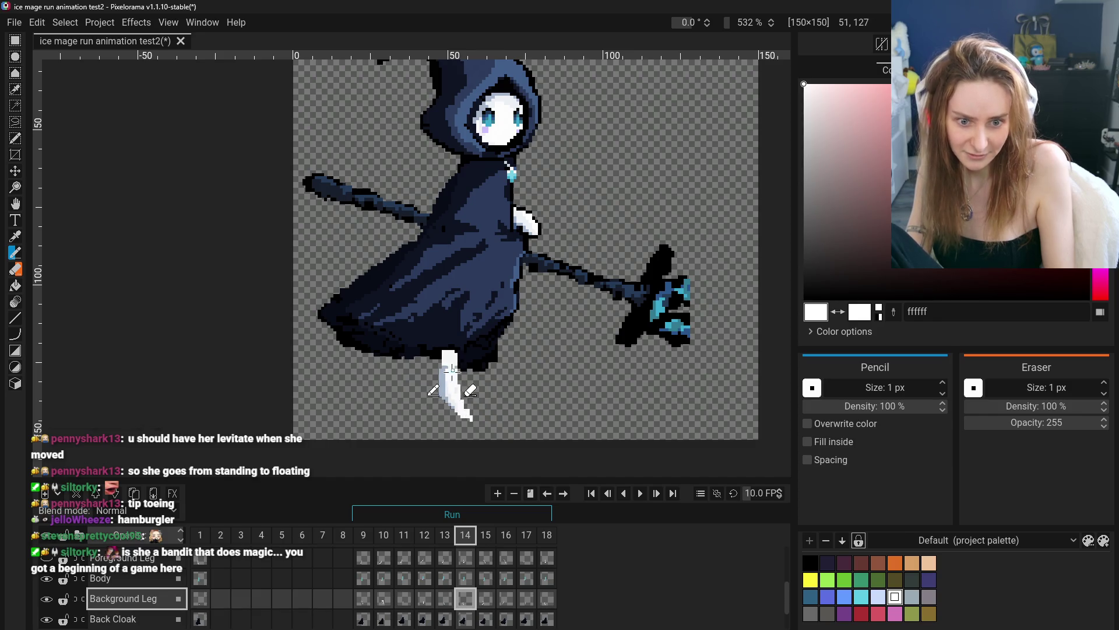
scroll(457, 368, up, 3)
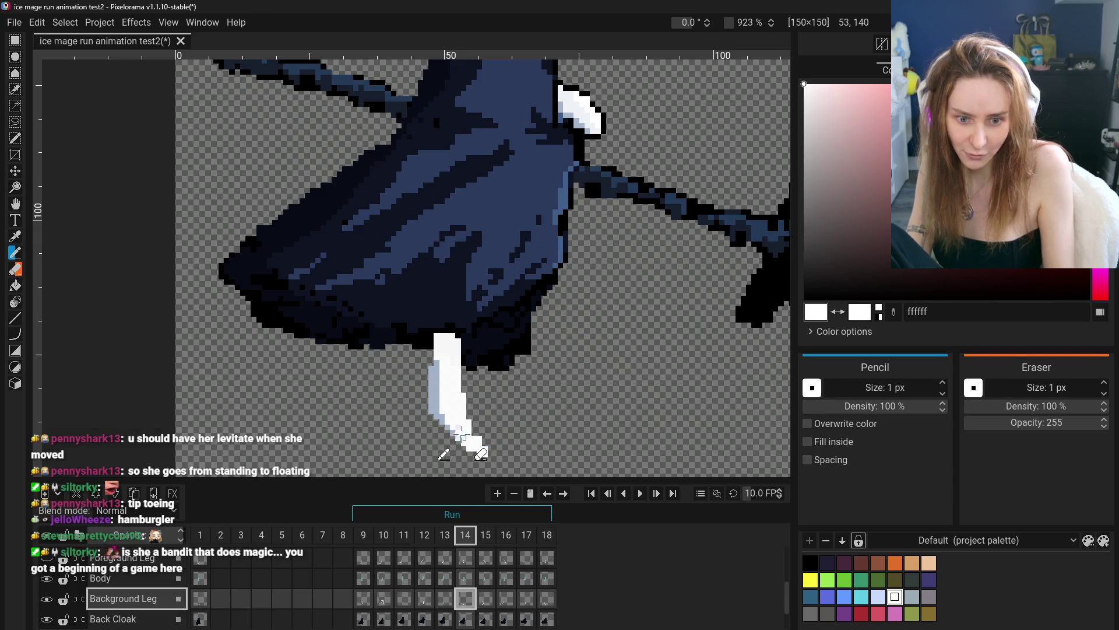
scroll(463, 437, down, 5)
mouse_move(376, 610)
mouse_down()
mouse_move(367, 594)
mouse_move(539, 600)
mouse_move(506, 605)
mouse_up()
drag(358, 602, 546, 602)
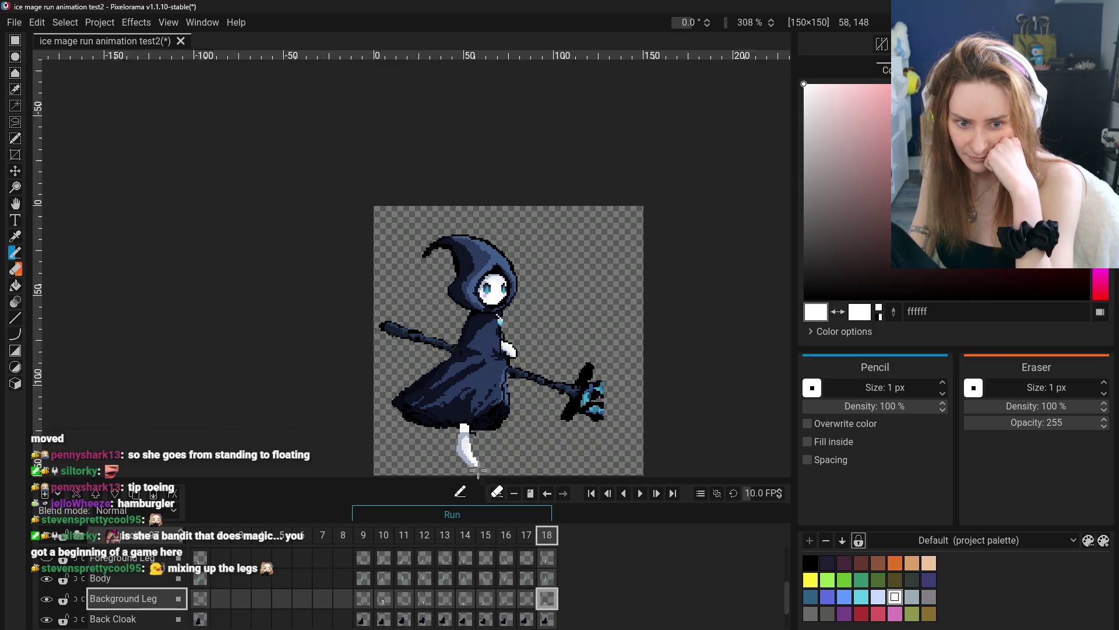
- With the Eraser, check the leg by toggling Background Leg and Back Cloak, then select Back Cloak on frame 18
scroll(478, 471, up, 5)
key(e)
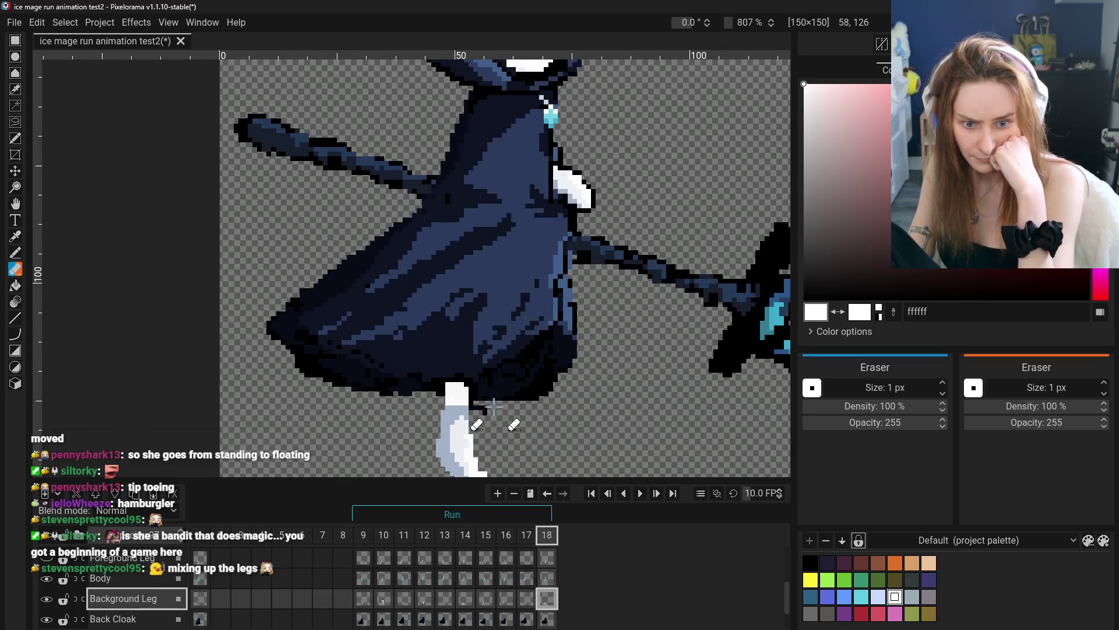
click(46, 599)
click(46, 599)
click(46, 618)
click(46, 617)
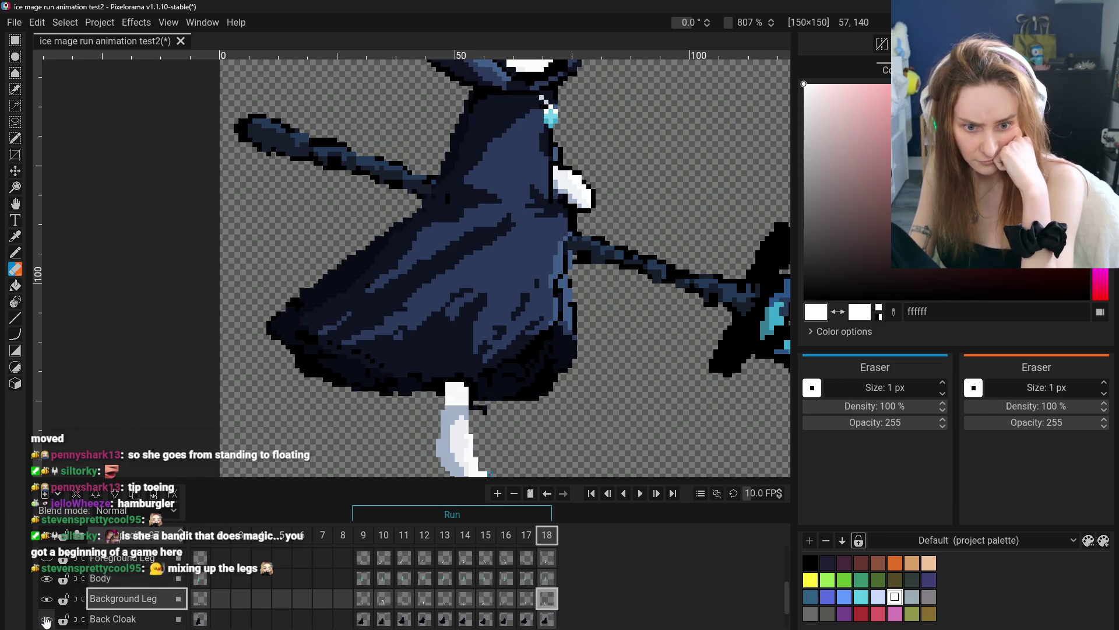
click(547, 618)
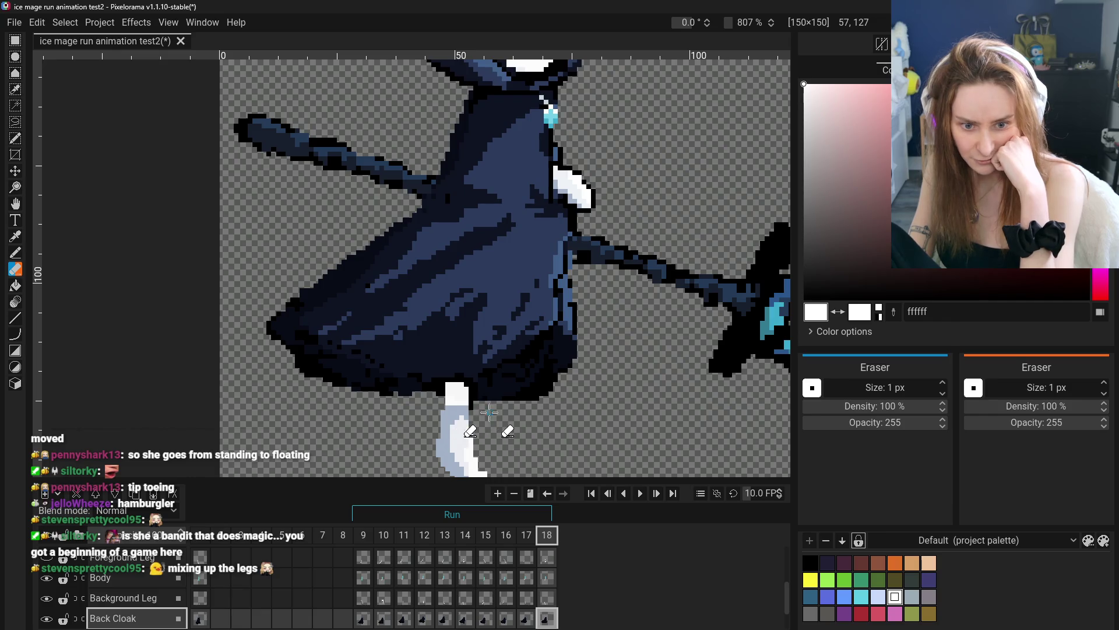
- Pan the view to centre the whole character and show frame 9 of the Background Leg
scroll(443, 461, down, 5)
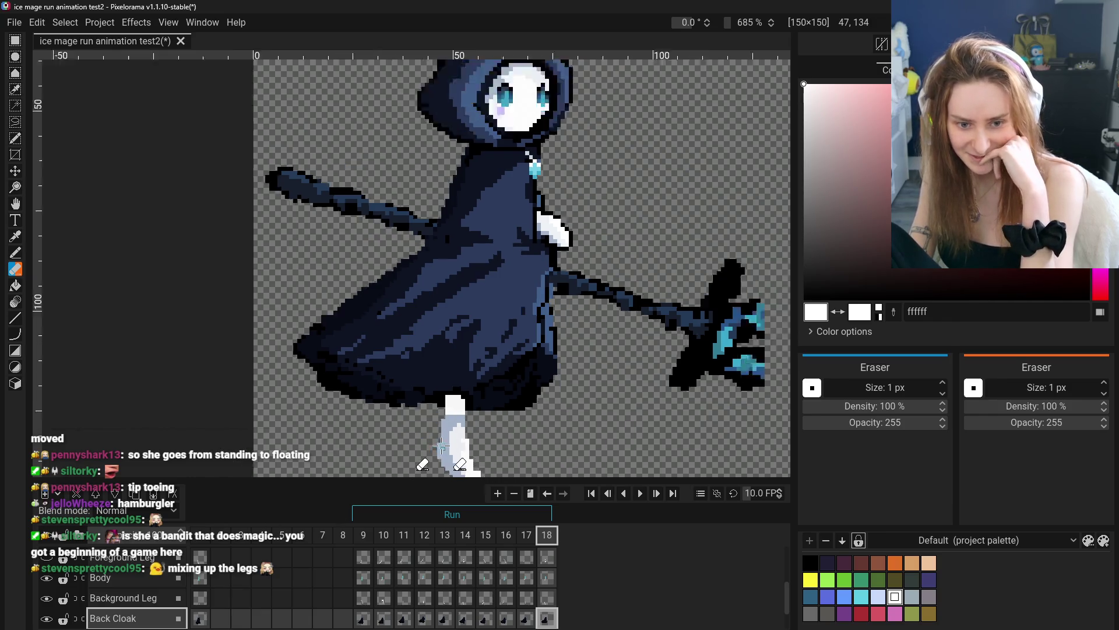
key(p)
drag(445, 399, 461, 368)
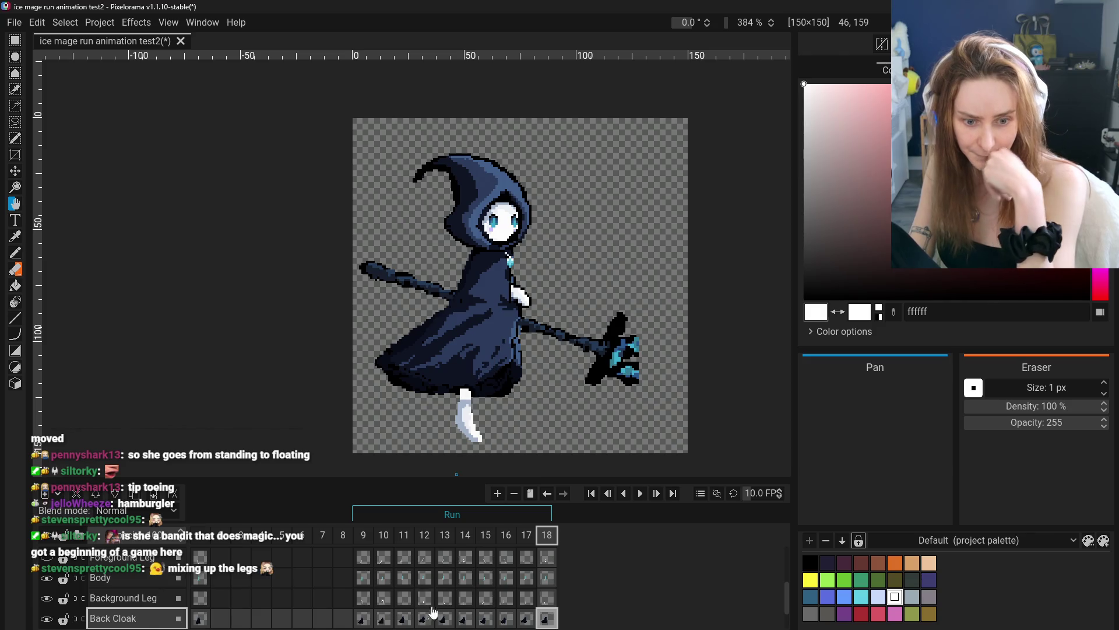
click(363, 600)
- Step through Background Leg frames 10–14 and return to frame 13
click(403, 601)
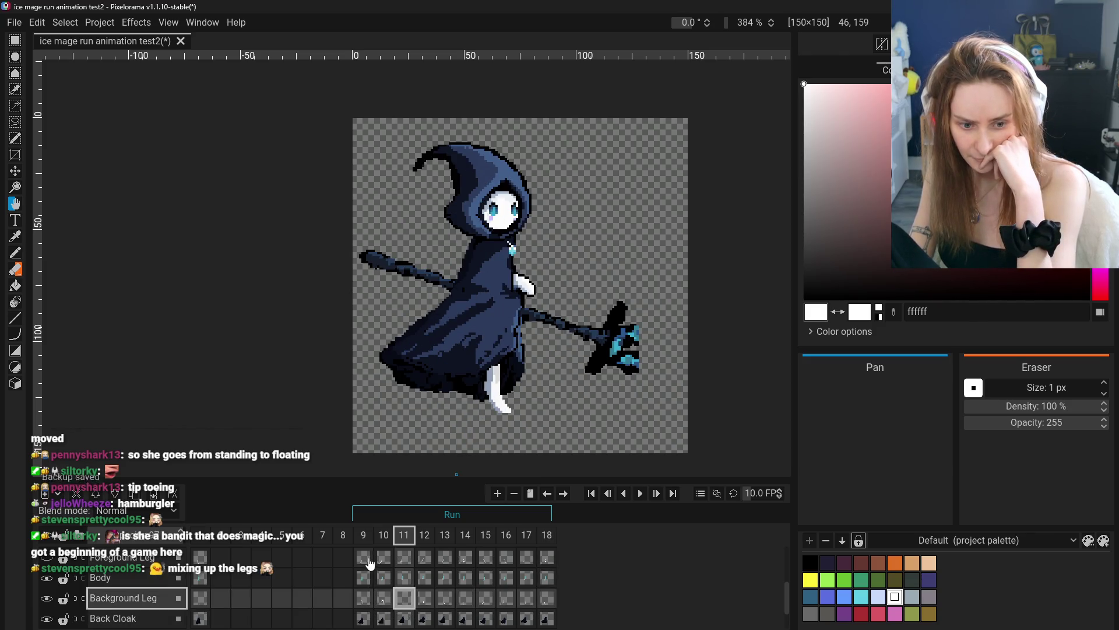
click(383, 599)
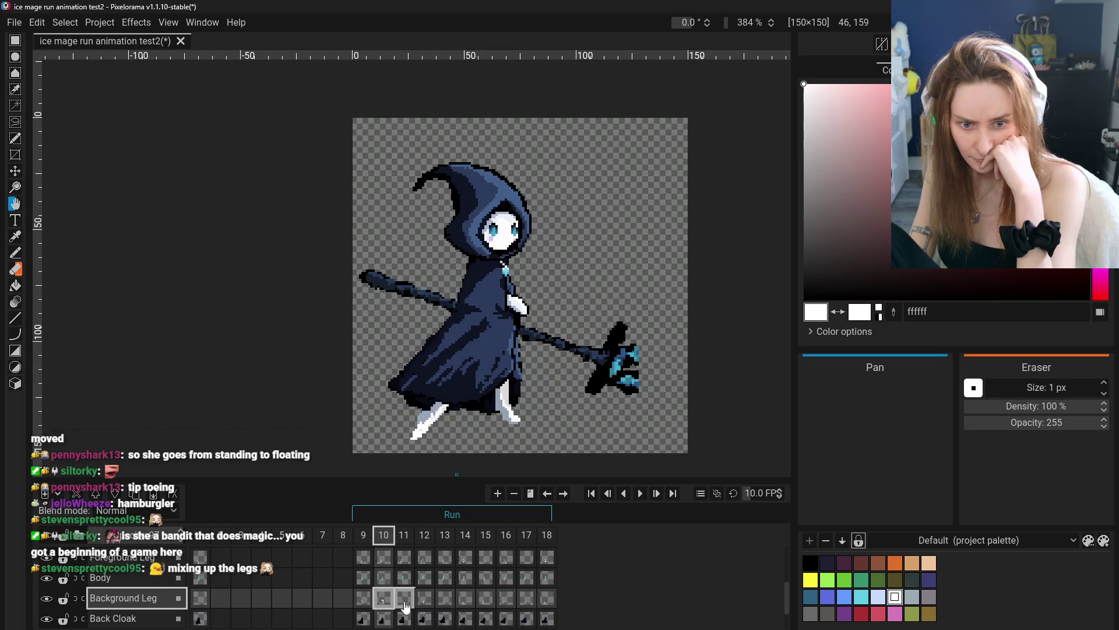
click(404, 599)
click(424, 600)
click(444, 602)
click(464, 610)
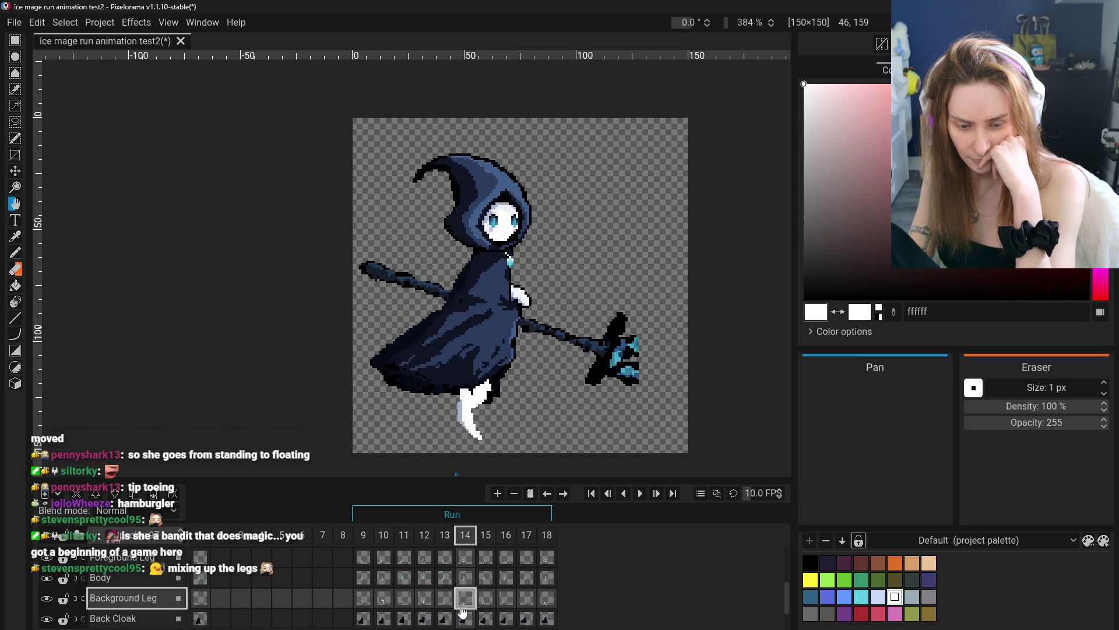
click(445, 600)
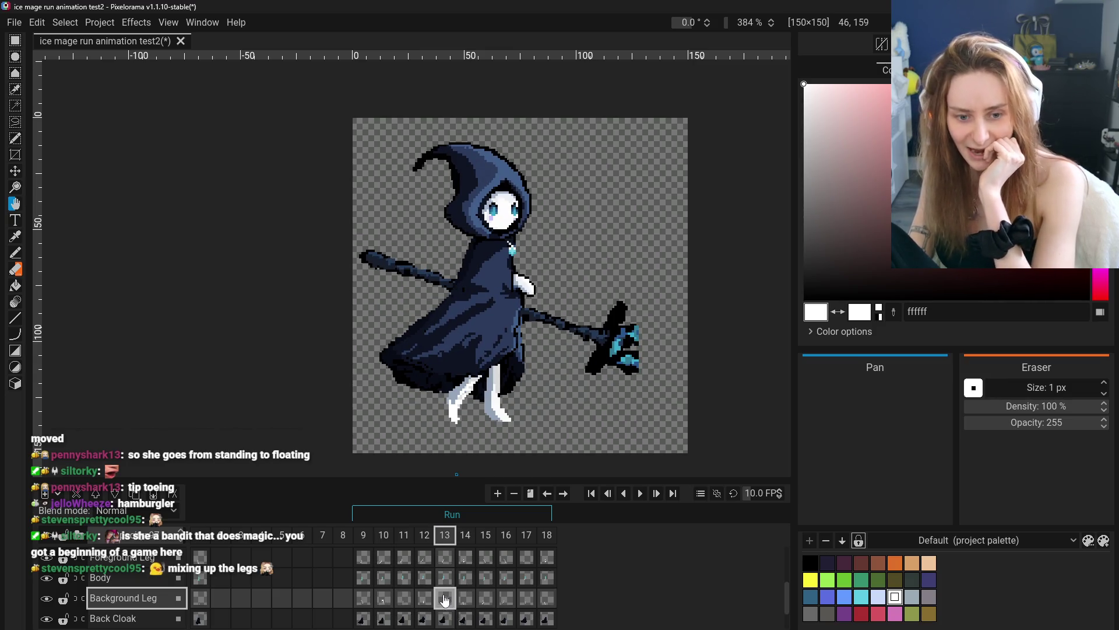
- Compare Foreground Leg poses in frames 9, 11, 12, 13 and 14
click(363, 558)
click(404, 558)
click(444, 558)
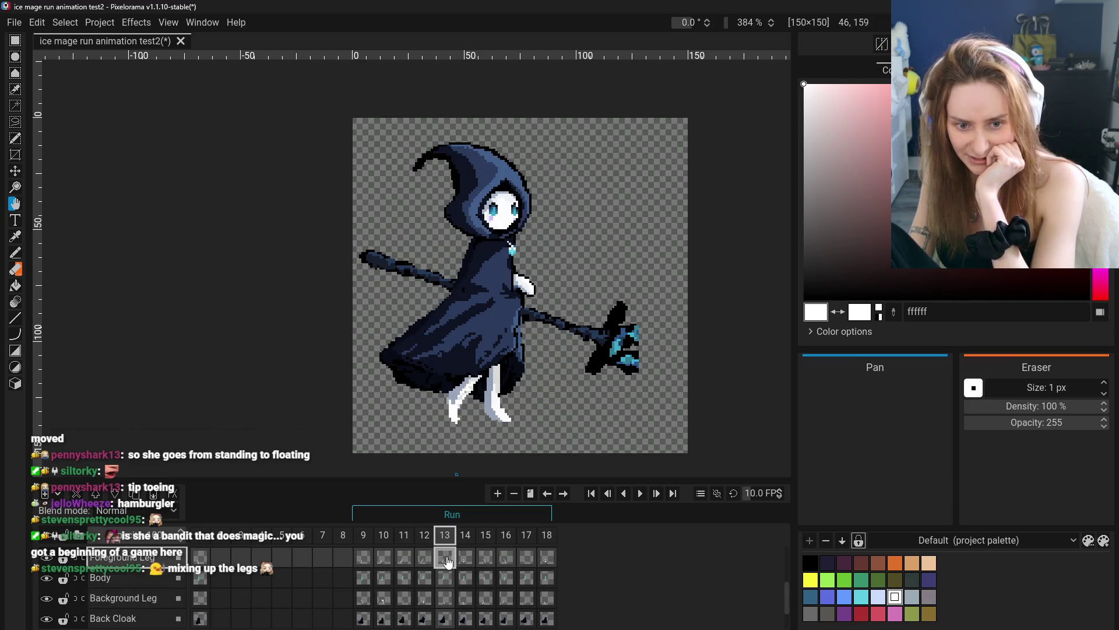
click(461, 558)
click(424, 557)
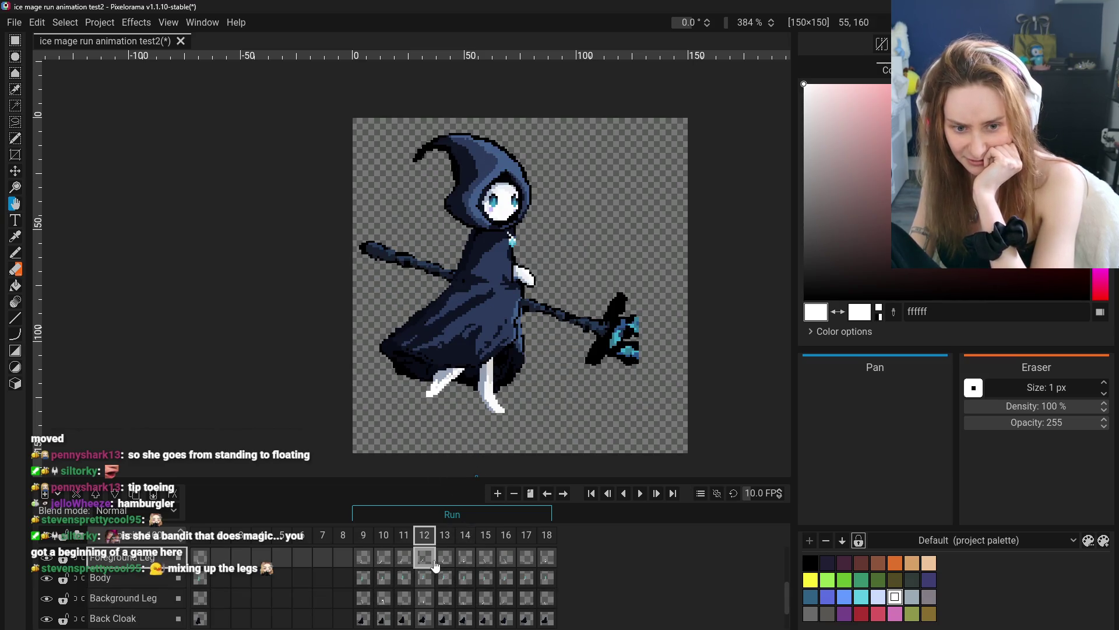
click(465, 558)
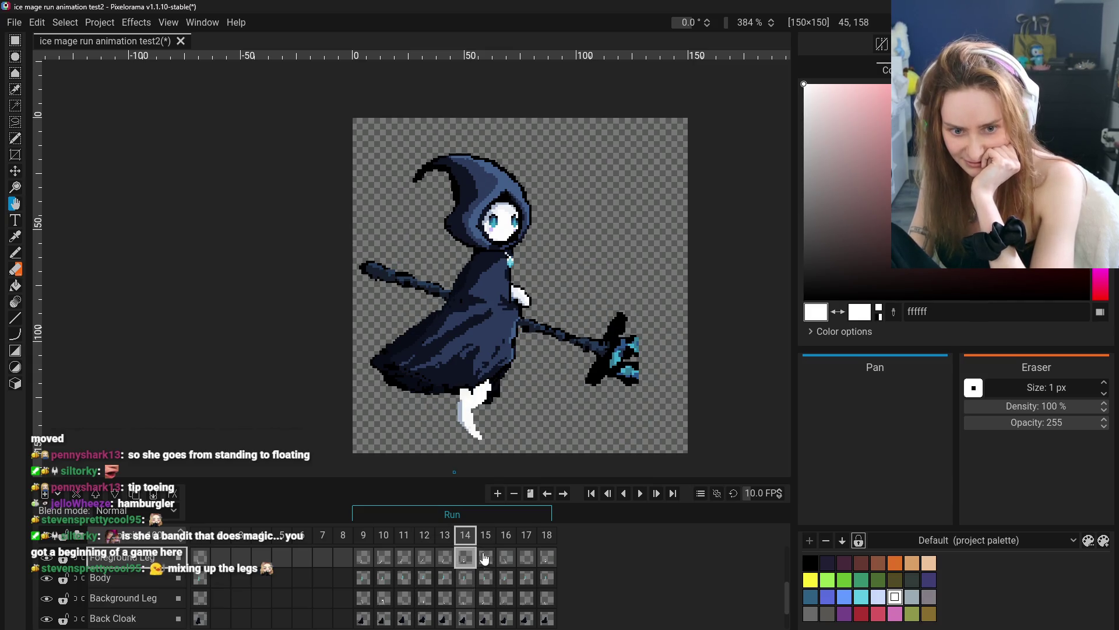
- Run through frames 9–15 in sequence, ending back on frame 13
click(371, 563)
click(386, 561)
click(413, 563)
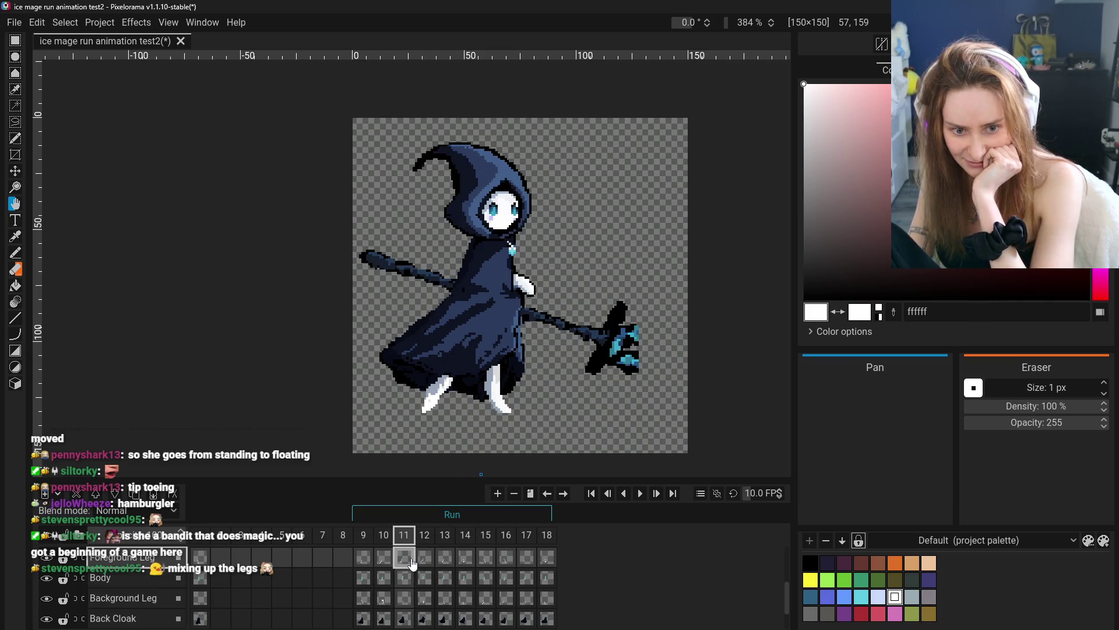
click(447, 559)
click(465, 557)
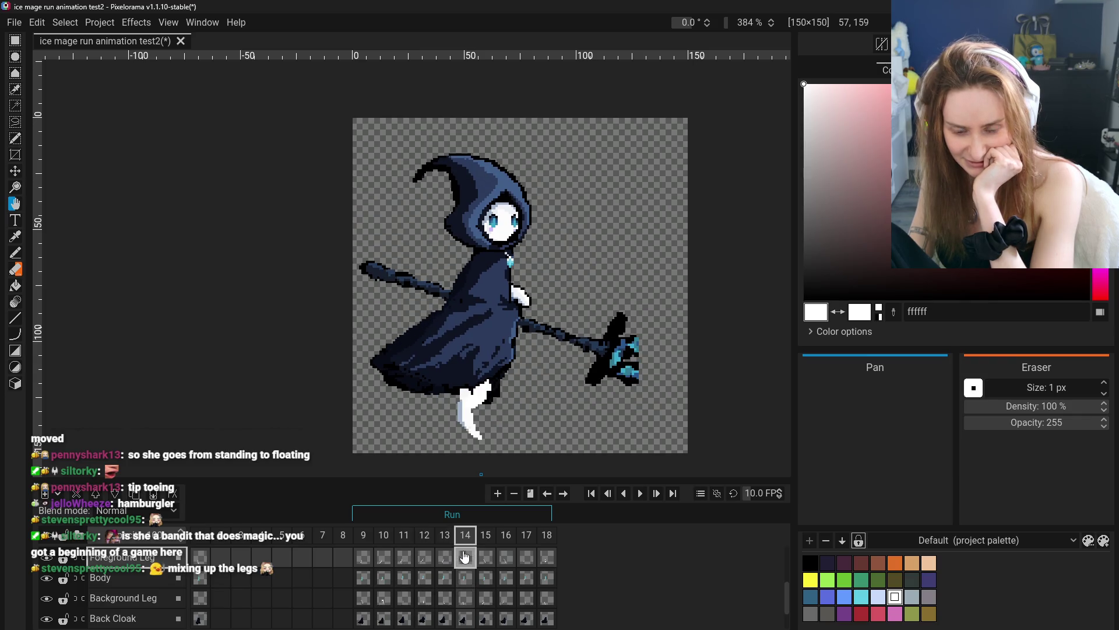
click(487, 557)
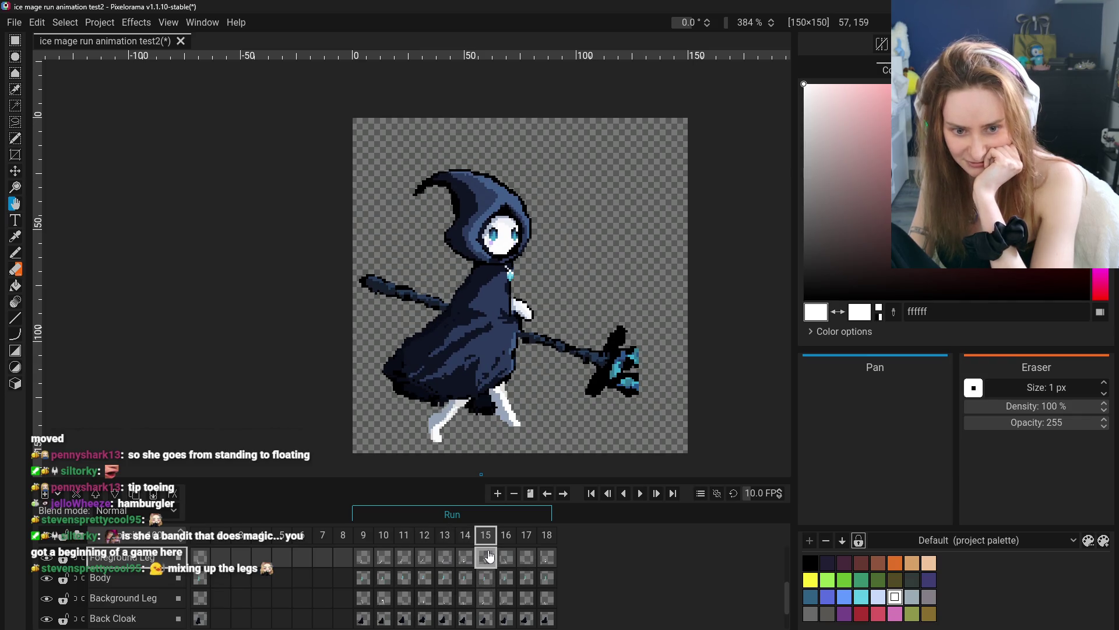
click(445, 557)
- Flip back and forth between frames 9, 10, 11 and 12 to compare leg poses
click(363, 558)
click(385, 560)
click(404, 559)
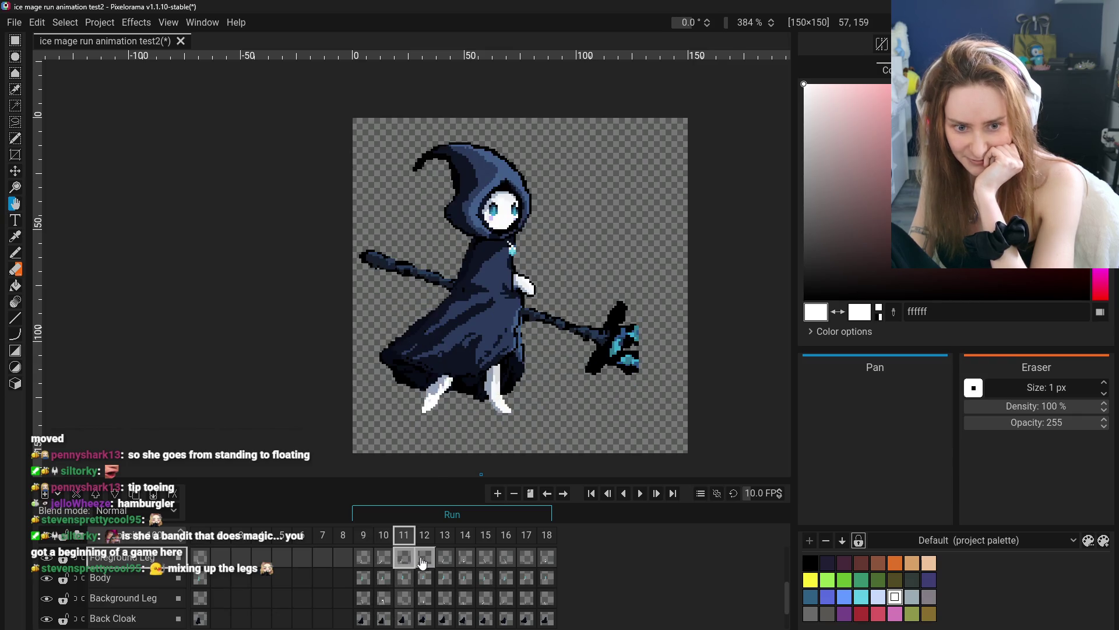
click(424, 559)
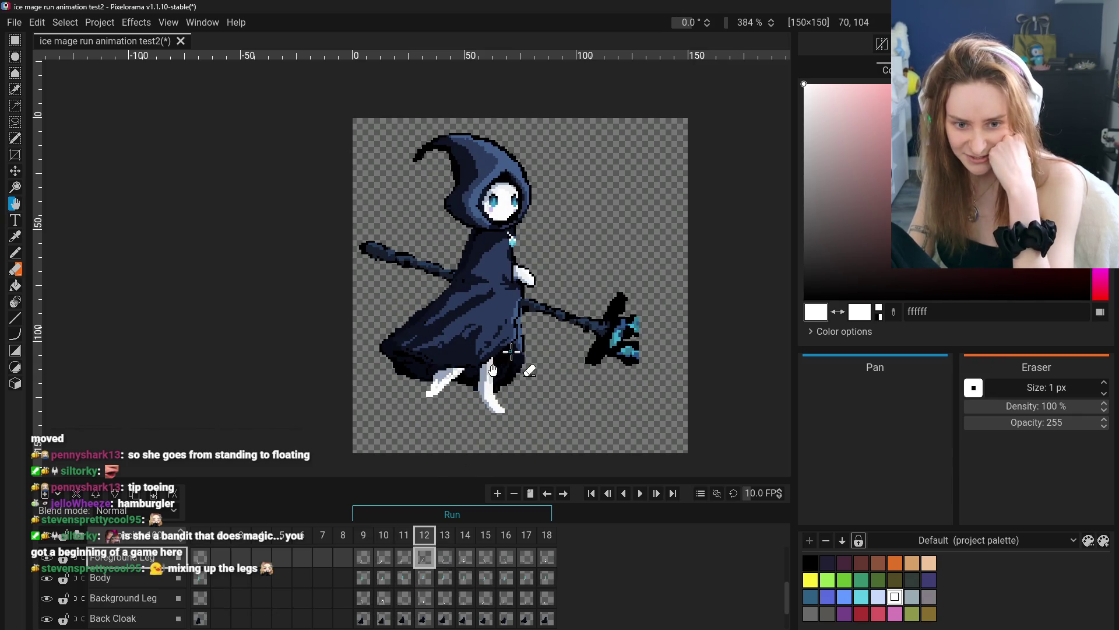
click(363, 557)
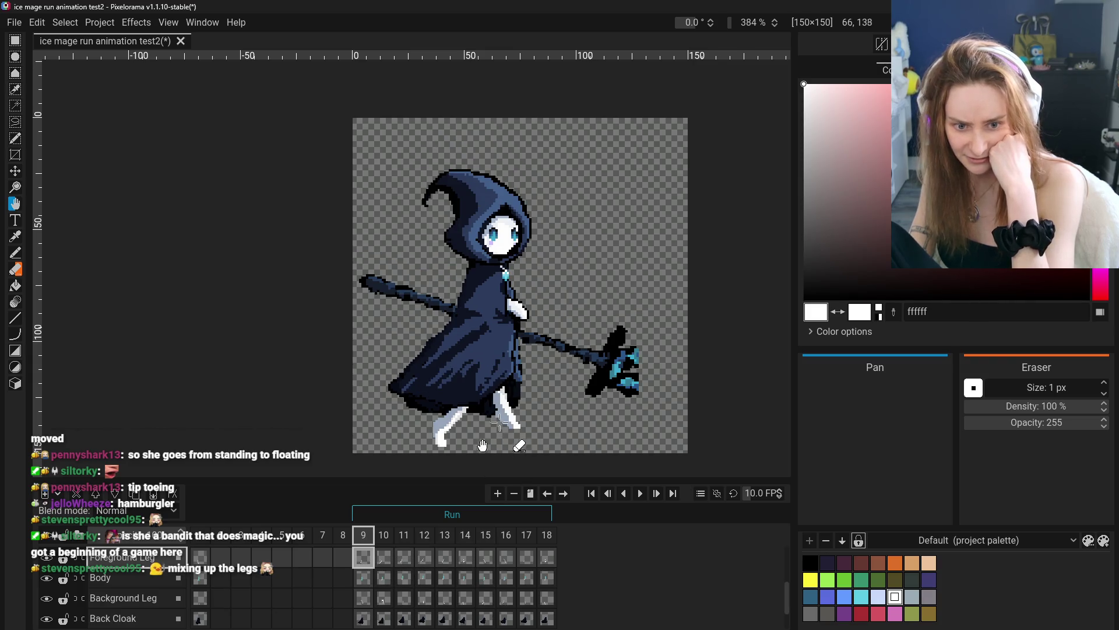
click(382, 559)
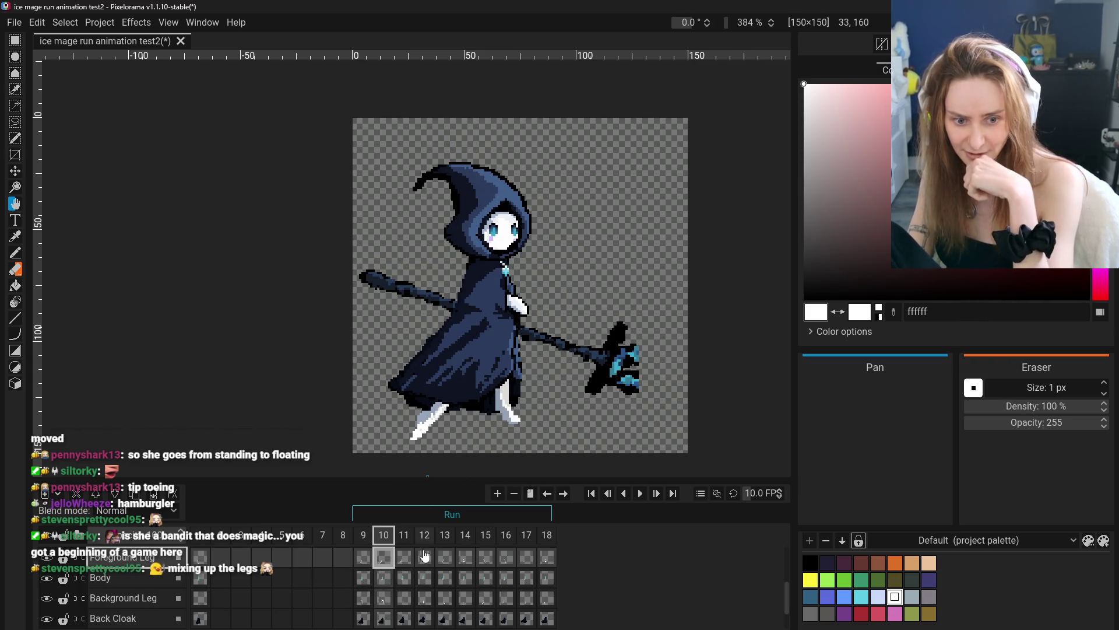
click(404, 557)
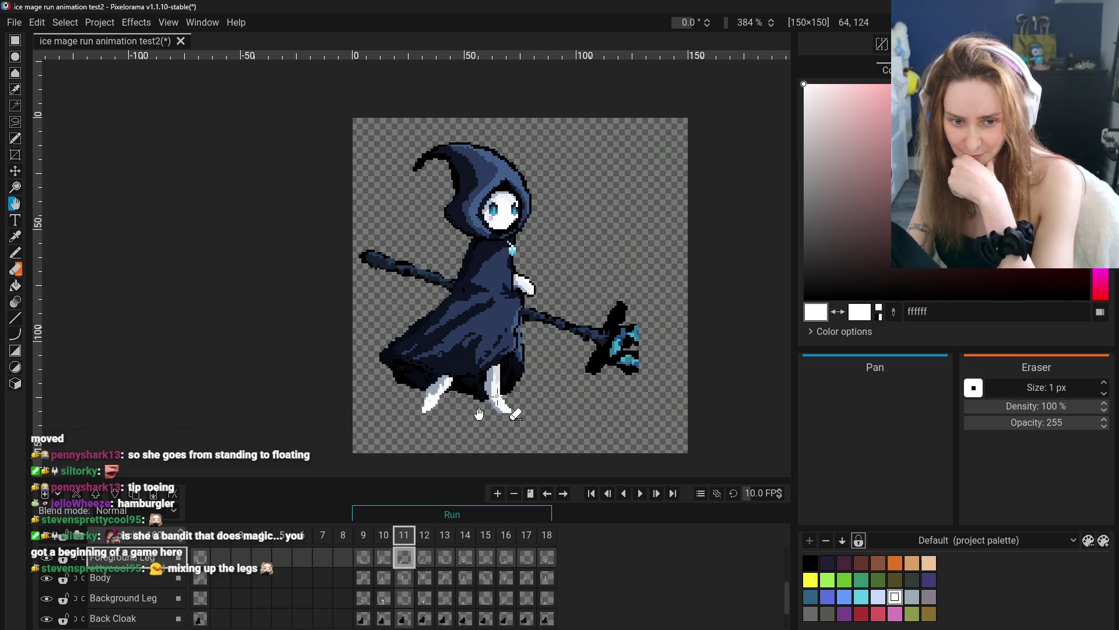
click(384, 557)
click(403, 557)
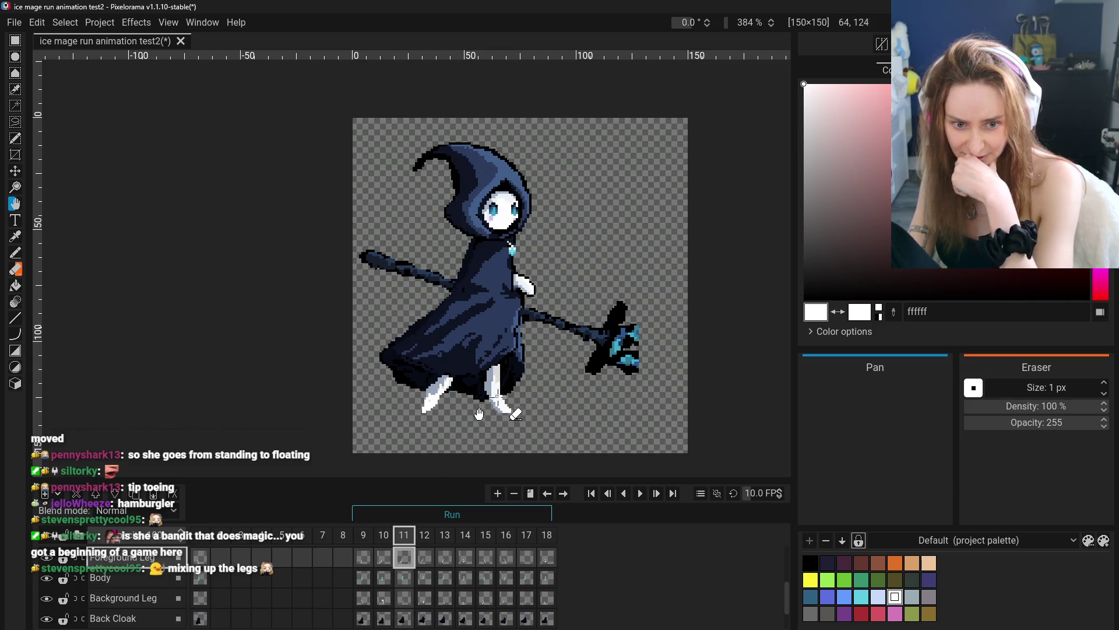
- Compare frames 12, 13, 14 and 17 against frame 9
click(424, 556)
click(449, 558)
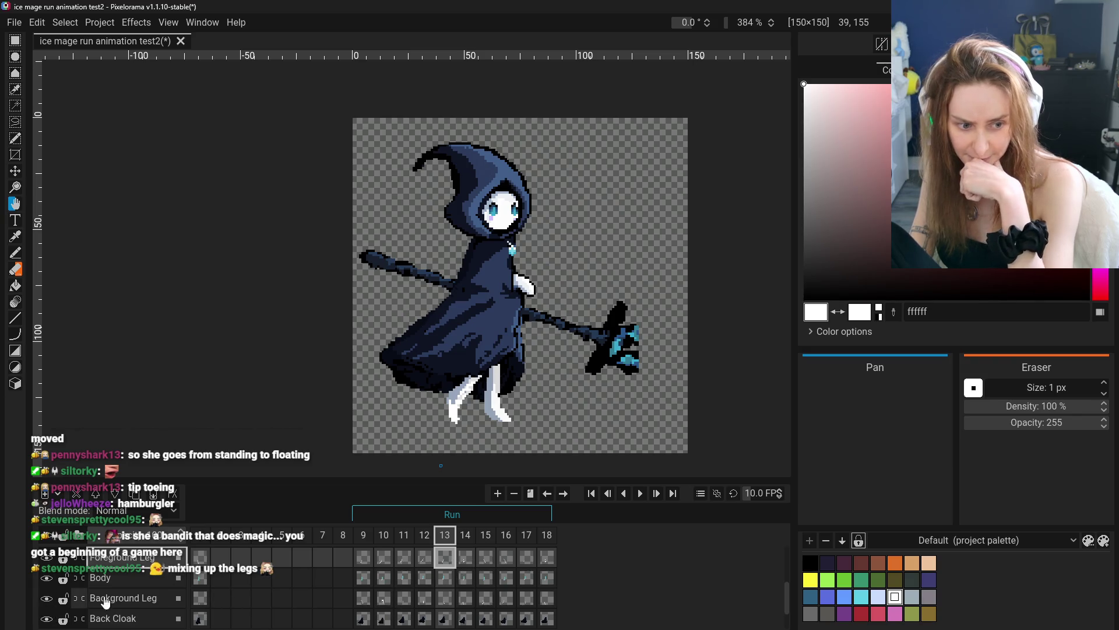
click(474, 559)
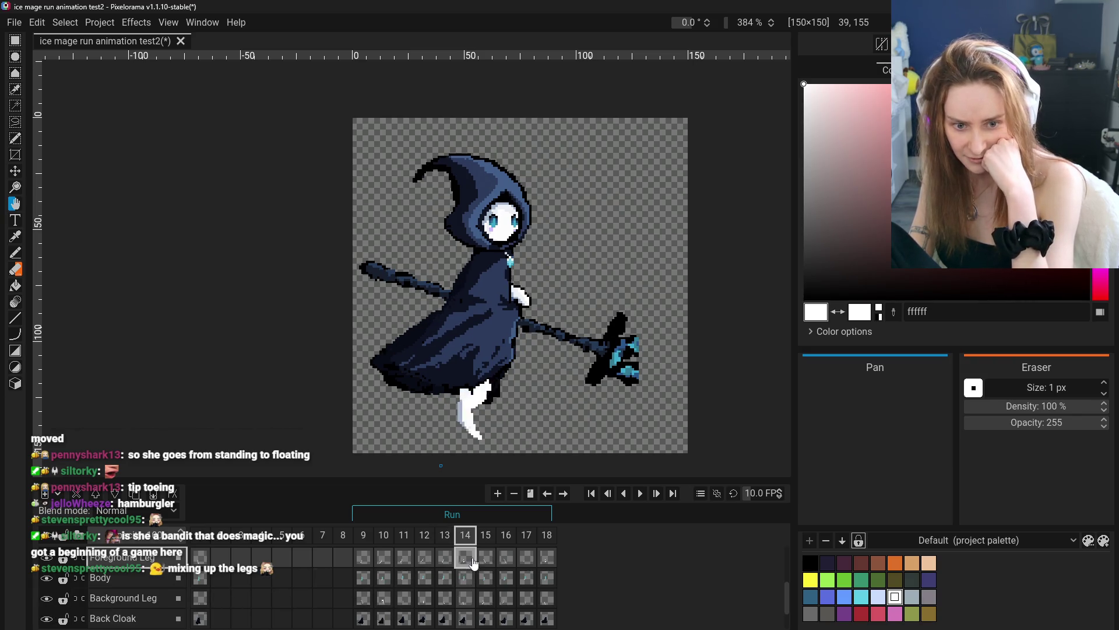
click(526, 557)
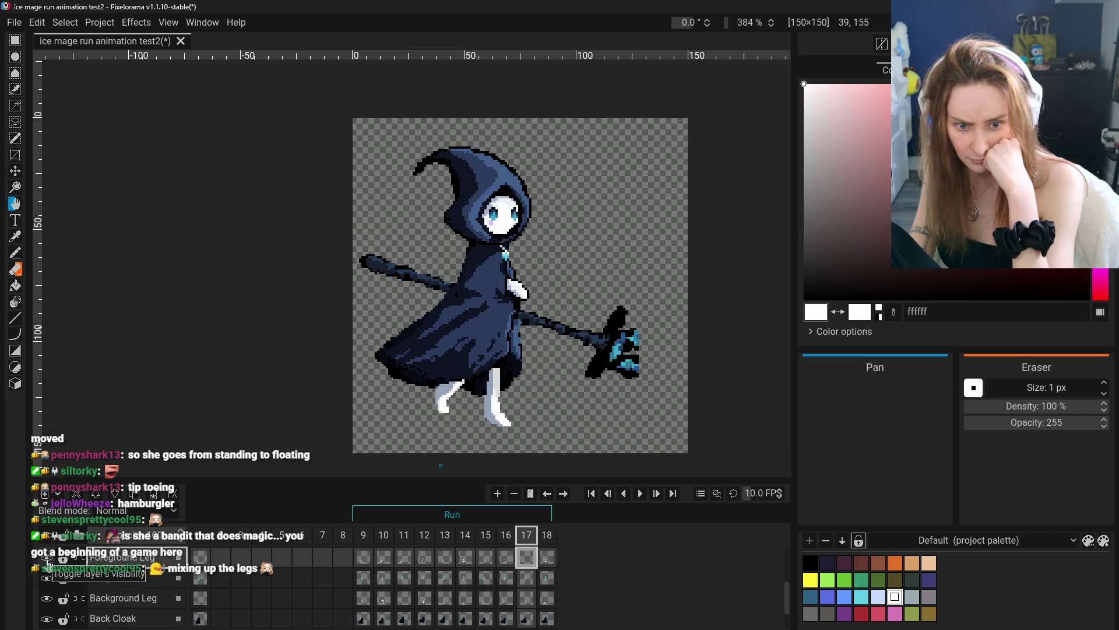
click(364, 560)
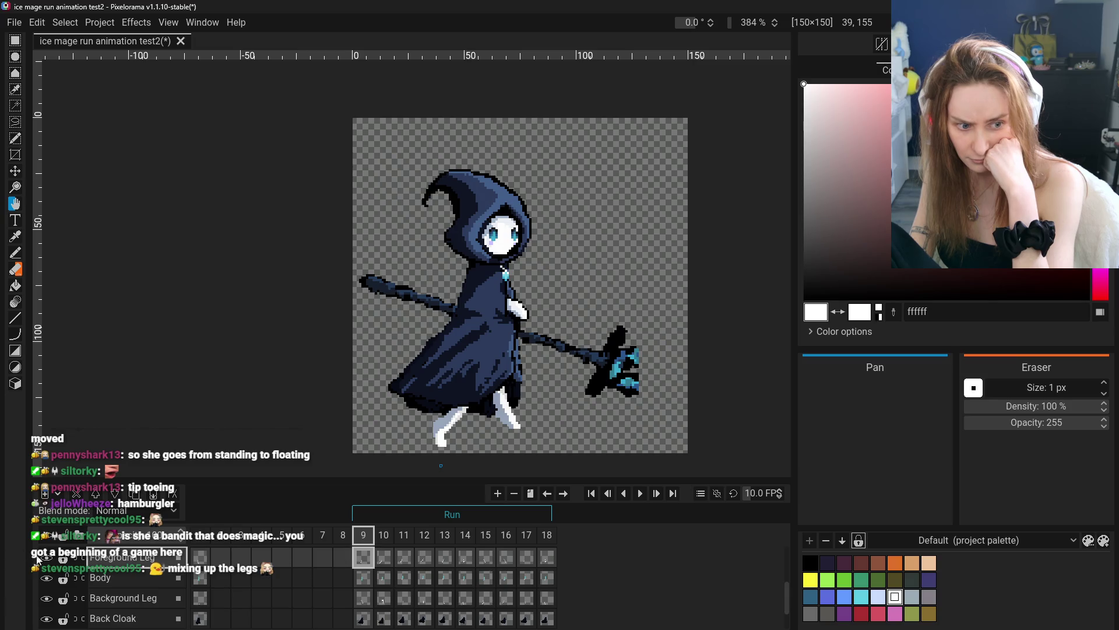
click(520, 564)
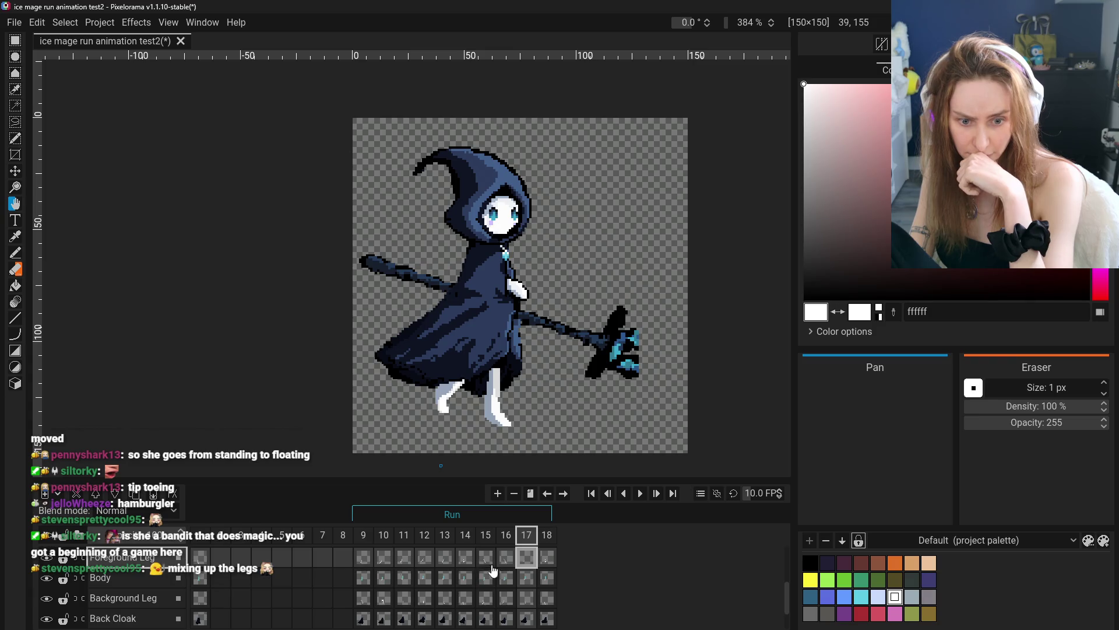
click(366, 561)
- Compare frames 10, 11 and 12, then hide the Foreground Leg layer
click(404, 559)
click(383, 560)
click(407, 560)
click(435, 561)
click(46, 558)
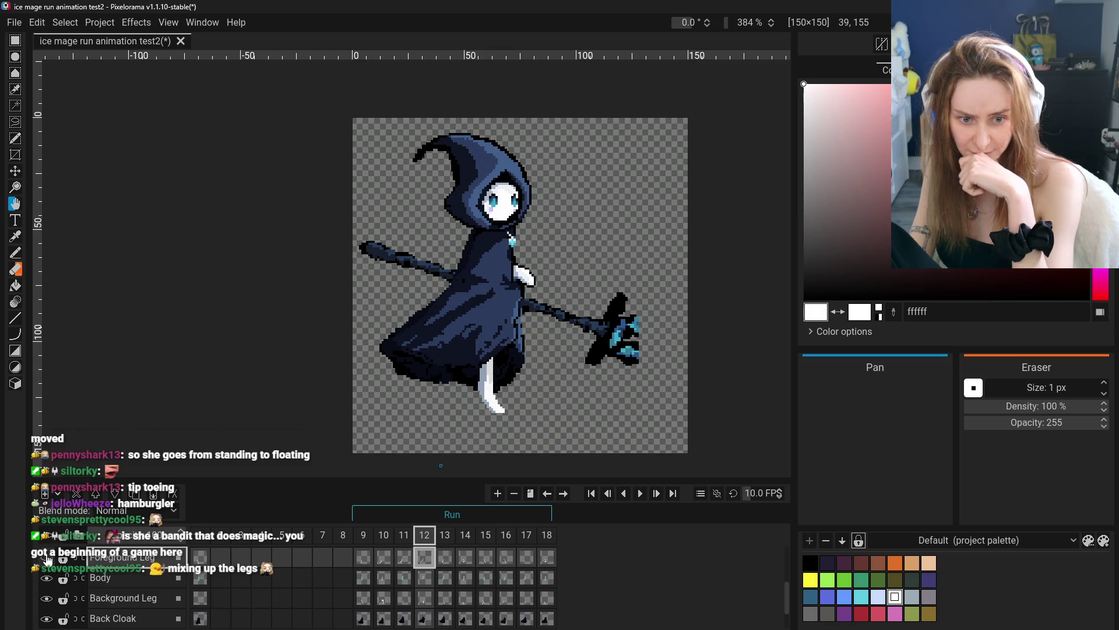
- Step through frames 13 to 17 one at a time
click(446, 560)
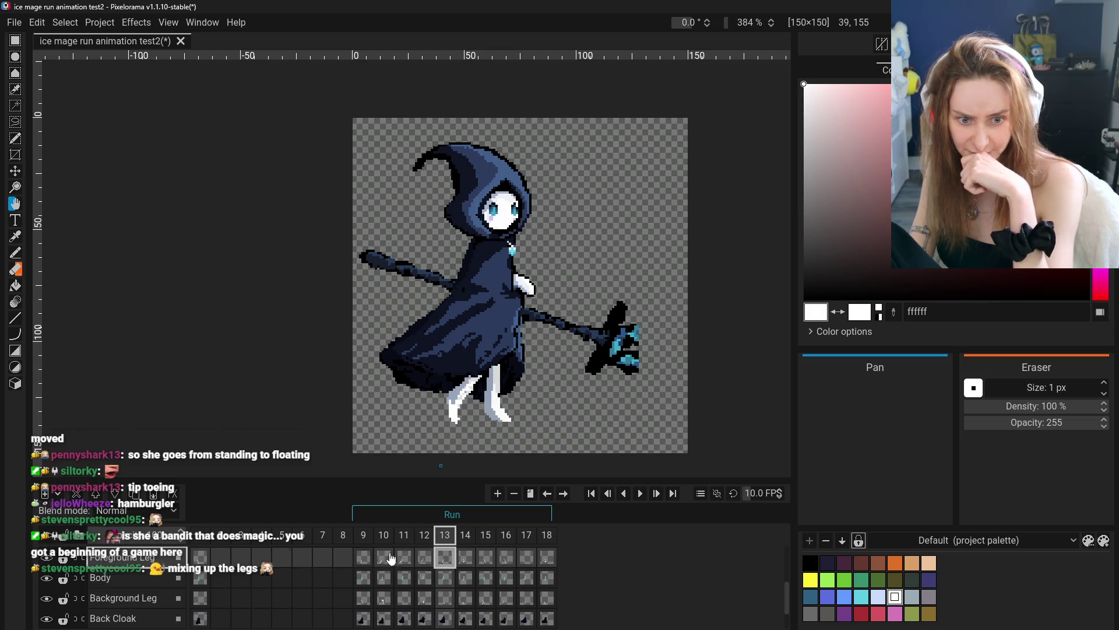
key(Right)
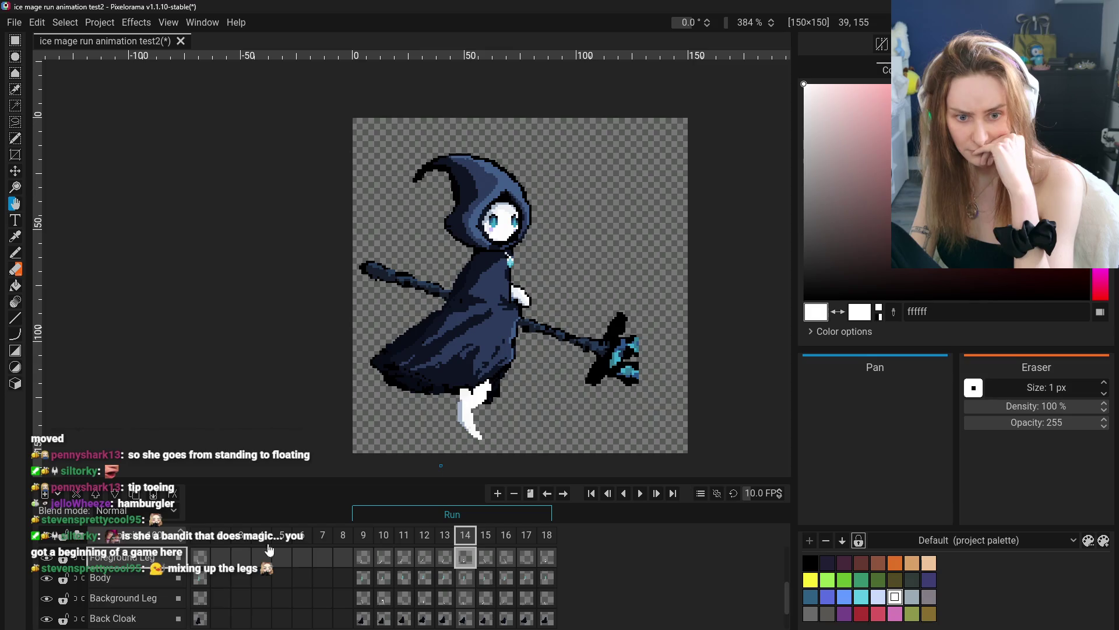
click(487, 560)
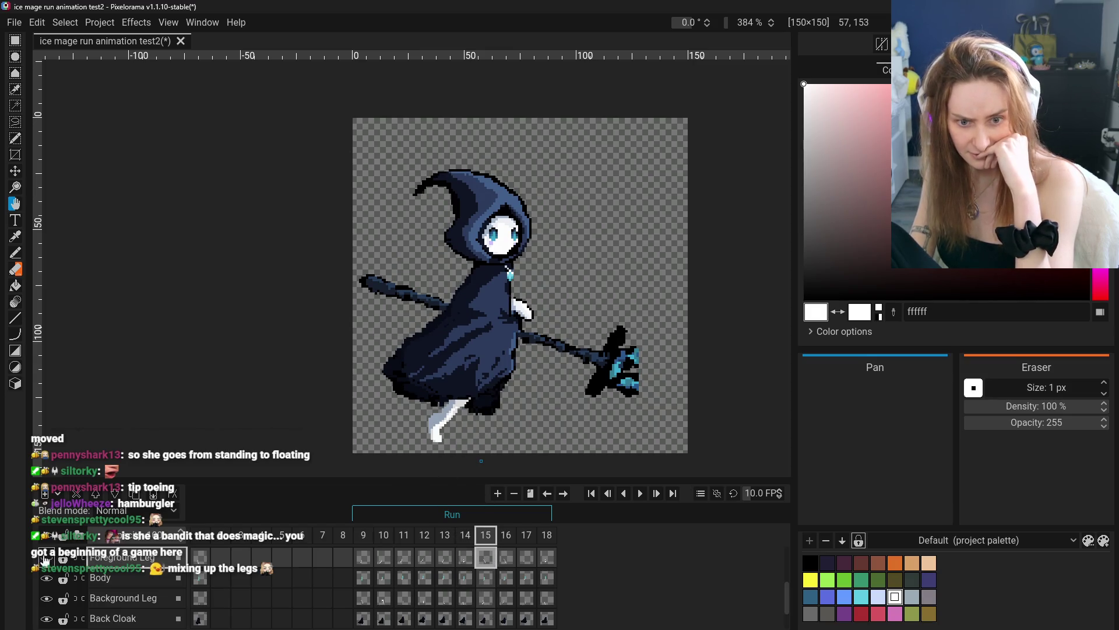
click(511, 560)
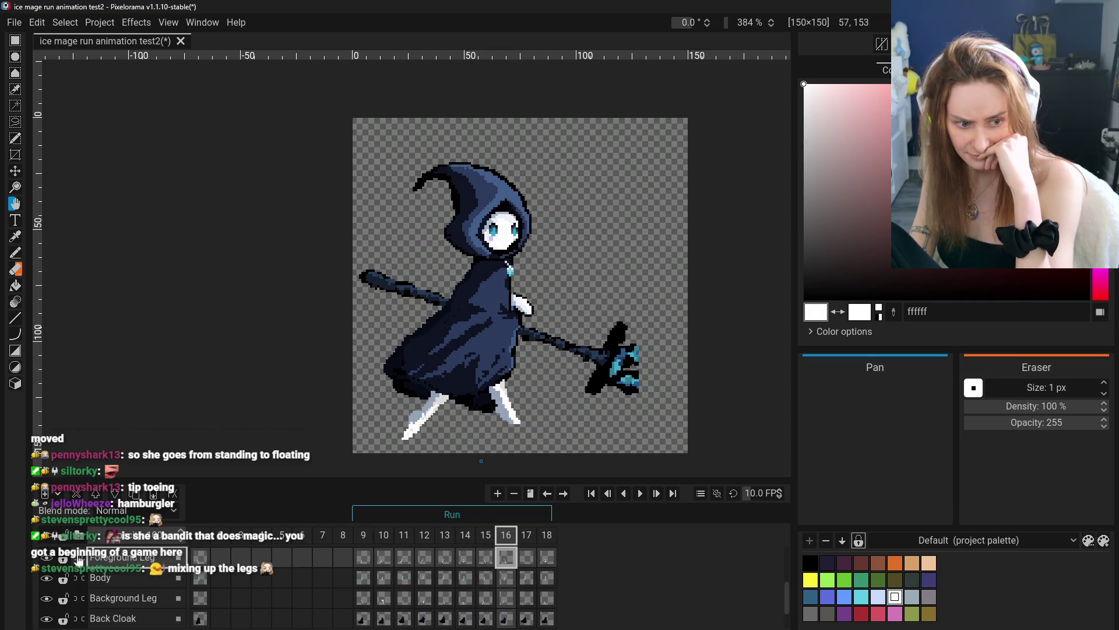
click(527, 560)
- Compare frame 9 against frames 10, 11, 16 and 17
click(362, 558)
click(403, 558)
click(362, 558)
click(383, 559)
click(363, 558)
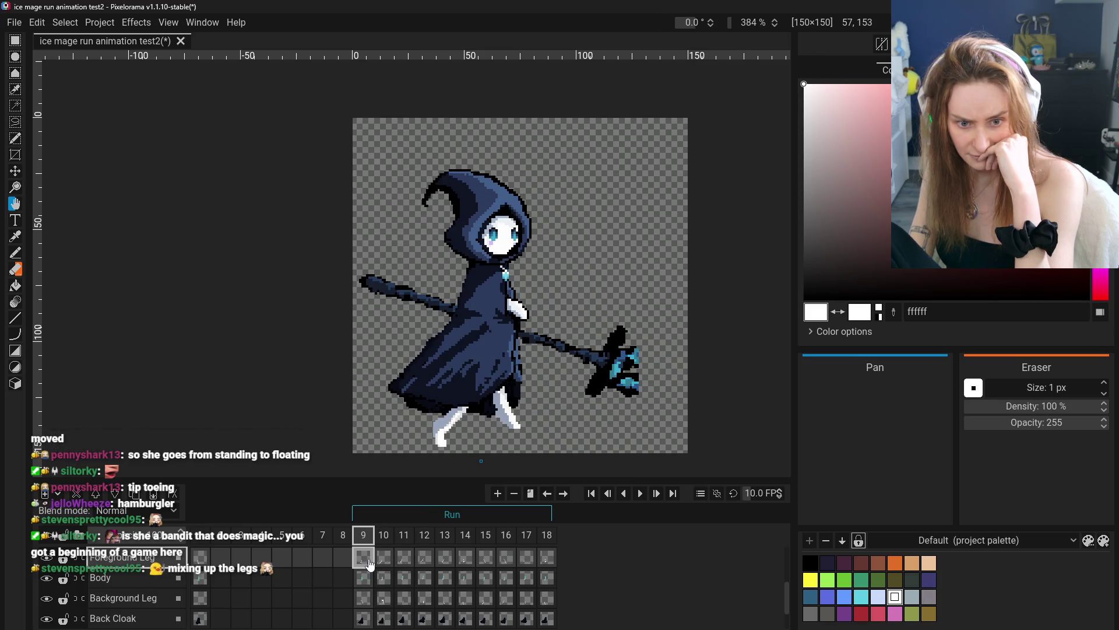
click(521, 560)
click(506, 558)
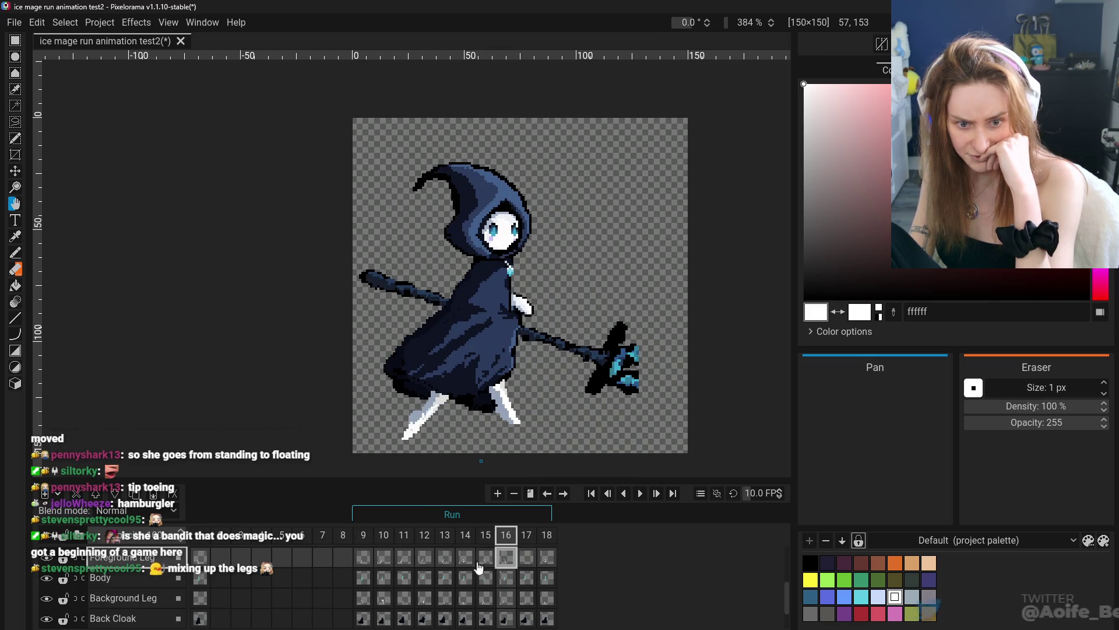
click(364, 558)
- Flip between frames 9, 13, 15, 16 and 17, ending on frame 17
click(525, 557)
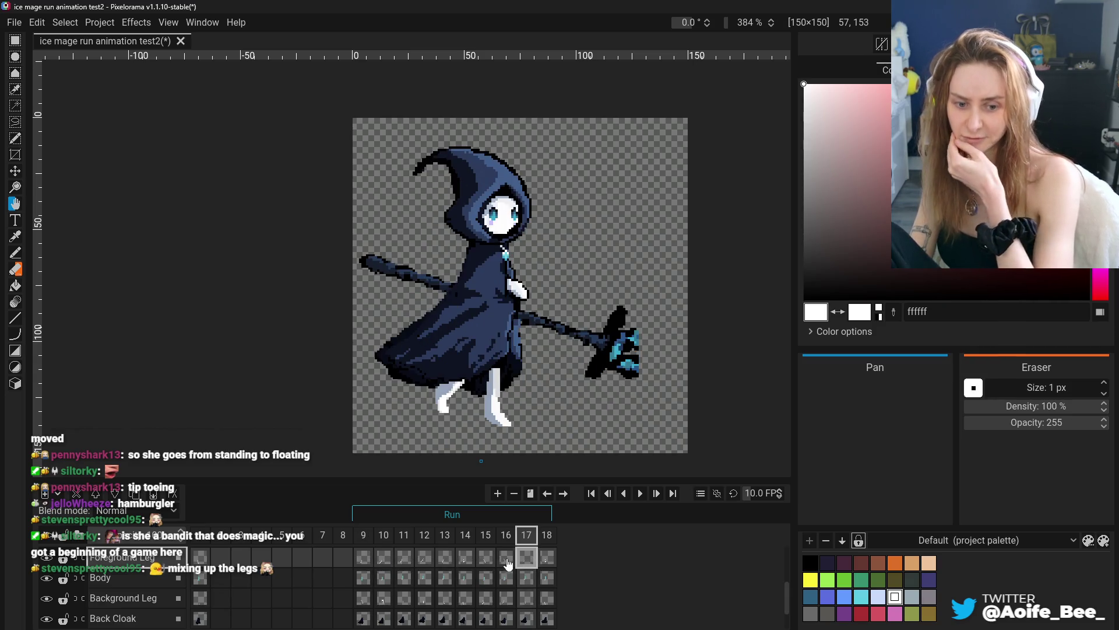
click(514, 560)
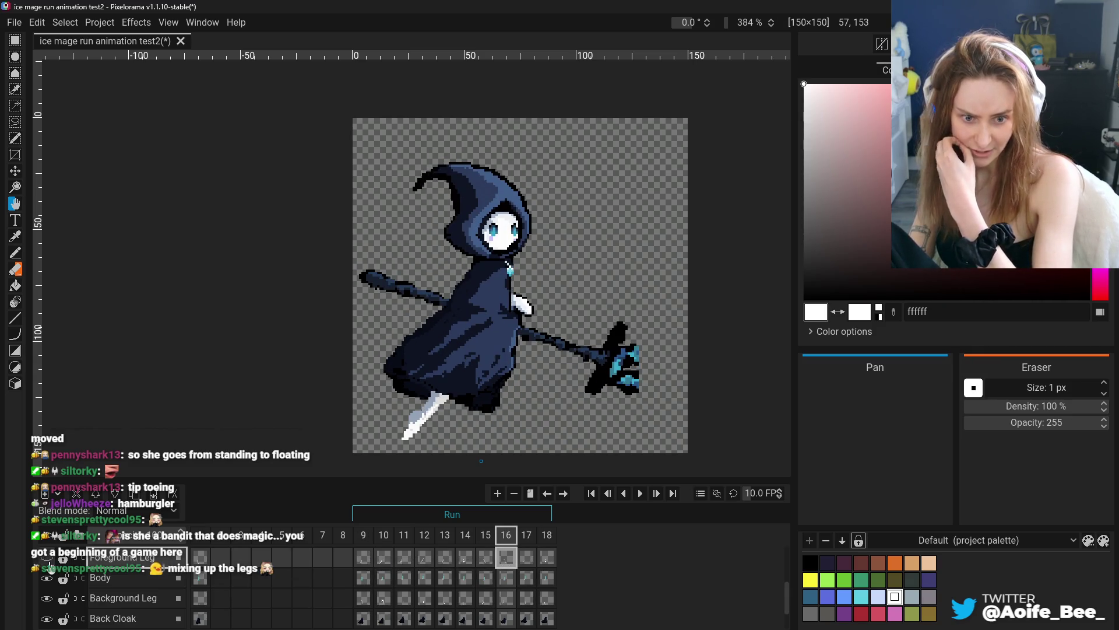
click(363, 557)
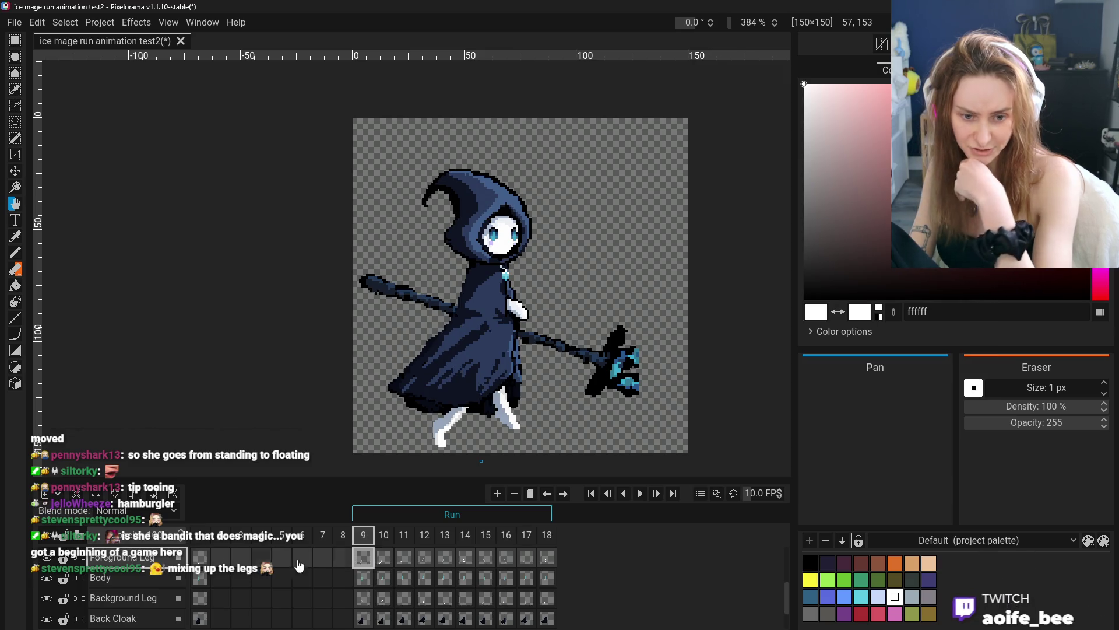
click(505, 560)
click(487, 560)
click(453, 562)
click(488, 559)
click(506, 560)
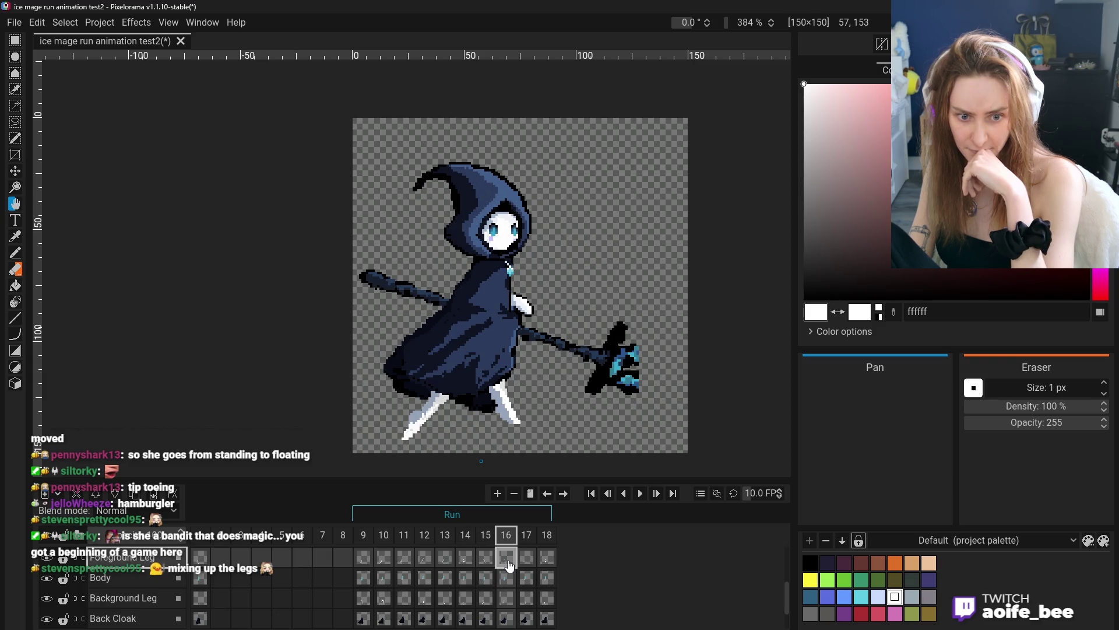
click(528, 561)
- Step between frames 16, 17 and 18 with Ctrl+Left/Right to compare poses
key(ctrl+Right)
key(ctrl+Left)
key(ctrl+Right)
key(ctrl+Left)
key(ctrl+Right)
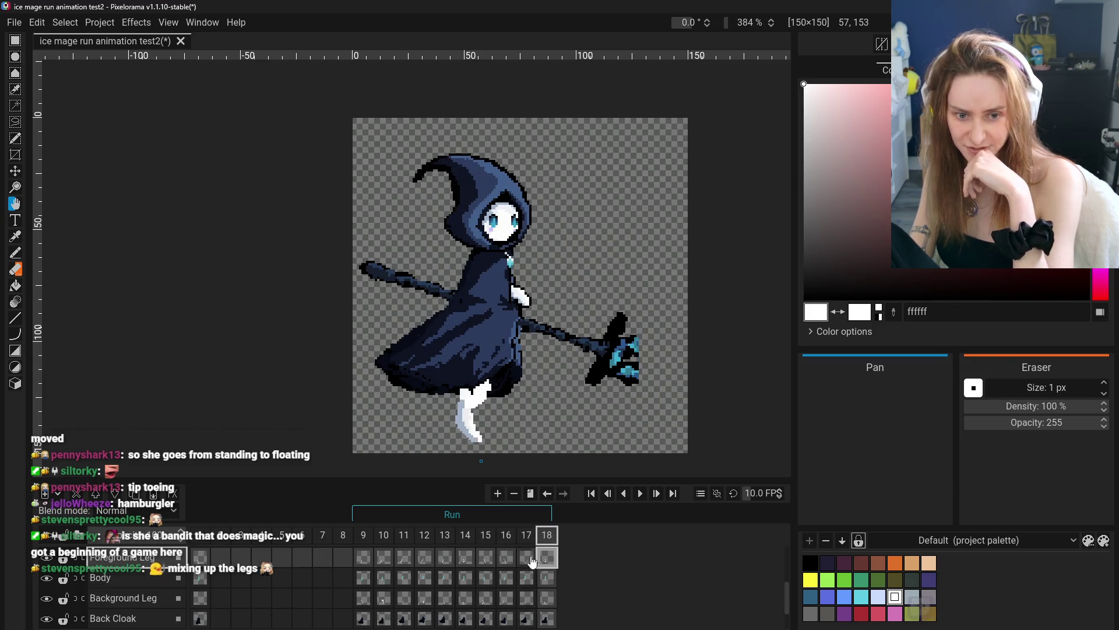
key(ctrl+Left)
key(ctrl+Right)
key(ctrl+Left)
key(ctrl+Left)
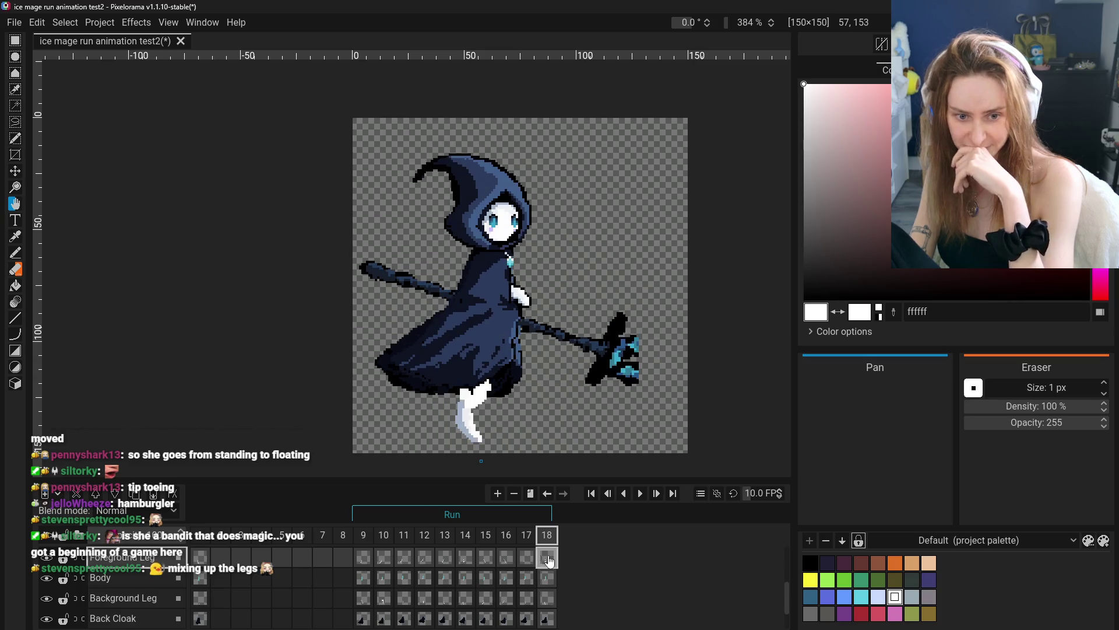
scroll(518, 560, up, 2)
scroll(518, 560, down, 2)
click(554, 557)
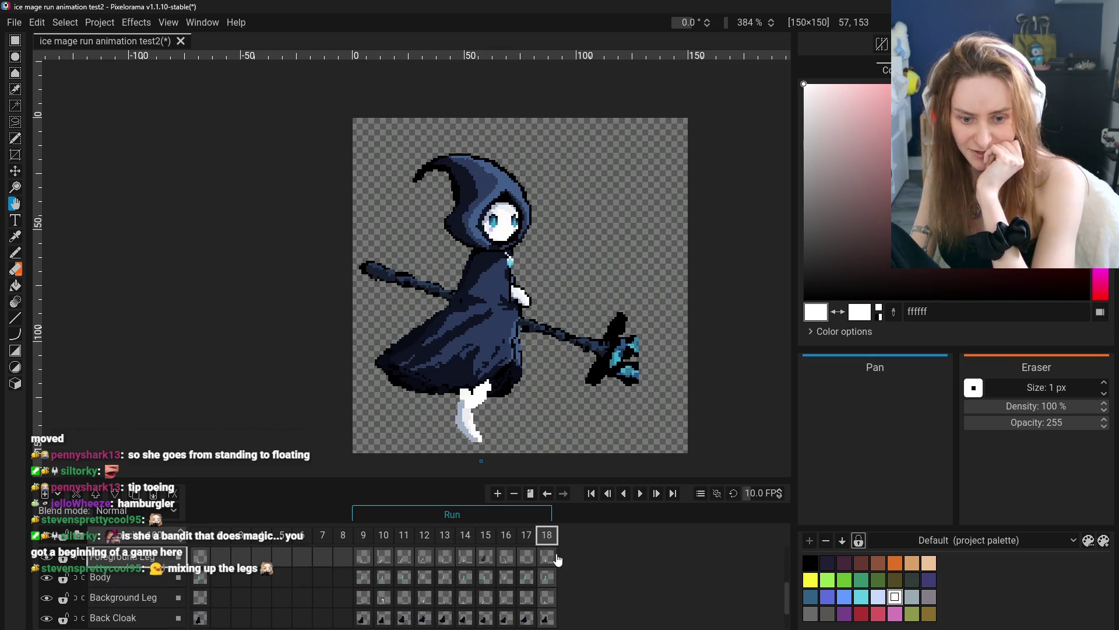
key(ctrl+Left)
key(ctrl+Left)
key(ctrl+Right)
key(ctrl+Left)
key(ctrl+Left)
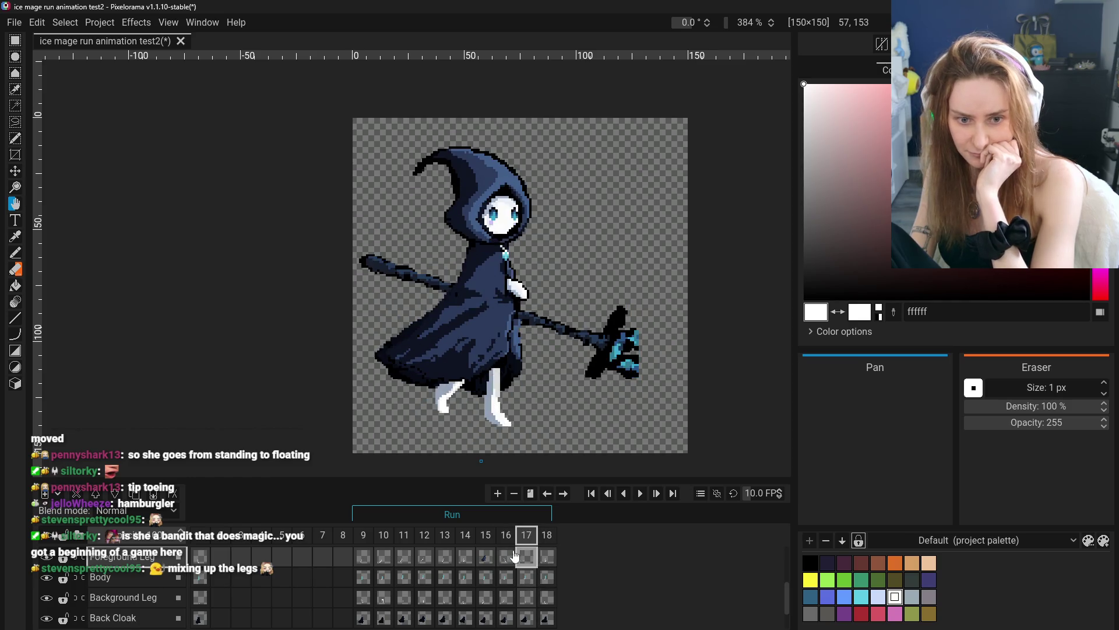
- Check frame 15 on the Off Hand layer and frame 16 on the Front Cloak layer
scroll(502, 565, up, 2)
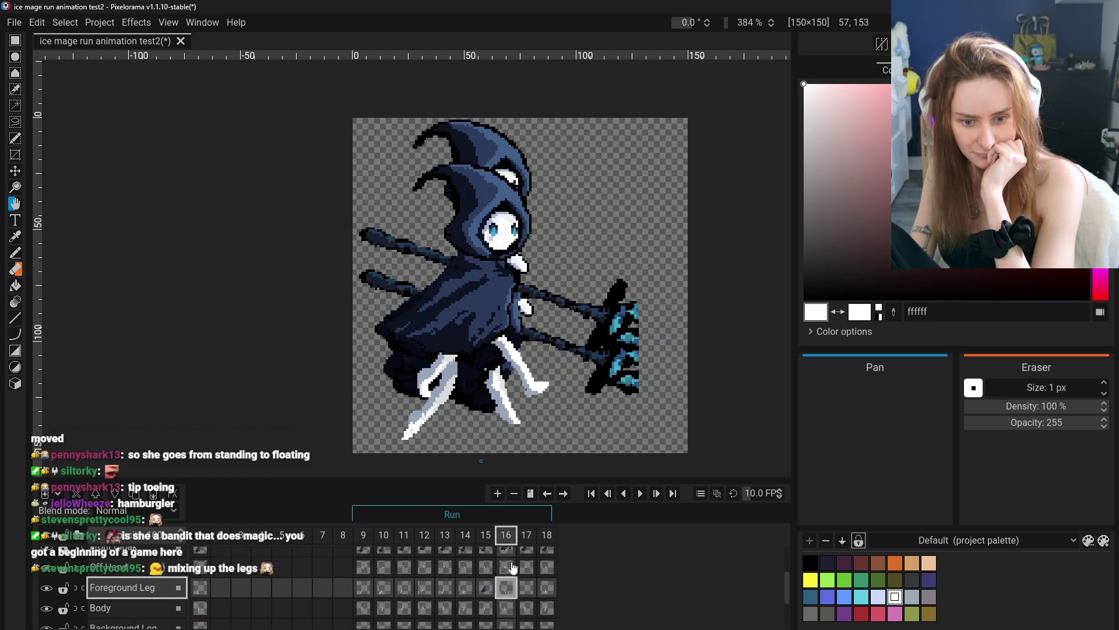
key(ctrl+Left)
key(ctrl+Right)
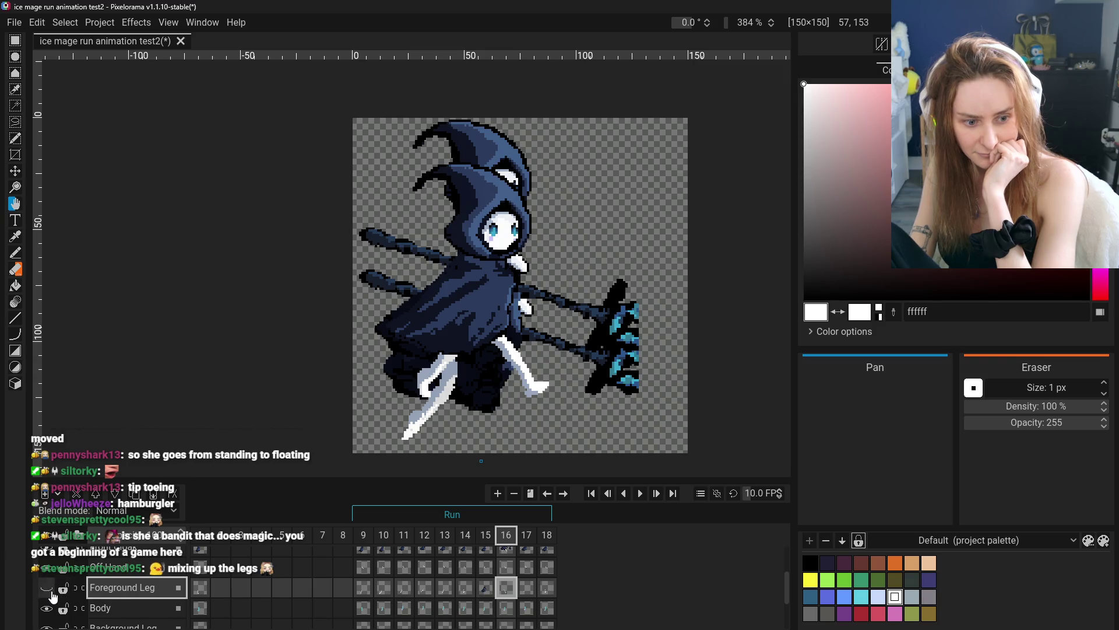
click(487, 570)
click(506, 551)
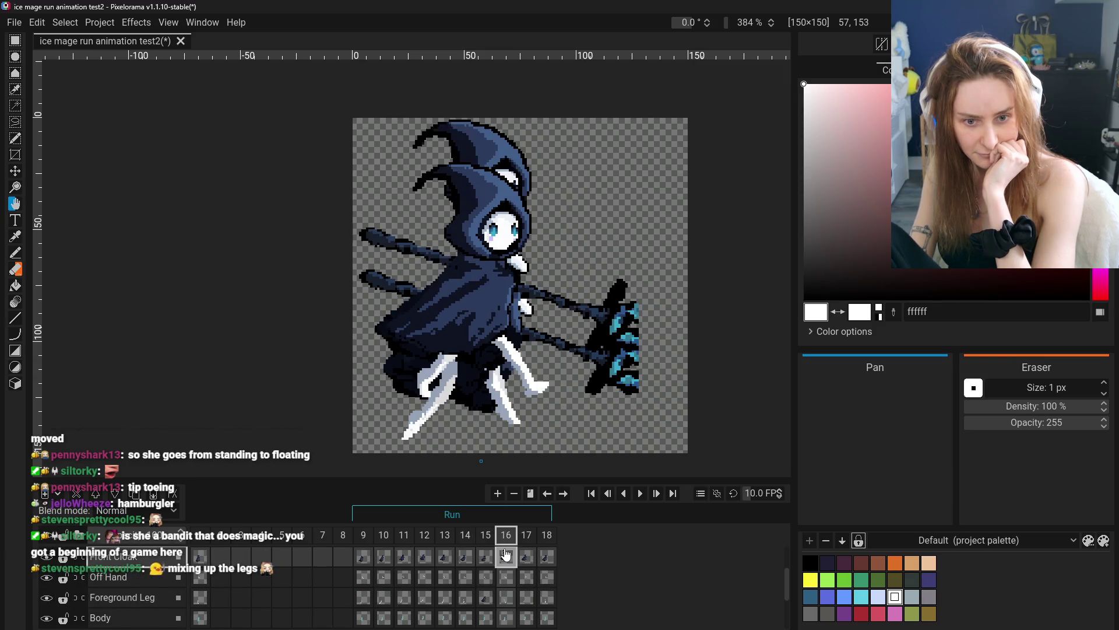
scroll(506, 553, down, 1)
scroll(489, 559, up, 4)
scroll(484, 566, down, 2)
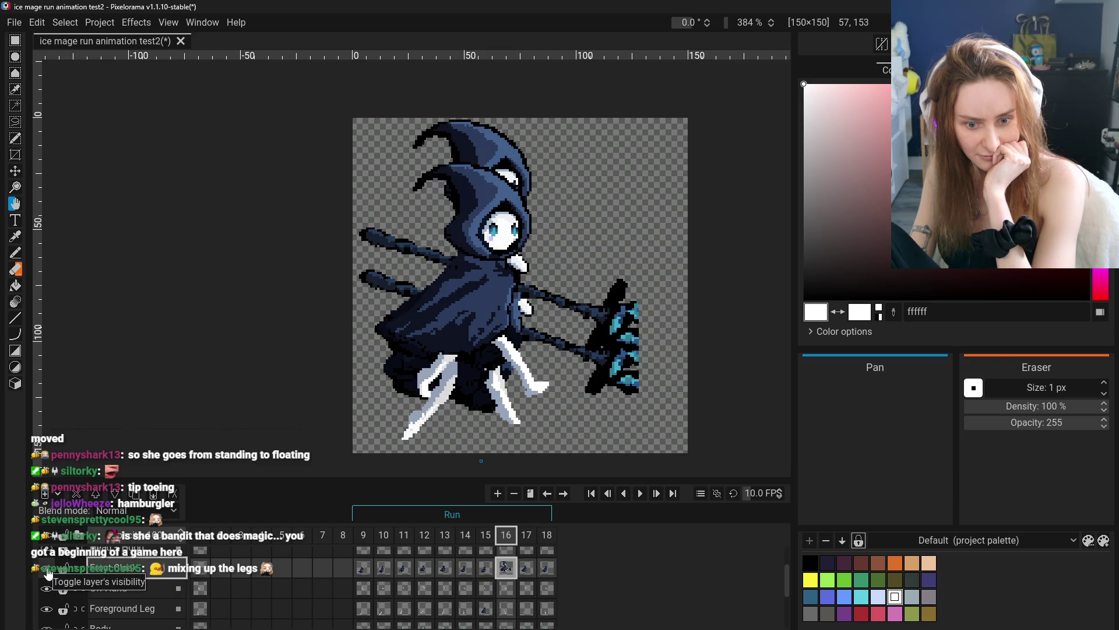
- Undo and redo the Move Cels change to compare results
key(ctrl+z)
key(ctrl+y)
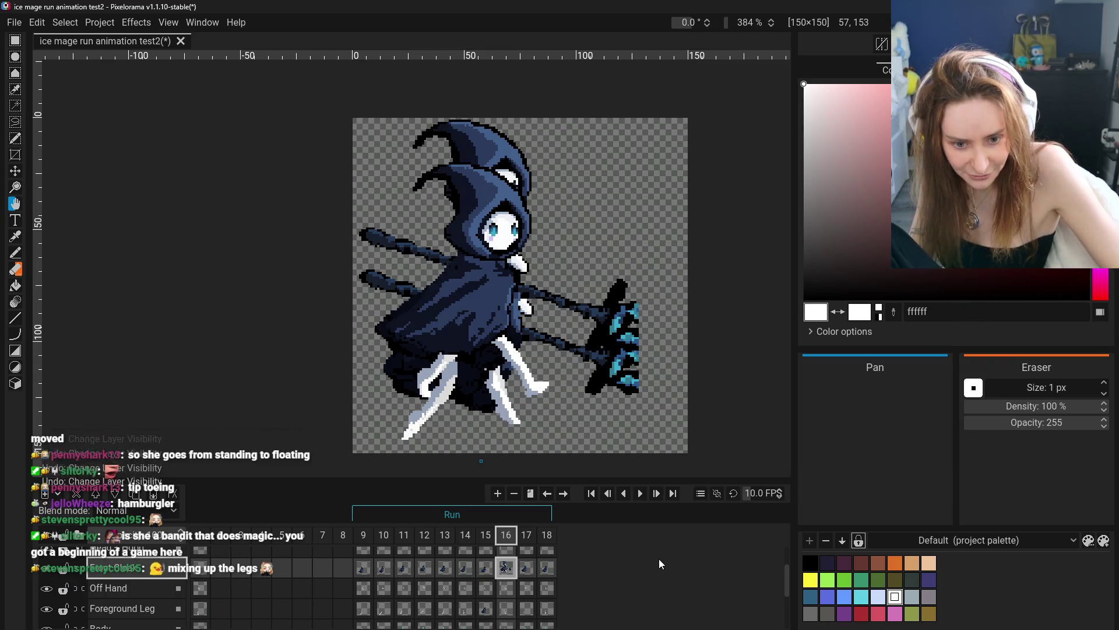
key(ctrl+z)
key(ctrl+y)
key(ctrl+z)
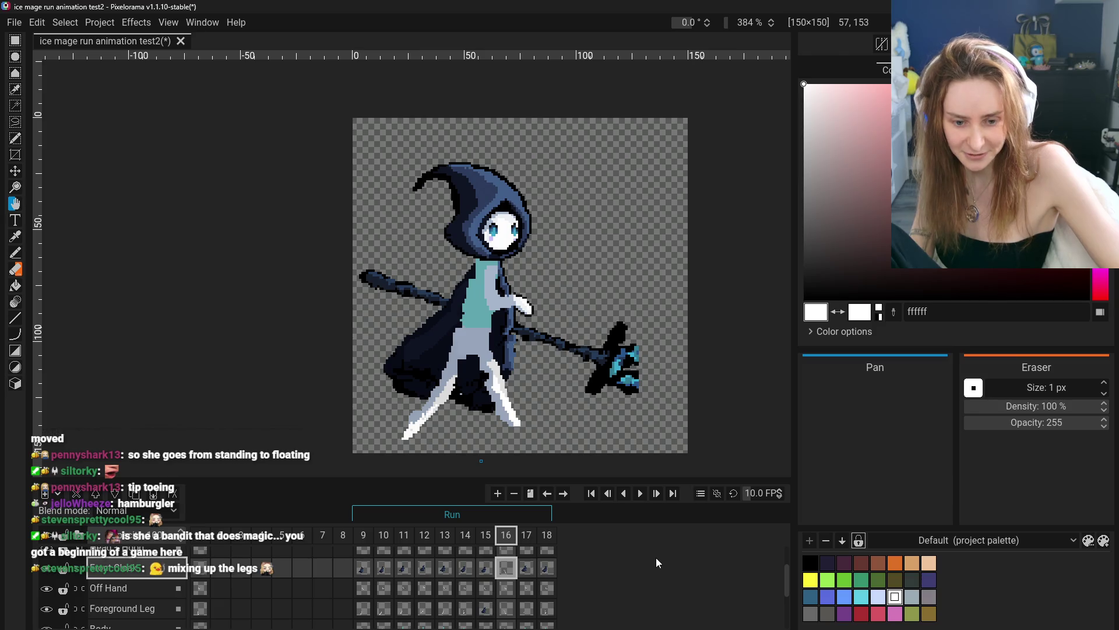
key(ctrl+y)
key(ctrl+z)
- Show frame 12 on the Foreground Leg layer and revert the layer visibility changes
click(424, 608)
key(ctrl+z)
key(ctrl+y)
key(ctrl+z)
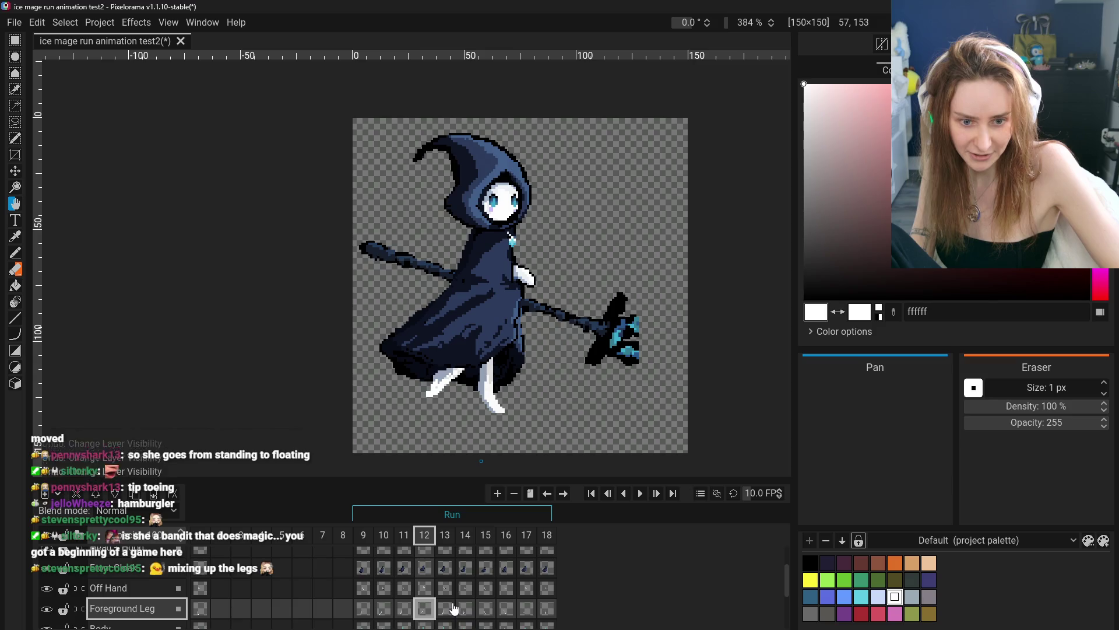
key(ctrl+z)
key(ctrl+z)
key(ctrl+z)
key(ctrl+z)
key(ctrl+z)
key(ctrl+z)
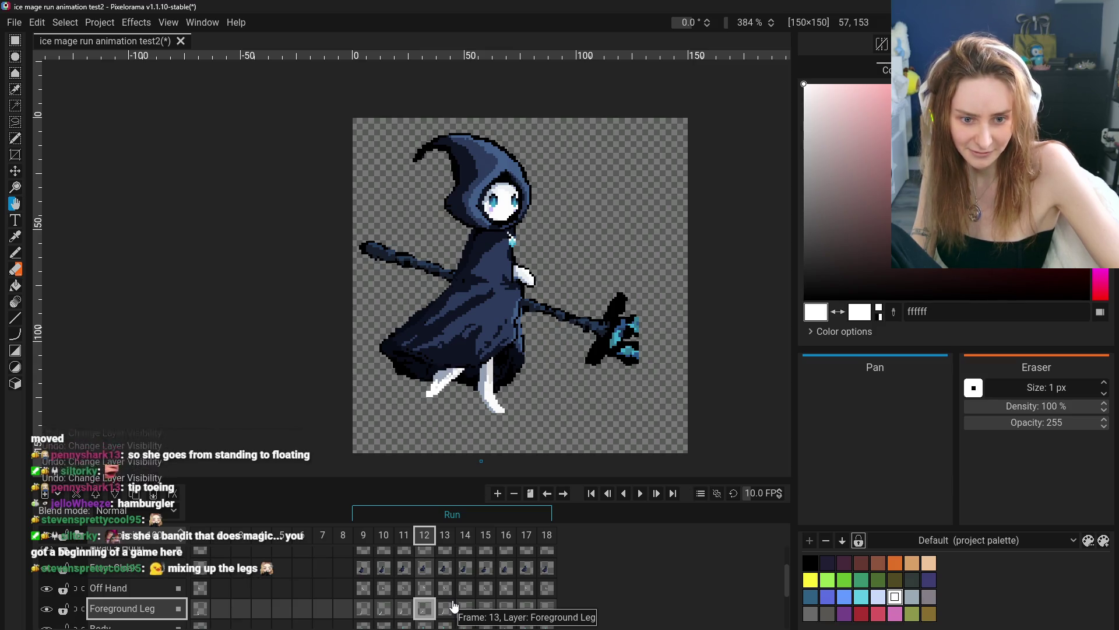
scroll(457, 604, up, 2)
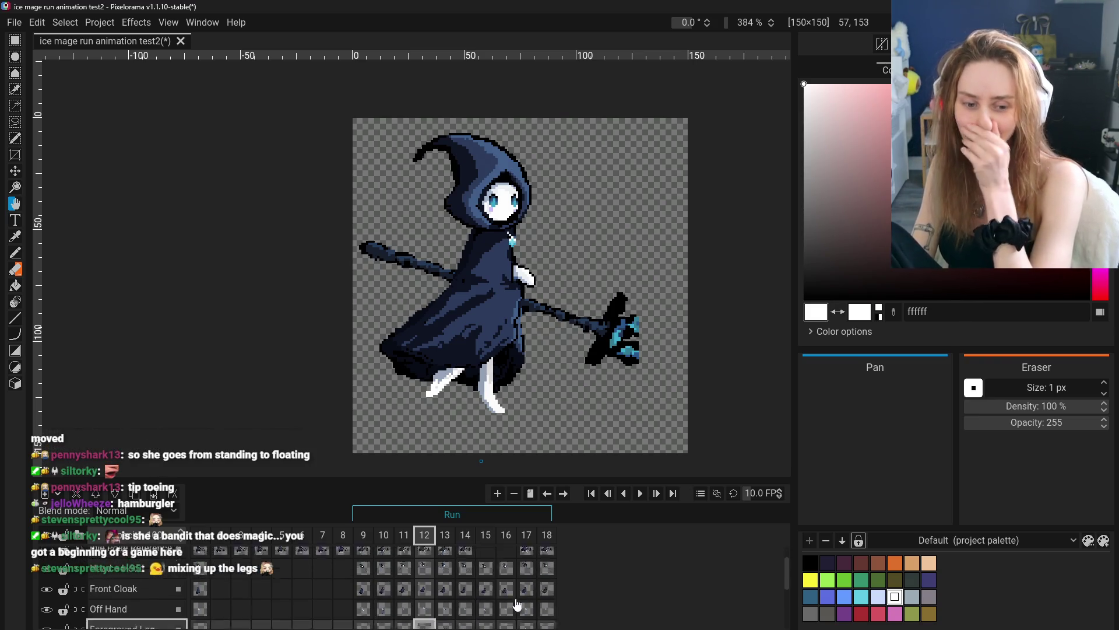
- Step through the Foreground Leg cels for frames 10–16, returning to frame 13
scroll(513, 595, down, 2)
click(384, 588)
click(405, 590)
click(425, 590)
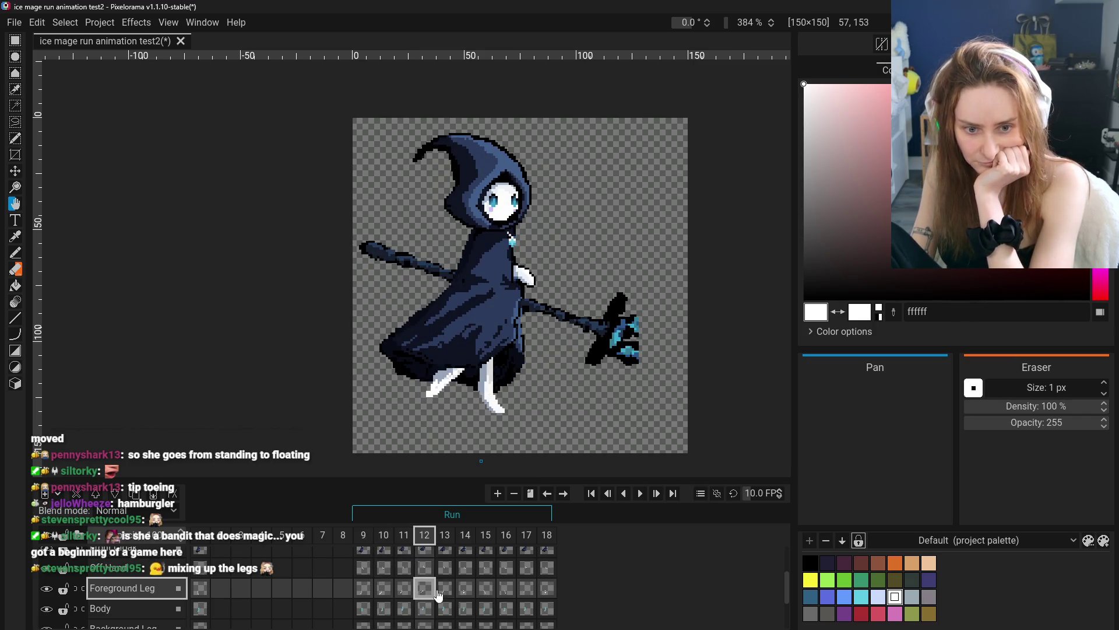
click(445, 591)
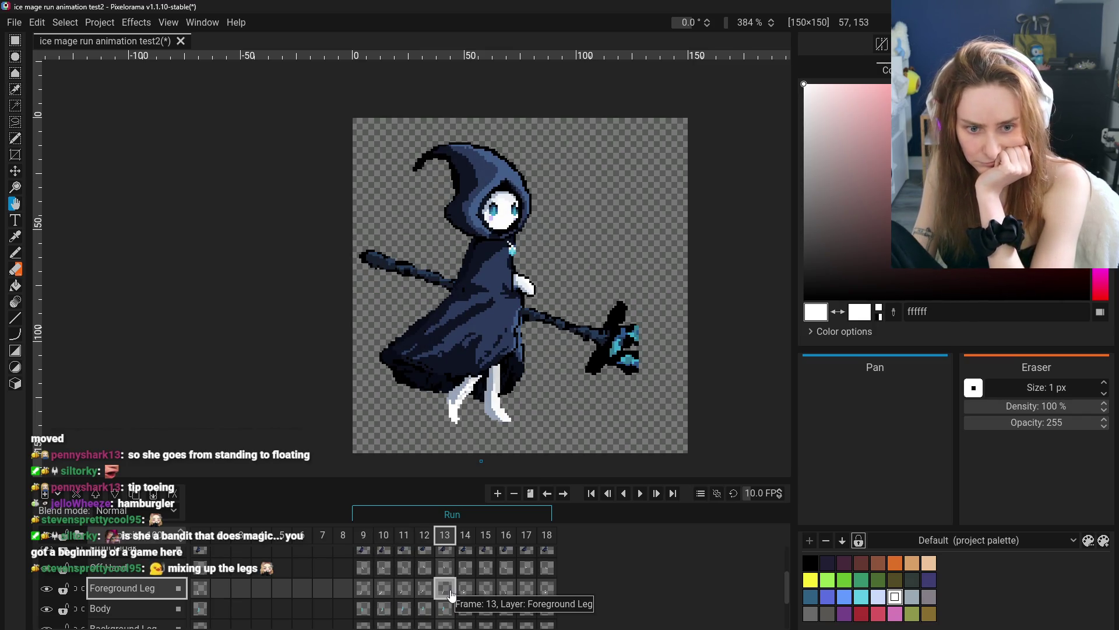
click(501, 591)
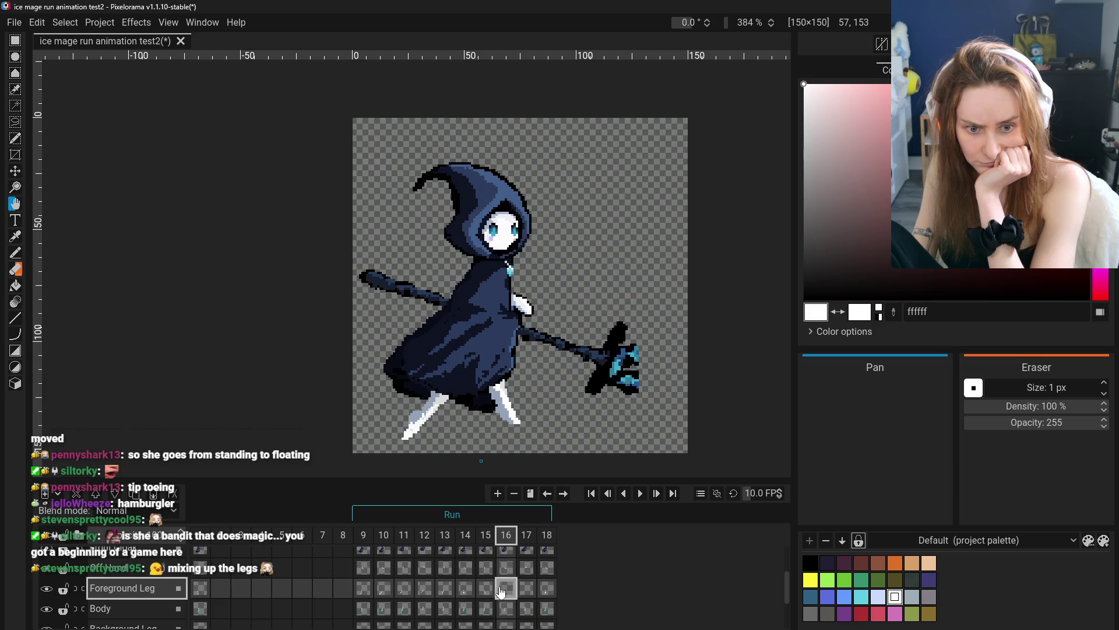
click(404, 590)
click(424, 590)
click(446, 590)
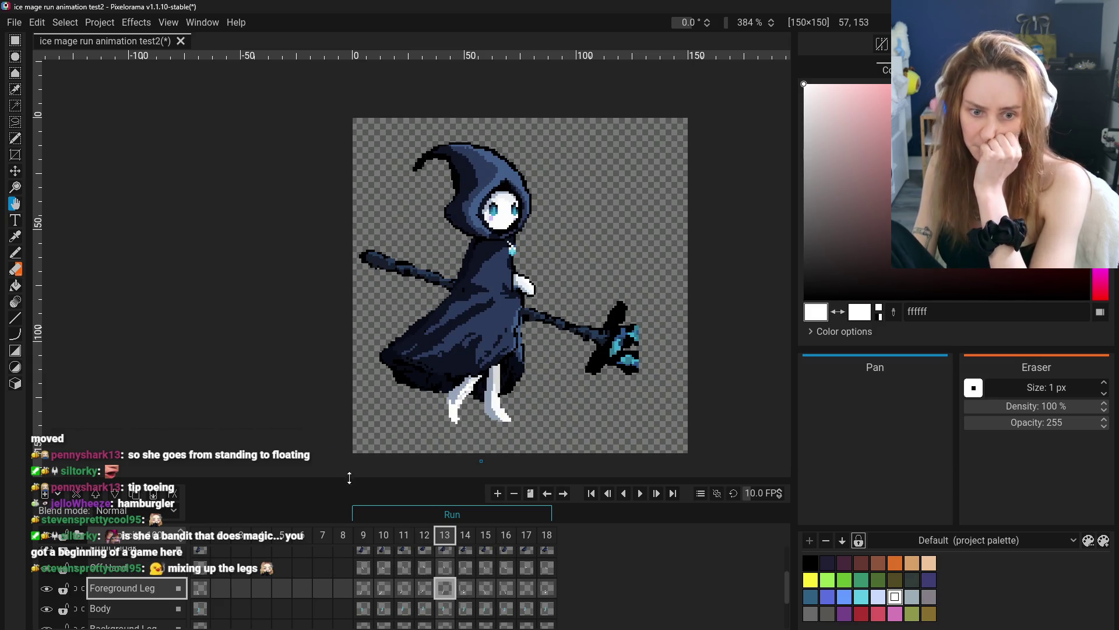
- With the Move tool, compare frames 12–14 and shift frame 14's foreground leg down-right
click(15, 170)
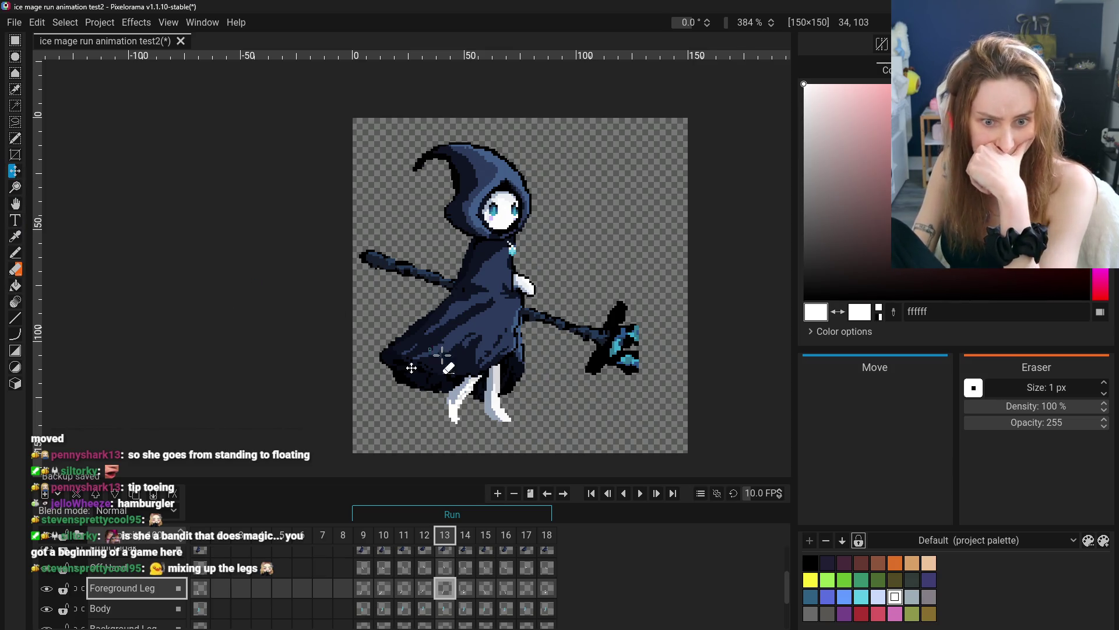
click(424, 590)
click(446, 590)
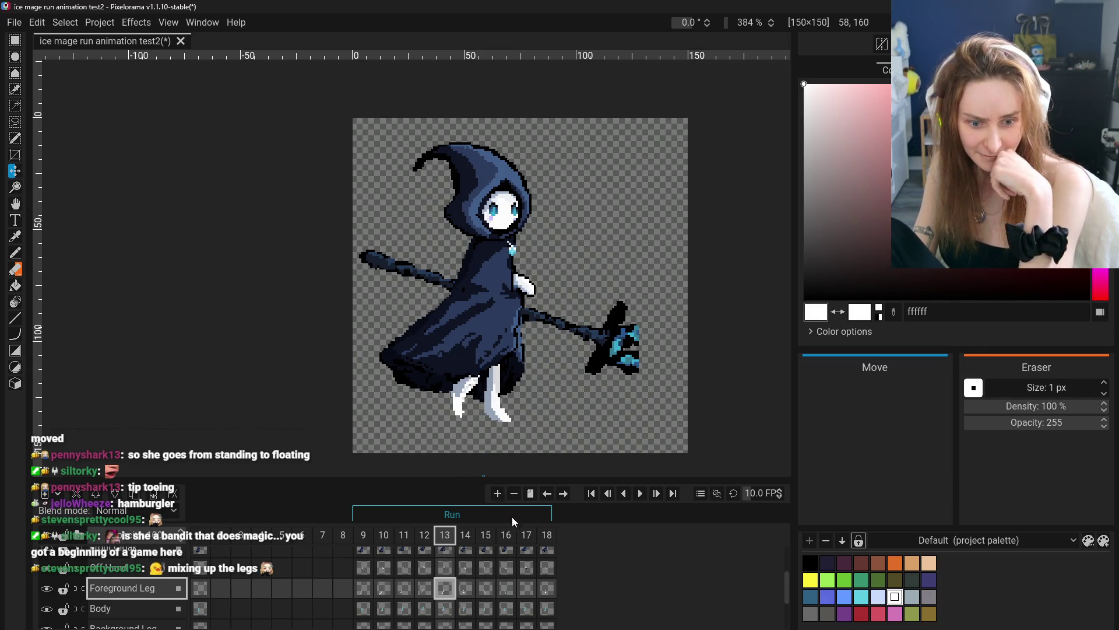
click(466, 588)
click(446, 588)
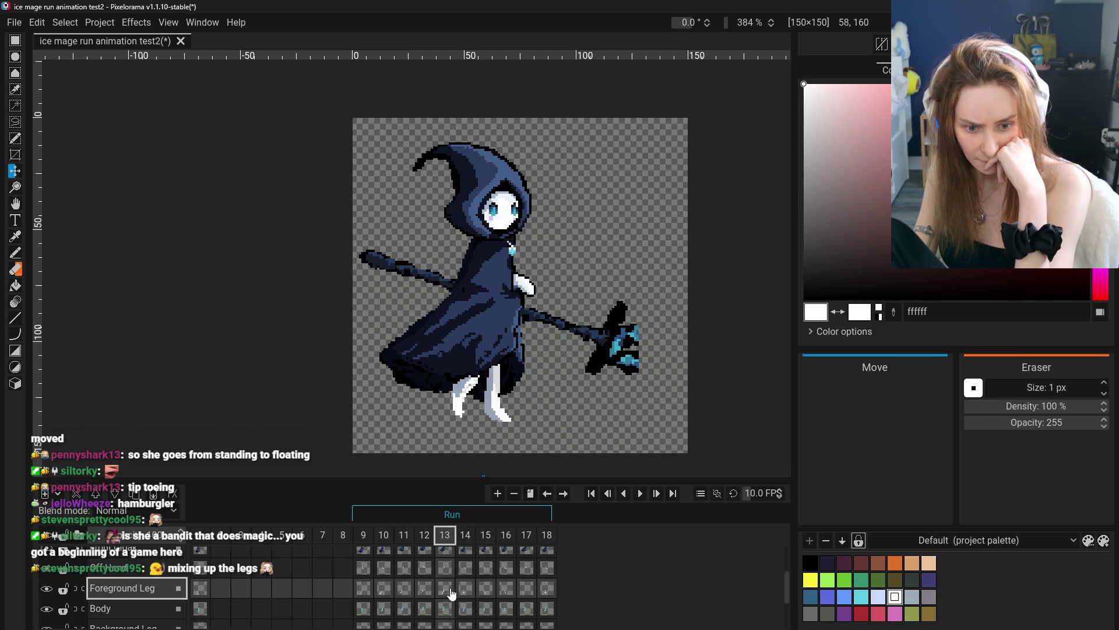
right_click(446, 588)
click(465, 588)
click(445, 588)
click(466, 588)
mouse_move(440, 366)
mouse_down()
mouse_move(467, 373)
mouse_move(449, 375)
mouse_up()
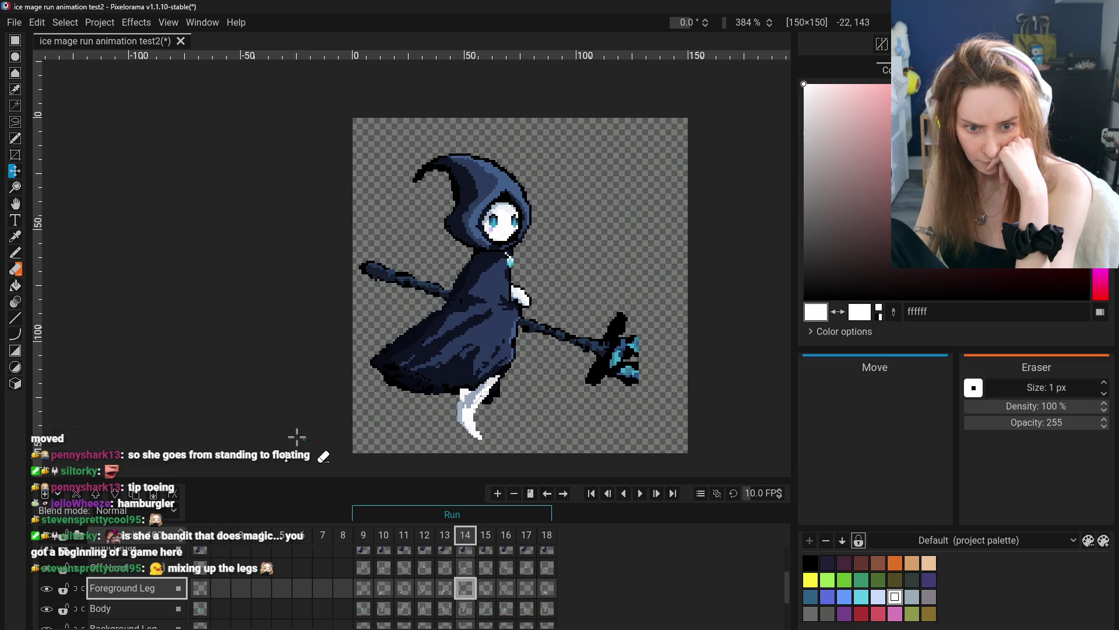
- Play through the leg poses frame by frame from 9 to 17
click(485, 593)
click(420, 592)
click(445, 593)
click(465, 593)
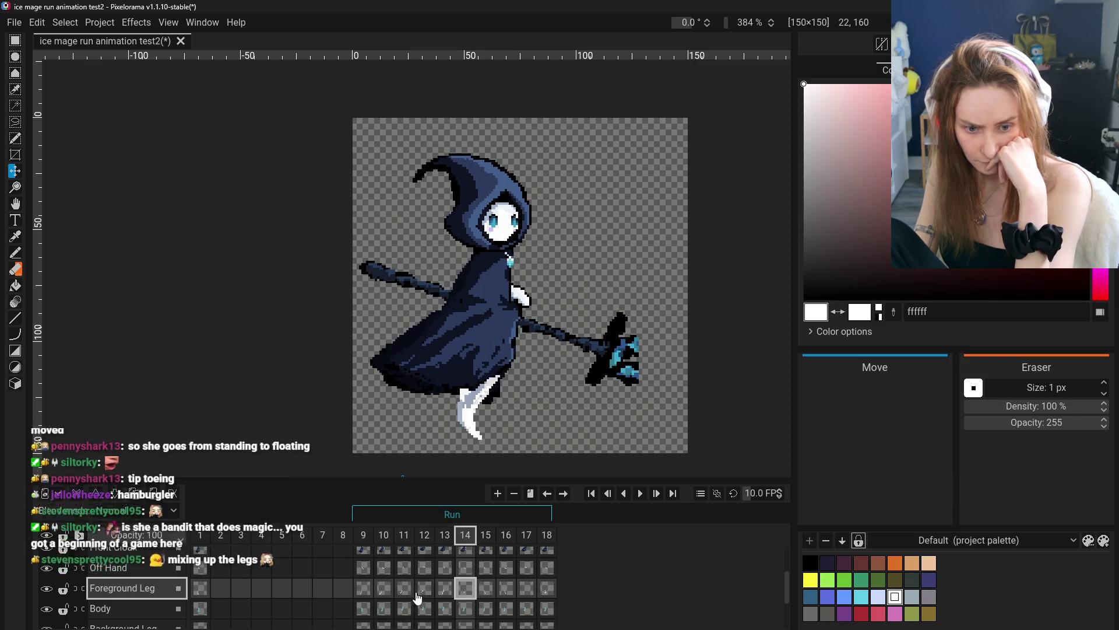
click(362, 590)
click(384, 590)
click(404, 590)
click(425, 591)
click(445, 593)
click(465, 593)
click(484, 592)
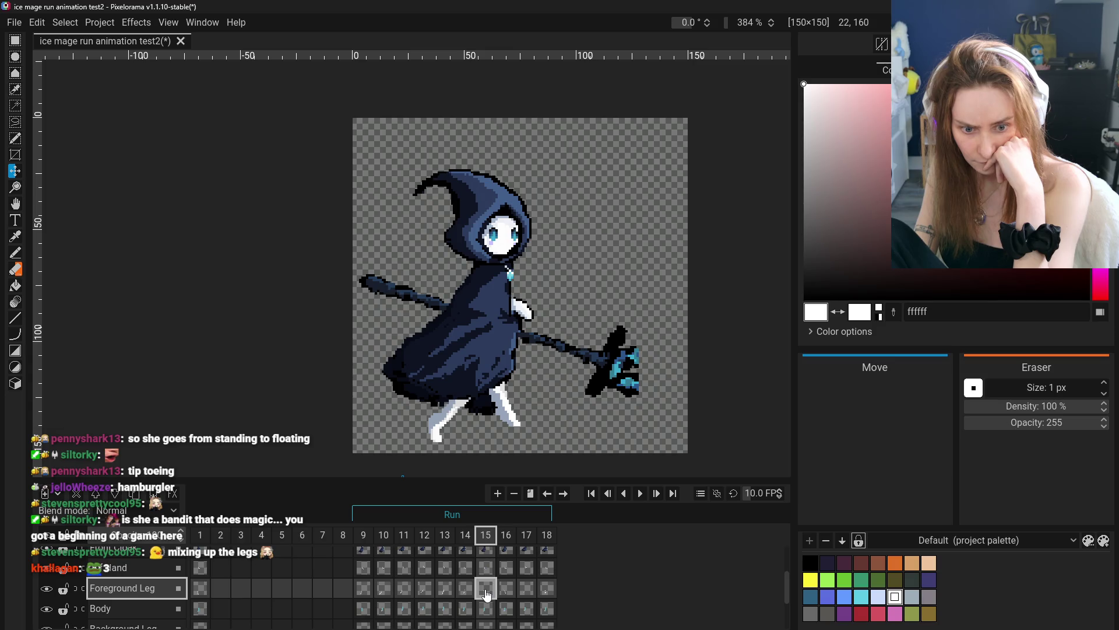
click(513, 596)
click(527, 592)
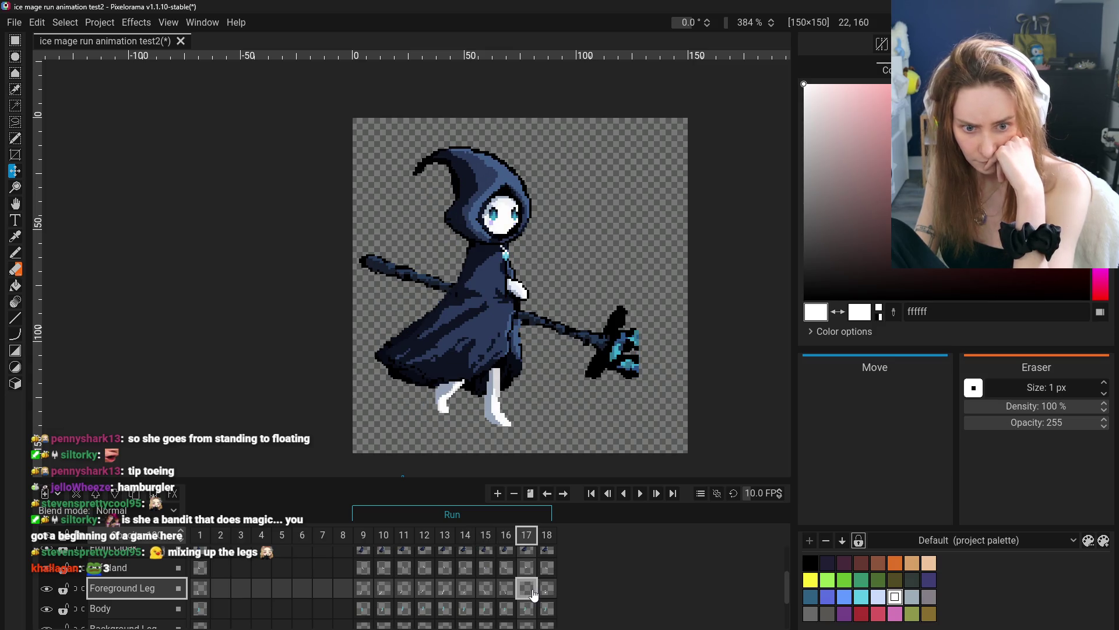
- Compare the foreground leg poses across frames 9 to 13
click(364, 589)
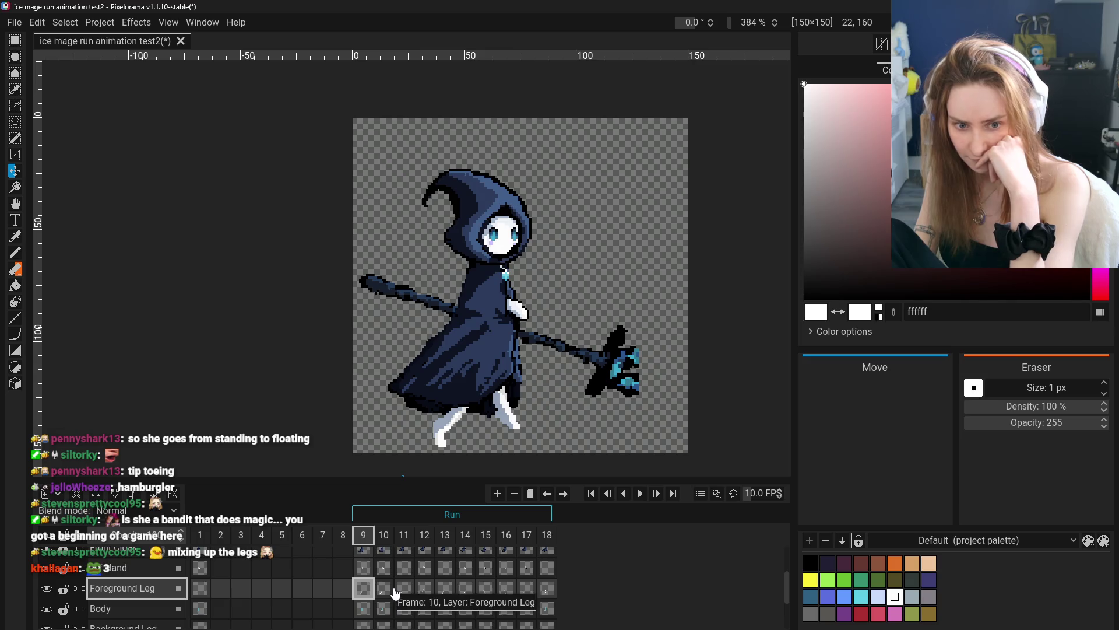
click(383, 589)
click(424, 590)
click(446, 592)
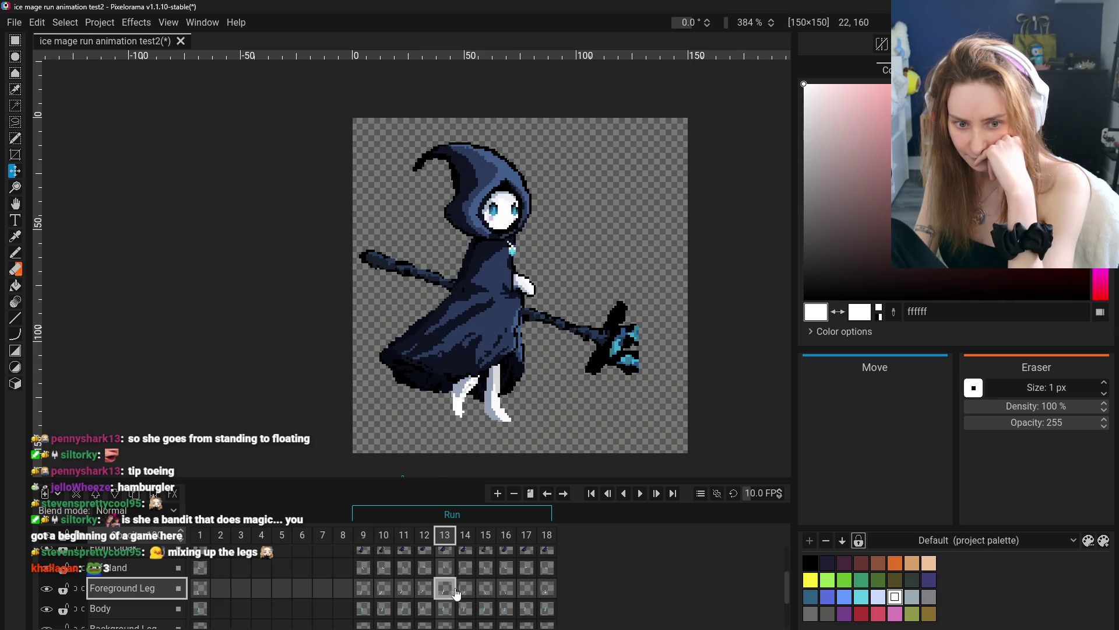
click(362, 588)
click(383, 588)
click(424, 590)
click(446, 590)
- Flip through frames 9–15, settle on frame 14, pick the Eraser, and hide the foreground leg
click(465, 592)
click(489, 592)
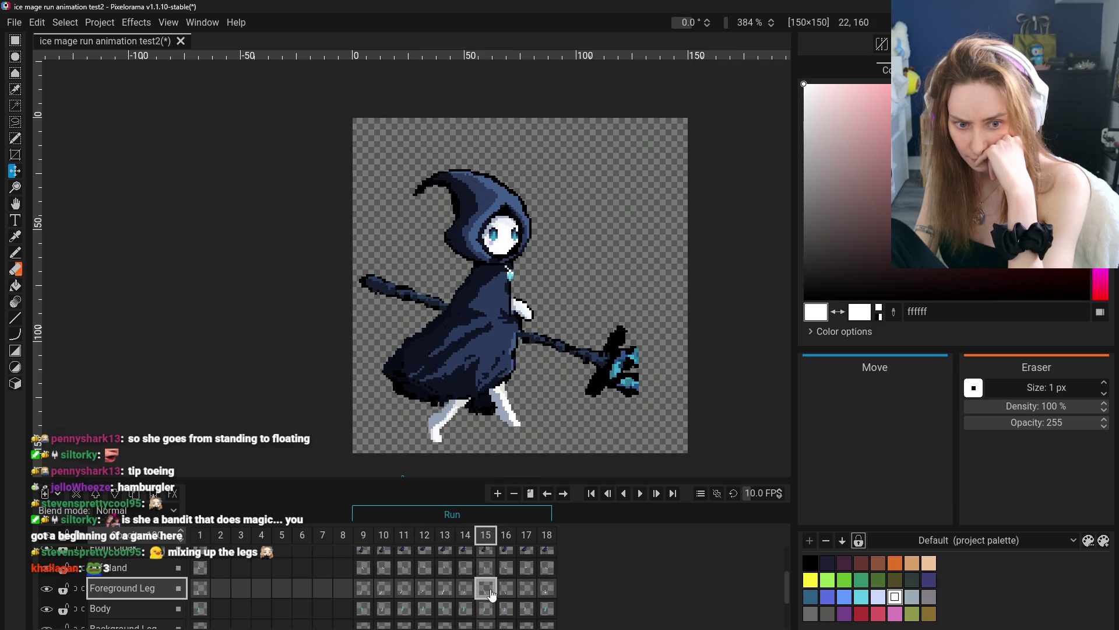
click(505, 590)
click(362, 588)
click(383, 589)
click(425, 590)
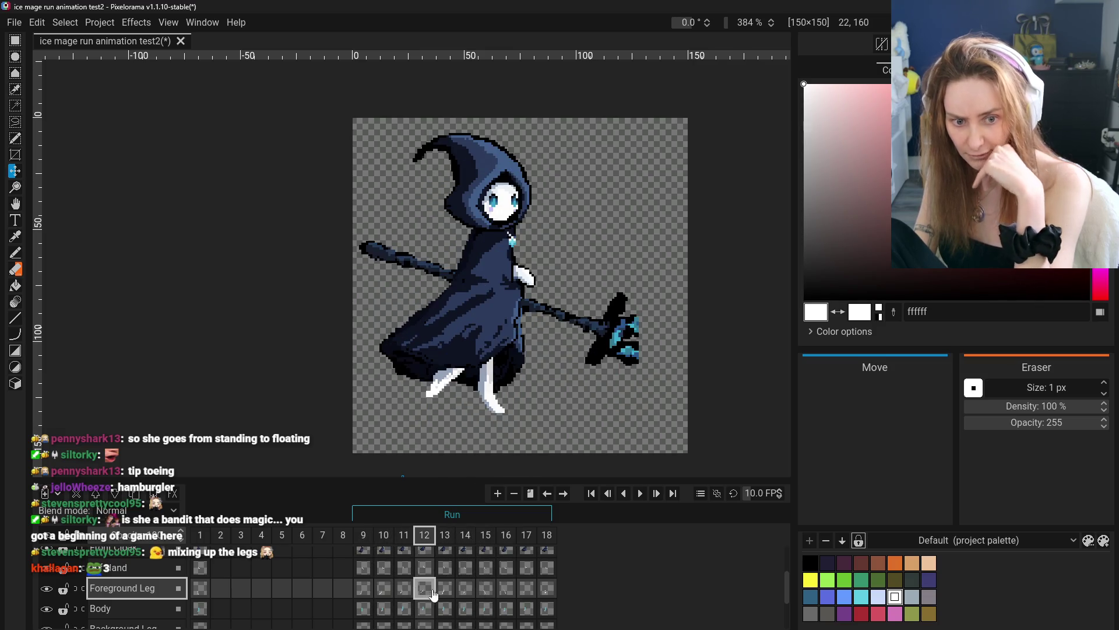
click(450, 593)
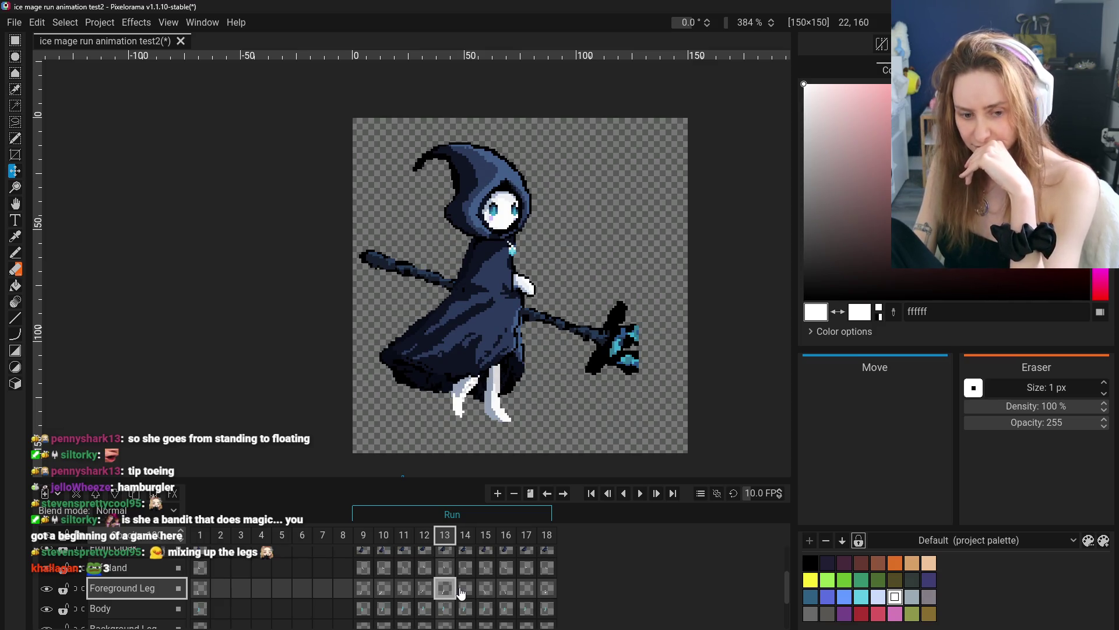
click(477, 593)
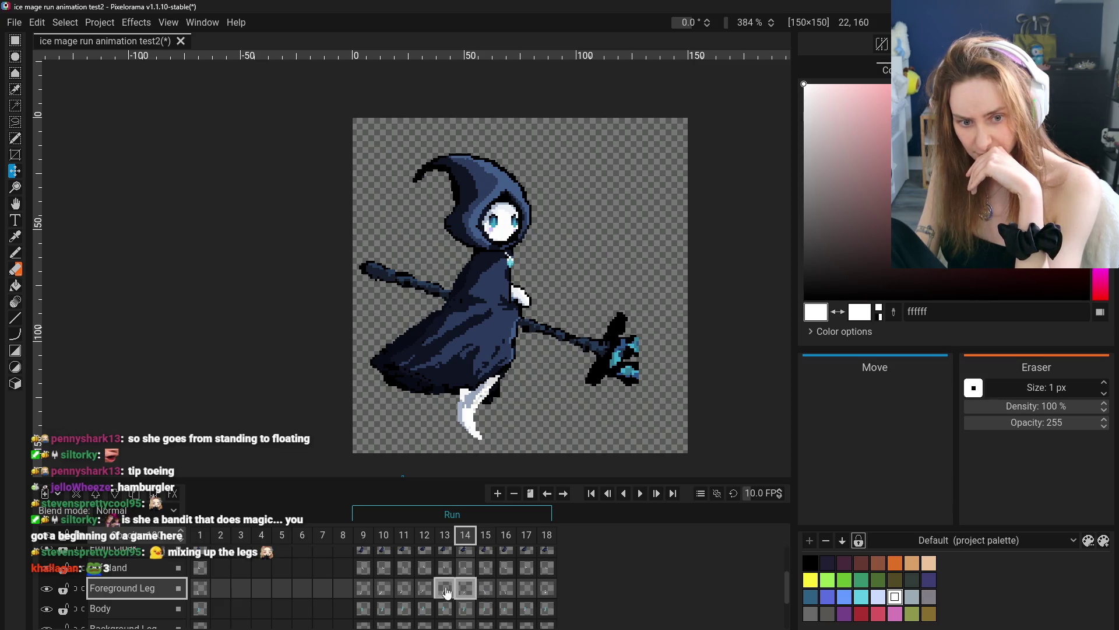
click(15, 269)
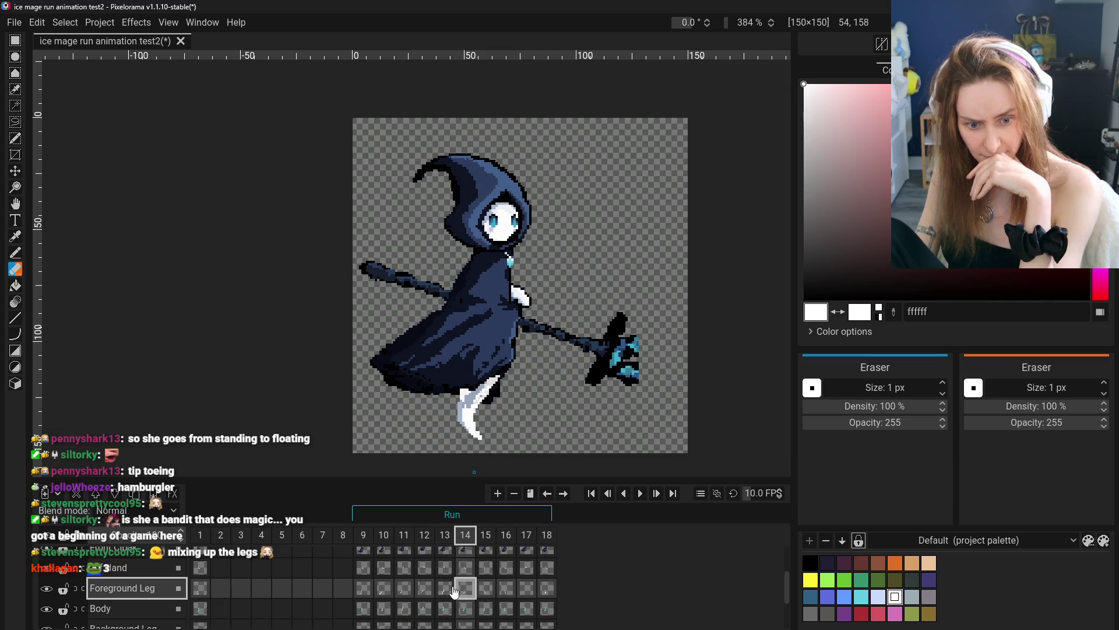
click(47, 589)
- Toggle the Foreground Leg and Background Leg visibility to inspect frame 13's pose
click(46, 589)
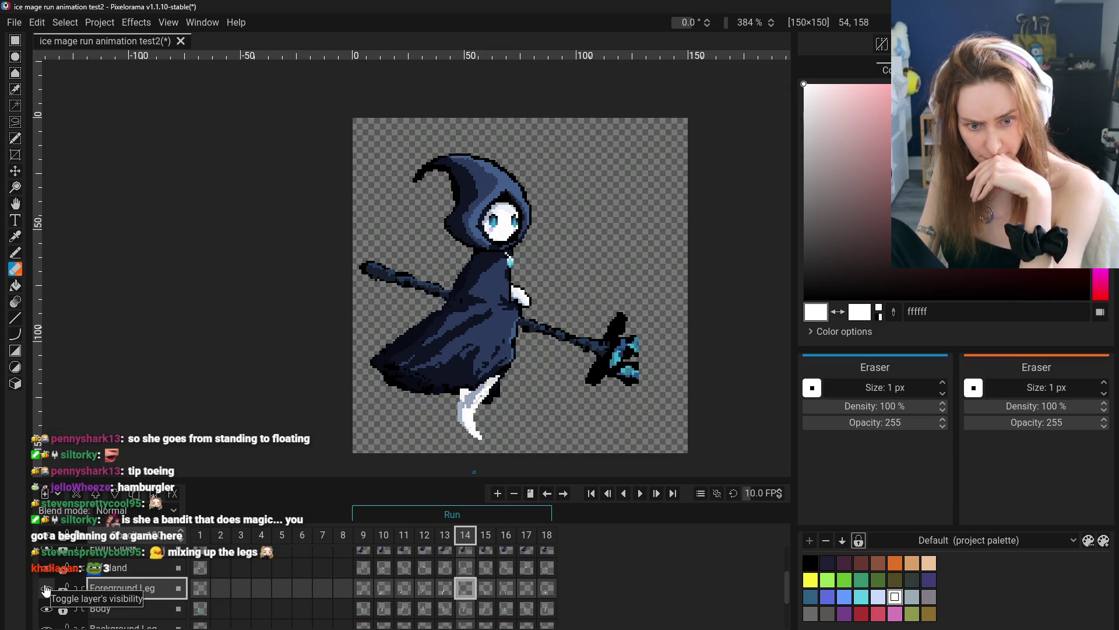
click(46, 590)
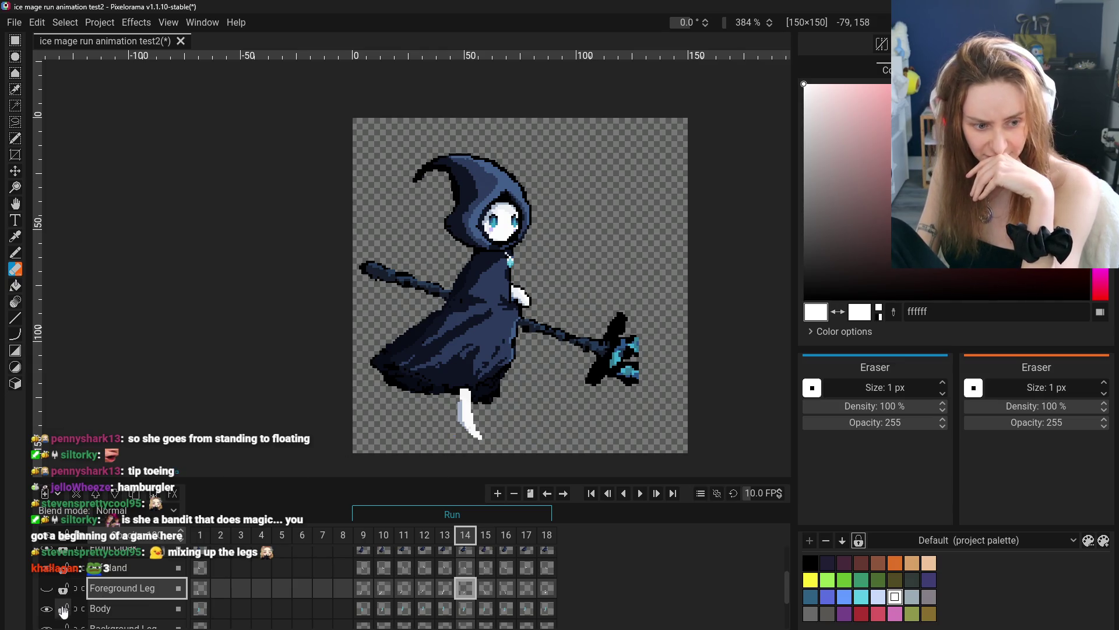
scroll(48, 612, down, 1)
click(47, 610)
click(441, 569)
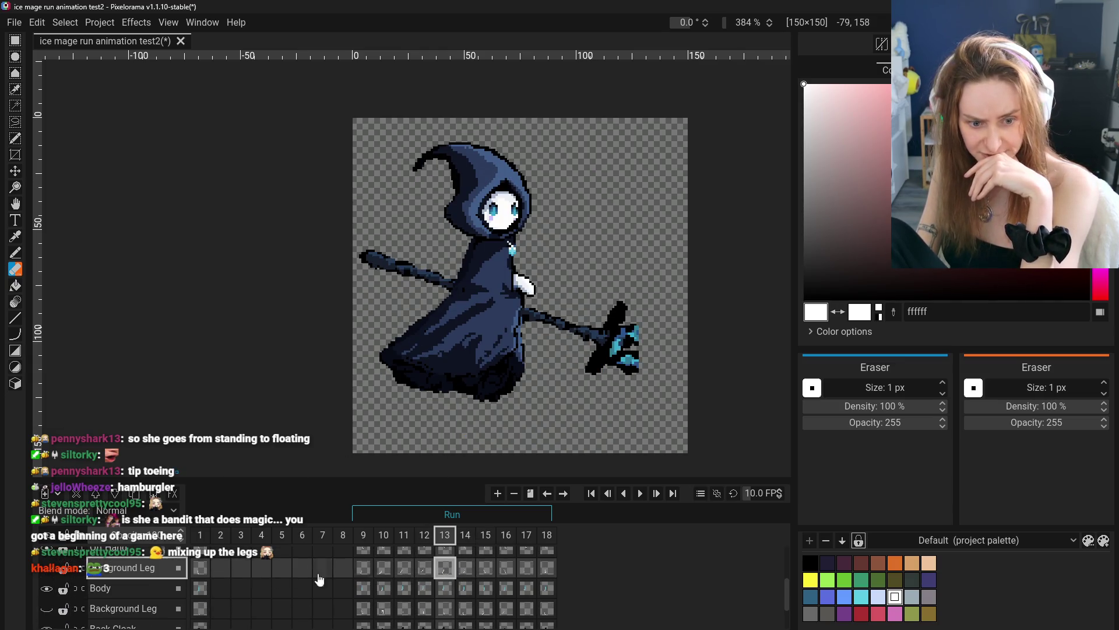
click(47, 569)
click(465, 576)
click(445, 569)
- Zoom on the leg, compare frames 10–12, undo the background-leg hide, and return to frame 13
scroll(432, 395, up, 5)
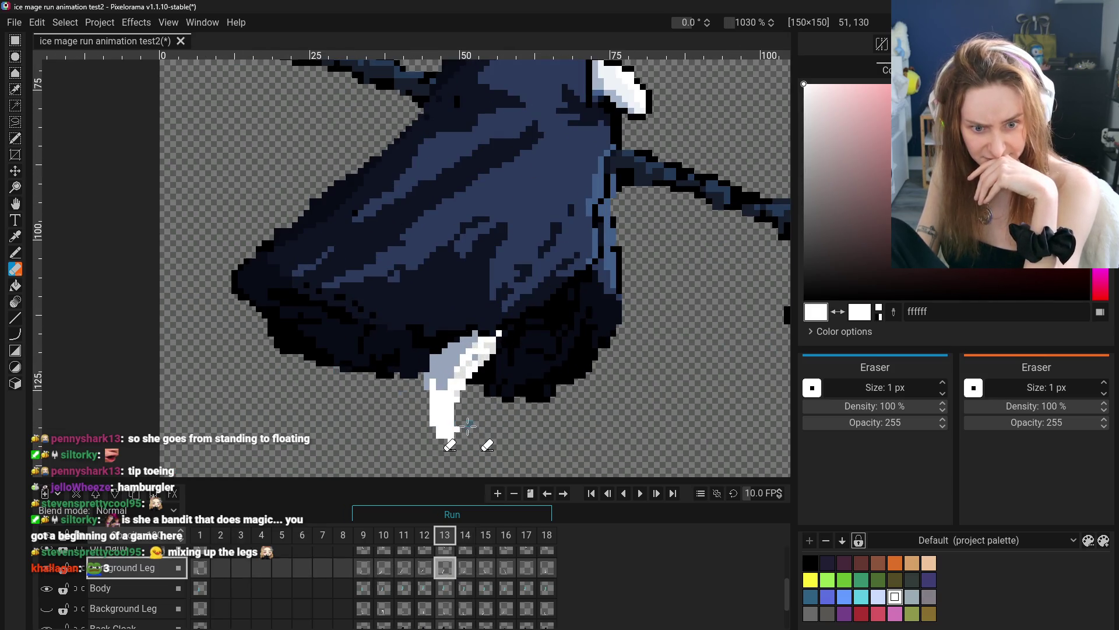
scroll(496, 453, down, 4)
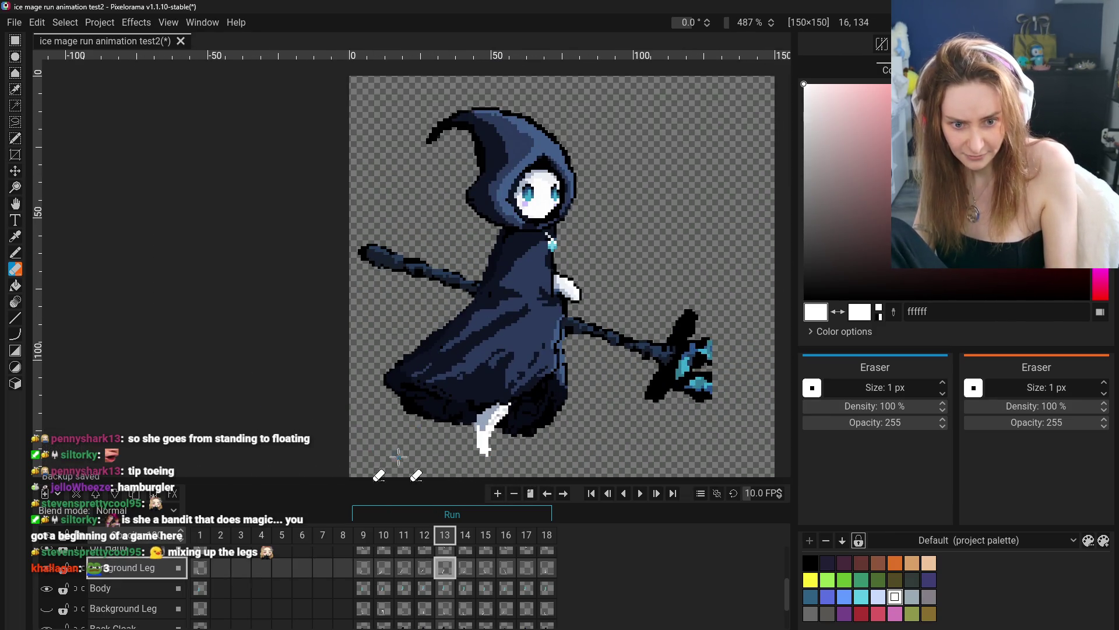
scroll(536, 449, down, 2)
scroll(504, 414, up, 2)
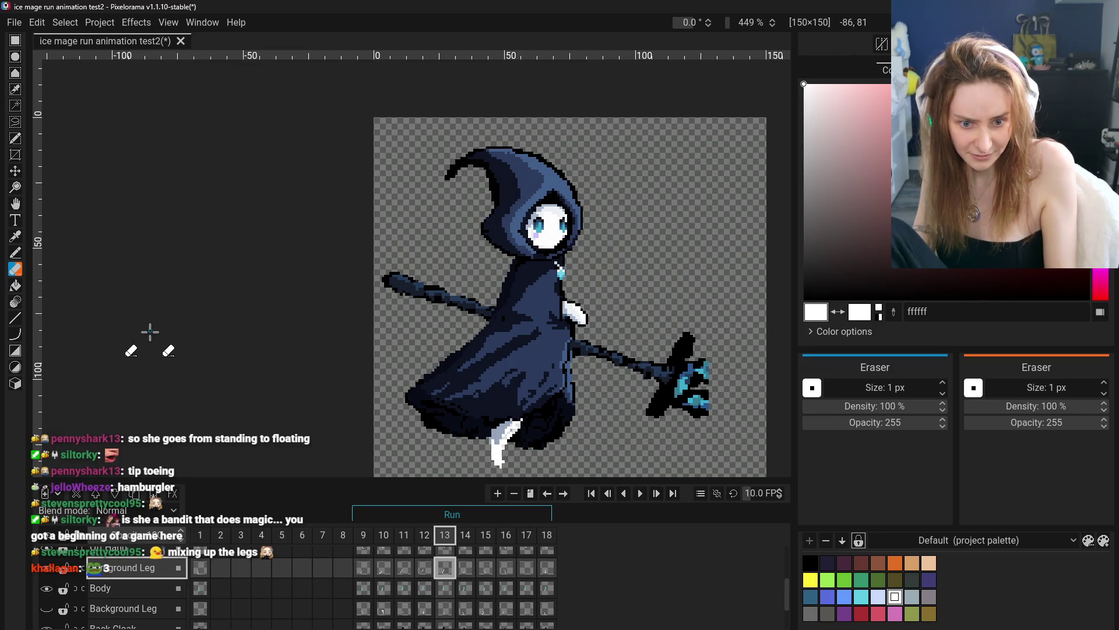
scroll(302, 336, down, 2)
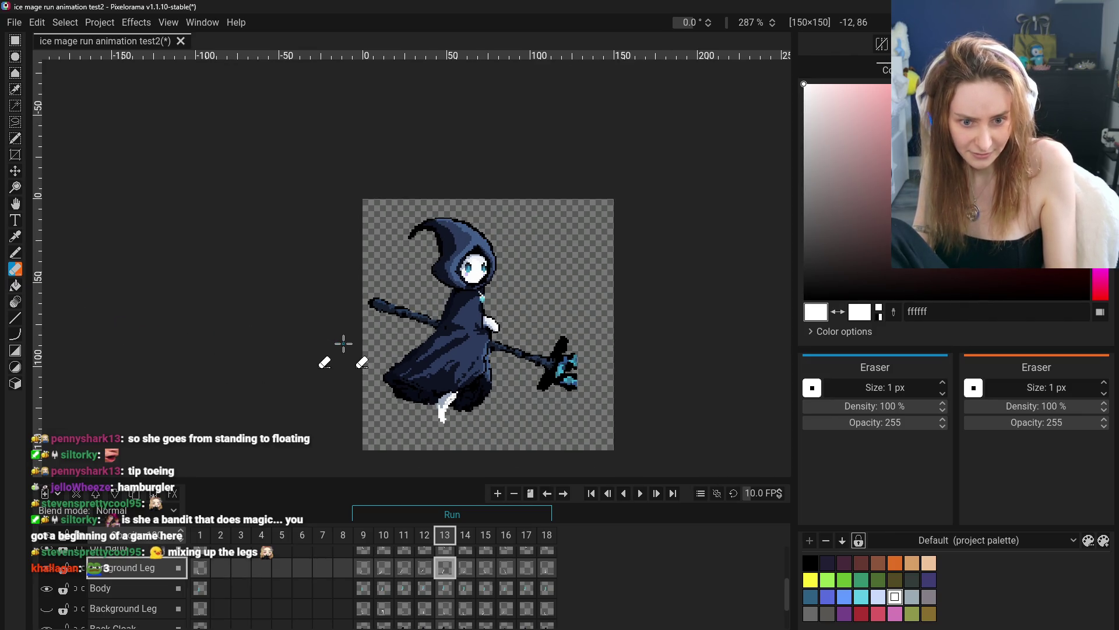
click(411, 570)
click(430, 575)
click(384, 569)
click(408, 571)
key(ctrl+z)
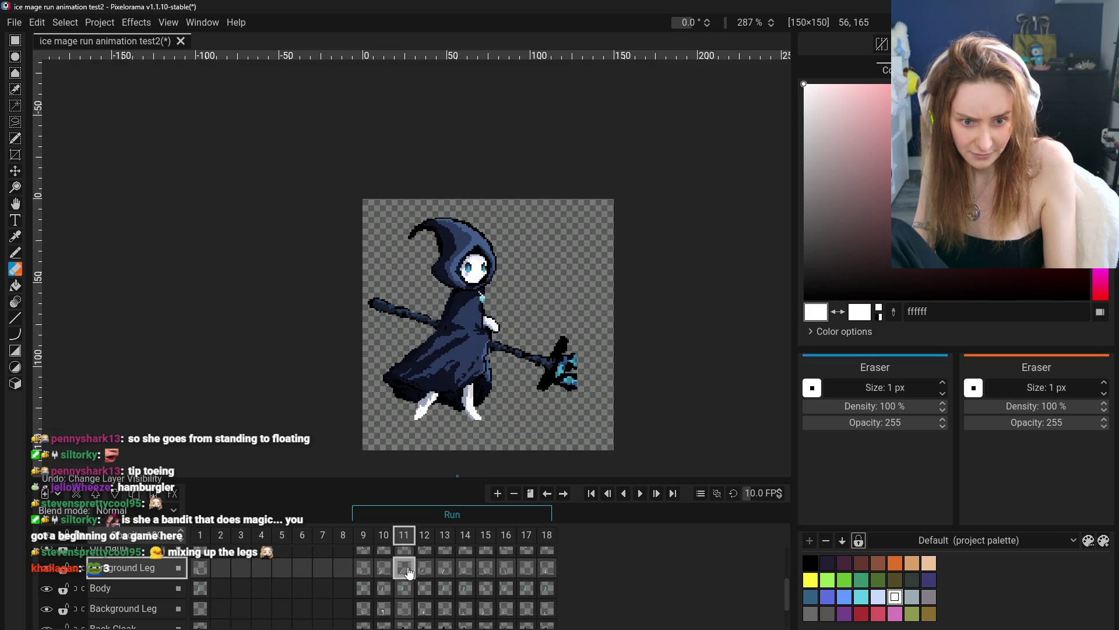
click(424, 570)
click(445, 570)
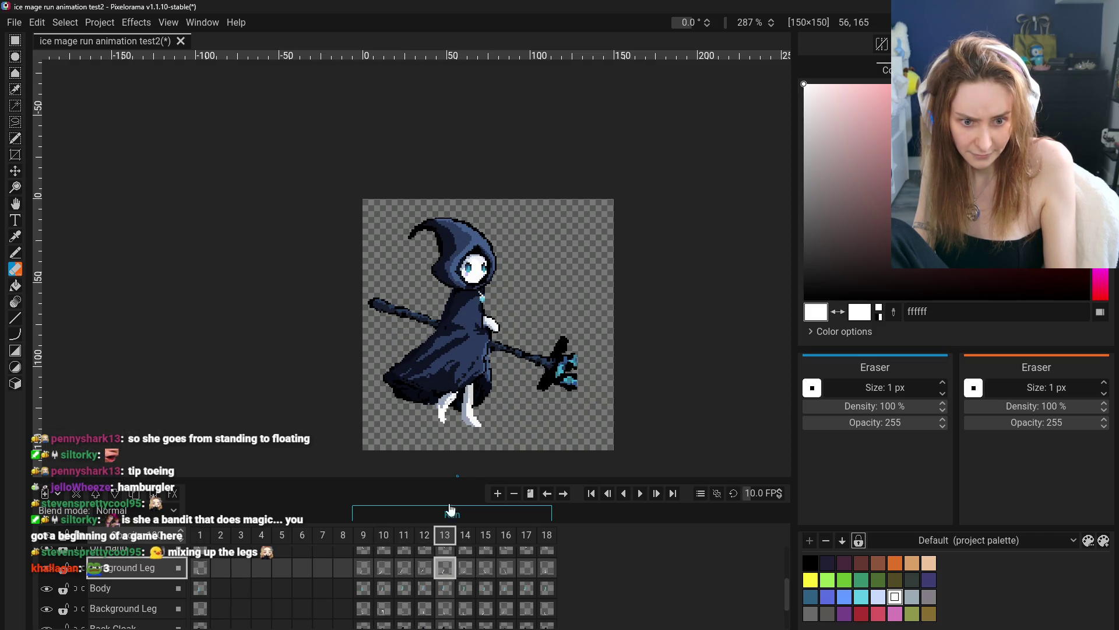
scroll(466, 421, up, 3)
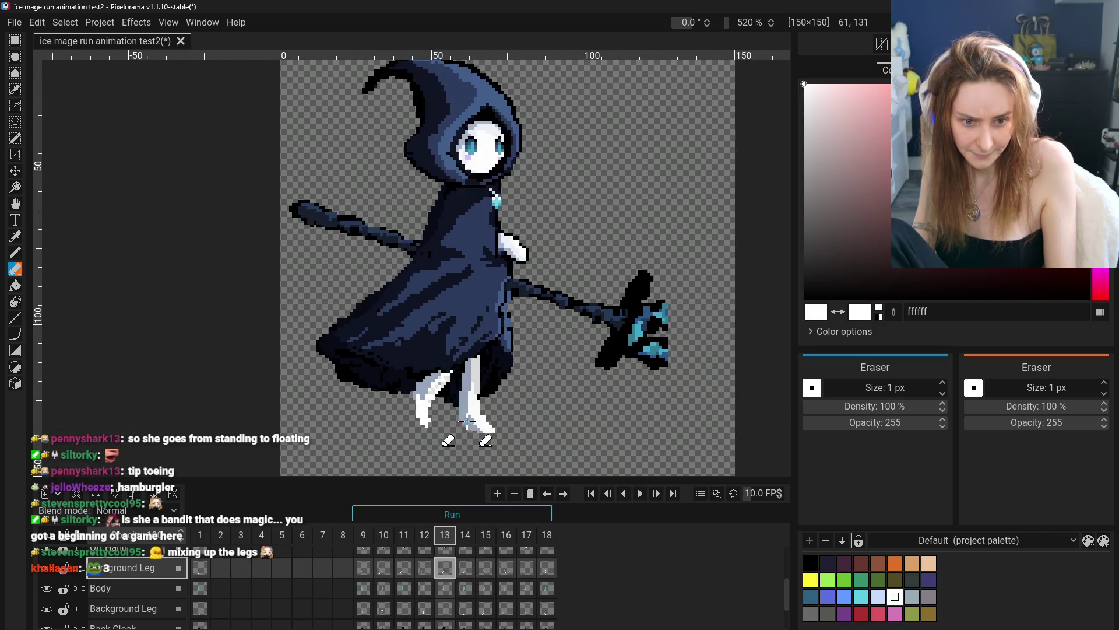
- Sample white from the leg with the Color Picker as the drawing colour
click(15, 254)
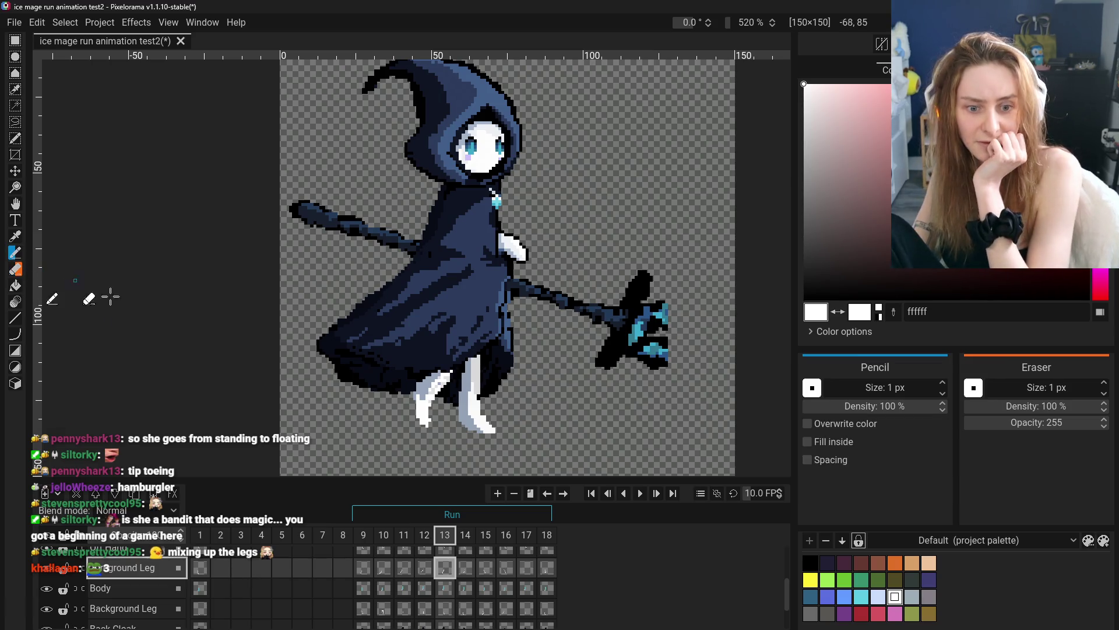
click(16, 238)
drag(423, 419, 426, 430)
click(424, 422)
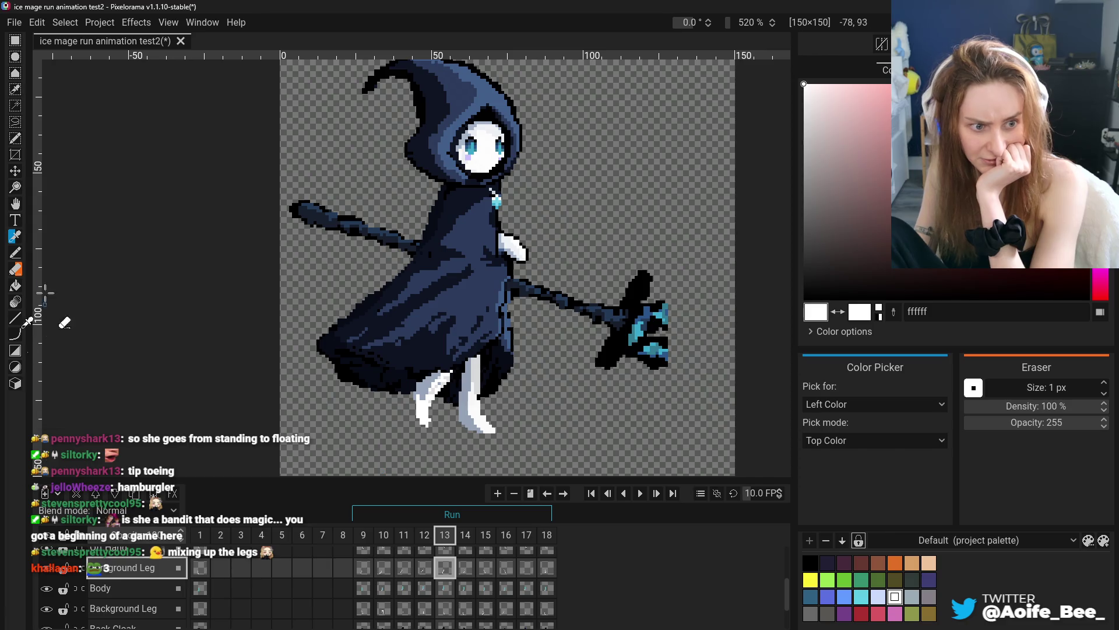
- Reshape frame 13's background leg with Pencil and Eraser, undoing two stray strokes
click(15, 254)
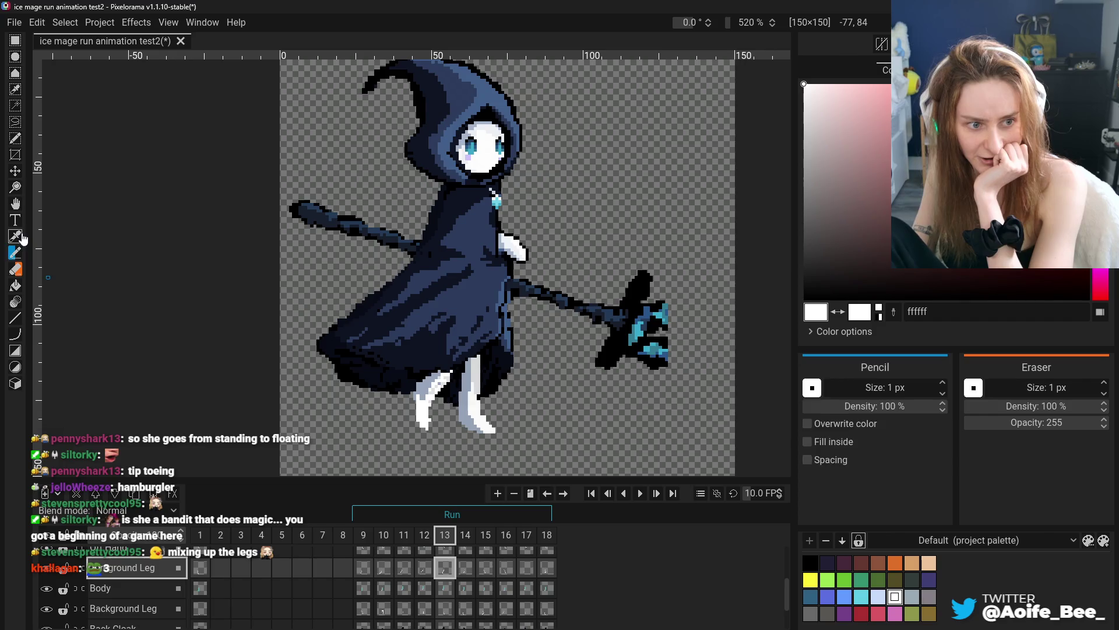
click(15, 269)
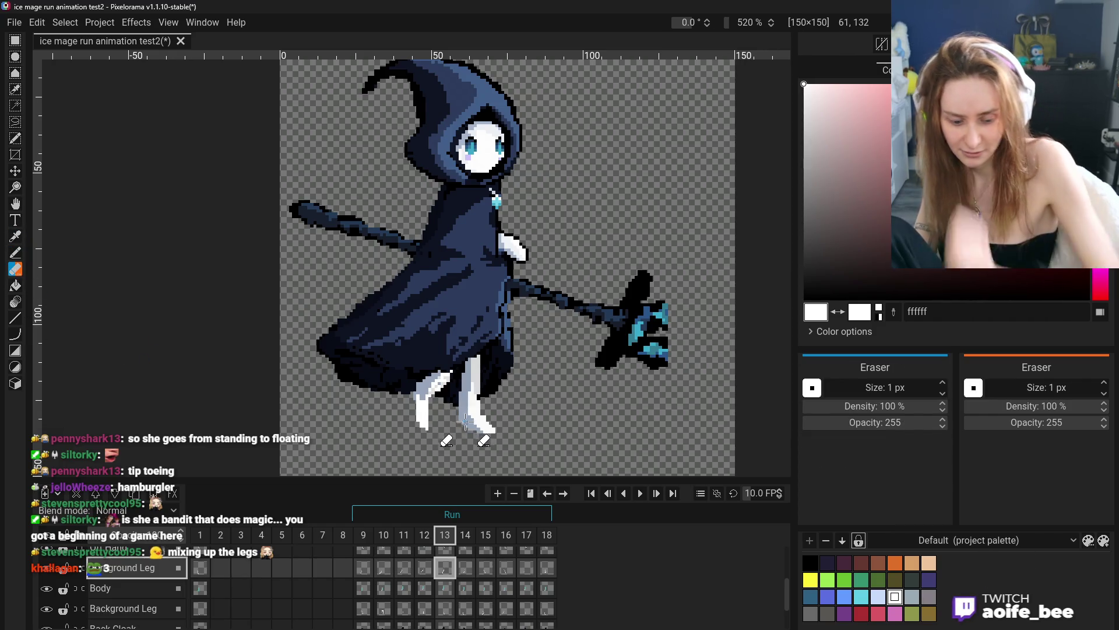
key(ctrl+z)
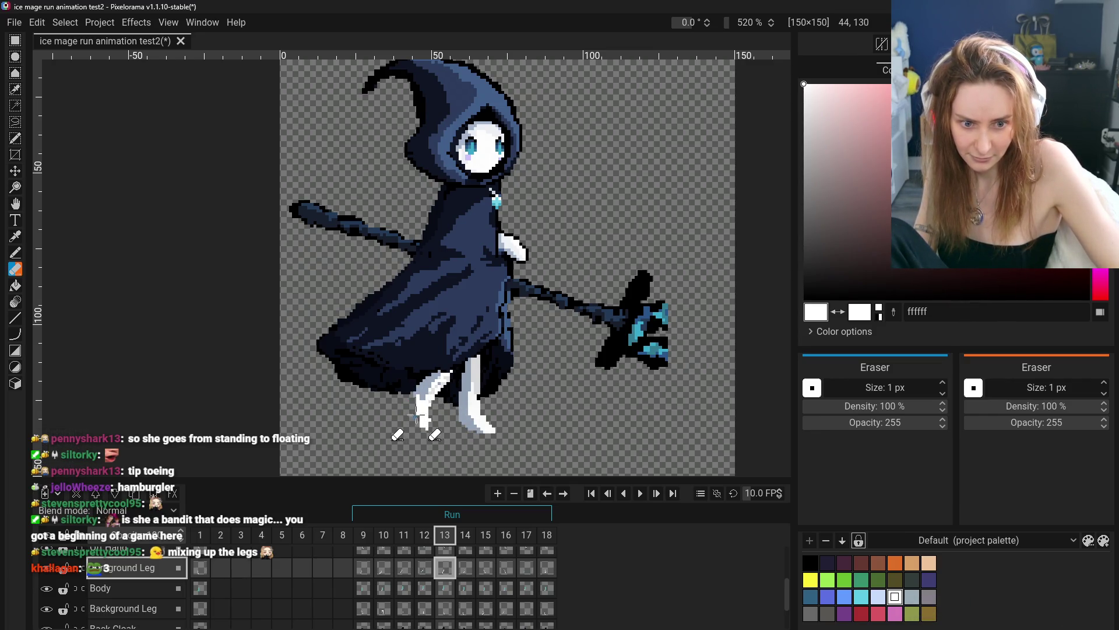
key(ctrl+z)
key(ctrl+z)
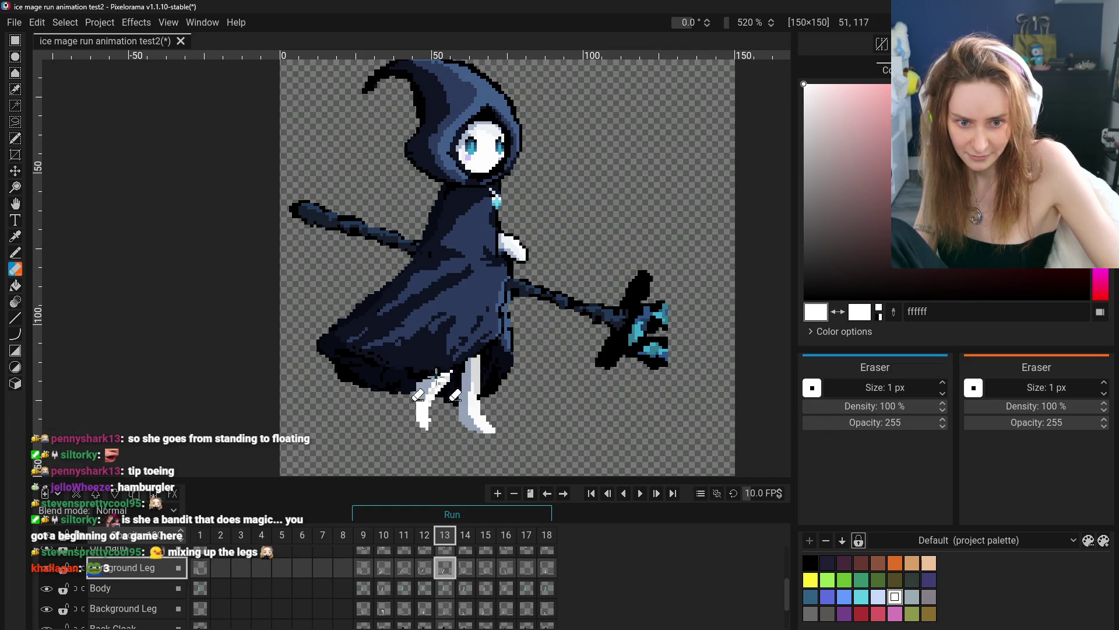
scroll(505, 407, down, 2)
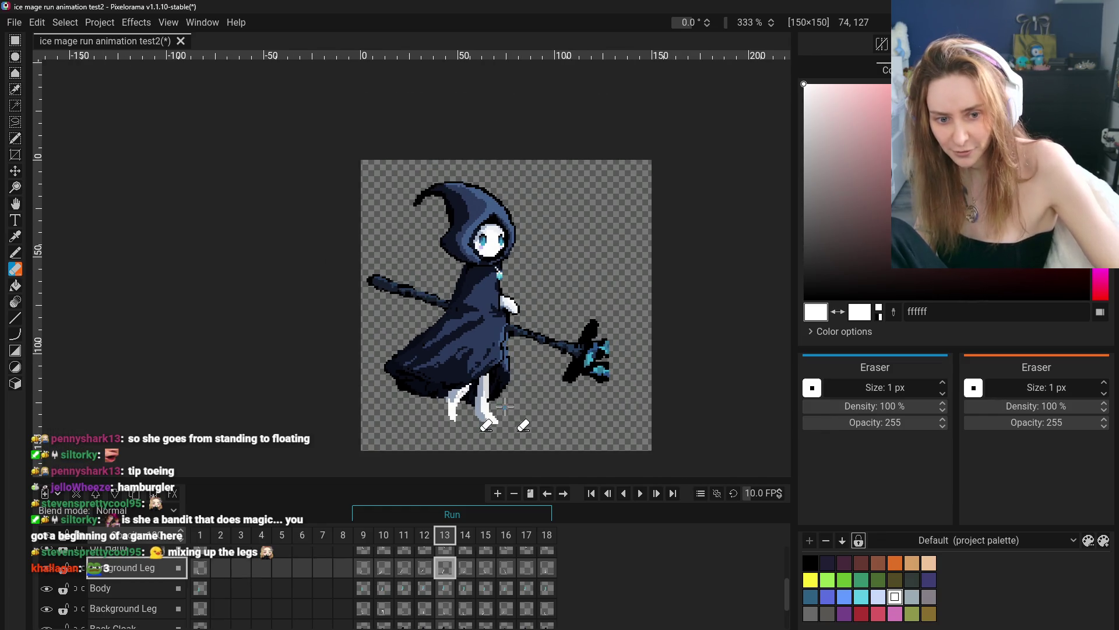
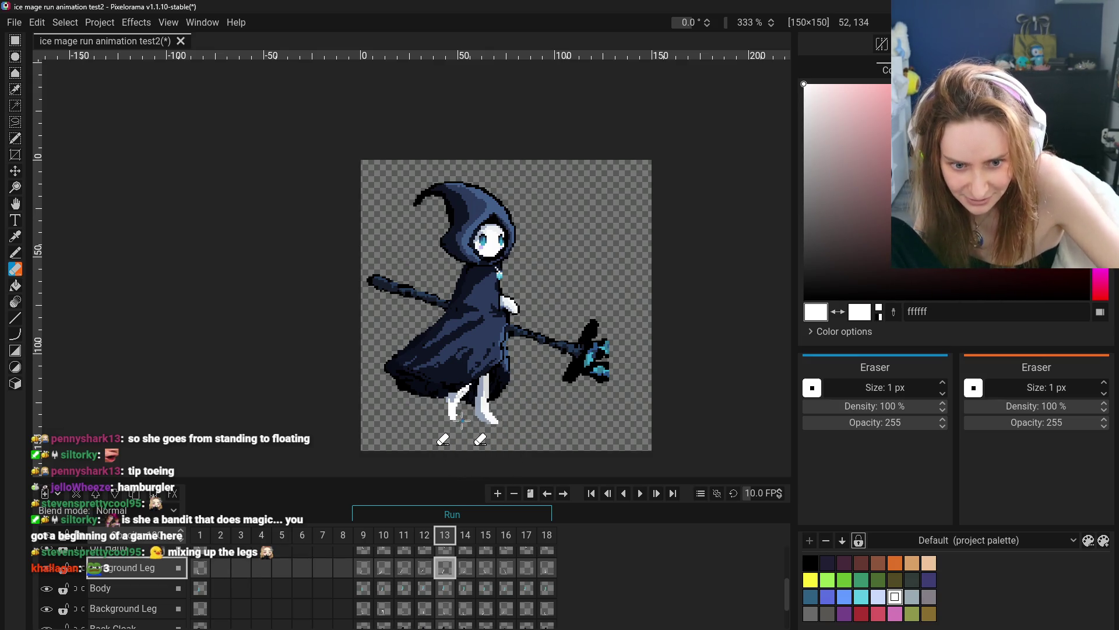
- Undo the last two leg strokes and pencil white pixels along frame 13's upper legs
key(ctrl+z)
key(ctrl+z)
key(b)
scroll(438, 402, up, 3)
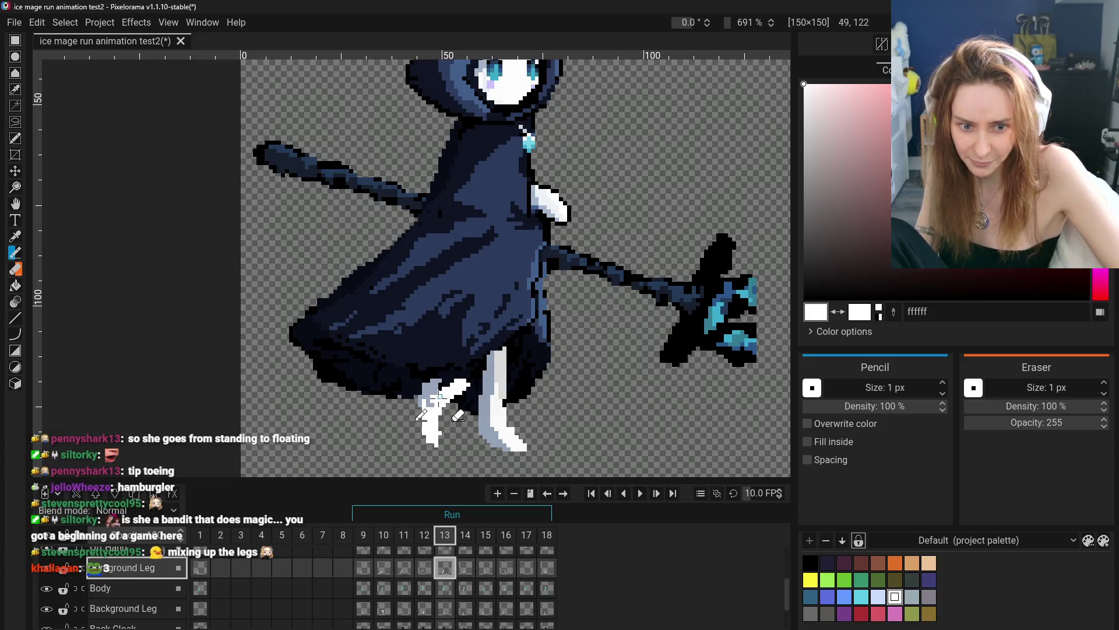
mouse_move(460, 379)
mouse_down()
mouse_move(471, 371)
mouse_move(446, 376)
mouse_up()
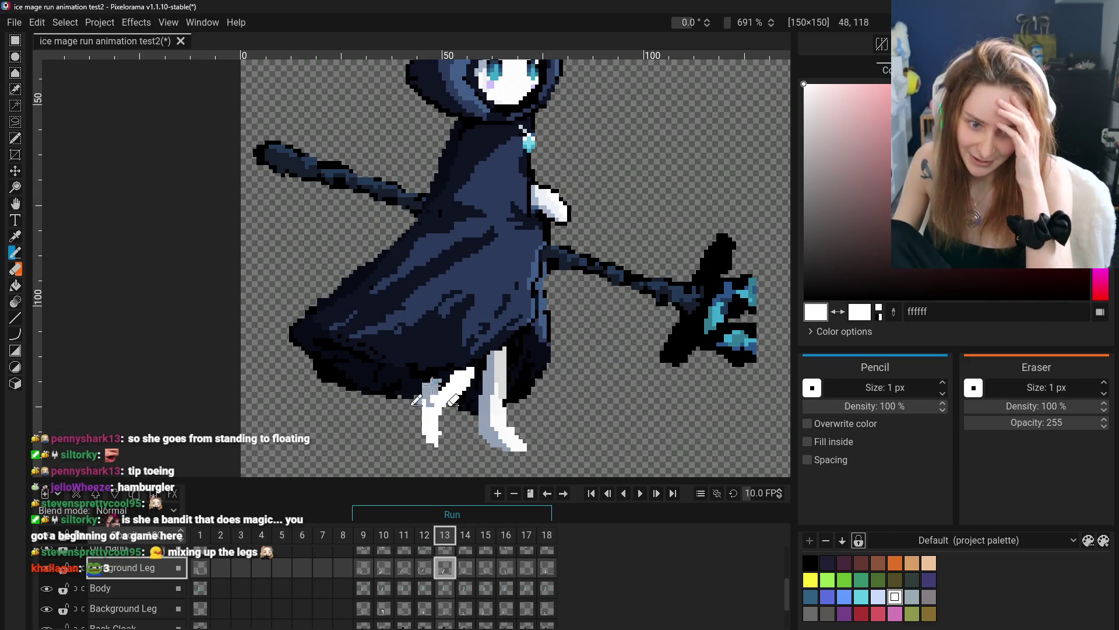
- Compare frame 13's legs against frames 12 and 14 in the timeline
scroll(477, 411, down, 1)
scroll(476, 411, down, 1)
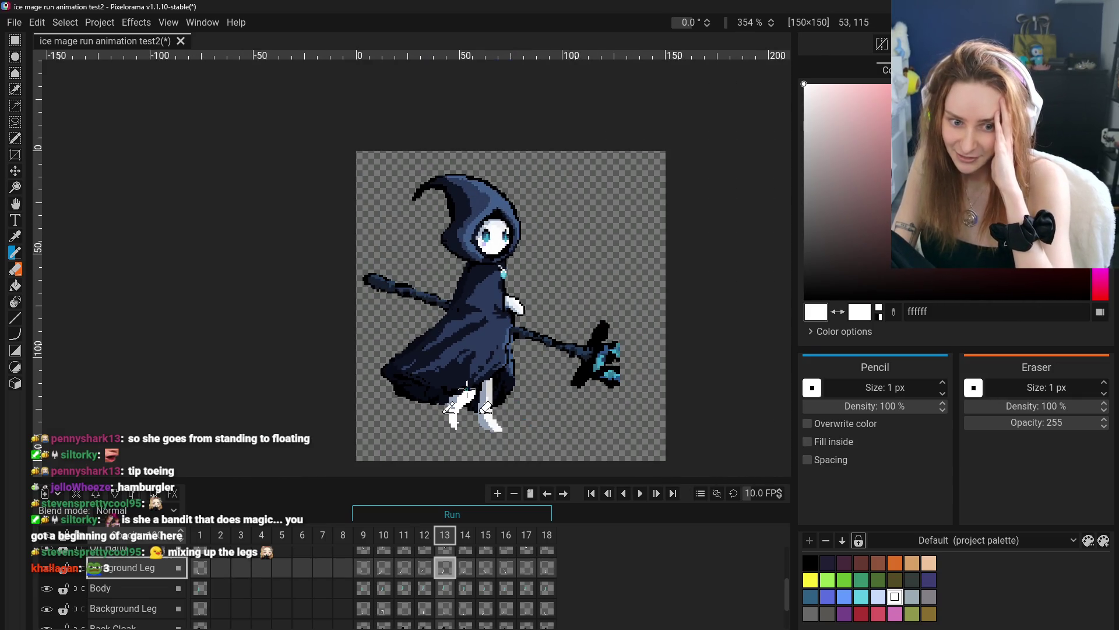
click(424, 568)
click(445, 568)
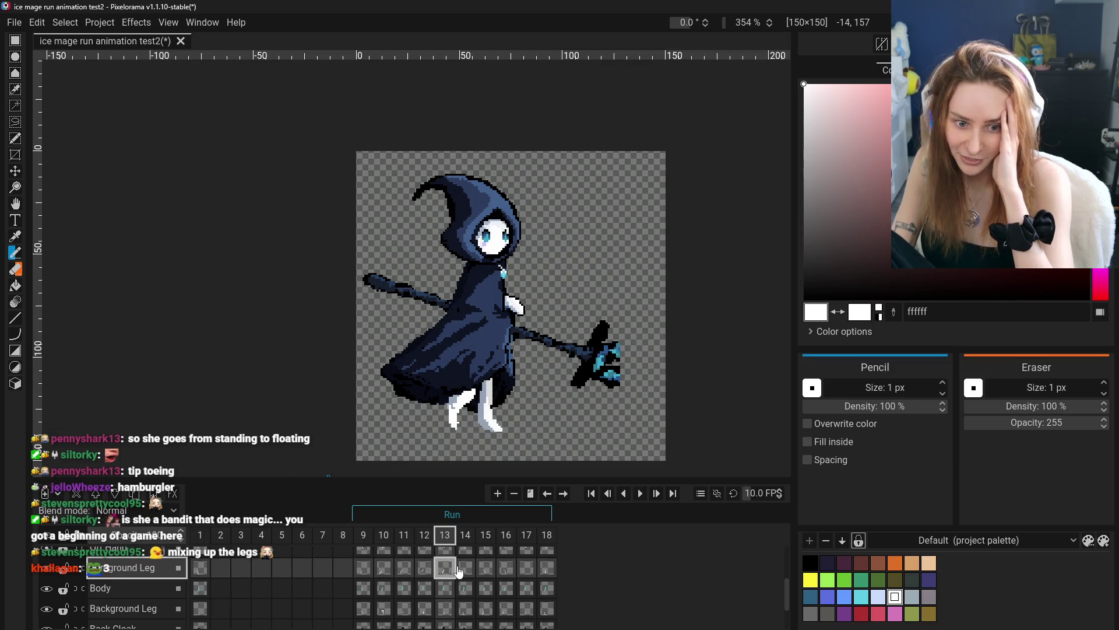
click(467, 569)
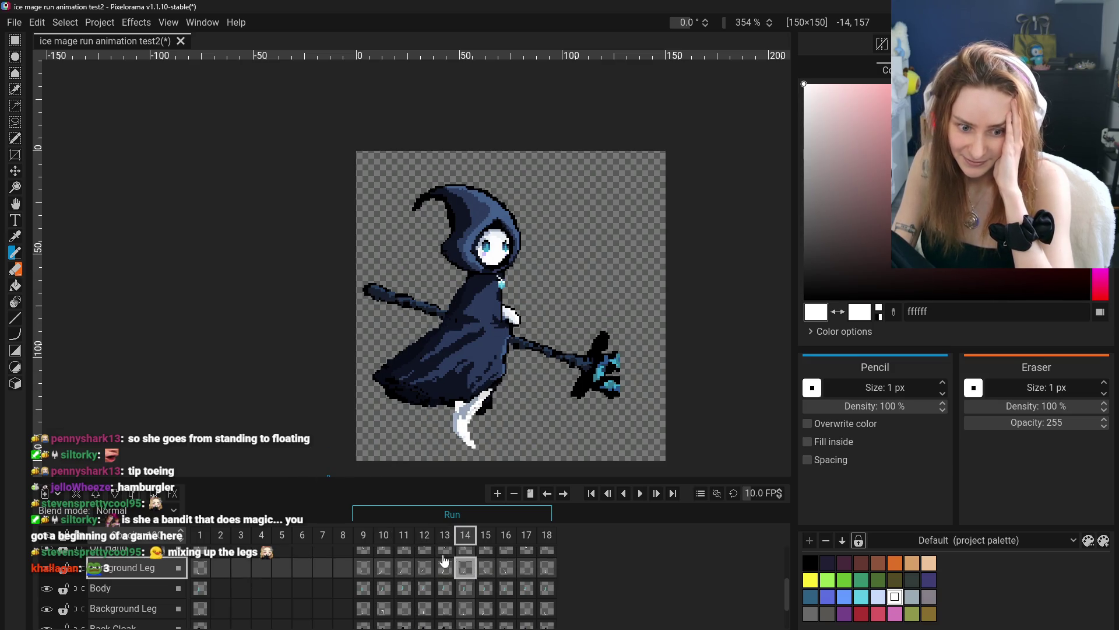
scroll(47, 592, down, 1)
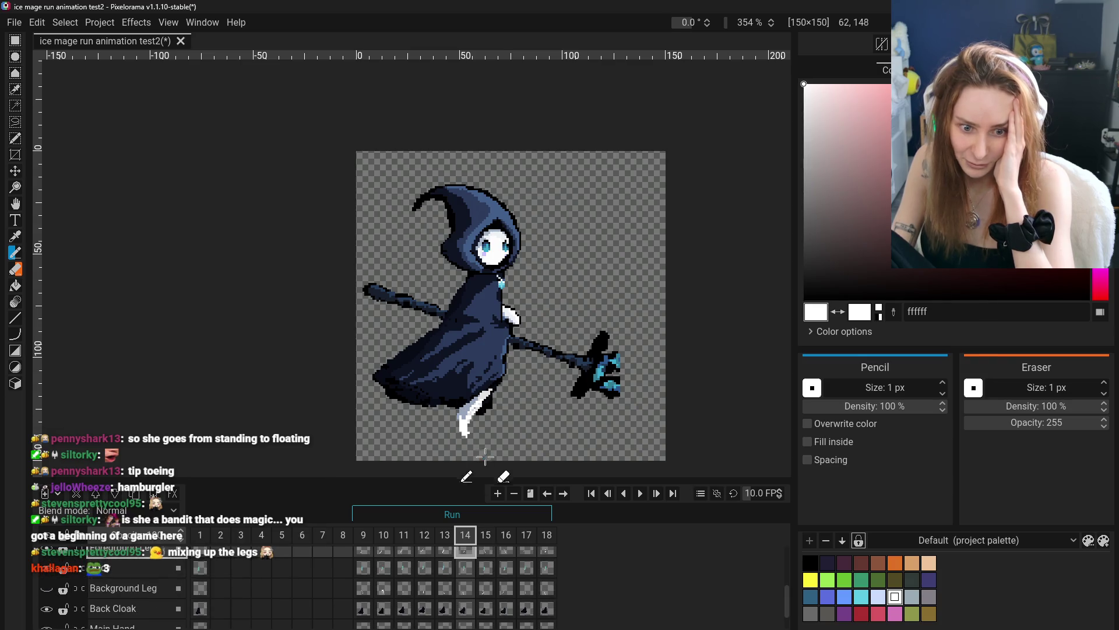
click(434, 558)
click(460, 558)
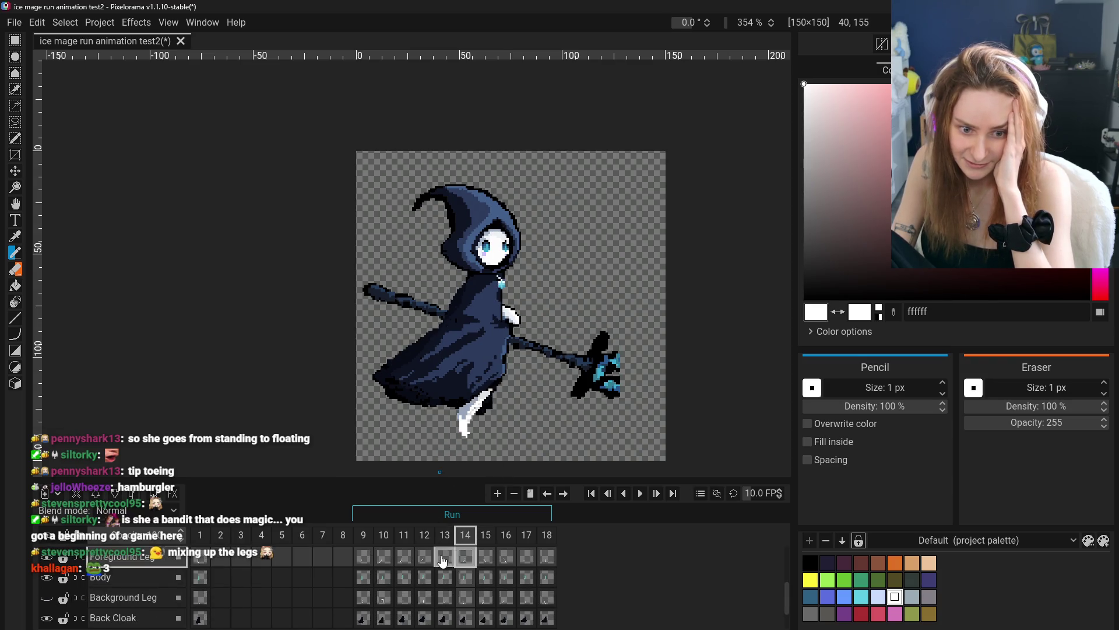
- Return to frame 13 and erase the extra leg under the cloak
click(445, 559)
scroll(458, 462, up, 4)
click(15, 269)
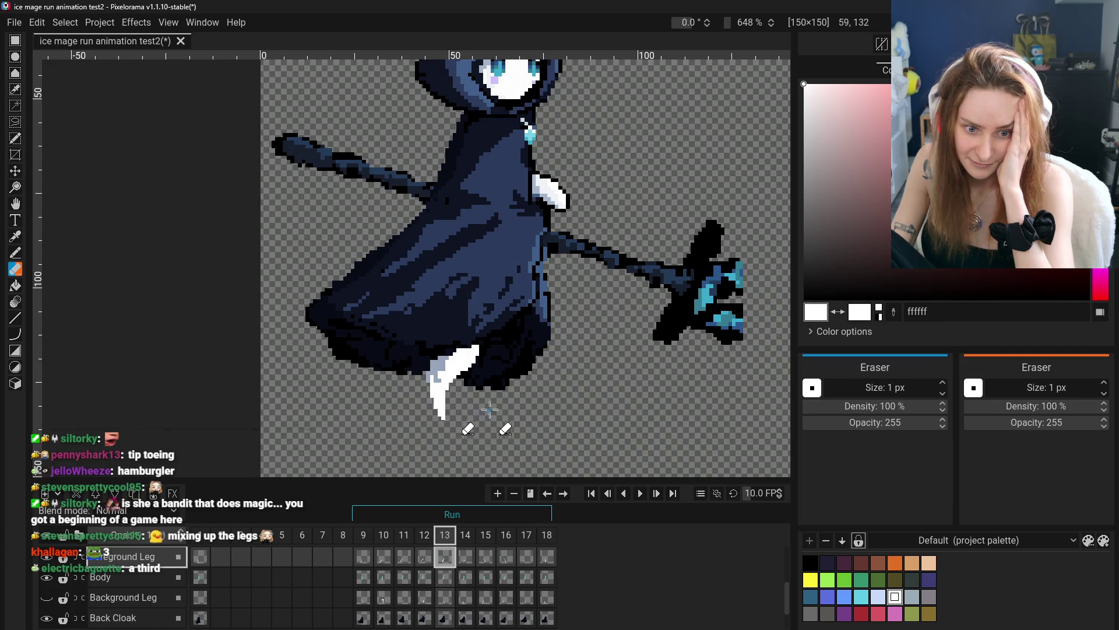
scroll(488, 415, down, 3)
scroll(489, 415, up, 1)
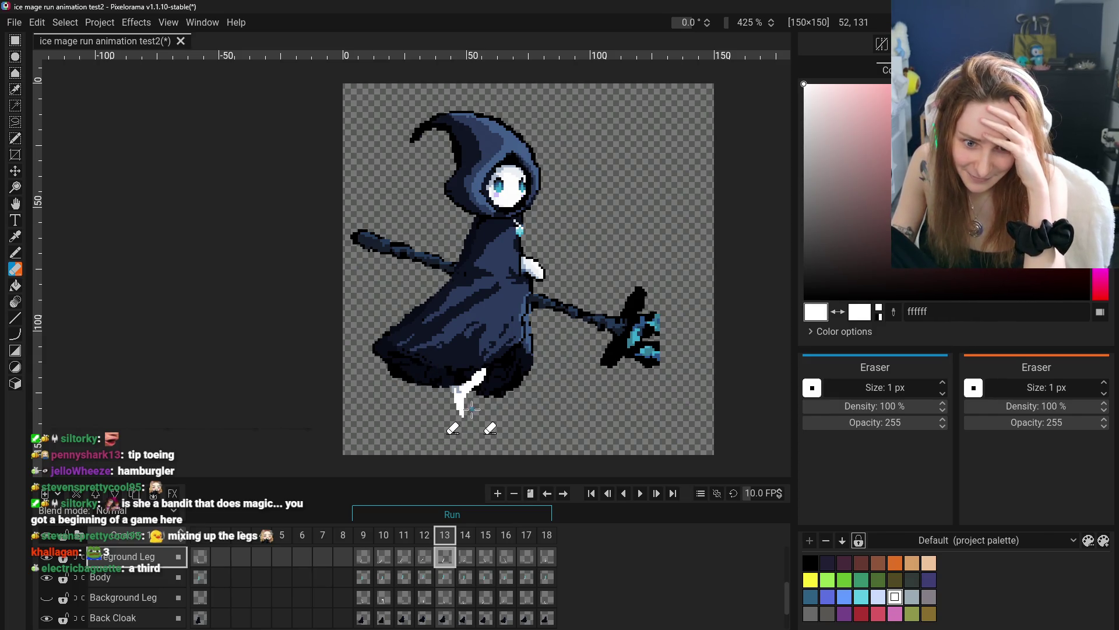
- Sample the blue-grey 96a5ba from the sprite to shade the leg
key(o)
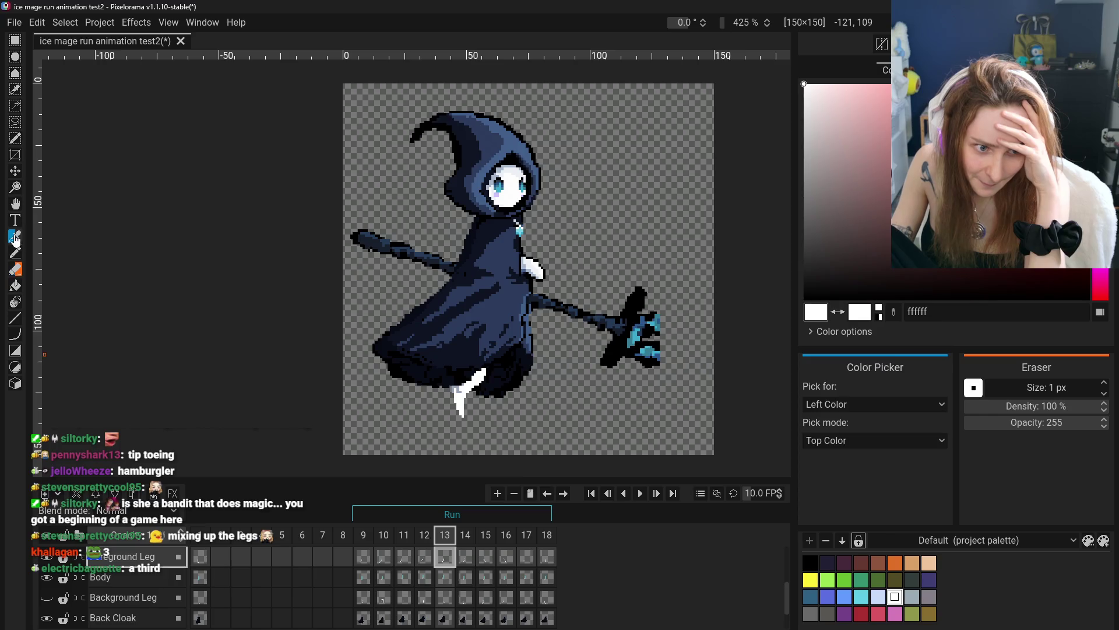
click(460, 387)
key(b)
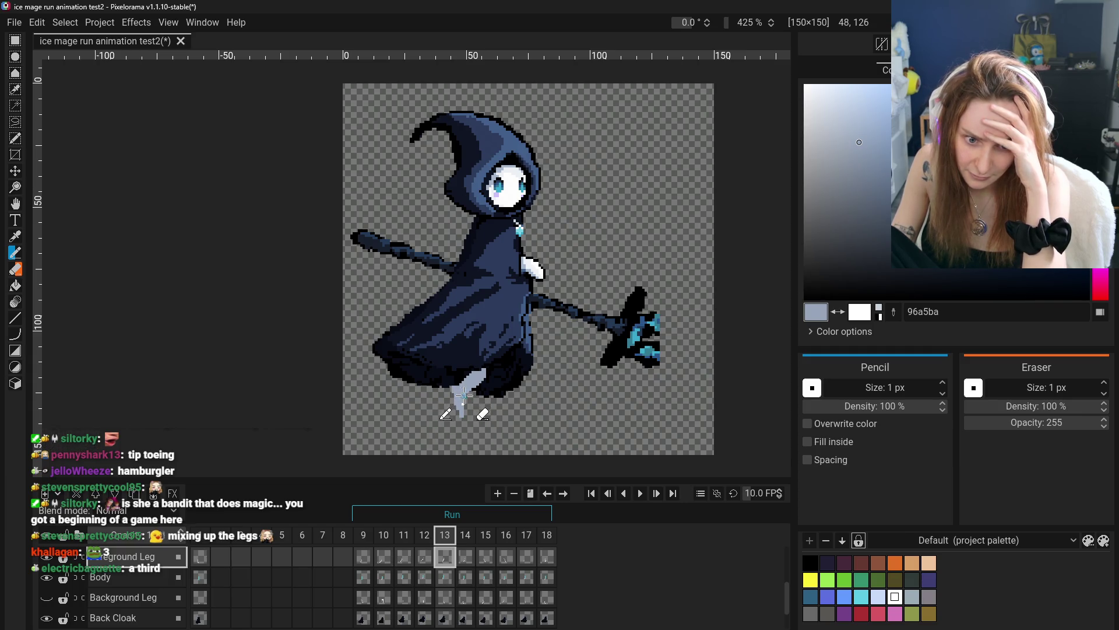
scroll(531, 402, down, 3)
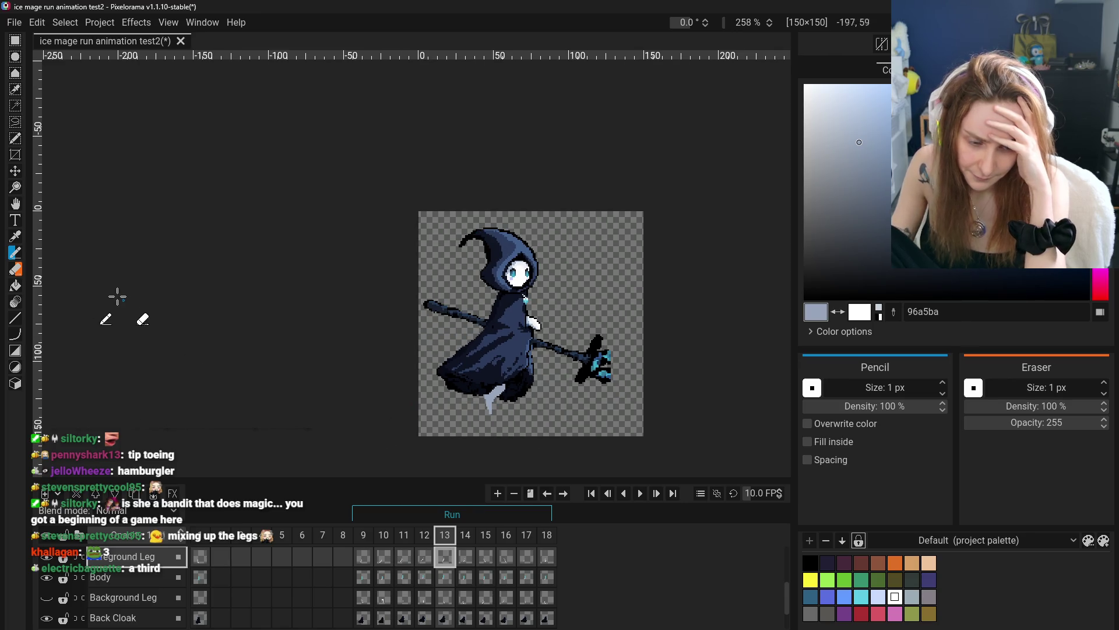
- Pick the near-white eef2f6 from the mage's face as the drawing colour
click(15, 239)
scroll(515, 288, up, 5)
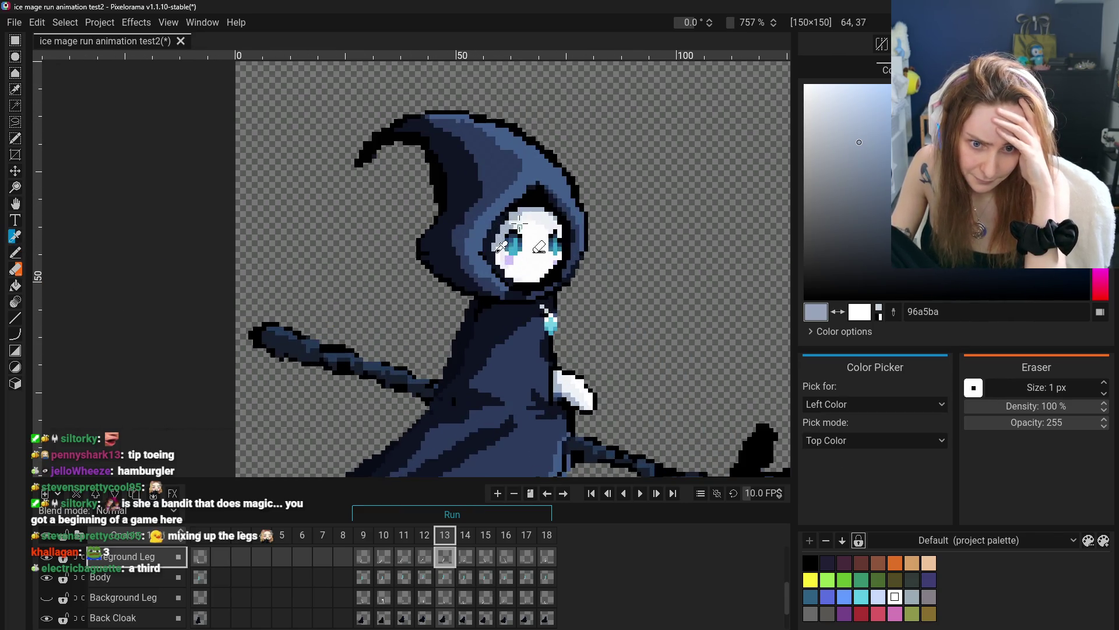
click(529, 214)
scroll(175, 251, down, 3)
key(b)
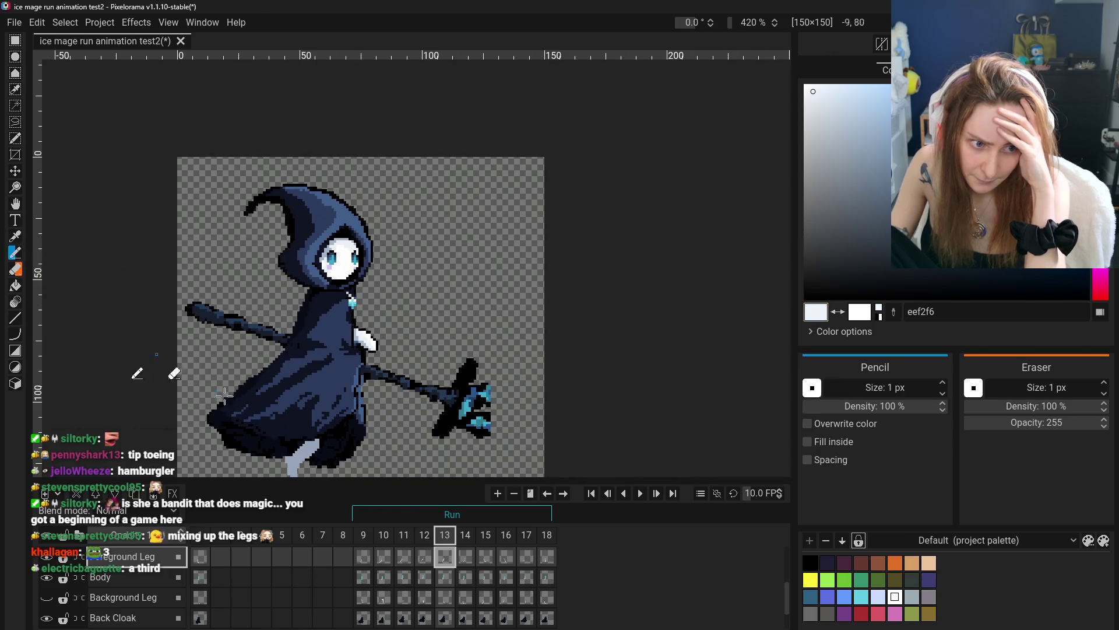
- Pan to the leg and paint a white highlight band down its length
scroll(262, 379, up, 4)
click(15, 204)
drag(265, 475, 364, 350)
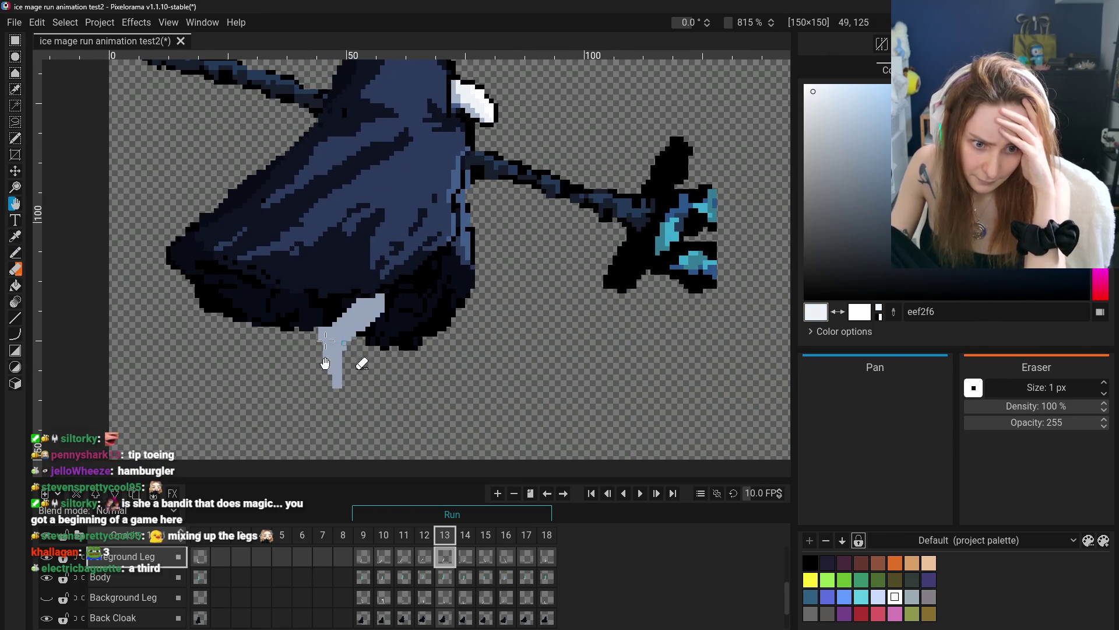
click(16, 253)
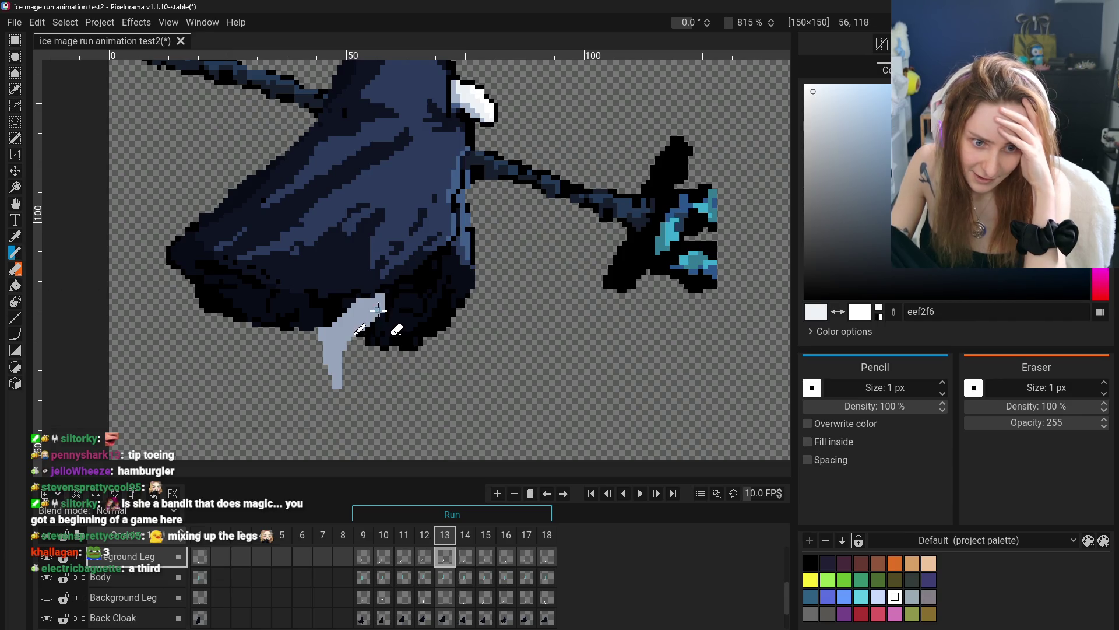
mouse_move(367, 320)
mouse_down()
mouse_move(337, 357)
mouse_move(340, 382)
mouse_up()
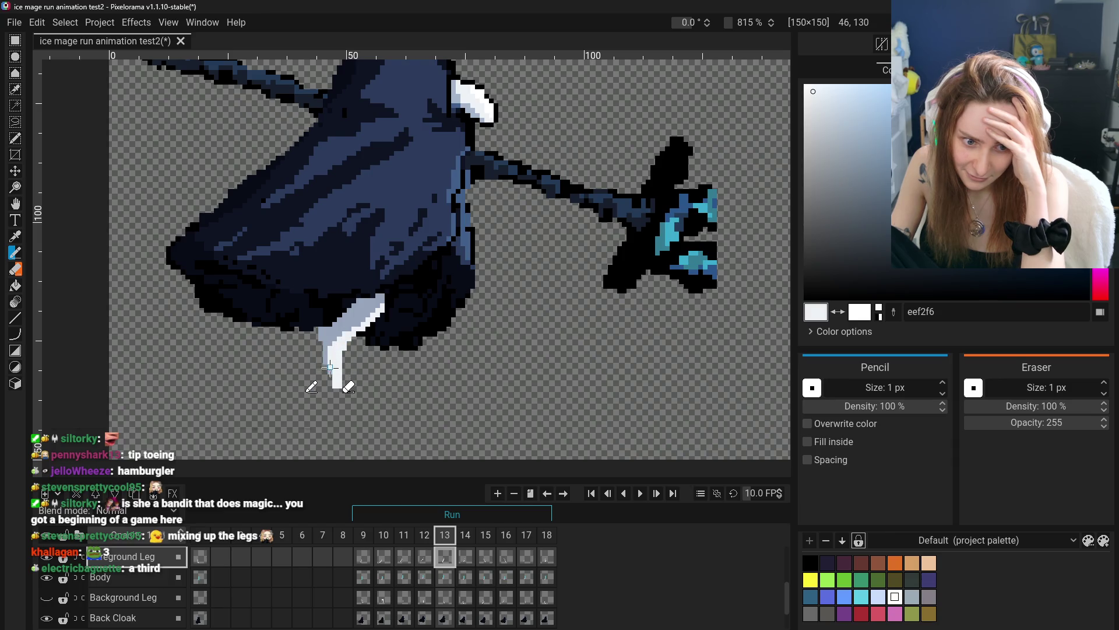
scroll(335, 362, down, 4)
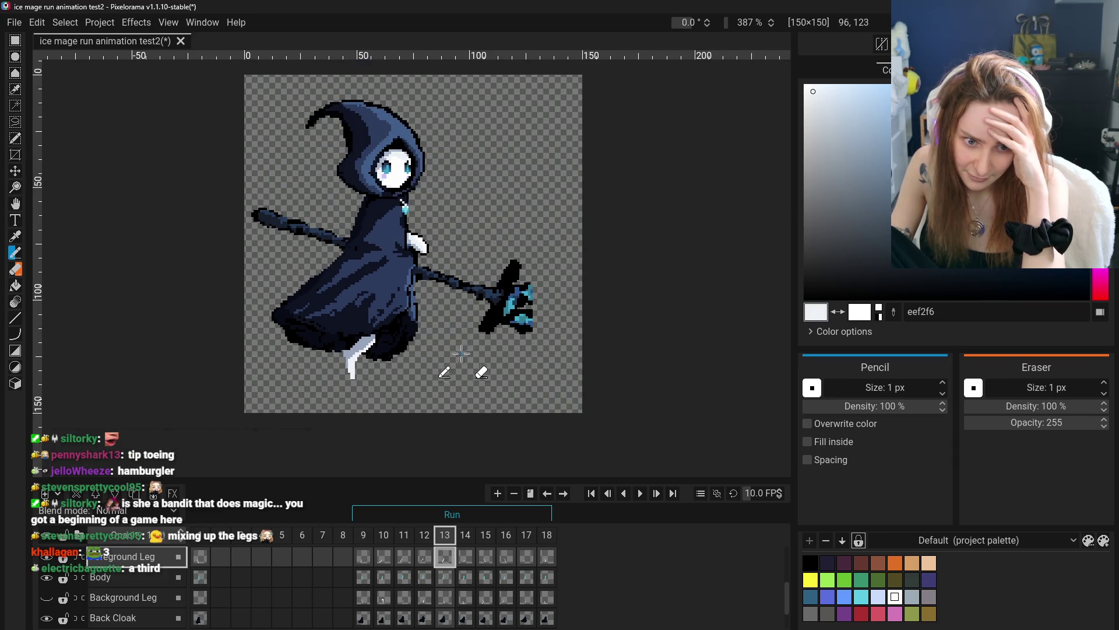
click(384, 556)
- Open frame 11 and turn off the pencil's Overwrite color option
click(404, 556)
click(444, 556)
click(400, 557)
scroll(332, 365, up, 3)
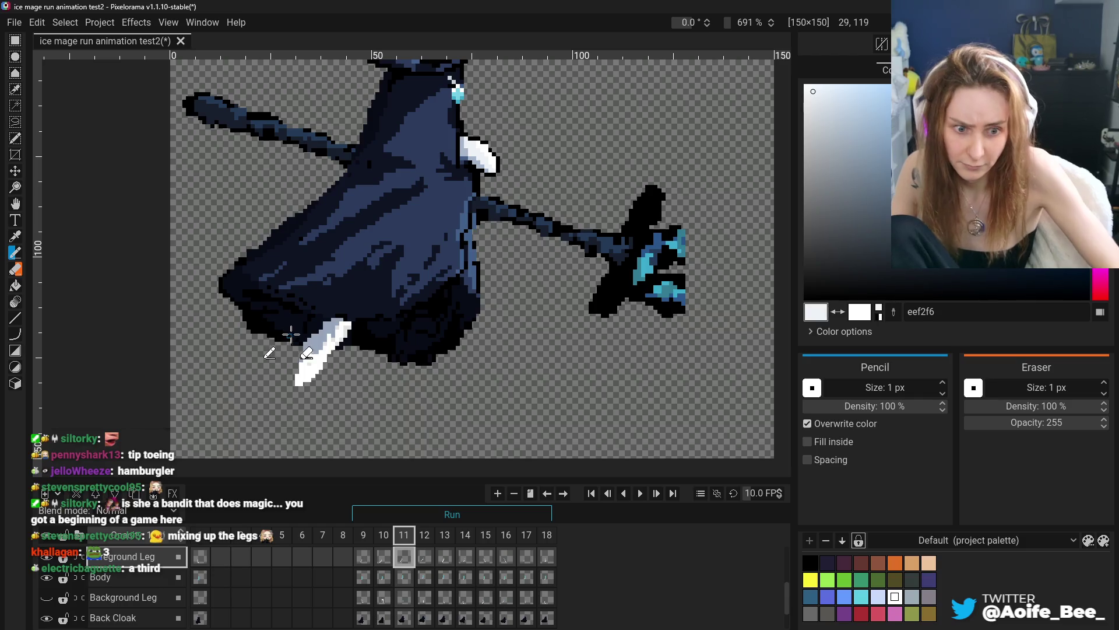
click(807, 423)
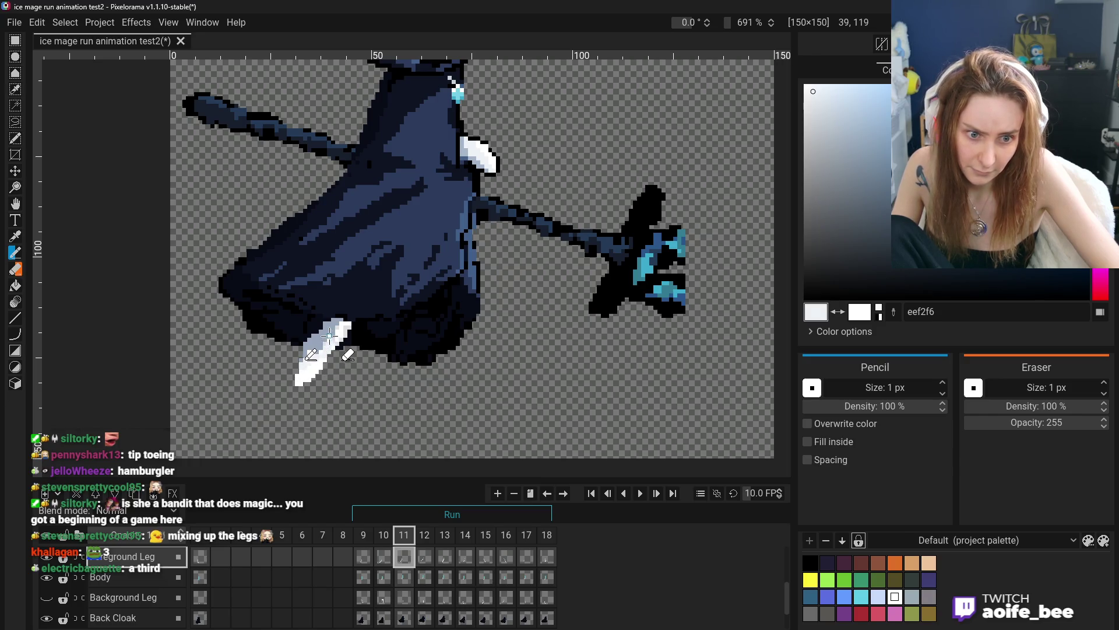
- Sample light grey e1e1e1 and repaint frame 11's white knee pixels with it
scroll(348, 341, up, 4)
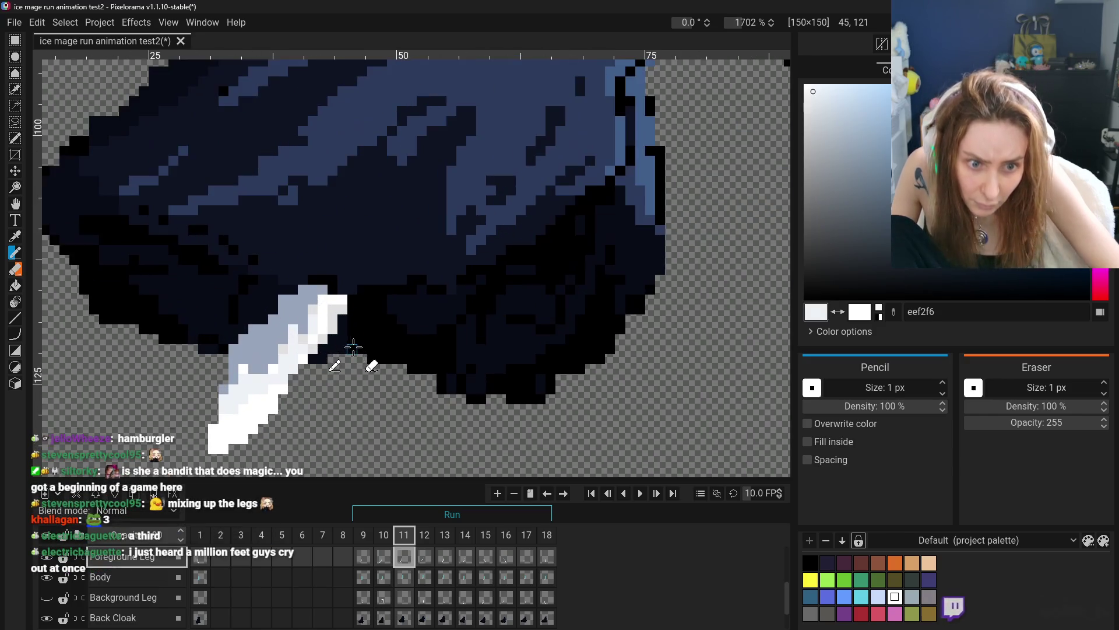
click(15, 236)
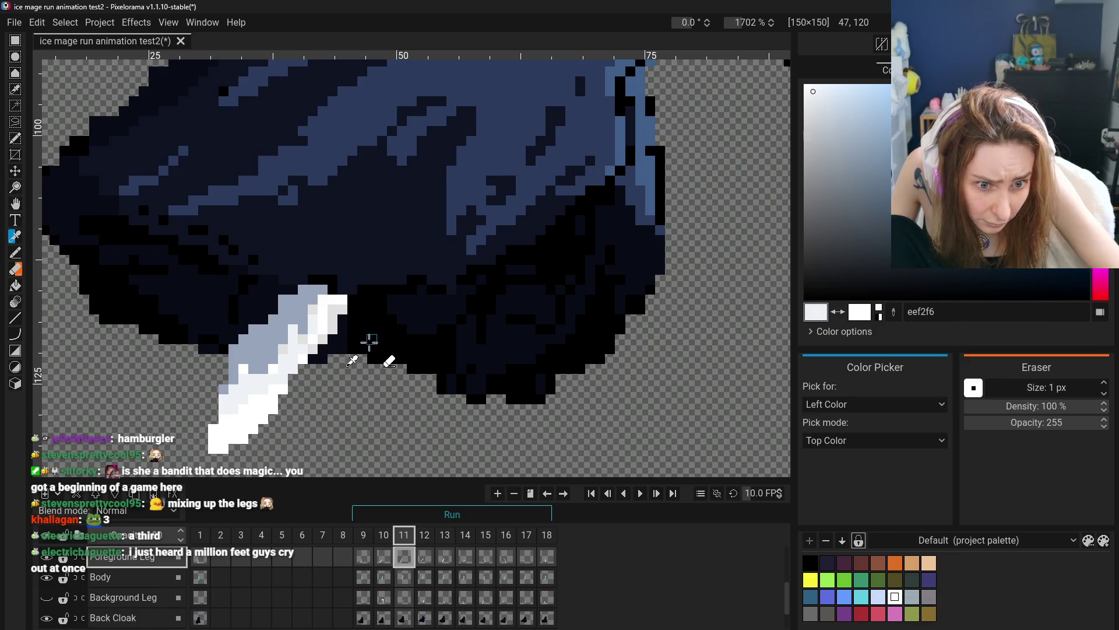
click(327, 325)
click(15, 253)
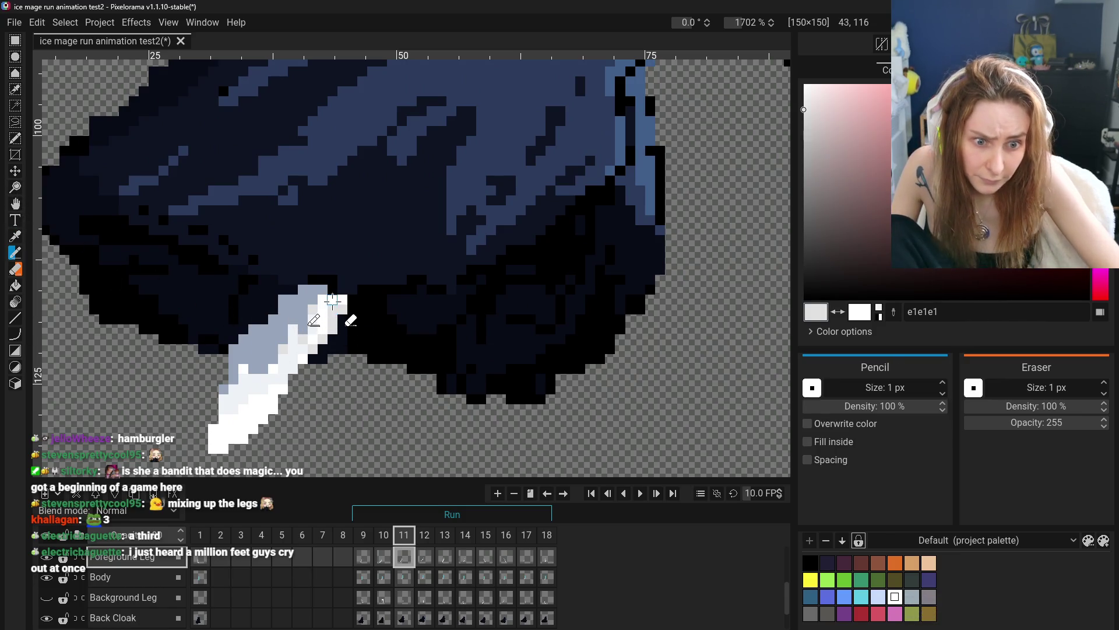
mouse_move(347, 303)
mouse_down()
mouse_move(339, 324)
mouse_move(313, 332)
mouse_move(313, 315)
mouse_move(275, 379)
mouse_move(242, 380)
mouse_move(274, 390)
mouse_move(235, 400)
mouse_up()
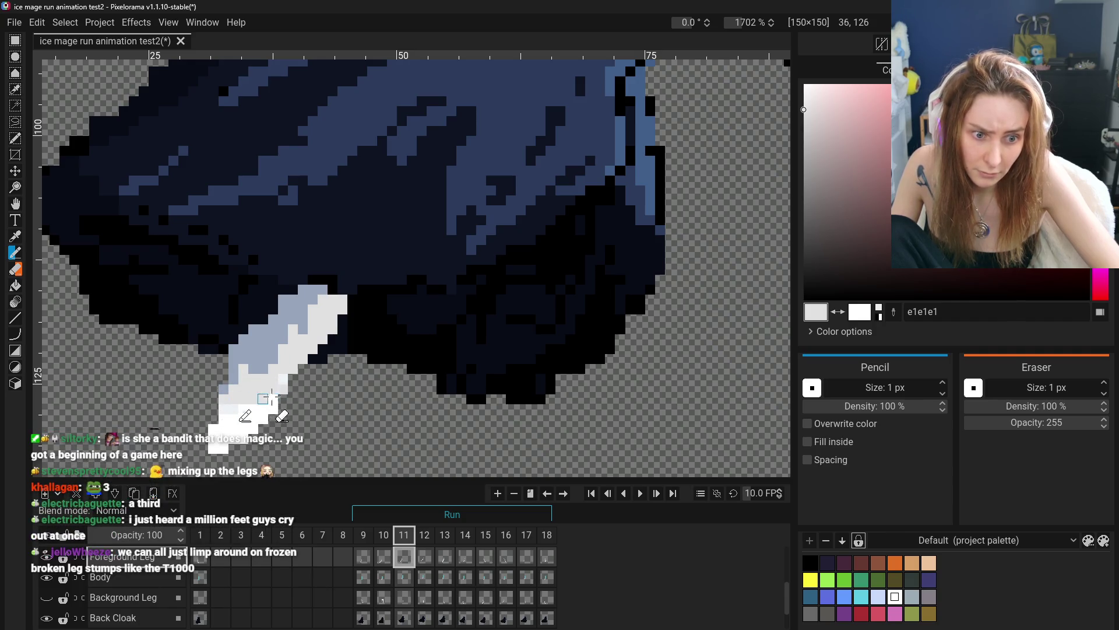
scroll(245, 402, down, 5)
scroll(310, 409, up, 3)
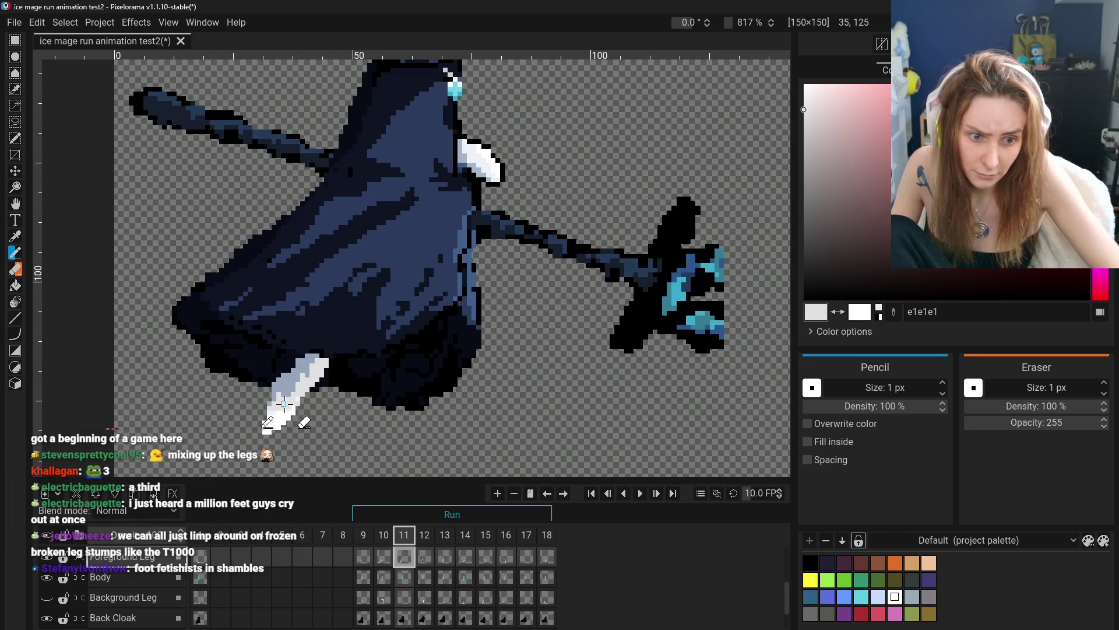
scroll(333, 418, down, 1)
scroll(333, 418, down, 1)
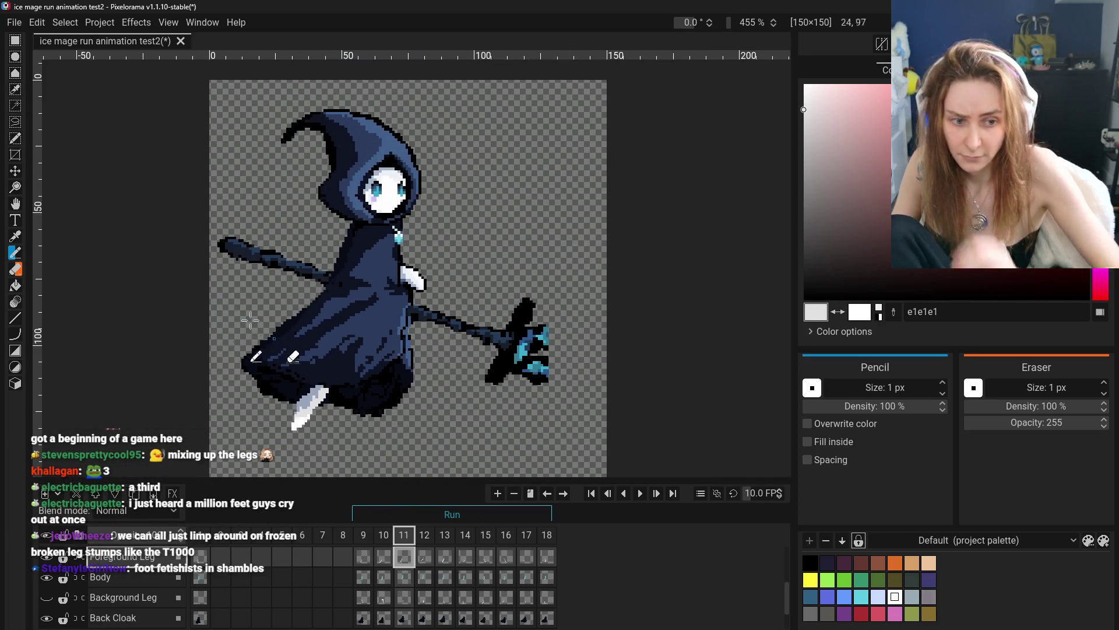
key(p)
drag(280, 327, 309, 306)
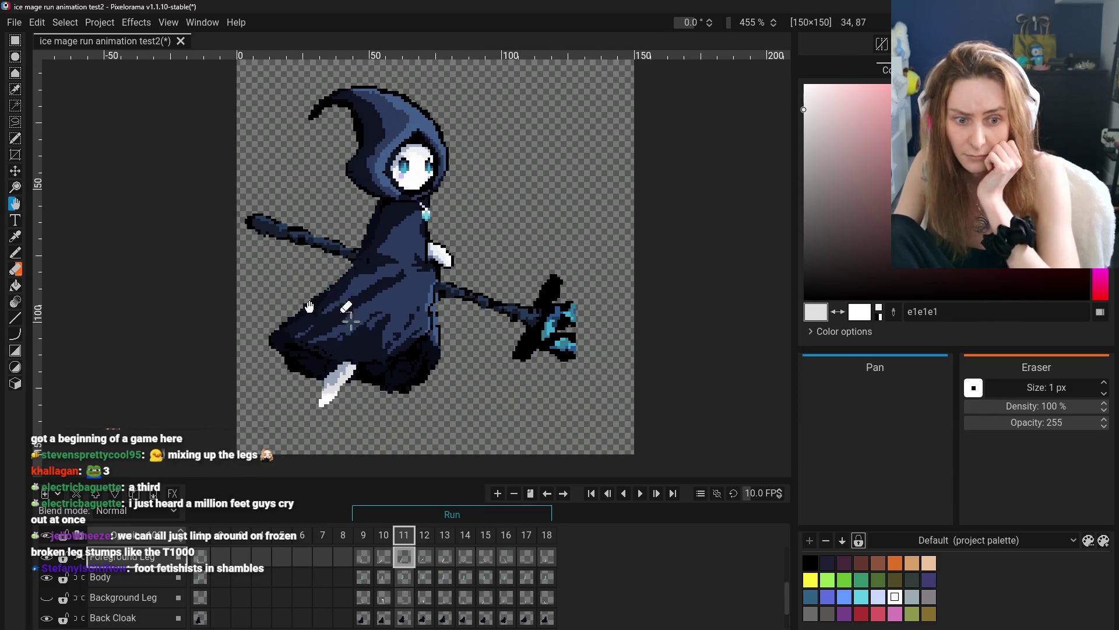
- Step through run frames 9 to 12, stopping on frame 12
click(363, 556)
click(384, 556)
click(361, 559)
click(383, 557)
click(406, 557)
click(427, 555)
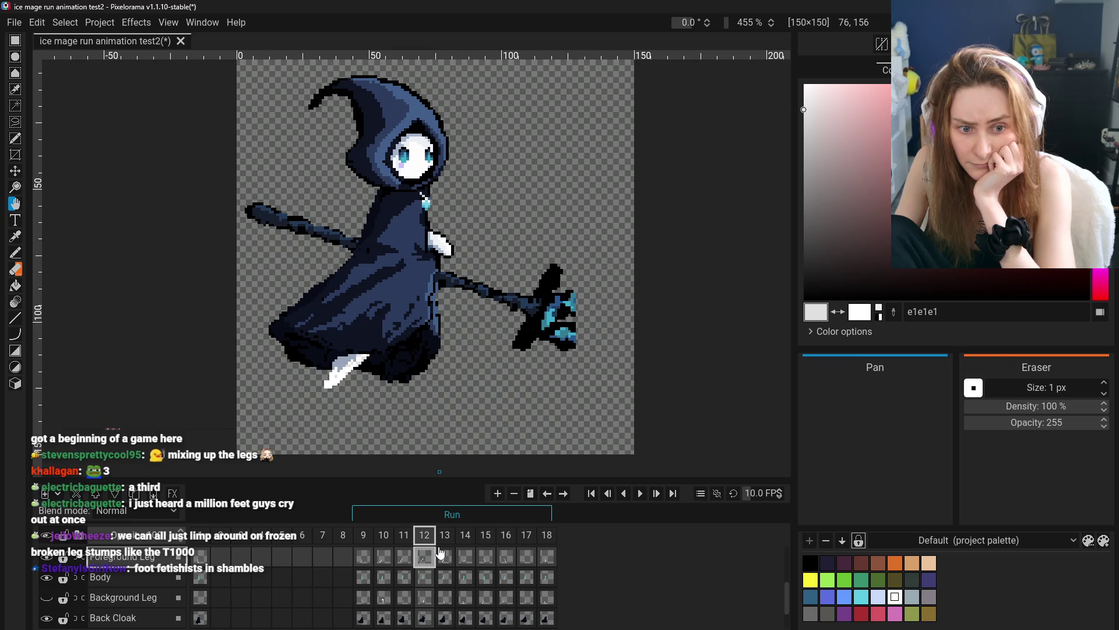
scroll(369, 414, up, 4)
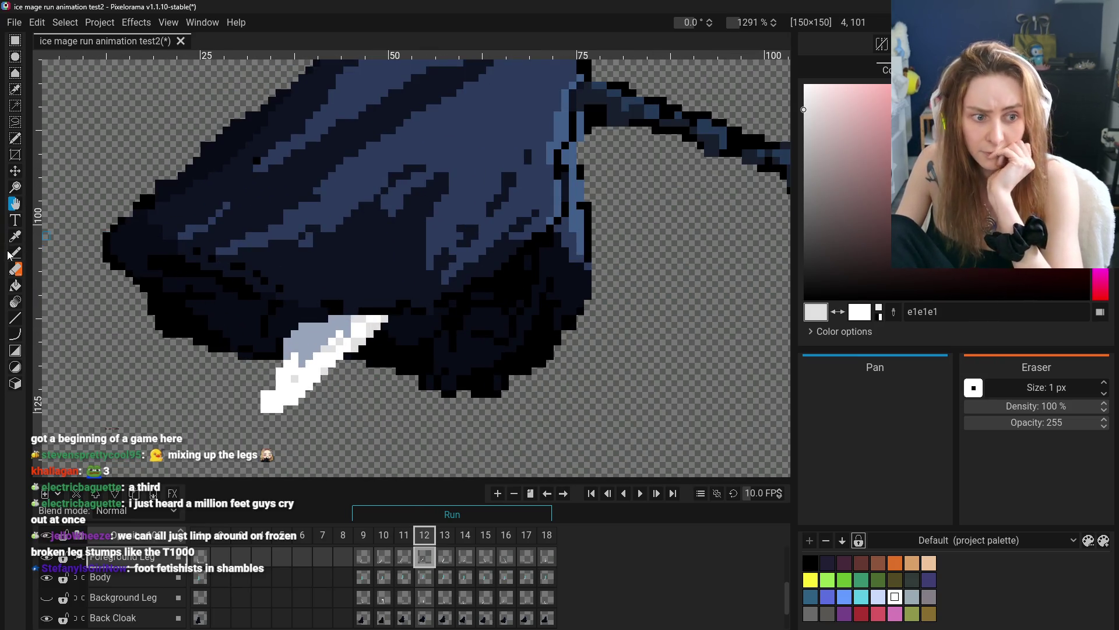
- Paint a light-grey shading band along frame 12's pale leg
click(13, 254)
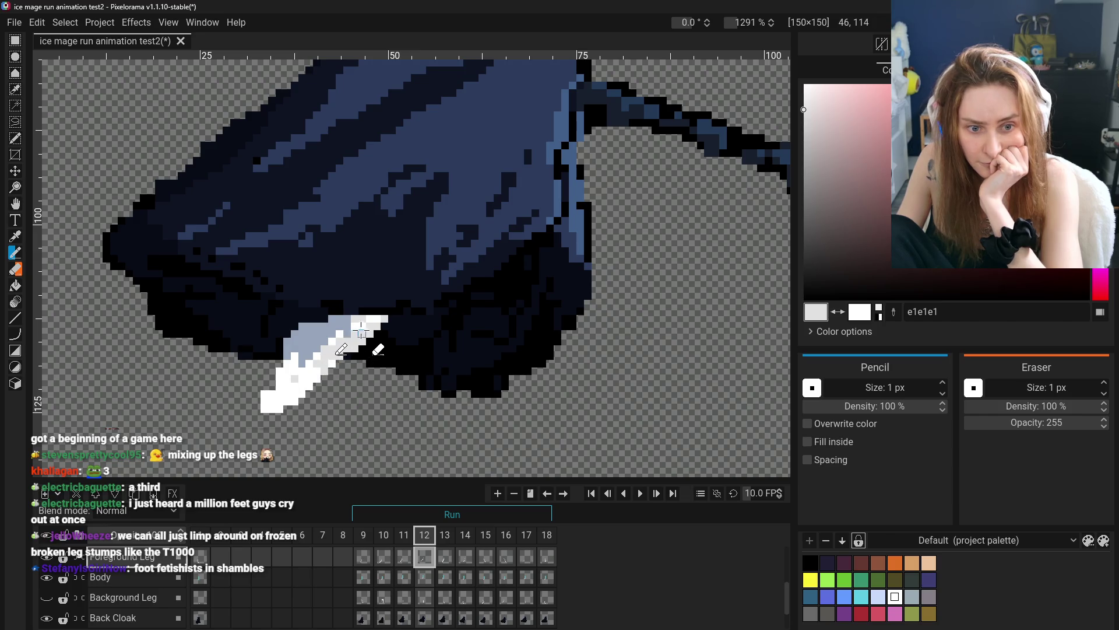
mouse_move(369, 325)
mouse_down()
mouse_move(361, 339)
mouse_move(284, 371)
mouse_up()
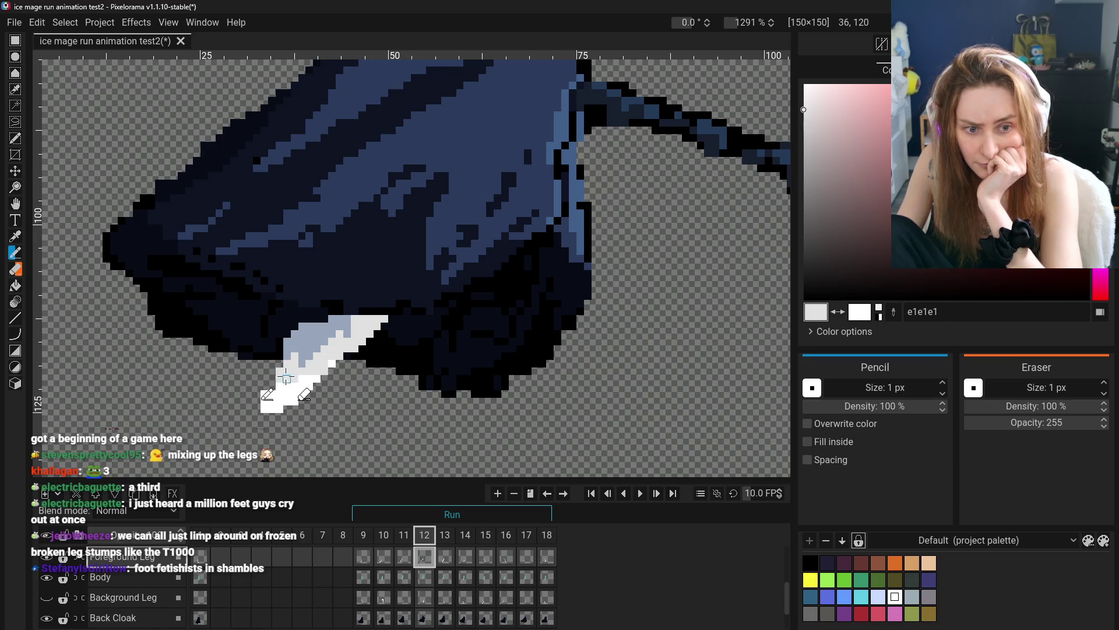
scroll(370, 378, down, 2)
scroll(370, 379, down, 2)
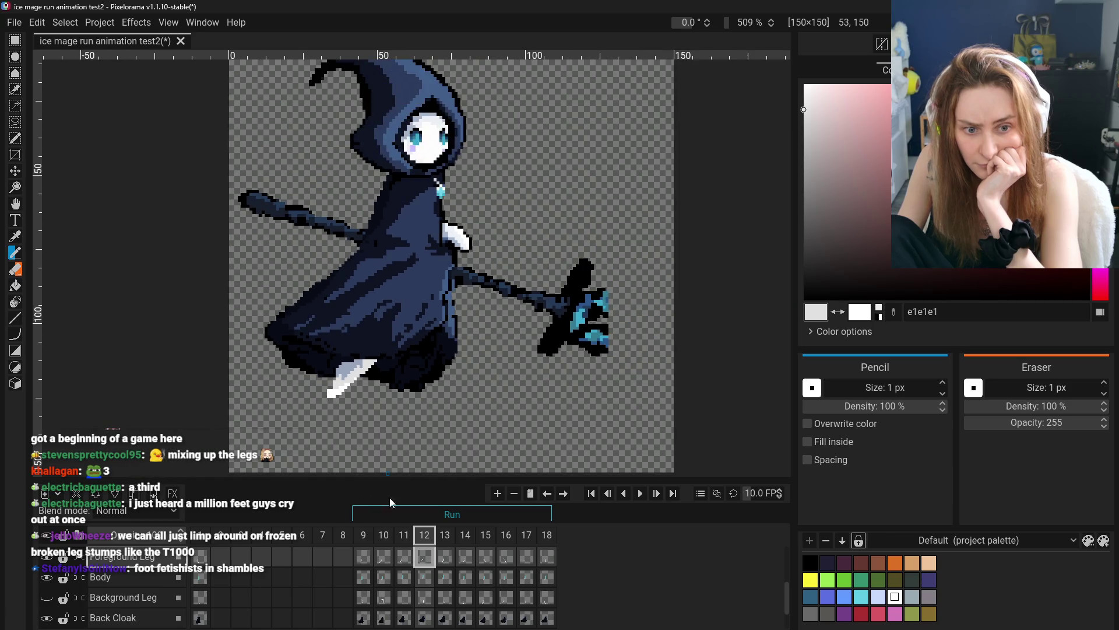
click(390, 558)
- Move to frame 13 of the run animation
click(433, 565)
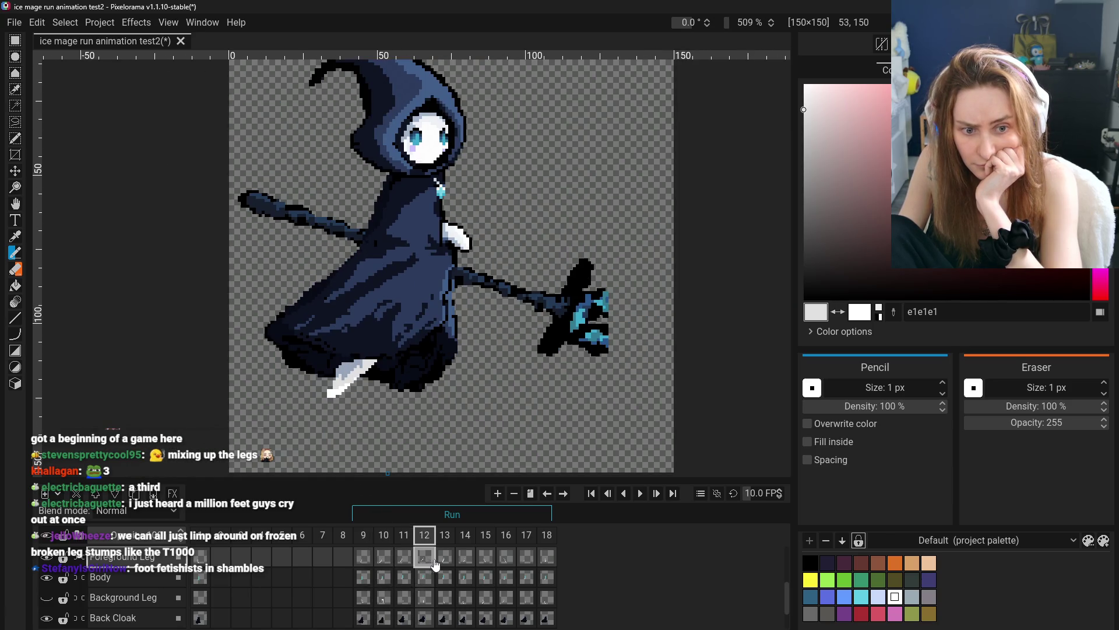
click(455, 559)
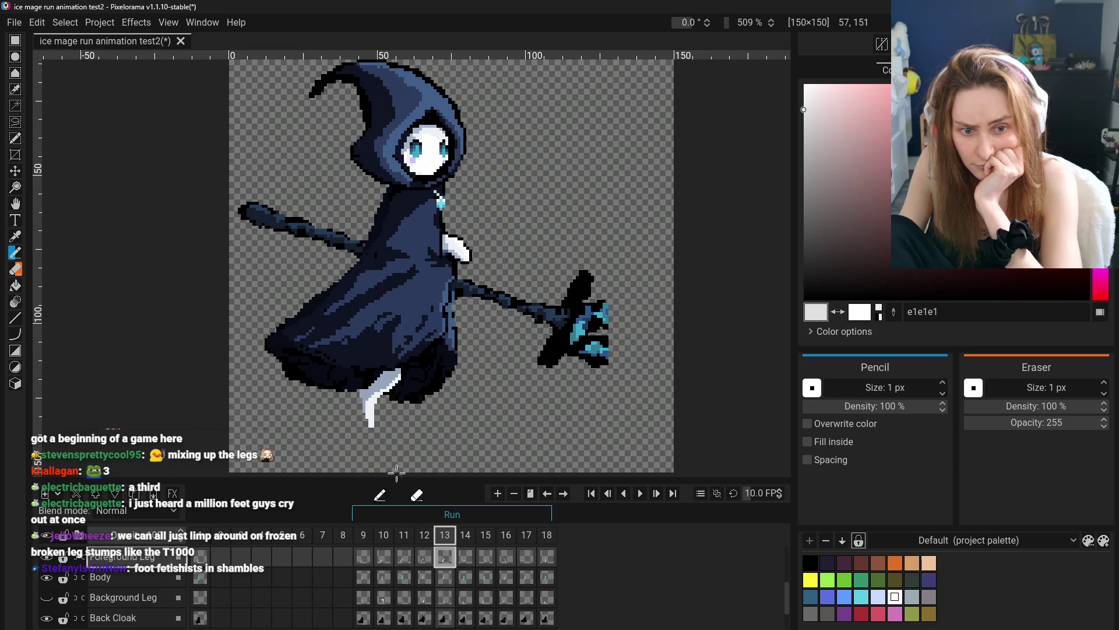
scroll(398, 473, up, 2)
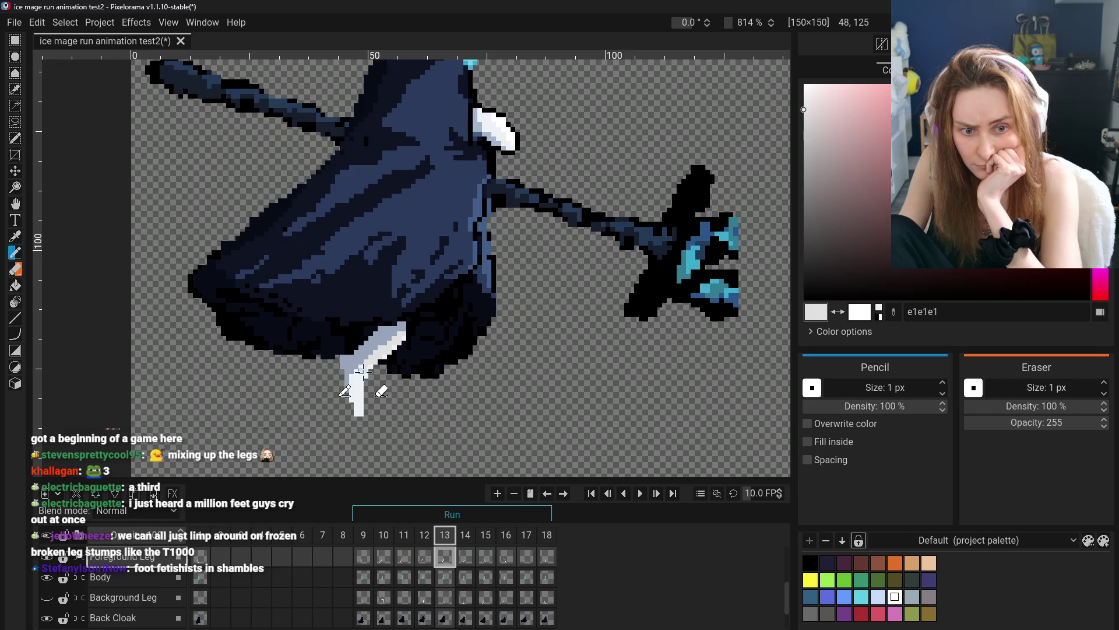
scroll(376, 420, down, 3)
scroll(385, 449, up, 4)
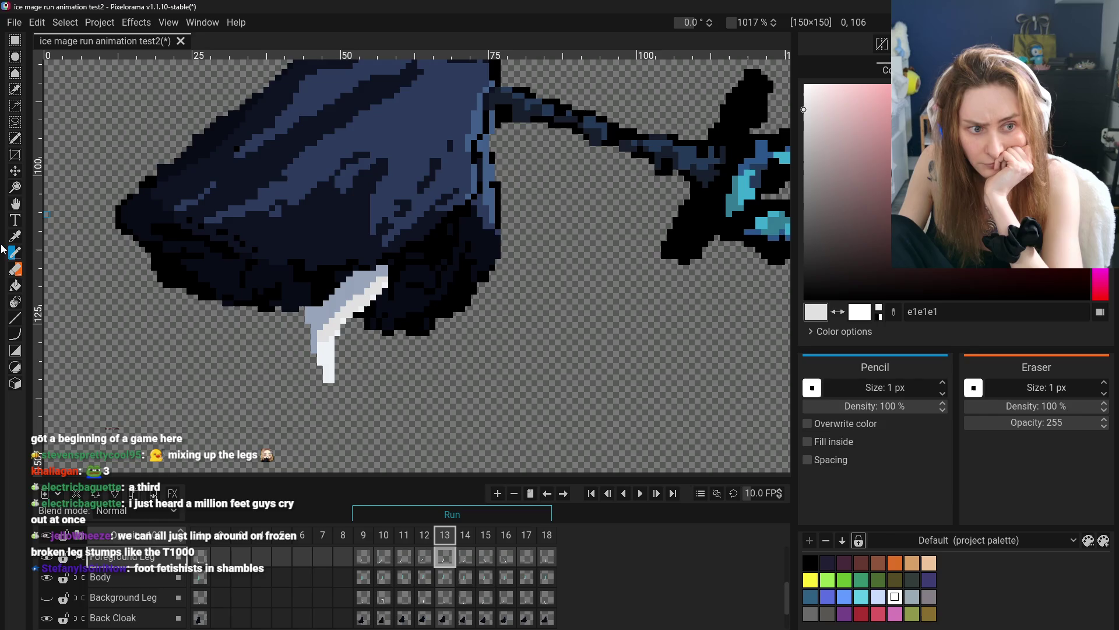
- Pick pure white and paint white pixels at the top of the leg
click(15, 236)
scroll(439, 147, down, 4)
click(439, 147)
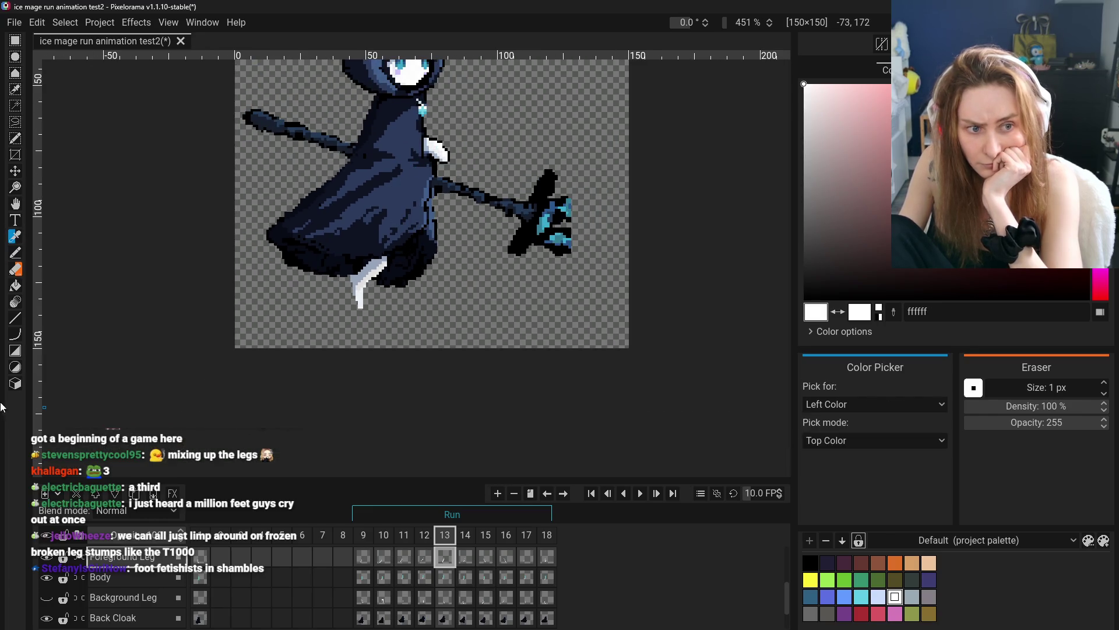
click(15, 252)
scroll(352, 304, up, 5)
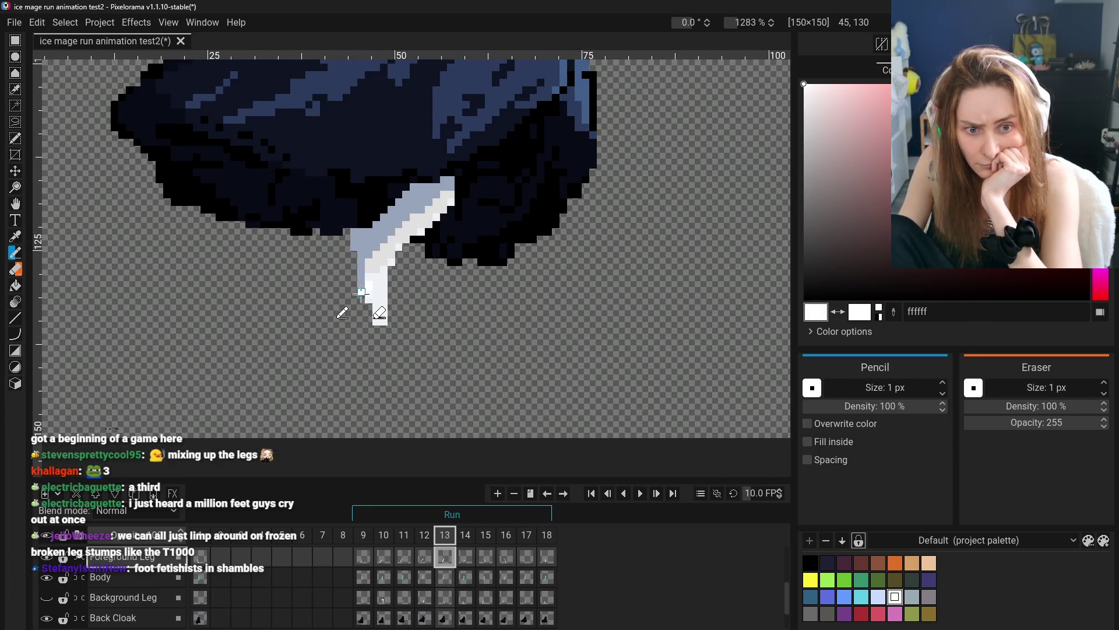
click(360, 281)
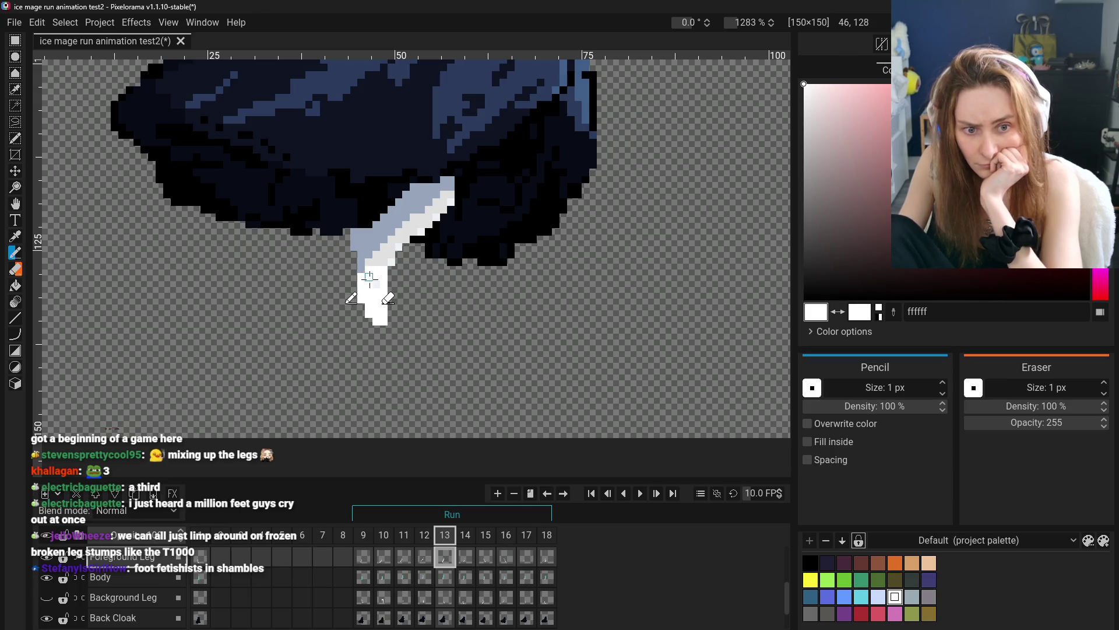
scroll(366, 273, down, 8)
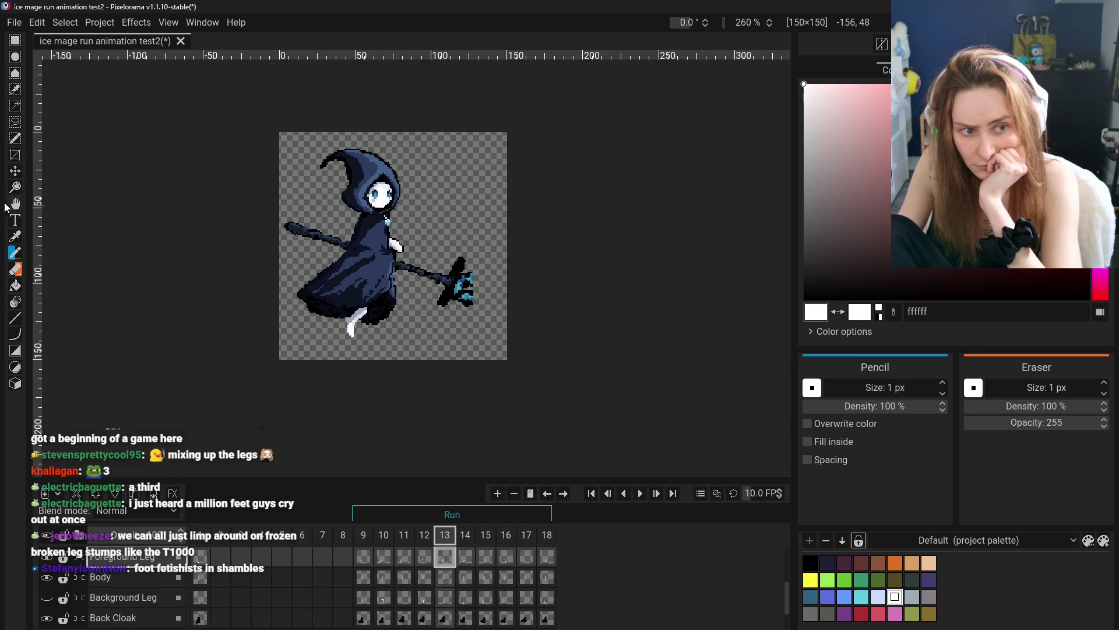
scroll(449, 341, up, 5)
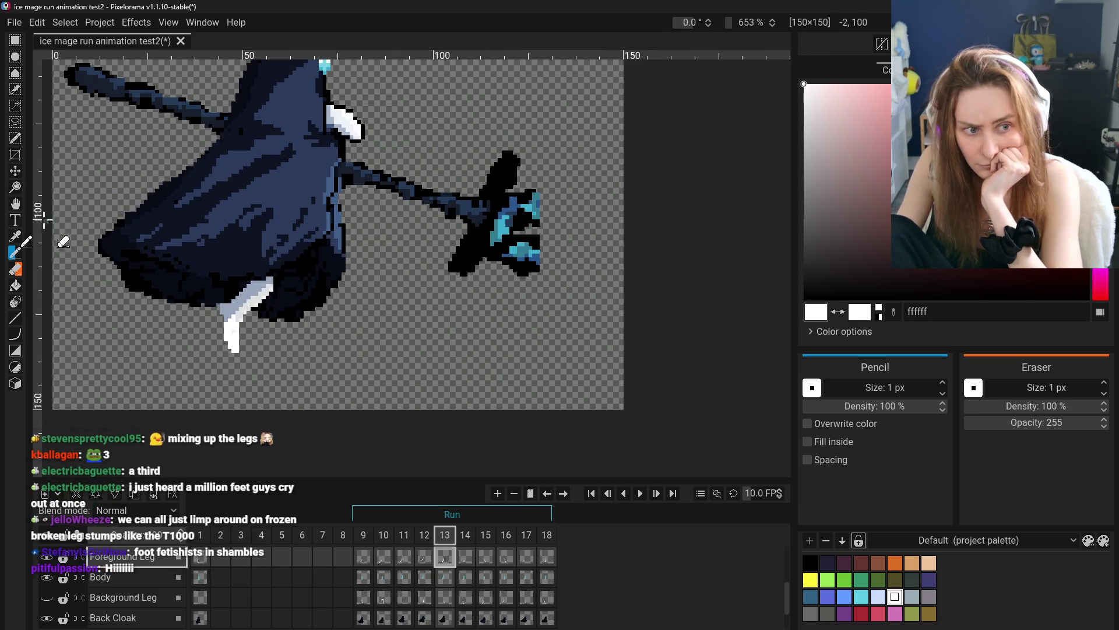
drag(191, 240, 206, 240)
scroll(92, 282, up, 3)
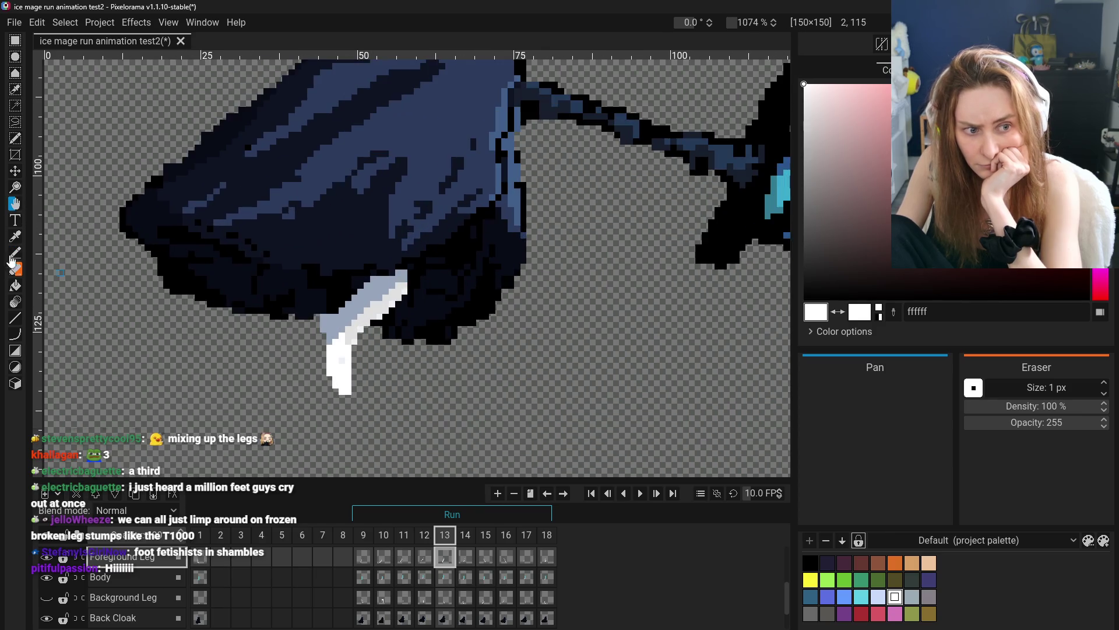
- Erase the stray light pixels along the leg's upper edge
click(14, 270)
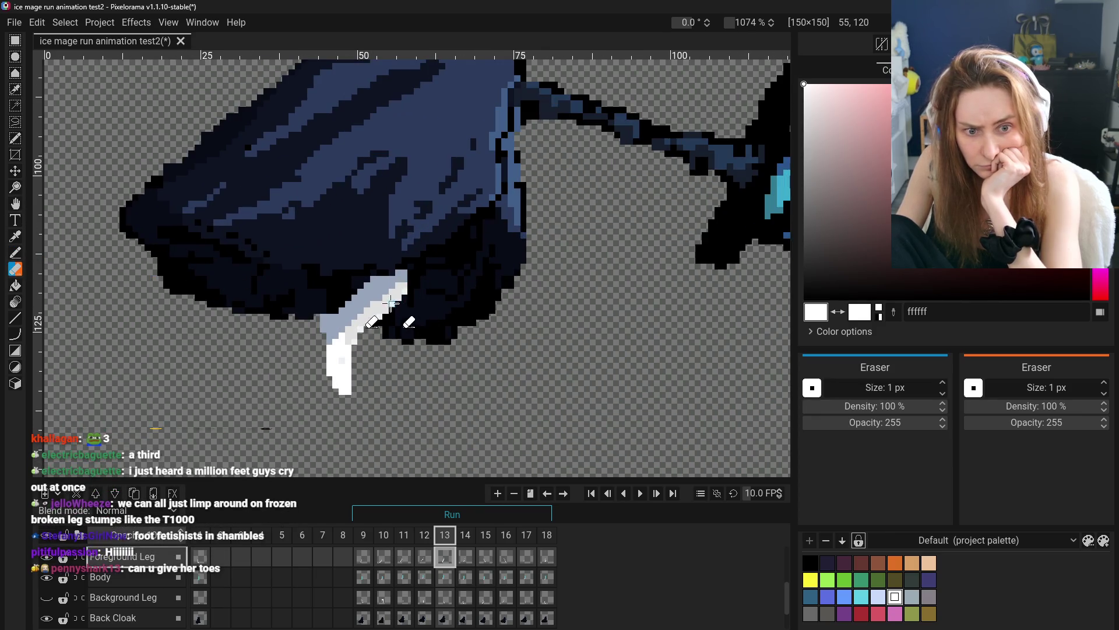
mouse_move(399, 287)
mouse_down()
mouse_move(388, 301)
mouse_move(400, 270)
mouse_move(352, 341)
mouse_up()
scroll(68, 581, up, 3)
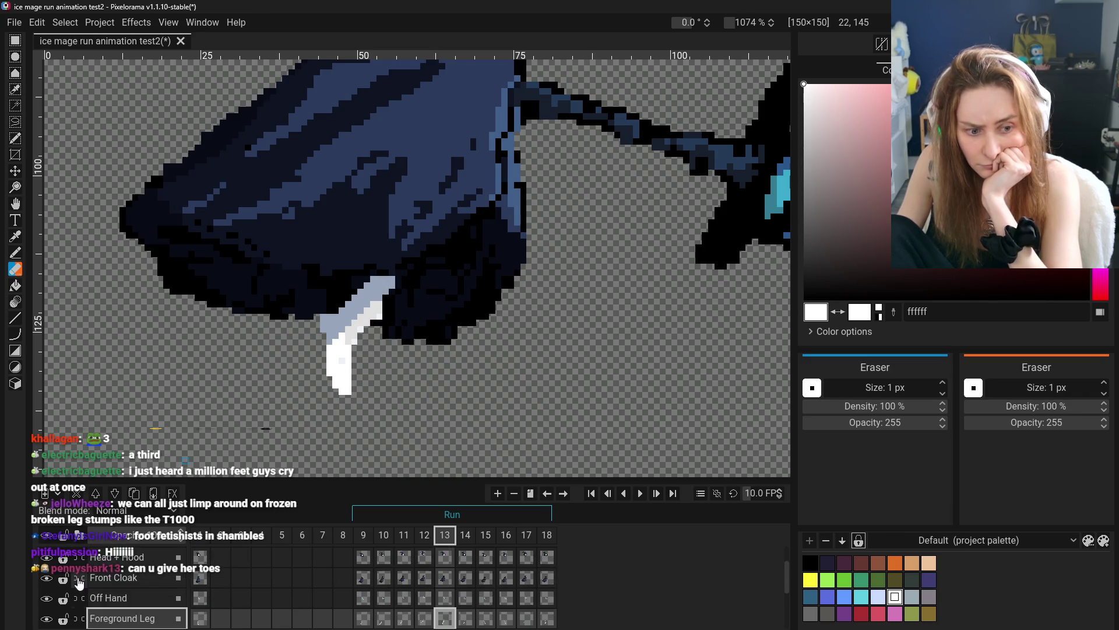
- With Front Cloak hidden, paint the white leg stripe in 96a5ba using a 3 px brush
click(45, 579)
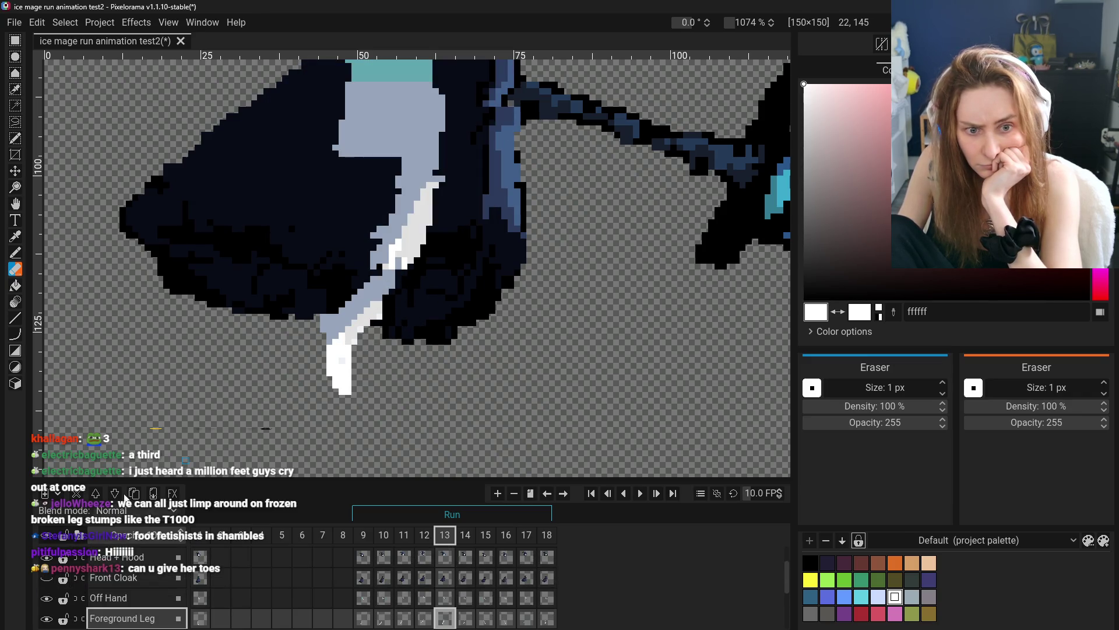
click(15, 254)
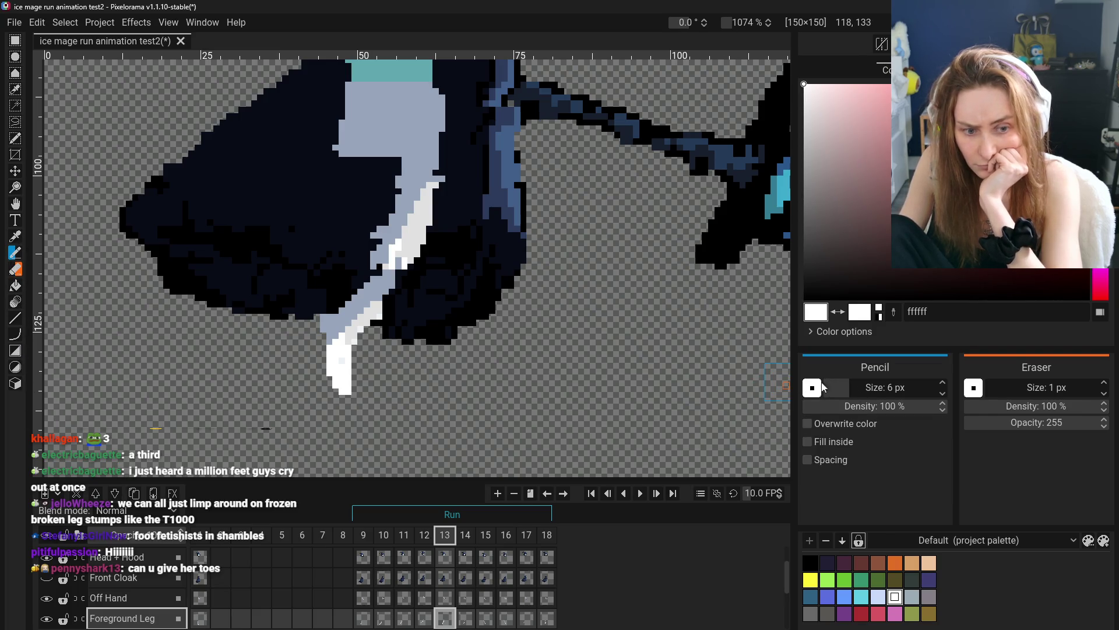
click(16, 236)
click(418, 152)
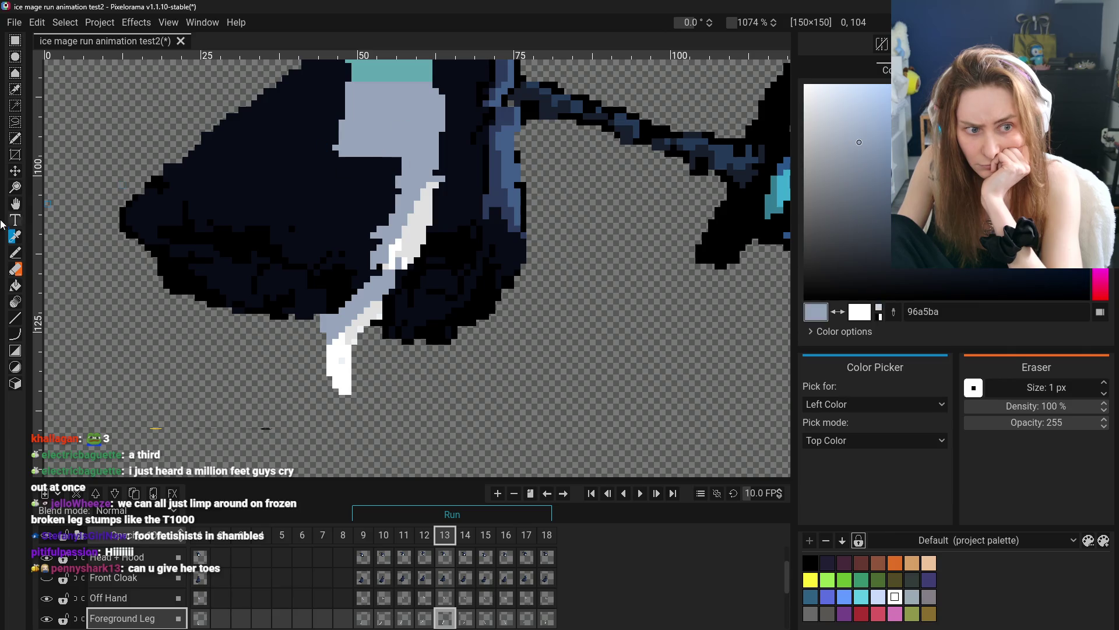
click(15, 252)
drag(910, 391, 894, 387)
mouse_move(392, 271)
mouse_down()
mouse_move(402, 233)
mouse_move(361, 285)
mouse_move(396, 210)
mouse_move(367, 278)
mouse_move(387, 189)
mouse_move(376, 292)
mouse_move(422, 193)
mouse_up()
scroll(509, 327, down, 5)
scroll(509, 327, down, 1)
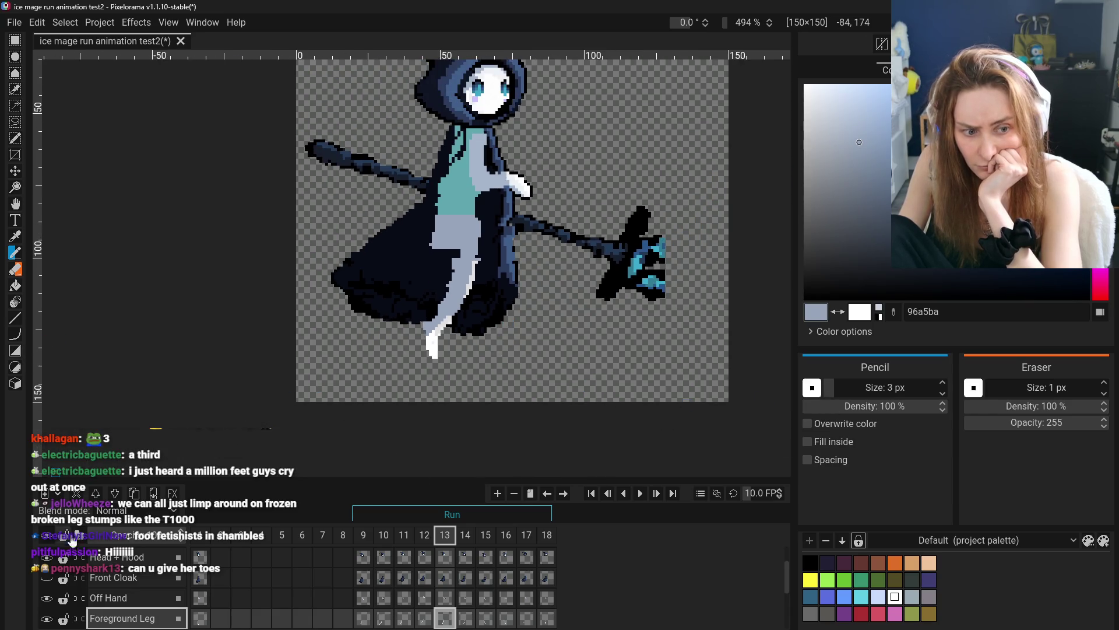
click(46, 578)
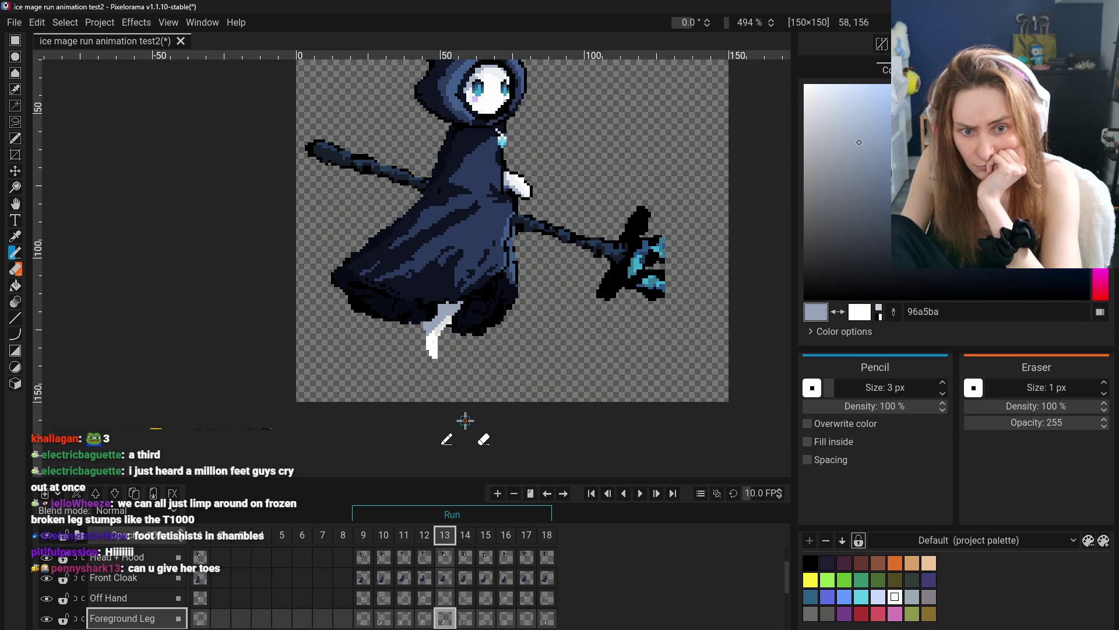
- Shade the leg's left edge in pale blue-grey near the robe's lower edge
scroll(467, 368, up, 5)
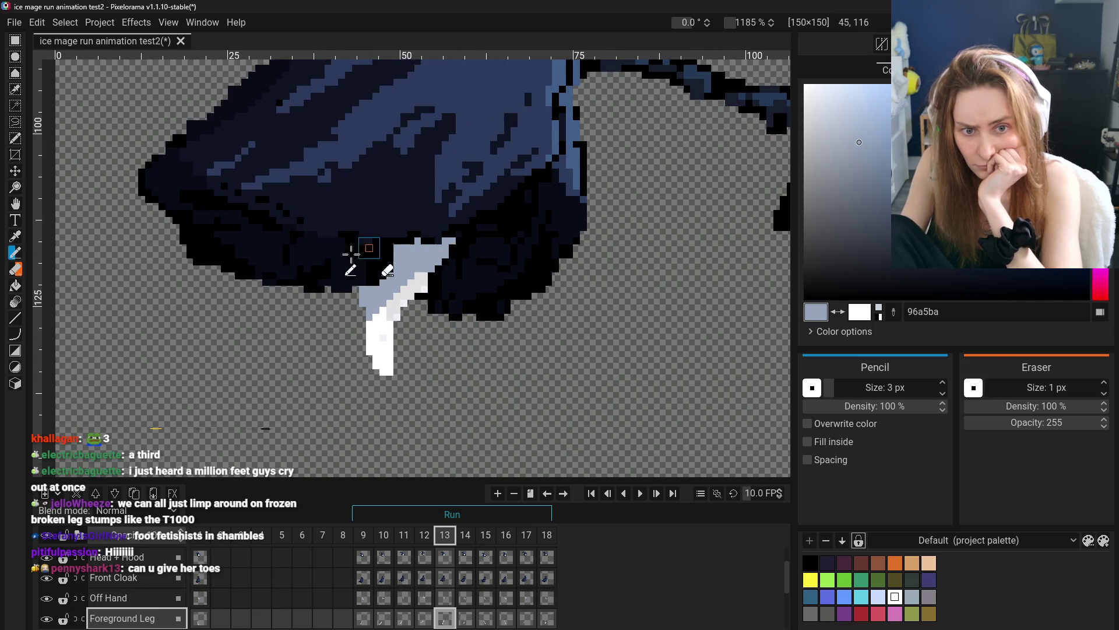
click(15, 269)
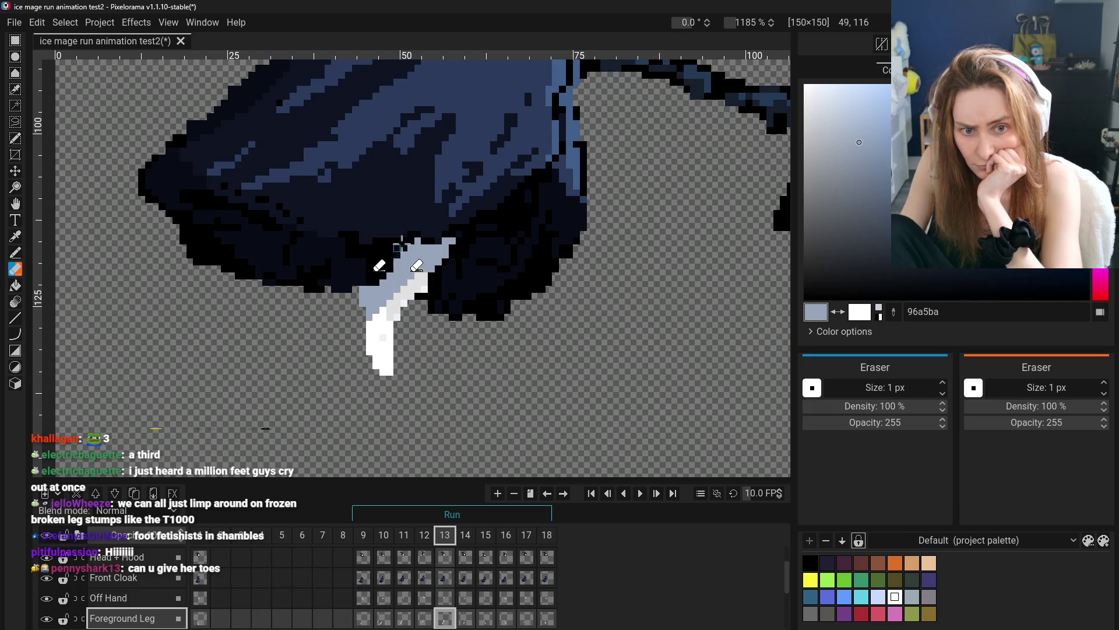
scroll(379, 292, down, 7)
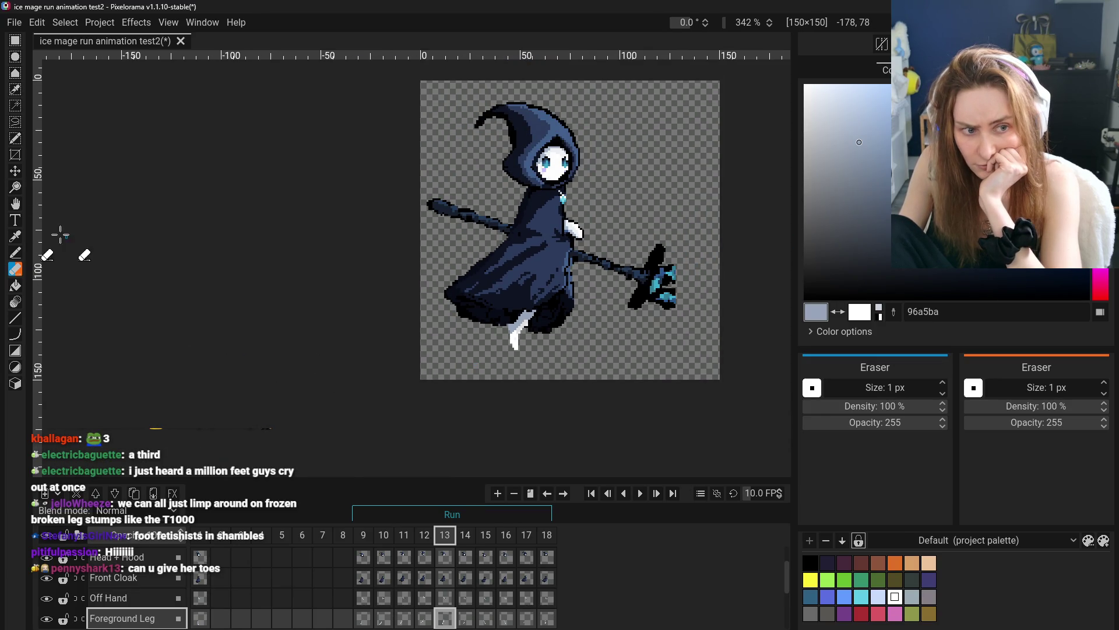
click(16, 203)
scroll(559, 338, up, 3)
drag(560, 338, 593, 331)
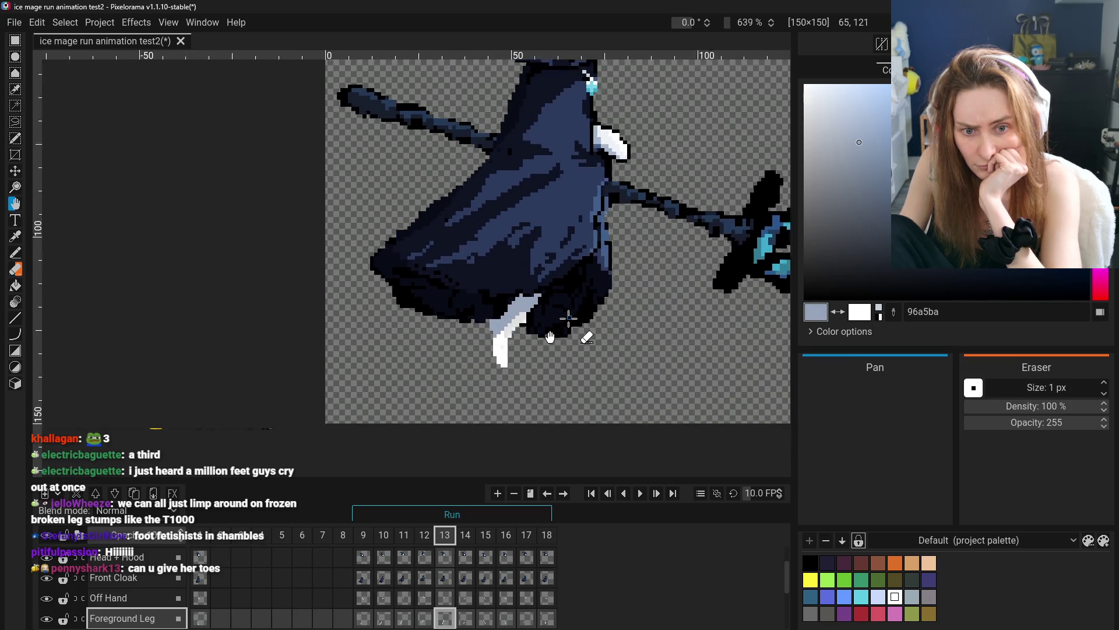
scroll(563, 331, up, 3)
click(15, 236)
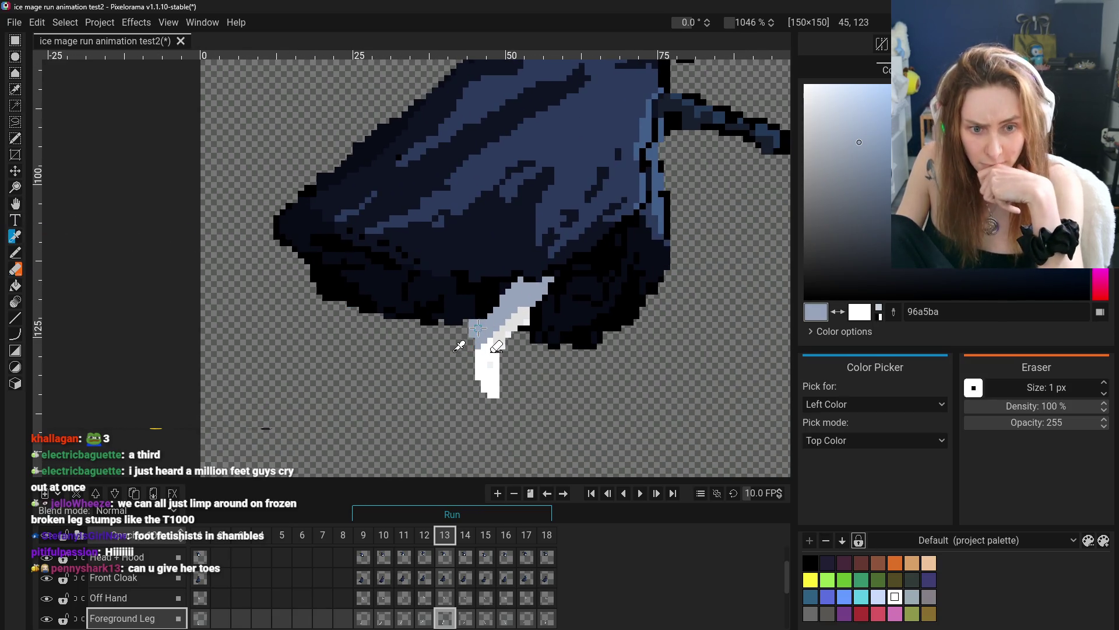
click(16, 254)
scroll(443, 379, up, 2)
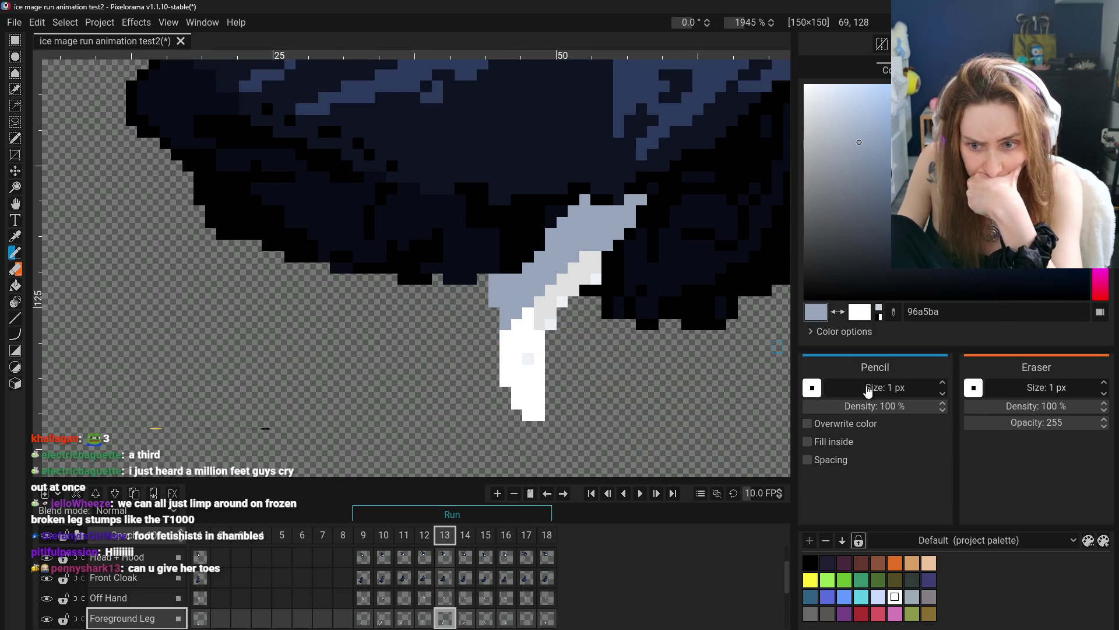
drag(493, 322, 494, 355)
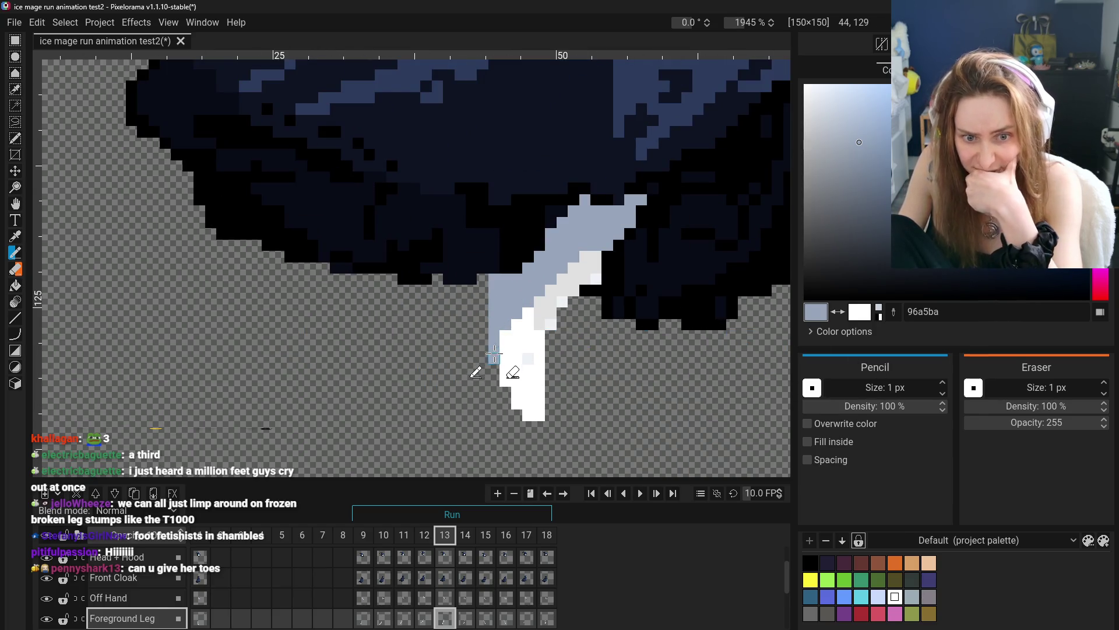
scroll(592, 367, down, 8)
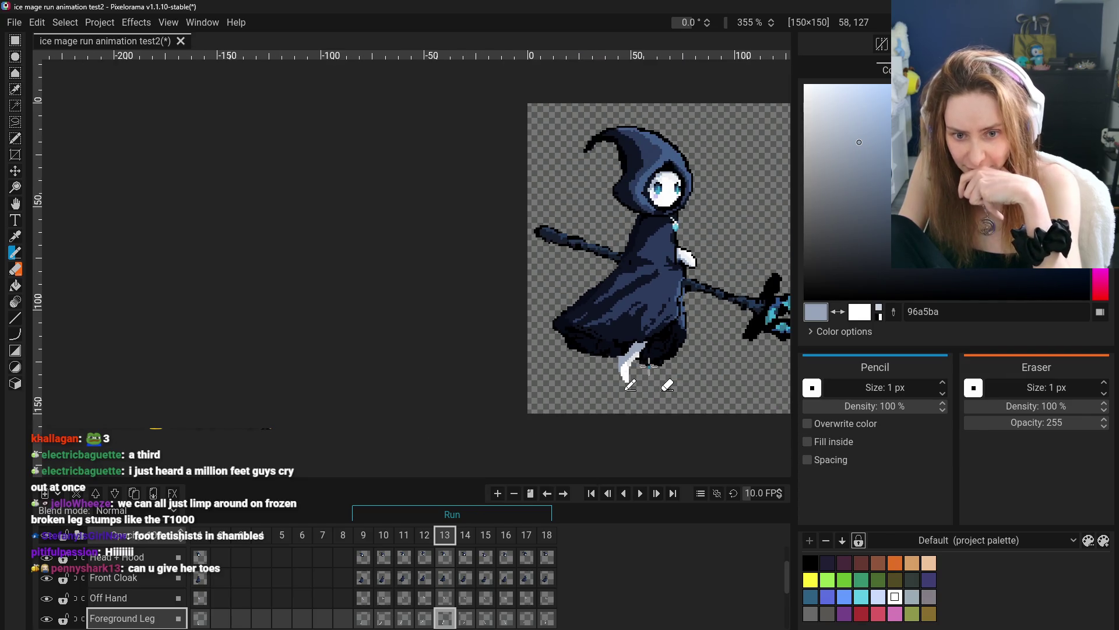
- Erase leg pixels on frame 13 and reposition the view on the leg
click(15, 272)
scroll(612, 373, up, 6)
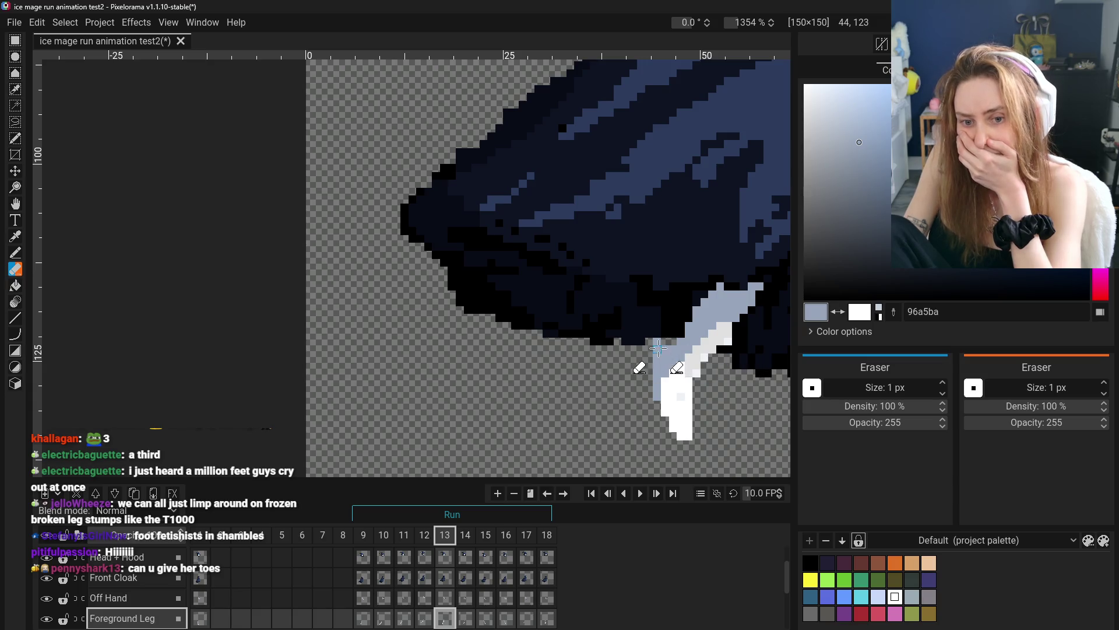
scroll(607, 368, down, 5)
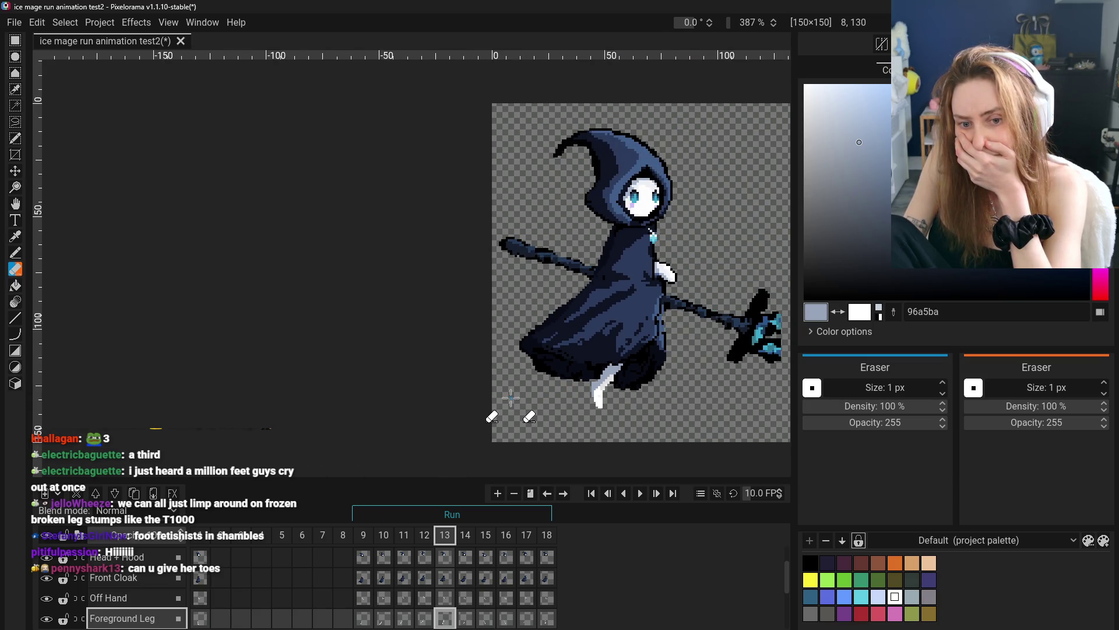
scroll(511, 397, down, 2)
key(space)
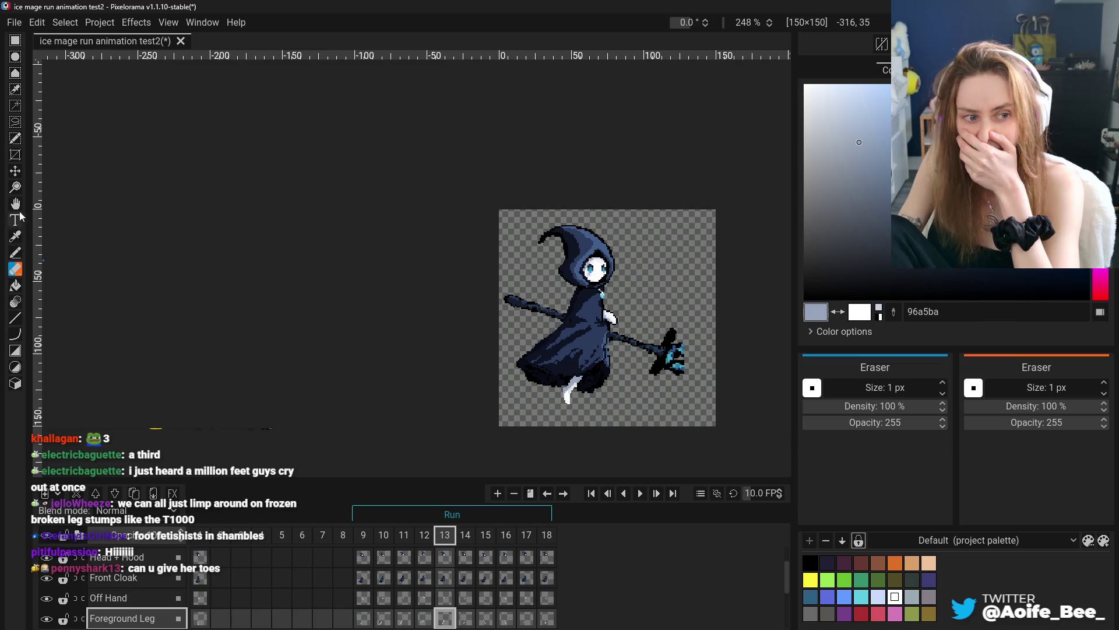
scroll(471, 363, up, 4)
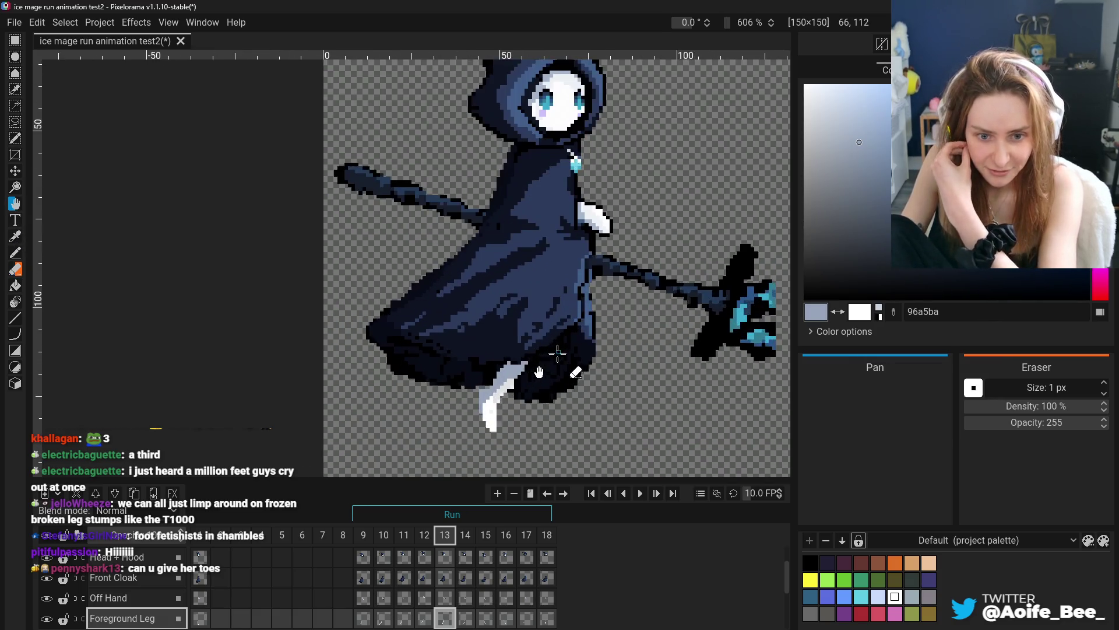
scroll(511, 382, up, 3)
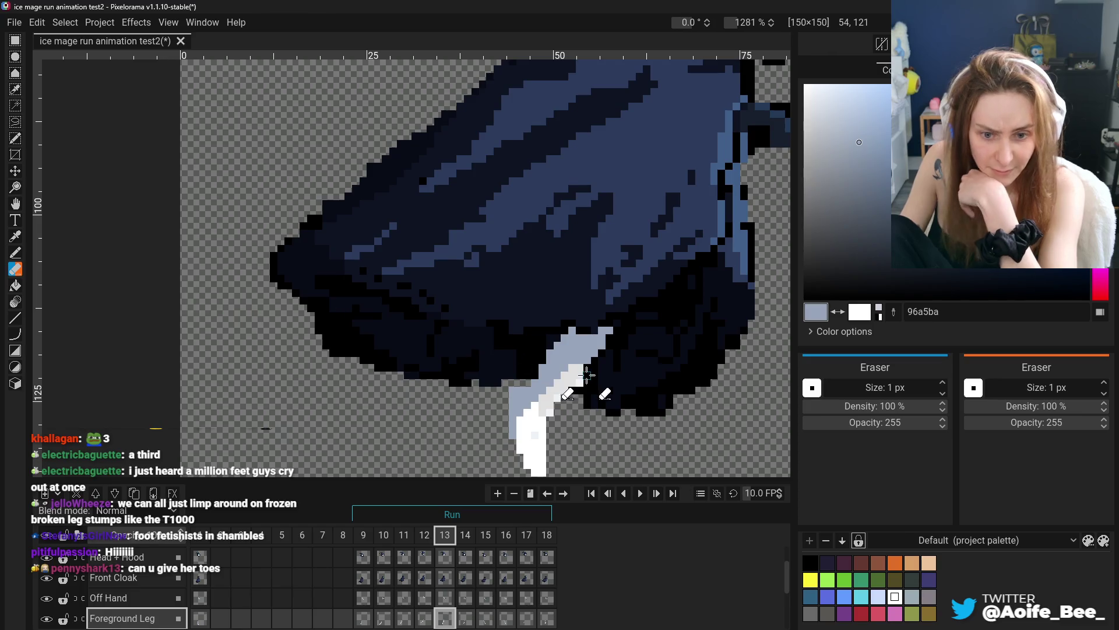
scroll(649, 400, down, 5)
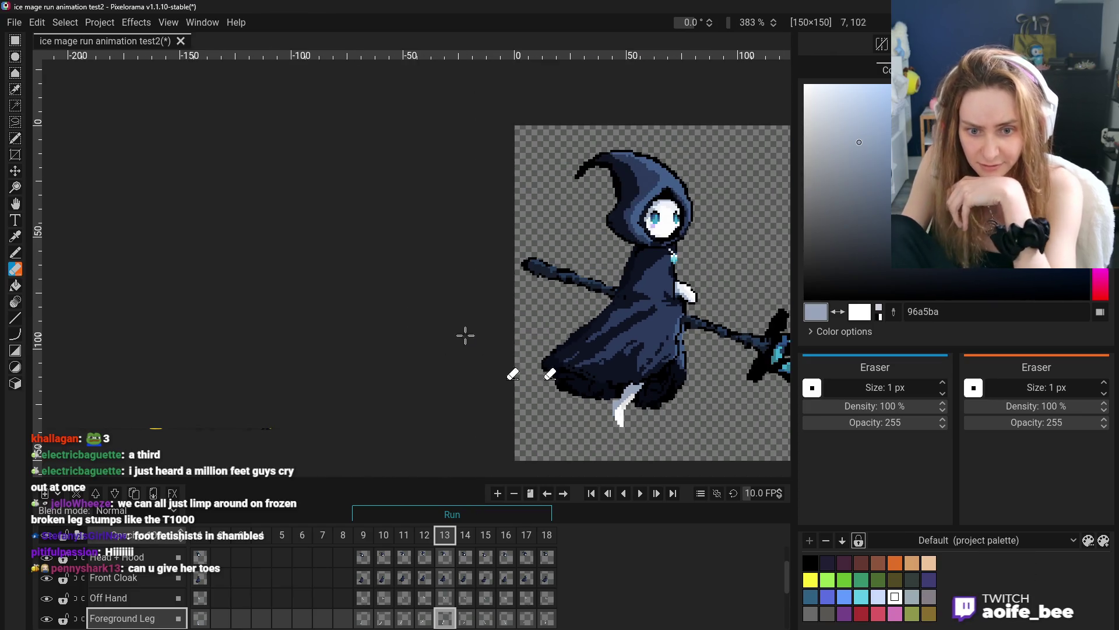
click(15, 203)
drag(451, 364, 350, 320)
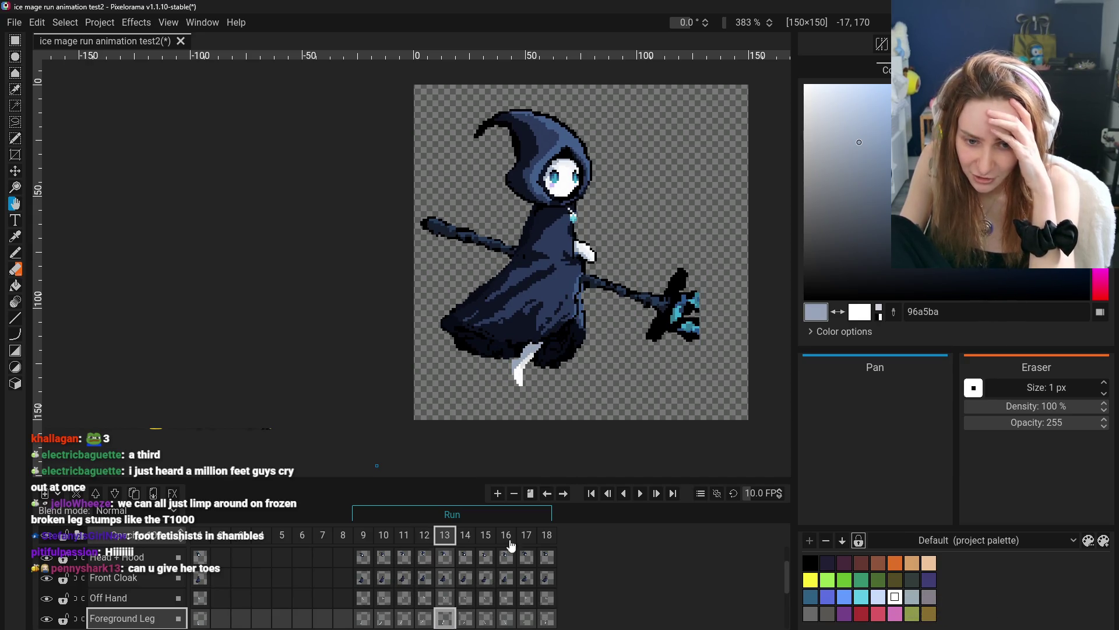
scroll(554, 344, up, 5)
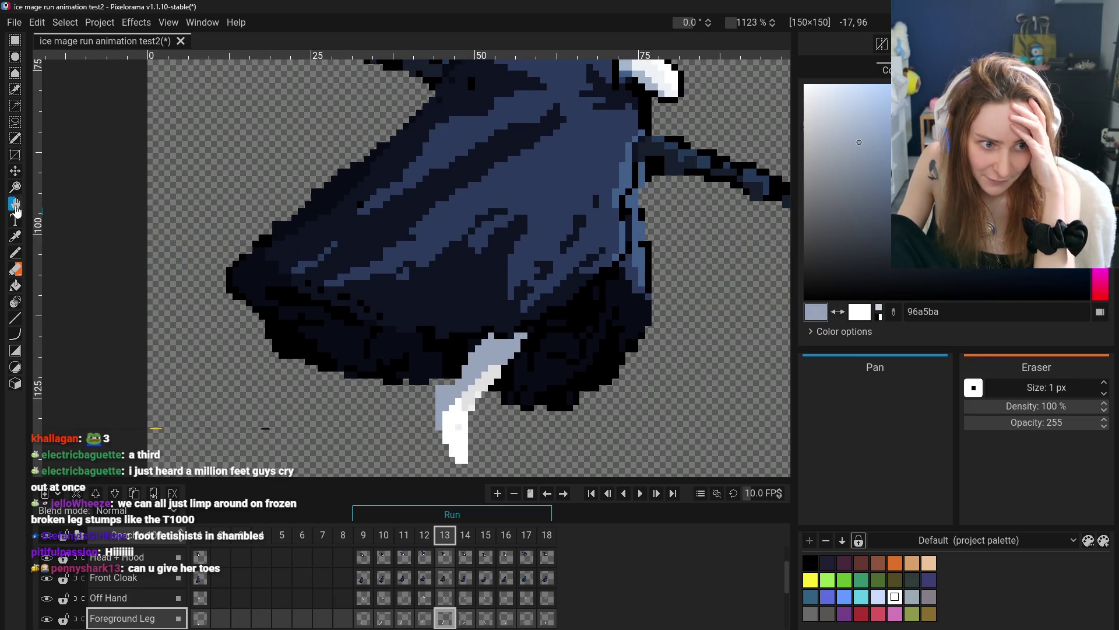
- Sample the leg colours e1e1e1 and 96a5ba to redraw the shaded leg and pointed foot
click(15, 236)
click(450, 393)
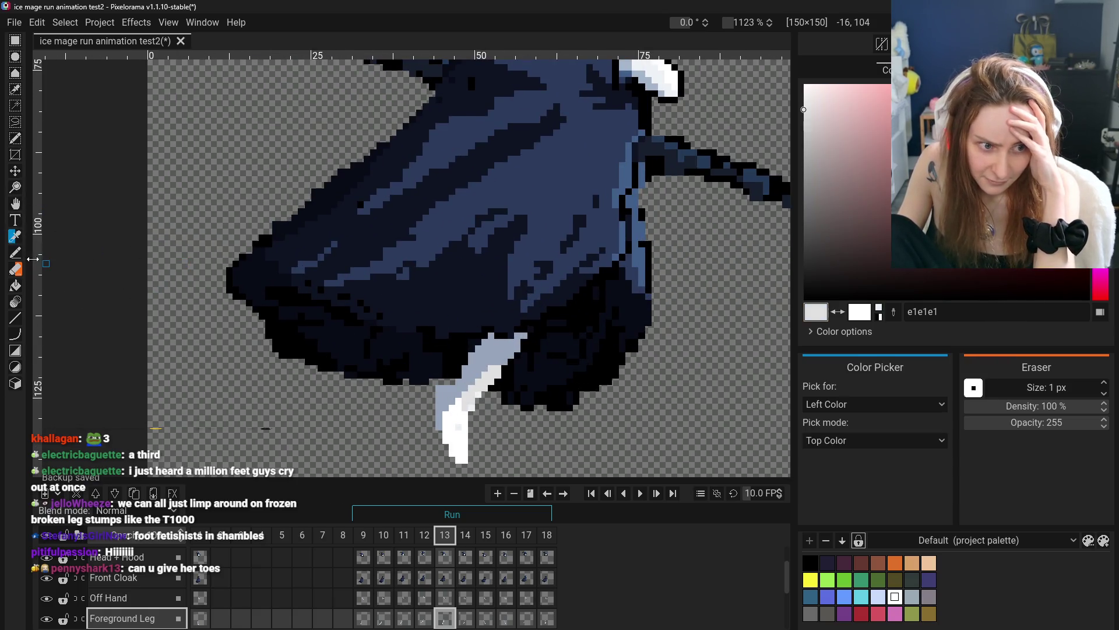
click(15, 252)
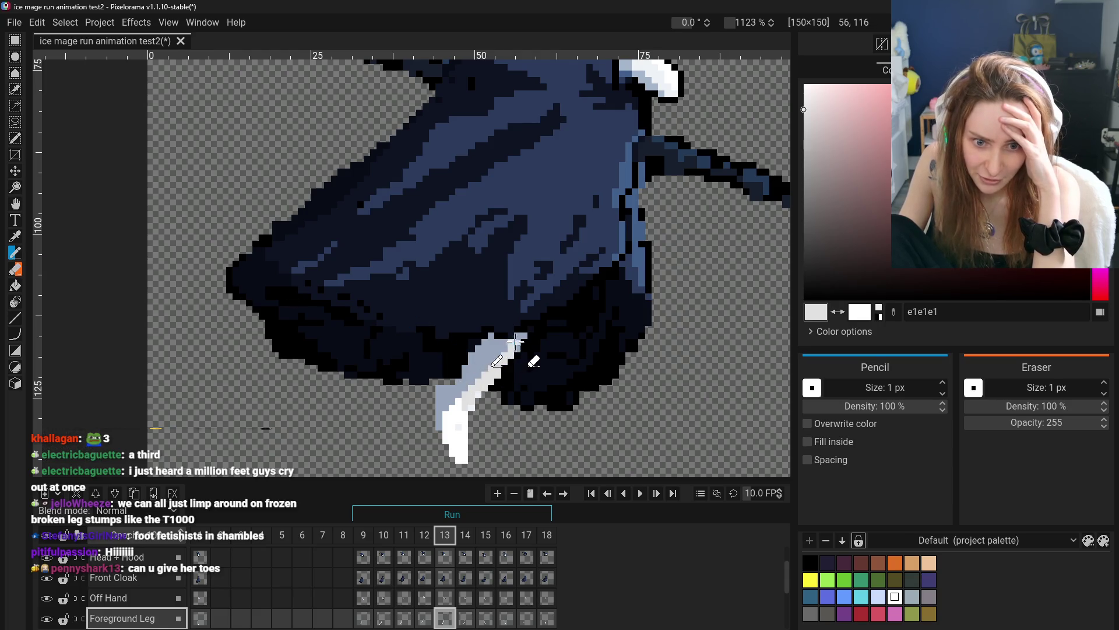
scroll(476, 378, down, 6)
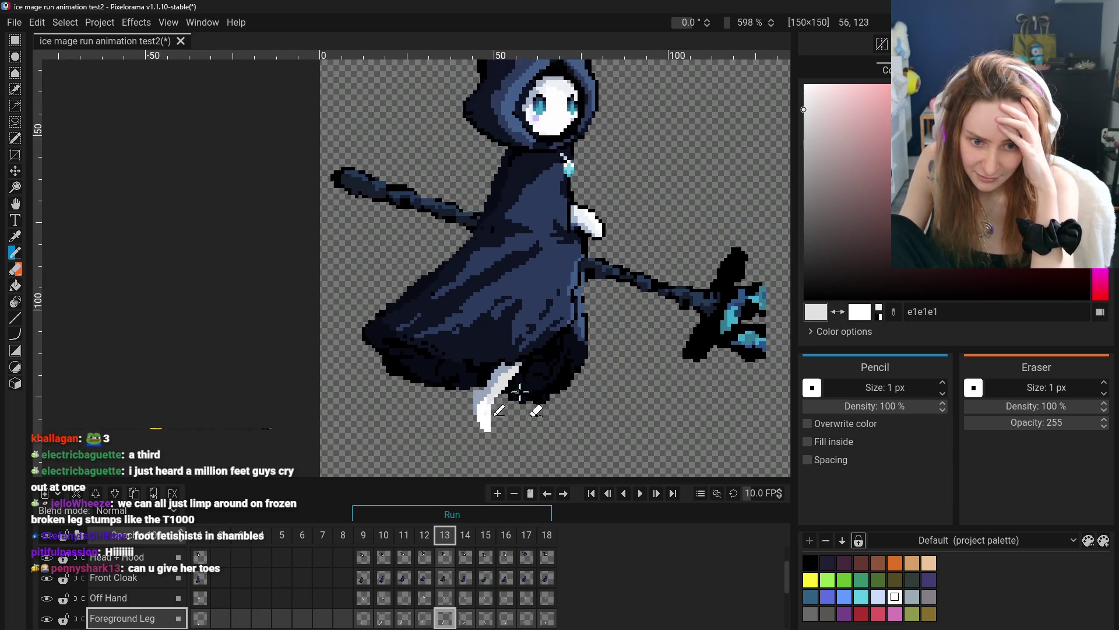
click(15, 236)
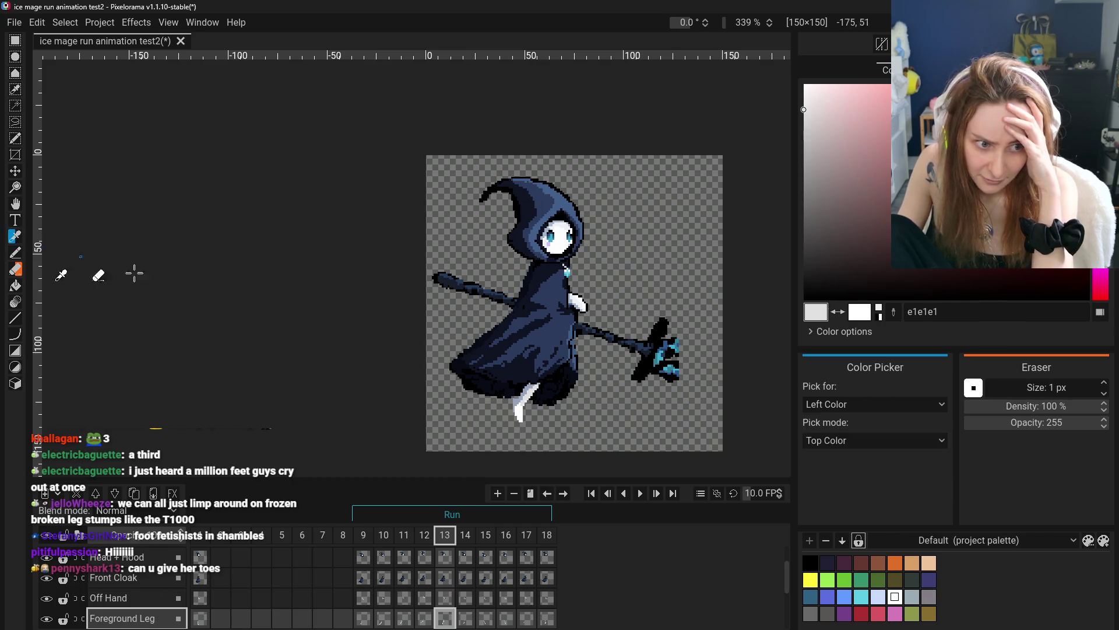
scroll(70, 257, up, 3)
click(15, 252)
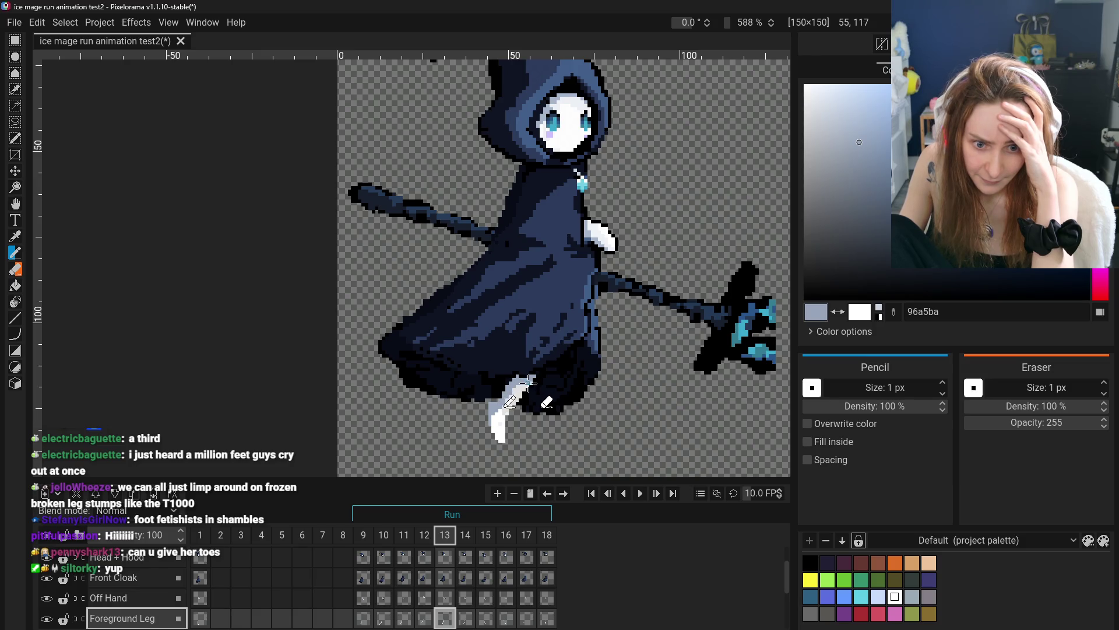
scroll(506, 392, down, 6)
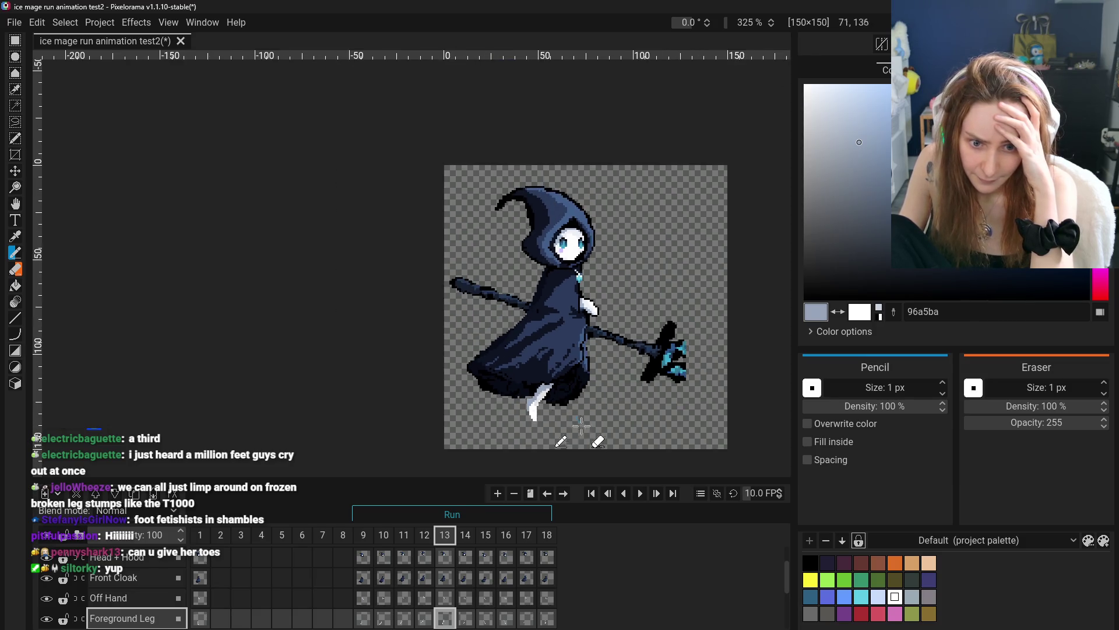
key(h)
scroll(522, 357, up, 8)
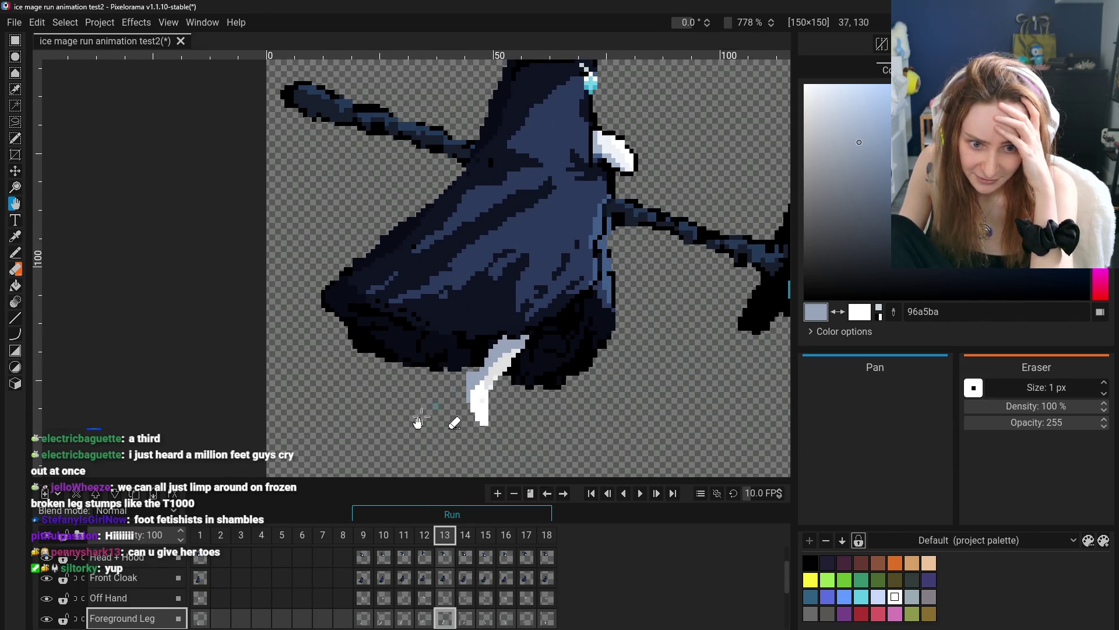
click(363, 623)
click(385, 622)
key(ctrl+0)
click(404, 619)
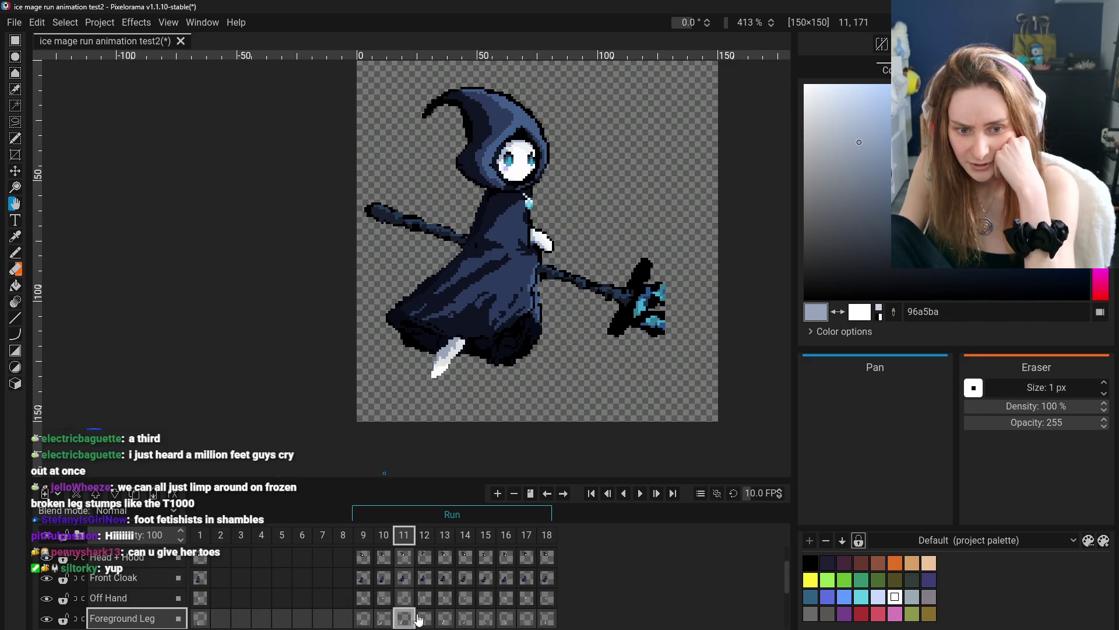
click(432, 620)
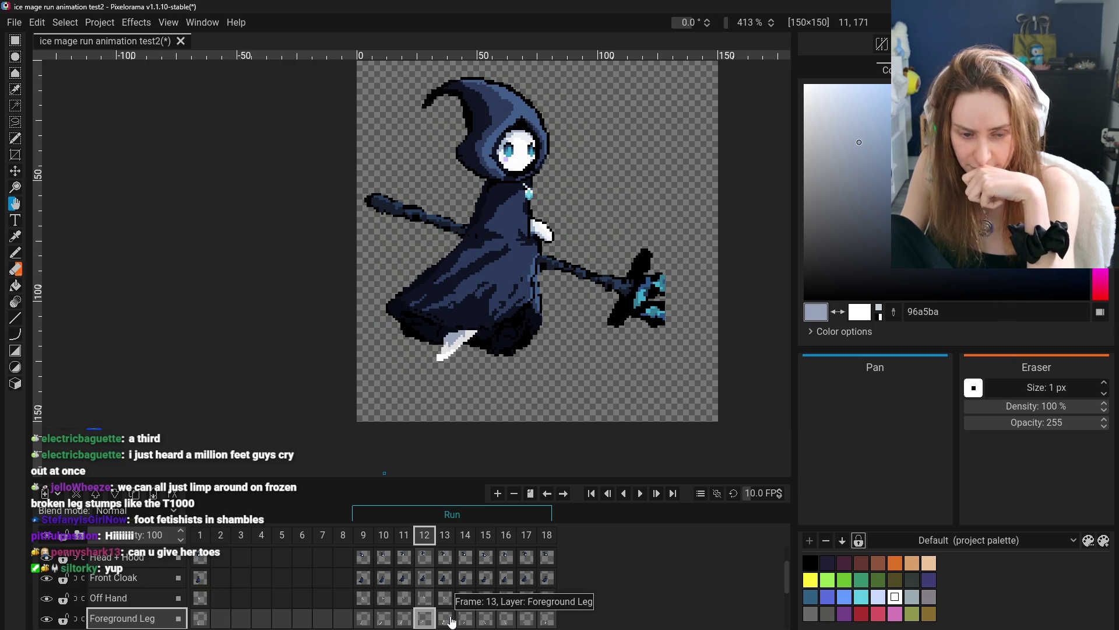
click(448, 620)
click(472, 621)
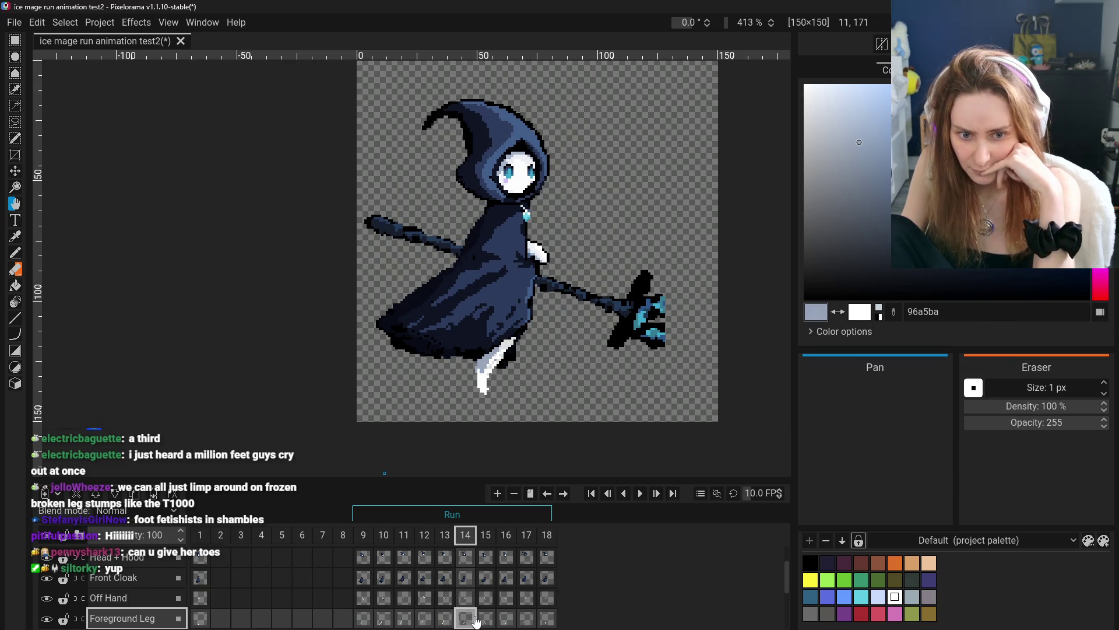
click(488, 620)
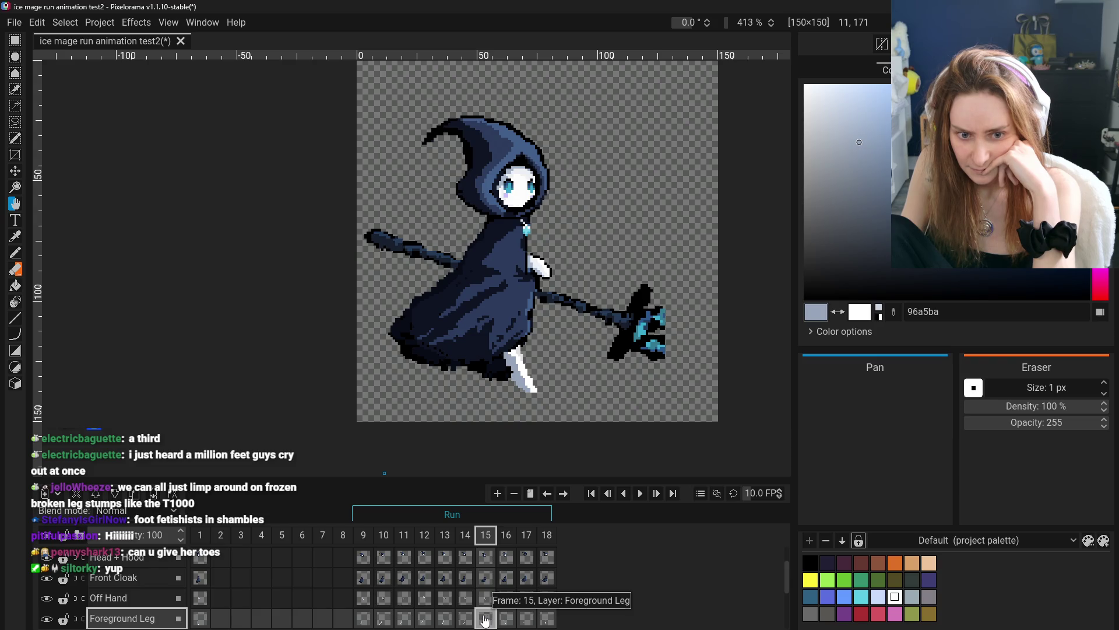
click(466, 620)
click(454, 620)
click(465, 620)
click(445, 622)
click(465, 620)
click(445, 624)
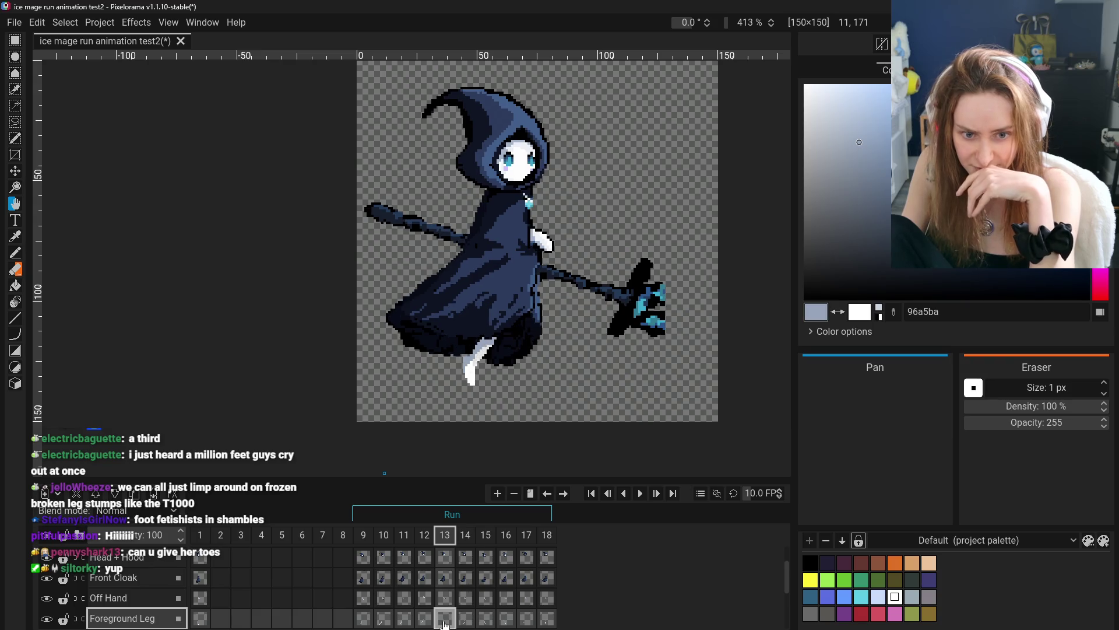
right_click(445, 623)
click(466, 620)
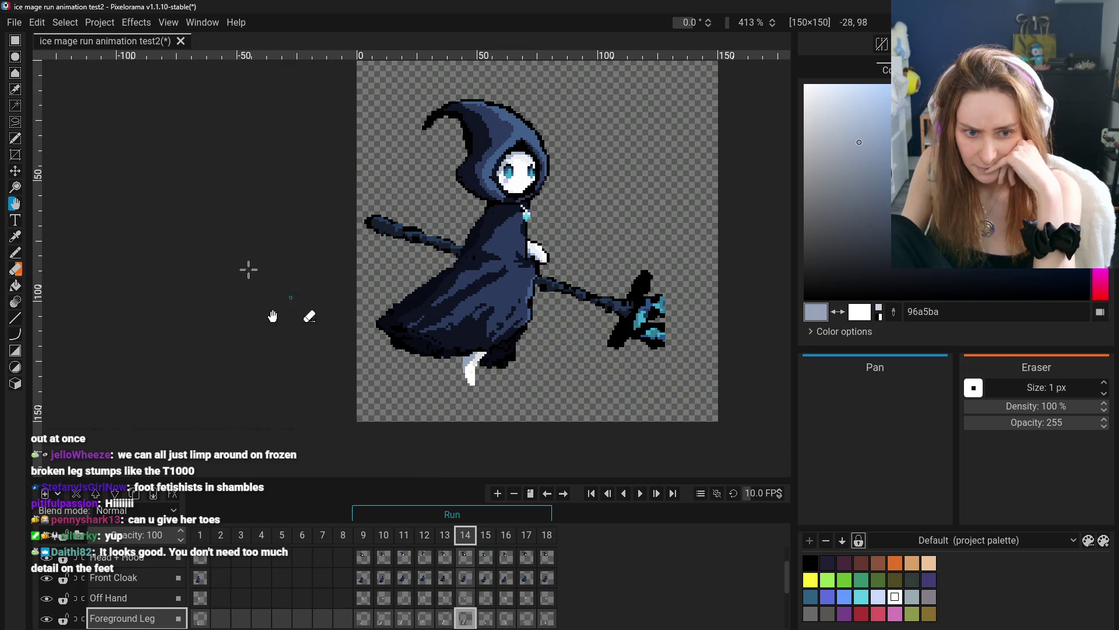
- Rotate frame 14's foreground leg to 339° with the Upscale, Rotate and Downscale method
click(20, 169)
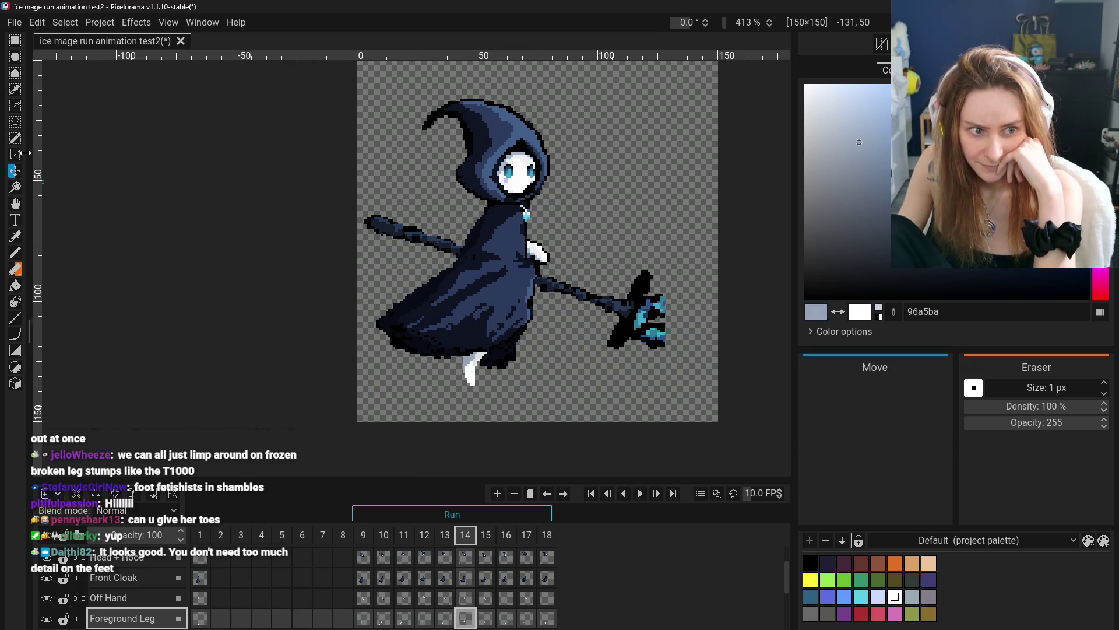
click(136, 23)
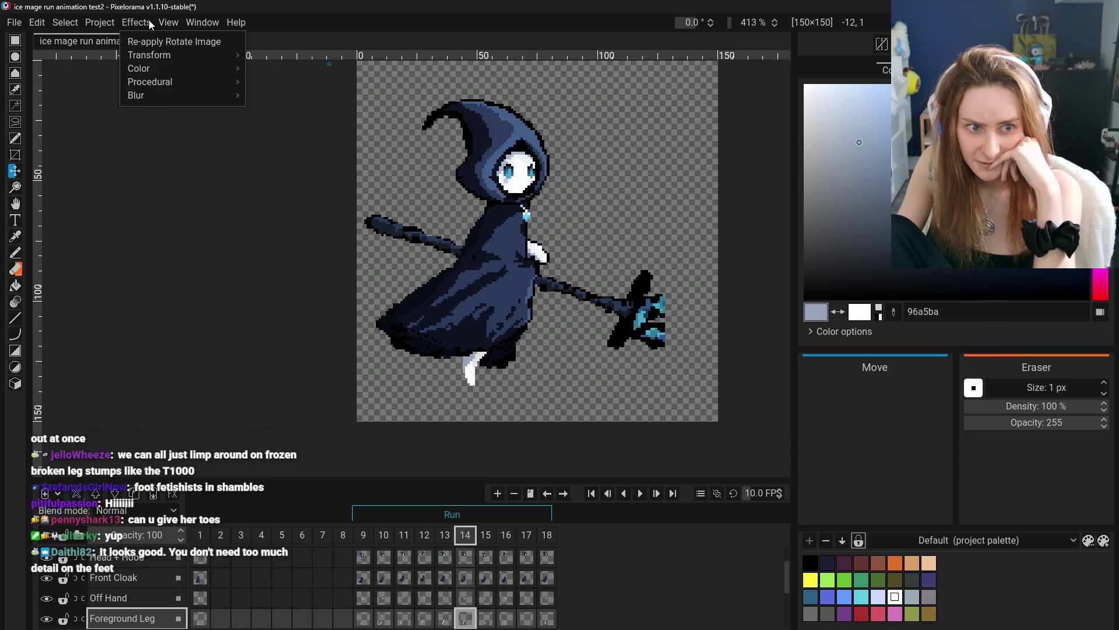
mouse_move(151, 53)
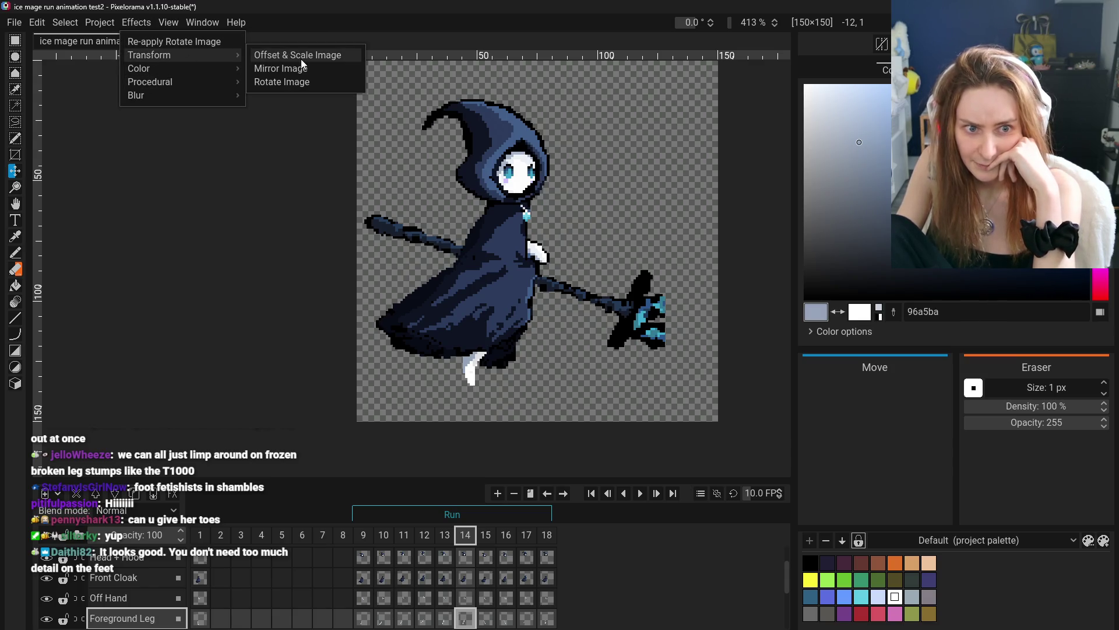
click(291, 83)
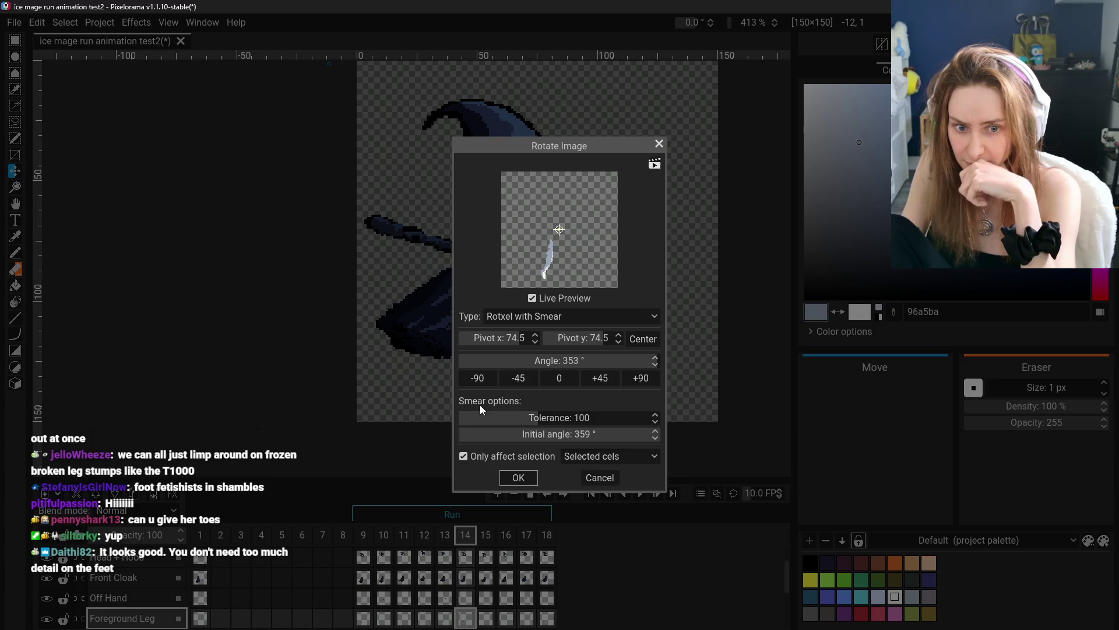
mouse_move(575, 363)
mouse_down()
mouse_move(332, 367)
mouse_move(600, 375)
mouse_move(574, 366)
mouse_up()
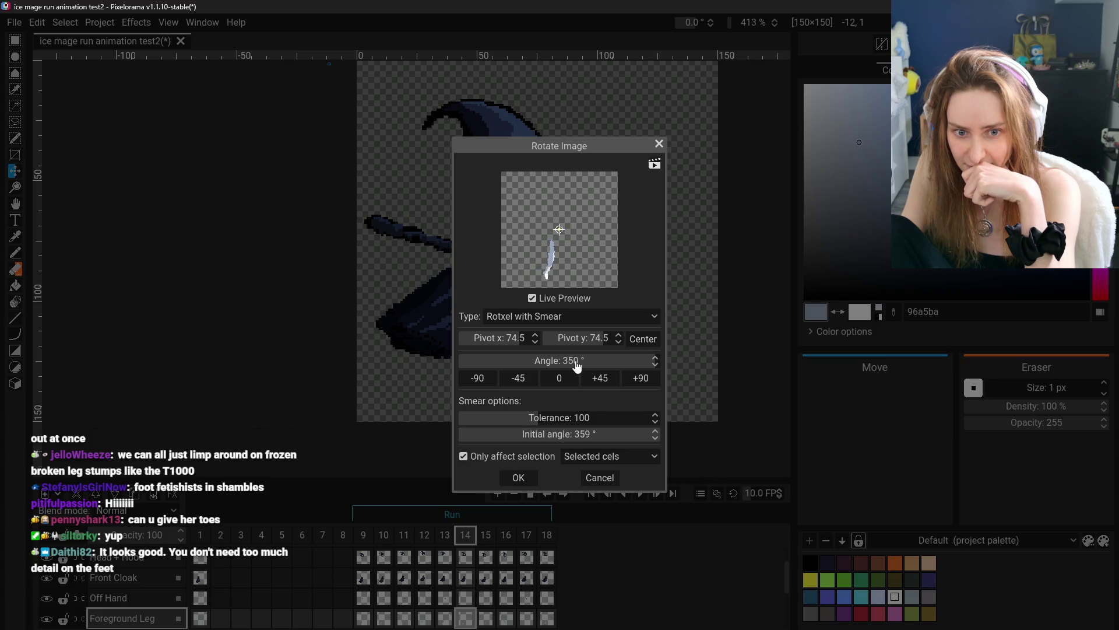
click(542, 322)
click(538, 418)
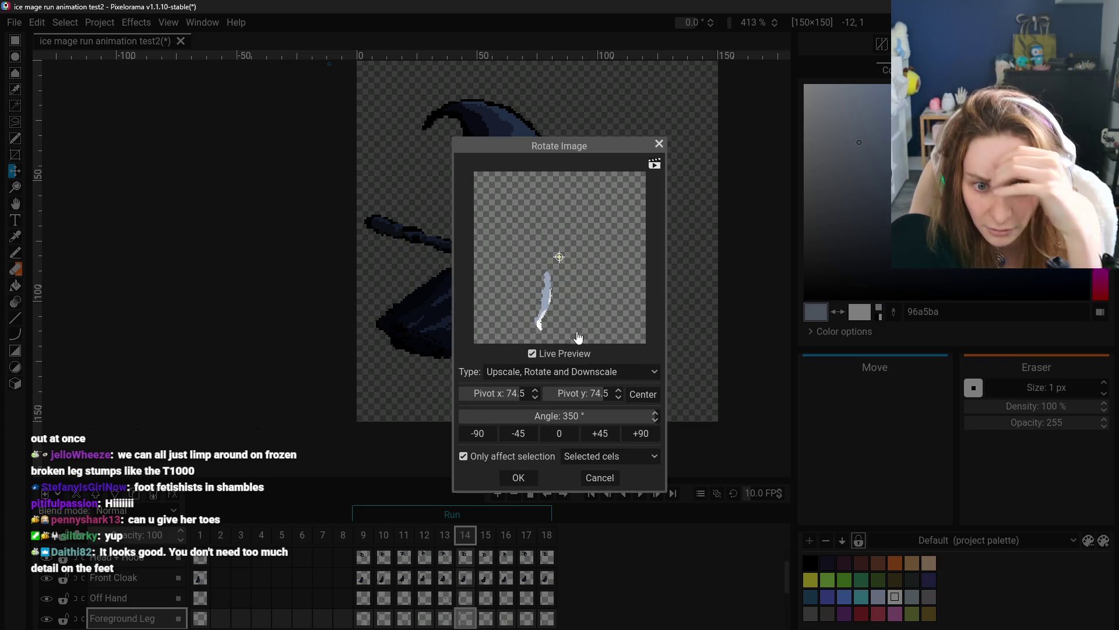
mouse_move(593, 419)
mouse_down()
mouse_move(575, 421)
mouse_move(586, 422)
mouse_up()
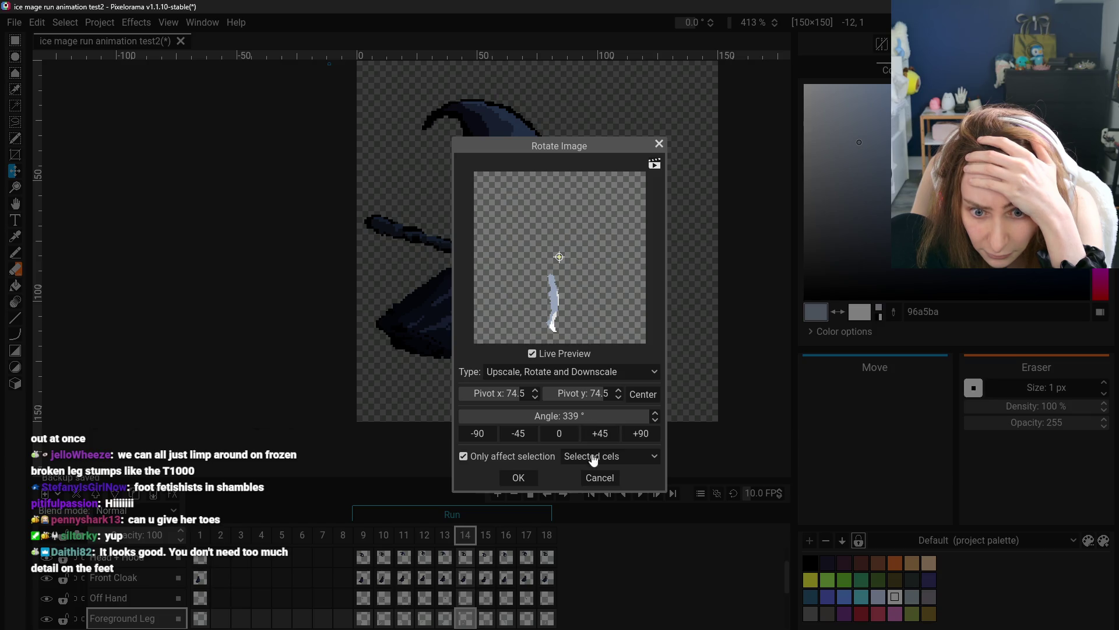
click(519, 478)
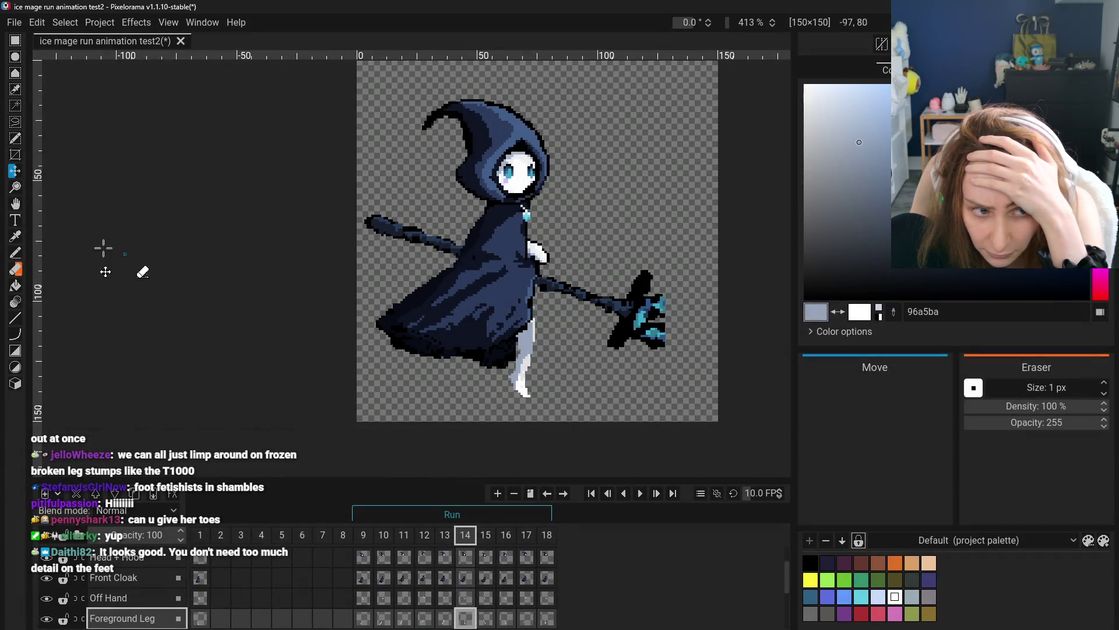
key(ctrl+z)
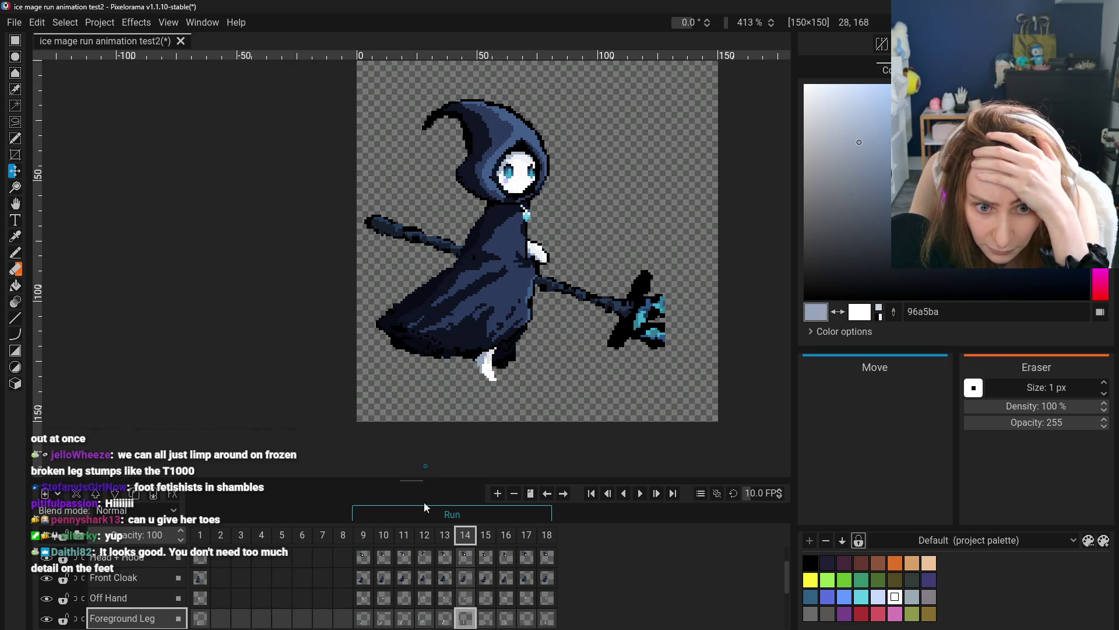
click(445, 618)
click(466, 622)
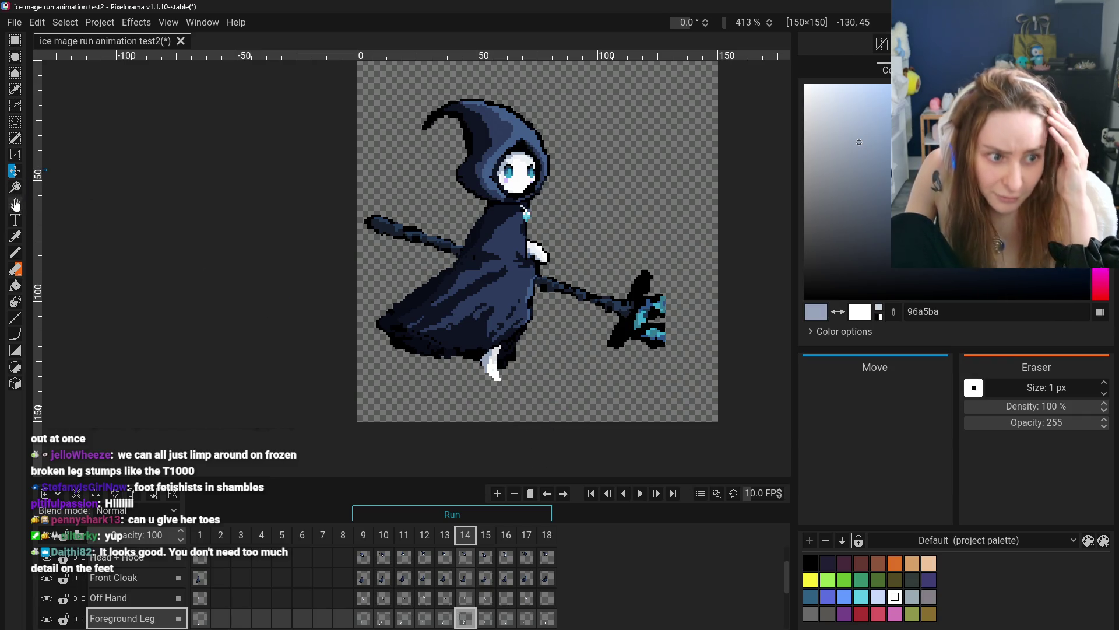
click(16, 204)
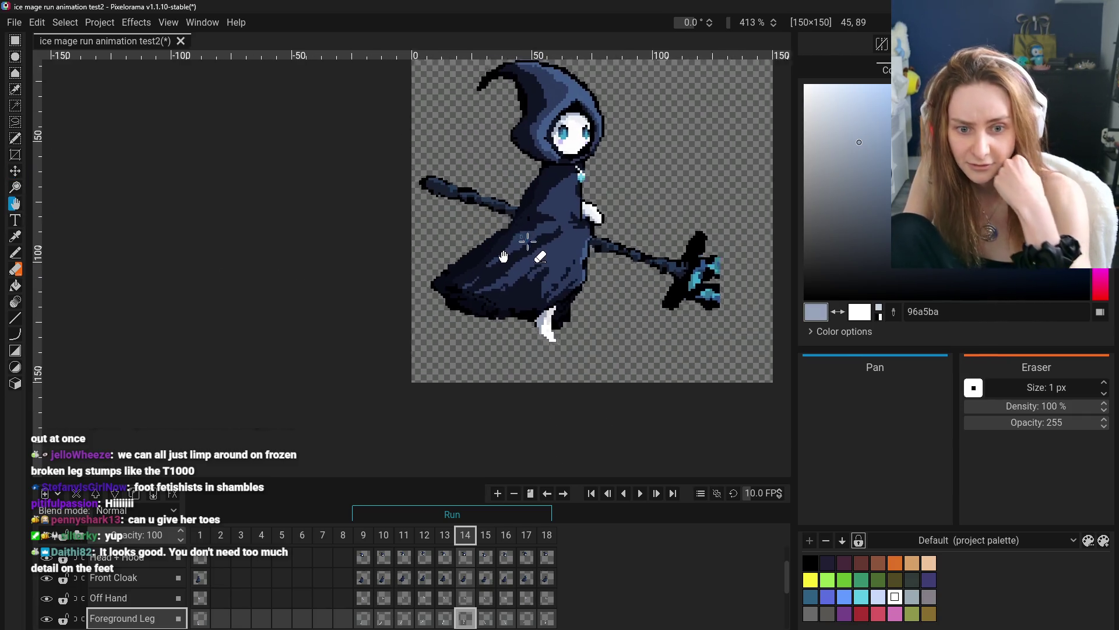
scroll(590, 331, down, 3)
scroll(590, 331, up, 2)
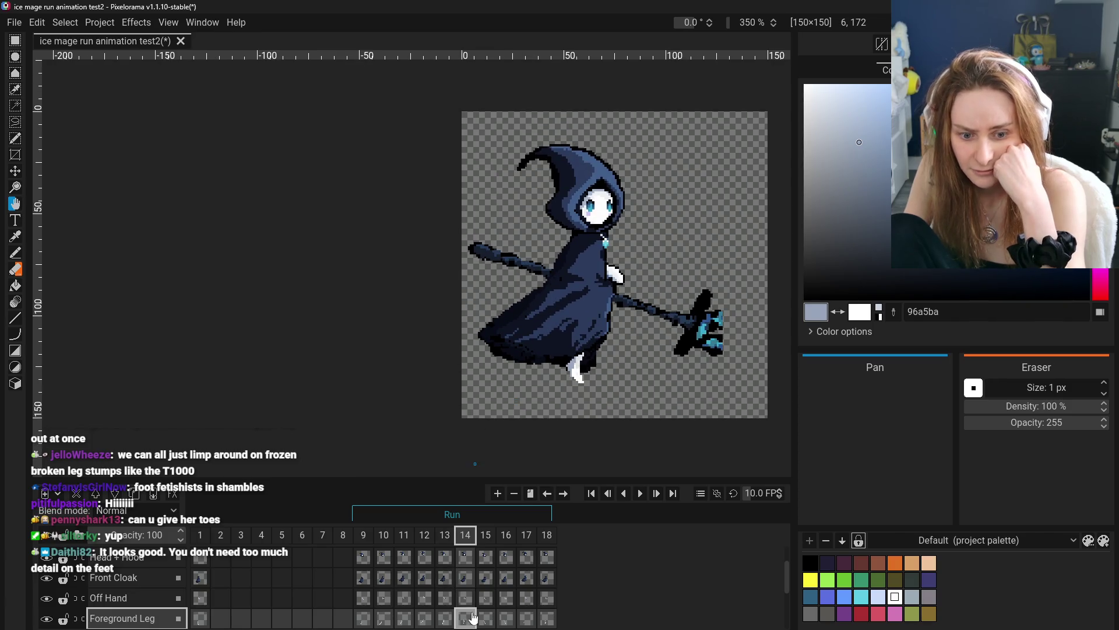
click(492, 621)
click(469, 623)
click(486, 620)
click(466, 622)
click(379, 621)
click(404, 621)
click(424, 621)
click(444, 621)
click(464, 623)
click(484, 622)
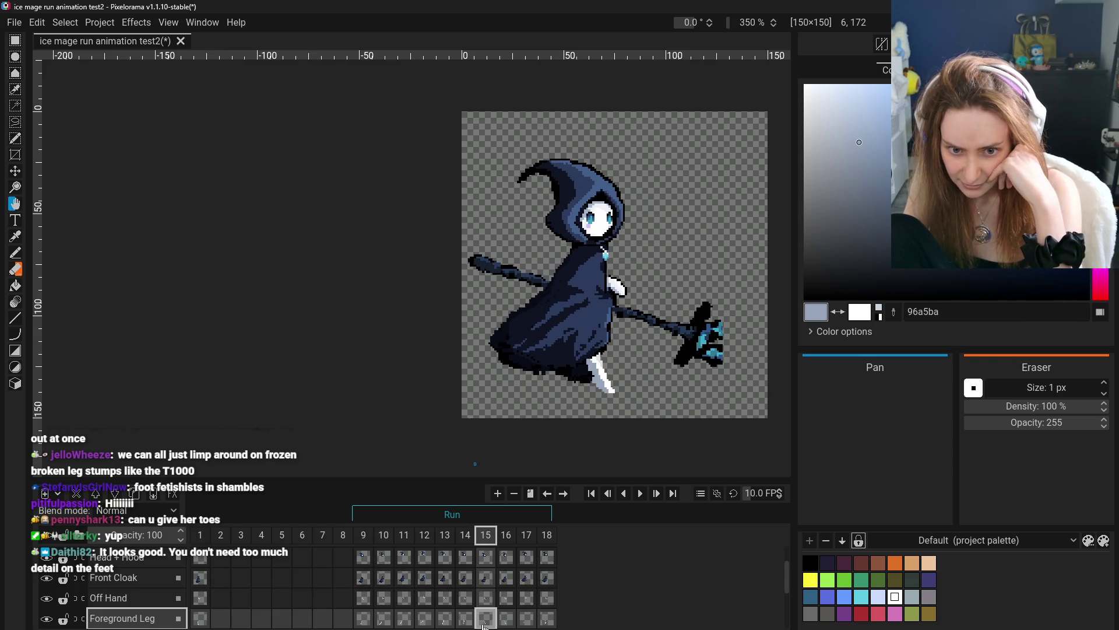
click(507, 623)
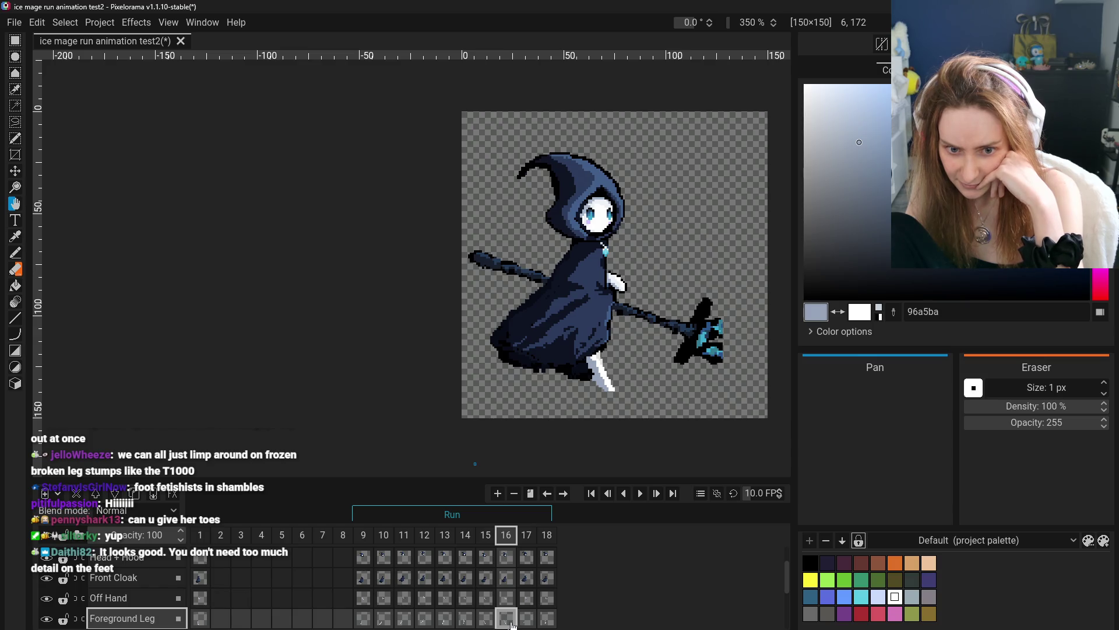
click(528, 623)
click(544, 622)
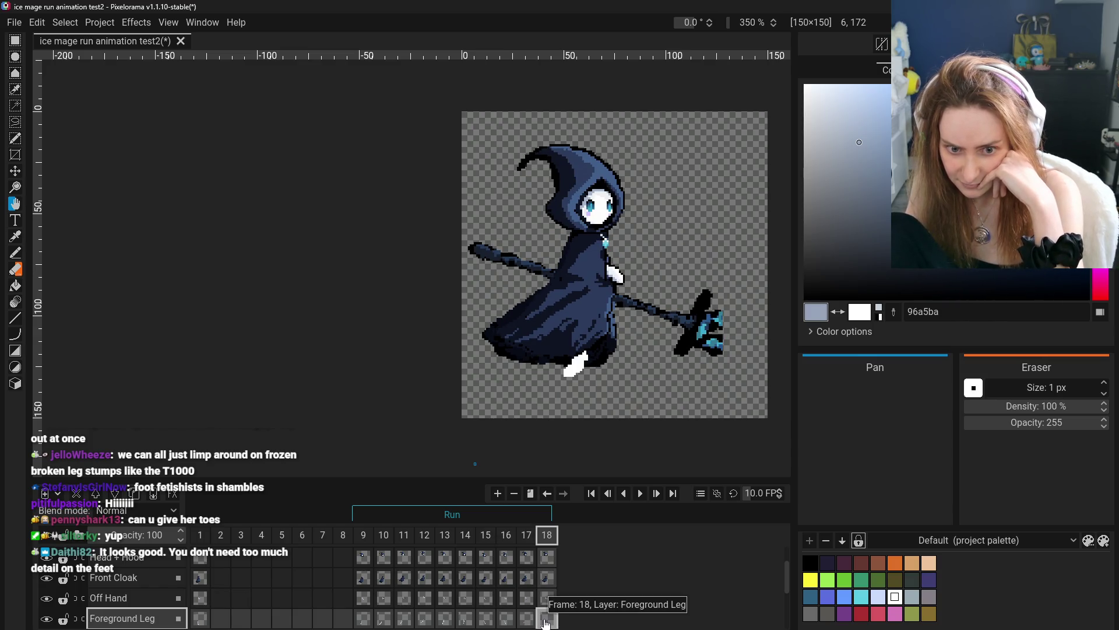
click(364, 623)
click(385, 621)
click(405, 622)
click(425, 622)
click(445, 622)
click(465, 622)
click(486, 622)
click(507, 622)
click(526, 623)
click(547, 622)
scroll(330, 590, down, 2)
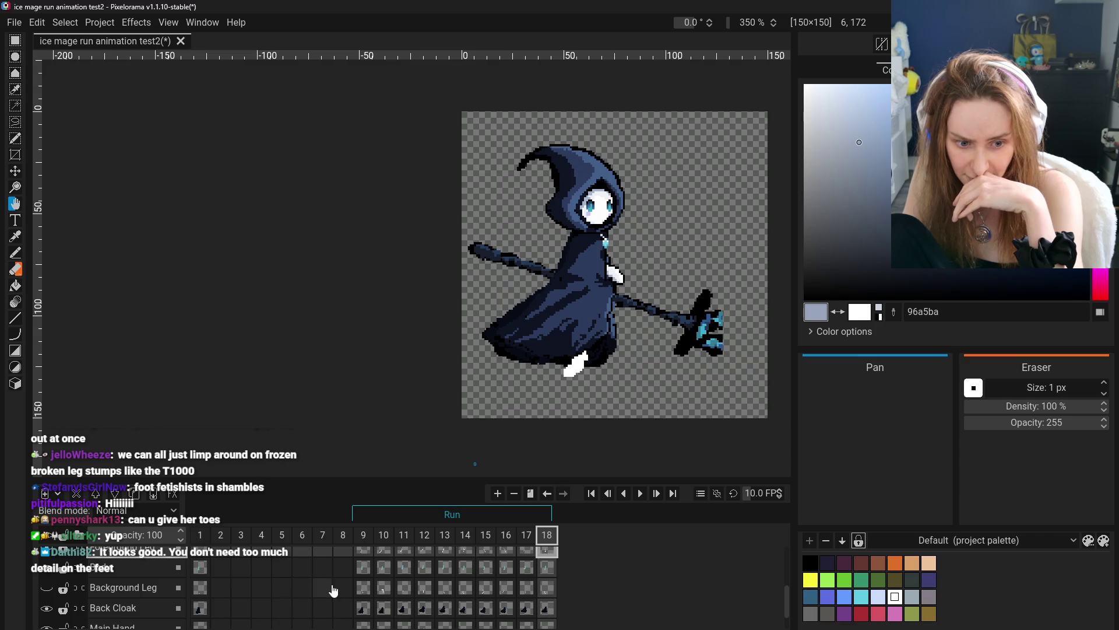
click(364, 587)
click(383, 587)
click(404, 587)
click(424, 587)
click(445, 587)
click(465, 587)
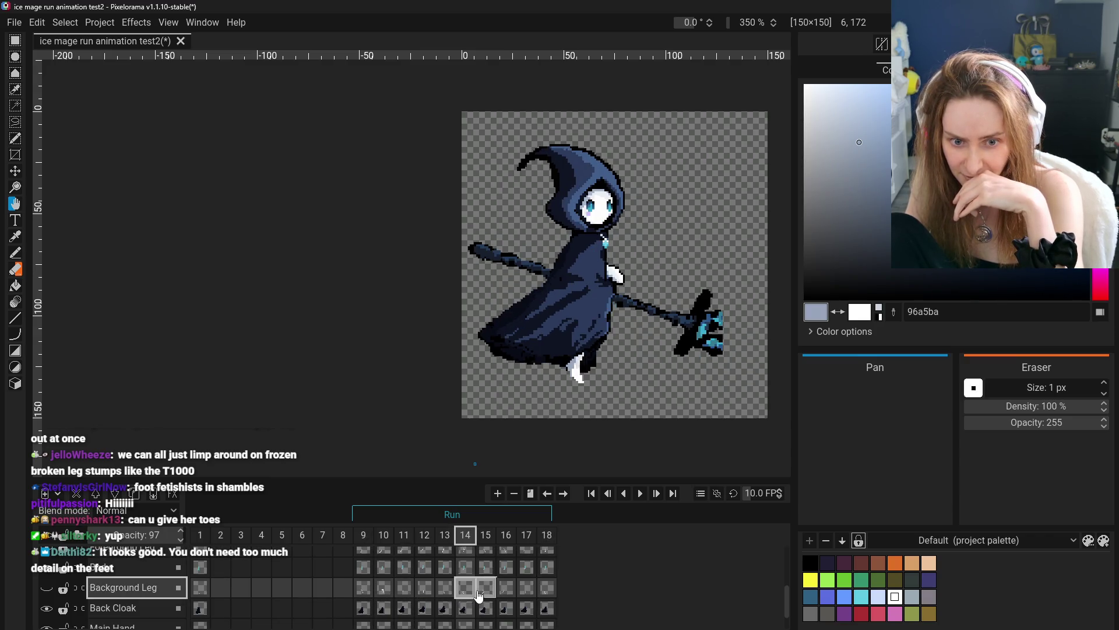
click(478, 594)
scroll(213, 588, up, 1)
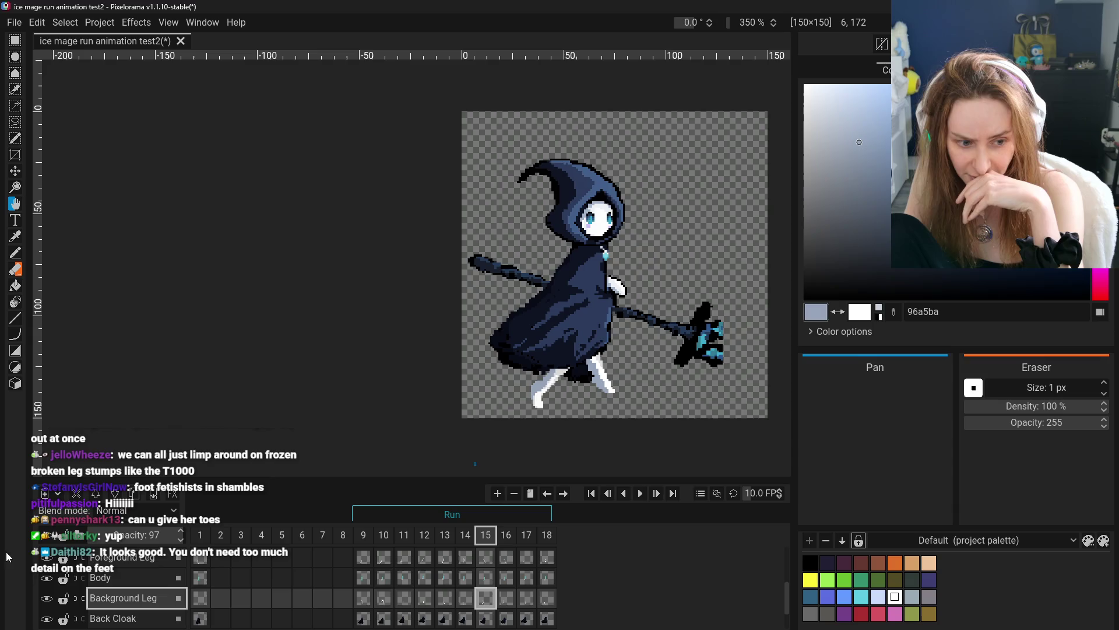
click(47, 557)
click(363, 606)
click(383, 605)
click(404, 605)
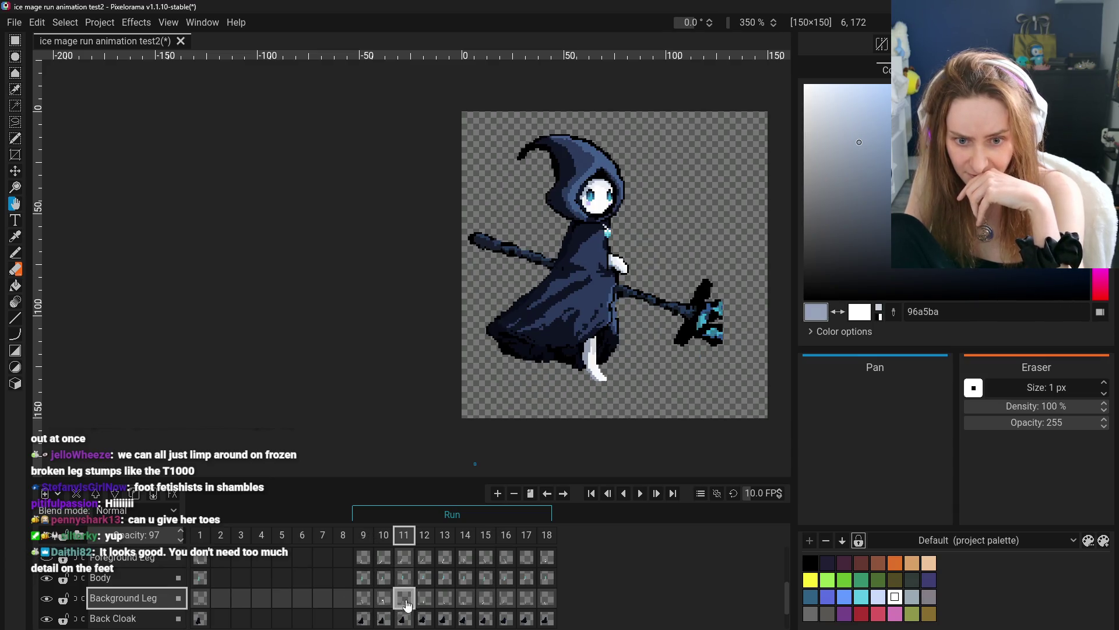
click(426, 607)
click(444, 606)
click(465, 607)
click(485, 606)
click(506, 606)
click(525, 606)
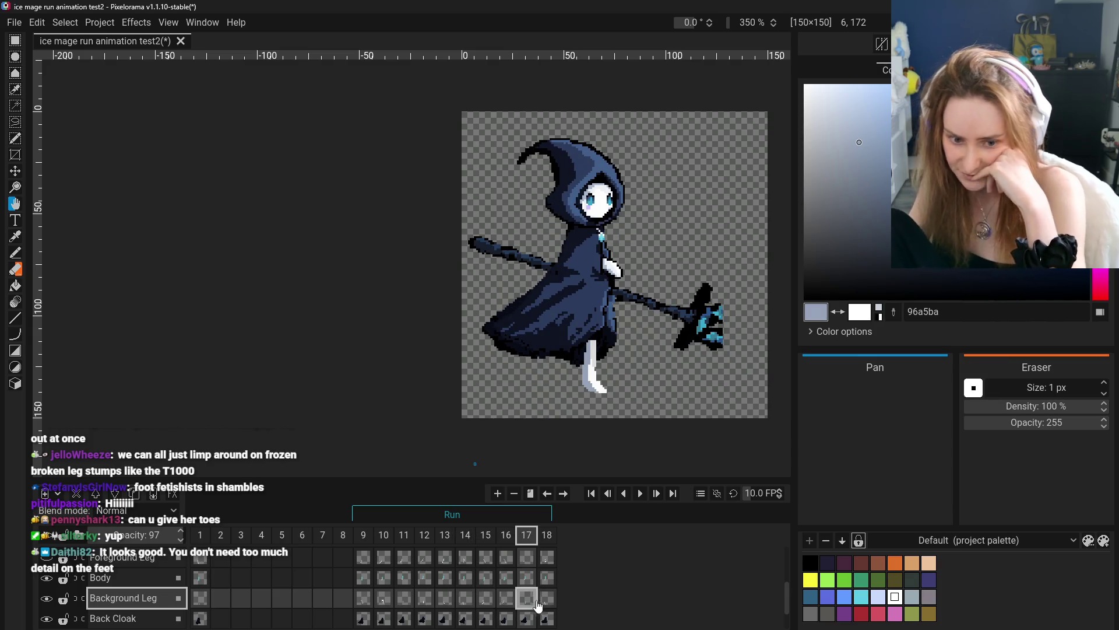
click(544, 605)
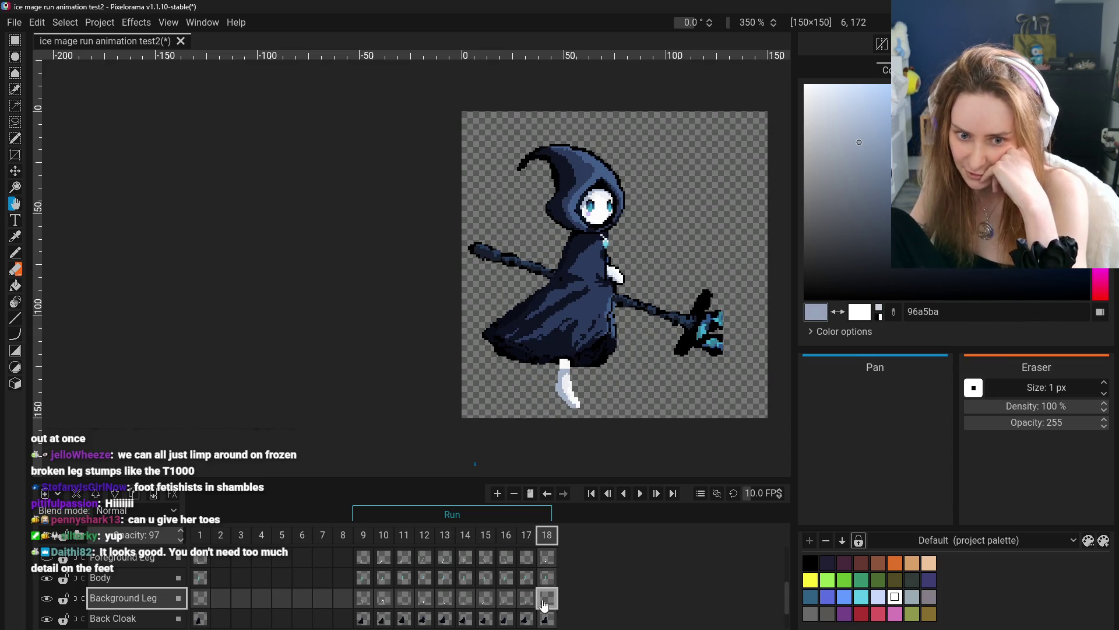
scroll(373, 595, up, 1)
click(378, 587)
click(384, 594)
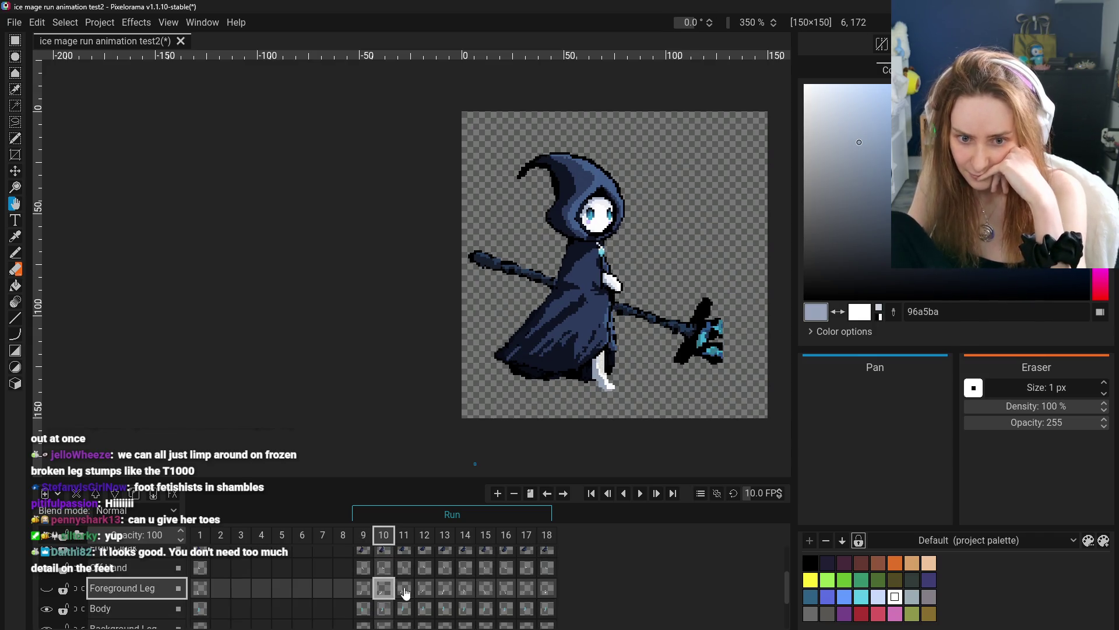
click(404, 594)
click(424, 593)
click(445, 594)
click(470, 594)
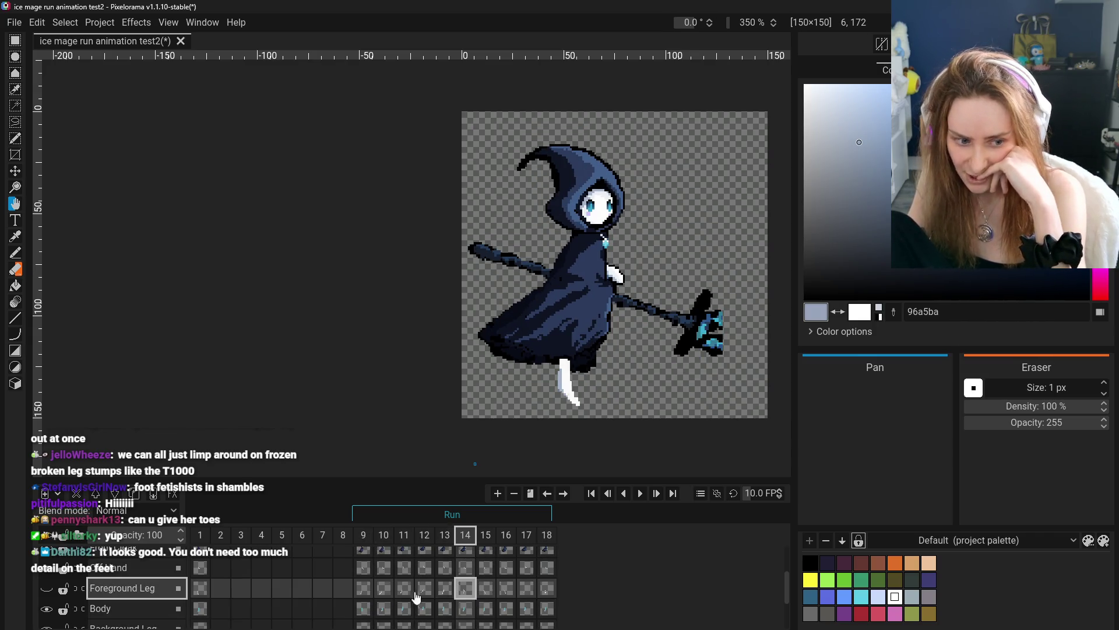
click(46, 589)
scroll(474, 581, up, 1)
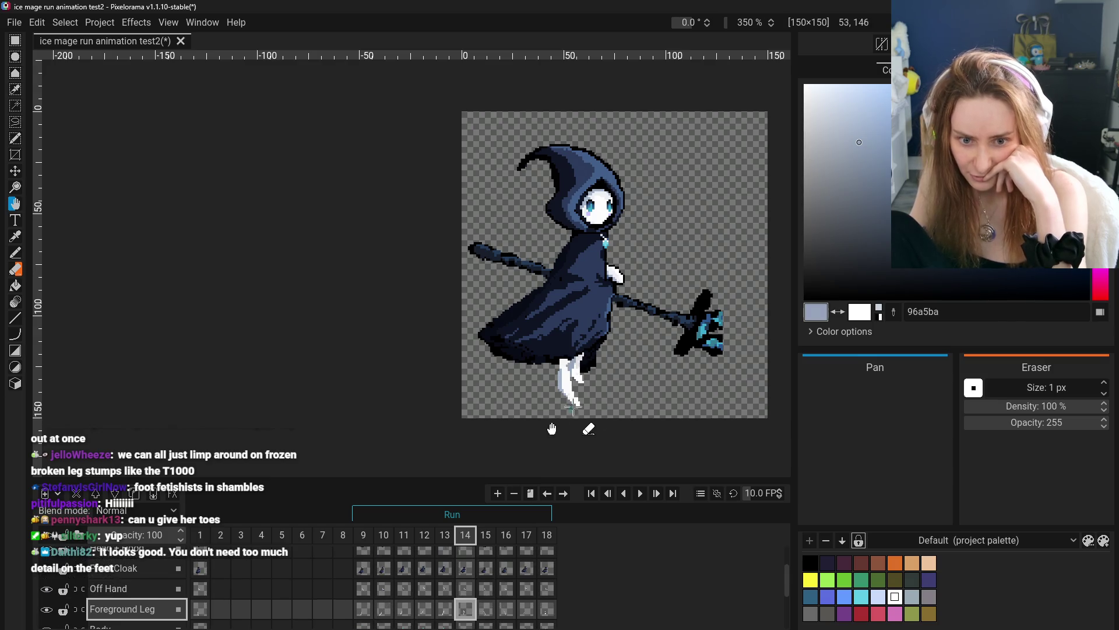
- Hide the Background Leg layer so only the white front leg shows
scroll(582, 393, up, 3)
scroll(465, 611, down, 2)
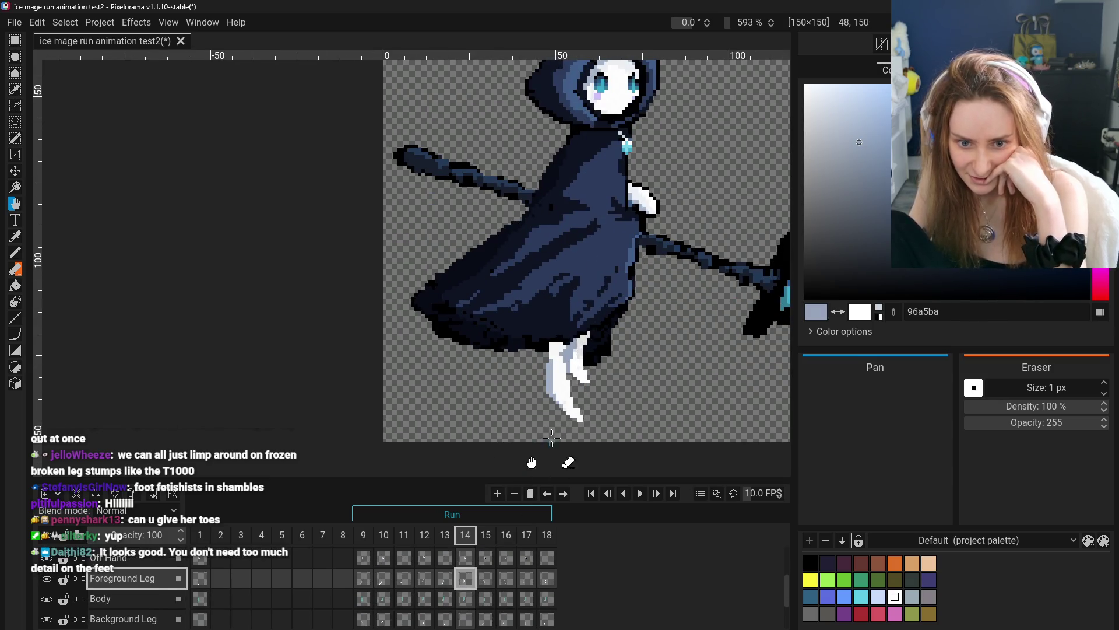
click(46, 619)
click(47, 620)
click(47, 619)
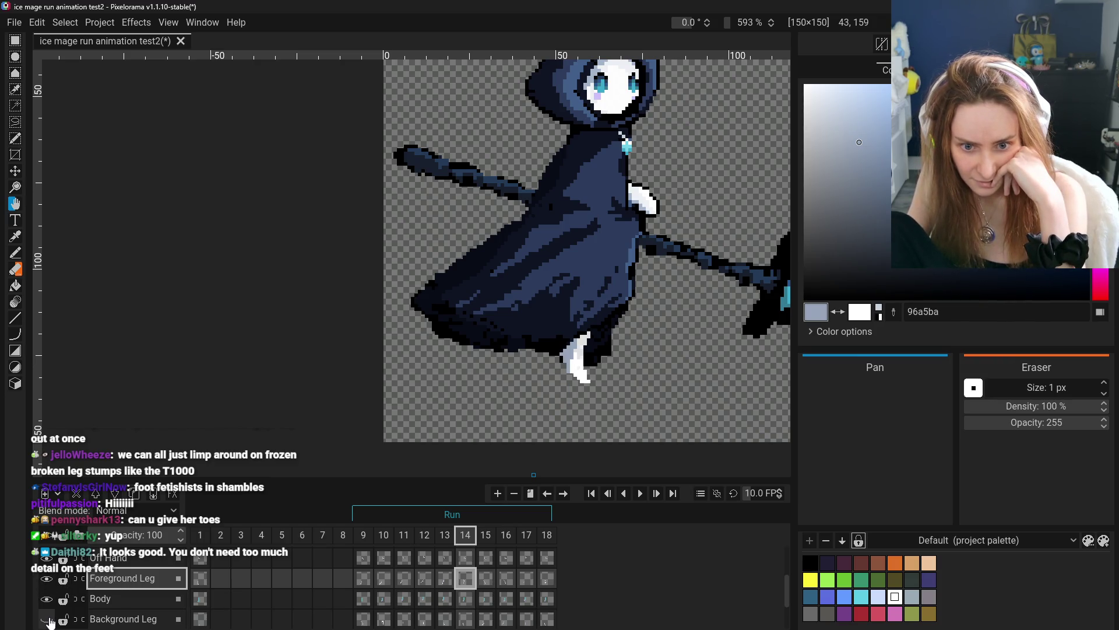
- Compare the leg poses in frames 13, 14, 12, 11, 10 and 1
click(445, 583)
click(466, 582)
click(424, 580)
click(402, 580)
click(384, 580)
scroll(375, 583, down, 3)
scroll(375, 583, up, 2)
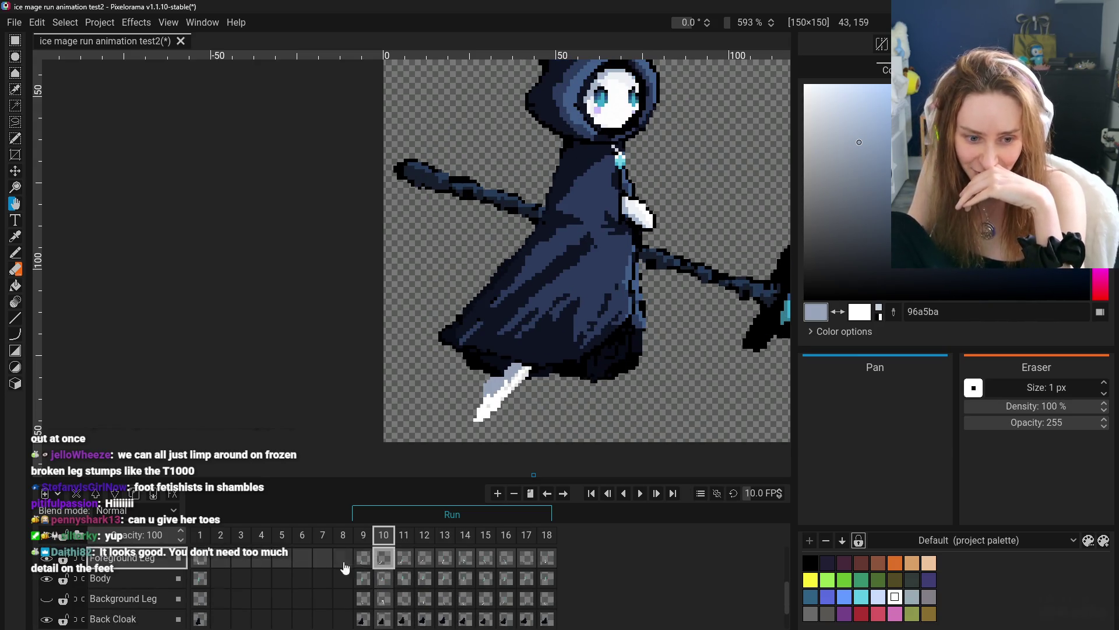
click(204, 563)
- Step through frames 9–13, then box-select the white foot in frame 13
click(358, 558)
click(382, 560)
click(402, 562)
click(426, 562)
click(444, 561)
click(425, 561)
click(446, 559)
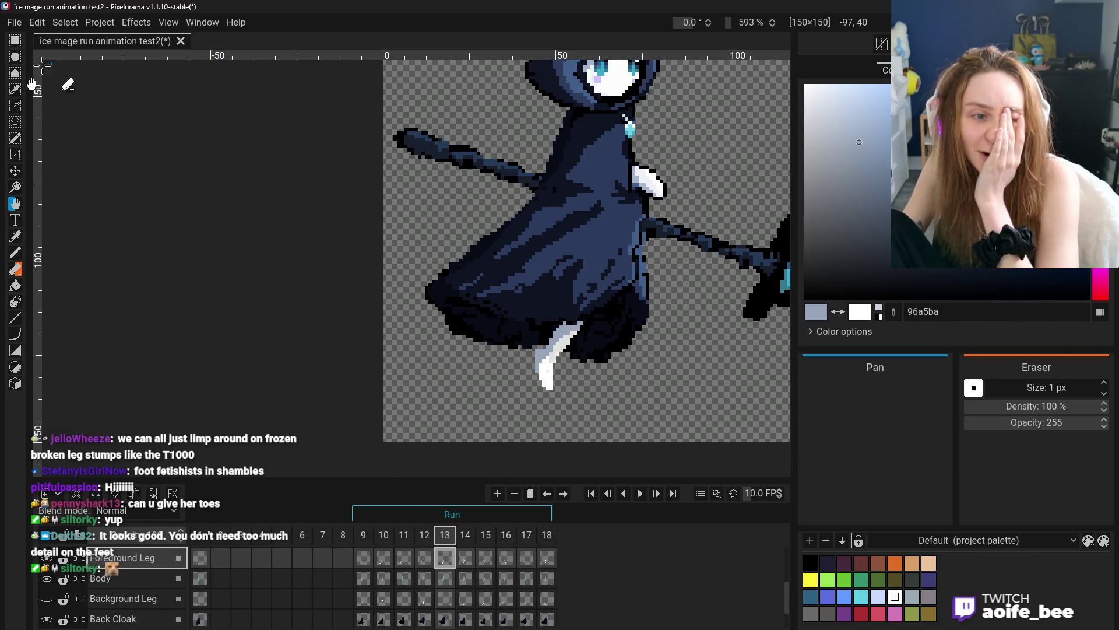
click(15, 40)
drag(521, 338, 562, 397)
- Reselect frame 13's white foot and stretch it slightly taller
click(397, 375)
drag(563, 335, 511, 397)
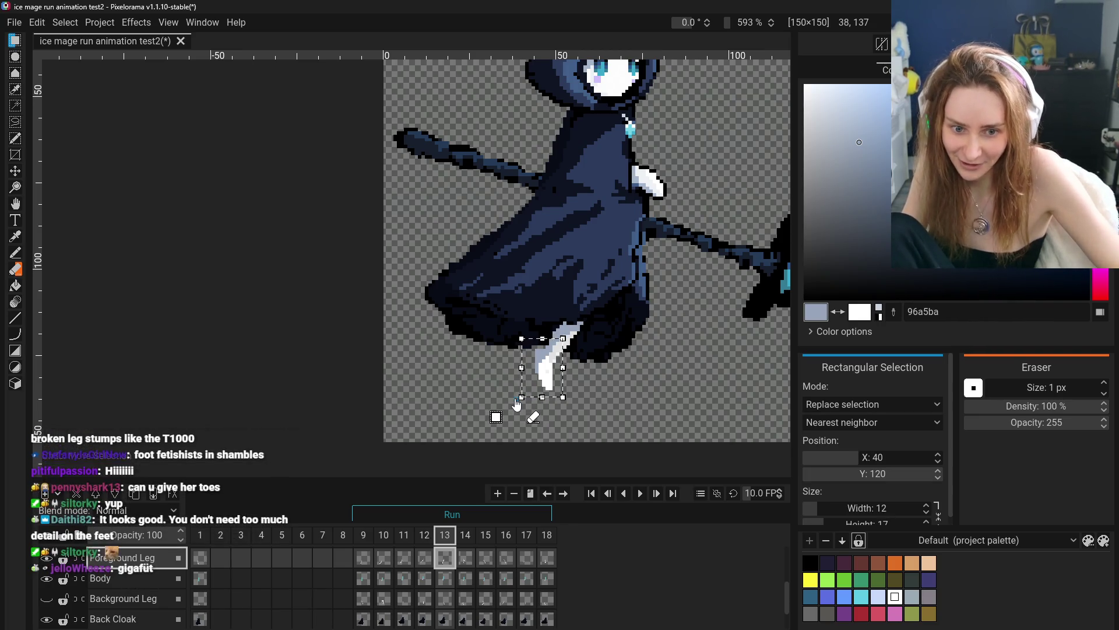
click(516, 404)
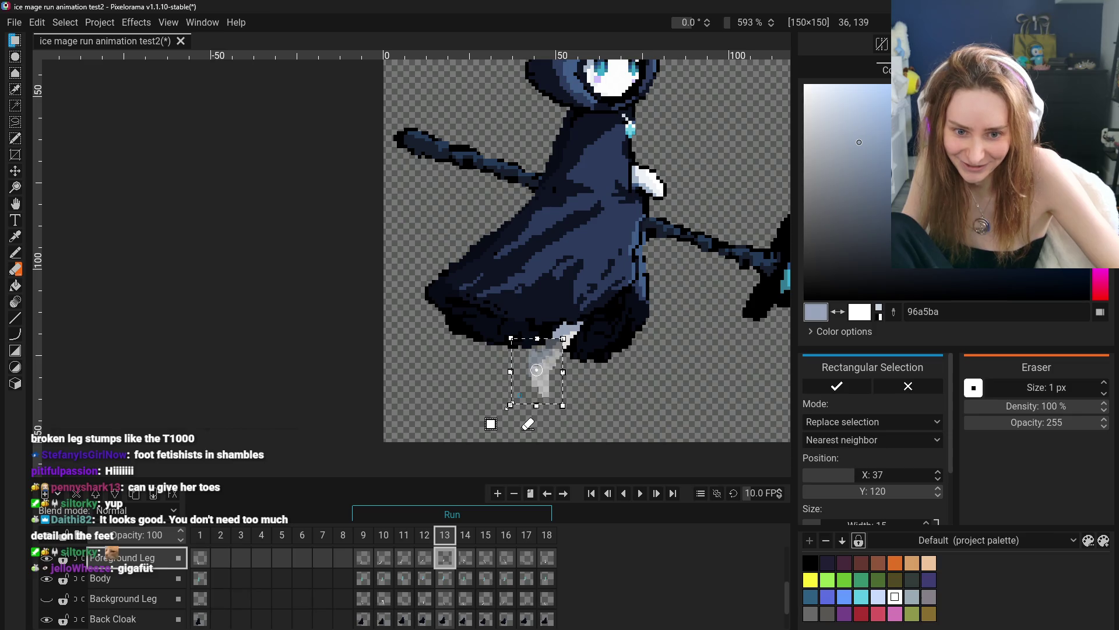
click(461, 371)
mouse_move(528, 386)
mouse_down()
mouse_move(528, 401)
mouse_move(563, 338)
mouse_up()
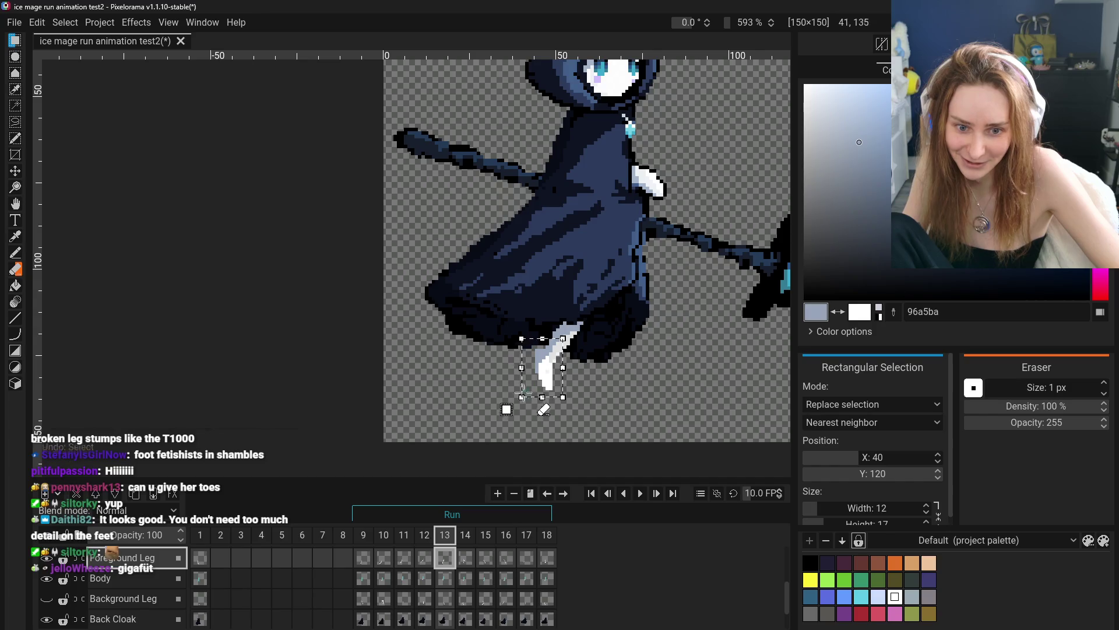
drag(565, 398, 565, 408)
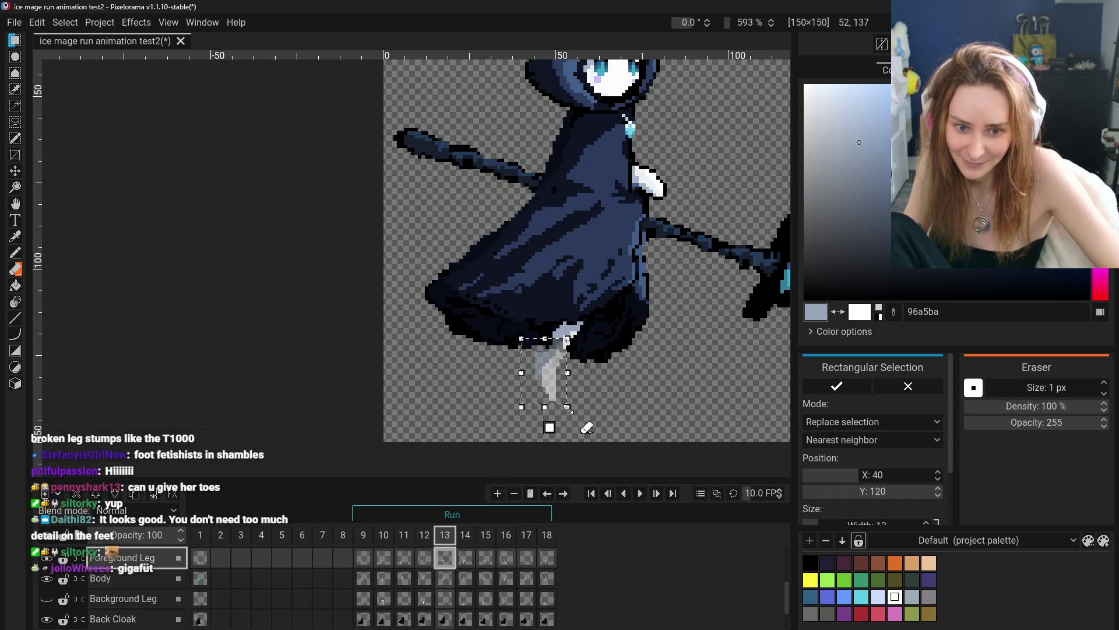
click(619, 400)
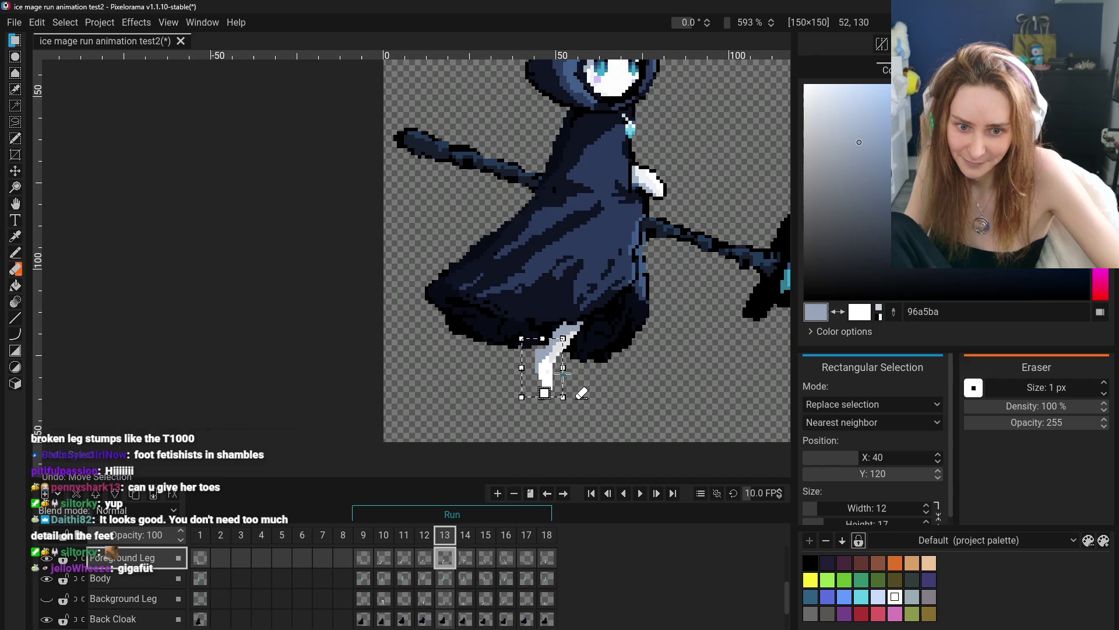
- Rework the foot toward the upper left, undoing failed attempts, and apply the final adjustment
drag(507, 298, 601, 418)
drag(506, 296, 485, 308)
click(683, 333)
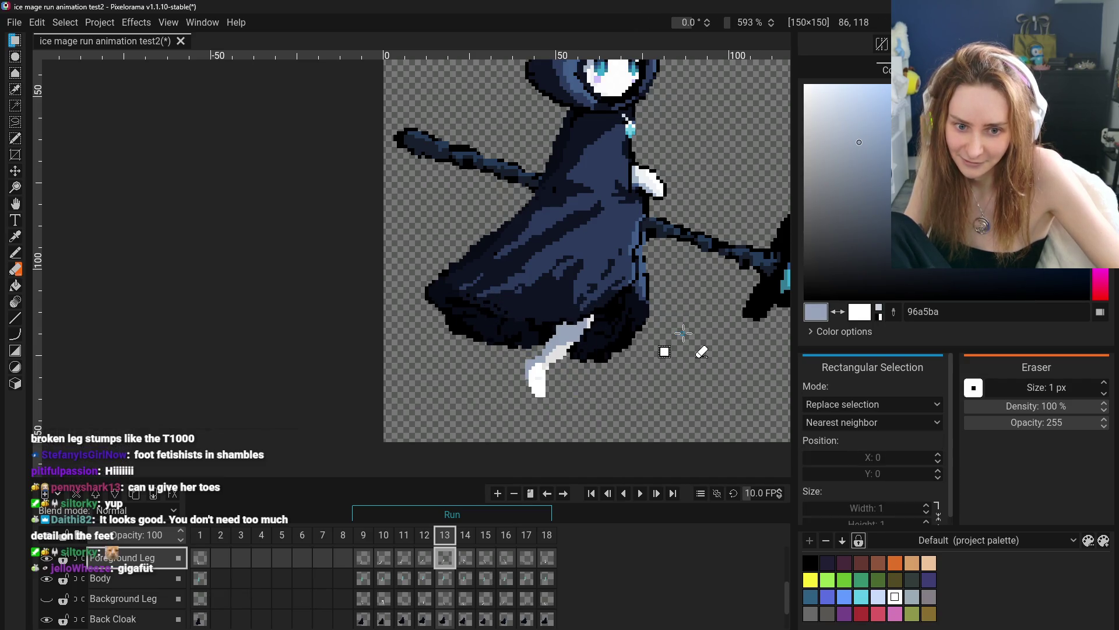
key(ctrl+z)
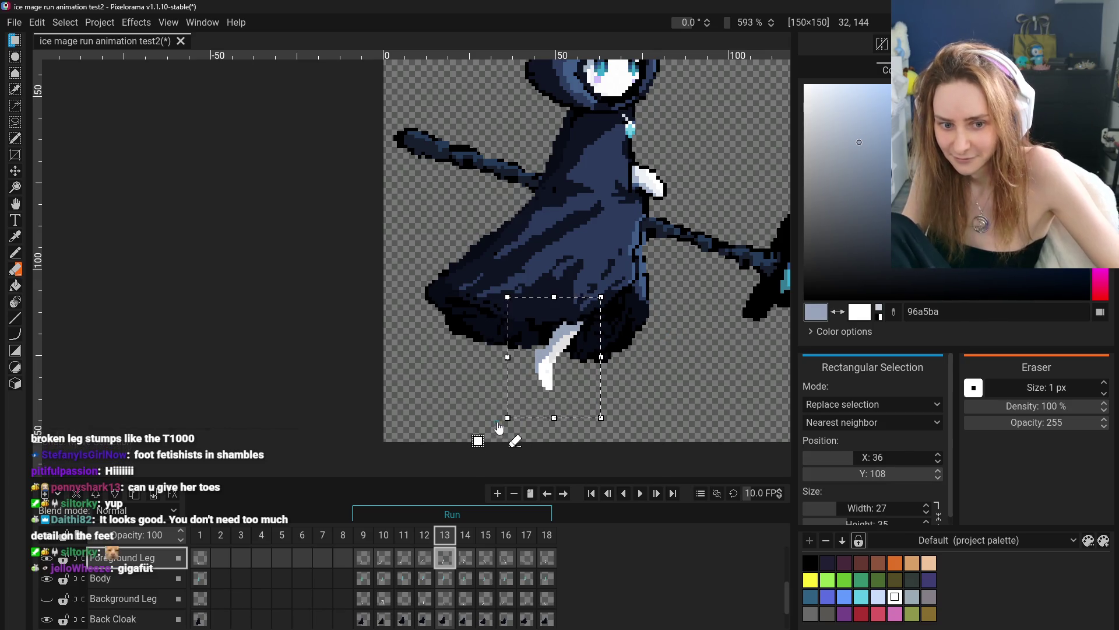
drag(505, 417, 500, 426)
click(660, 381)
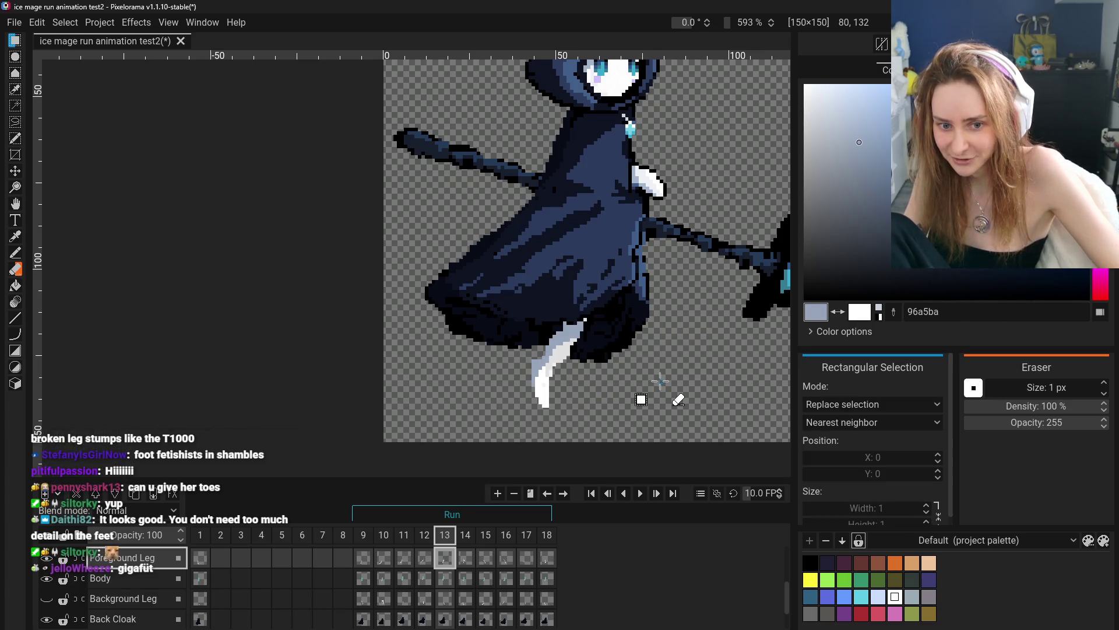
key(ctrl+z)
mouse_move(587, 294)
mouse_down()
mouse_move(585, 232)
mouse_move(707, 165)
mouse_up()
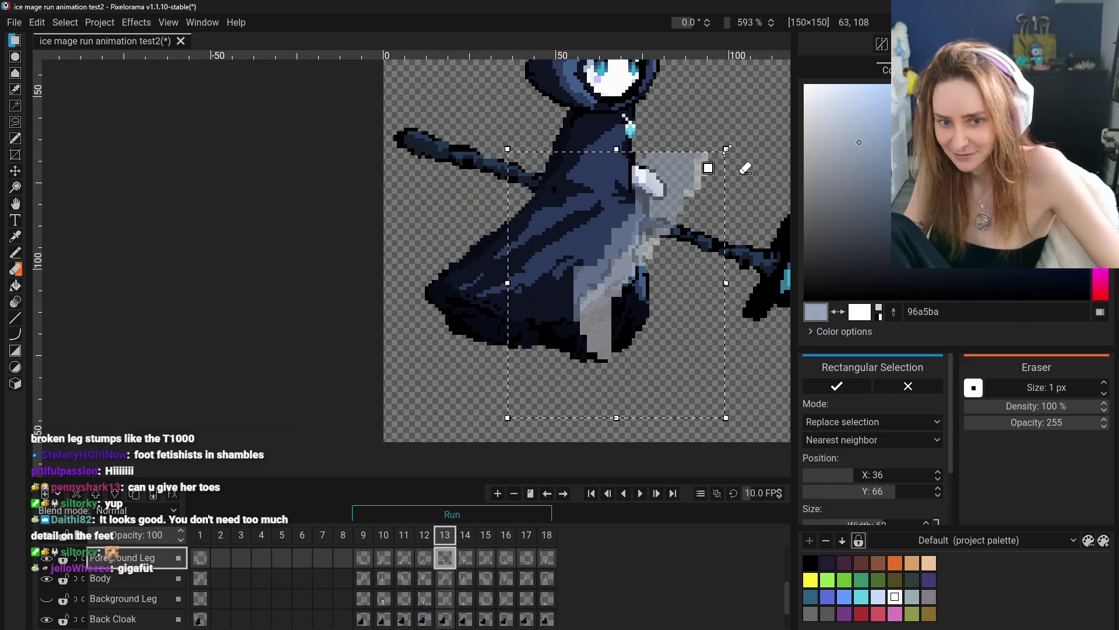
key(Escape)
drag(508, 298, 500, 287)
click(670, 323)
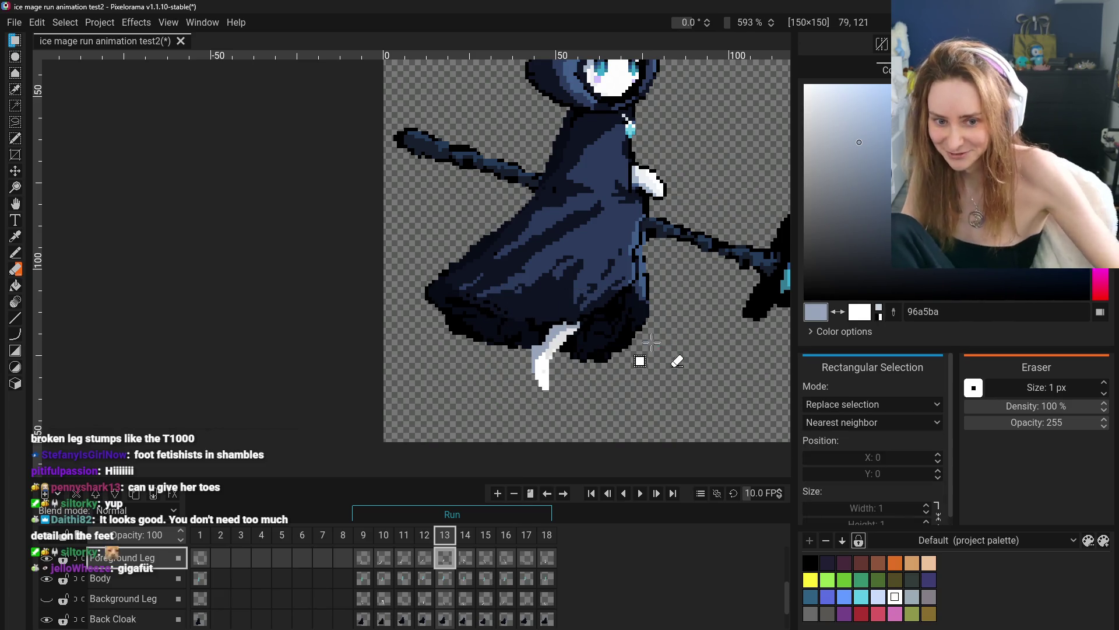
- Review frames 10, 11, 12 and 13 to check the reshaped foot
click(385, 559)
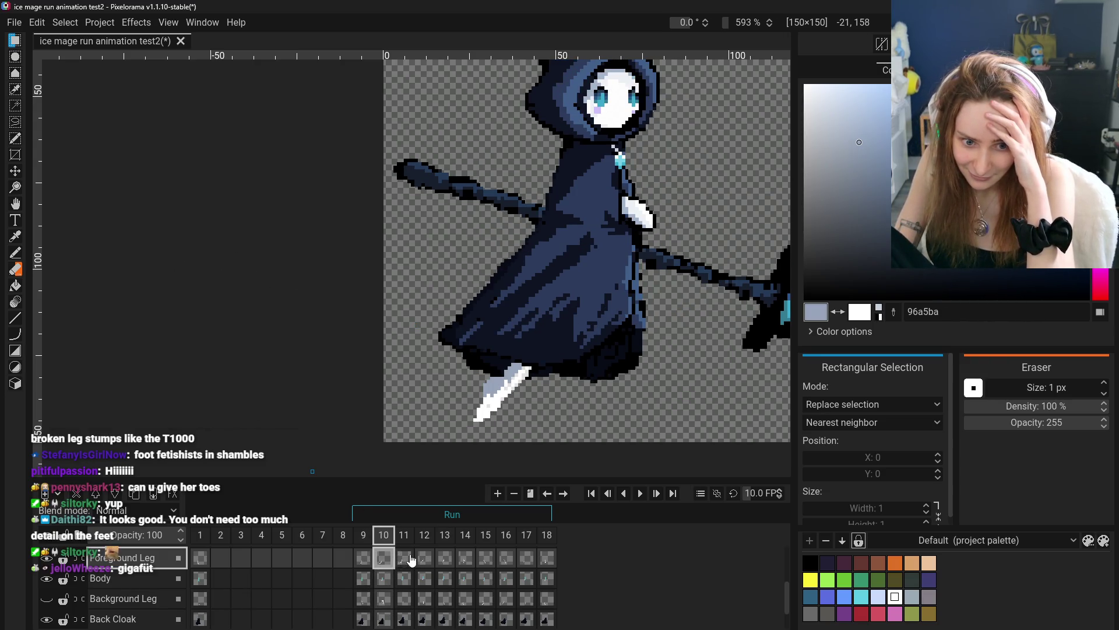
click(404, 558)
click(424, 559)
click(445, 558)
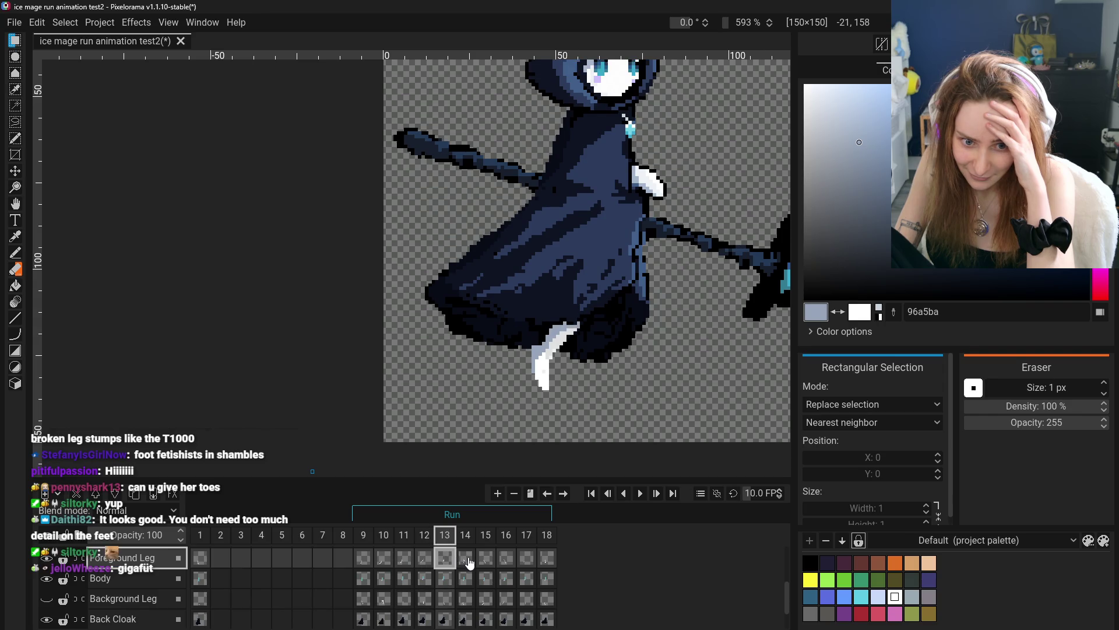
click(15, 252)
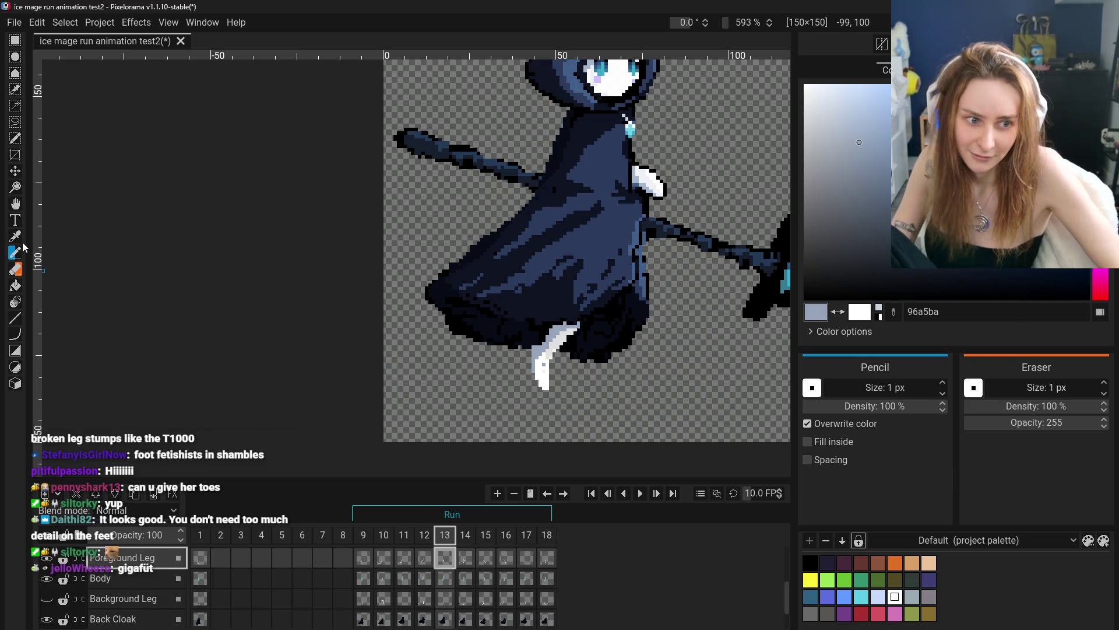
- Sample the leg's white and pale shade 96a5ba colours from the canvas
key(o)
click(543, 368)
key(p)
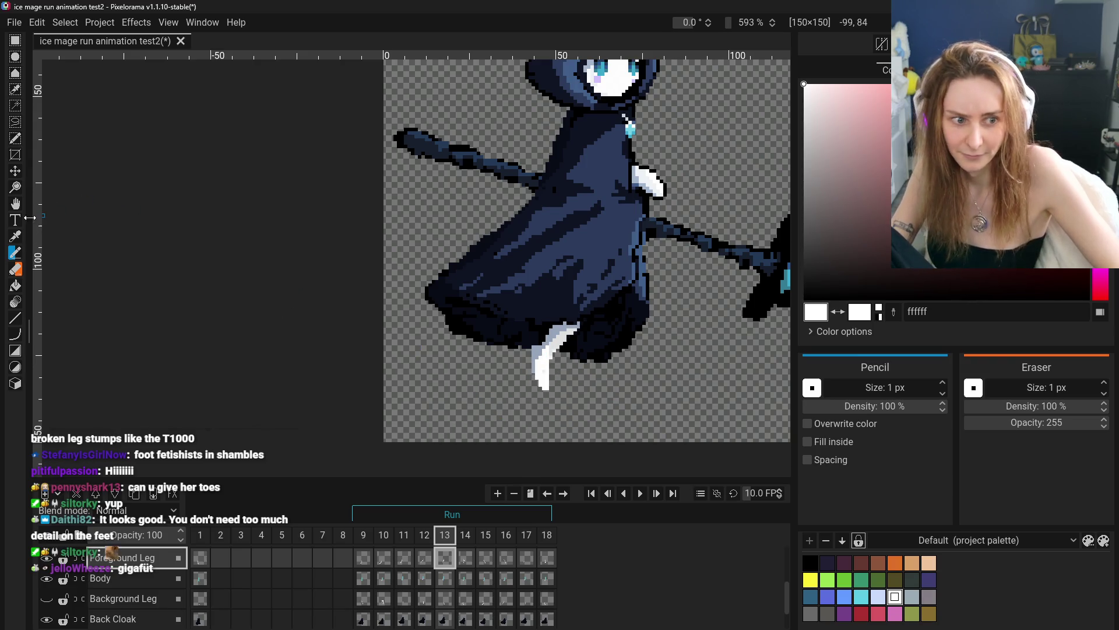
click(15, 237)
click(553, 370)
click(15, 253)
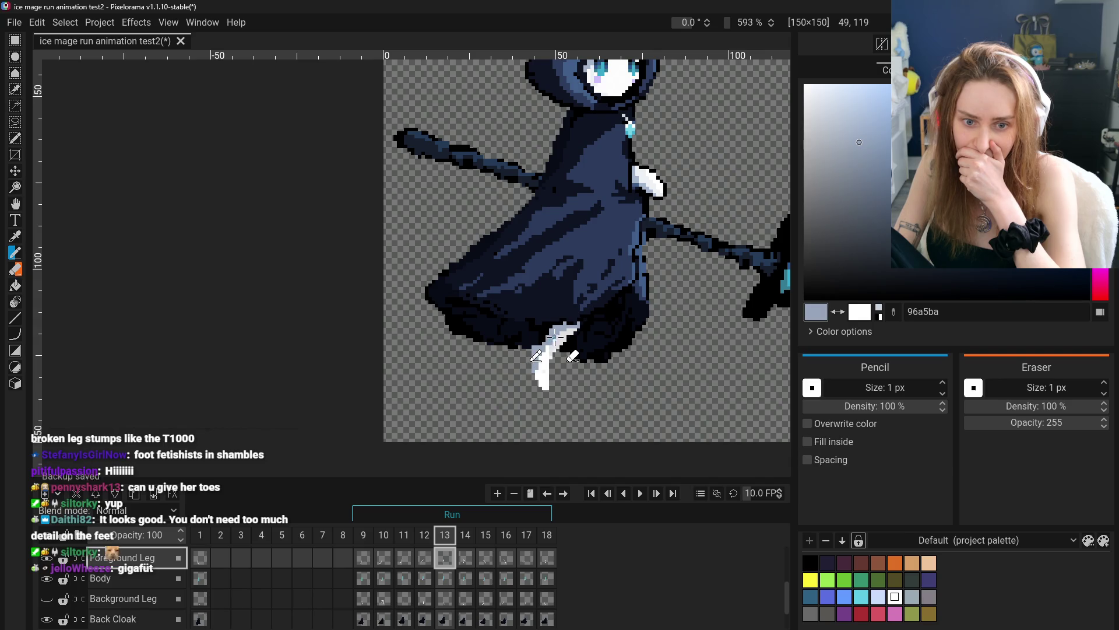
- Preview frames 9, 10 and 13, then move on to frame 14
scroll(533, 423, down, 3)
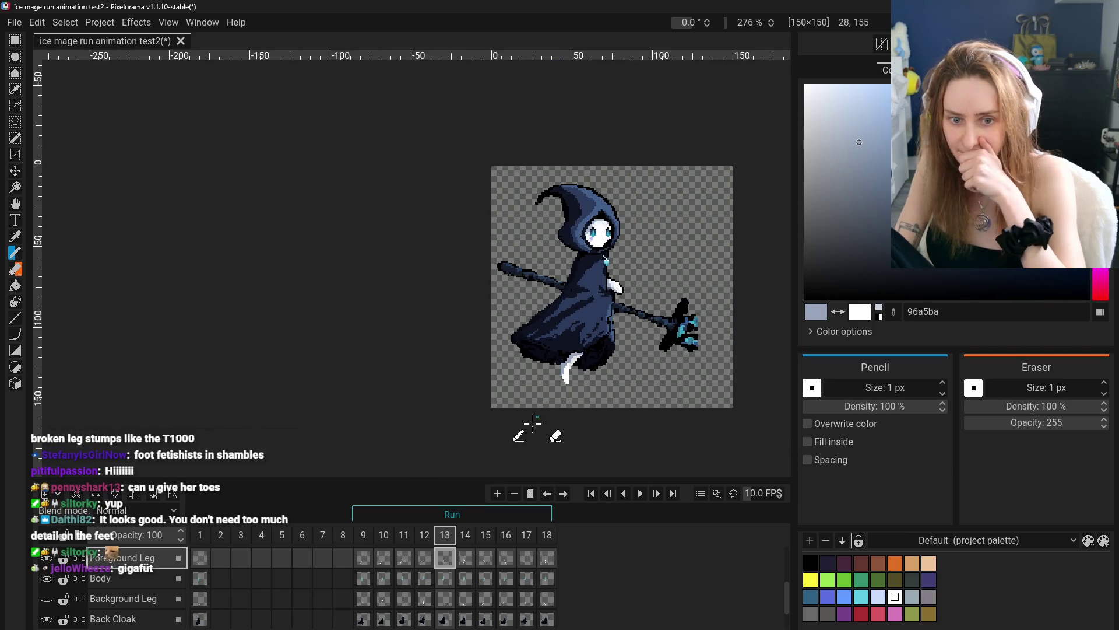
click(364, 566)
click(384, 564)
click(446, 563)
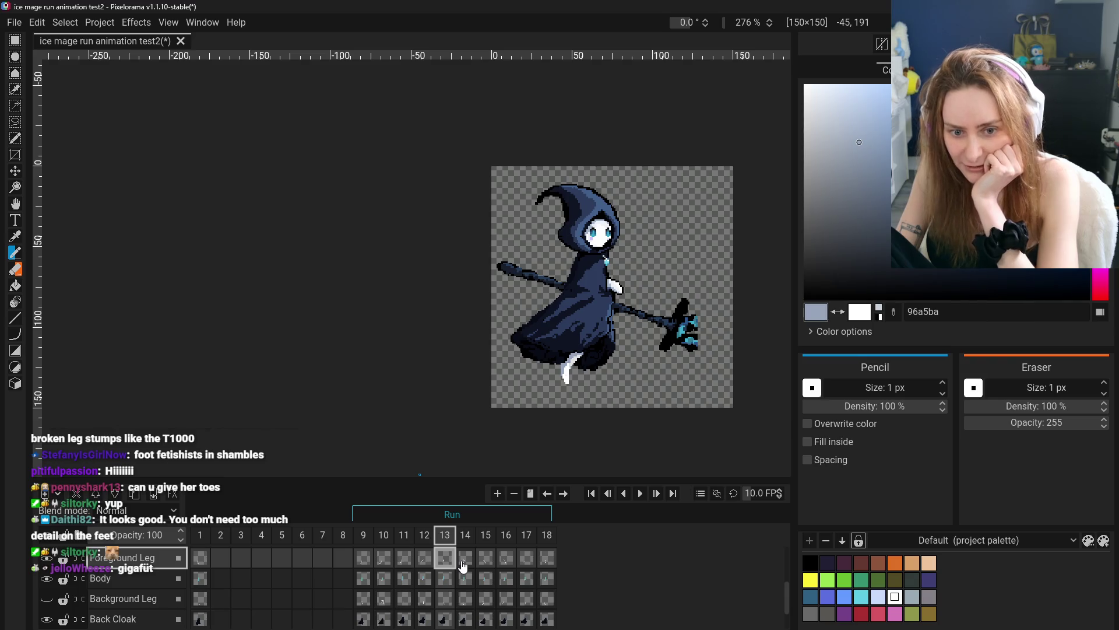
click(472, 563)
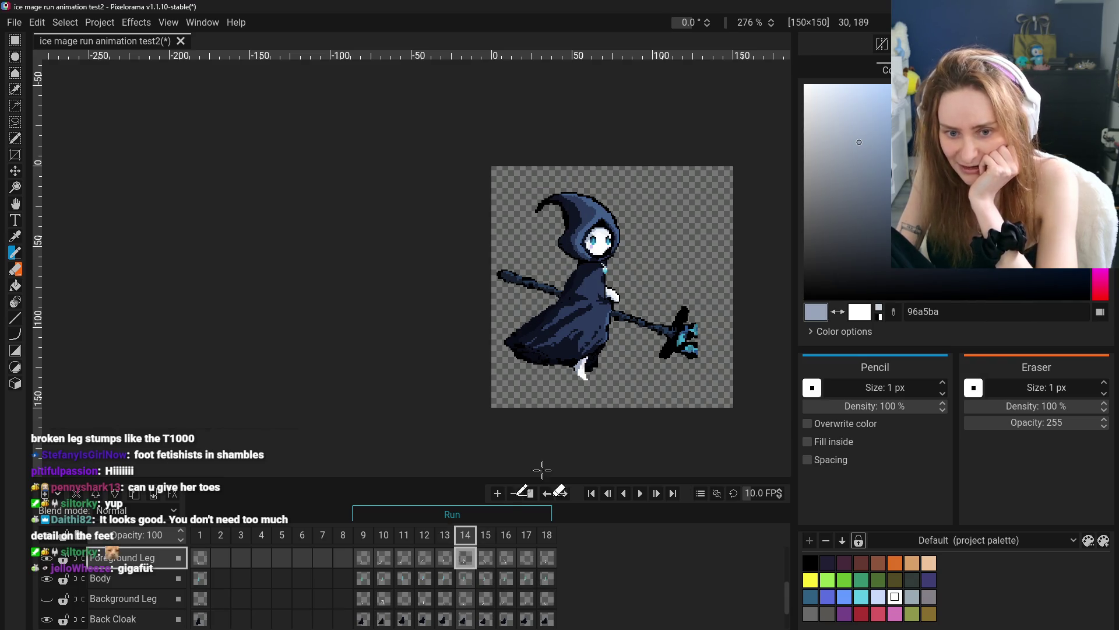
scroll(593, 394, up, 3)
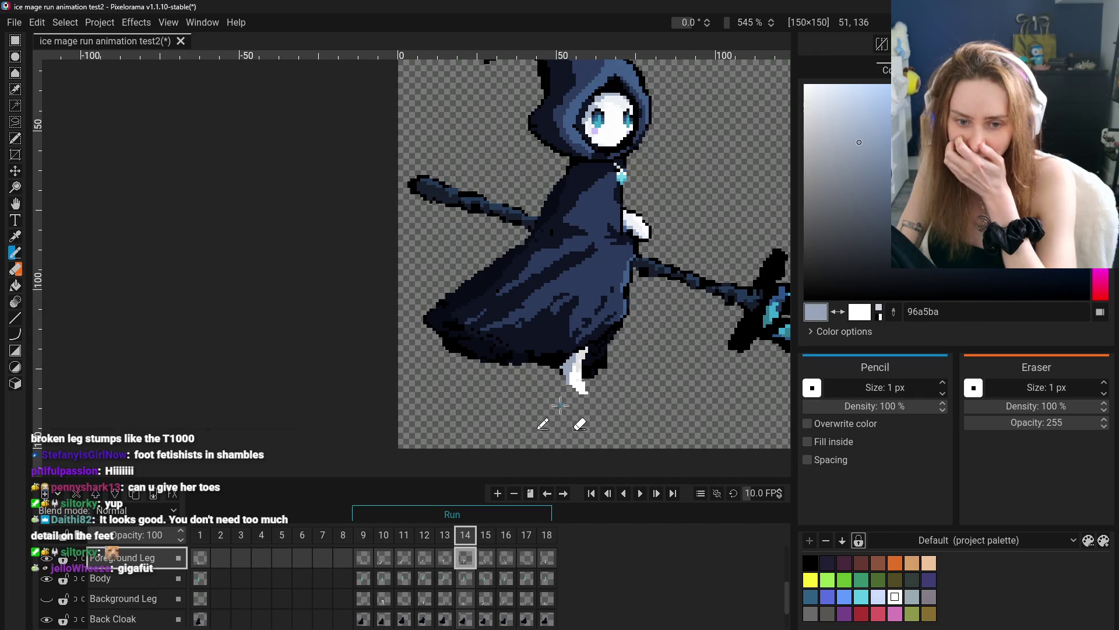
- Nudge frame 14's white foot down and redraw it in eef2f6, undoing the last stroke
click(15, 172)
drag(591, 399, 600, 409)
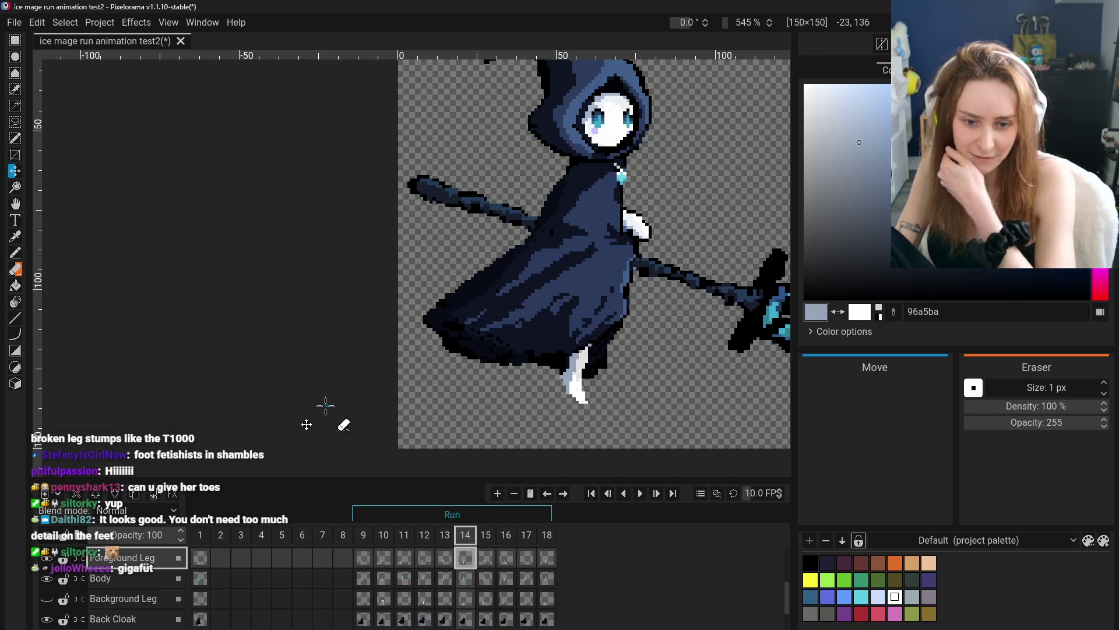
click(15, 252)
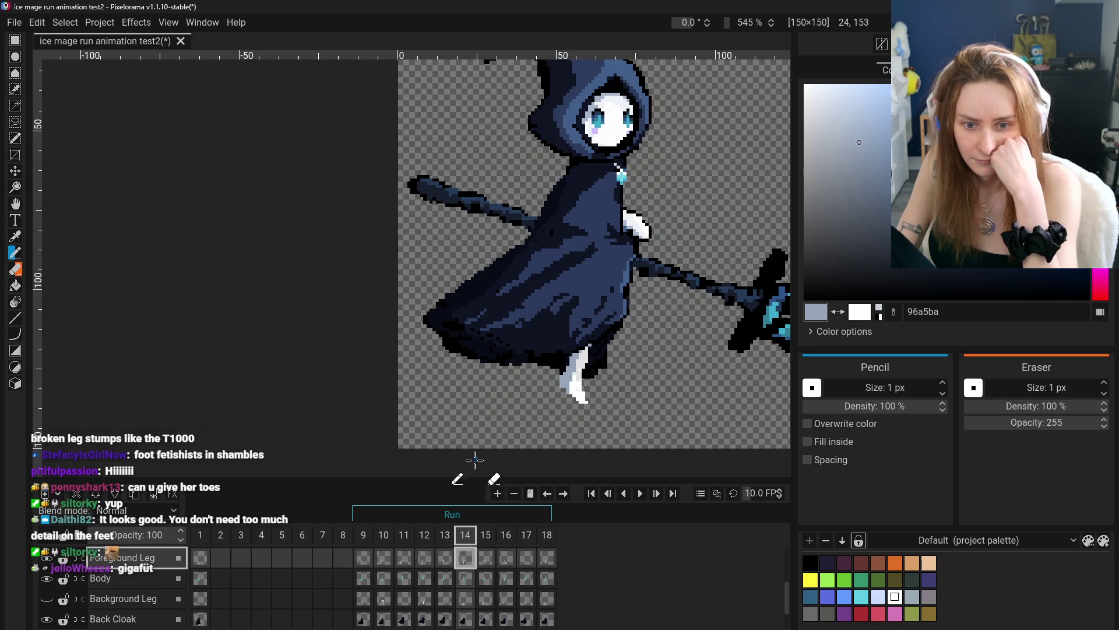
click(15, 235)
click(574, 376)
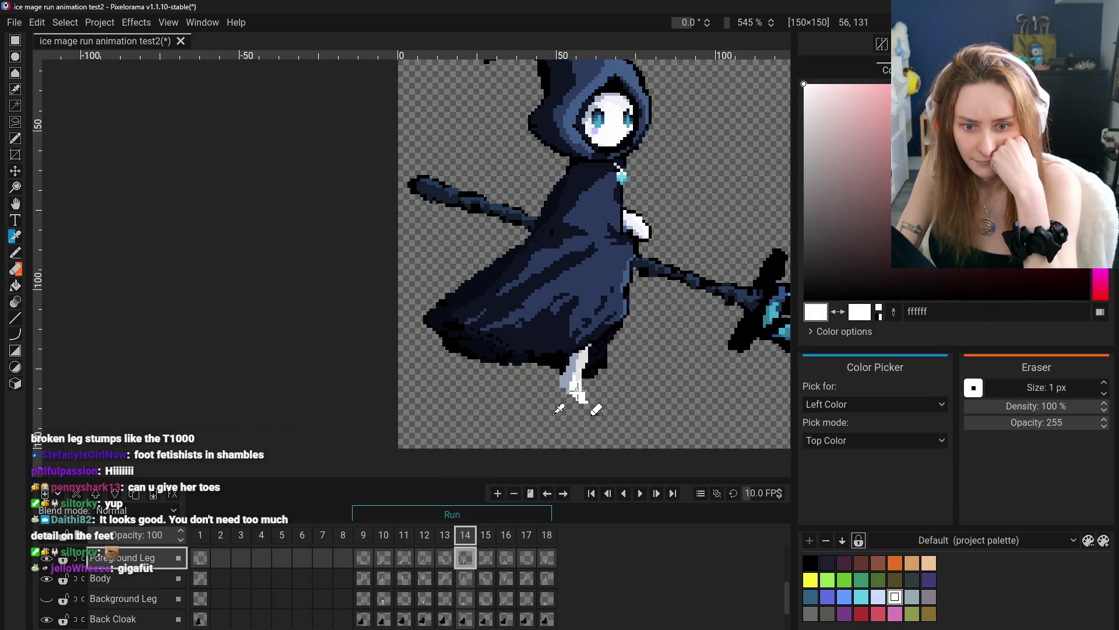
click(15, 252)
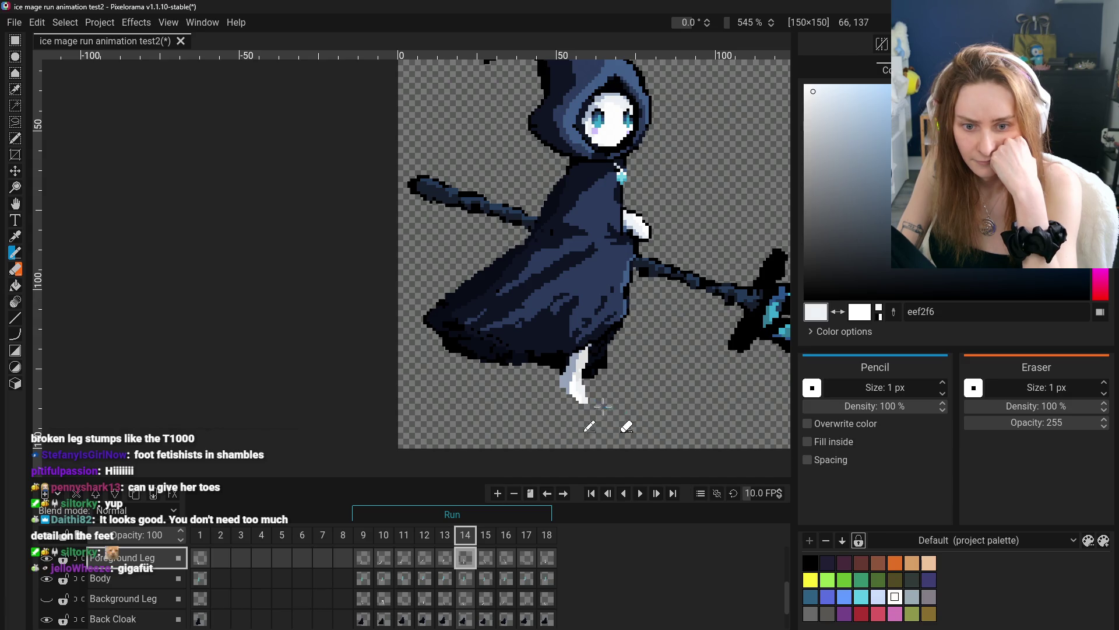
key(ctrl+z)
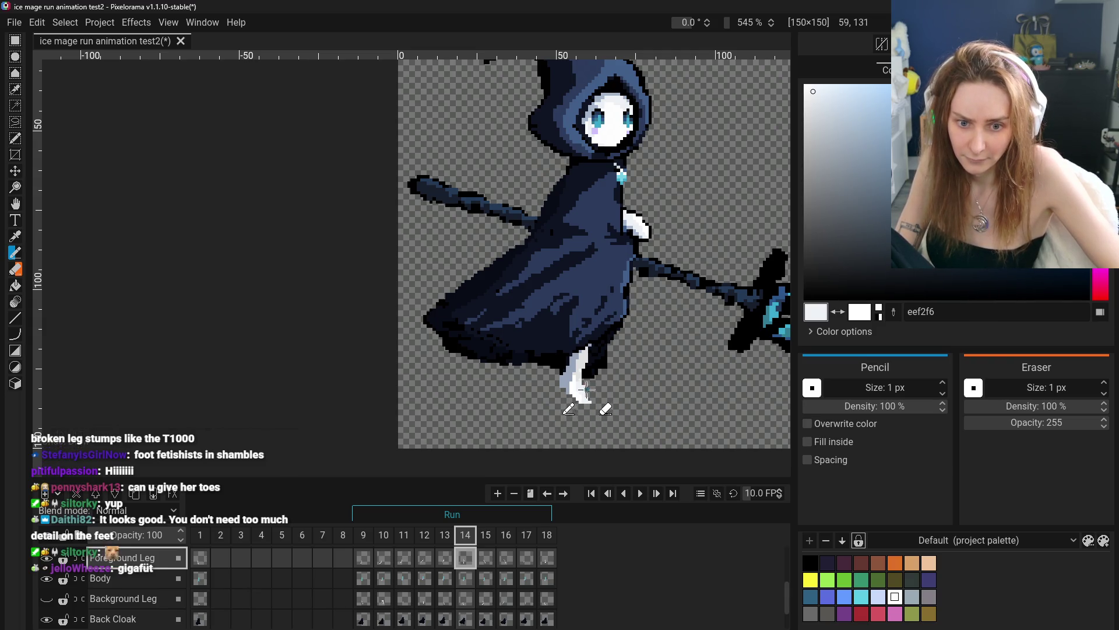
- Shade the foot's edge with grey-blue 96a5ba
key(o)
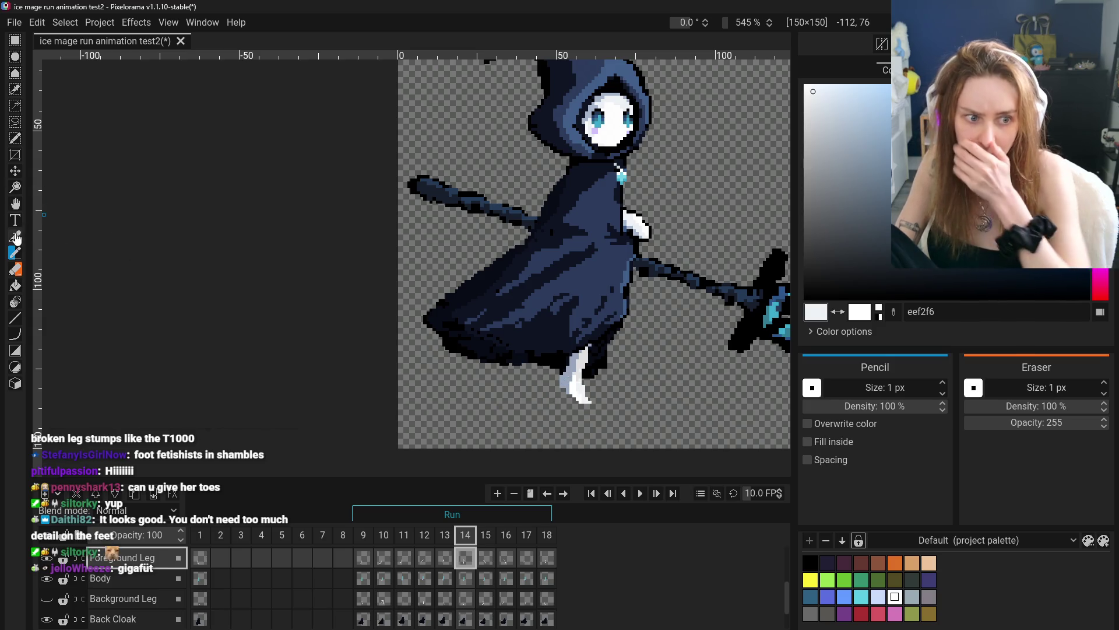
click(564, 383)
key(p)
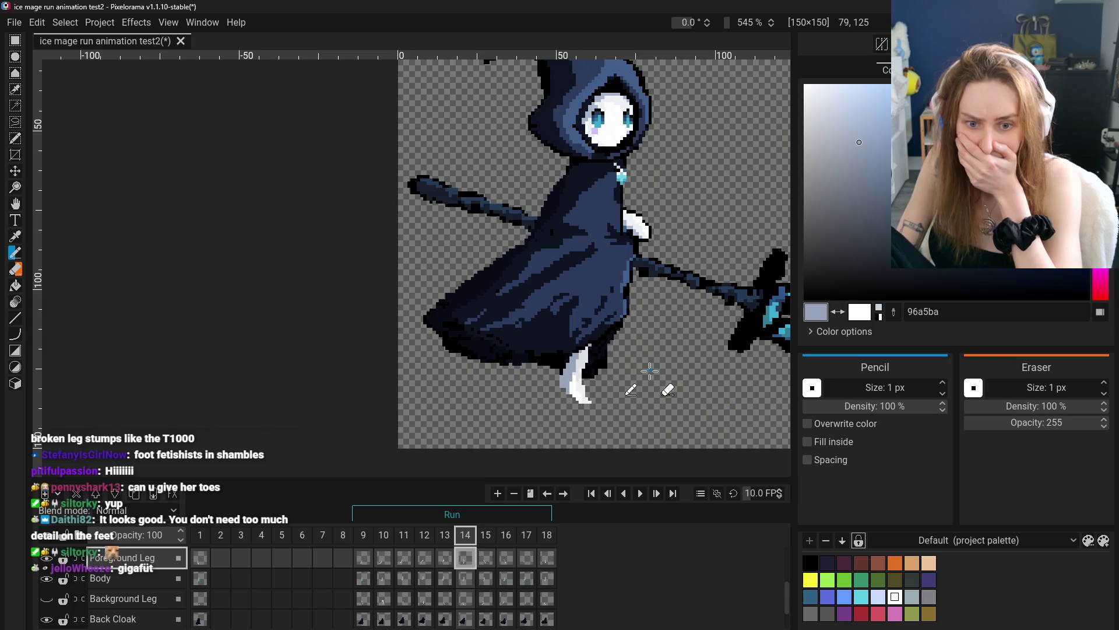
drag(585, 346, 579, 361)
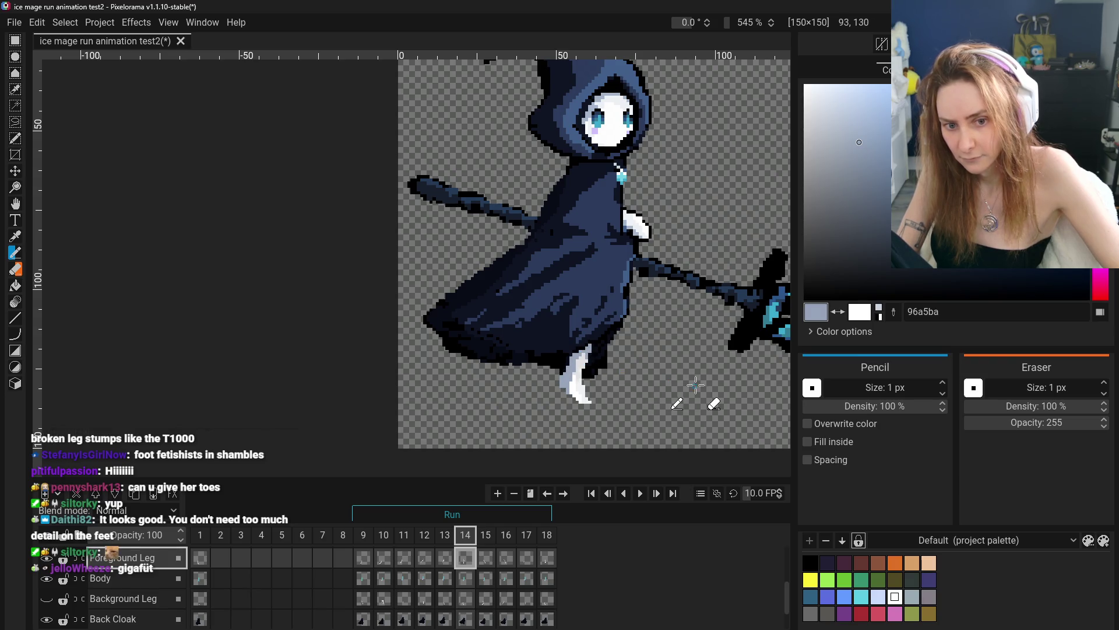
scroll(699, 390, down, 5)
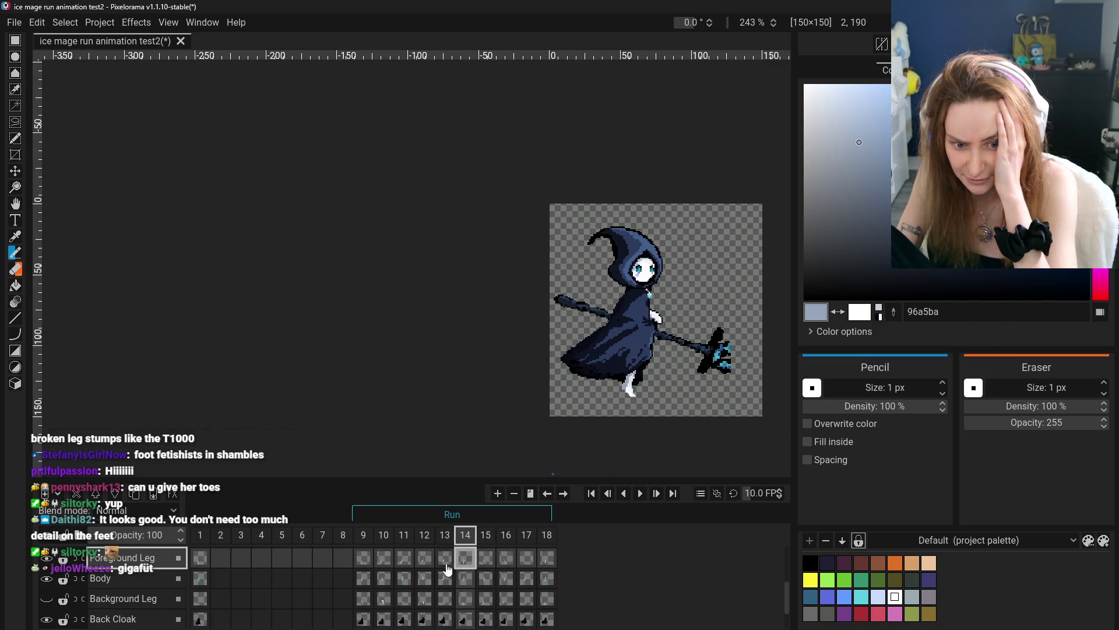
- Compare frame 1 with frames 13 and 14, zooming on frame 14's foot
click(204, 558)
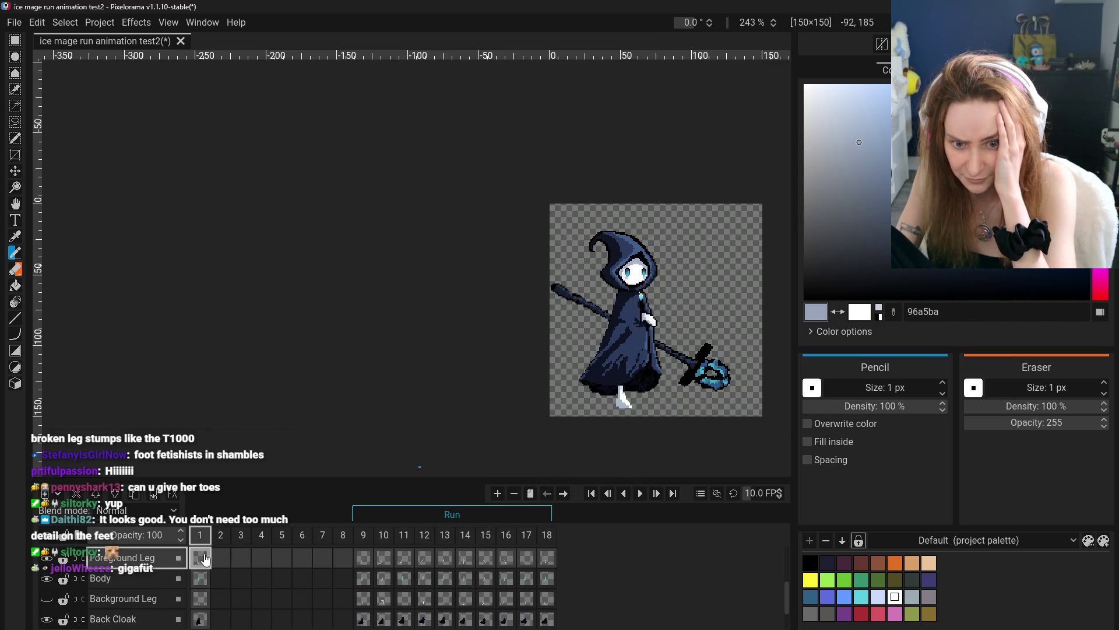
click(446, 562)
click(466, 561)
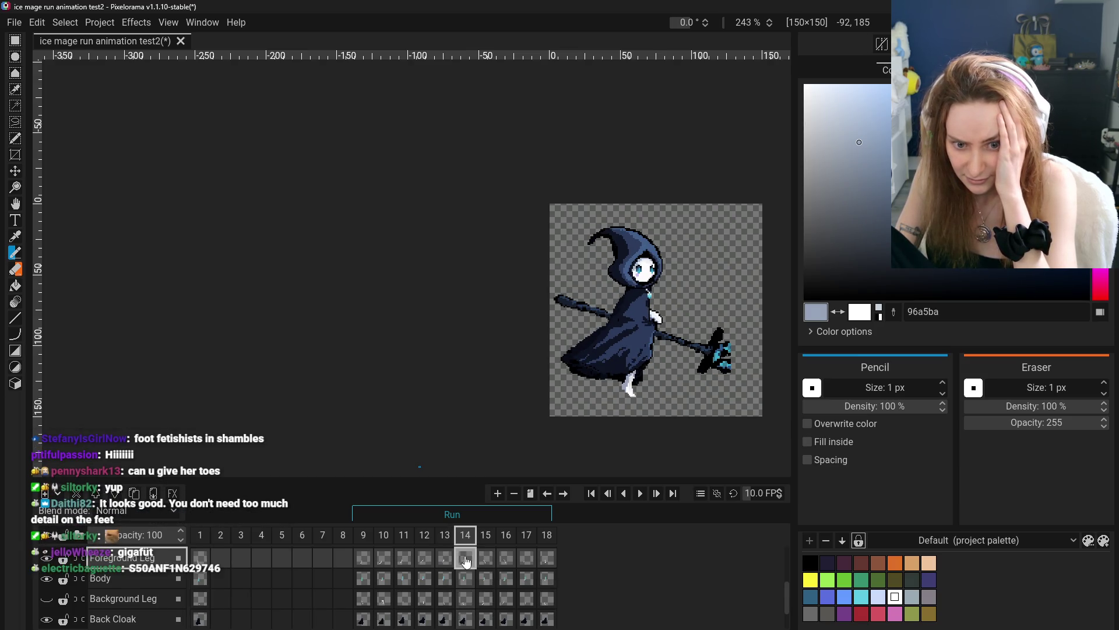
scroll(618, 369, up, 3)
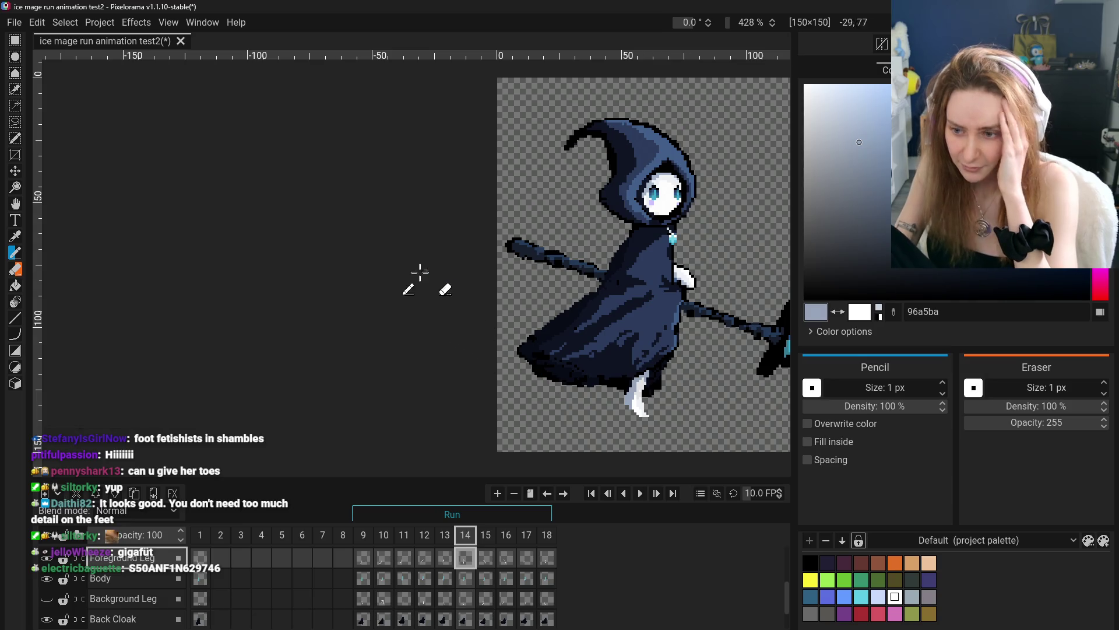
scroll(641, 414, up, 4)
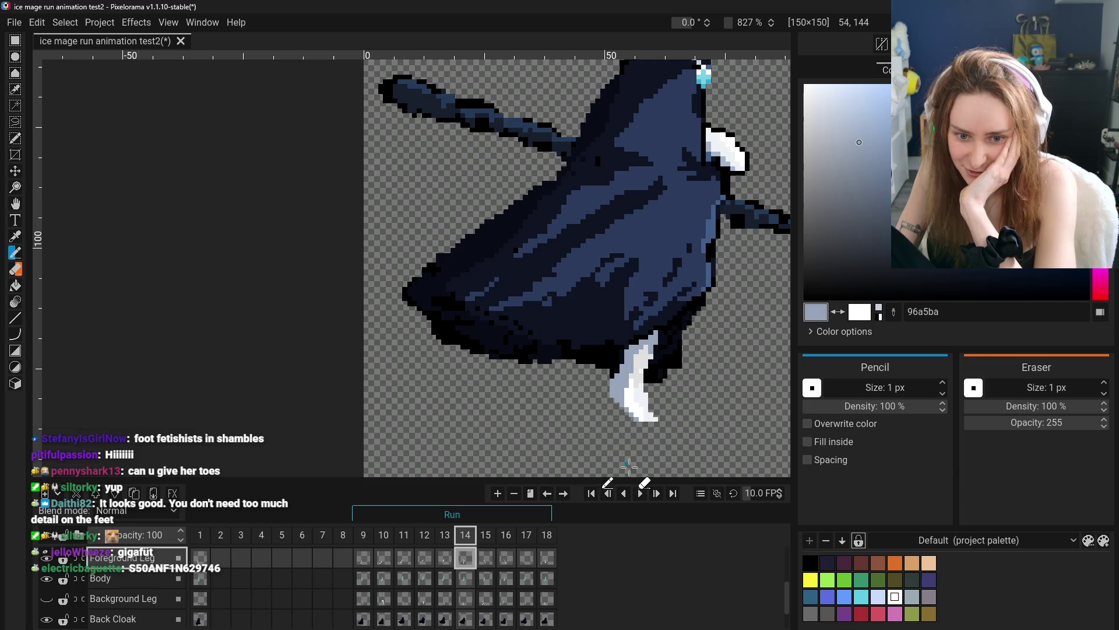
scroll(627, 465, down, 3)
scroll(600, 432, up, 4)
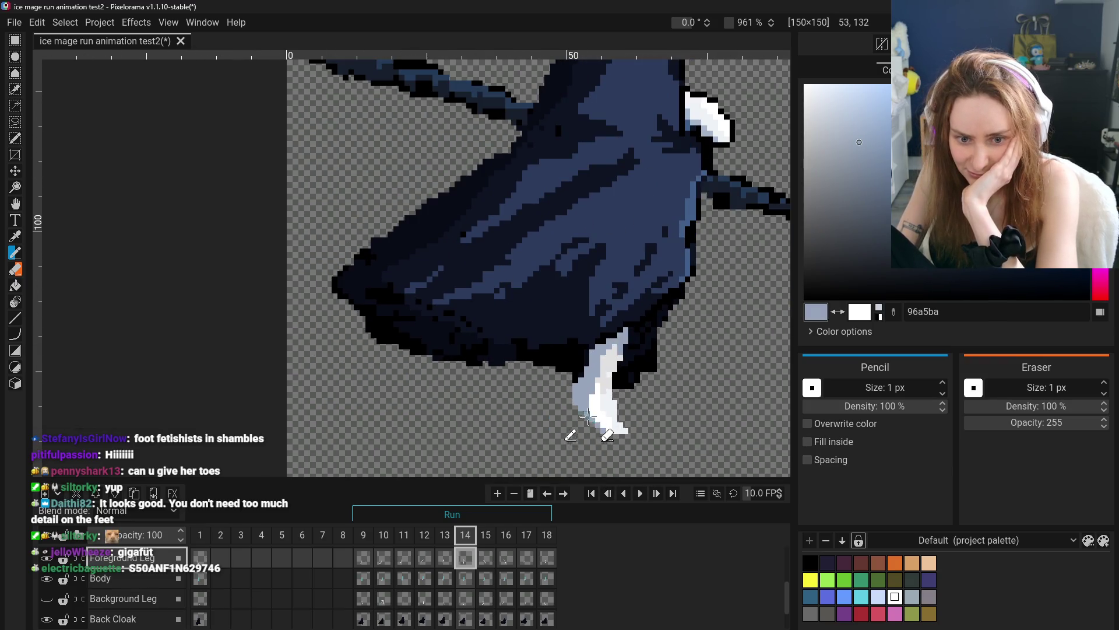
- Zoom in to check the feet in frames 13, 12 and 11
click(449, 560)
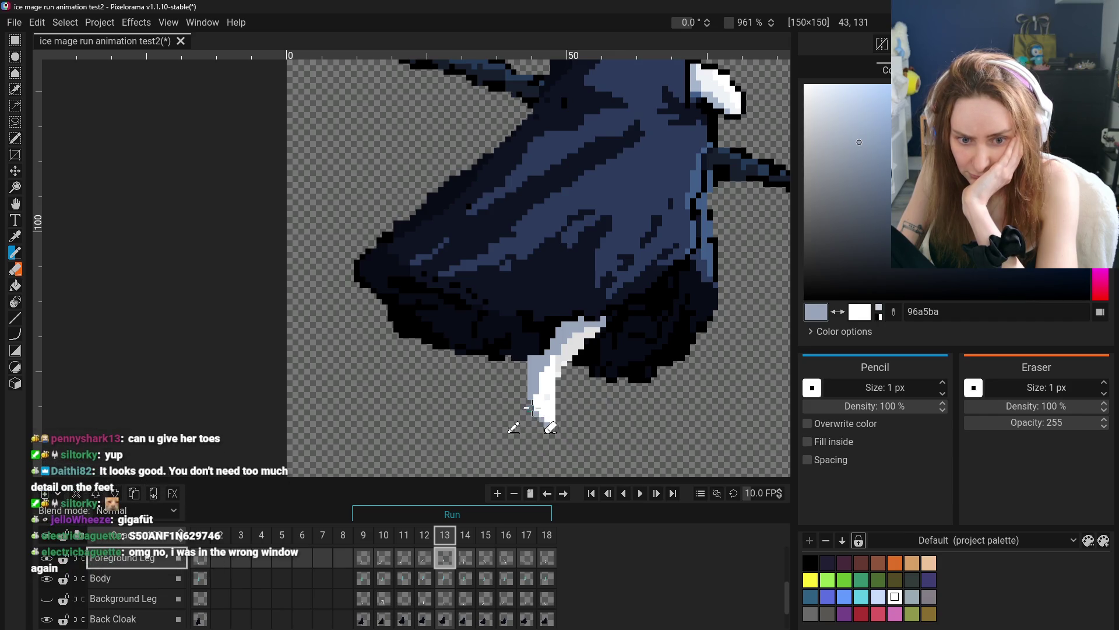
scroll(539, 402, down, 3)
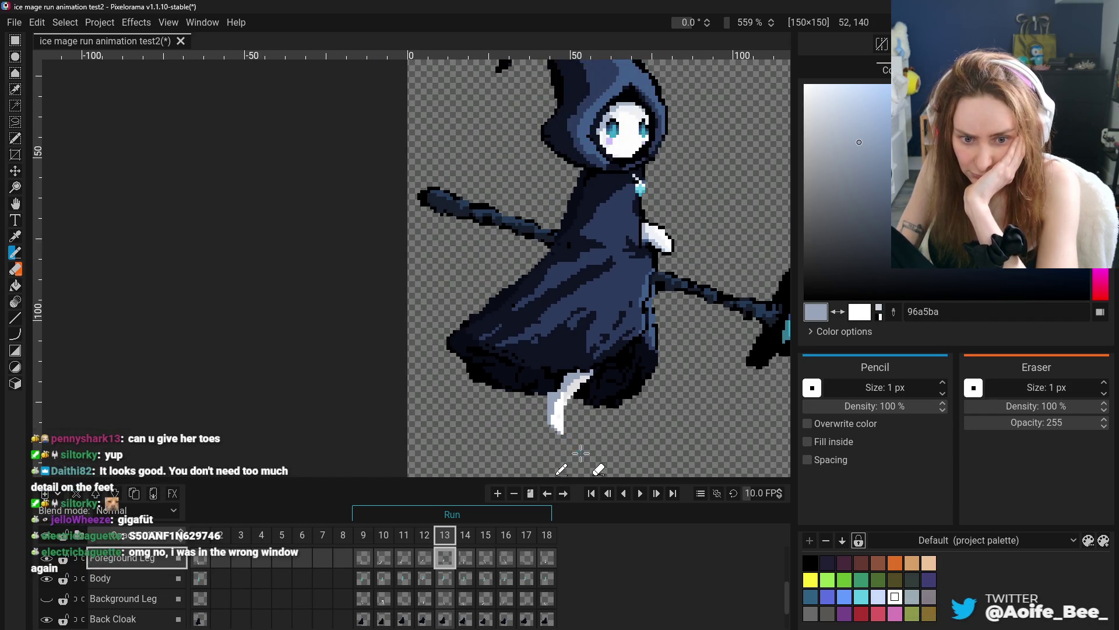
click(428, 558)
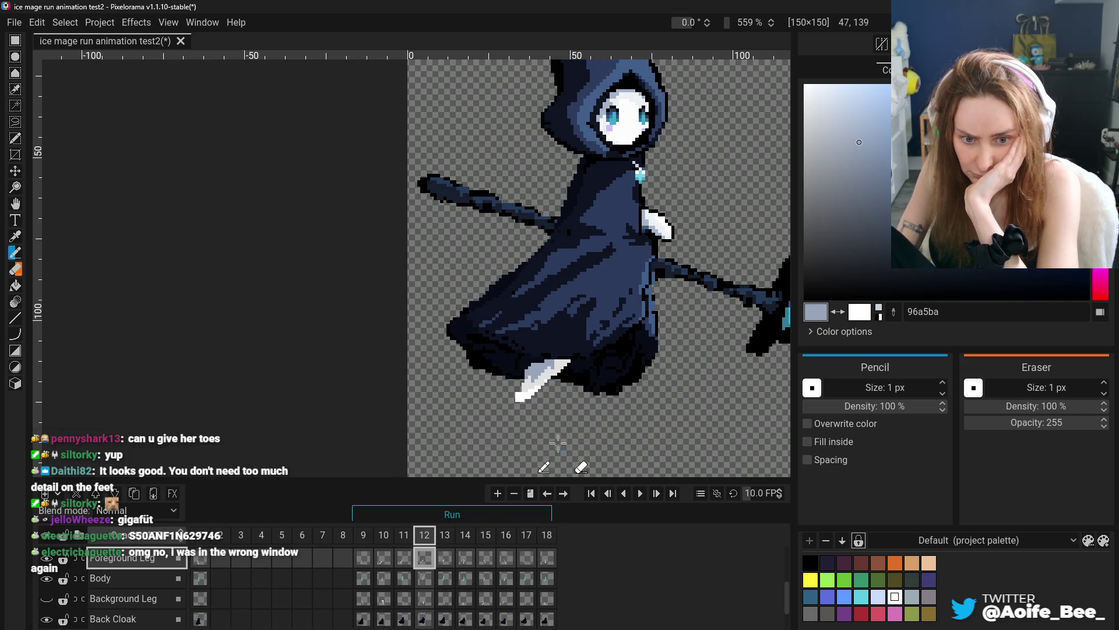
scroll(519, 350, up, 5)
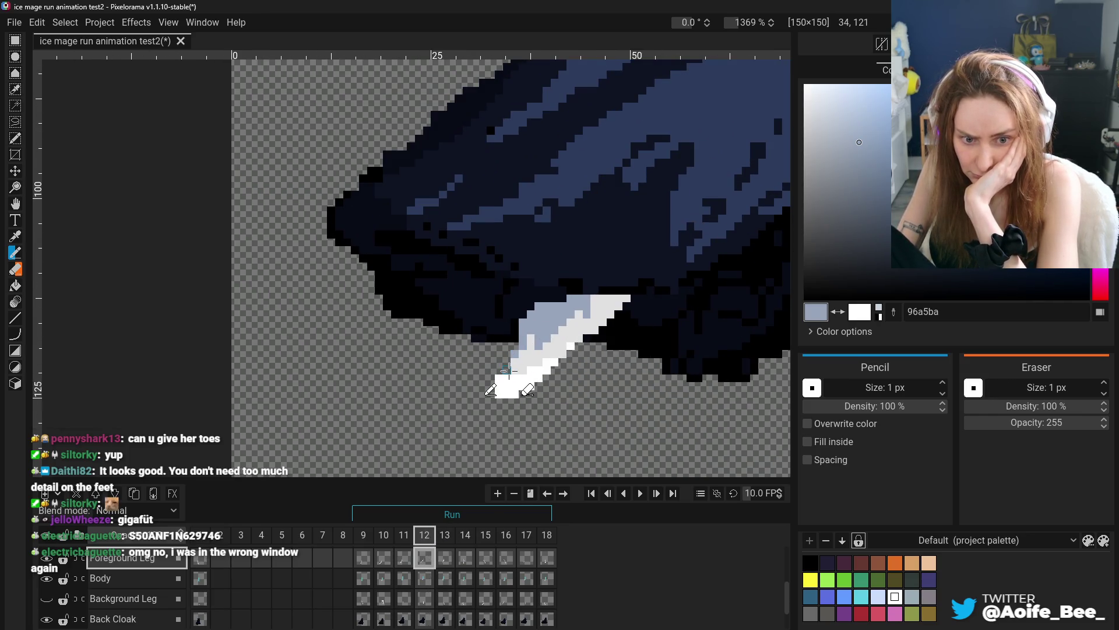
scroll(420, 449, down, 7)
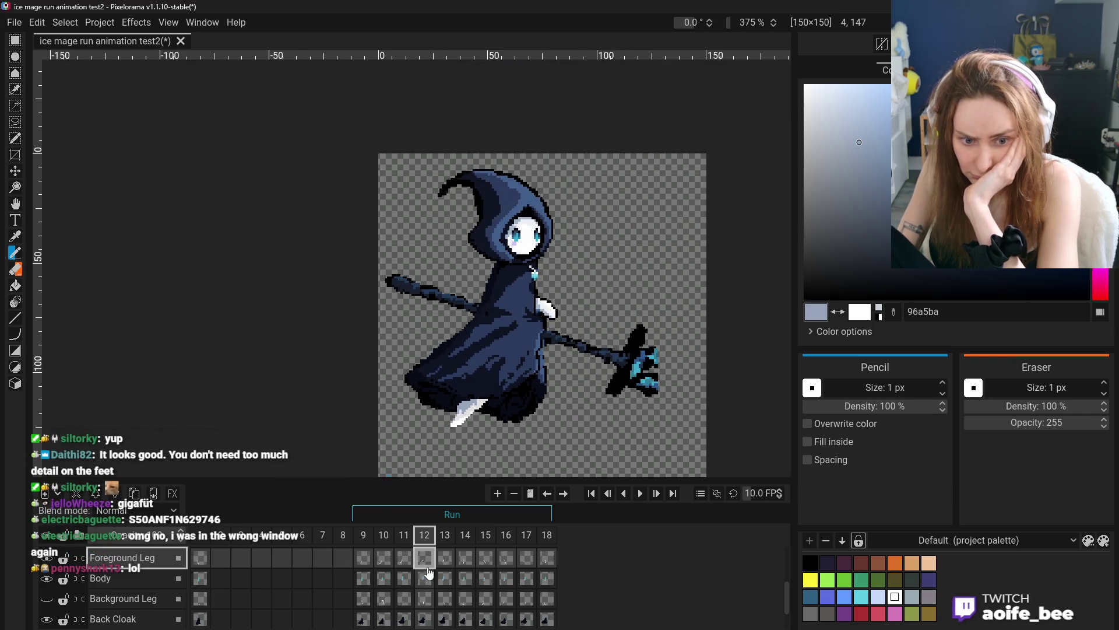
click(407, 559)
scroll(438, 424, up, 5)
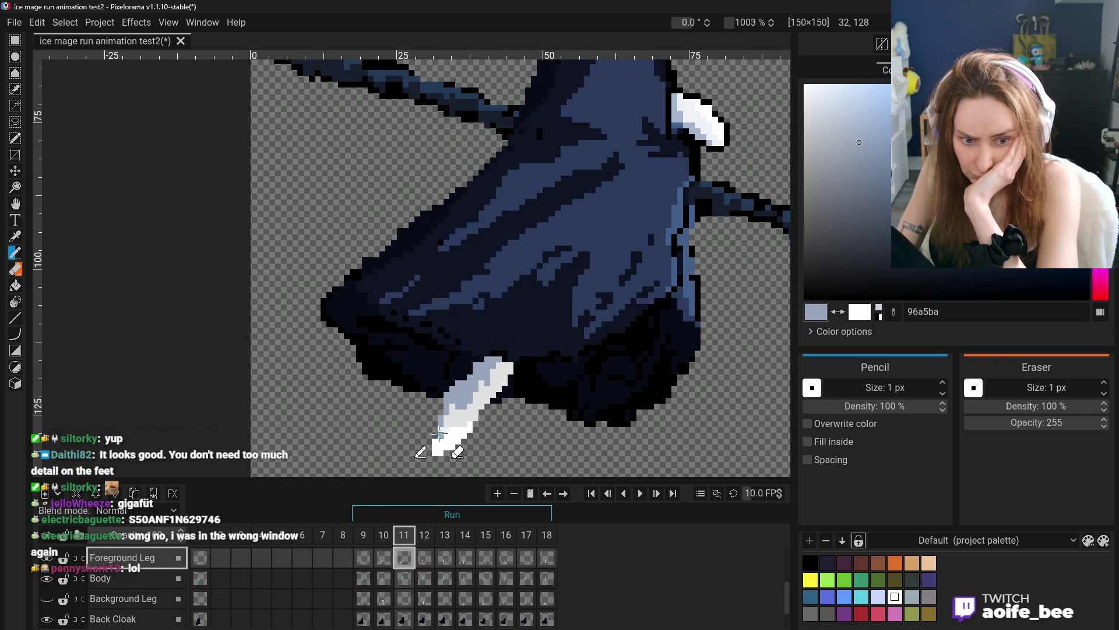
scroll(432, 442, down, 5)
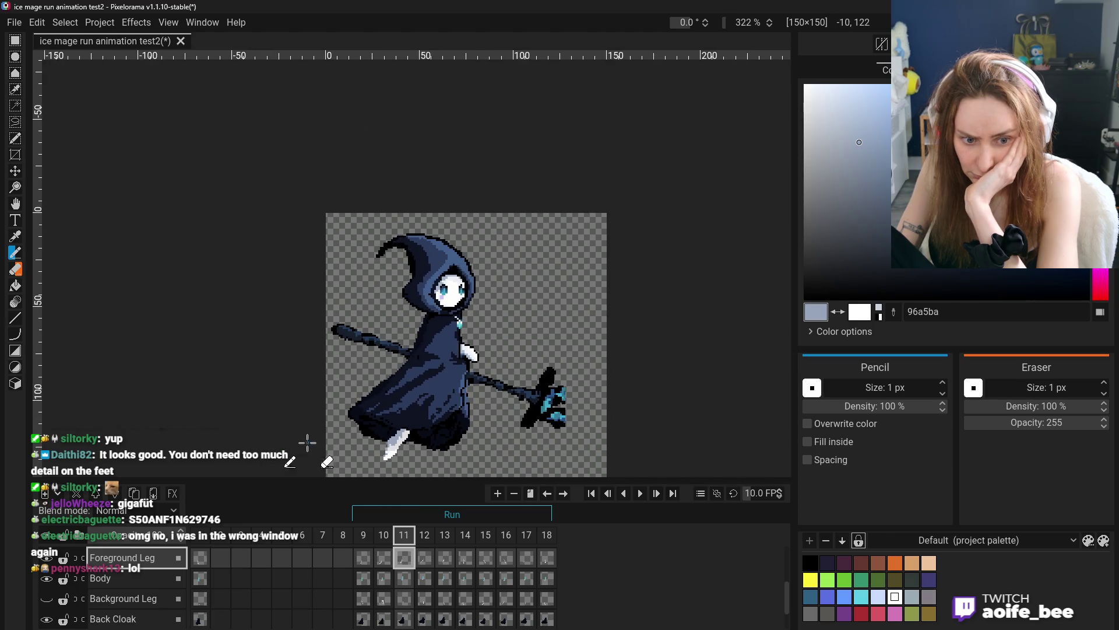
scroll(400, 455, up, 5)
scroll(384, 458, down, 4)
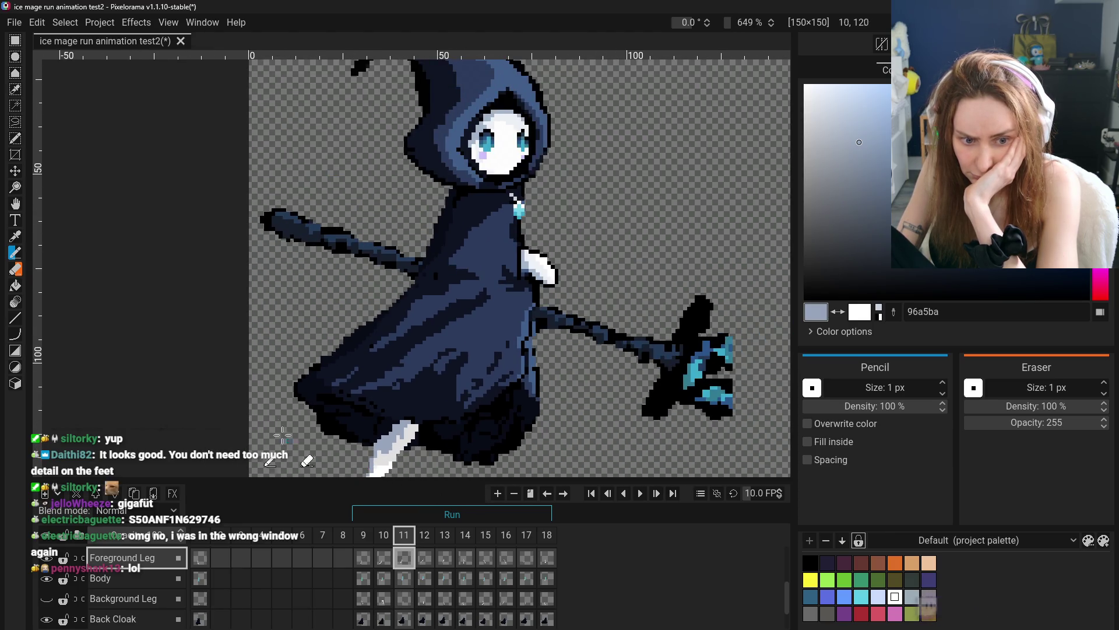
- Undo an accidental foreground-leg move, then check frame 10's foot
click(15, 171)
mouse_move(343, 309)
mouse_down()
mouse_move(439, 304)
mouse_move(541, 264)
mouse_up()
key(ctrl+z)
key(h)
click(380, 558)
scroll(465, 398, up, 5)
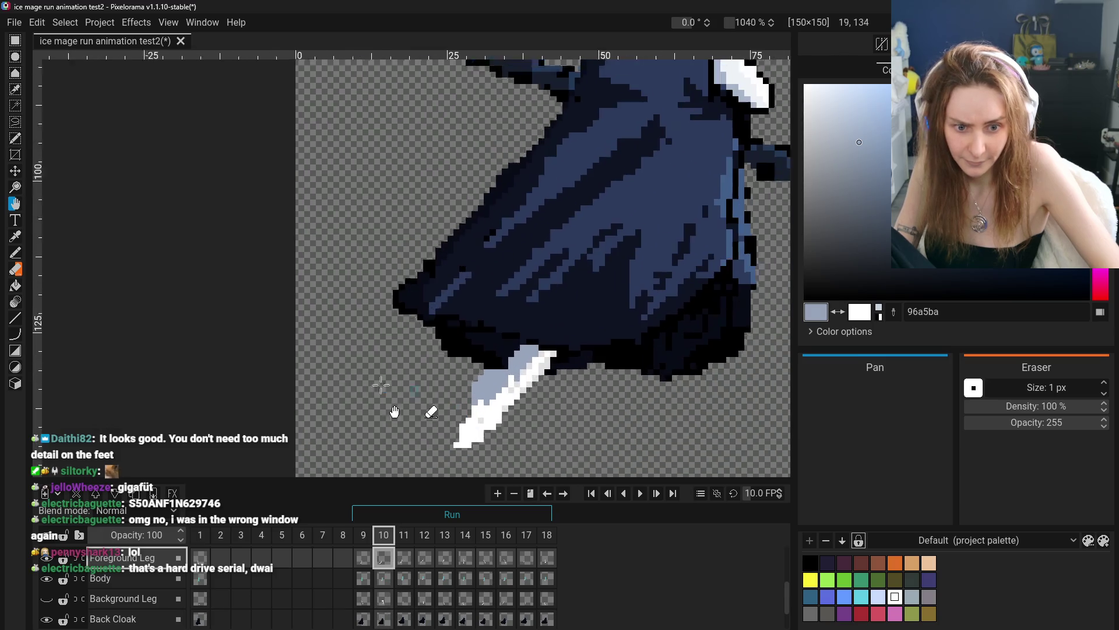
click(16, 236)
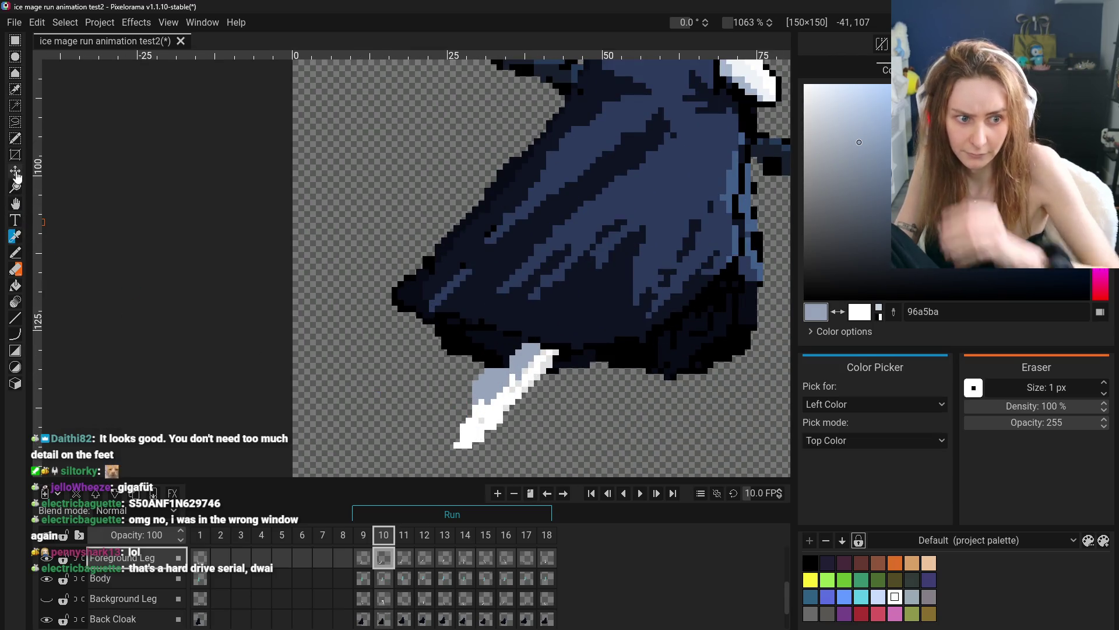
click(16, 252)
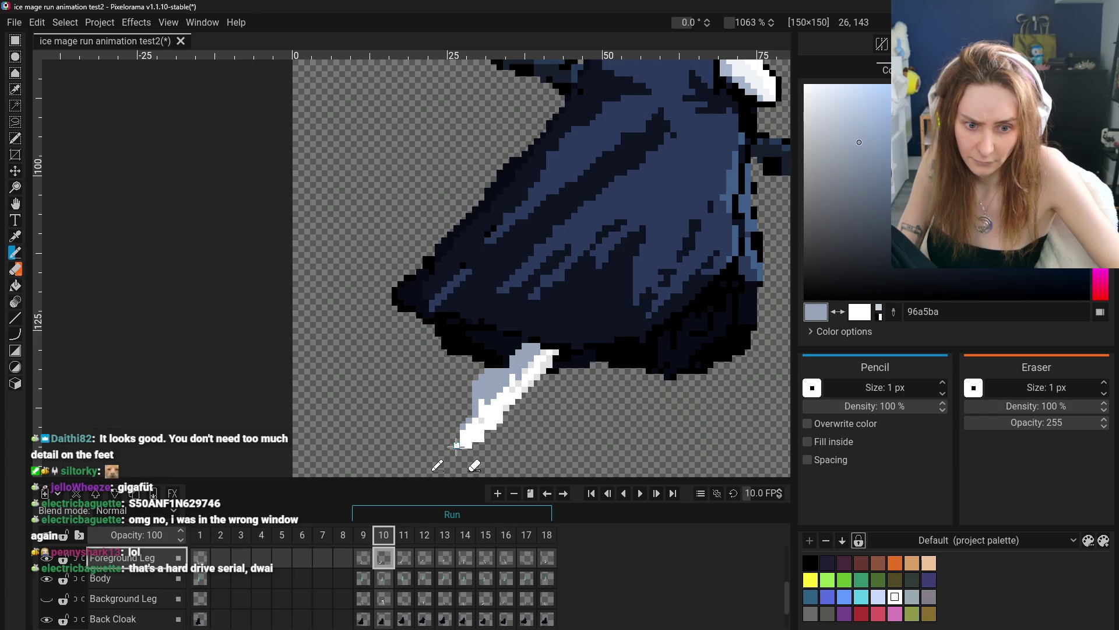
- Open frame 9 and zoom in on its shaded foreground foot
scroll(461, 449, down, 5)
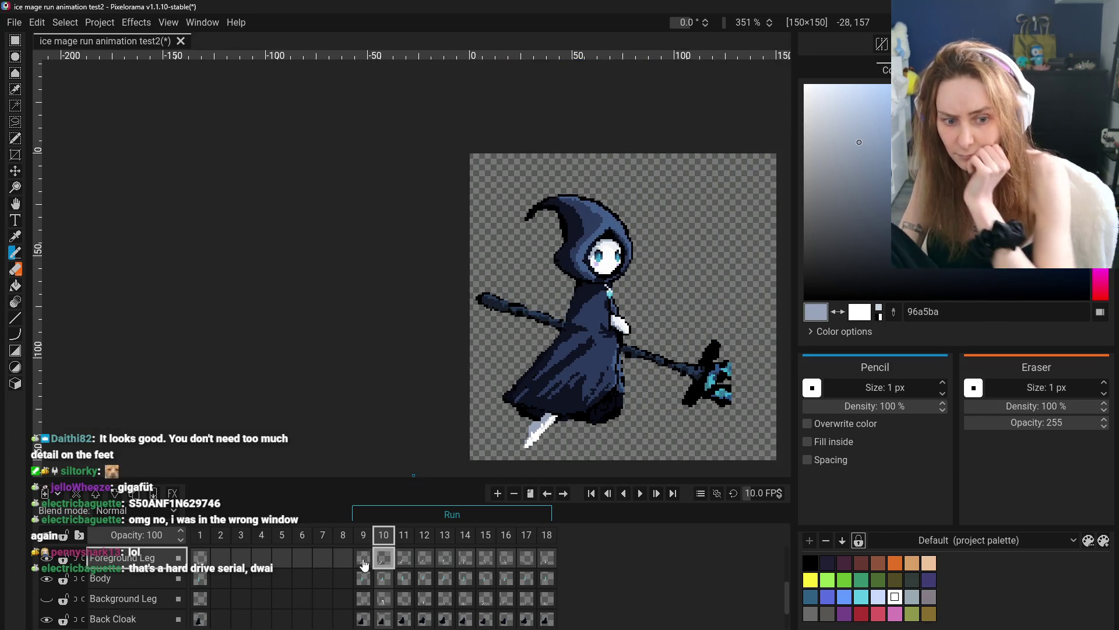
click(364, 563)
scroll(549, 460, up, 6)
scroll(550, 444, up, 1)
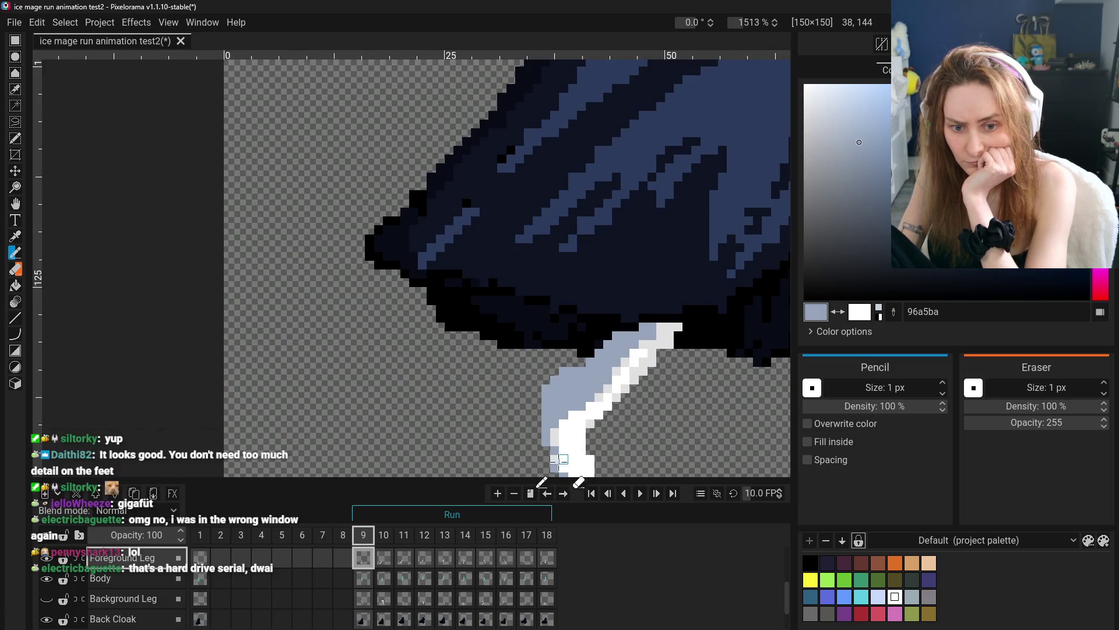
scroll(570, 462, down, 5)
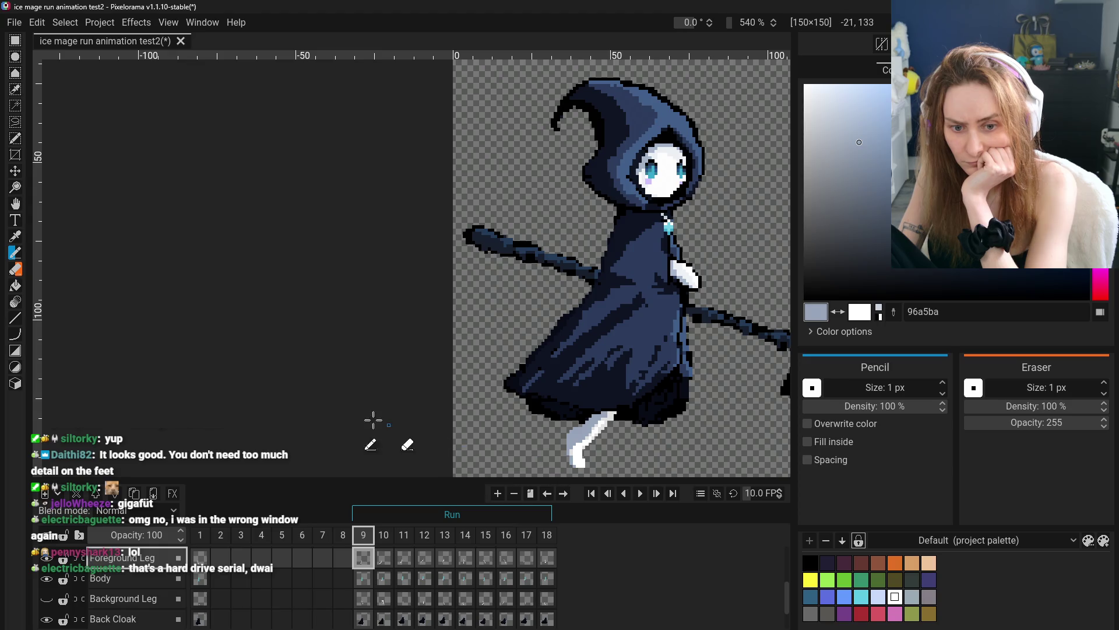
- Compare the feet across frames 10–14, then settle on frame 15
click(387, 560)
click(424, 560)
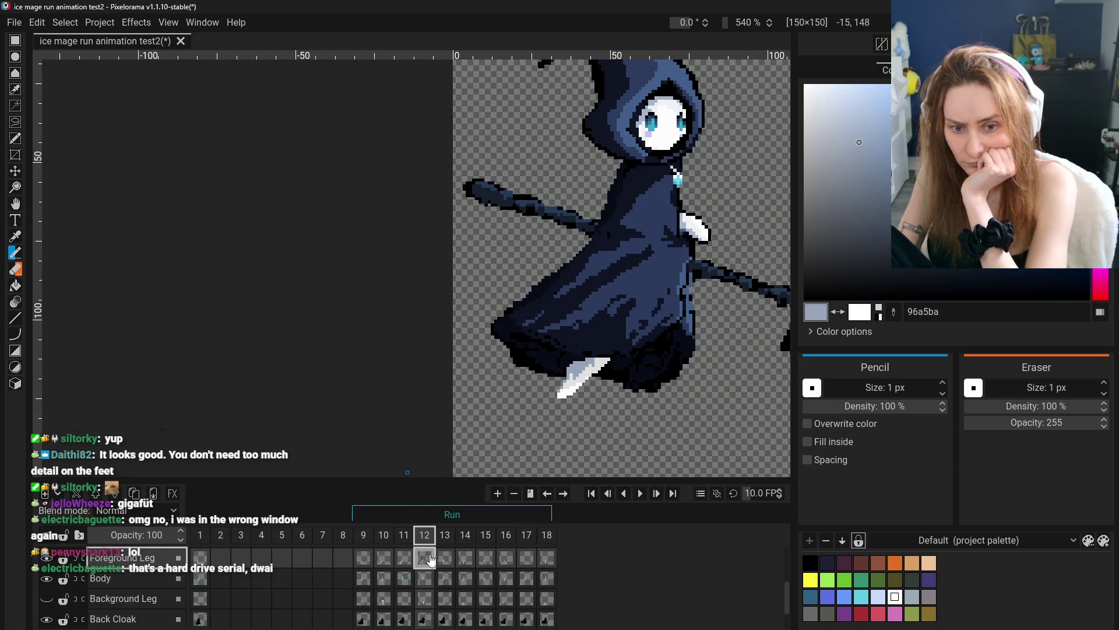
click(445, 559)
click(466, 559)
click(485, 559)
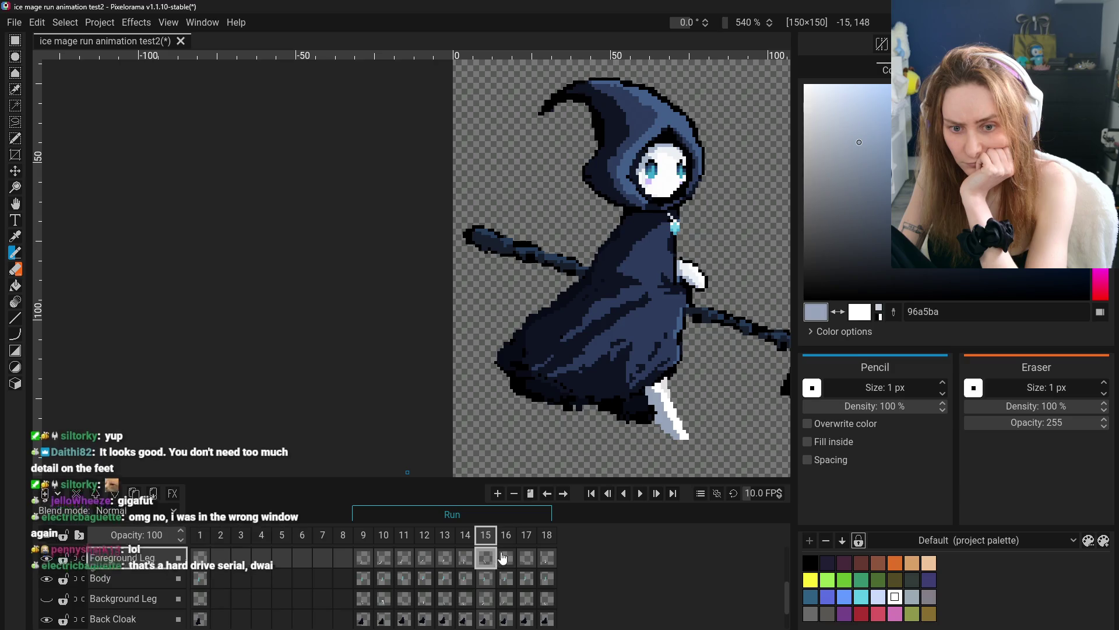
click(471, 559)
scroll(644, 434, up, 4)
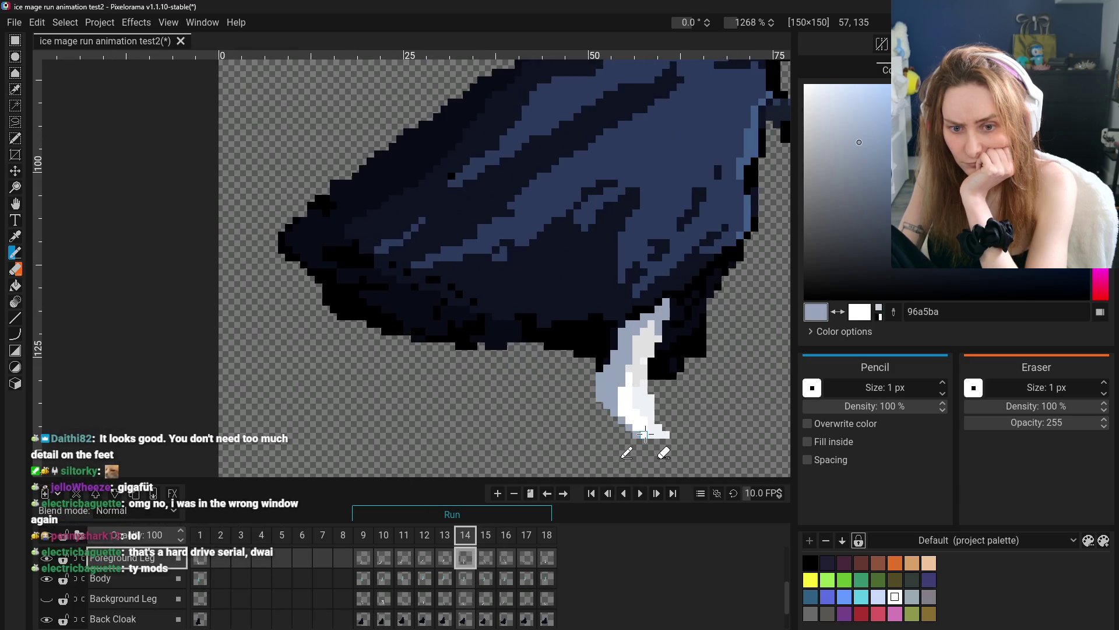
scroll(652, 434, down, 6)
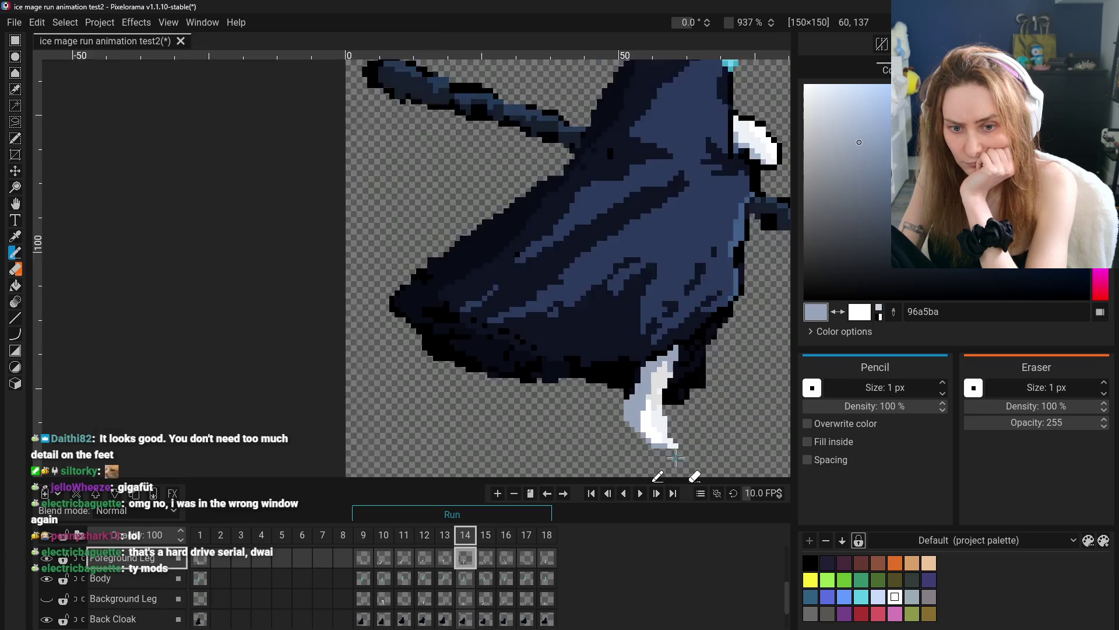
click(481, 544)
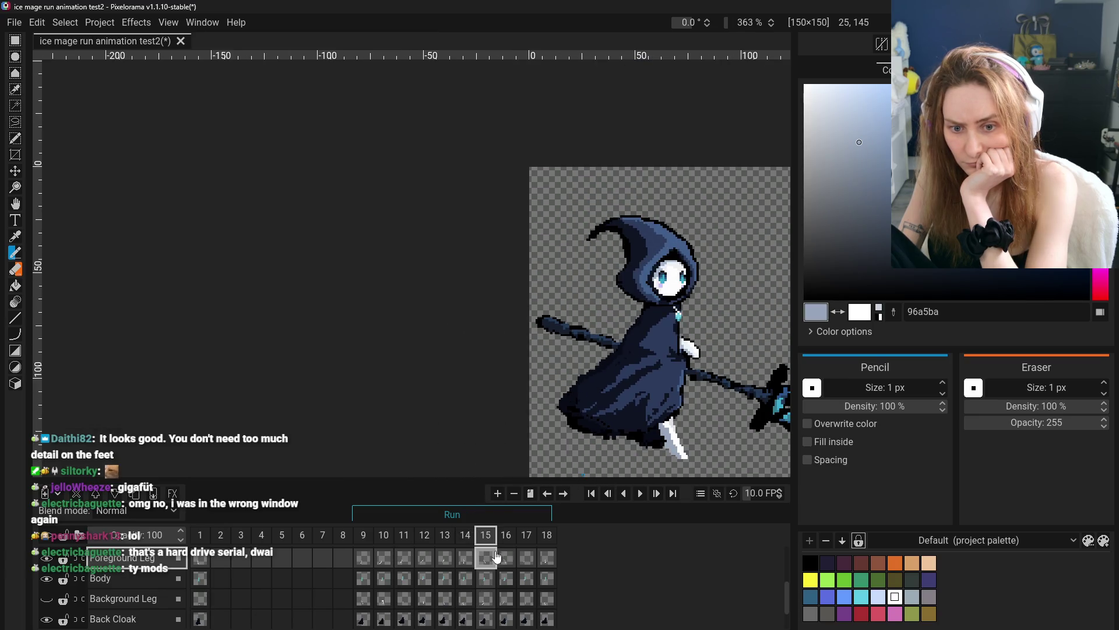
scroll(697, 473, up, 4)
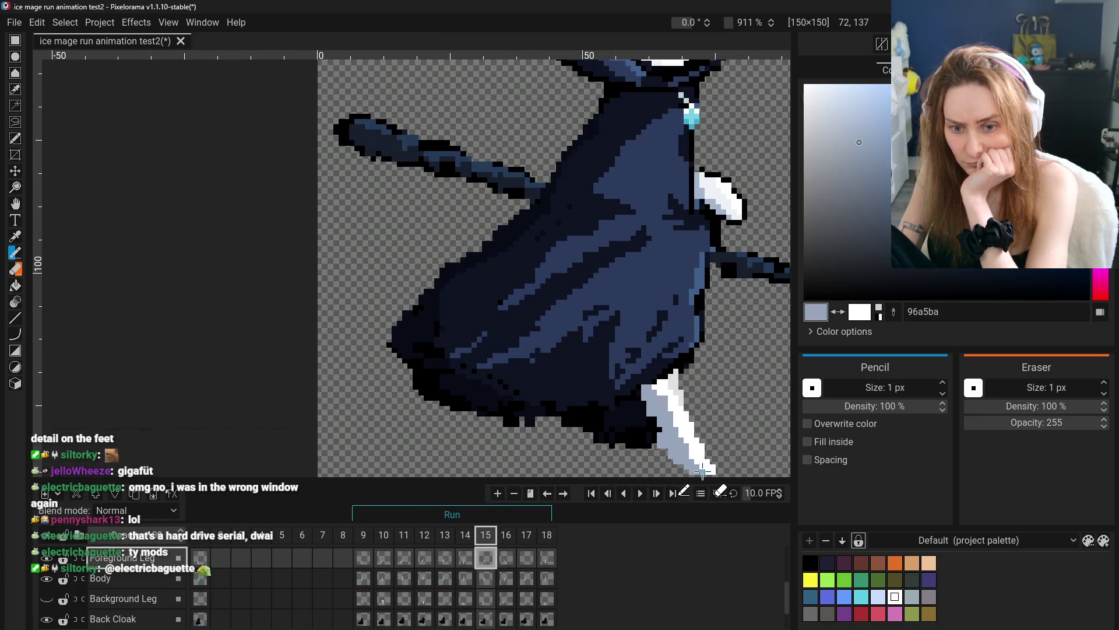
- Sample the foot's white as the drawing colour and recentre the character for the foot touch-up
click(16, 237)
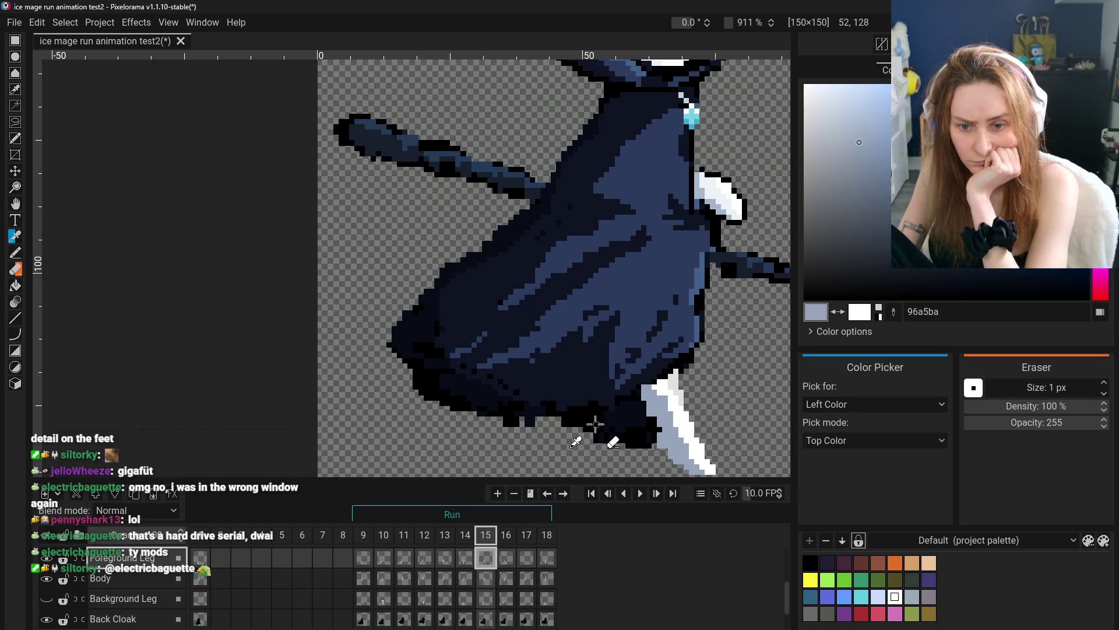
click(70, 244)
key(p)
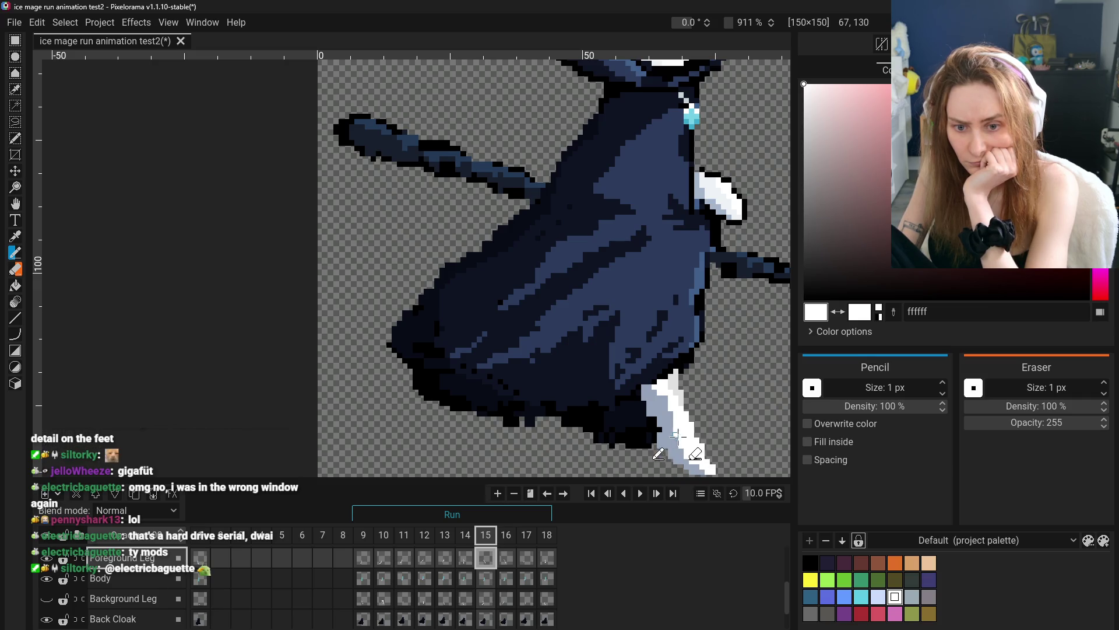
scroll(679, 445, down, 5)
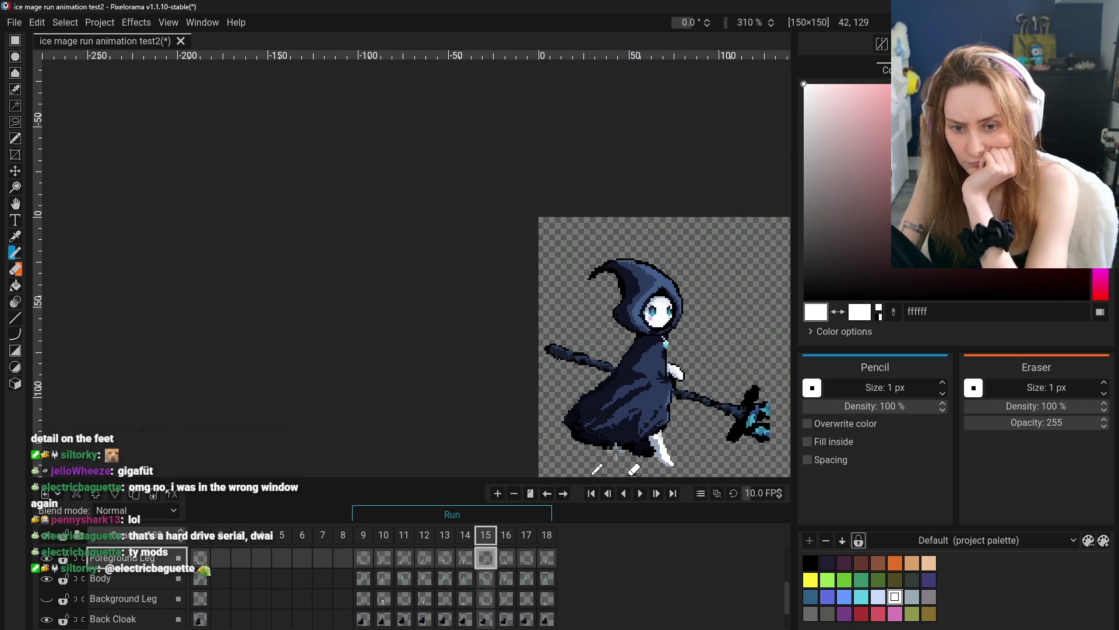
scroll(679, 466, up, 4)
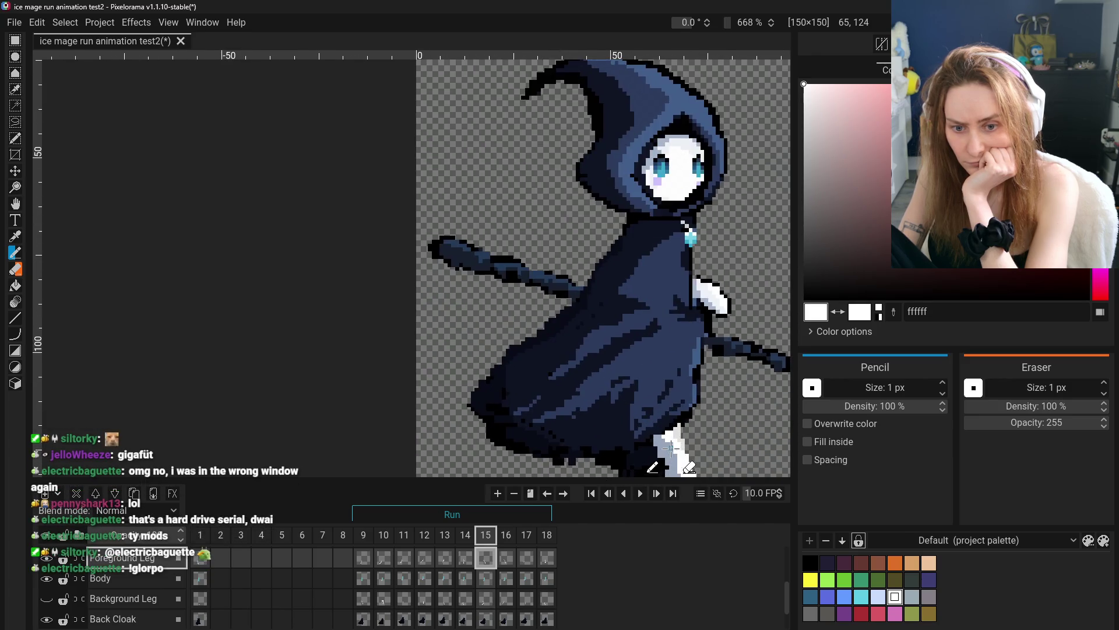
scroll(674, 467, down, 8)
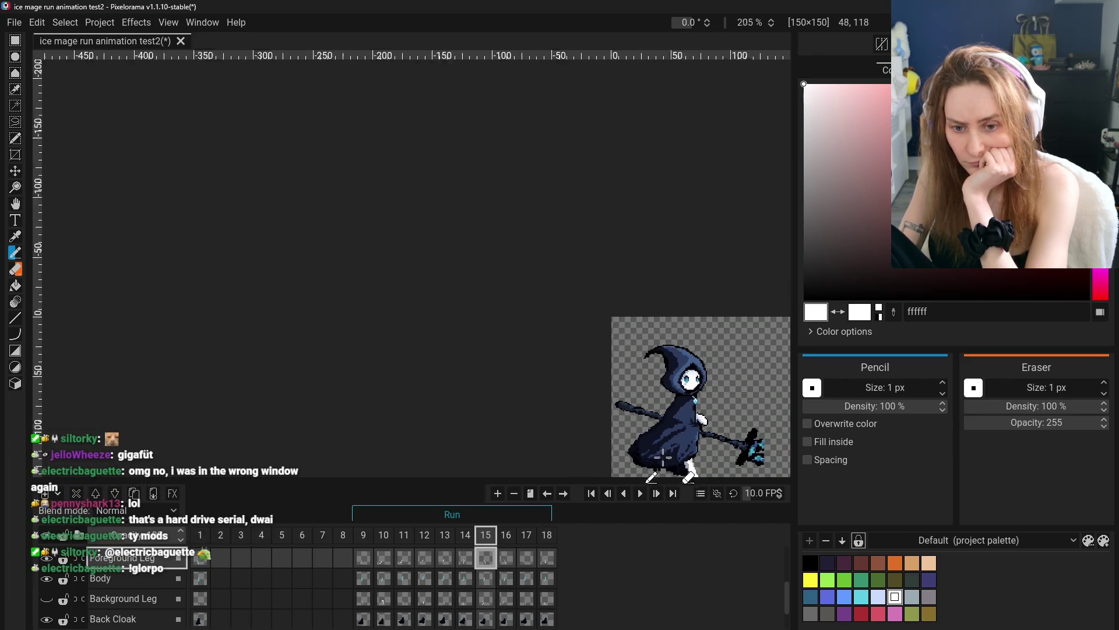
click(15, 204)
drag(528, 402, 442, 268)
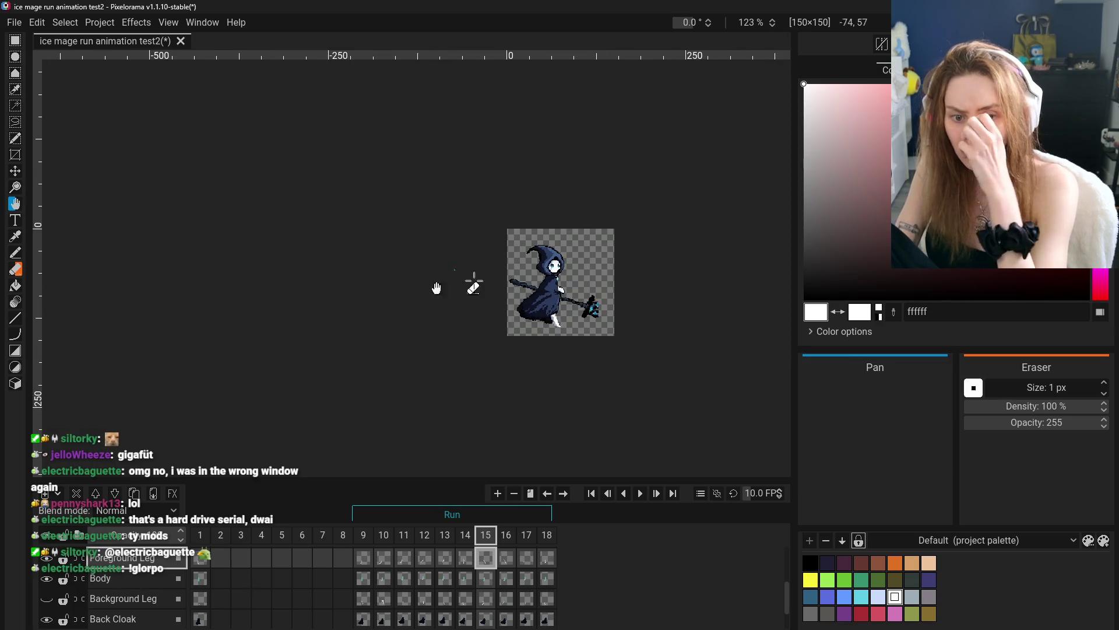
scroll(588, 357, up, 3)
scroll(589, 357, up, 4)
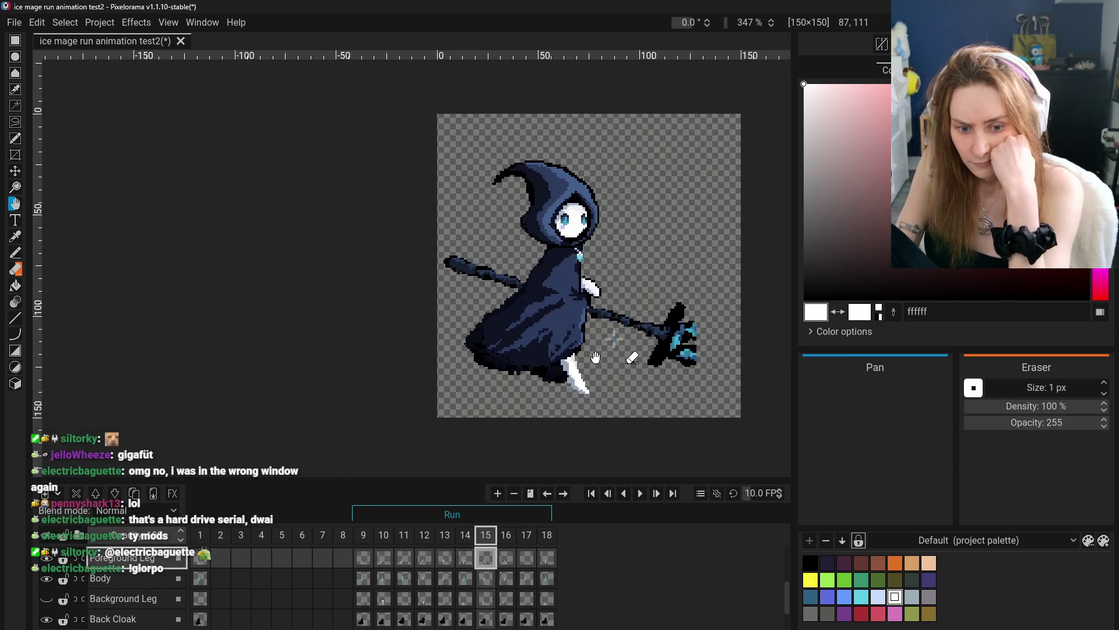
- Clone frame 15's Foreground Leg cel into frame 16
click(506, 563)
click(486, 558)
click(505, 558)
click(485, 558)
right_click(486, 558)
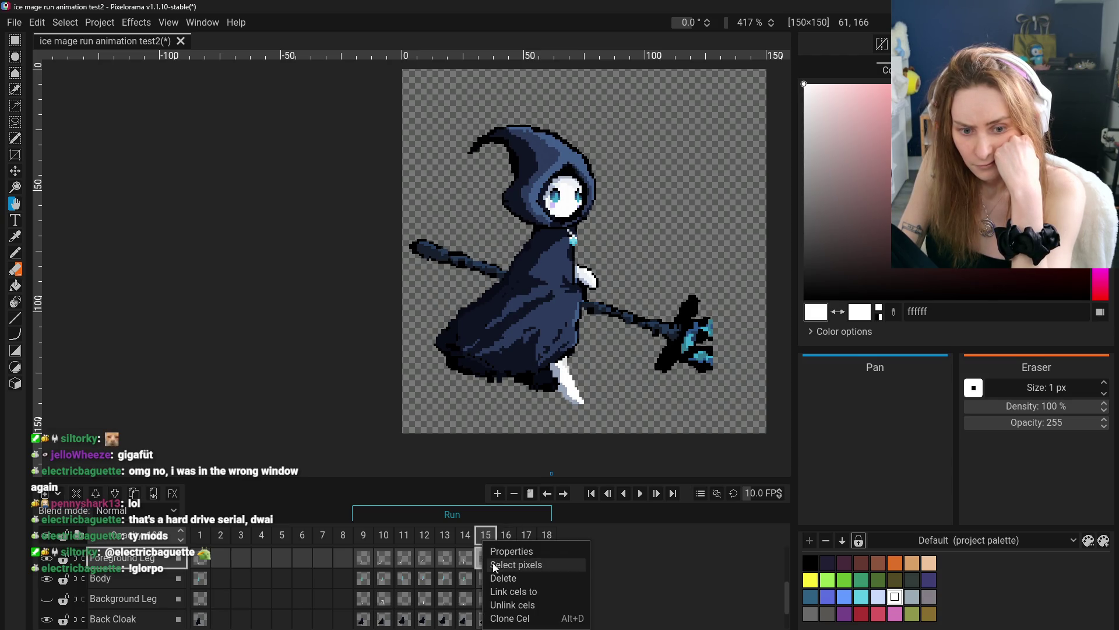
click(522, 621)
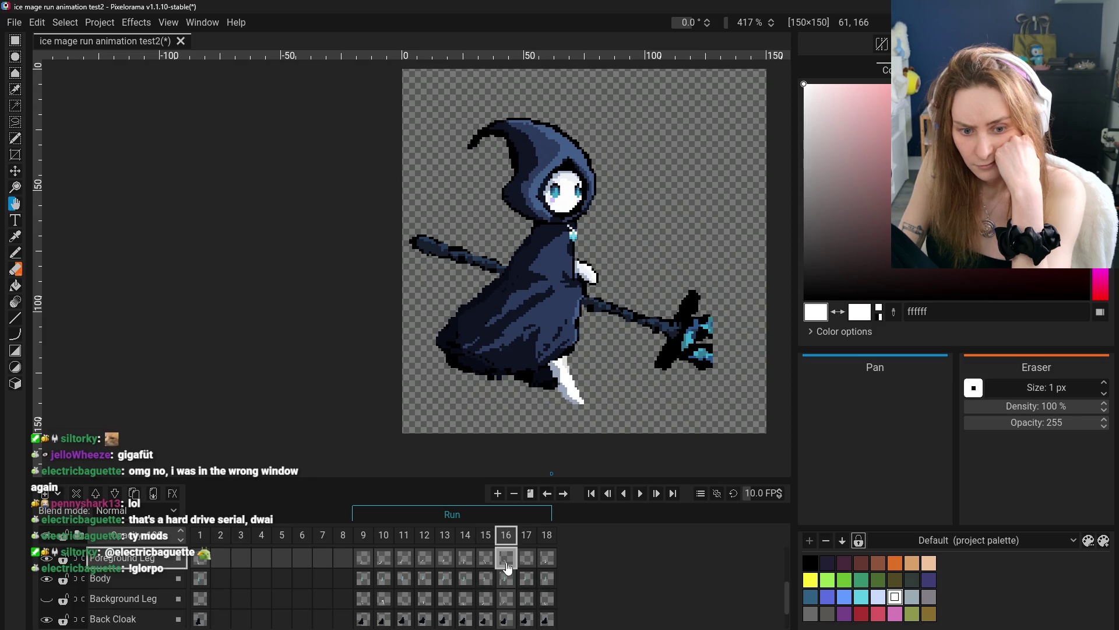
- Compare the cloned frame 16 leg against frames 14, 15 and 17, with the Move tool selected
click(487, 562)
click(507, 565)
click(487, 563)
click(508, 564)
click(487, 562)
click(507, 564)
click(15, 170)
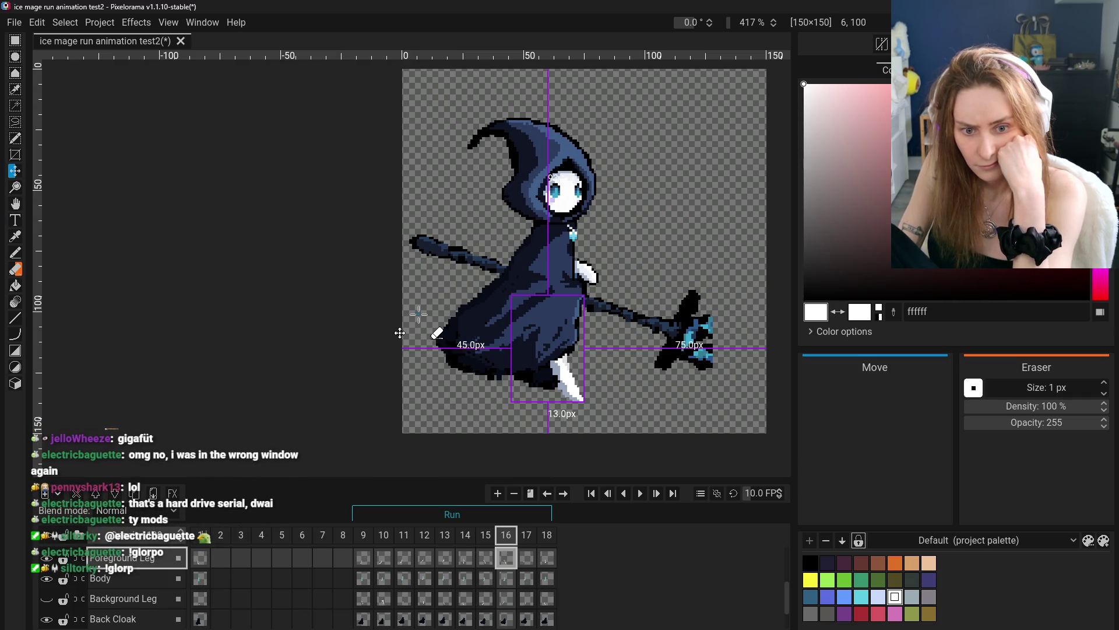
click(487, 559)
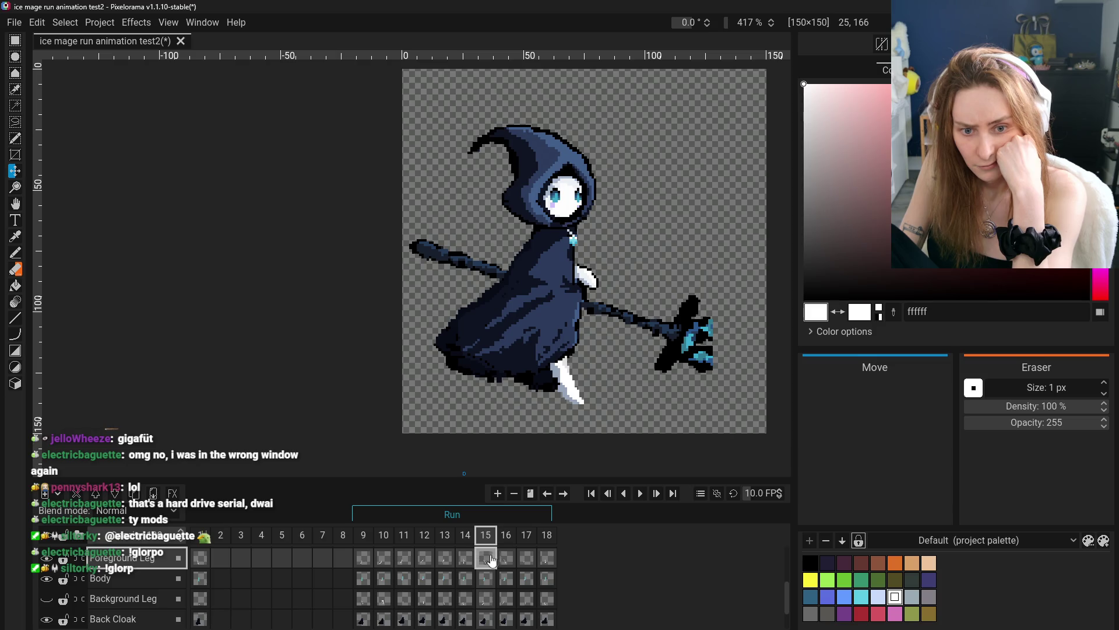
click(506, 559)
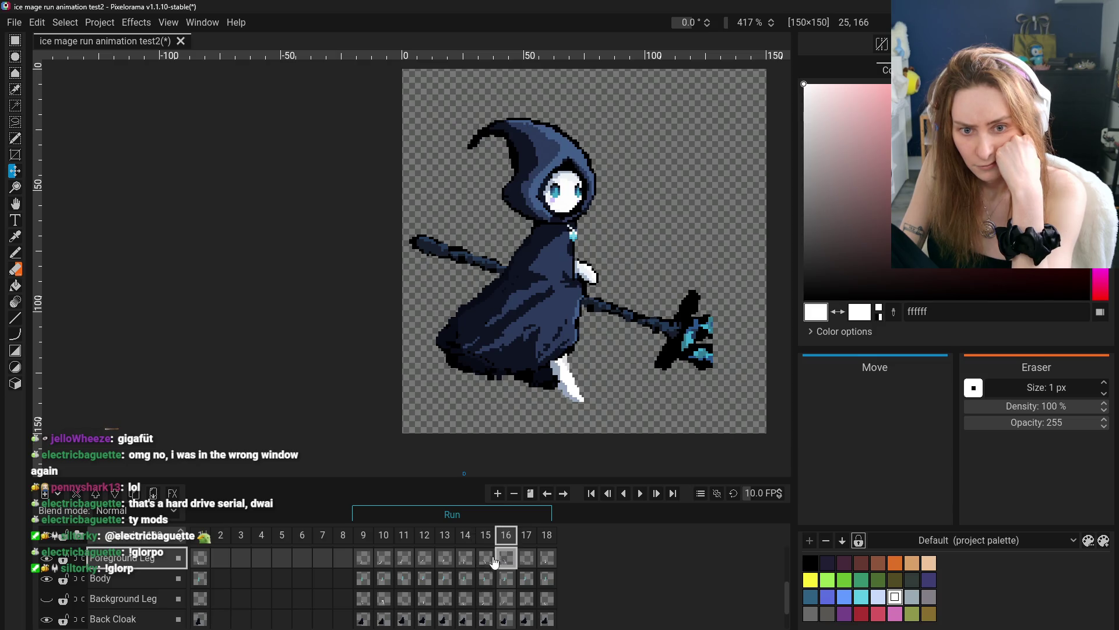
click(503, 560)
click(486, 559)
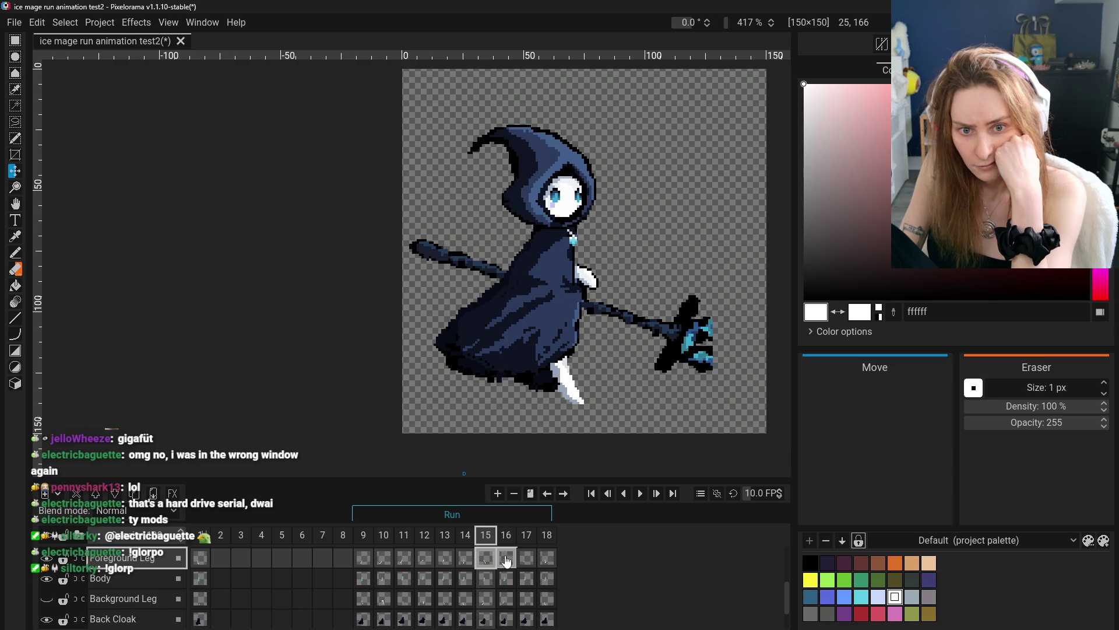
click(506, 560)
click(521, 560)
click(468, 563)
click(494, 563)
click(498, 563)
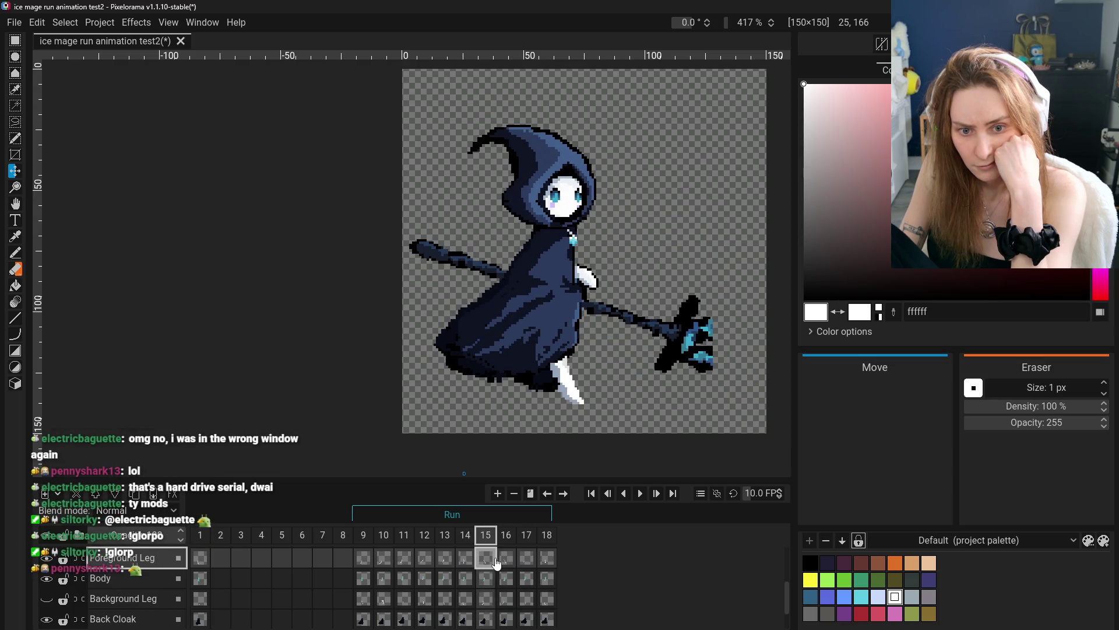
click(493, 564)
- Flip between frames 13–16 to check the leg poses, ending on frame 16
key(Left)
key(Right)
key(Right)
key(Left)
key(Left)
key(Right)
key(Left)
key(Right)
click(511, 564)
click(465, 564)
click(445, 563)
click(485, 564)
key(Right)
key(Left)
click(469, 566)
click(490, 568)
click(503, 567)
click(484, 565)
key(Right)
key(Left)
key(Right)
click(483, 566)
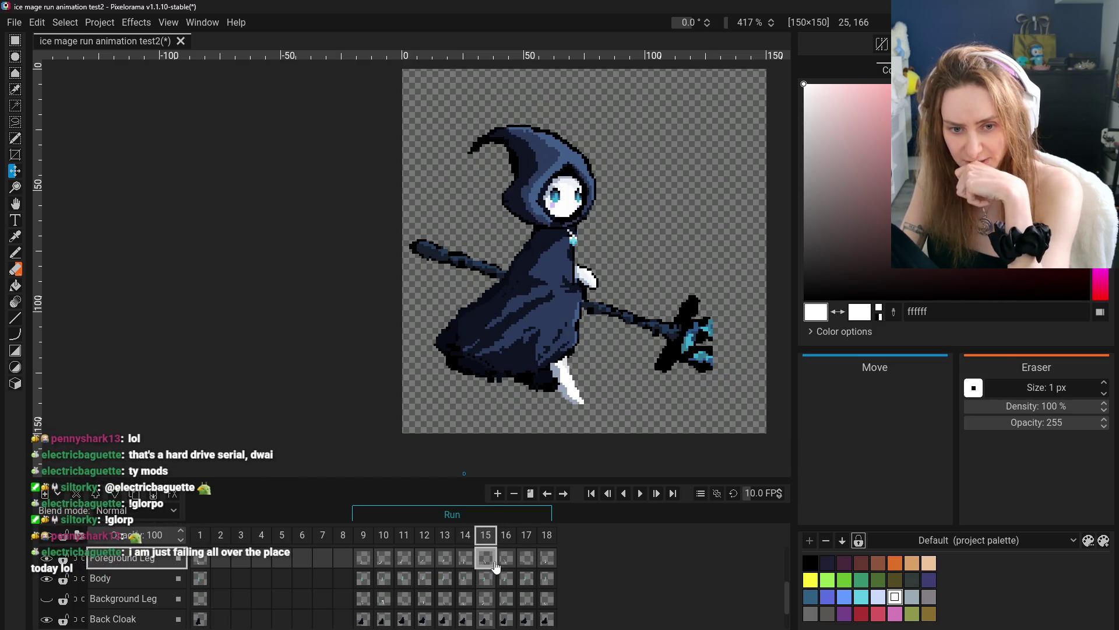
click(500, 568)
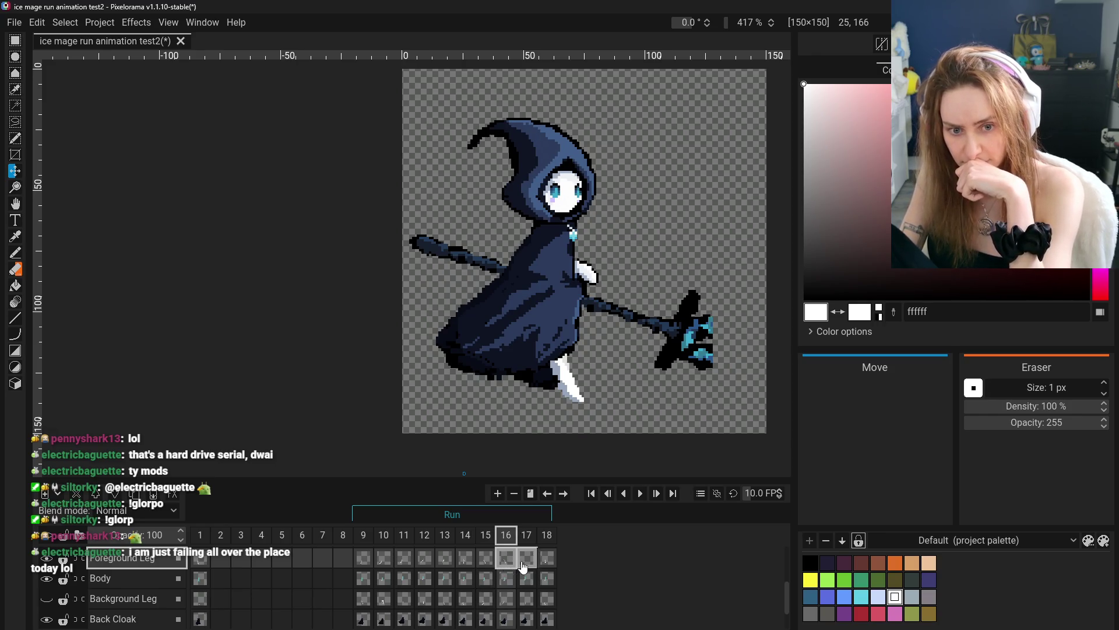
- Review the run poses from frames 17 and 18, then frames 9 through 16
click(523, 565)
click(545, 561)
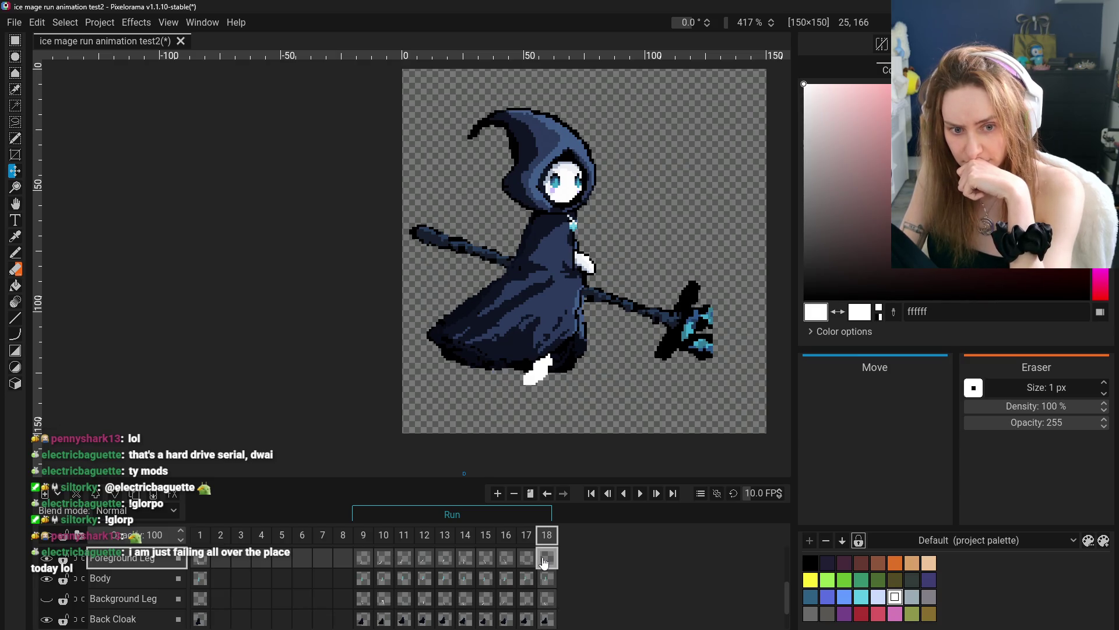
click(363, 560)
click(384, 561)
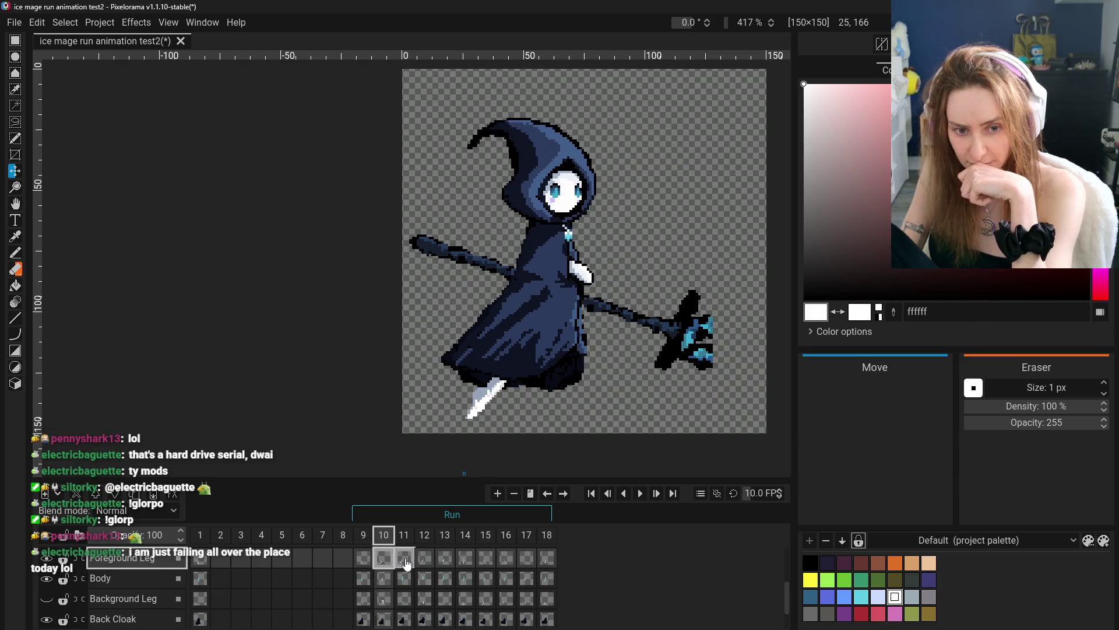
click(404, 560)
click(425, 560)
click(446, 563)
click(466, 563)
click(486, 563)
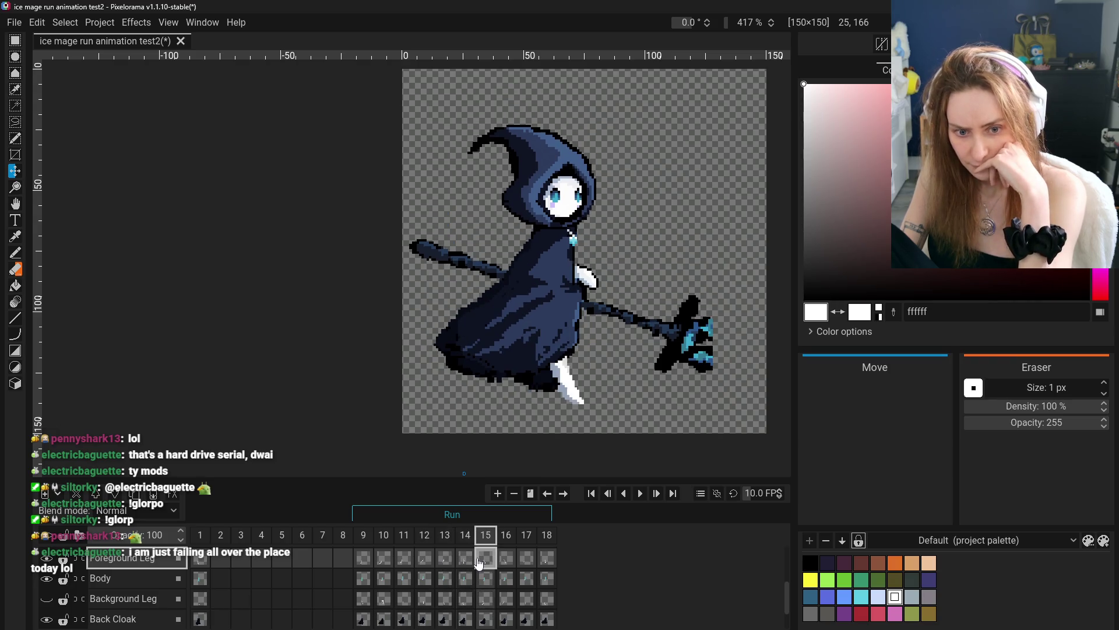
click(507, 563)
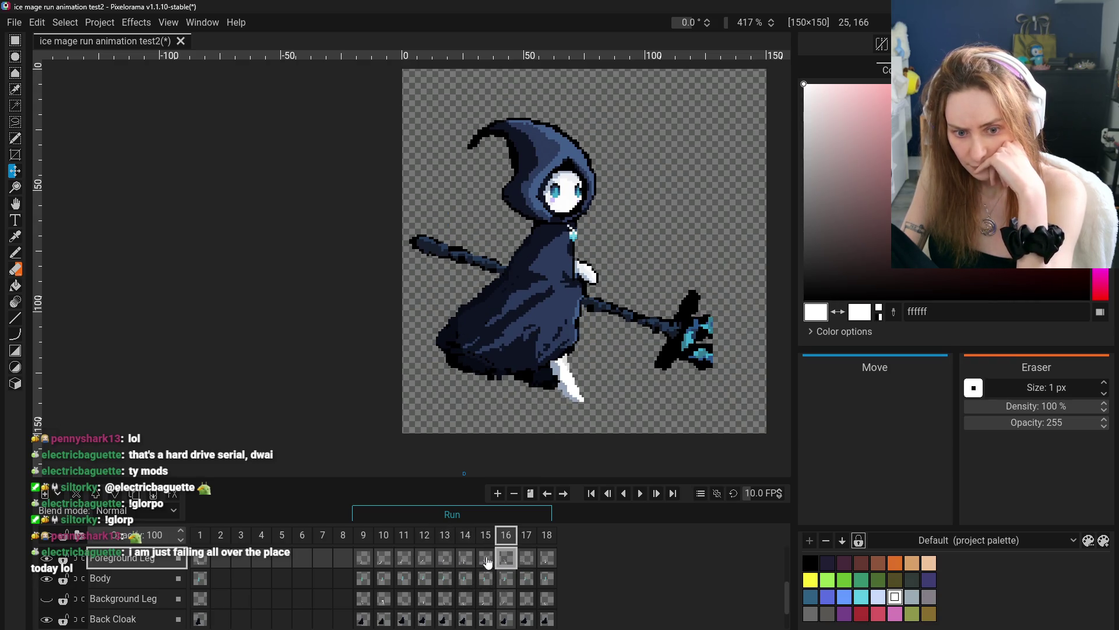
- Play frames 14–17 by hand, then recheck frames 9, 17 and 18
click(485, 561)
click(466, 561)
click(486, 561)
click(506, 561)
click(526, 561)
click(543, 562)
click(371, 561)
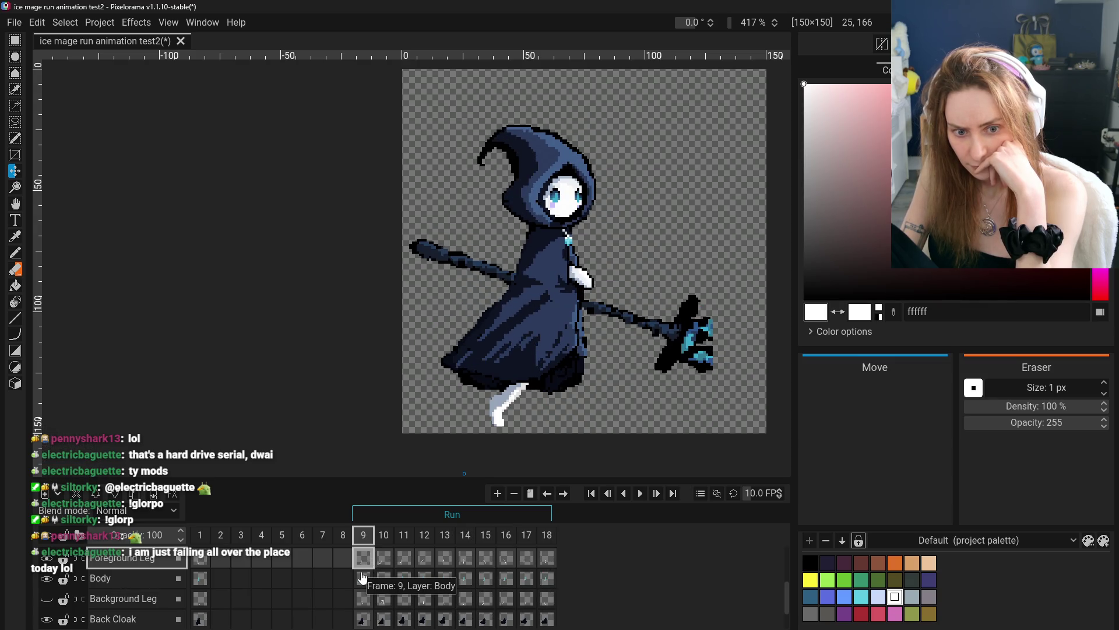
click(524, 568)
click(541, 569)
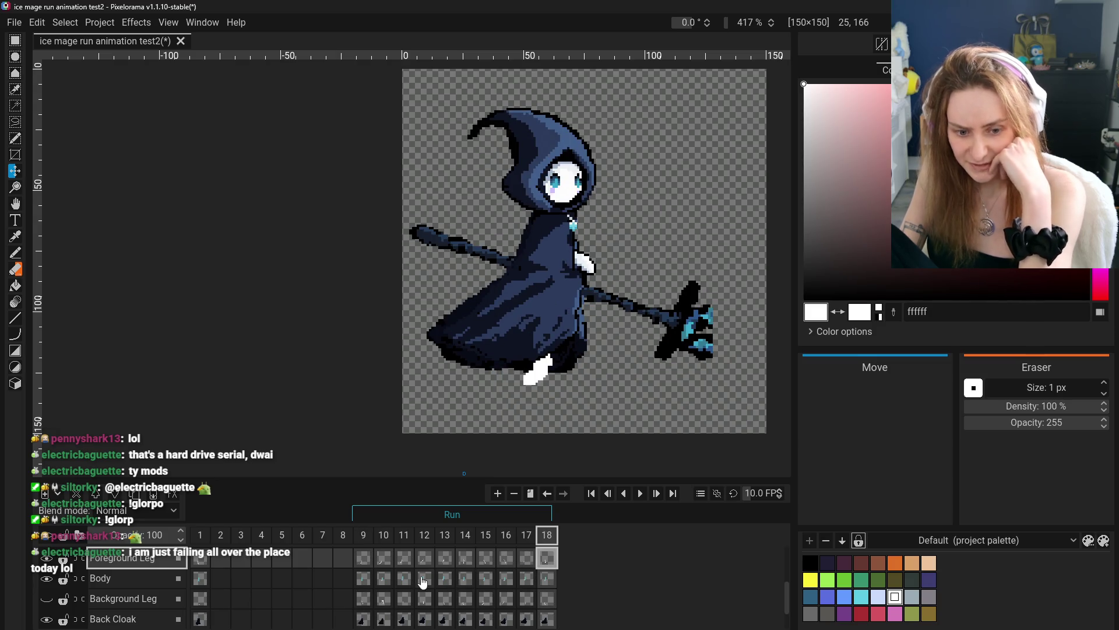
- Select the Background Leg layer, step through its cels, and make it visible again
click(424, 598)
click(465, 598)
click(486, 598)
click(506, 598)
click(527, 598)
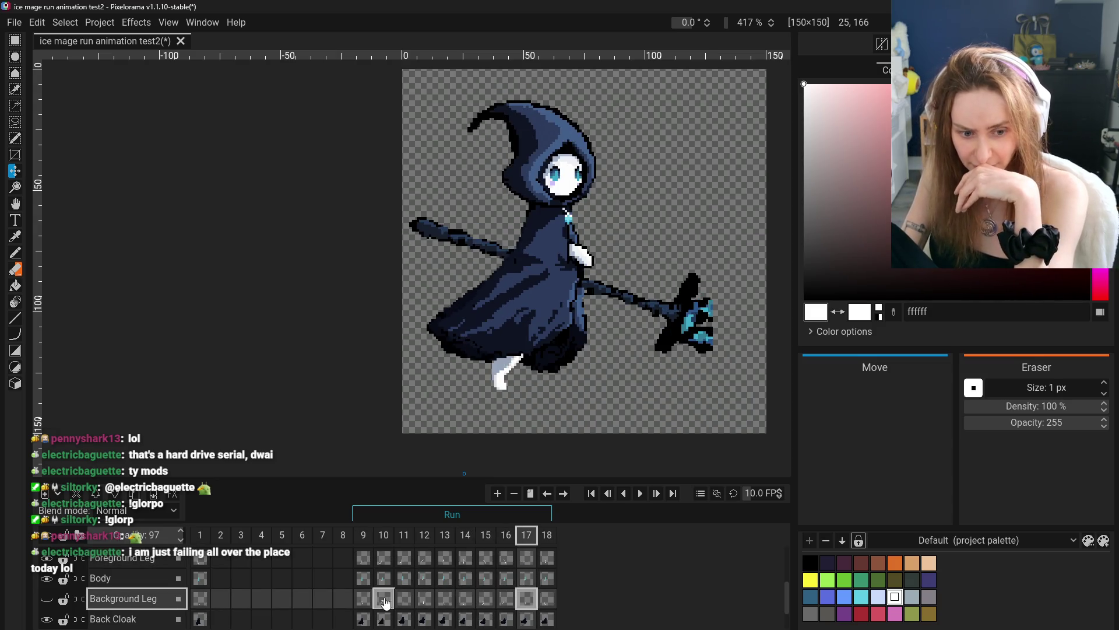
click(363, 598)
click(46, 598)
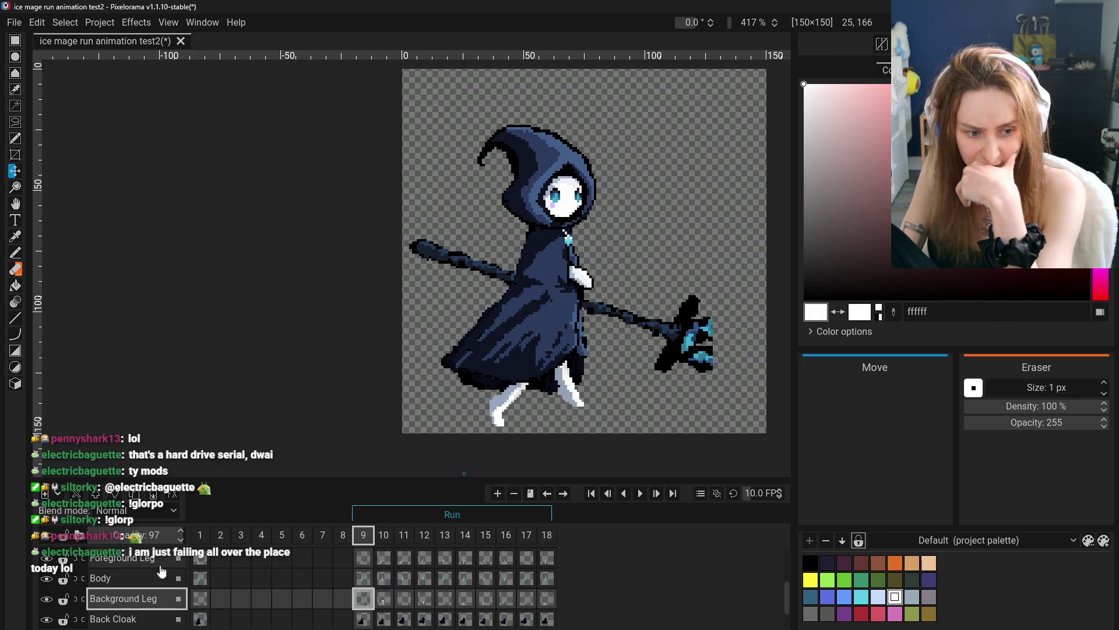
- Go to frame 13 and zoom in on both legs
click(384, 539)
click(404, 539)
click(425, 541)
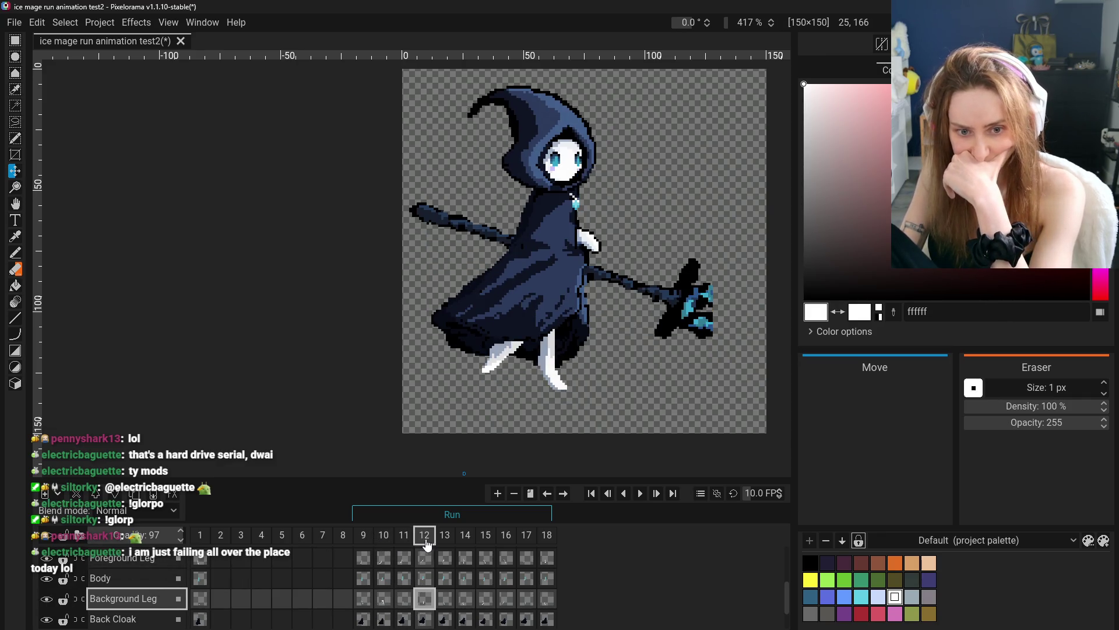
click(445, 539)
click(465, 539)
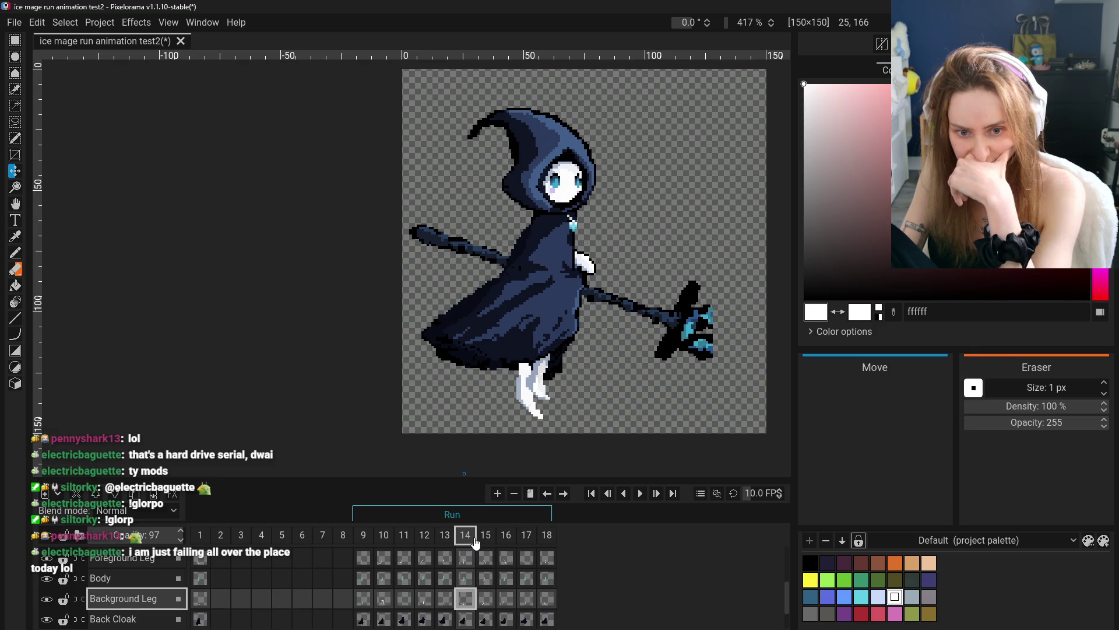
click(443, 539)
key(ctrl+plus)
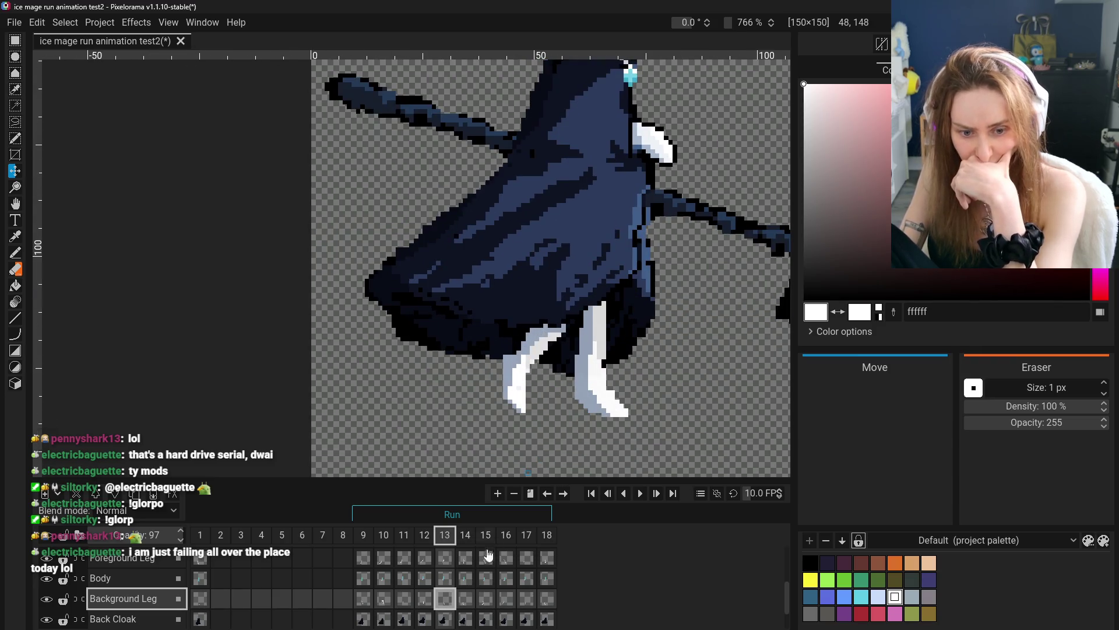
- Toggle the leg layers so the Background Leg is shown and the Foreground Leg hidden
scroll(443, 608, down, 1)
click(424, 535)
click(404, 535)
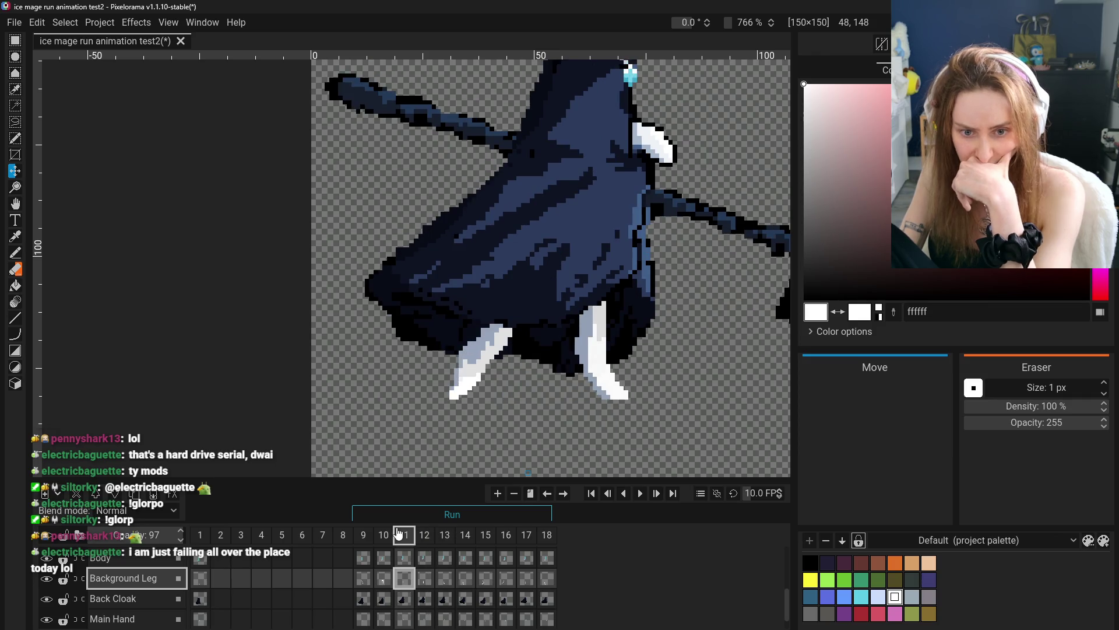
click(363, 534)
scroll(538, 565, down, 1)
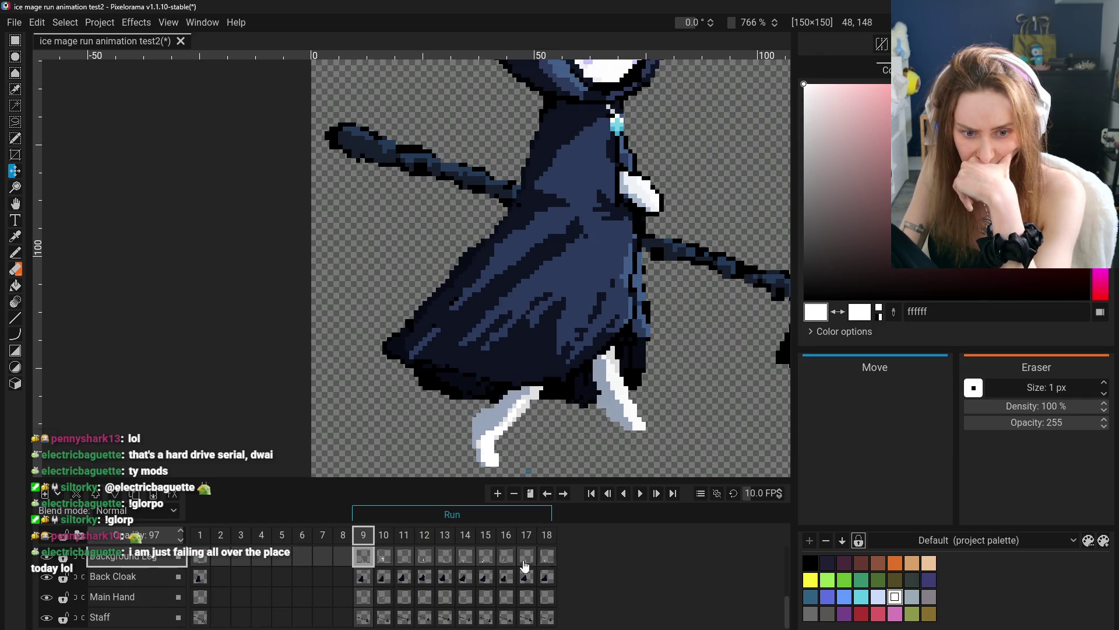
click(427, 608)
click(47, 566)
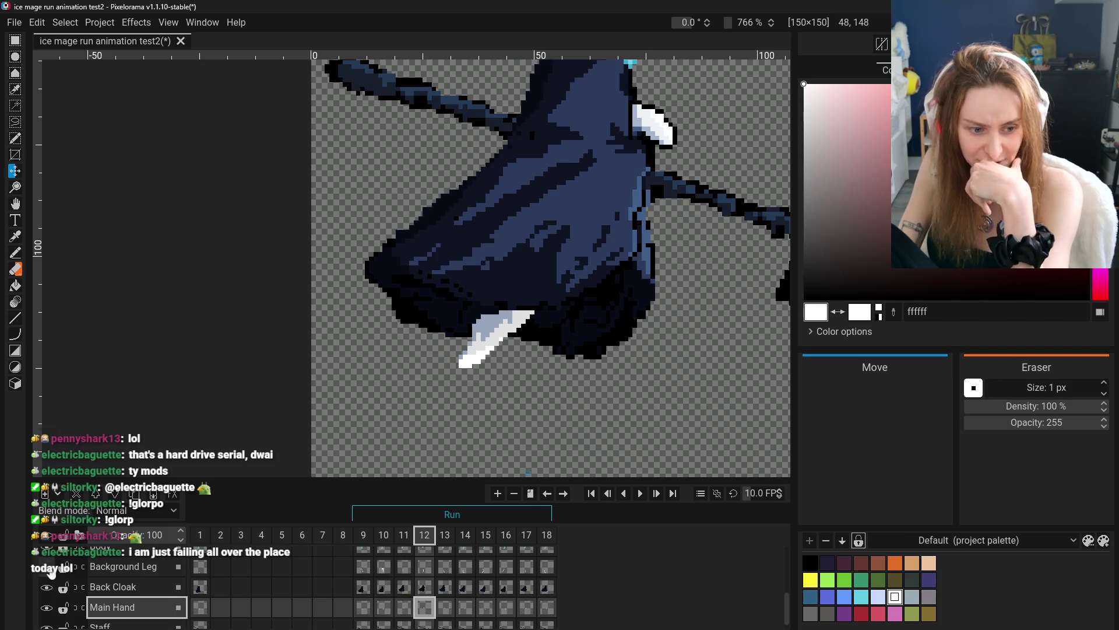
scroll(50, 583, down, 1)
scroll(51, 591, up, 2)
click(51, 593)
scroll(51, 589, up, 1)
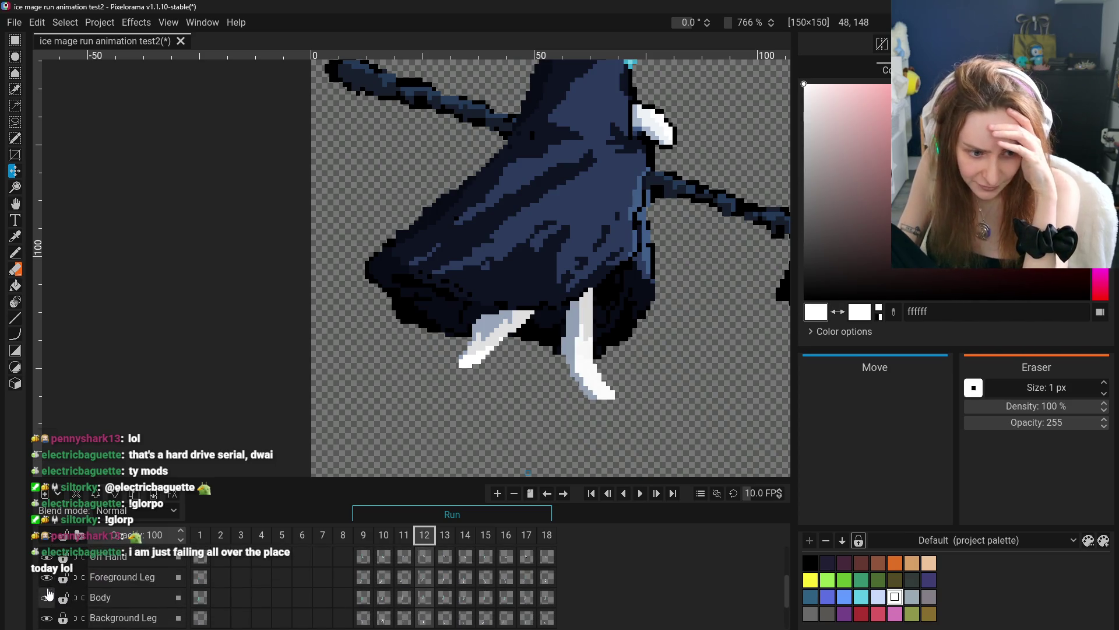
click(47, 576)
scroll(49, 583, down, 2)
scroll(476, 357, down, 3)
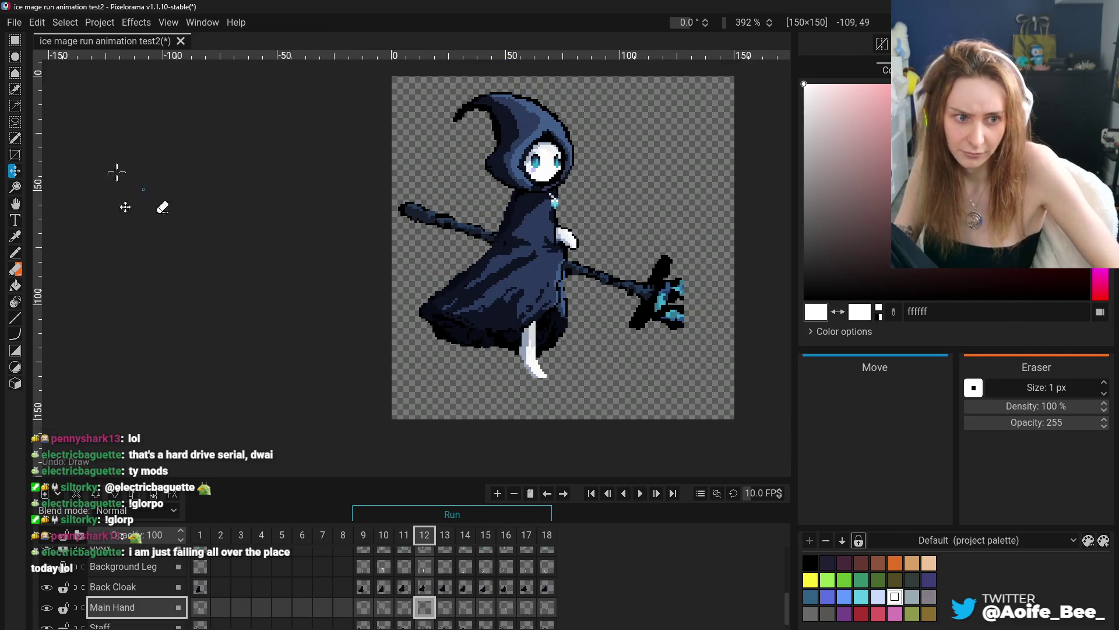
- Pan the view and select the Background Leg layer for editing
click(15, 202)
drag(472, 326, 419, 367)
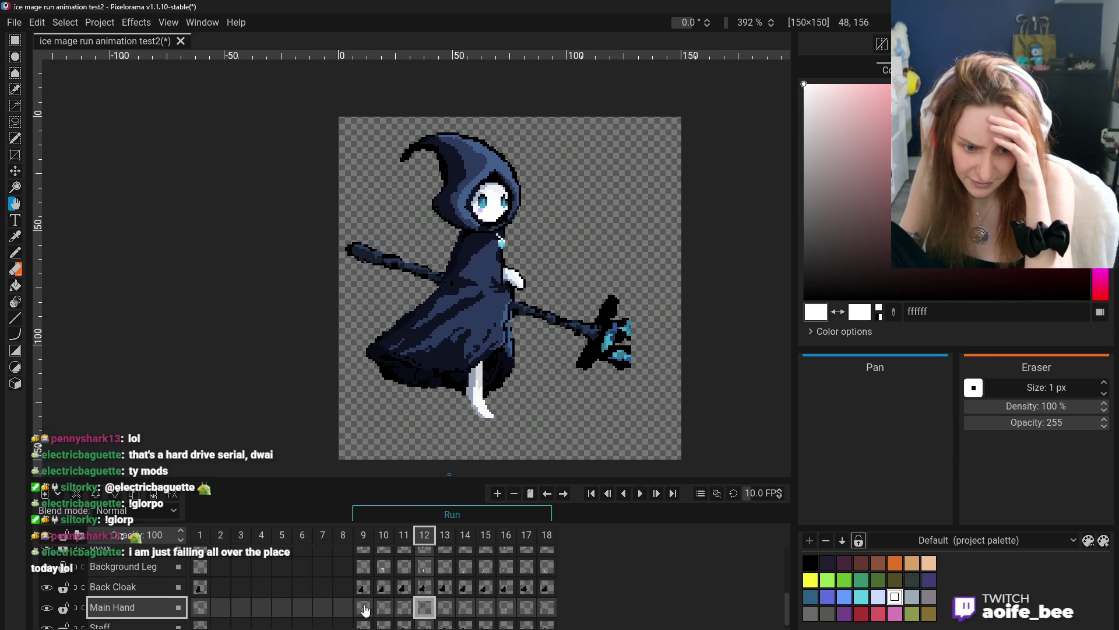
scroll(280, 577, down, 1)
click(134, 557)
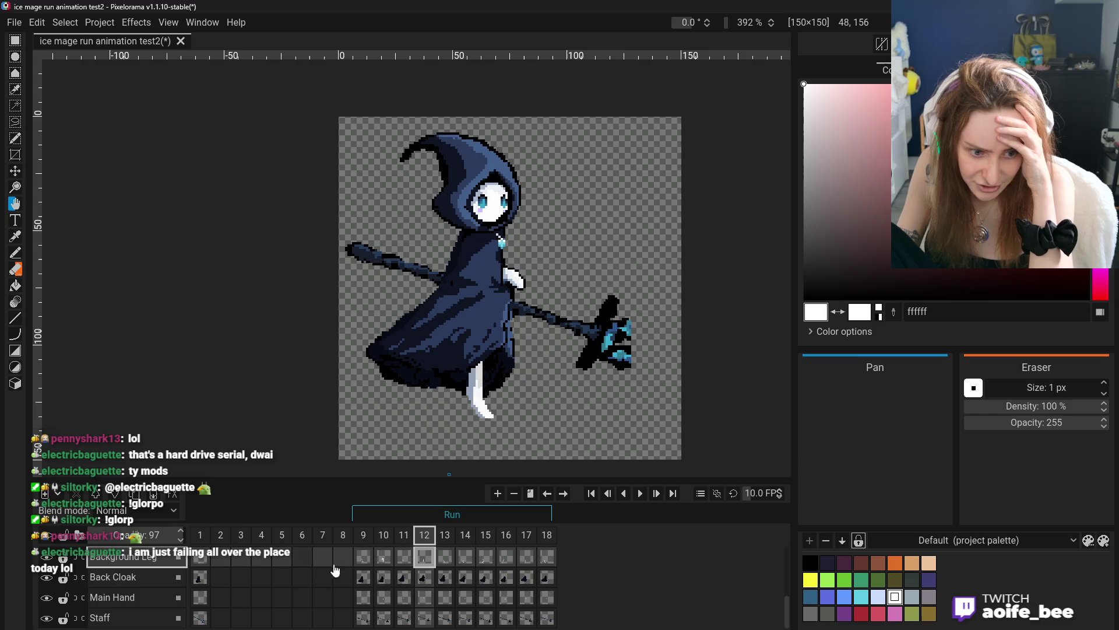
- Step from frame 9 to frame 14 and centre the leg in the view
click(366, 563)
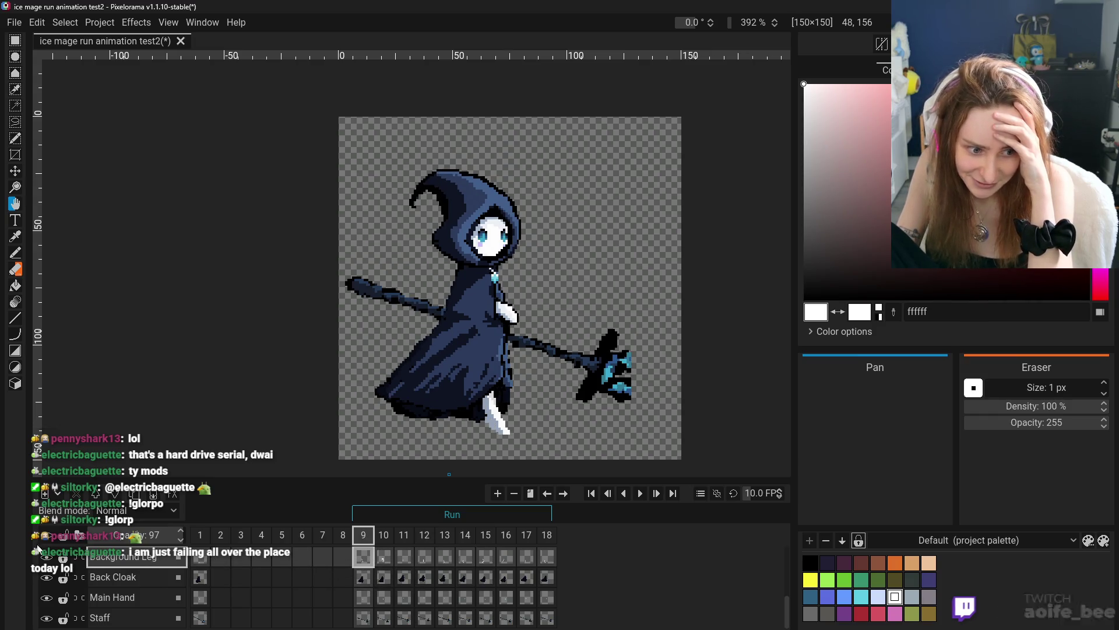
click(385, 560)
click(404, 561)
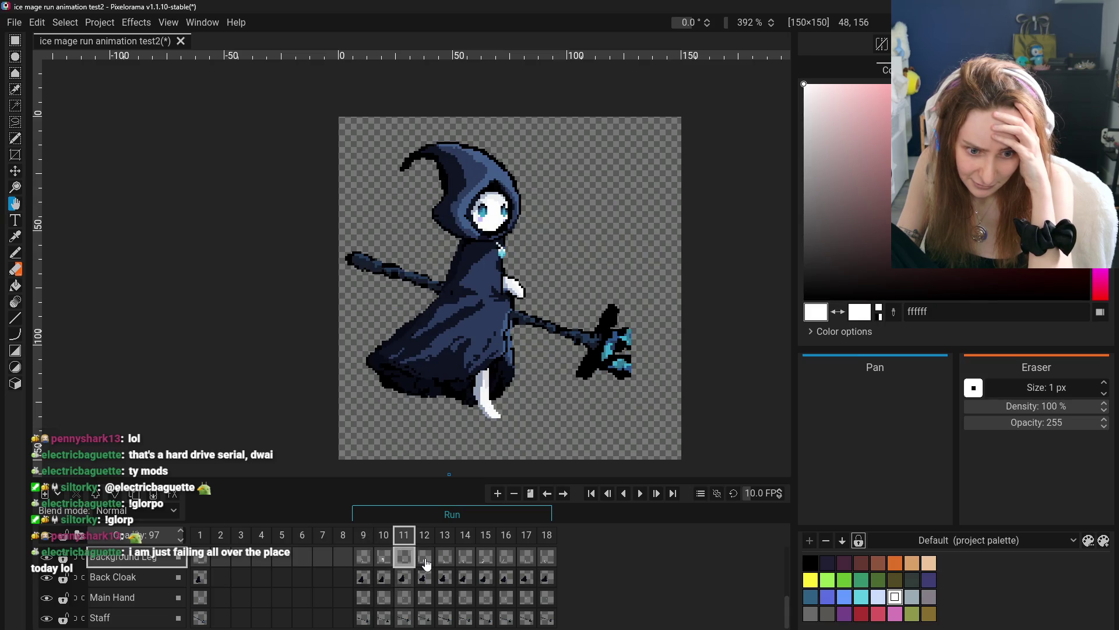
click(425, 561)
click(444, 562)
click(462, 563)
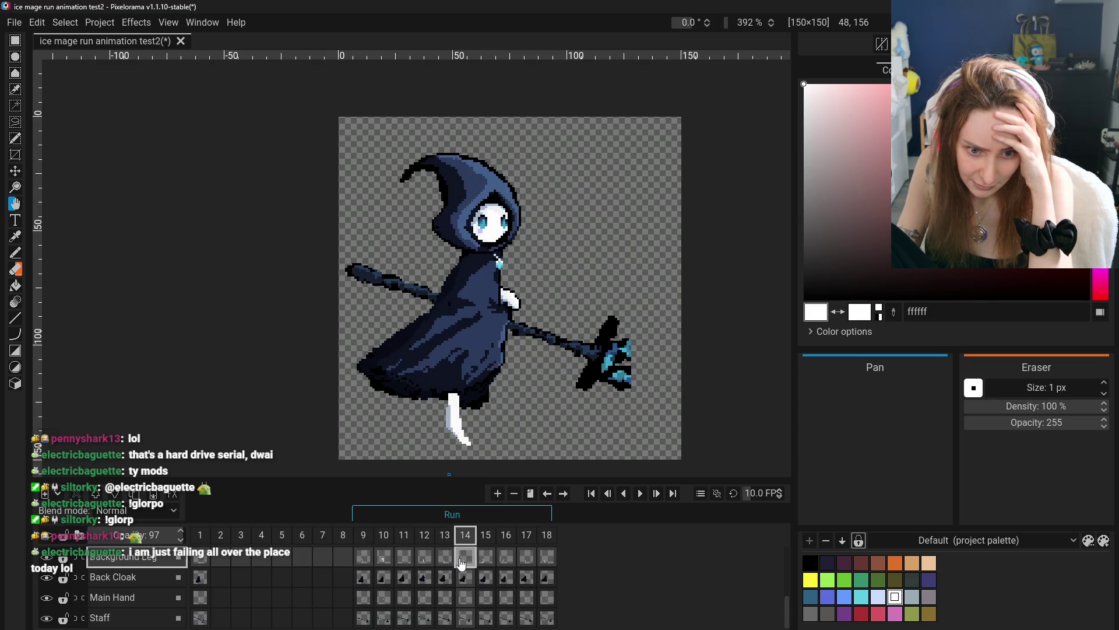
mouse_move(513, 409)
mouse_down()
mouse_move(563, 362)
mouse_move(564, 389)
mouse_up()
click(489, 560)
click(473, 559)
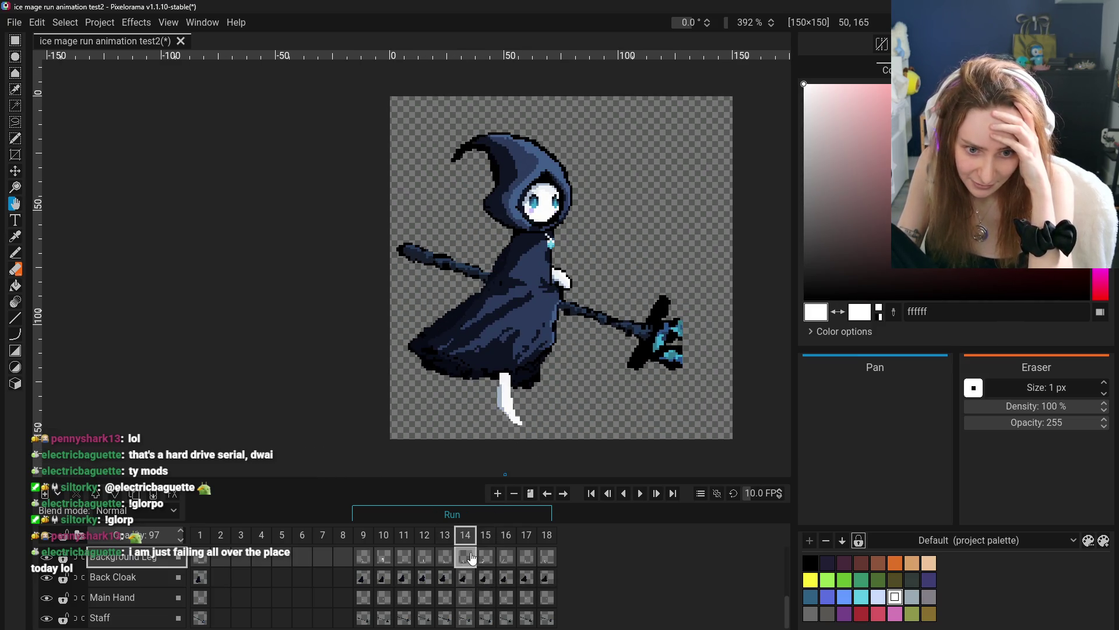
scroll(510, 453, up, 3)
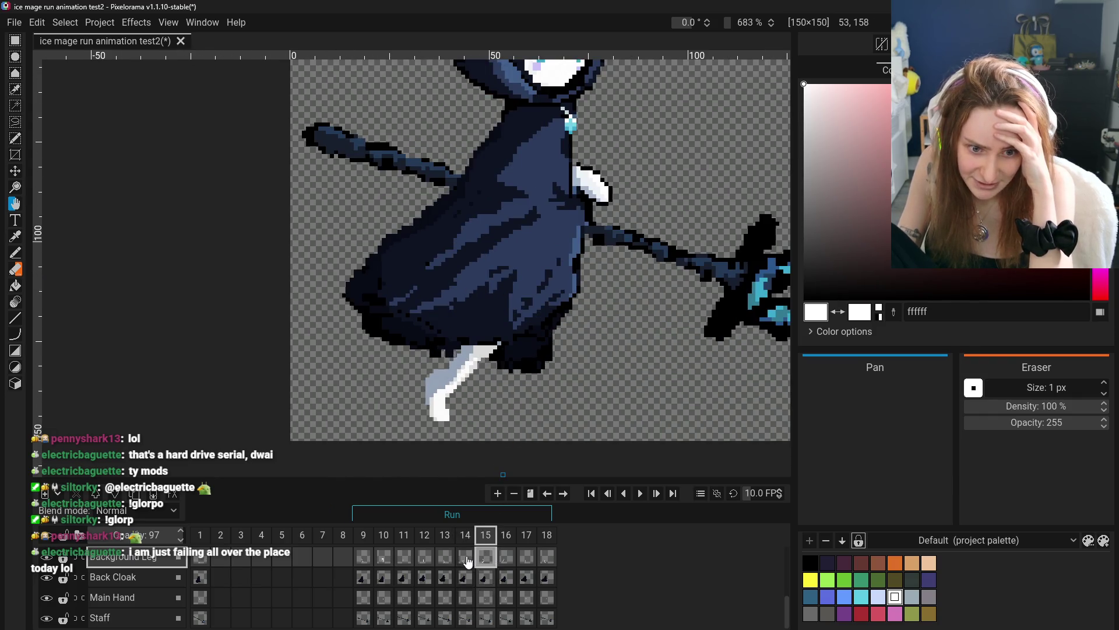
- Erase and redraw frame 14's white leg into a shorter shape with a small pointed foot
click(16, 268)
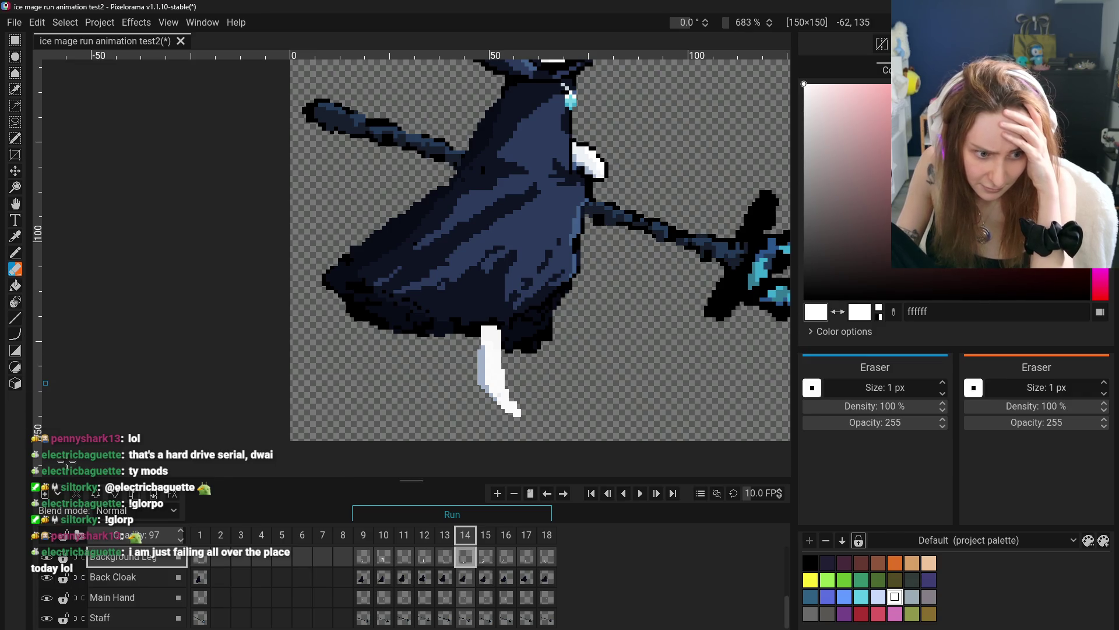
click(16, 239)
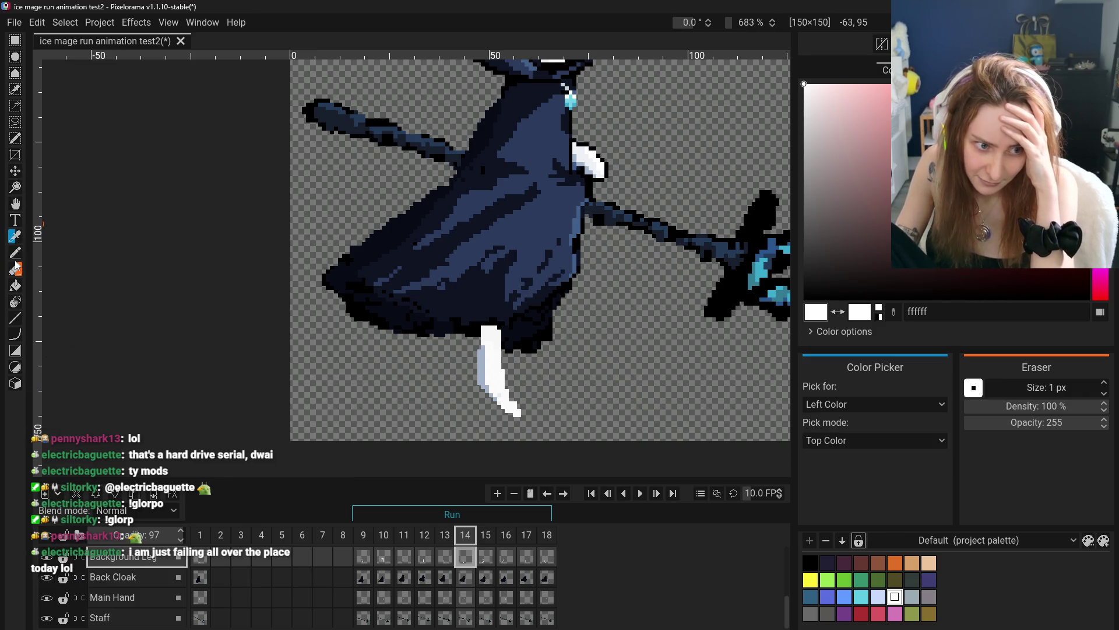
click(12, 269)
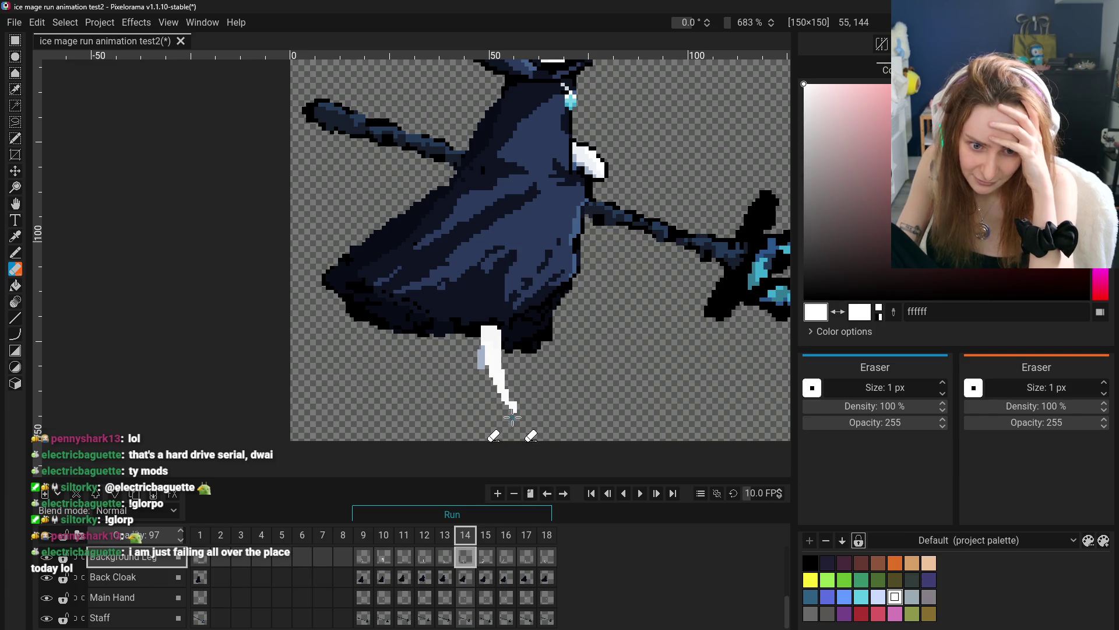
click(16, 236)
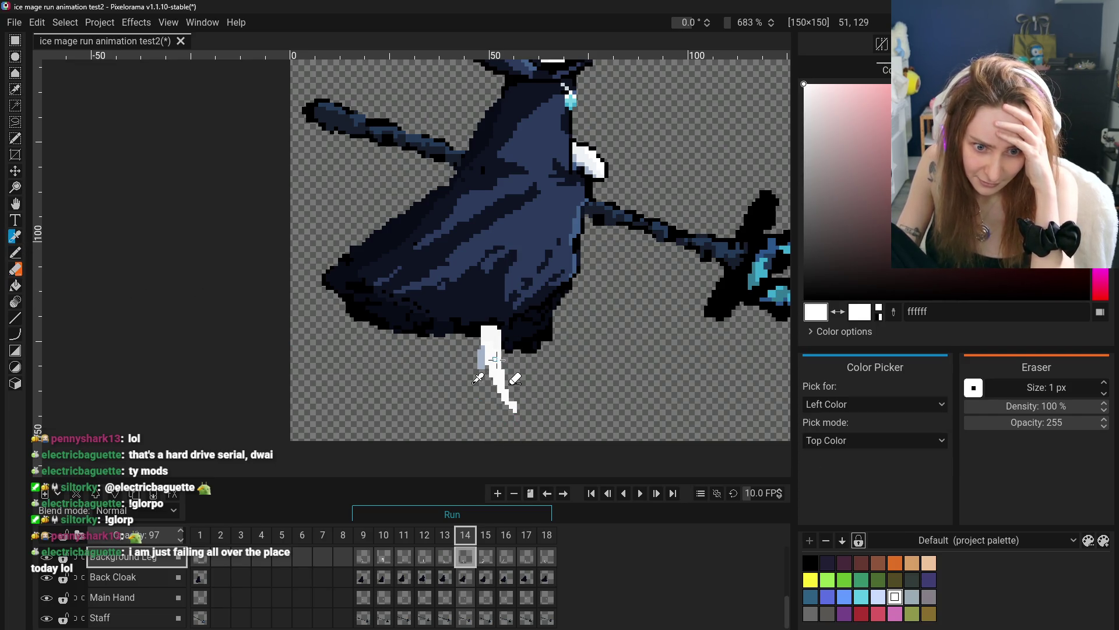
click(14, 252)
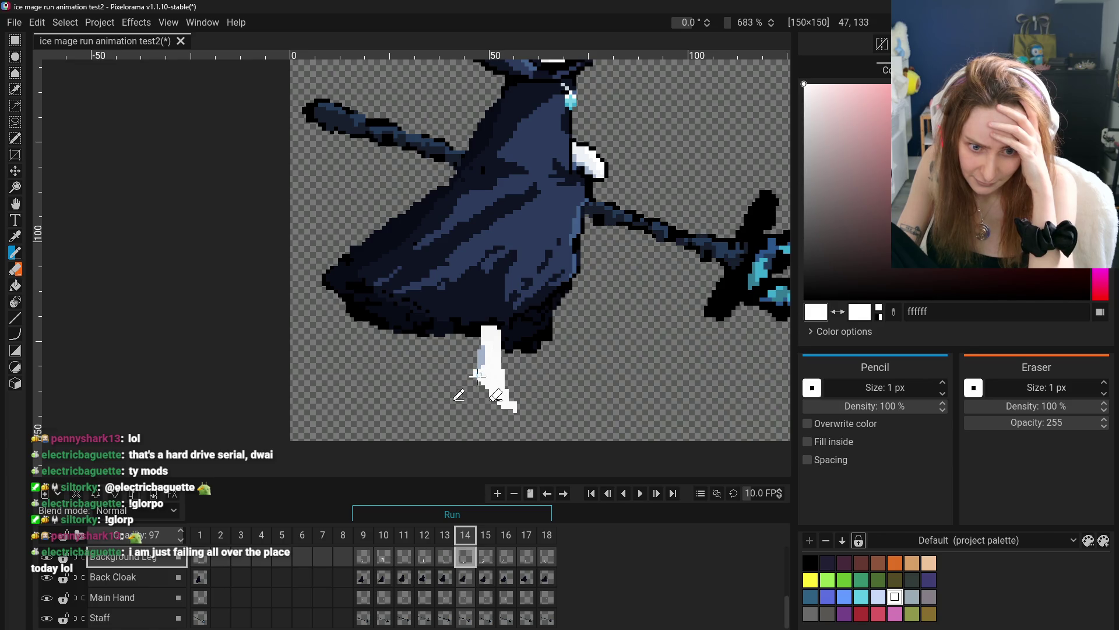
click(15, 269)
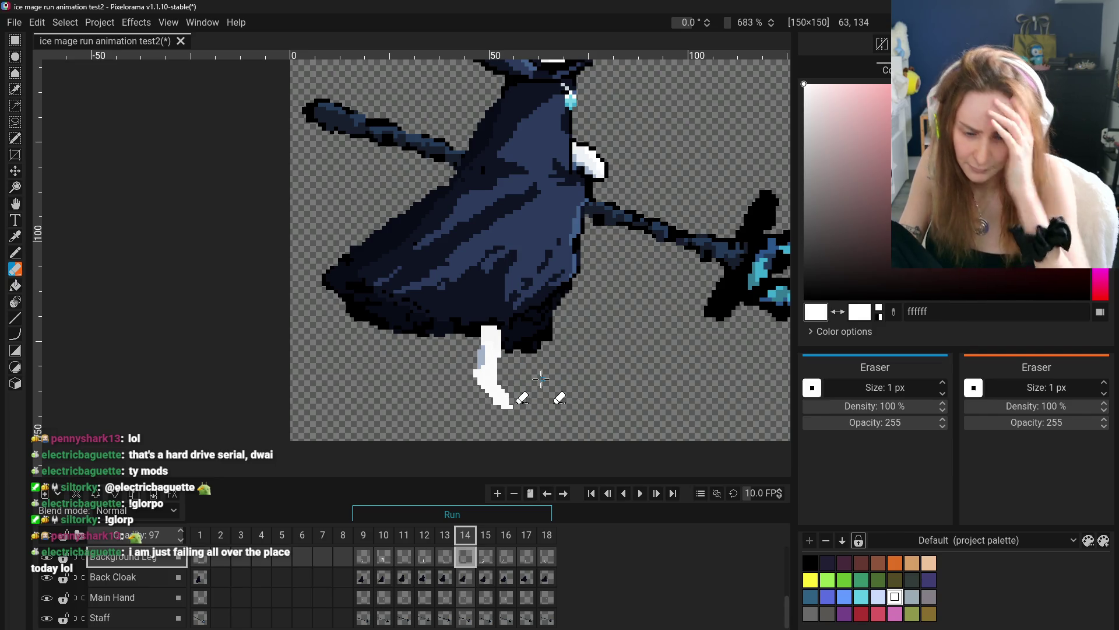
key(ctrl+z)
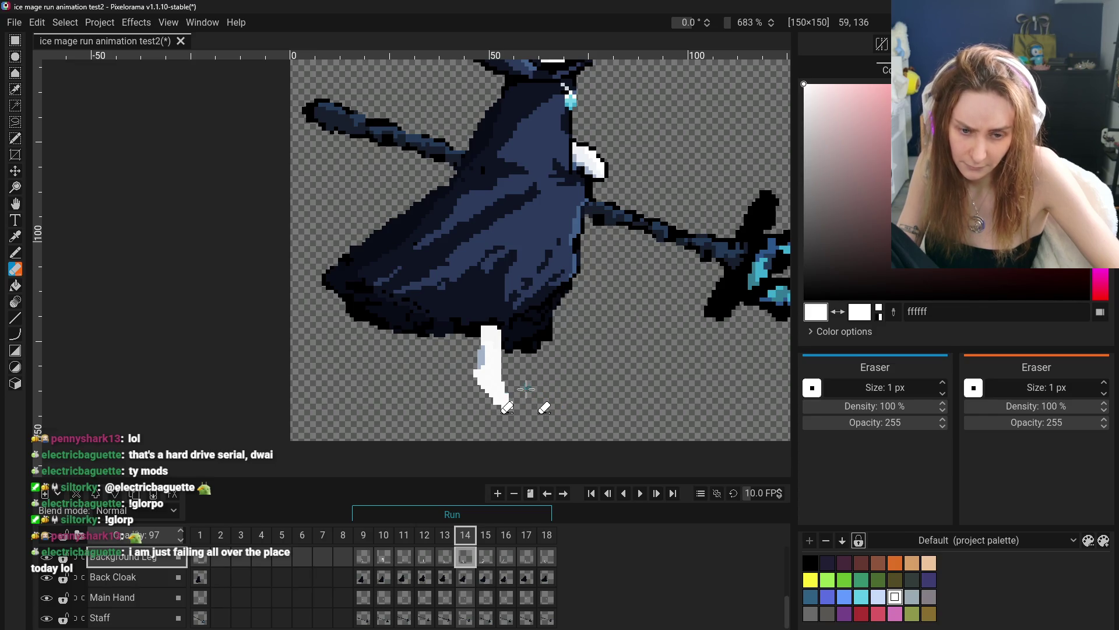
scroll(526, 389, down, 3)
- Sample the leg's pale shading colour a5b5cb with the Color Picker, then switch to the Pencil
key(o)
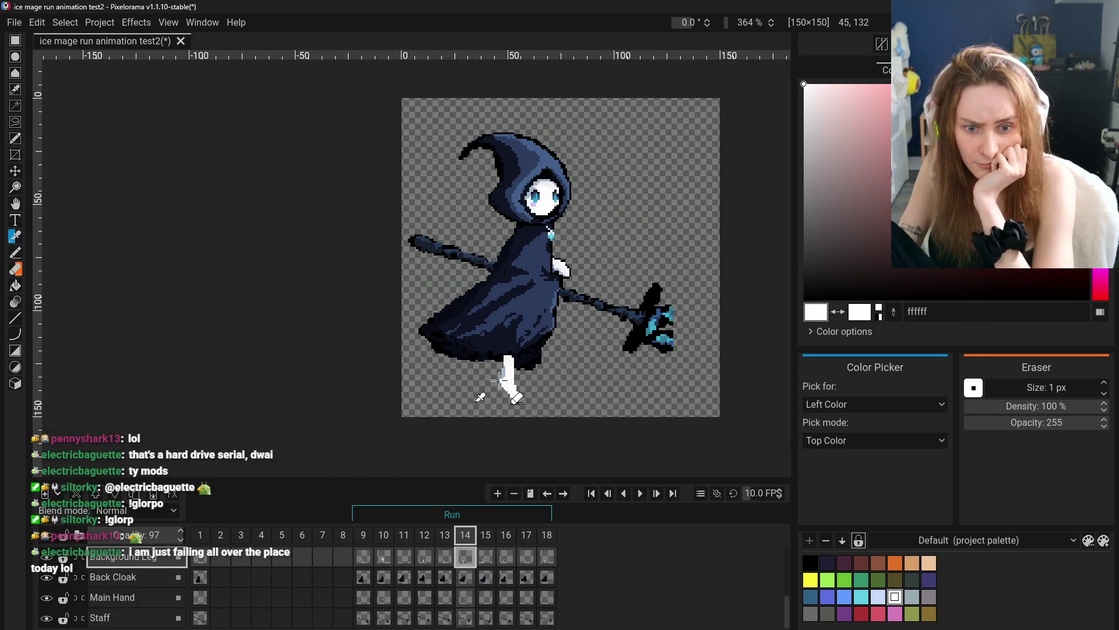
scroll(498, 380, up, 3)
click(508, 367)
click(15, 253)
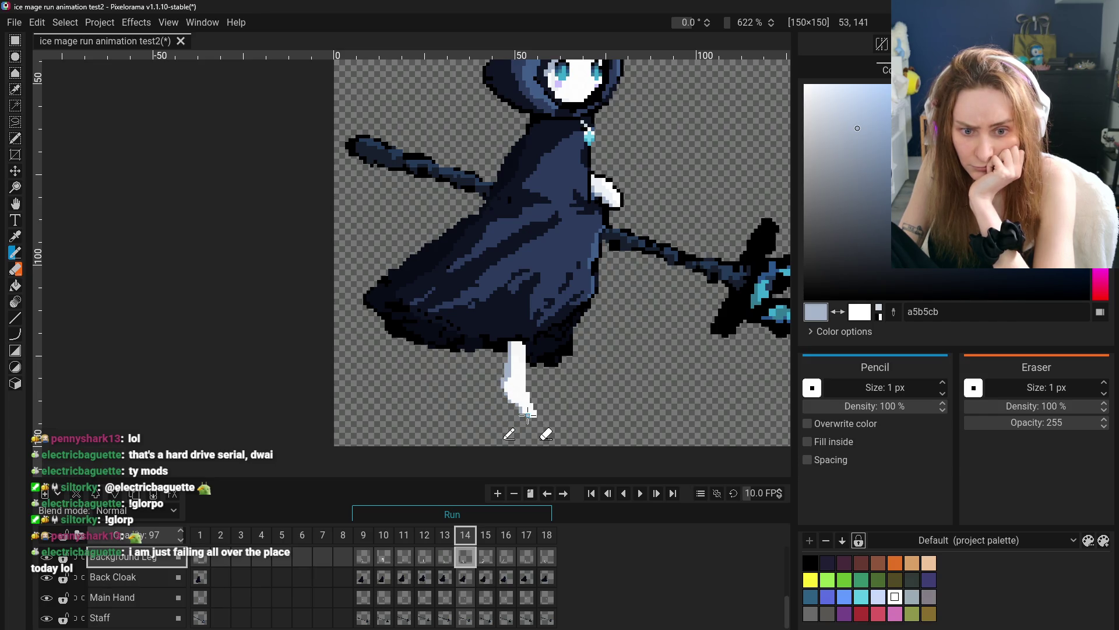
- Zoom out and compare leg poses across frames 9 to 15, focusing on frames 14 and 15
scroll(620, 422, down, 3)
click(445, 556)
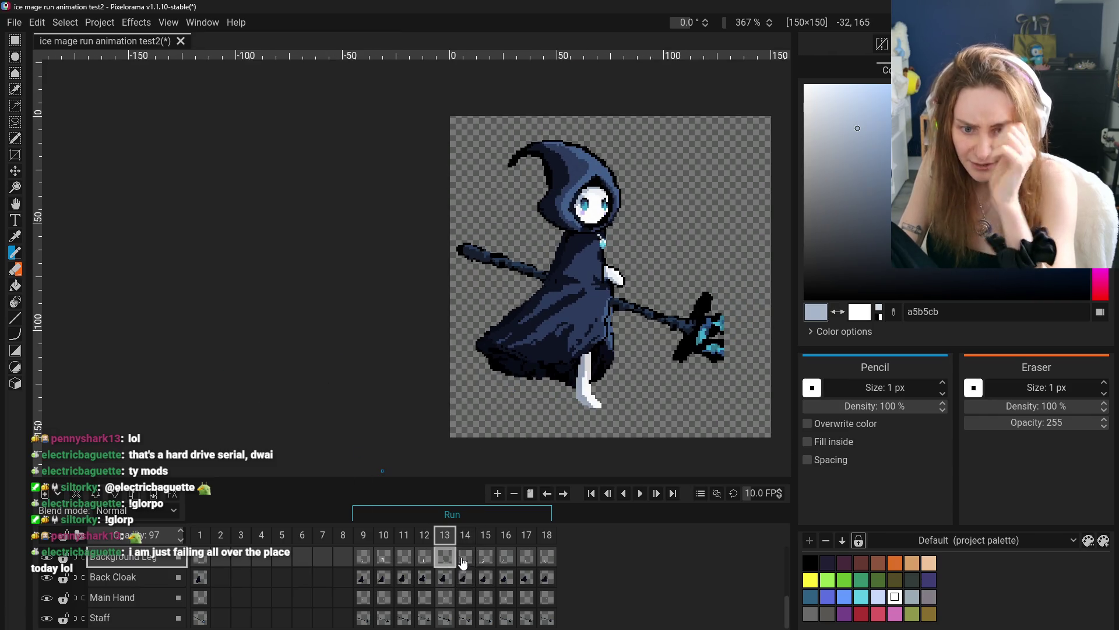
click(465, 558)
click(424, 558)
click(463, 561)
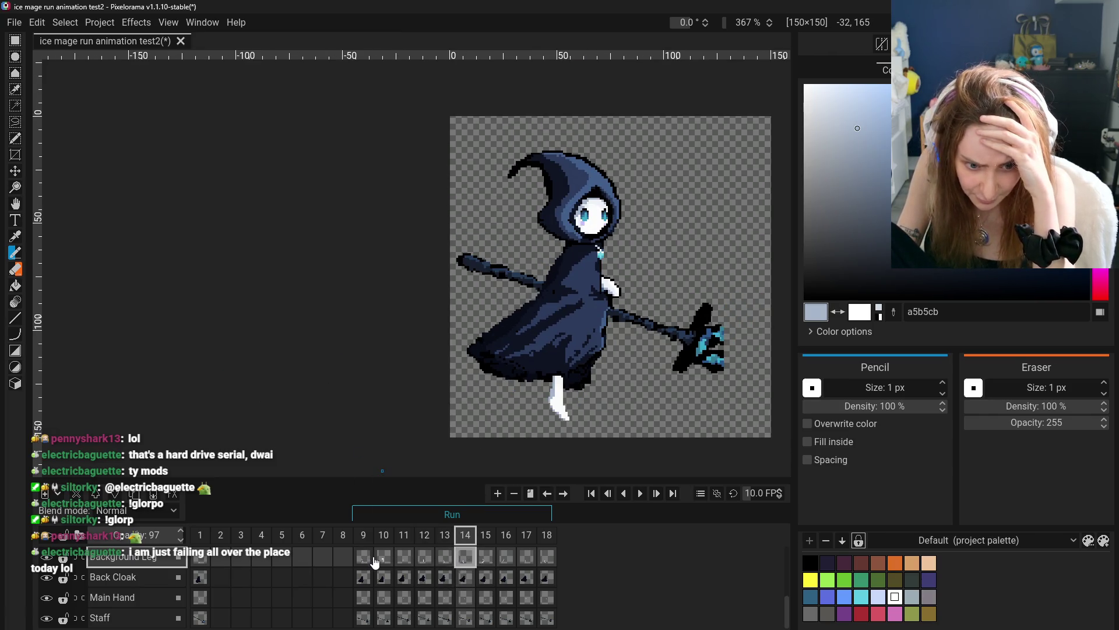
click(366, 559)
click(444, 558)
click(362, 565)
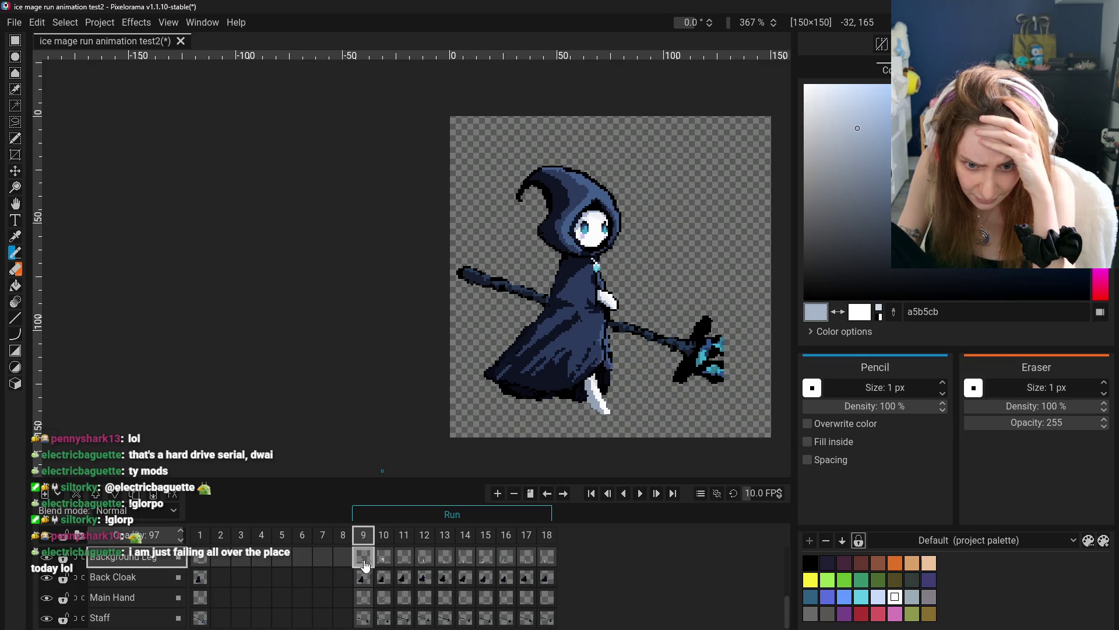
click(391, 564)
click(420, 563)
click(443, 563)
click(465, 563)
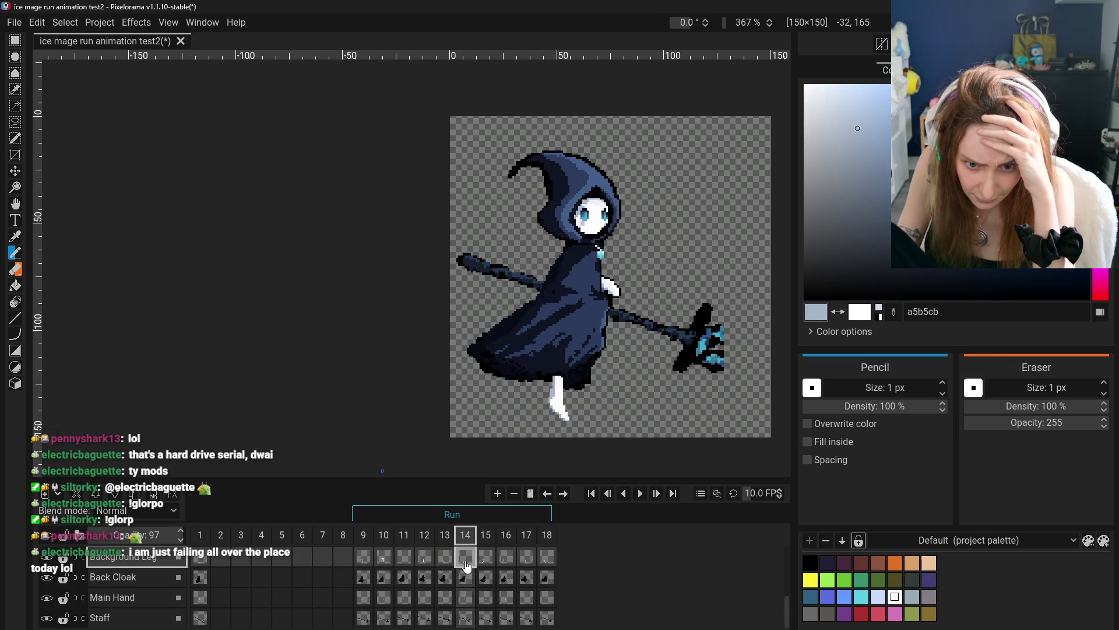
click(487, 565)
click(466, 563)
click(485, 563)
click(469, 565)
click(484, 564)
click(469, 564)
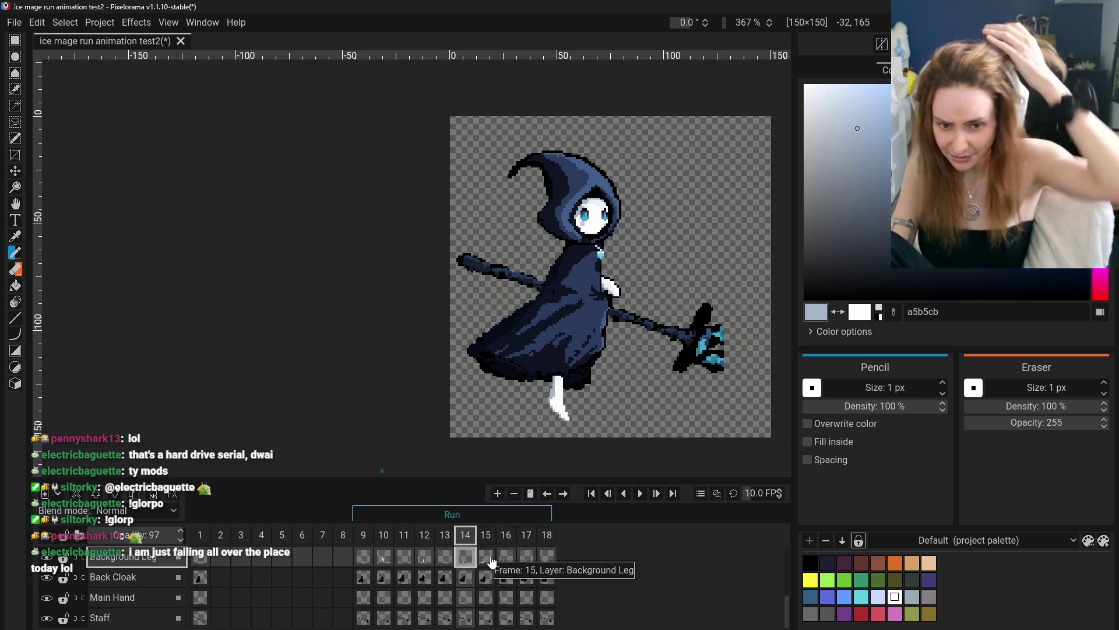
click(478, 556)
- Scrub back to frame 9 and forward again, settling on frame 16
click(504, 559)
click(490, 560)
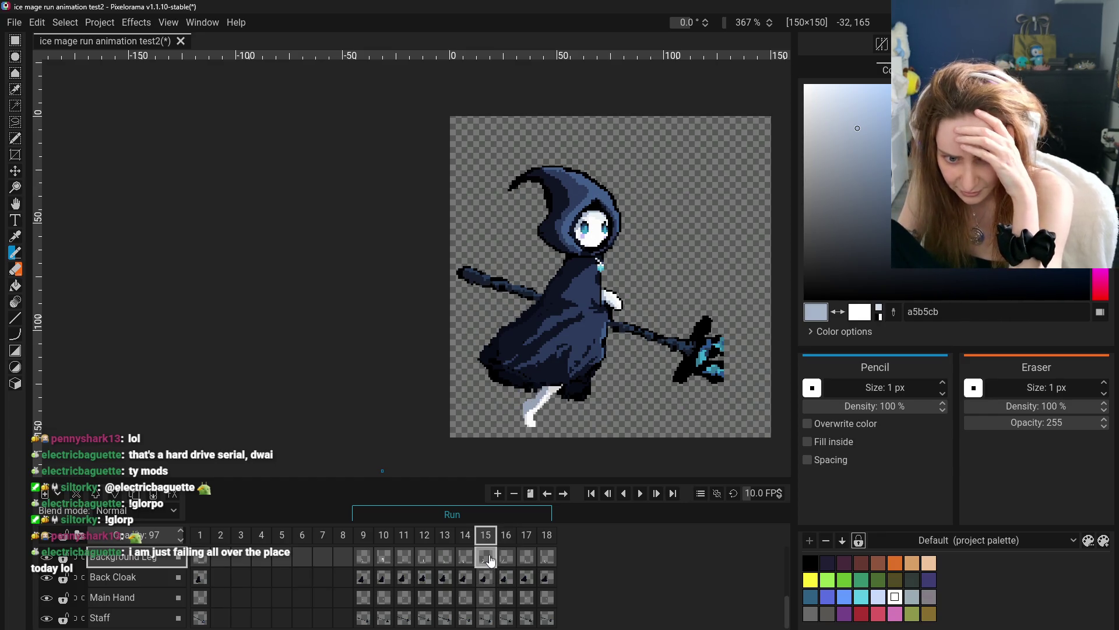
click(469, 560)
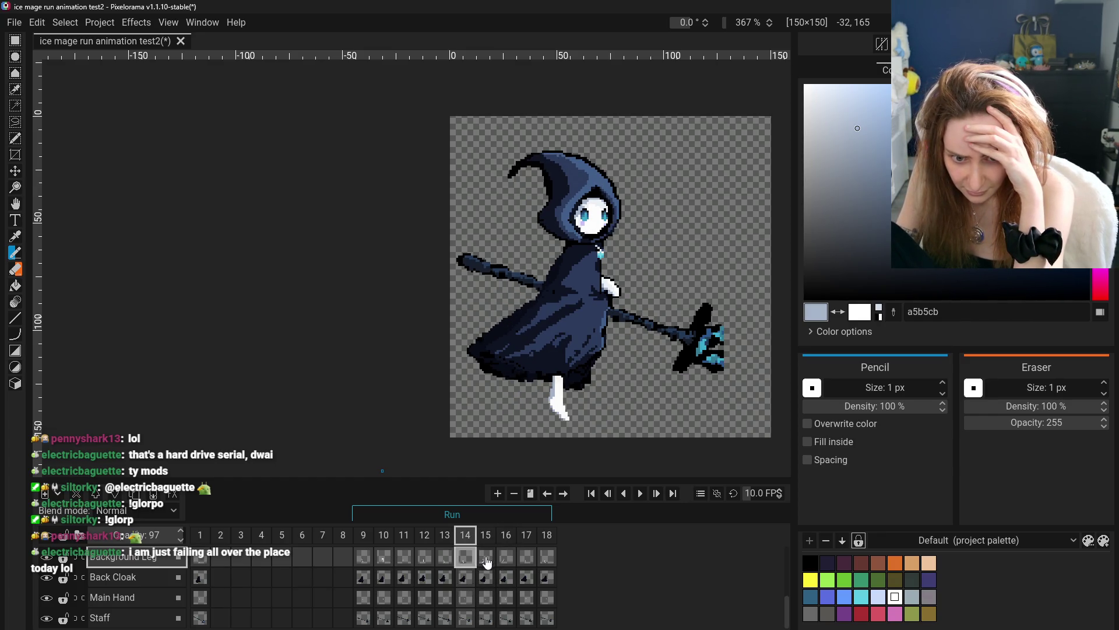
click(489, 562)
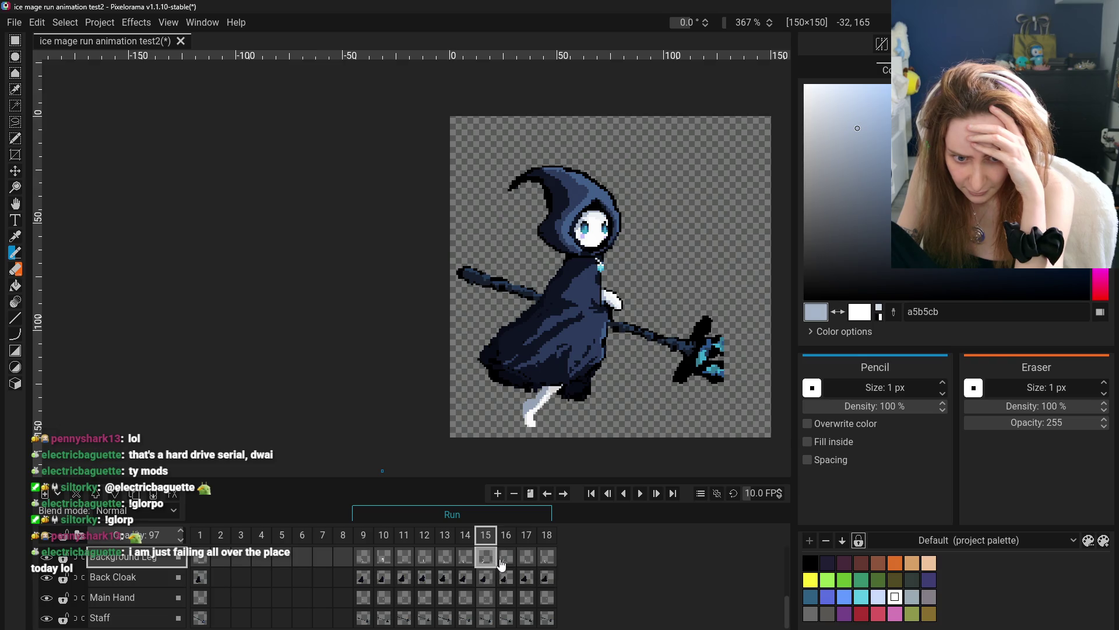
click(501, 561)
click(445, 560)
click(424, 559)
click(380, 561)
click(363, 560)
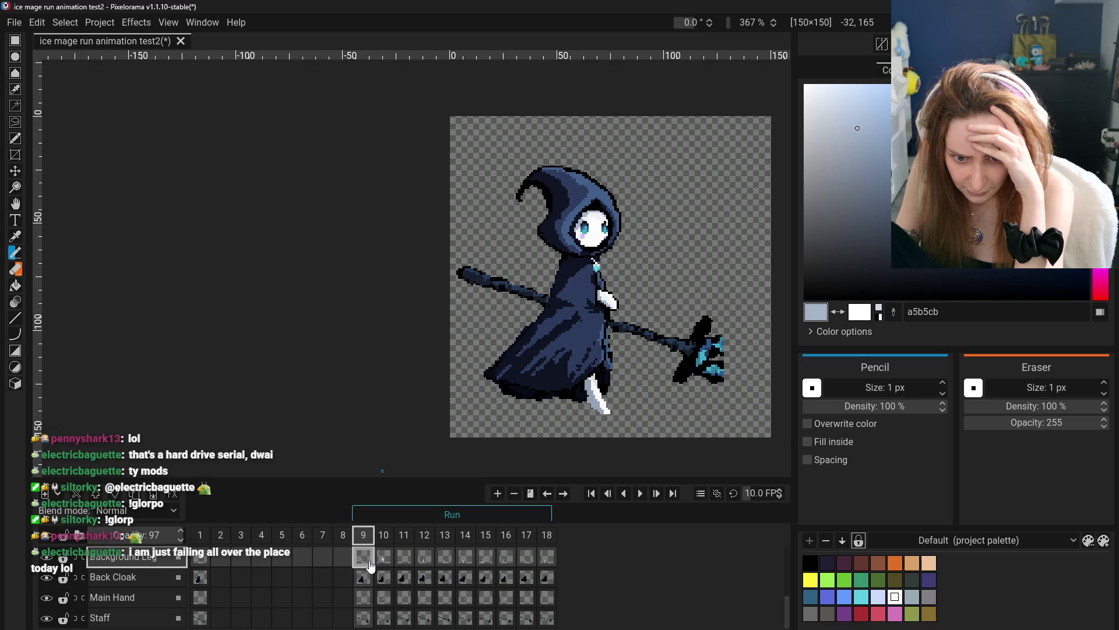
click(405, 560)
click(486, 560)
click(506, 561)
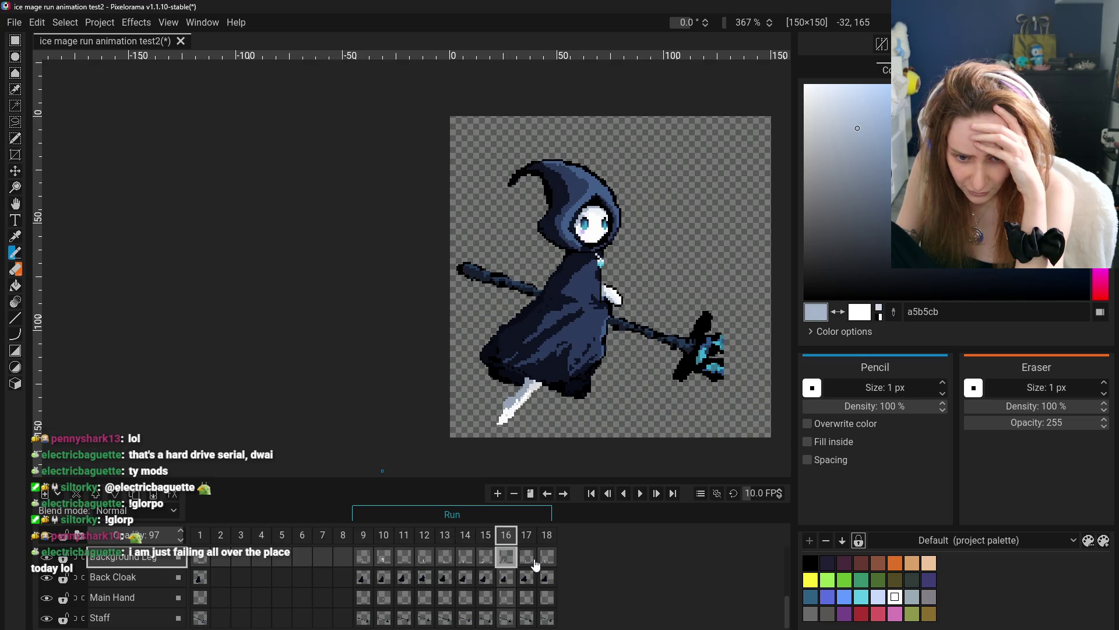
scroll(524, 408, up, 4)
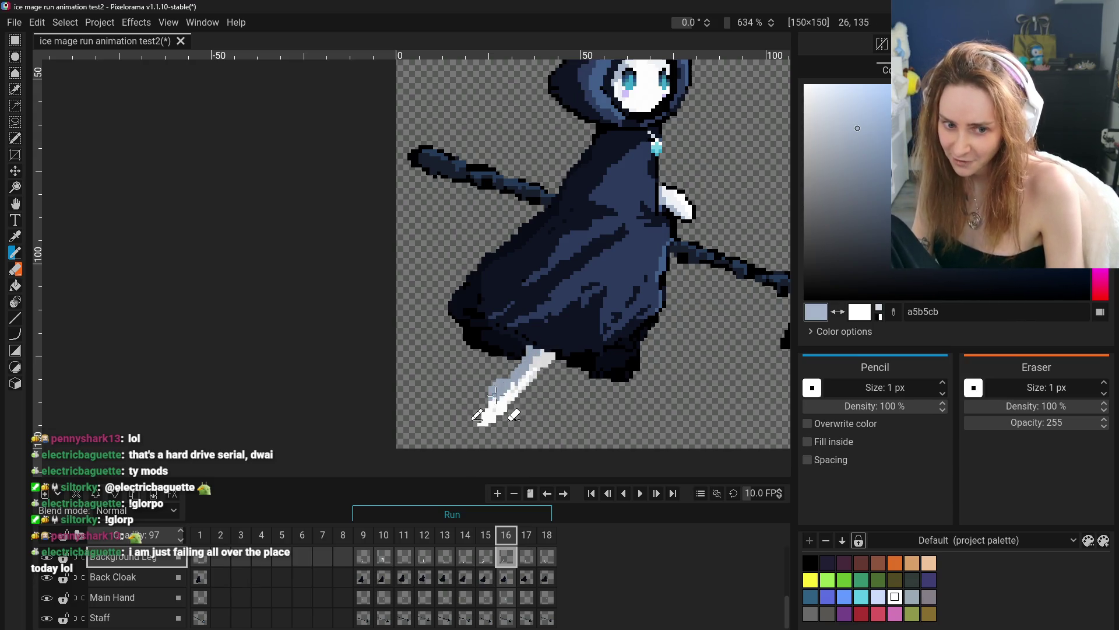
- Review the leg poses across frames 12 to 17, ending back on frame 14
click(482, 561)
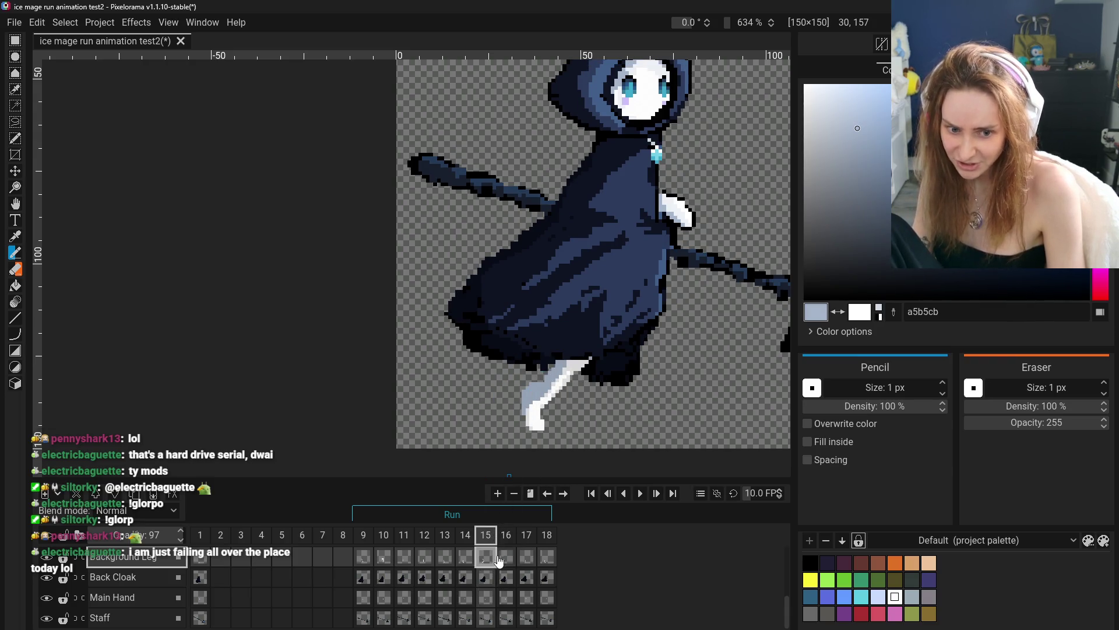
click(506, 558)
click(526, 558)
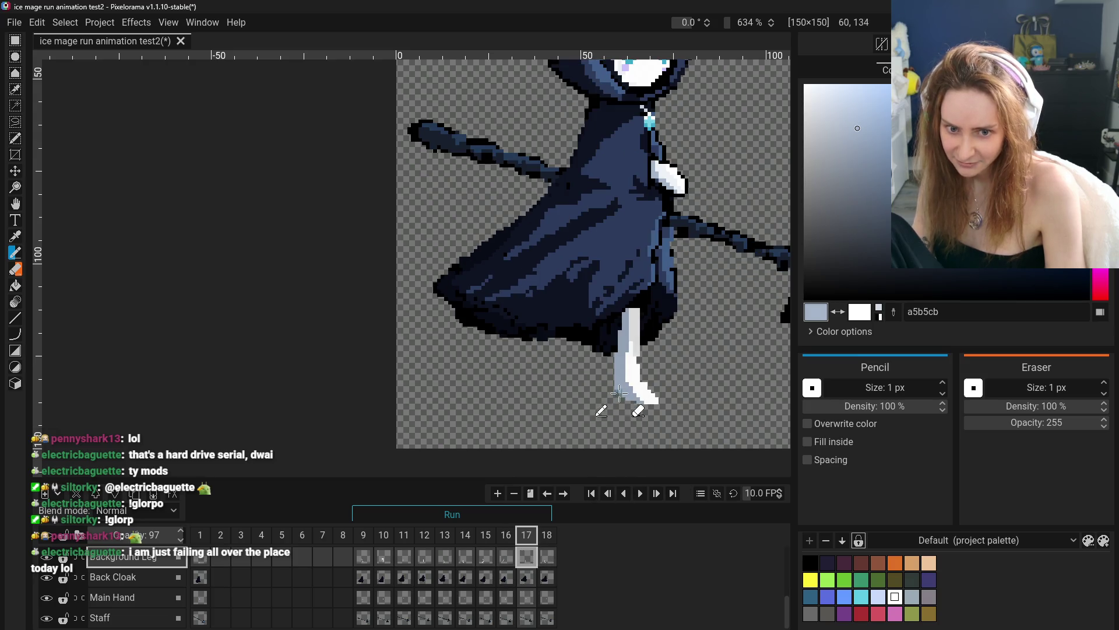
click(511, 564)
click(445, 561)
click(428, 561)
click(444, 559)
click(465, 558)
click(485, 558)
click(506, 558)
click(526, 559)
click(488, 566)
click(461, 561)
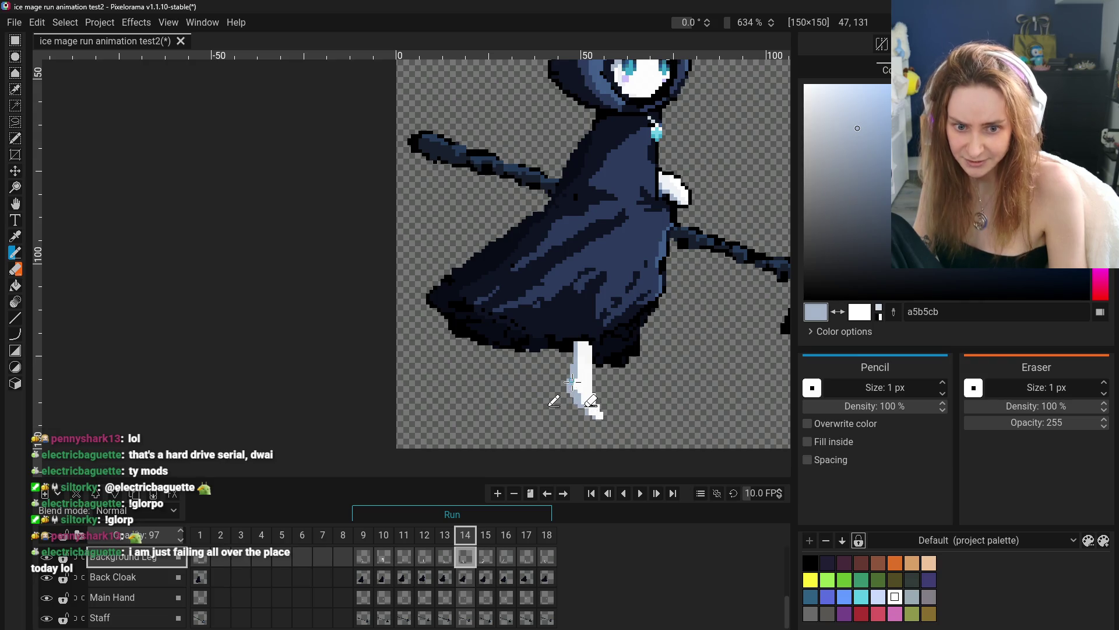
- Undo the last two leg strokes on frame 14 and zoom out to check the whole character
scroll(594, 437, down, 4)
scroll(657, 446, up, 2)
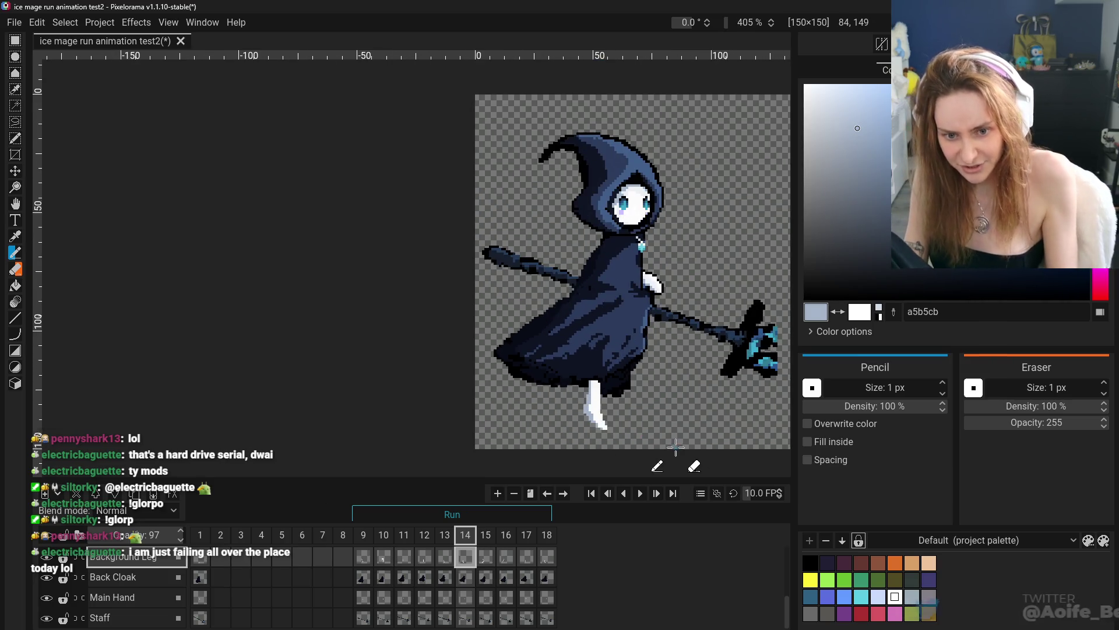
key(ctrl+z)
key(ctrl+z)
key(ctrl+z)
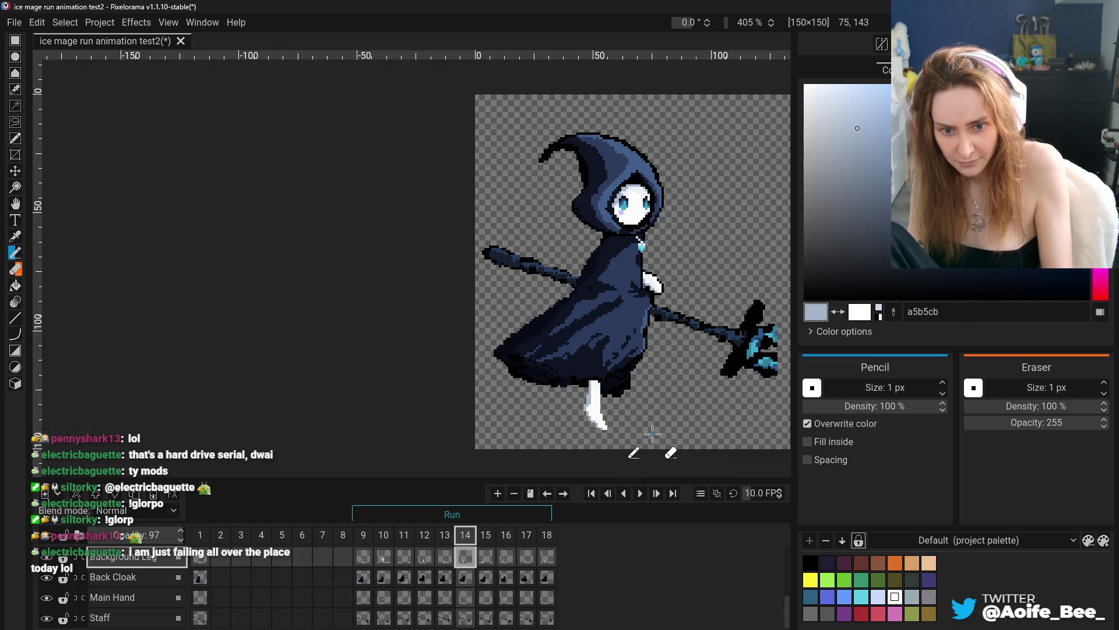
scroll(588, 414, up, 6)
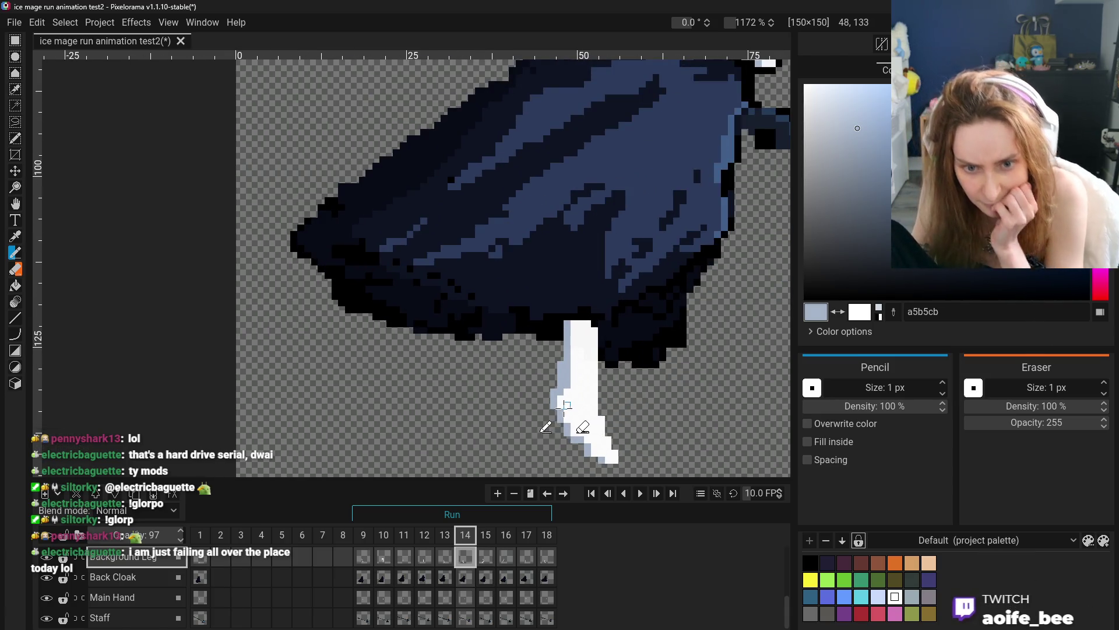
scroll(563, 420, down, 5)
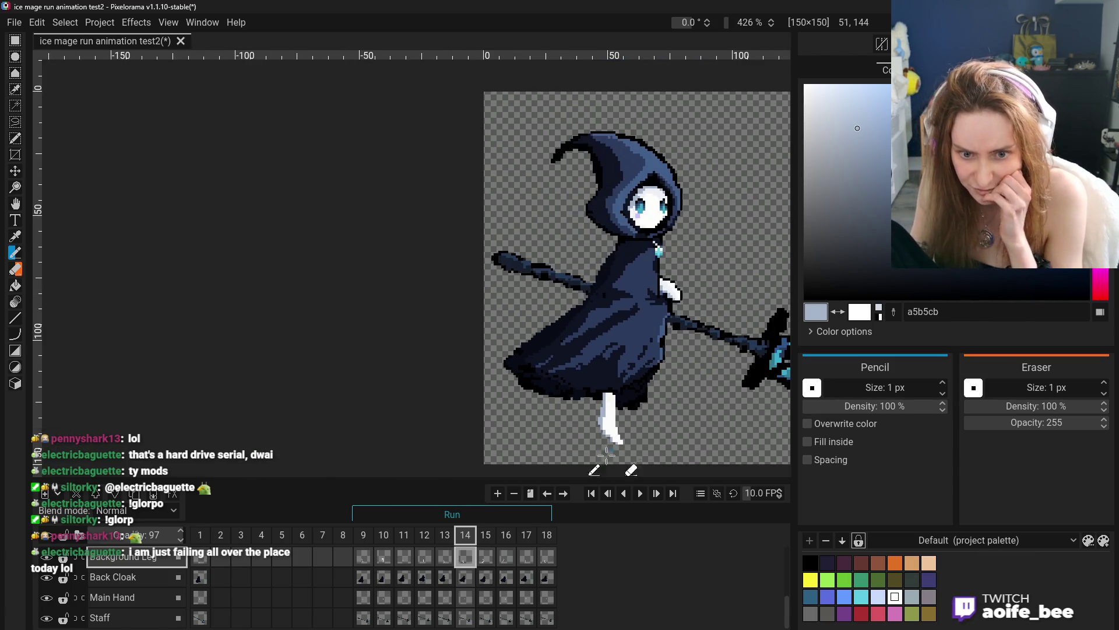
scroll(628, 448, up, 4)
key(ctrl+z)
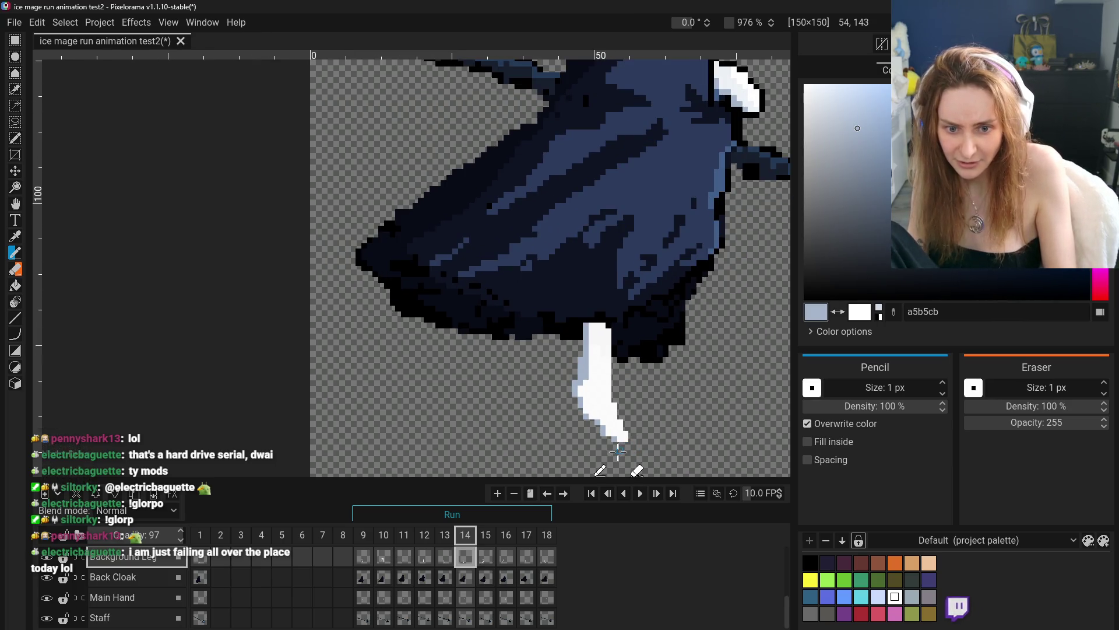
scroll(623, 446, down, 3)
scroll(613, 444, down, 1)
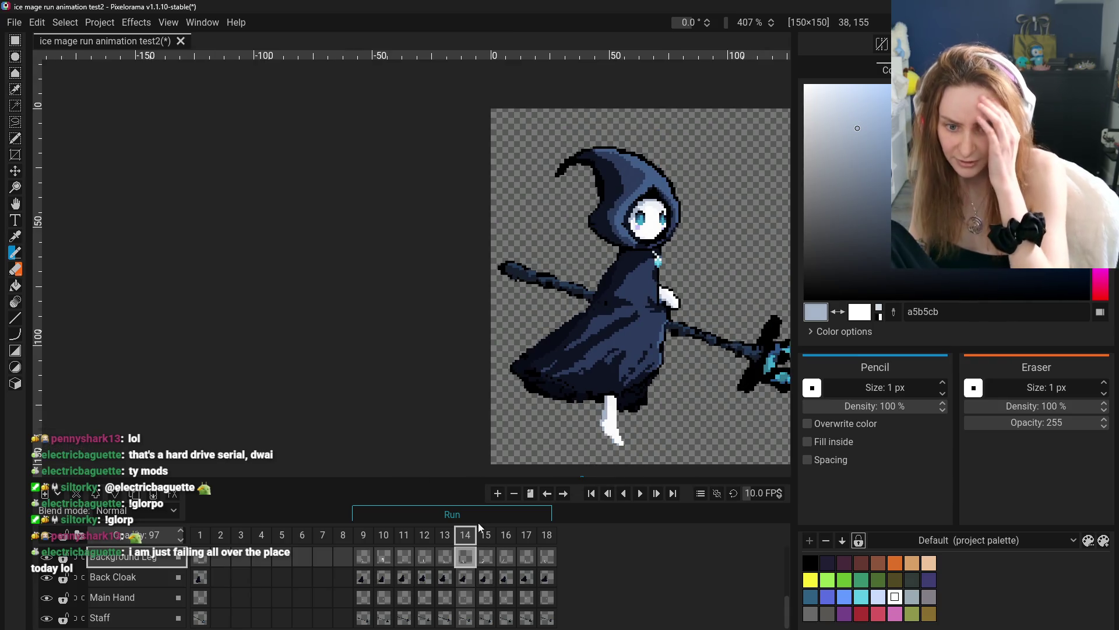
- Compare leg poses across frames 9 to 17, repeatedly checking frame 14 against 13 and 15
click(485, 558)
click(466, 557)
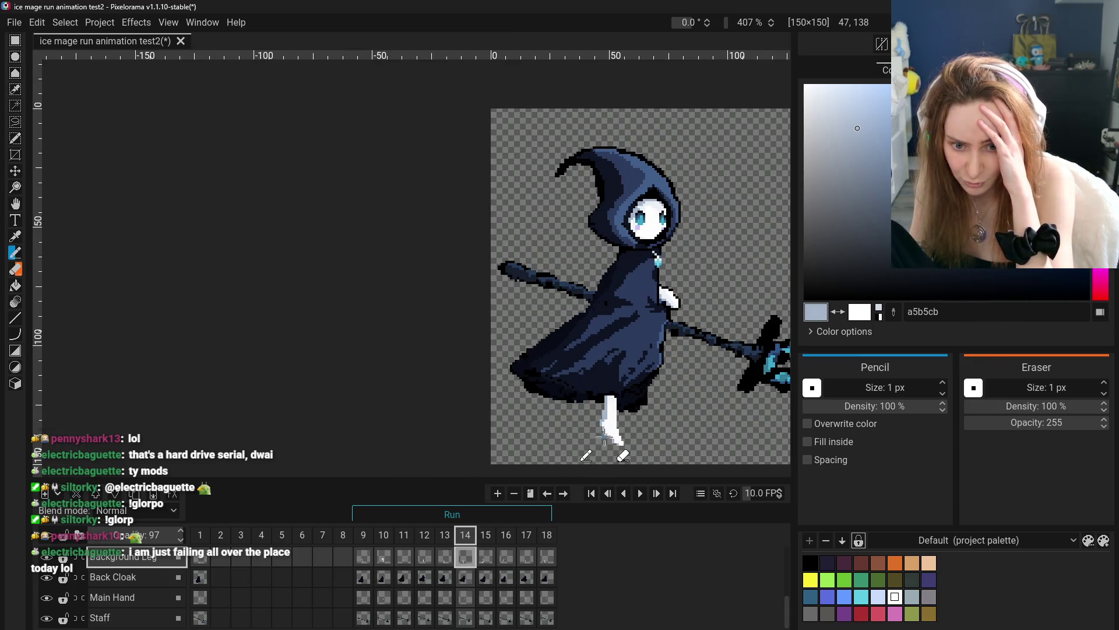
click(485, 558)
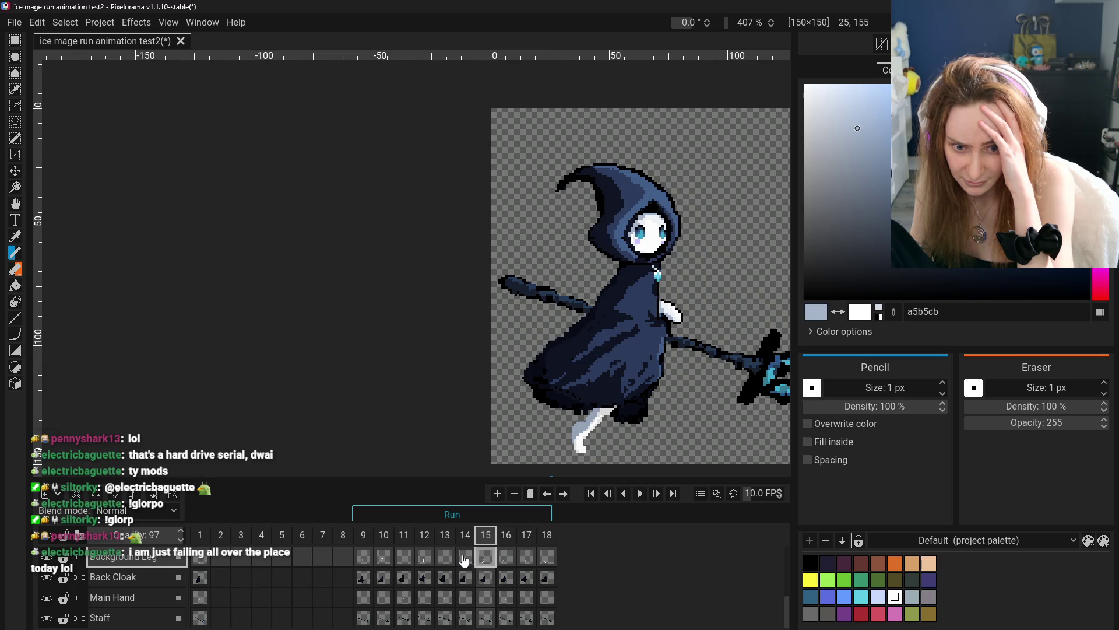
click(464, 559)
click(486, 558)
click(450, 559)
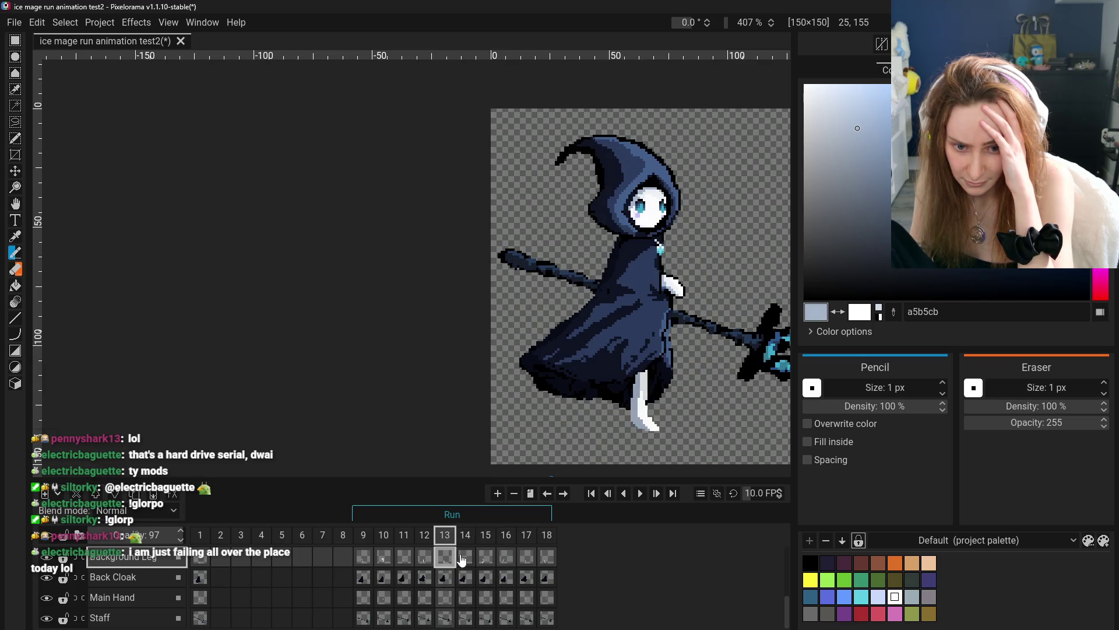
click(483, 559)
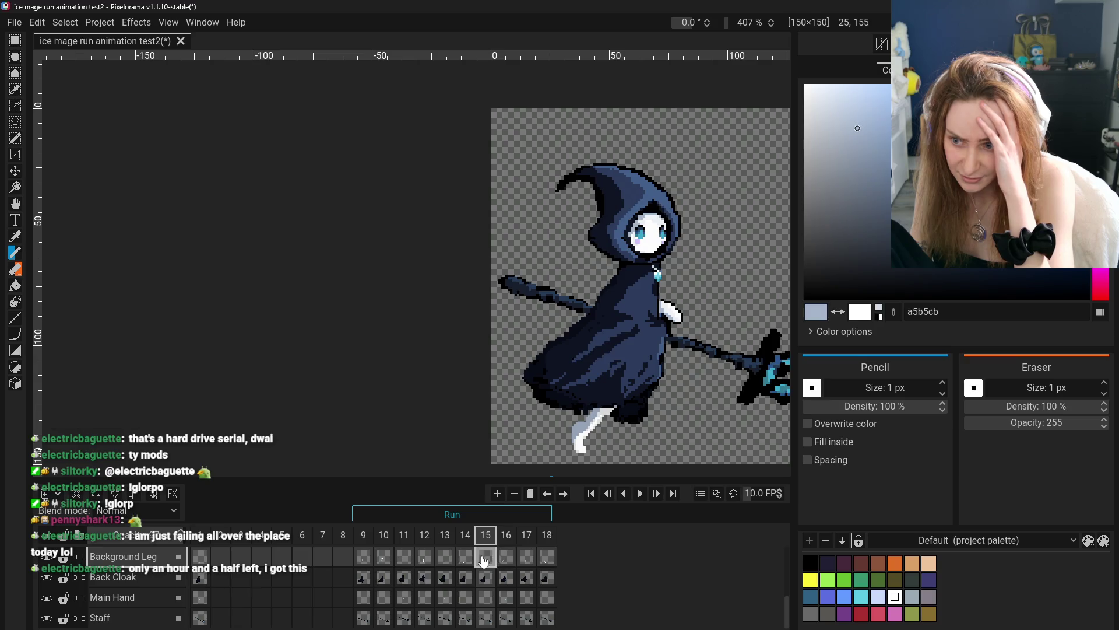
click(465, 559)
click(363, 559)
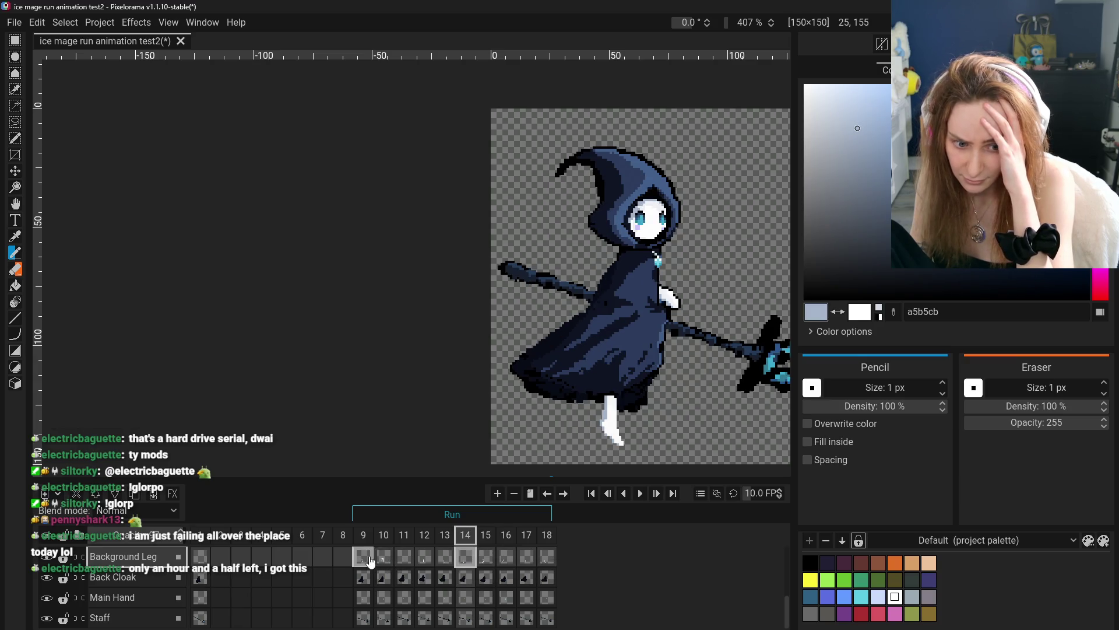
click(400, 558)
click(422, 559)
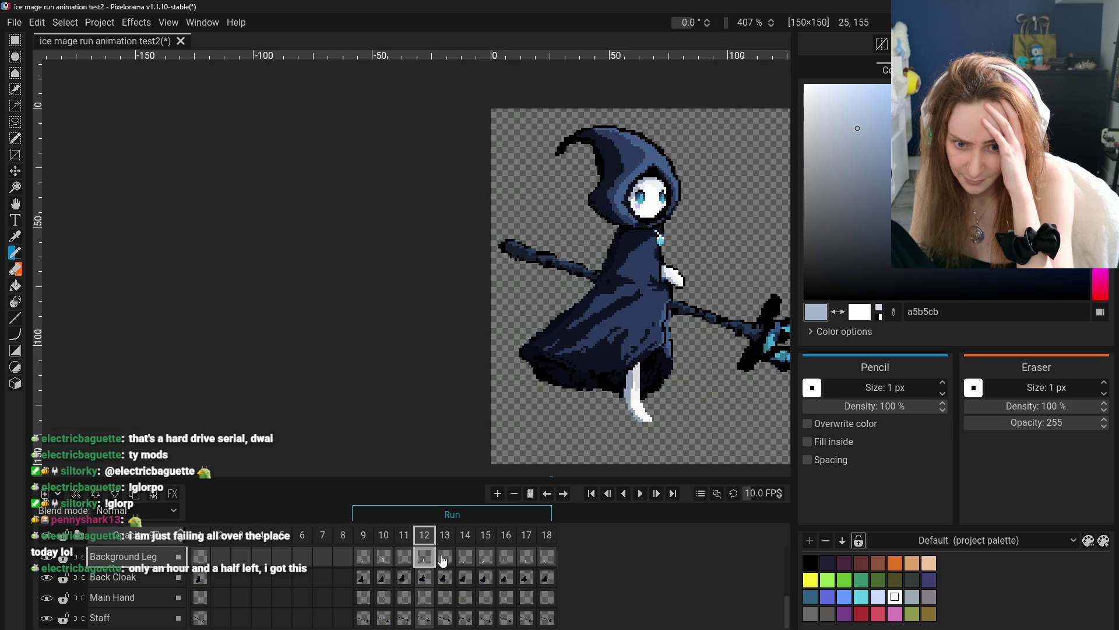
click(445, 559)
click(465, 558)
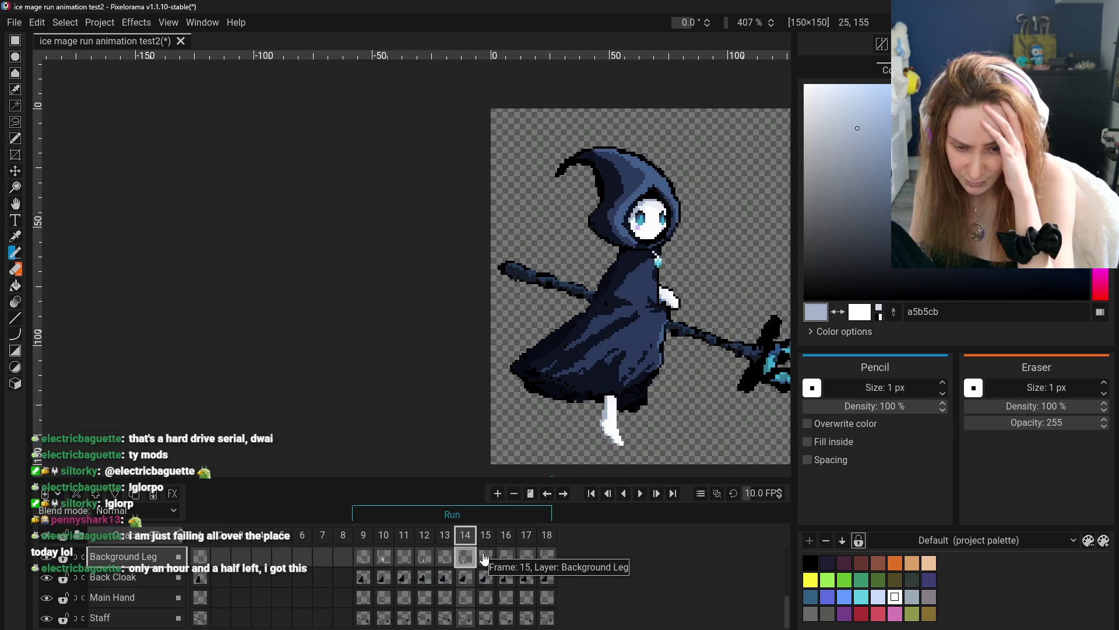
click(483, 558)
click(509, 560)
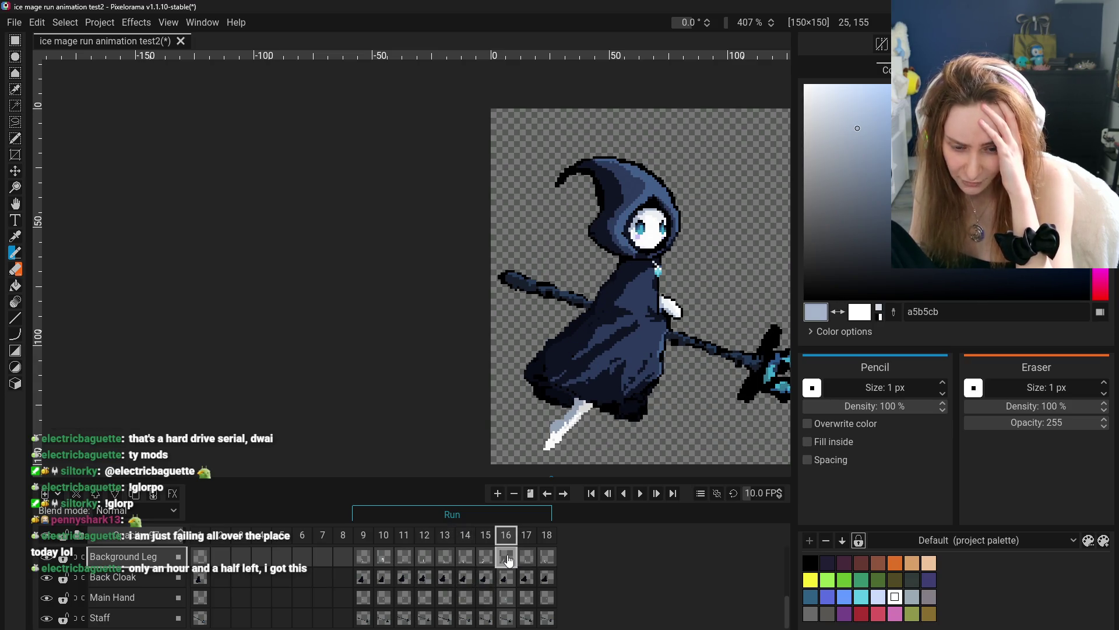
click(529, 558)
click(464, 563)
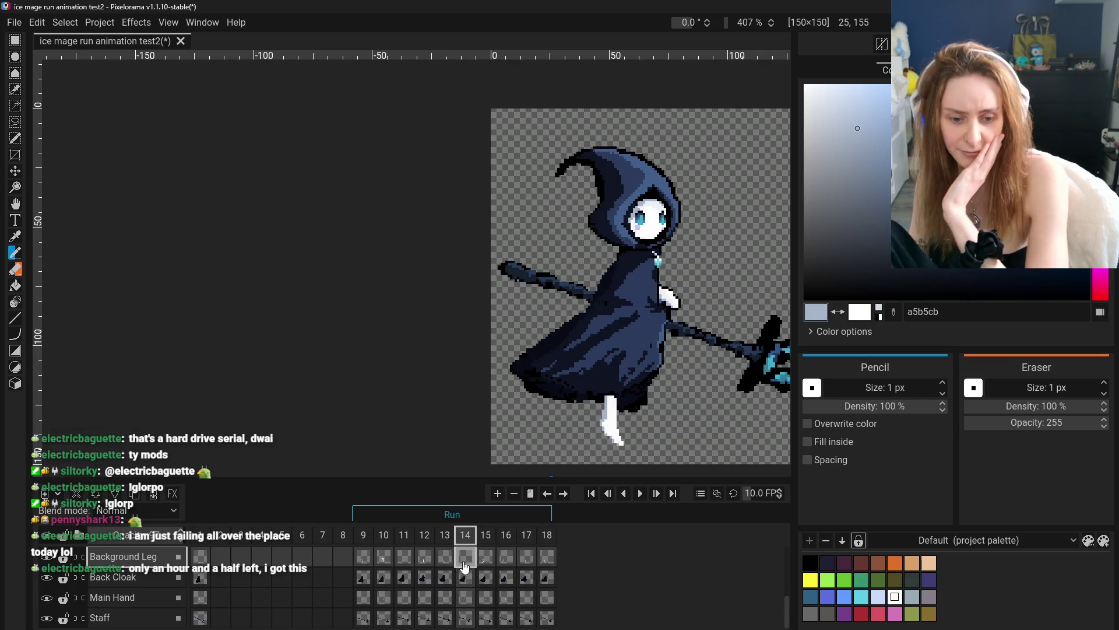
click(528, 560)
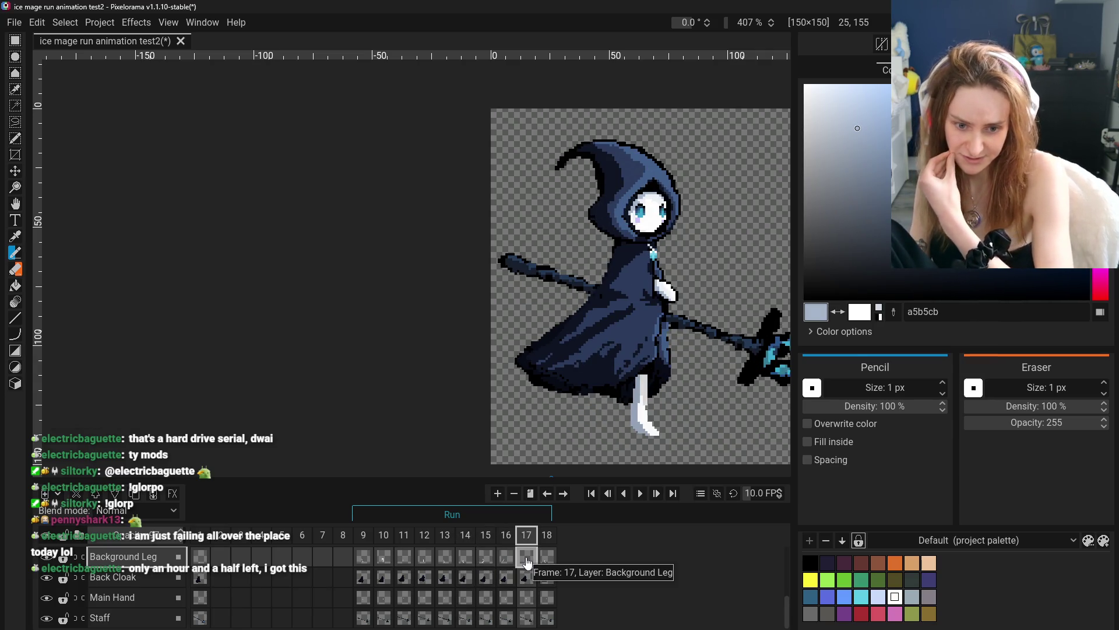
- Make the Foreground Leg layer visible and step through its frames 10 to 17
scroll(407, 575, up, 2)
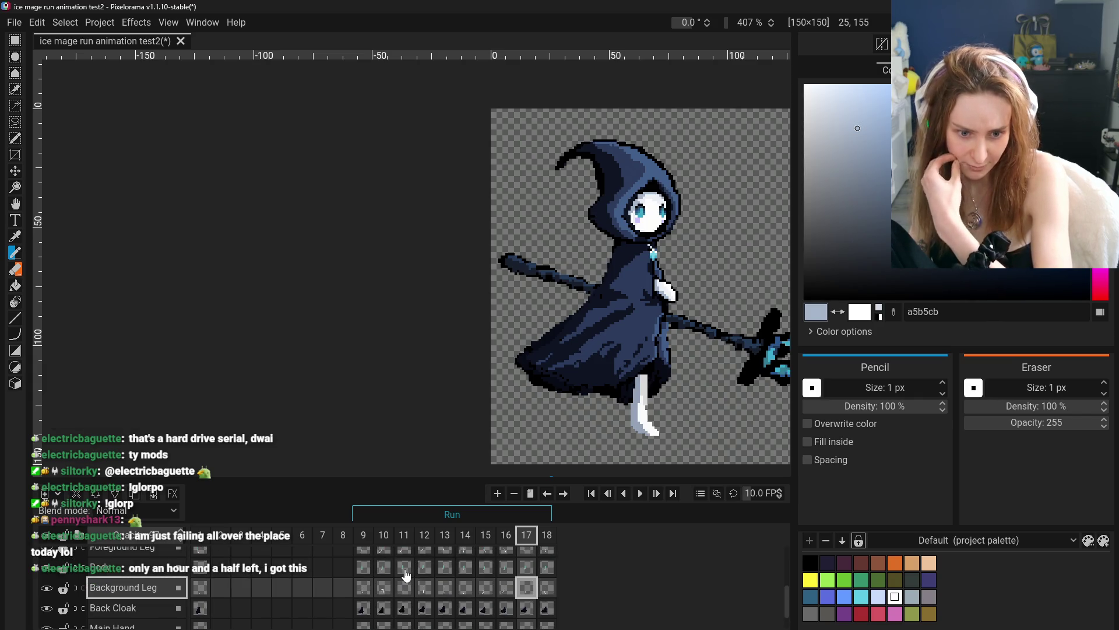
click(406, 557)
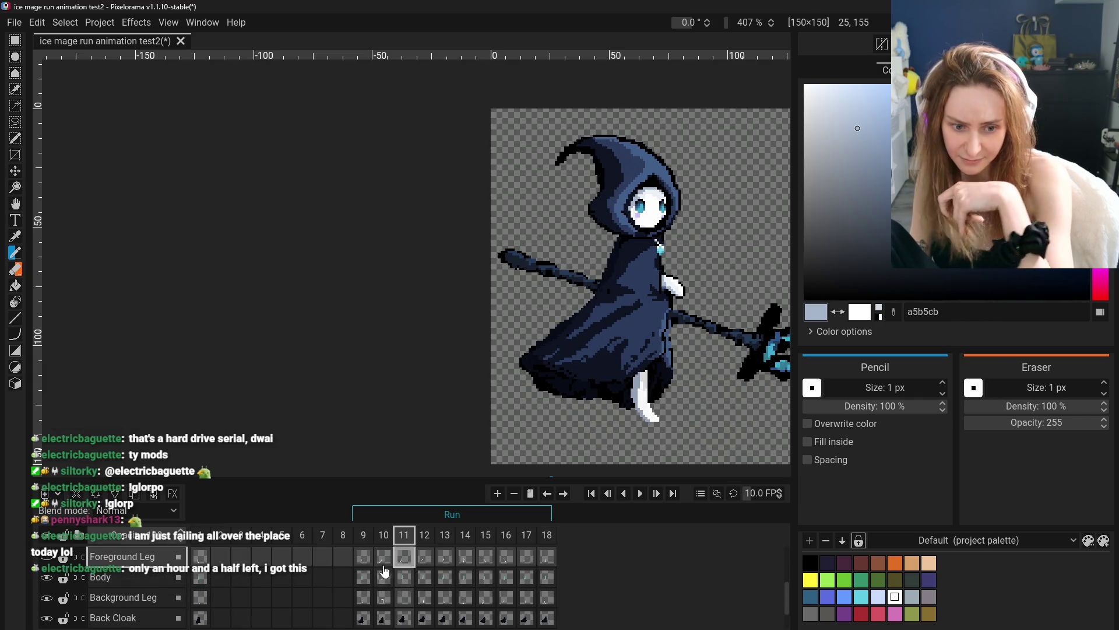
click(384, 556)
click(51, 557)
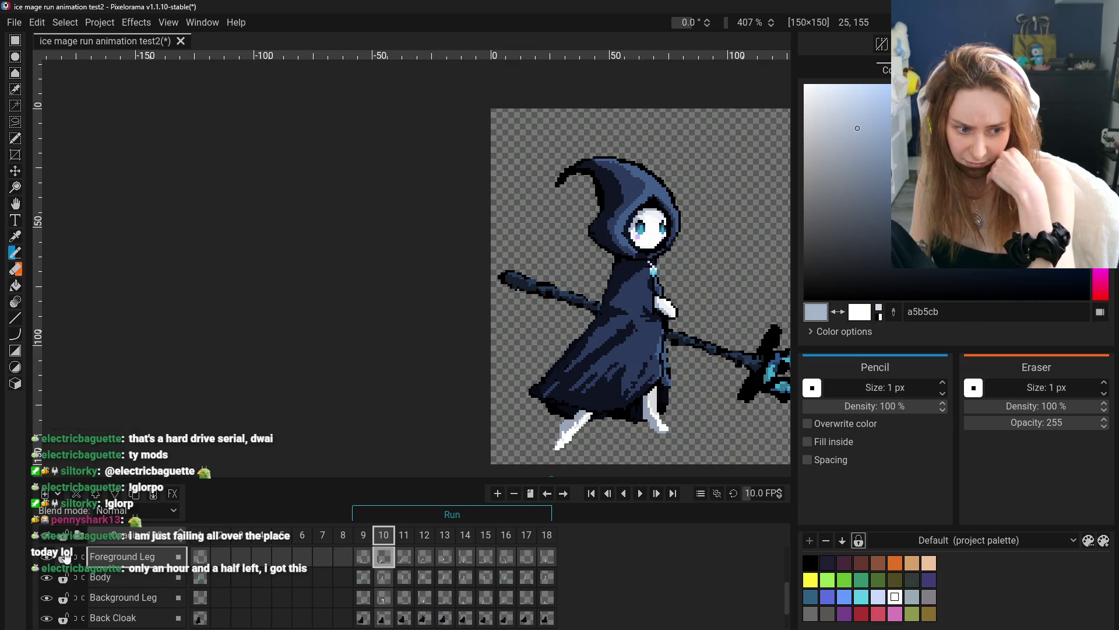
click(404, 557)
click(445, 557)
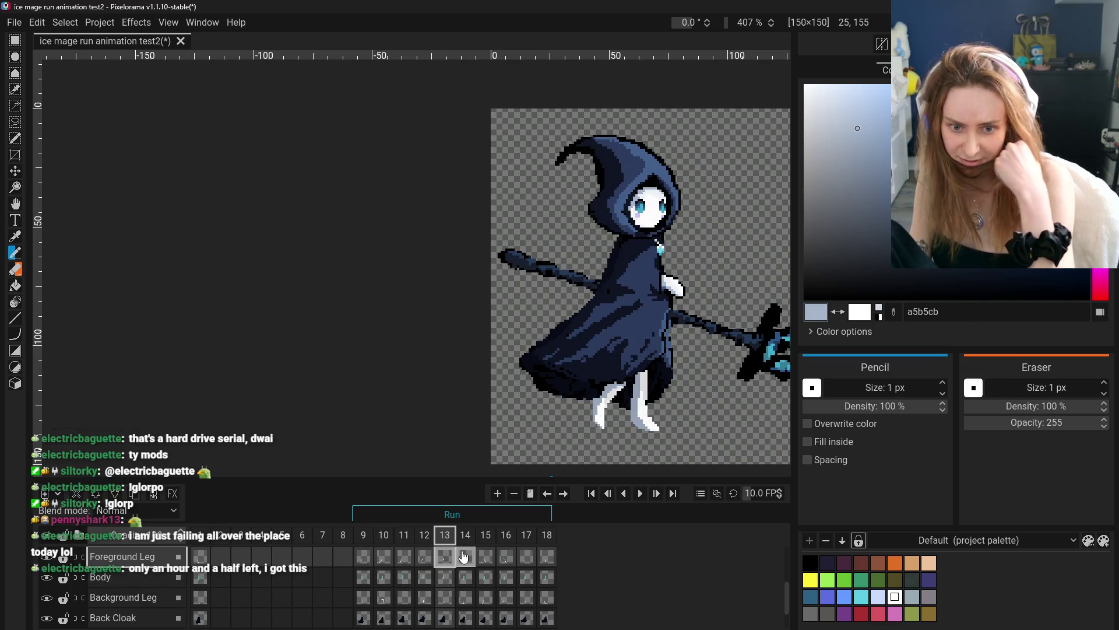
click(465, 557)
click(482, 556)
click(505, 557)
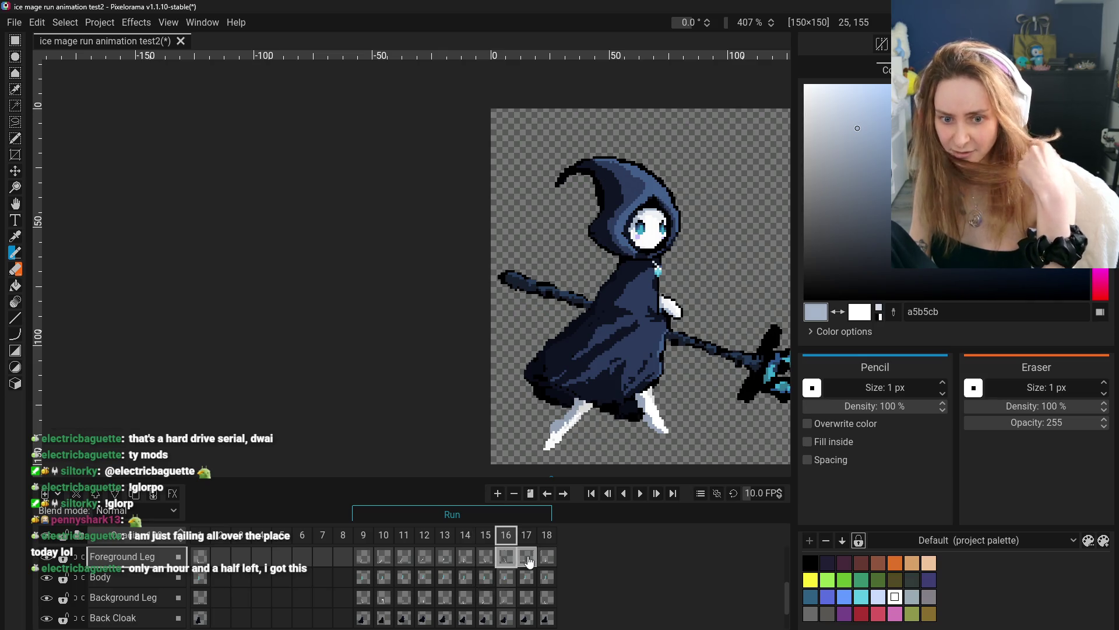
click(524, 557)
- Scrub the Background Leg frames from 9 through 14, stopping on frame 14
scroll(466, 565, down, 2)
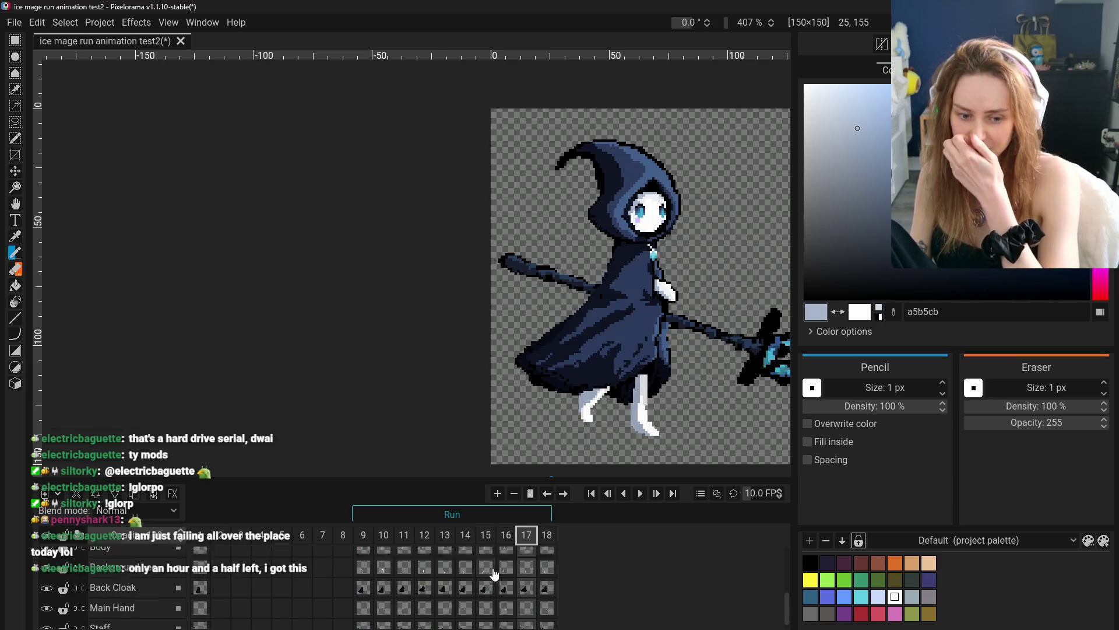
click(465, 556)
click(486, 556)
click(506, 557)
click(526, 557)
click(364, 557)
click(384, 556)
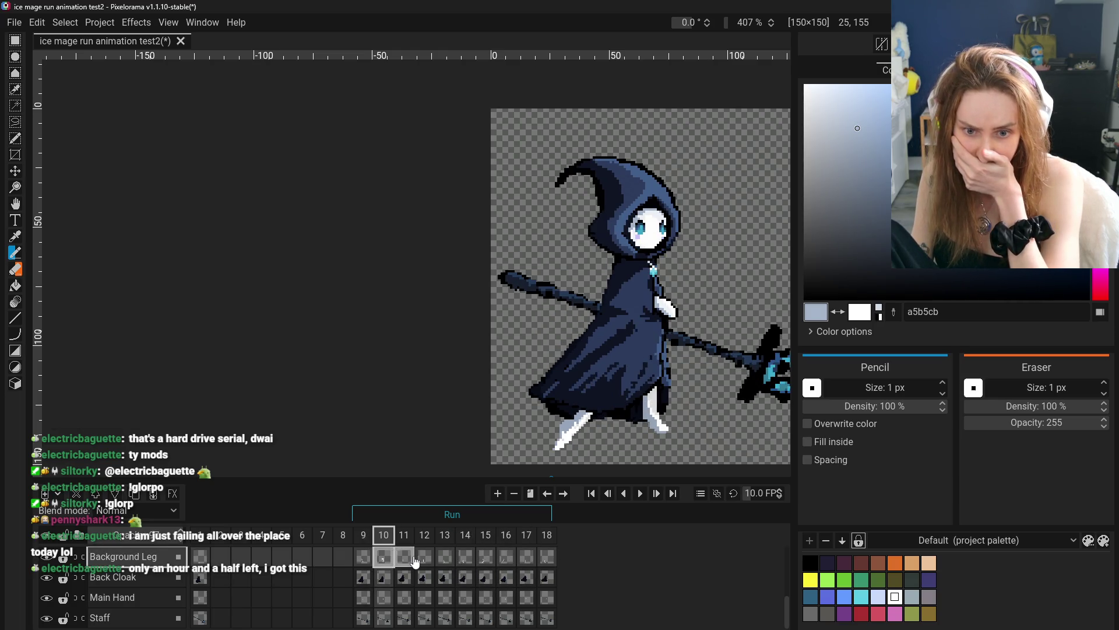
click(403, 557)
click(425, 557)
click(445, 557)
click(465, 556)
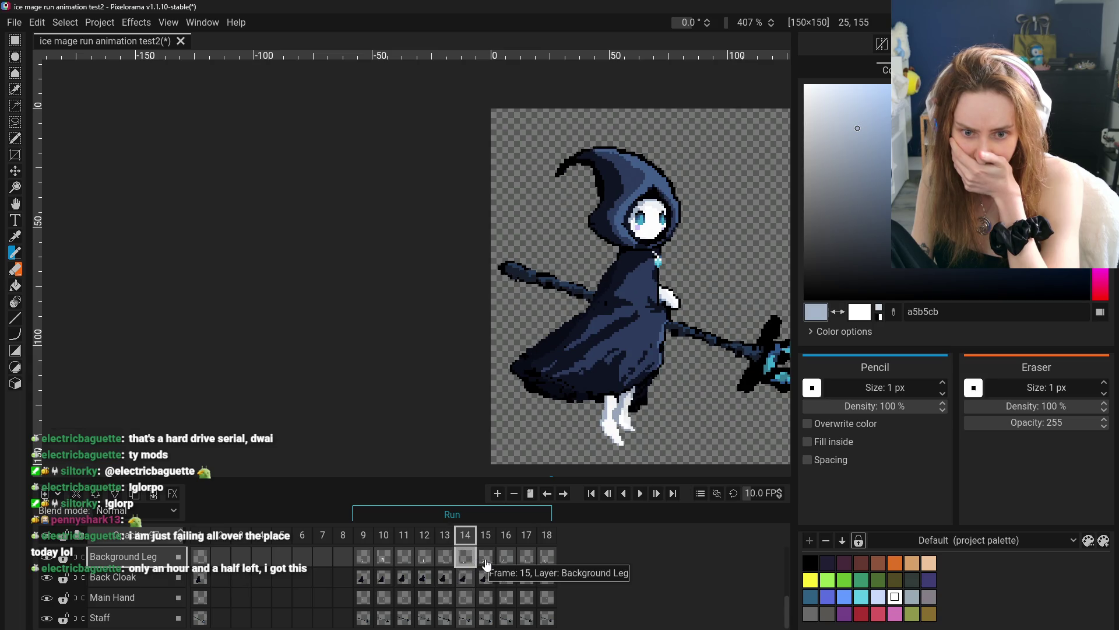
scroll(628, 418, up, 3)
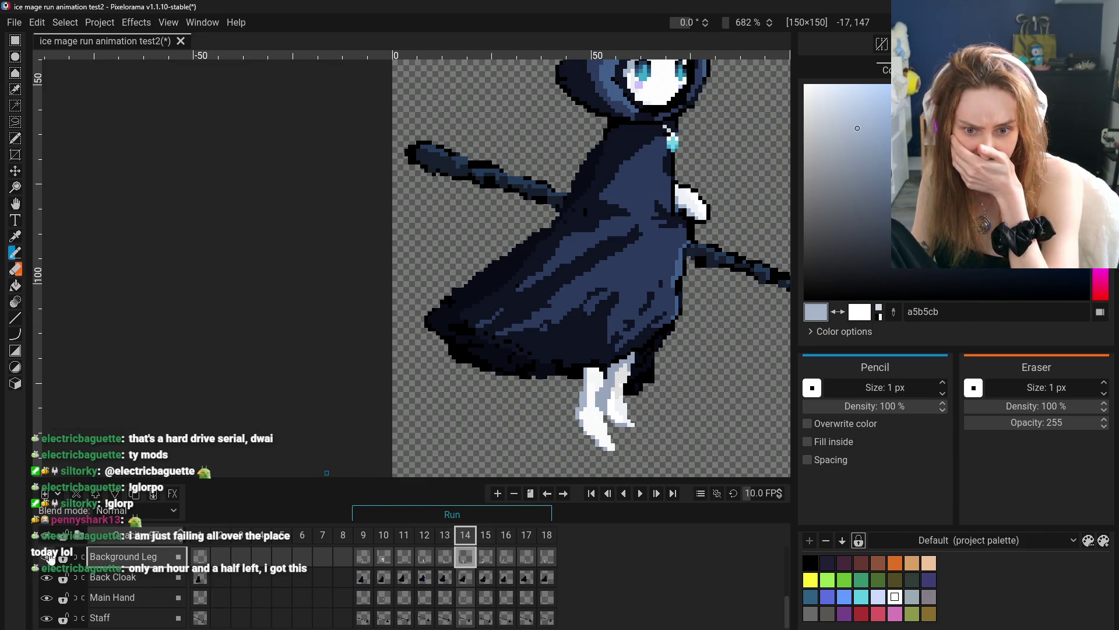
- Select the Foreground Leg layer, sample the leg's light colour eef2f6, and return to the Pencil
scroll(119, 603, up, 2)
click(118, 559)
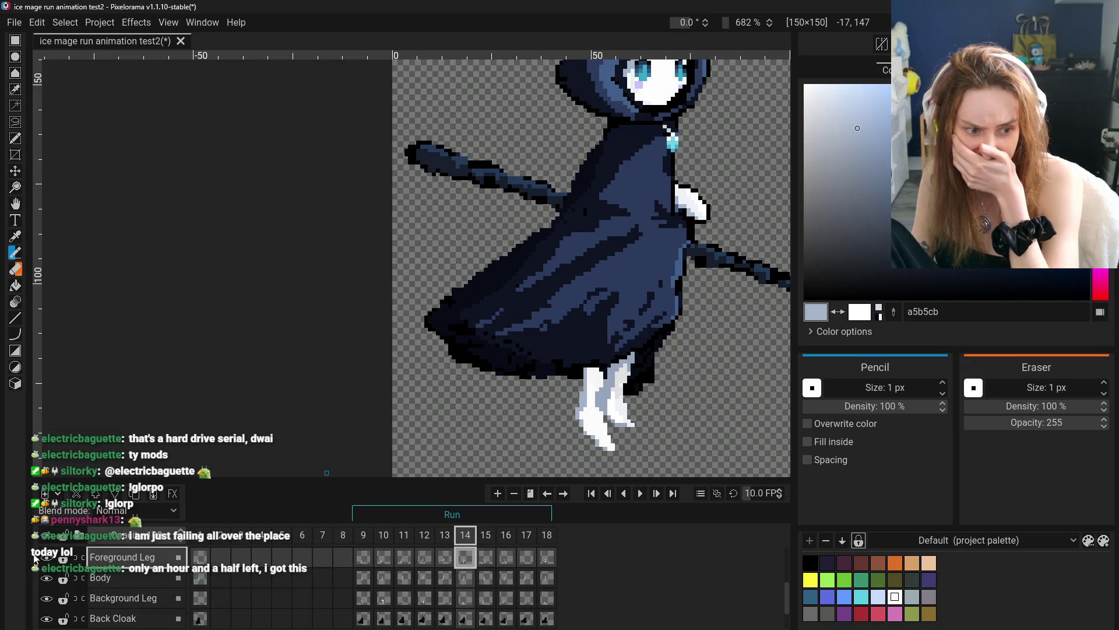
click(15, 236)
click(15, 252)
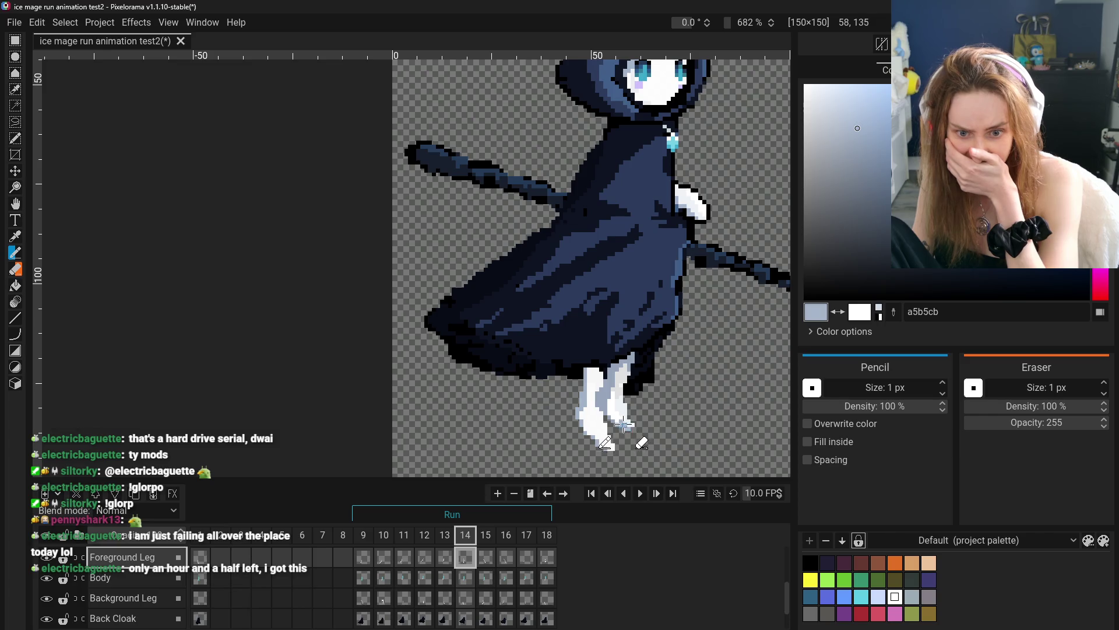
key(o)
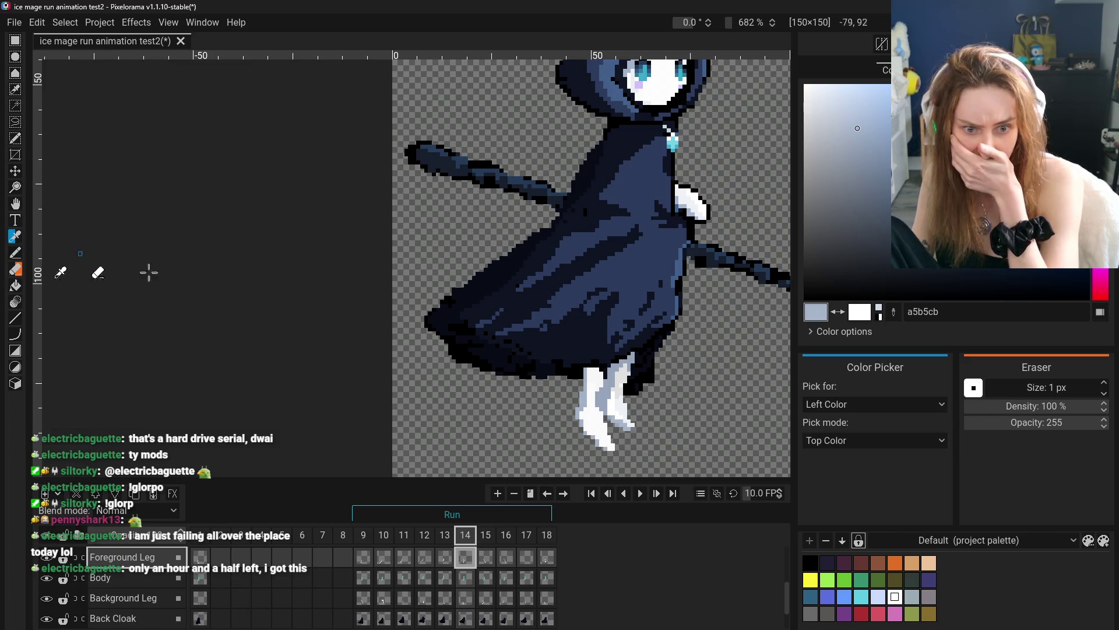
click(638, 425)
key(b)
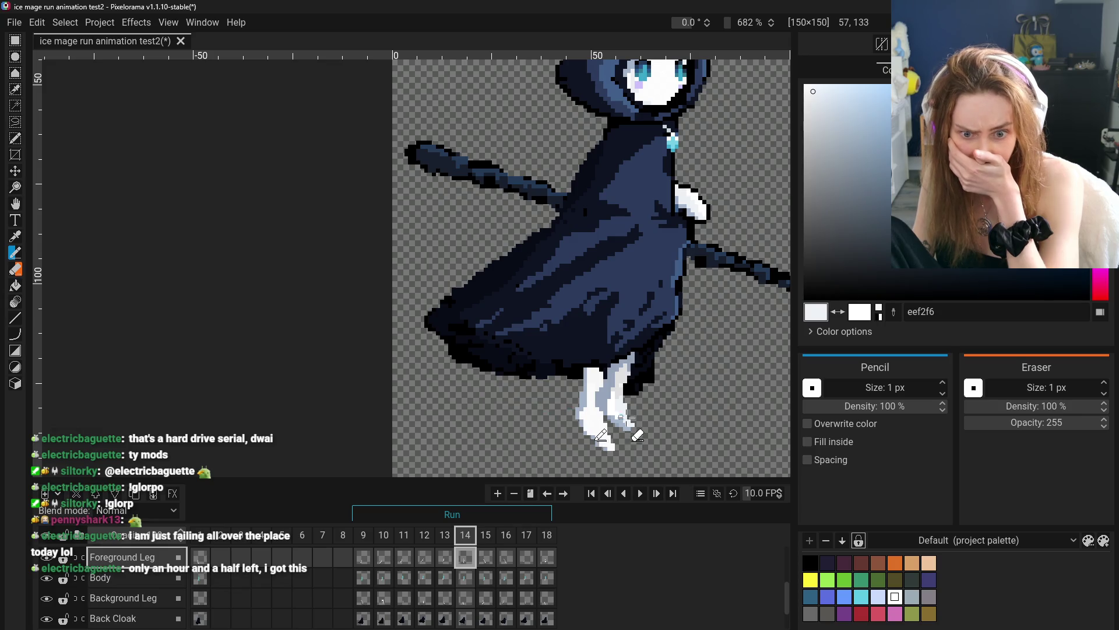
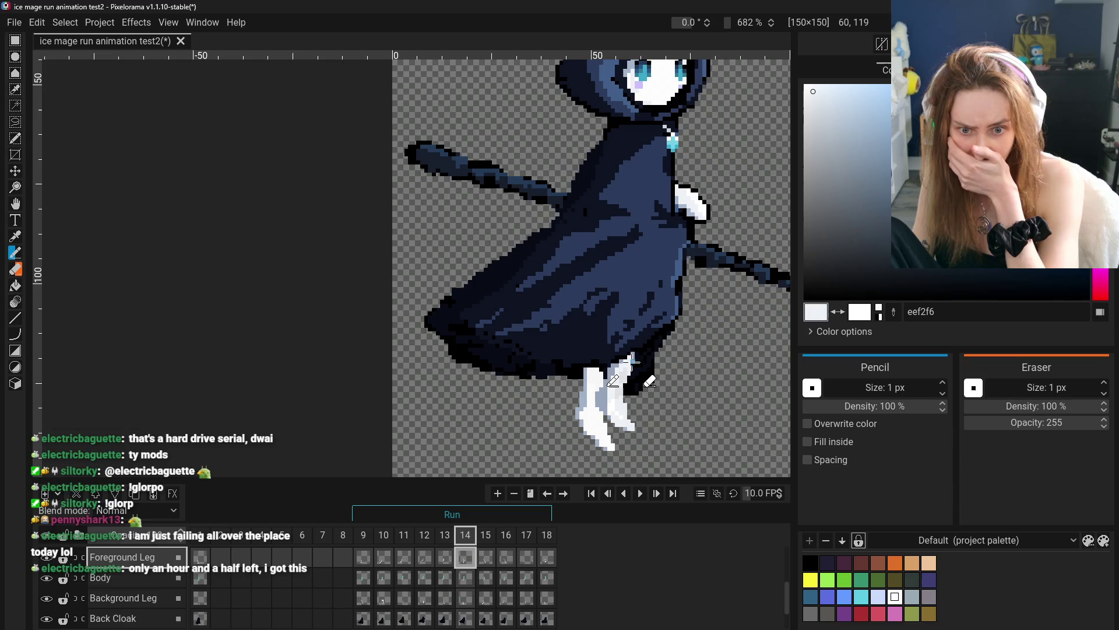
- Sample the grey 96a5ba from the frame 14 leg and return to the 1 px Pencil
scroll(647, 408, down, 5)
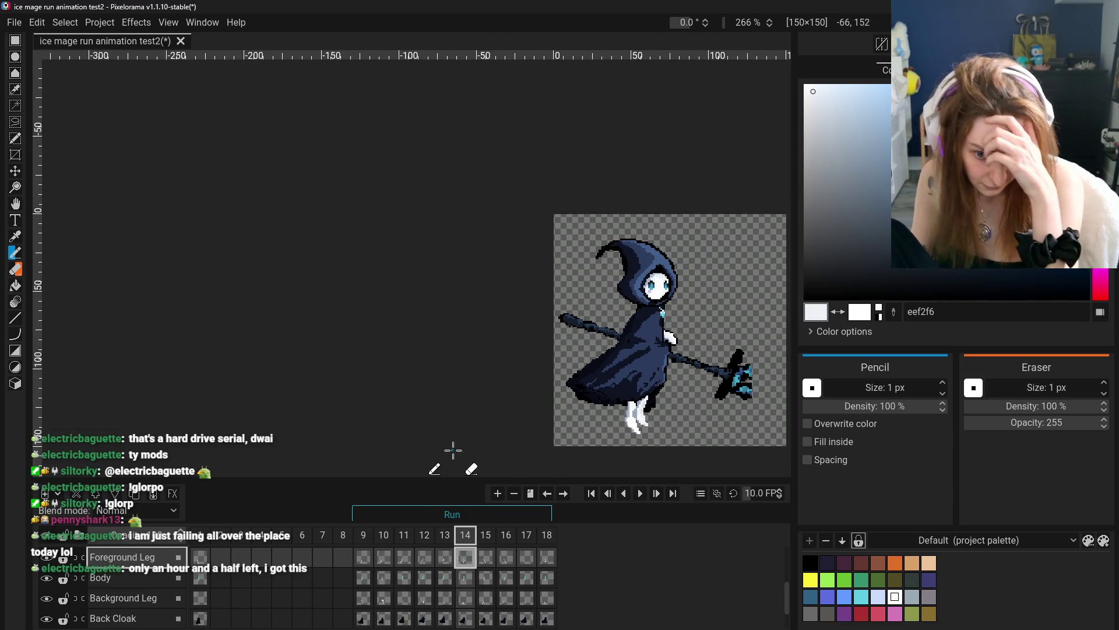
scroll(641, 421, up, 7)
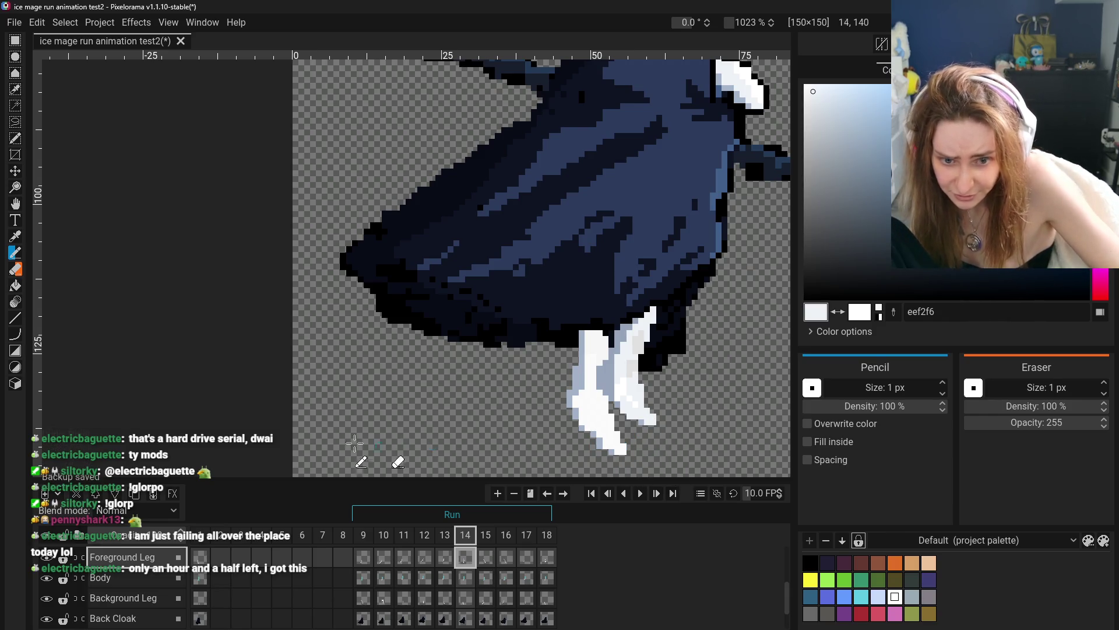
click(16, 237)
click(626, 400)
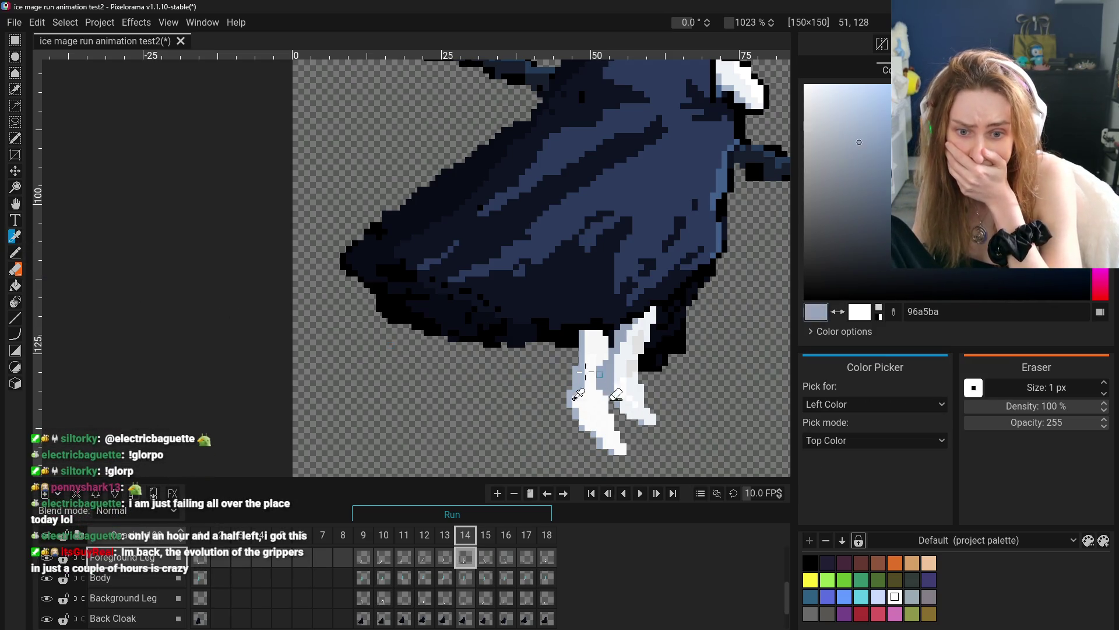
click(15, 253)
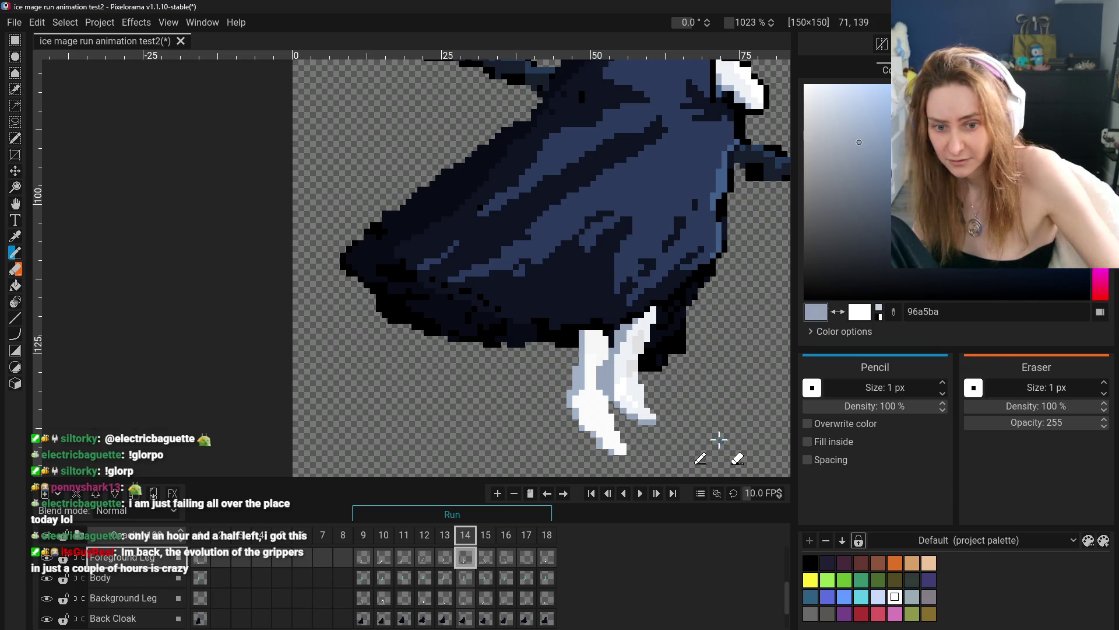
- Sample light grey e1e1e1 from the leg, then draw with pure white ffffff
scroll(719, 440, down, 10)
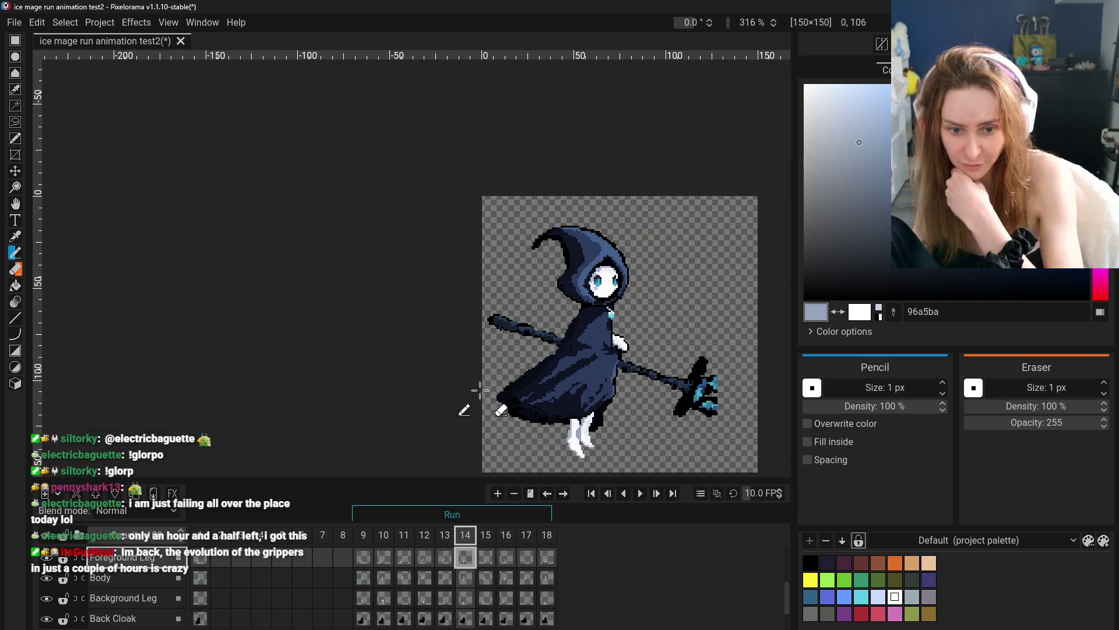
key(p)
scroll(400, 283, up, 3)
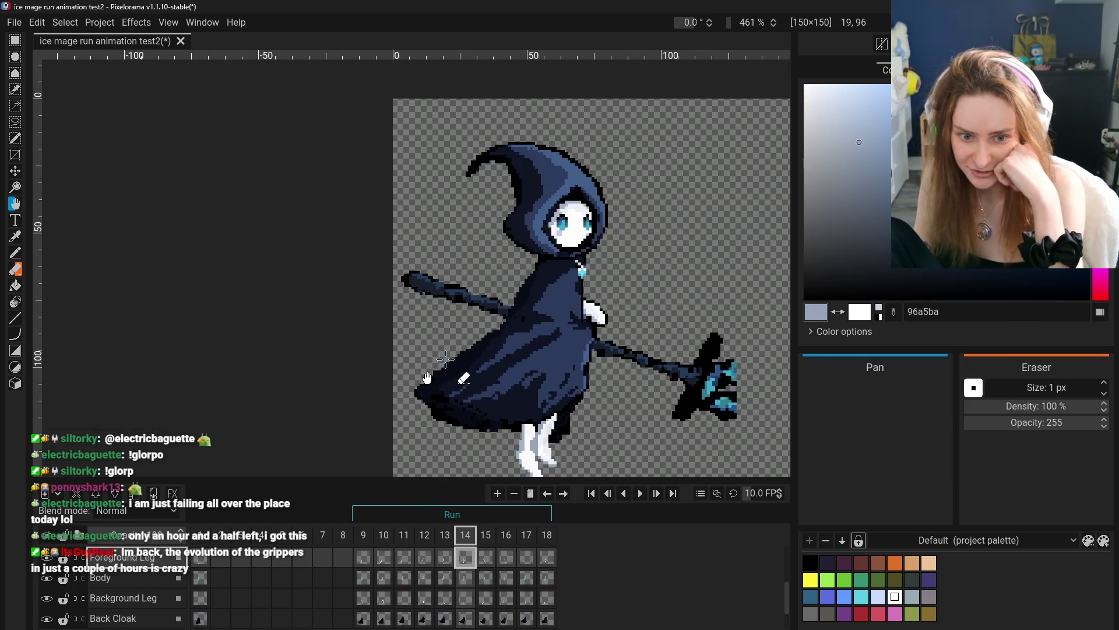
drag(446, 360, 448, 306)
scroll(558, 407, up, 5)
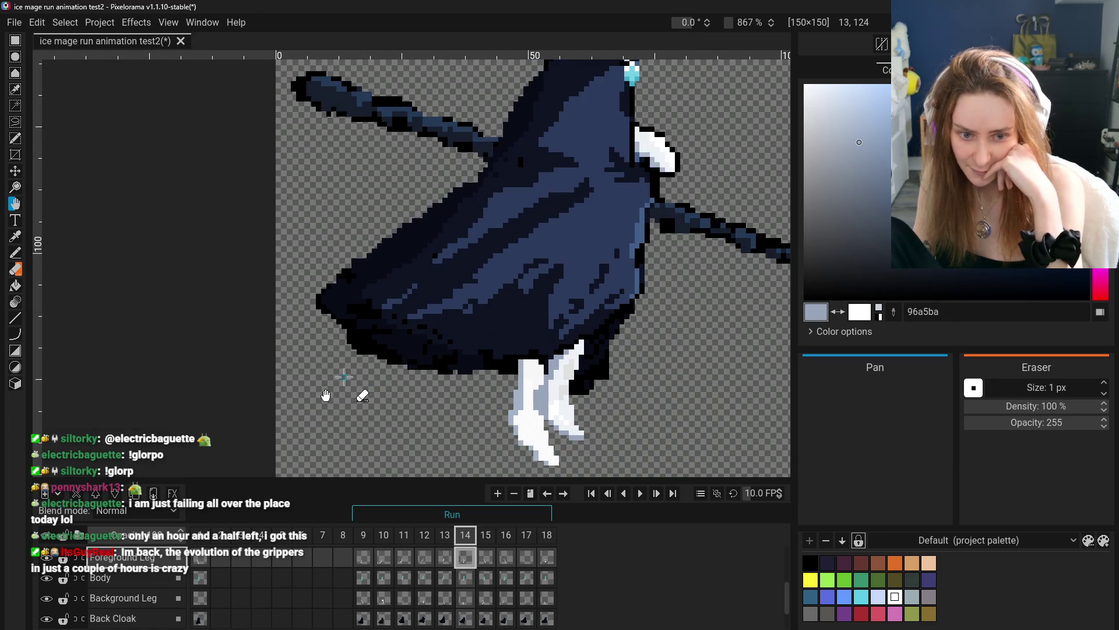
click(15, 236)
click(560, 393)
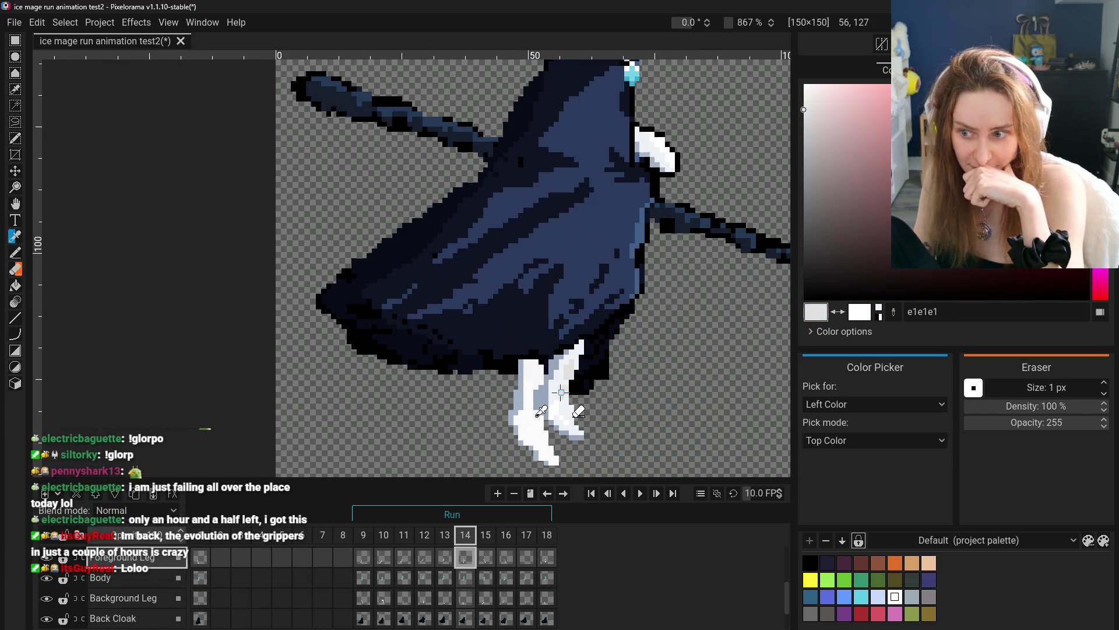
click(561, 402)
key(b)
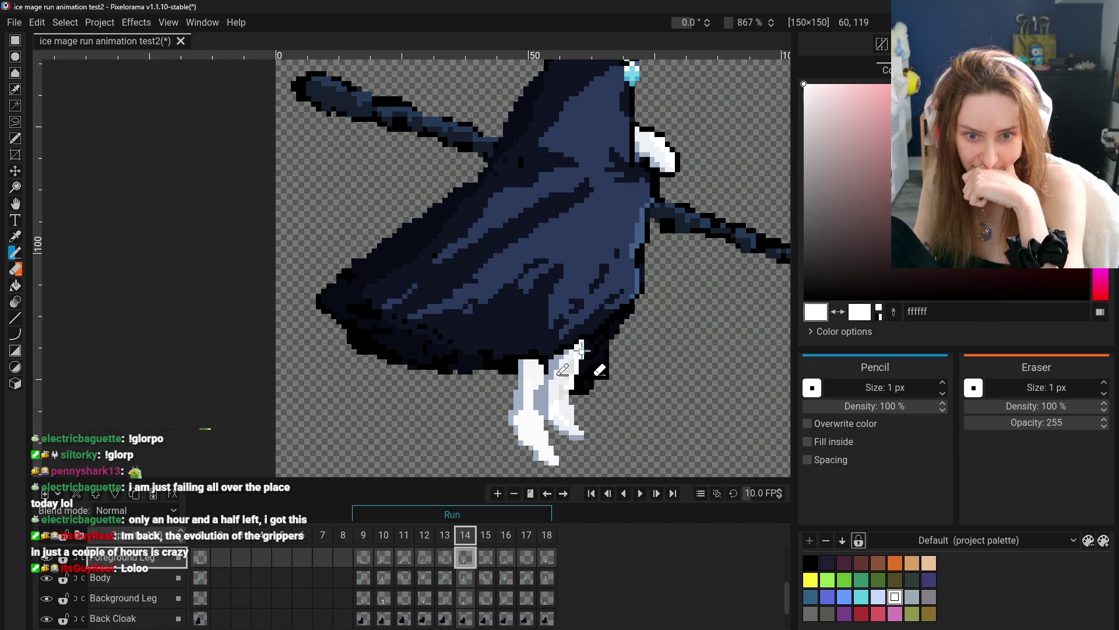
- Erase stray leg pixels and recentre the view on the mage's legs
scroll(728, 357, down, 5)
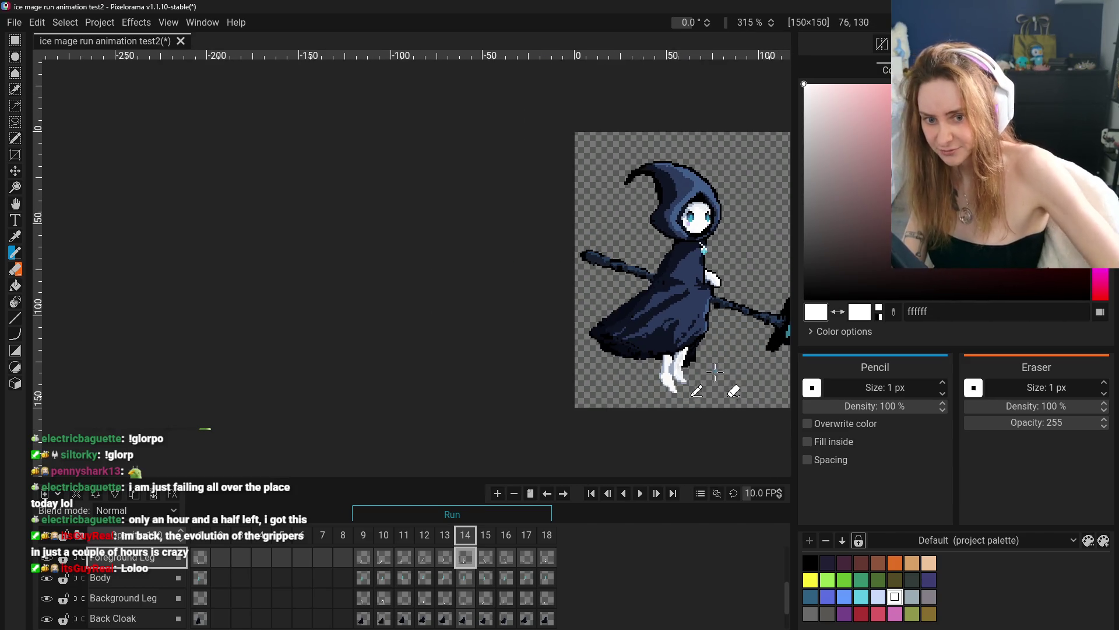
scroll(716, 371, up, 5)
key(e)
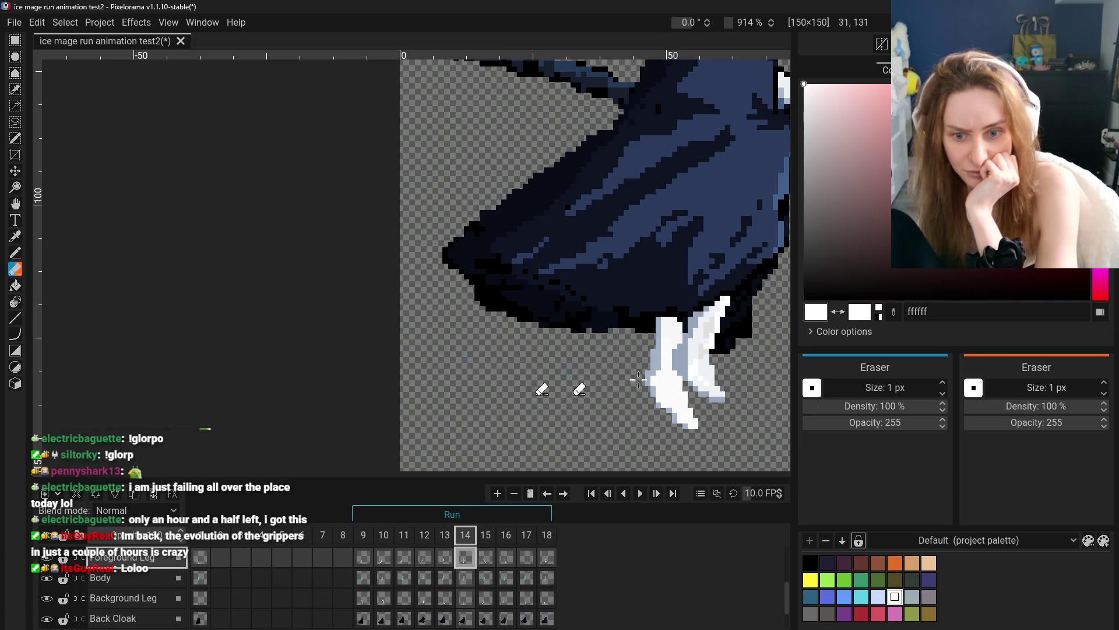
scroll(712, 367, down, 3)
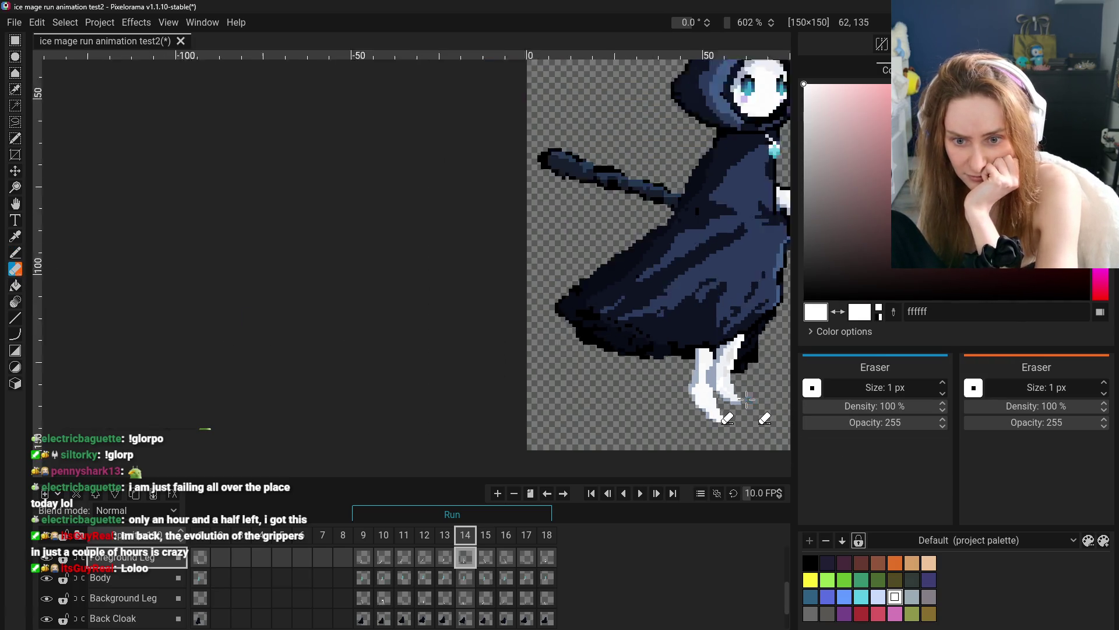
click(16, 238)
click(15, 204)
drag(105, 232, 466, 262)
scroll(645, 354, up, 2)
scroll(646, 354, down, 4)
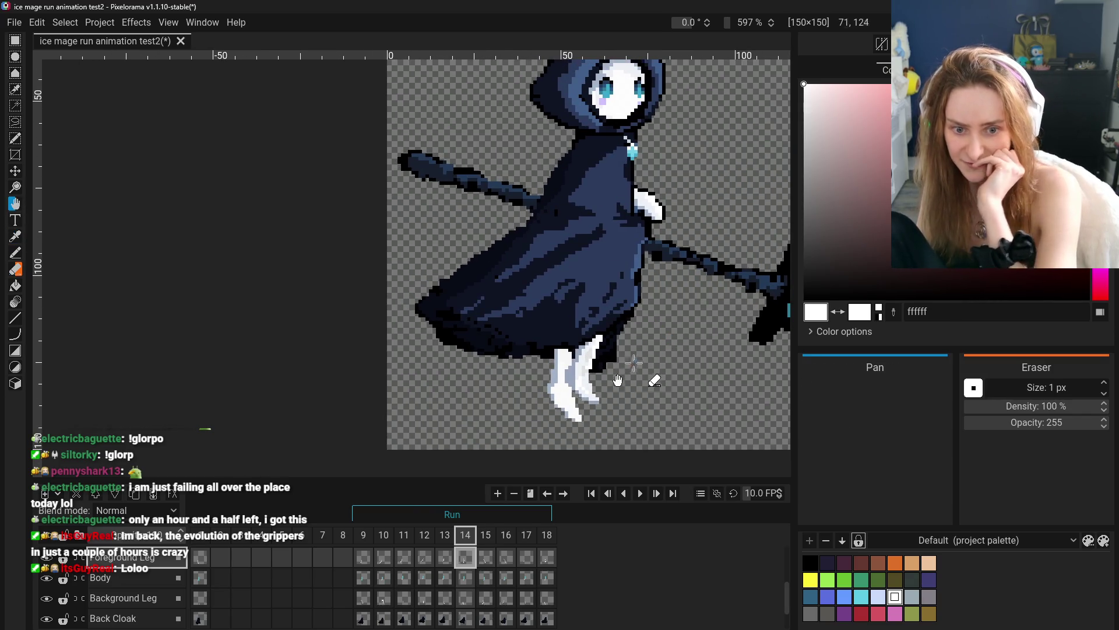
- Step through frames 9–15, comparing frame 14's pose against frame 15
click(363, 558)
click(384, 558)
click(404, 557)
click(425, 559)
click(445, 558)
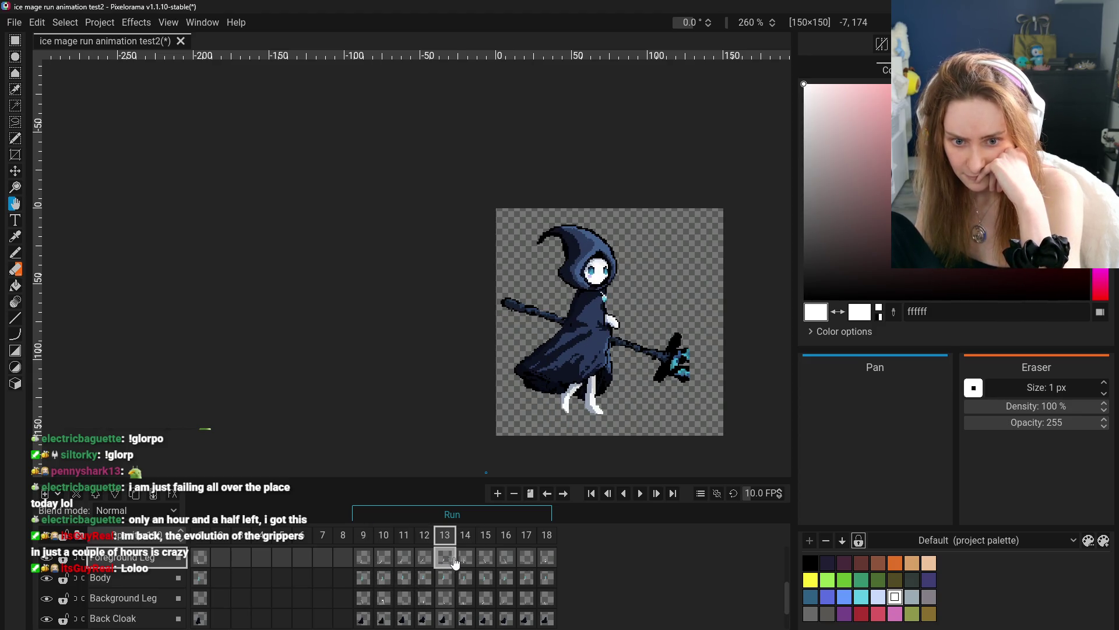
click(474, 558)
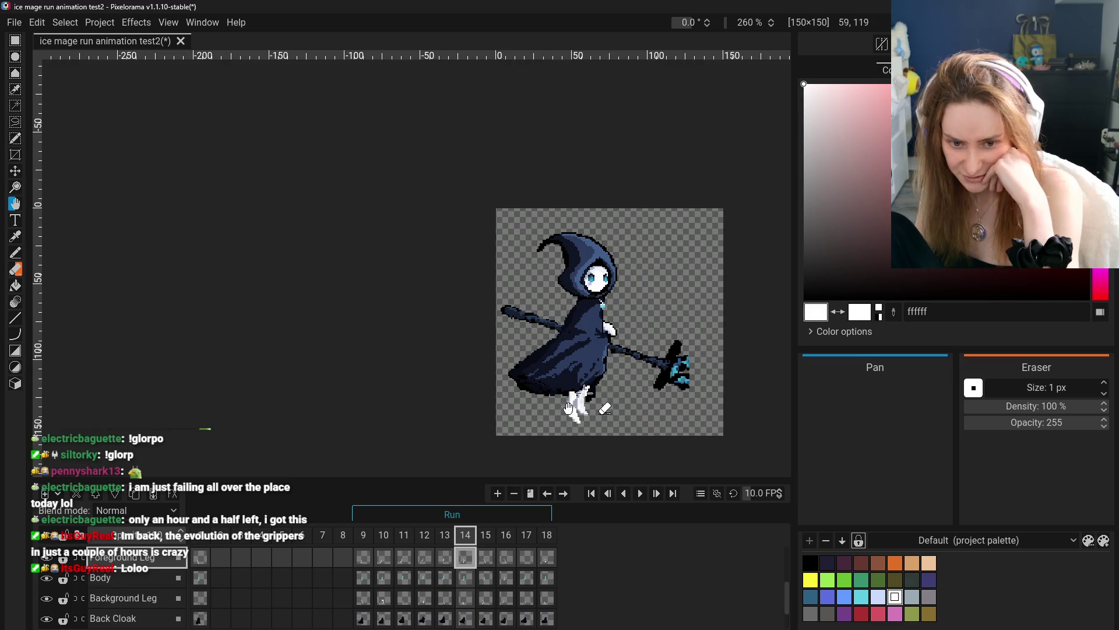
click(483, 558)
click(470, 558)
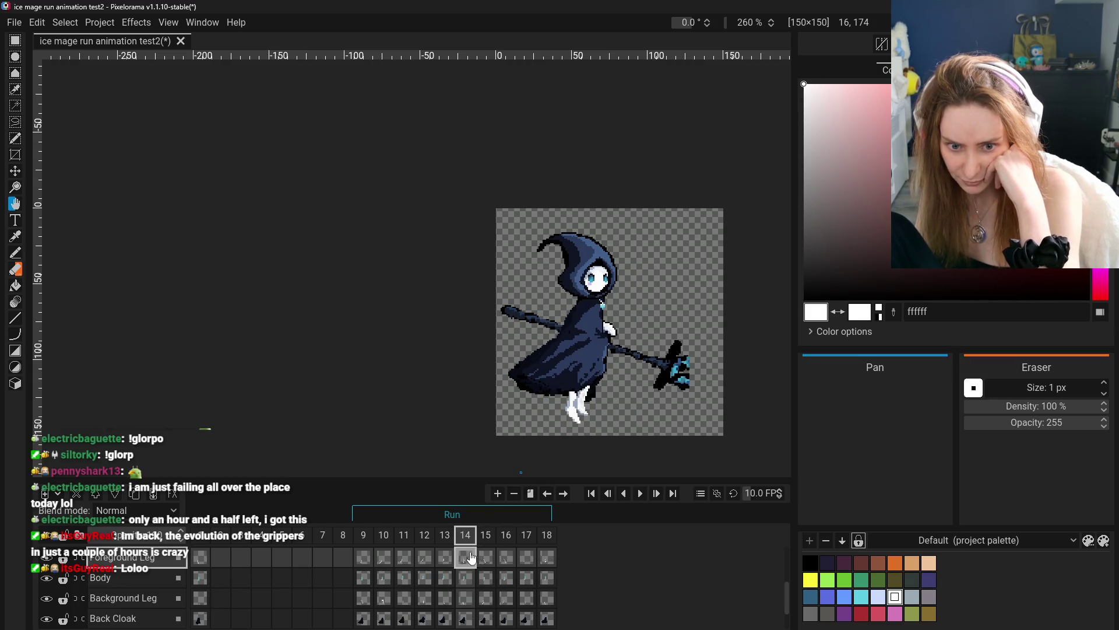
click(486, 559)
click(469, 557)
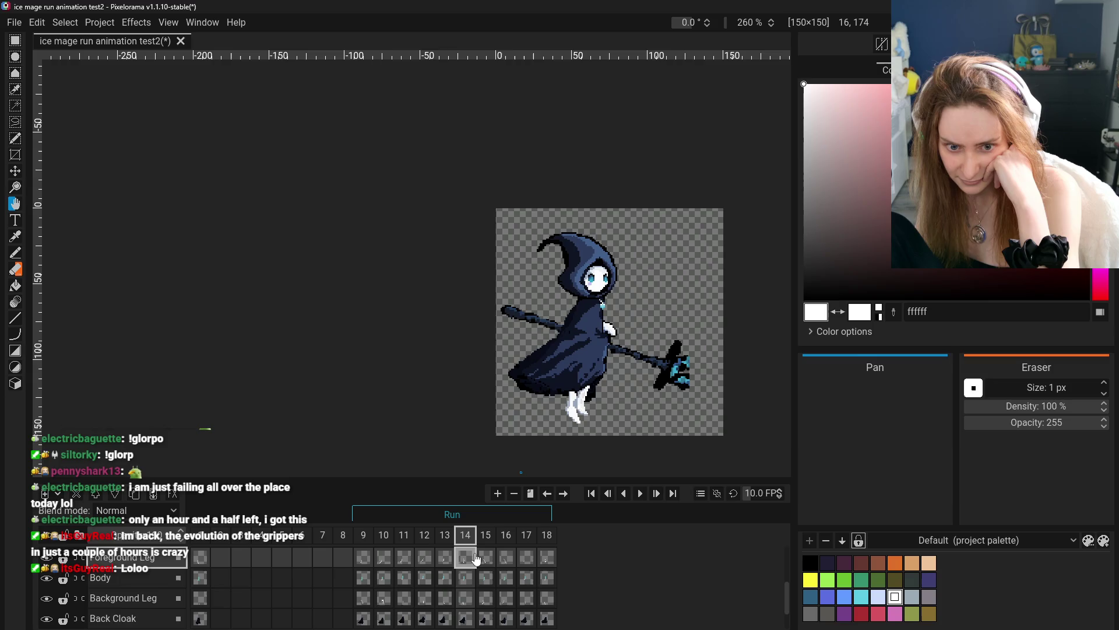
- Compare frame 14 with frame 13, then step back through frames 12, 10 and 9
scroll(542, 436, up, 2)
click(445, 557)
click(463, 560)
click(445, 557)
click(464, 560)
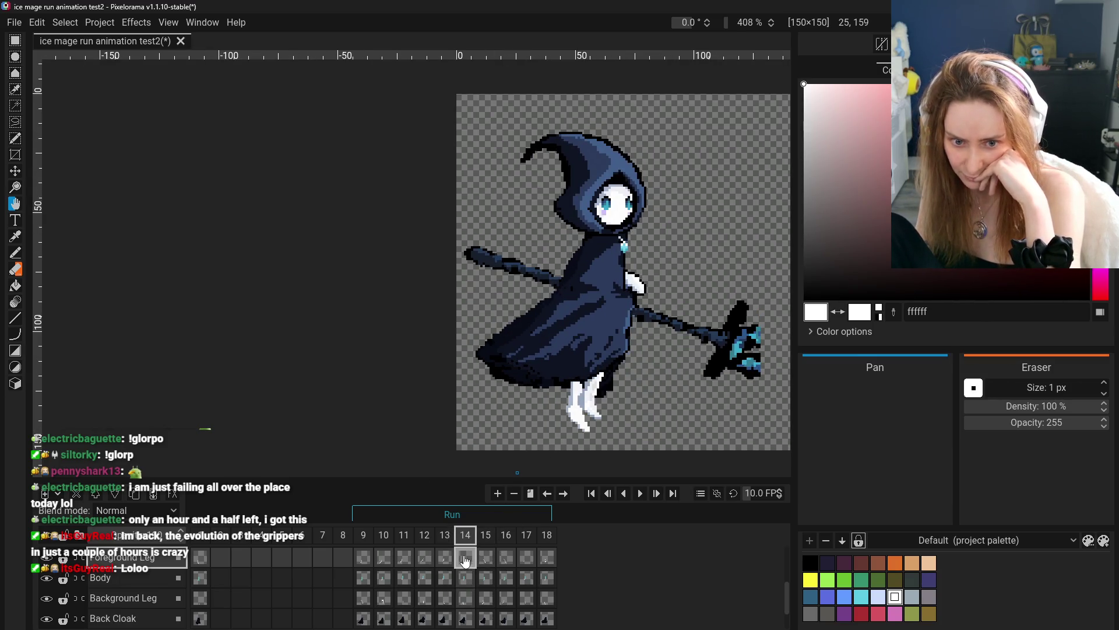
click(445, 558)
click(425, 557)
click(383, 557)
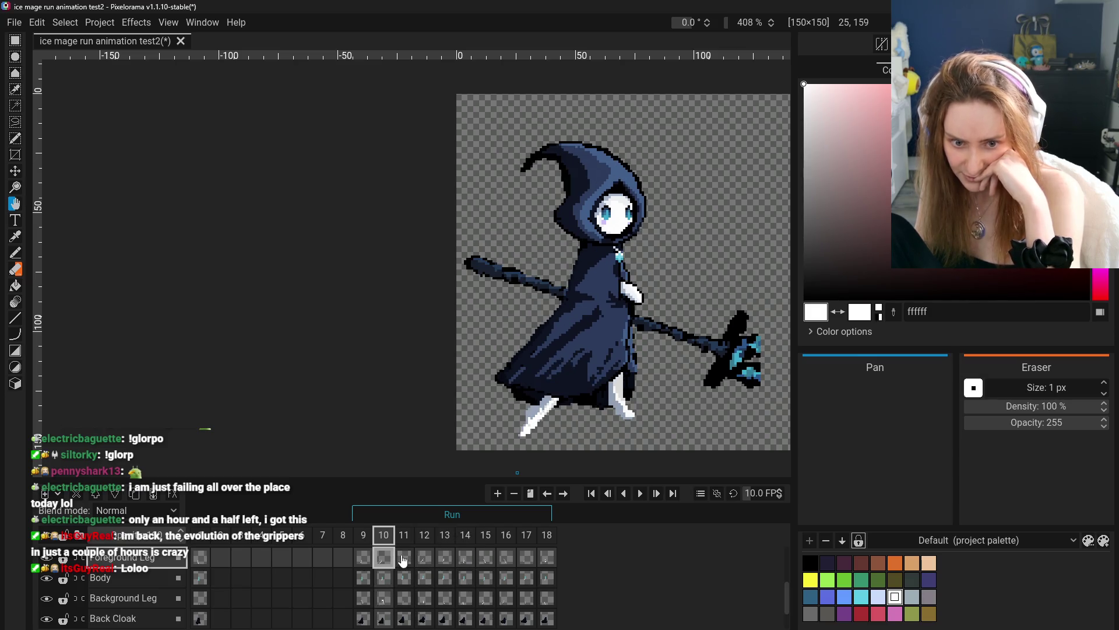
click(363, 558)
click(384, 557)
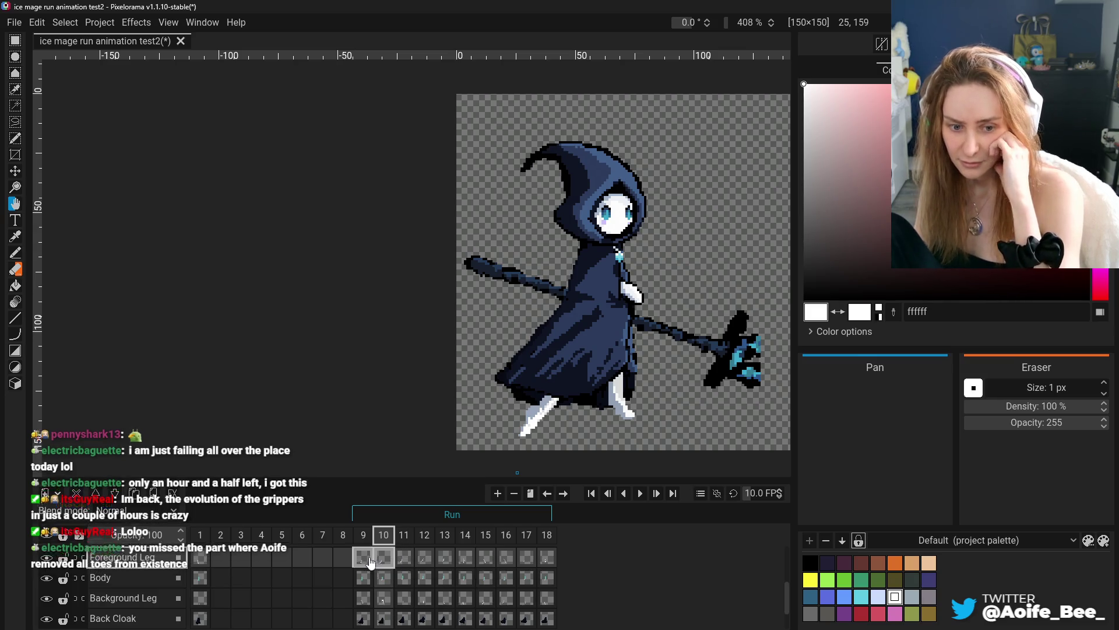
click(363, 558)
click(388, 561)
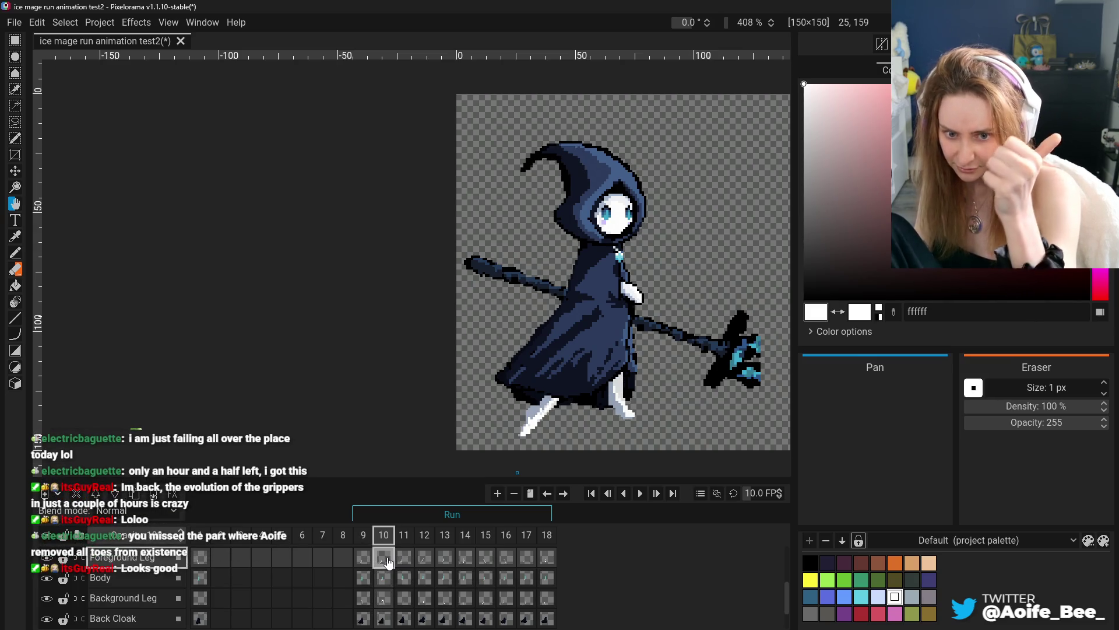
- Stop on frame 11 and select the Bucket fill tool
click(403, 559)
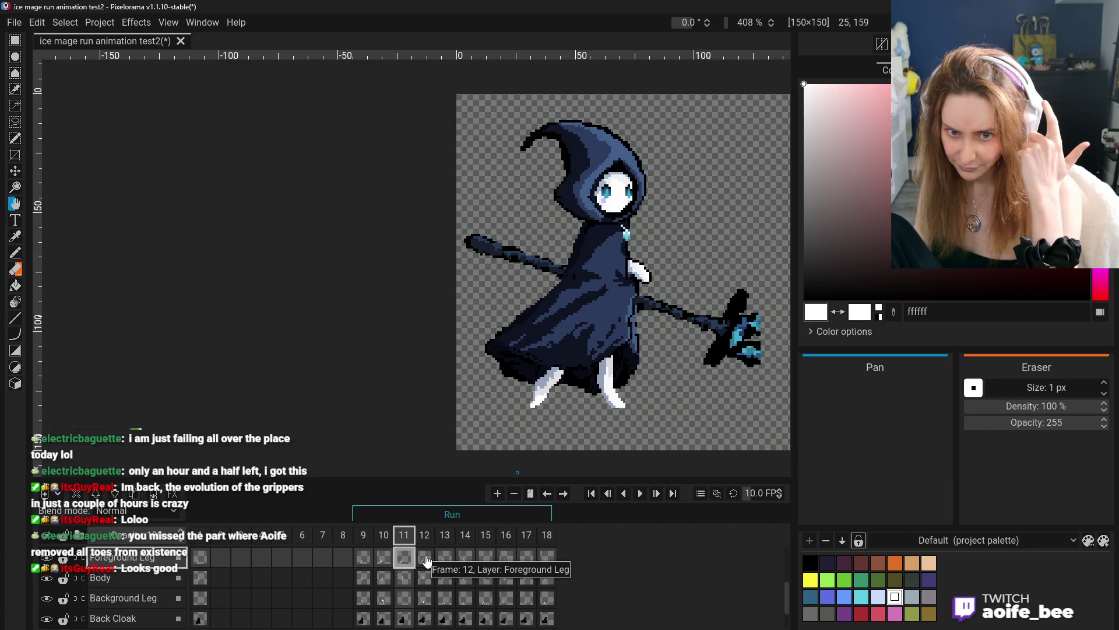
click(15, 270)
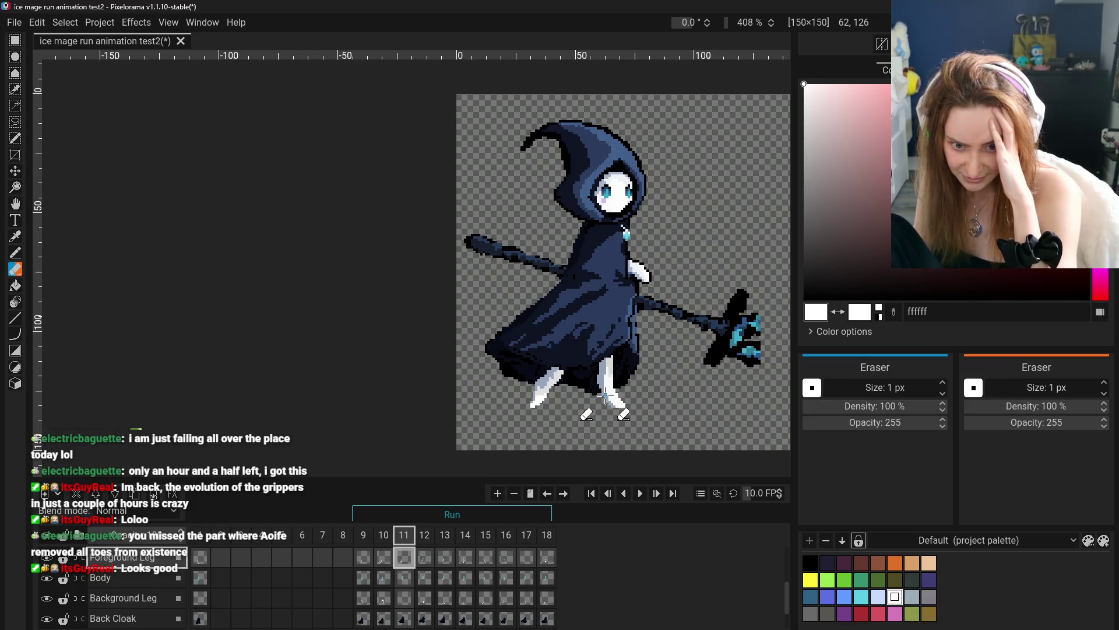
click(15, 237)
click(15, 285)
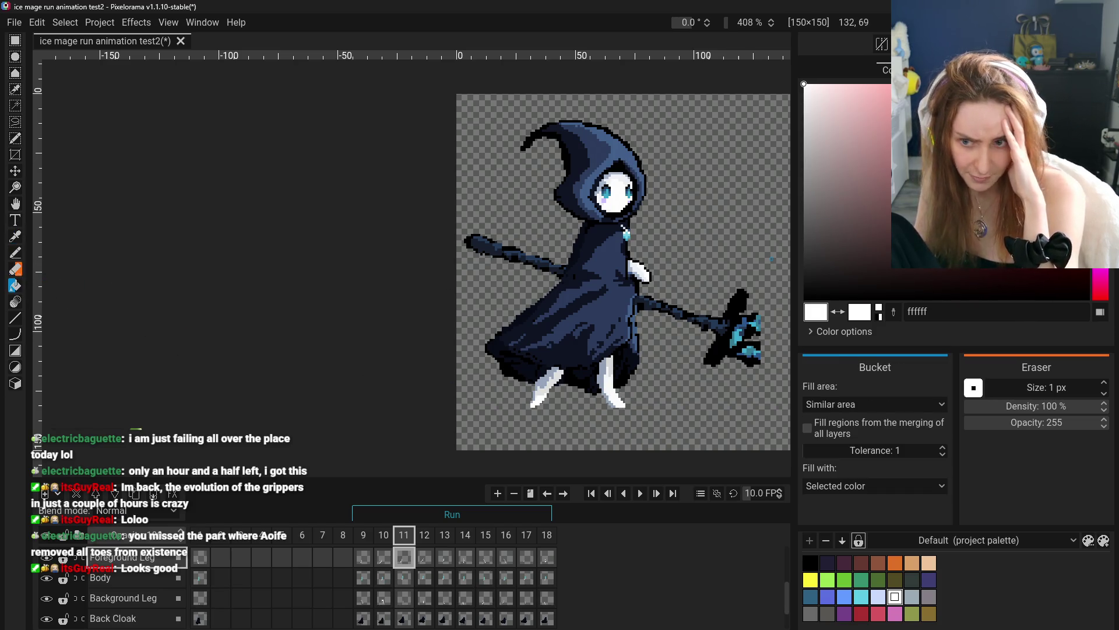
- Pick dark red 4c1b1b and fill the back leg on the Background Leg layer in frame 11
click(866, 253)
click(619, 371)
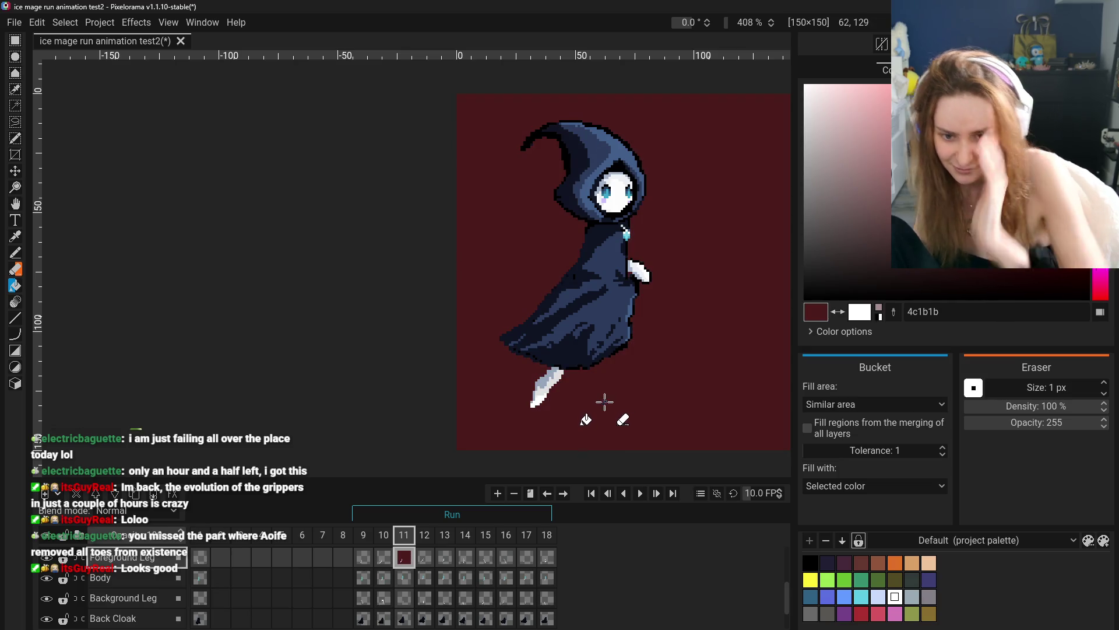
key(ctrl+z)
click(109, 598)
click(612, 392)
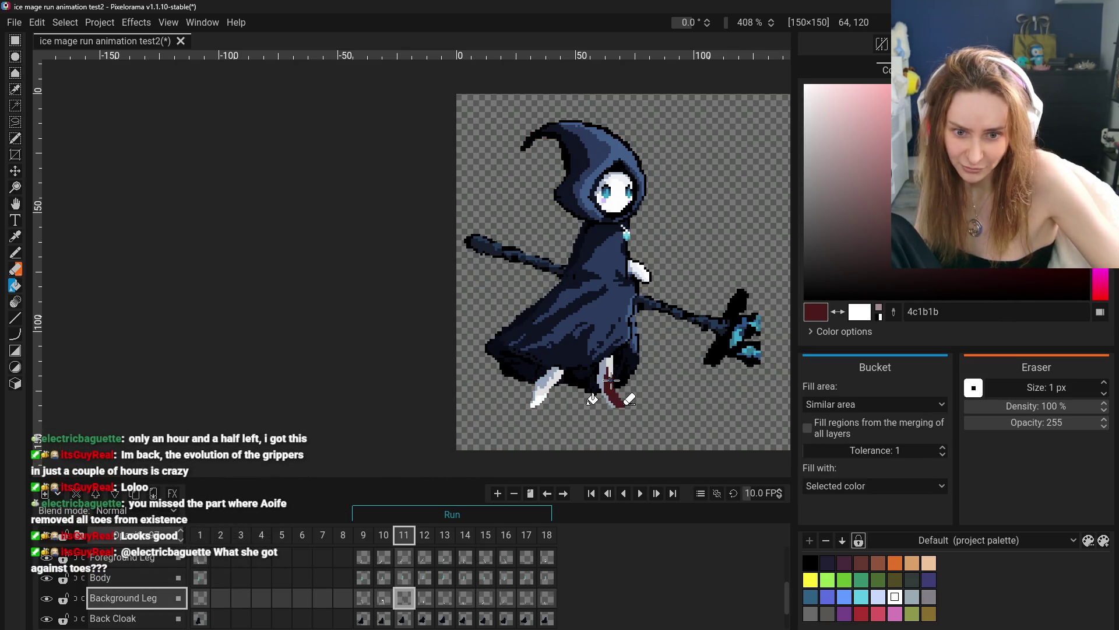
- Recentre the mage, move to frame 12 and fill its back leg dark red
scroll(629, 437, down, 3)
scroll(633, 440, up, 3)
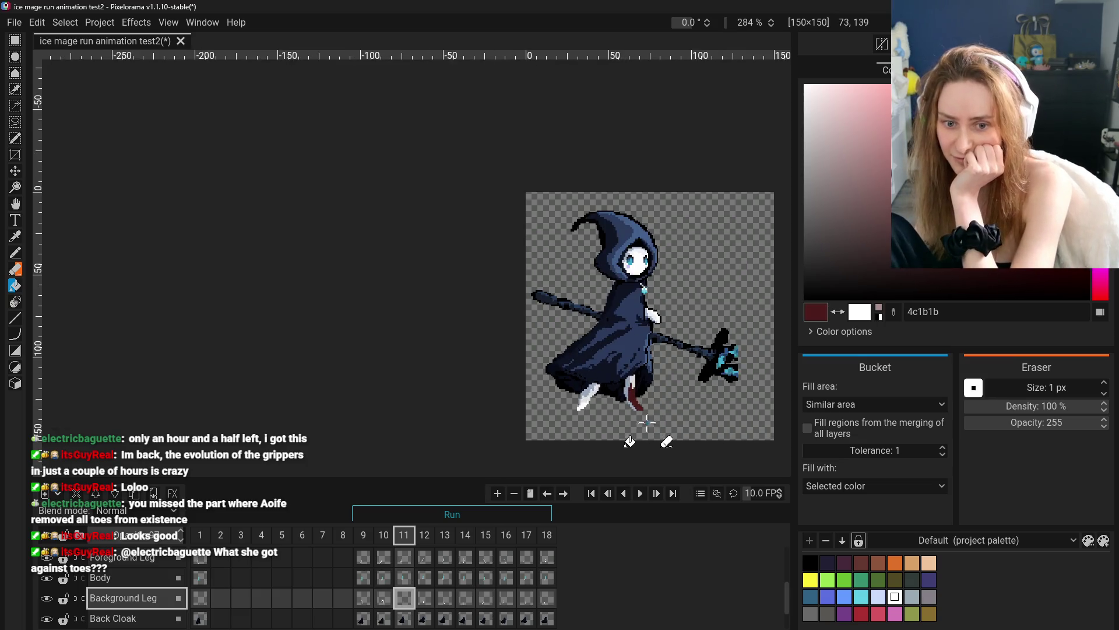
click(15, 203)
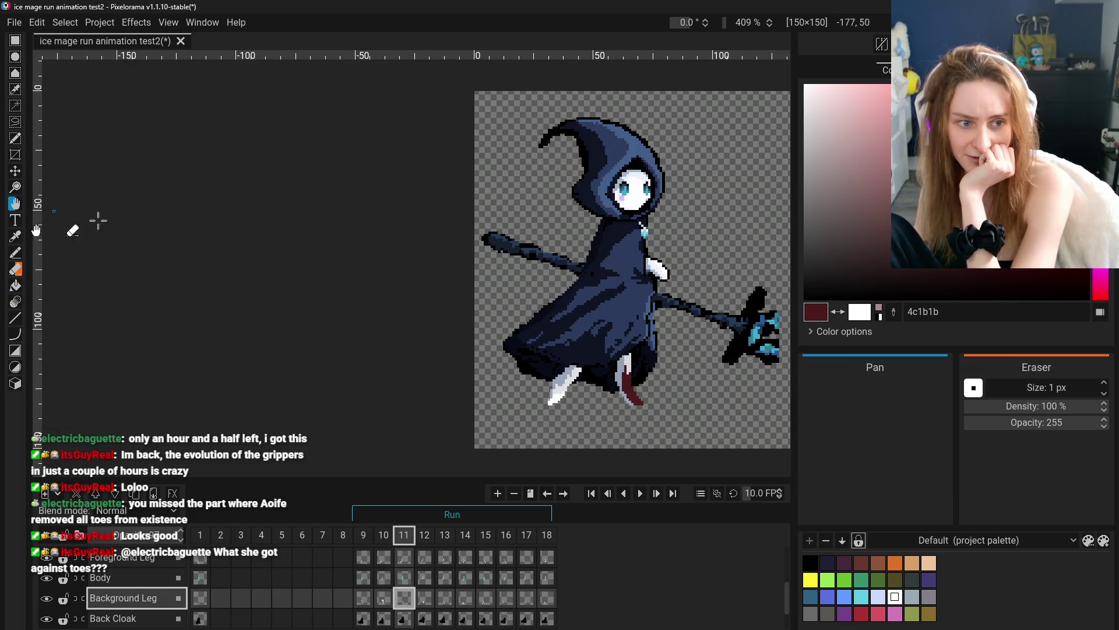
drag(443, 356, 424, 362)
click(365, 603)
click(383, 603)
click(411, 605)
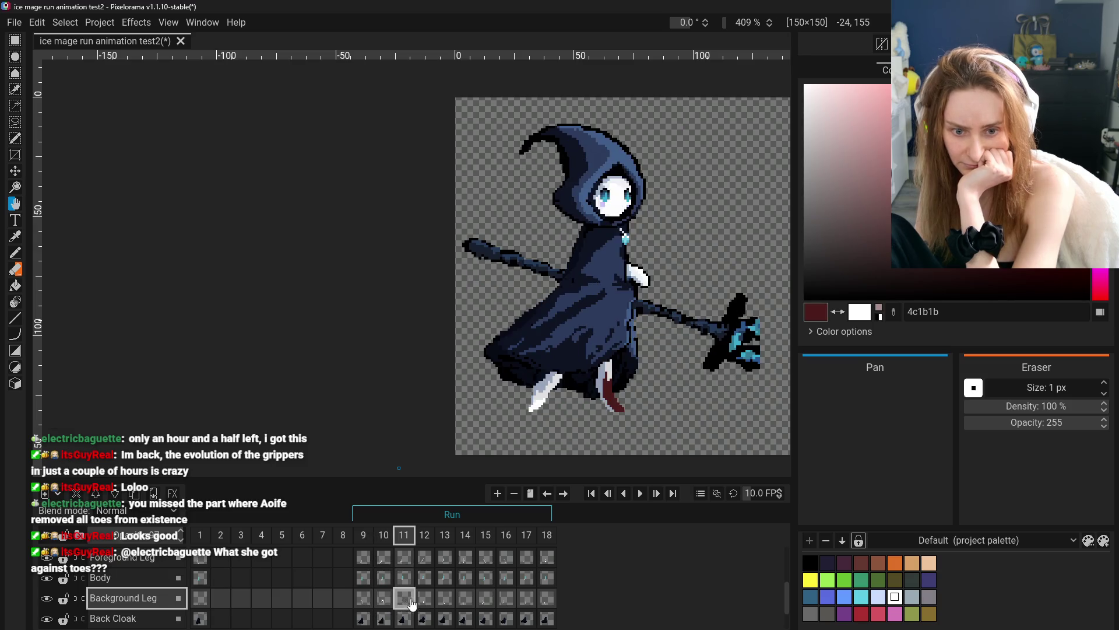
click(434, 599)
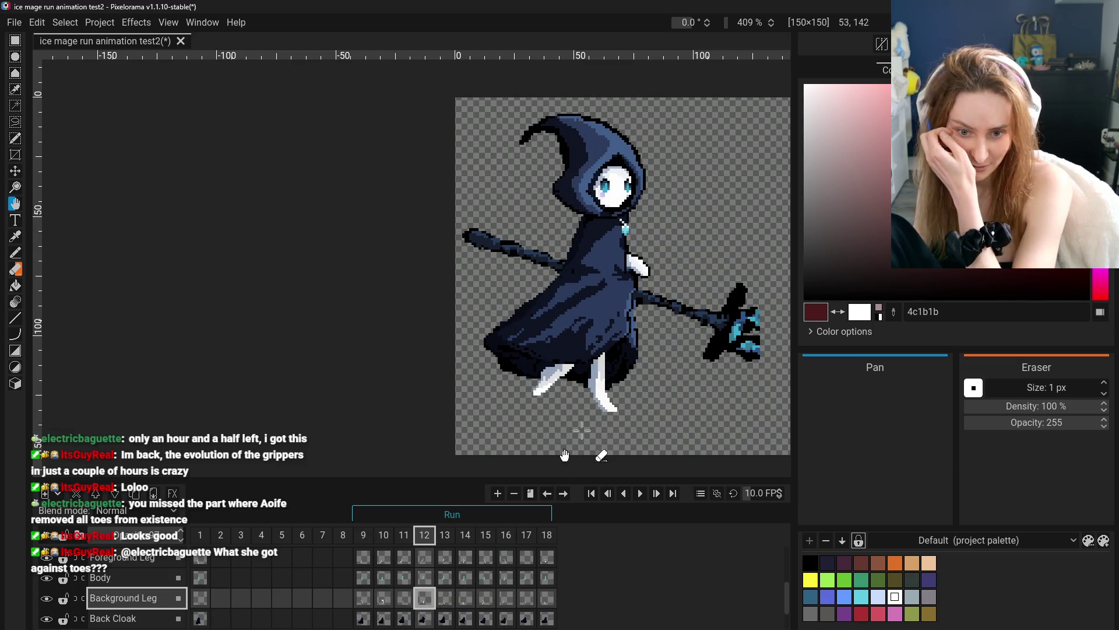
key(b)
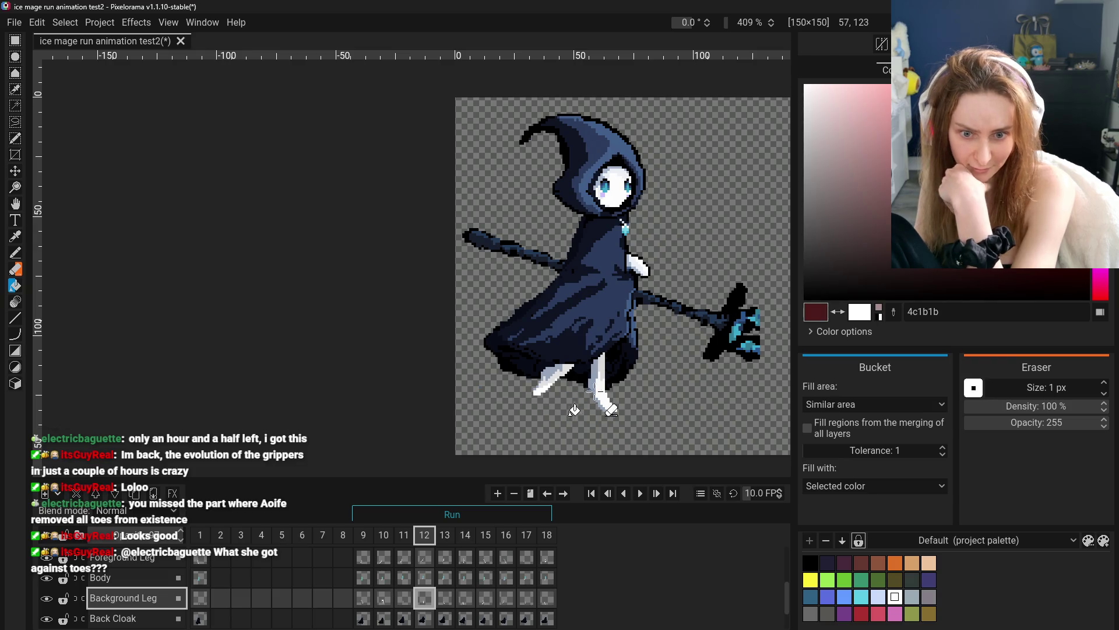
click(601, 394)
- Review the back leg fill across run-cycle frames 9 to 16
click(363, 597)
click(383, 597)
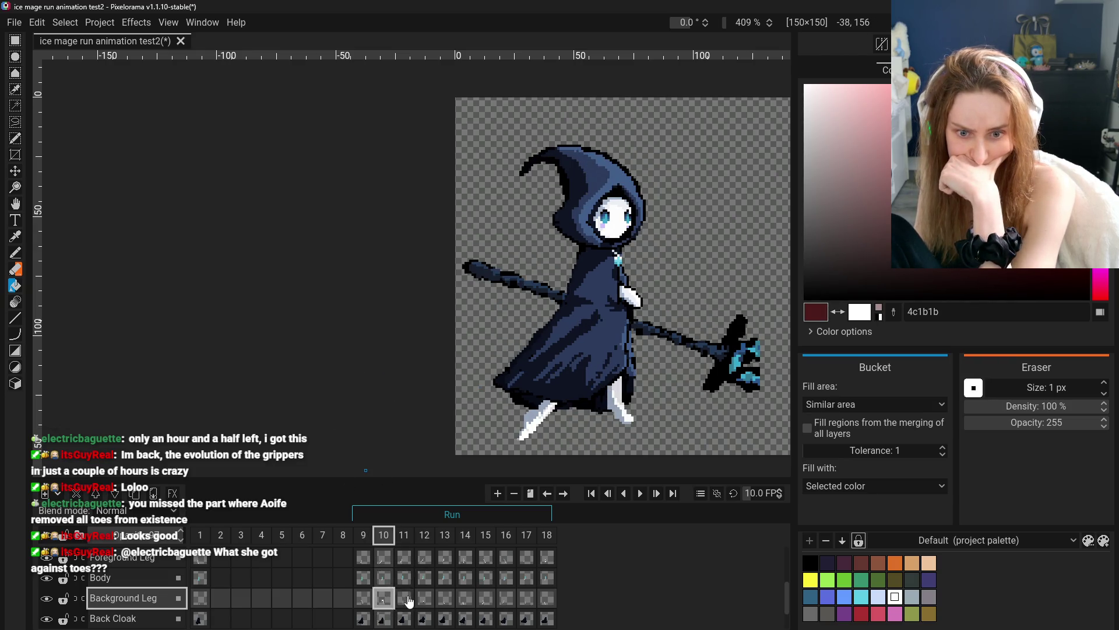
click(404, 598)
click(432, 600)
click(444, 600)
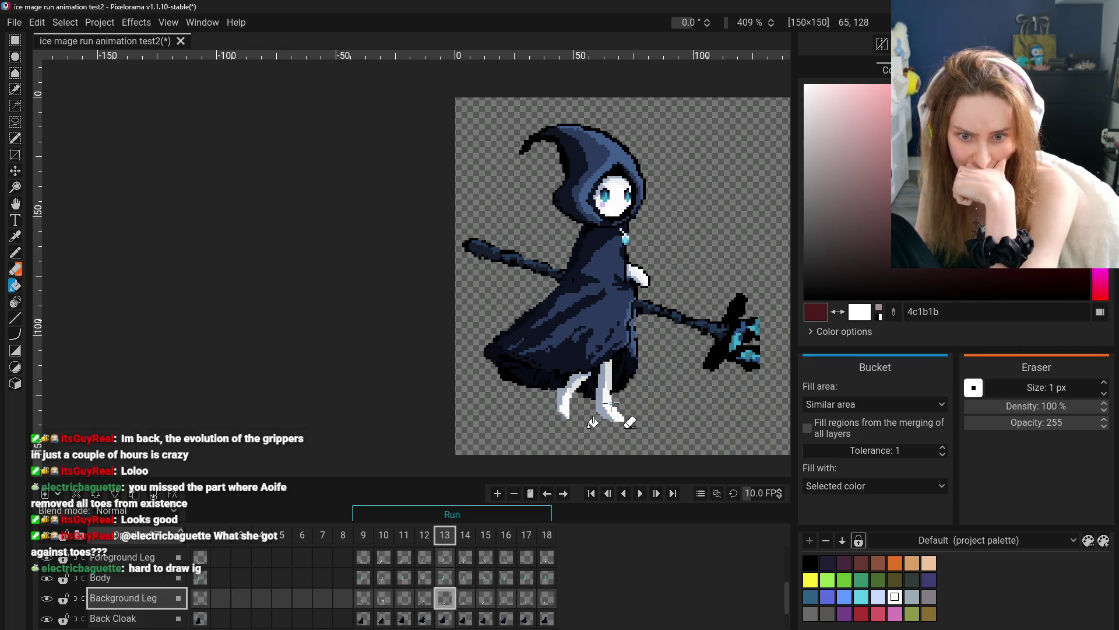
click(462, 597)
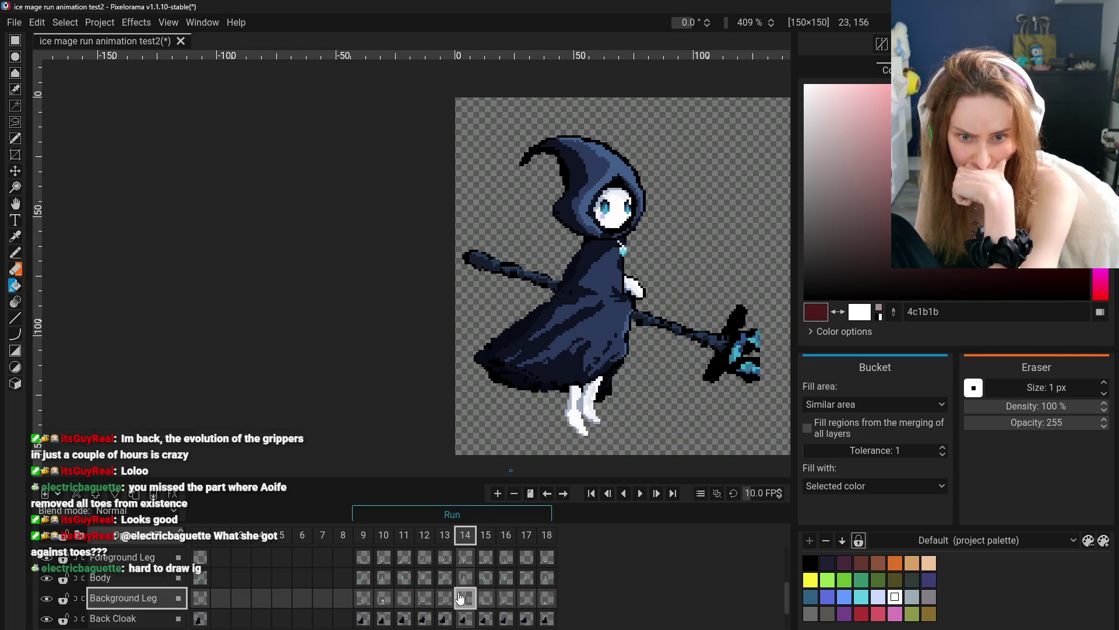
click(497, 600)
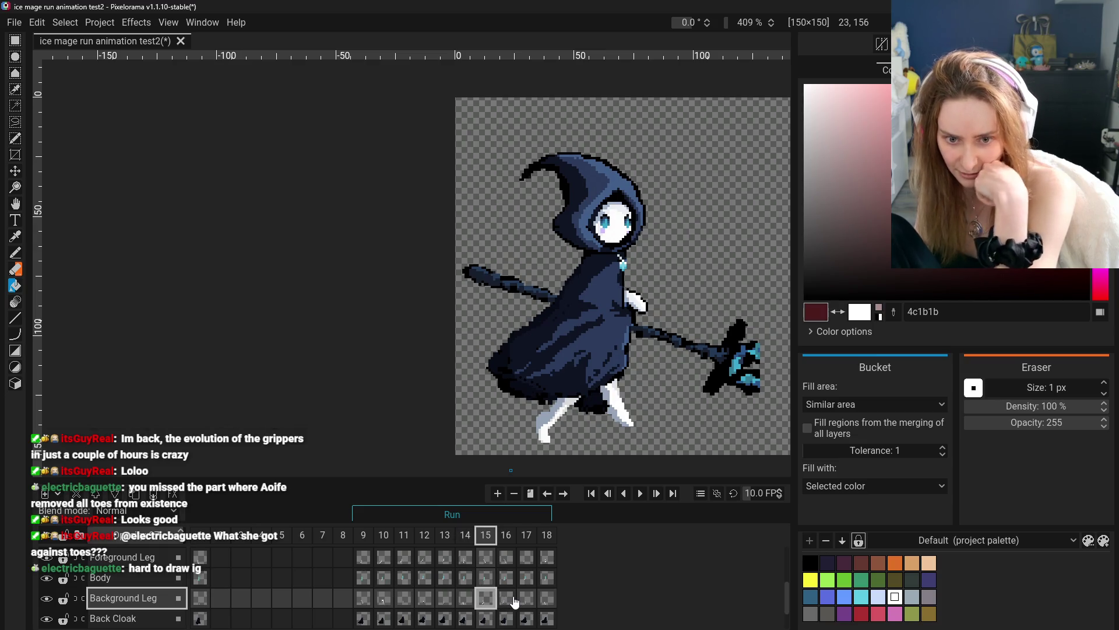
click(517, 601)
- Play through frames 9–17 again and stop on frame 13
click(363, 598)
click(383, 599)
click(425, 601)
click(444, 602)
click(465, 602)
click(487, 602)
click(506, 603)
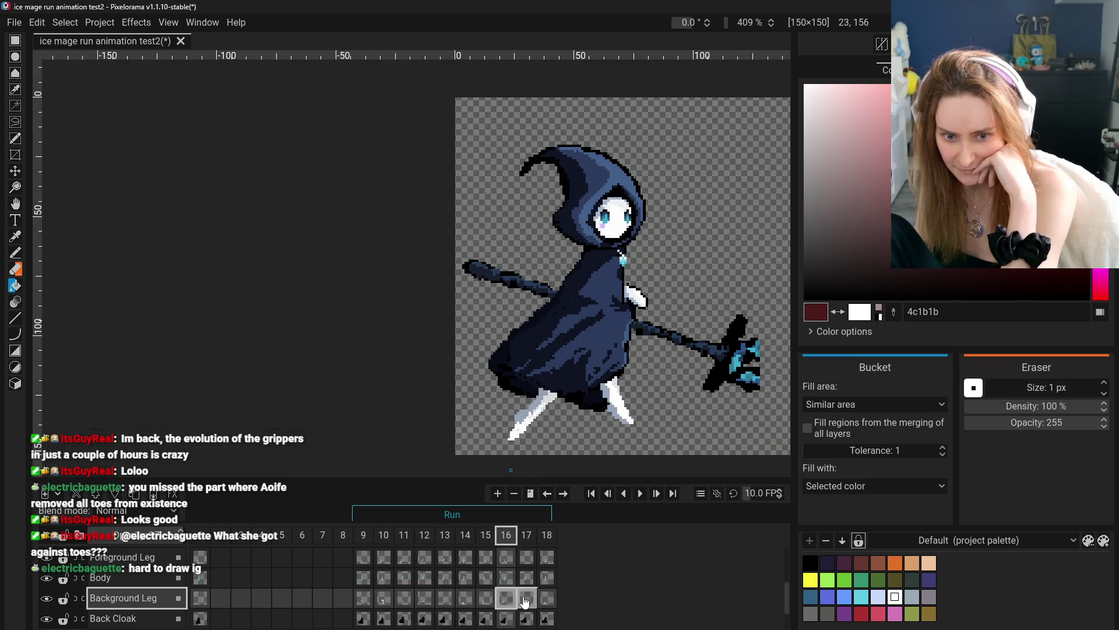
click(525, 602)
click(363, 599)
click(383, 599)
click(403, 600)
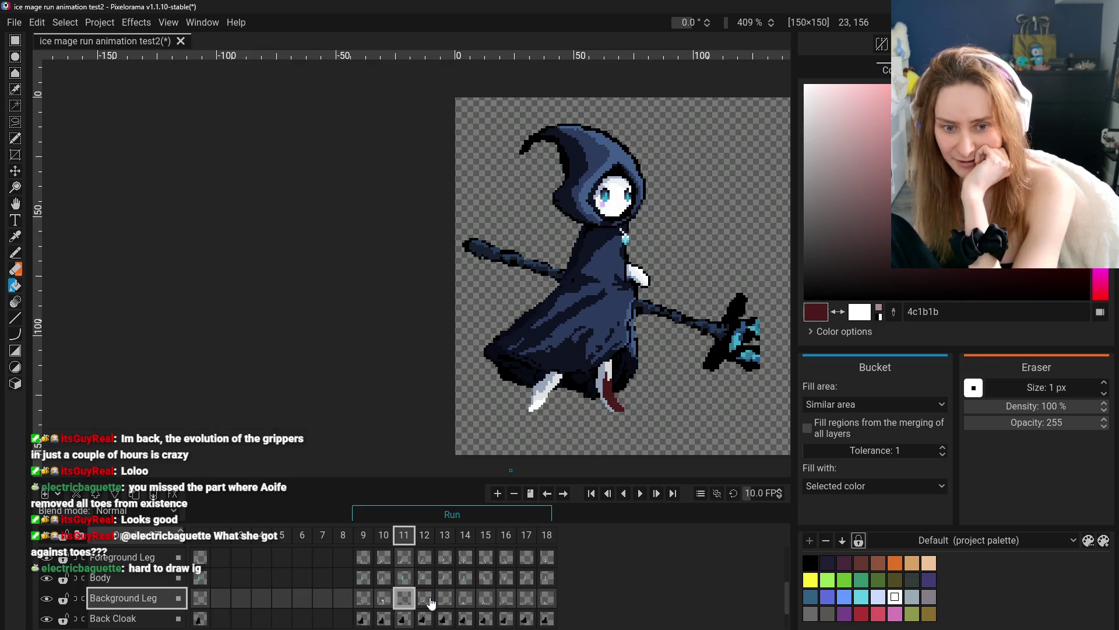
click(424, 600)
click(455, 602)
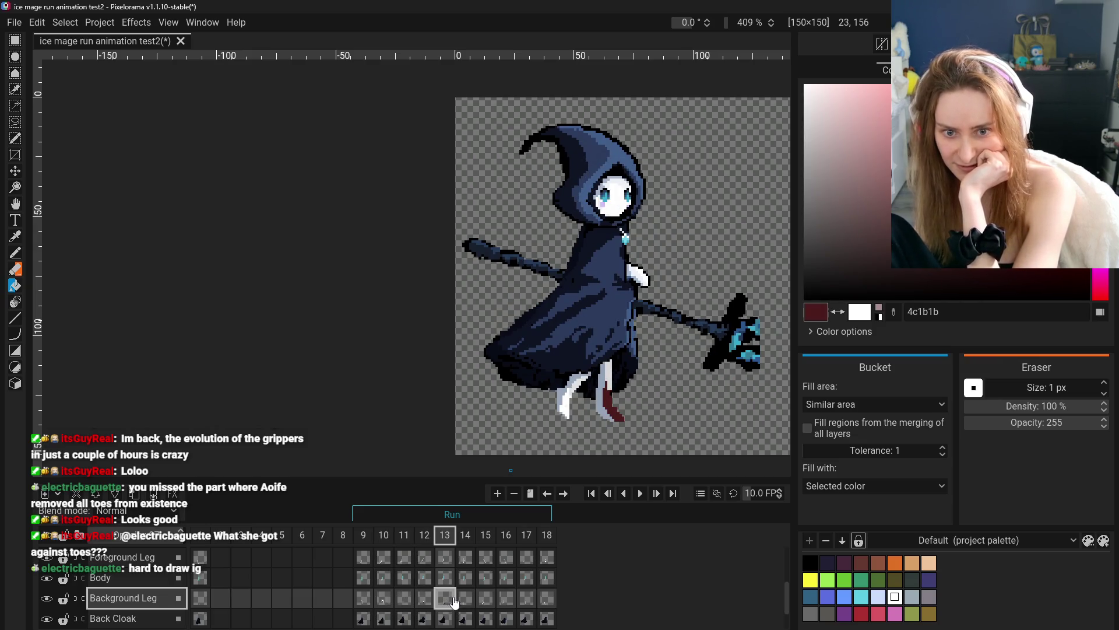
- Sample the light grey-blue and white from frame 13's leg and shade it with the Pencil
scroll(591, 436, up, 4)
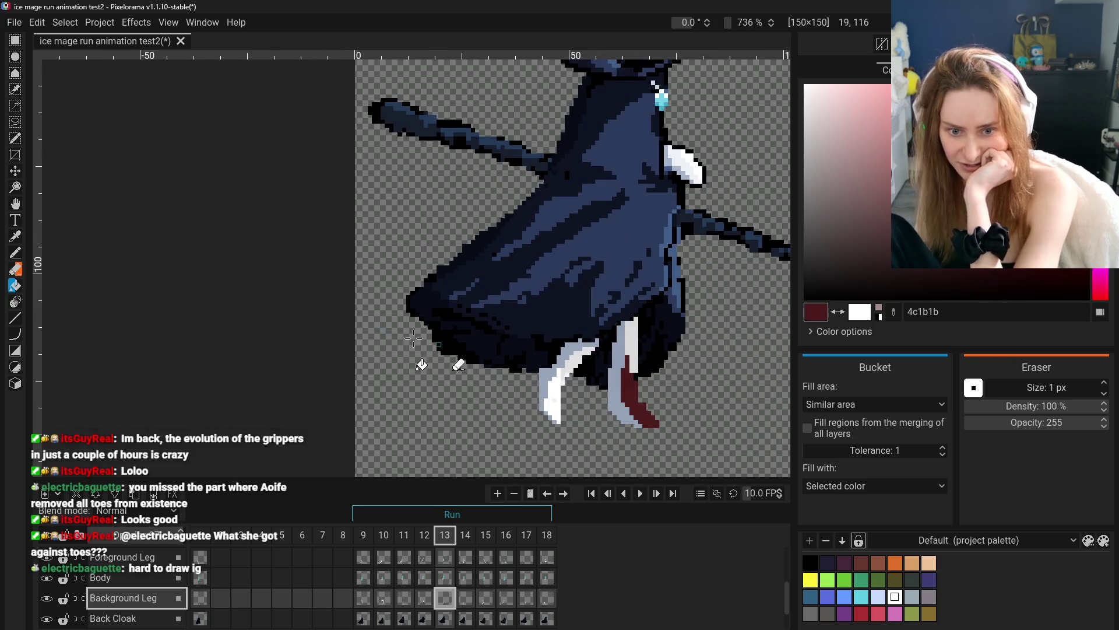
click(15, 237)
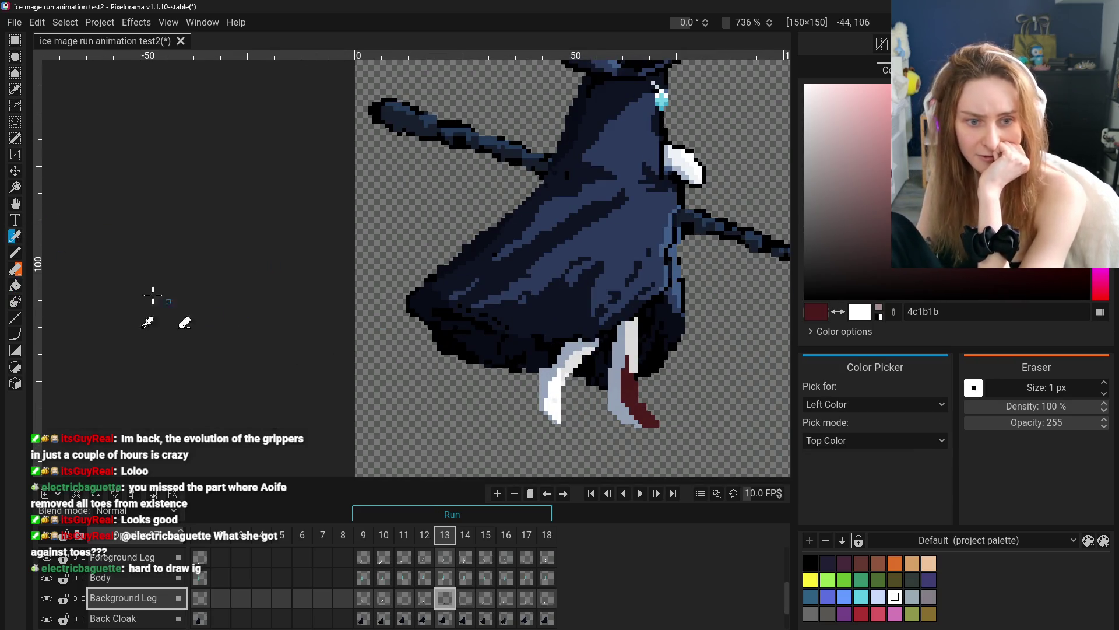
click(554, 390)
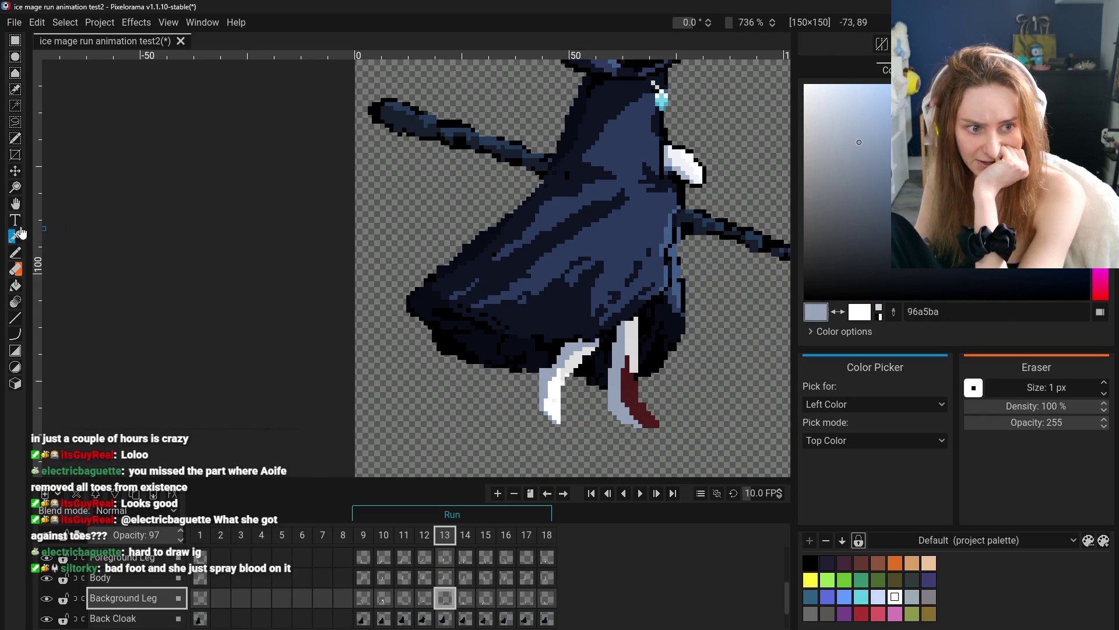
click(16, 252)
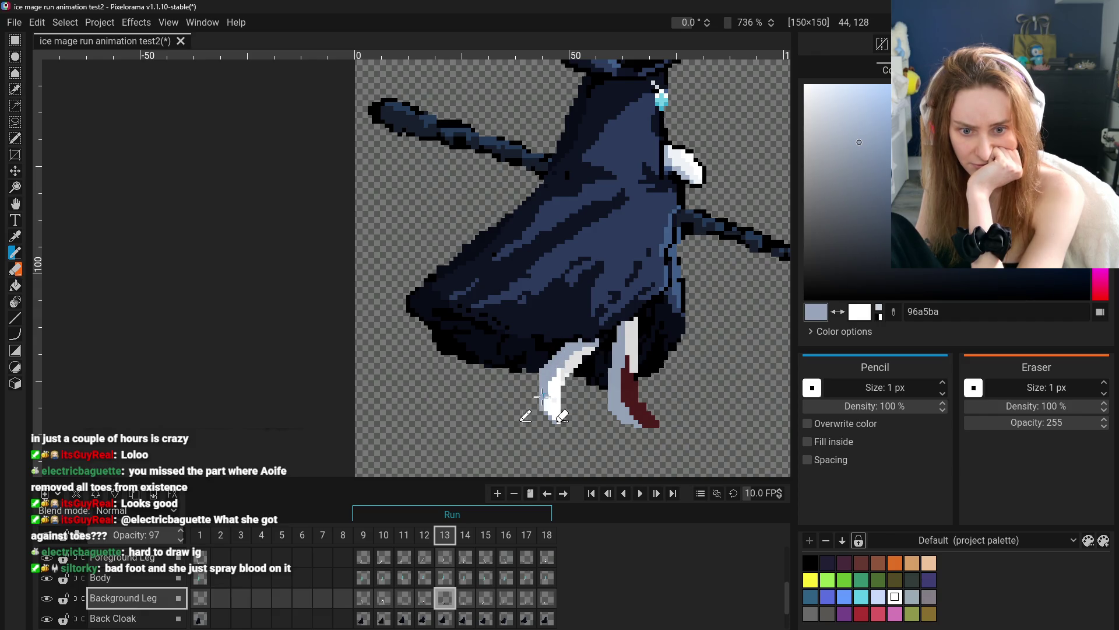
key(o)
key(b)
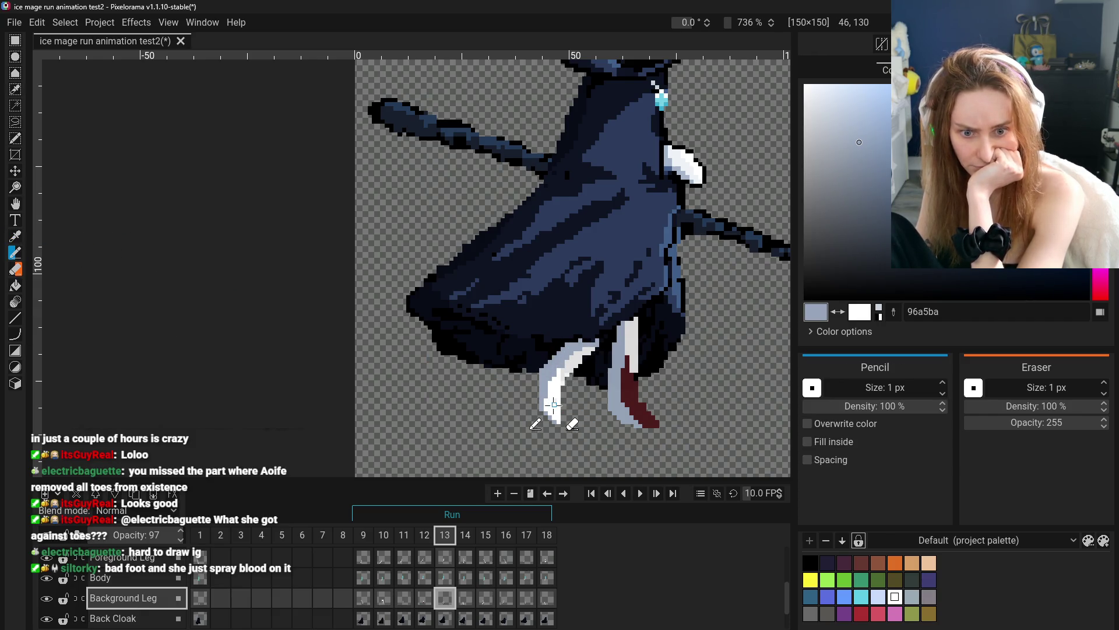
key(o)
click(550, 405)
key(b)
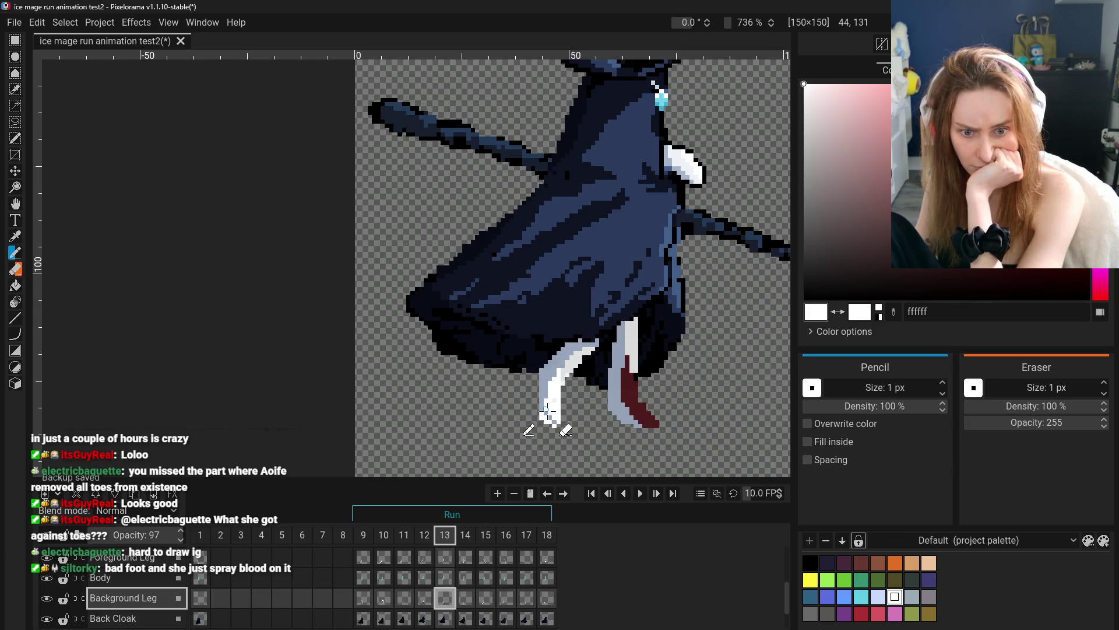
- Toggle the Background Leg and Foreground Leg layers' visibility to isolate the back leg
click(46, 601)
click(46, 601)
click(48, 604)
click(48, 604)
click(50, 603)
click(51, 603)
click(52, 604)
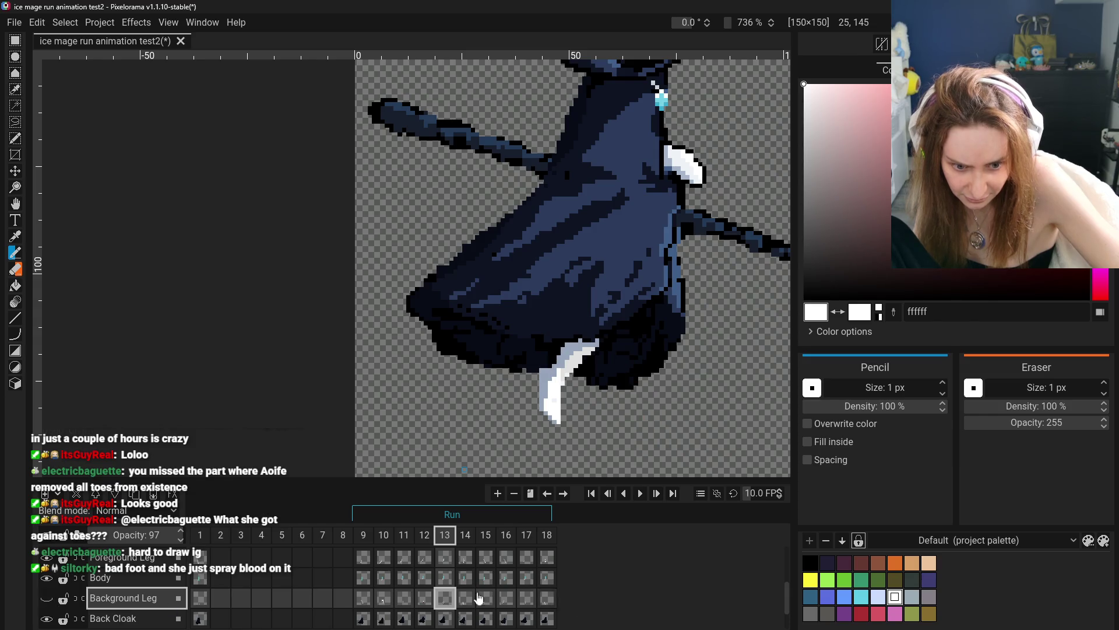
click(46, 558)
click(47, 600)
click(46, 600)
click(47, 600)
click(47, 600)
click(47, 600)
click(47, 600)
click(47, 601)
click(47, 558)
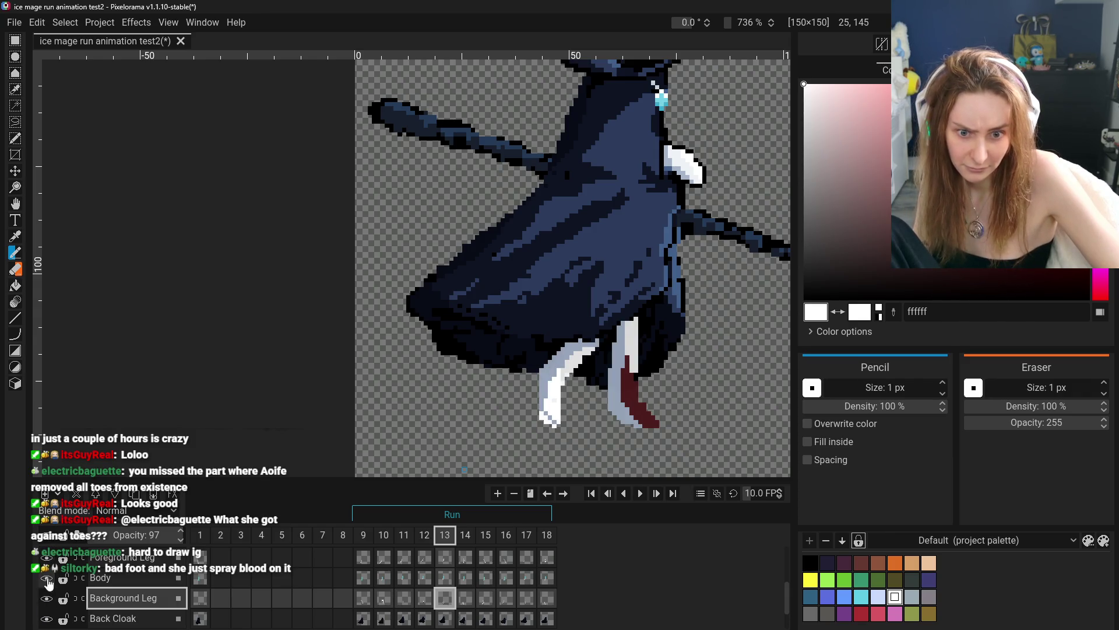
click(47, 599)
click(47, 558)
click(47, 558)
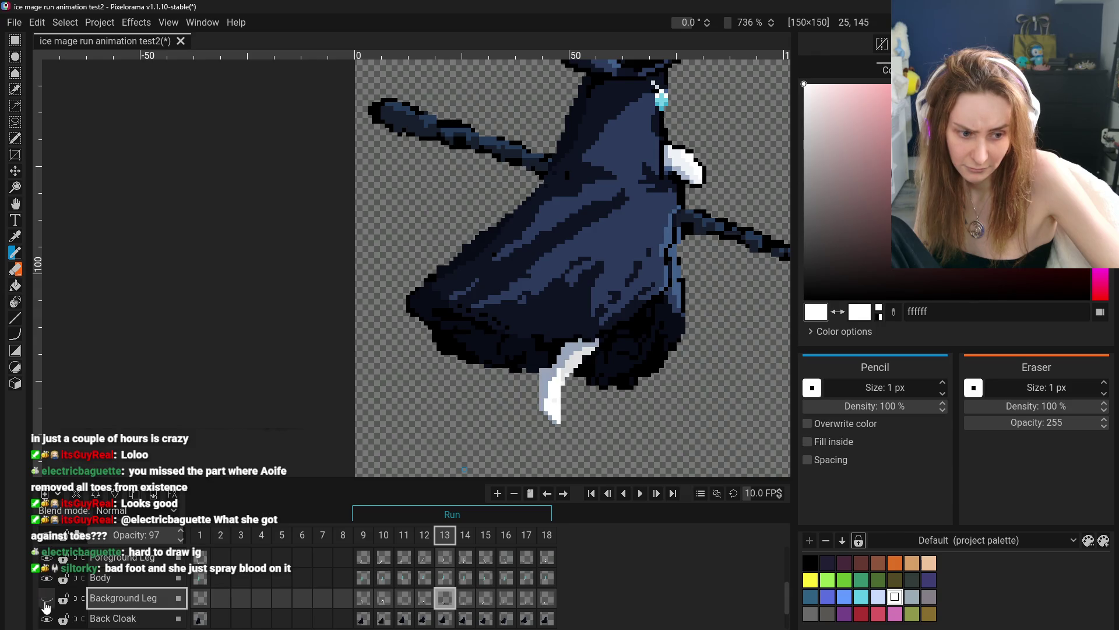
click(47, 600)
click(47, 600)
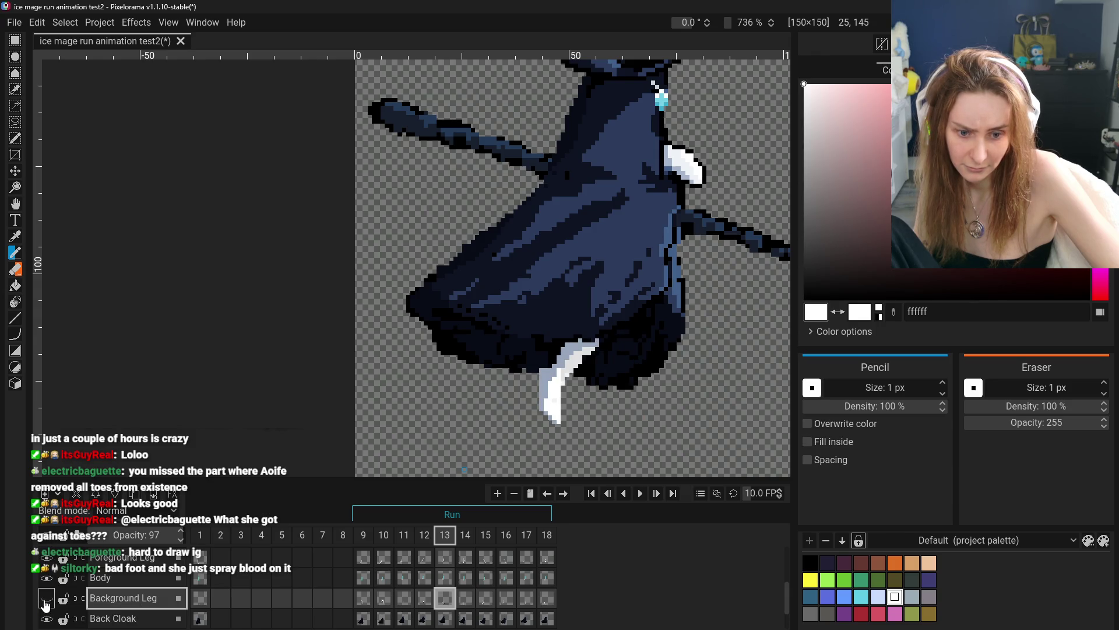
click(46, 600)
click(46, 558)
click(47, 558)
key(ctrl+z)
key(ctrl+shift+z)
key(ctrl+z)
key(ctrl+shift+z)
key(ctrl+z)
key(ctrl+z)
key(ctrl+z)
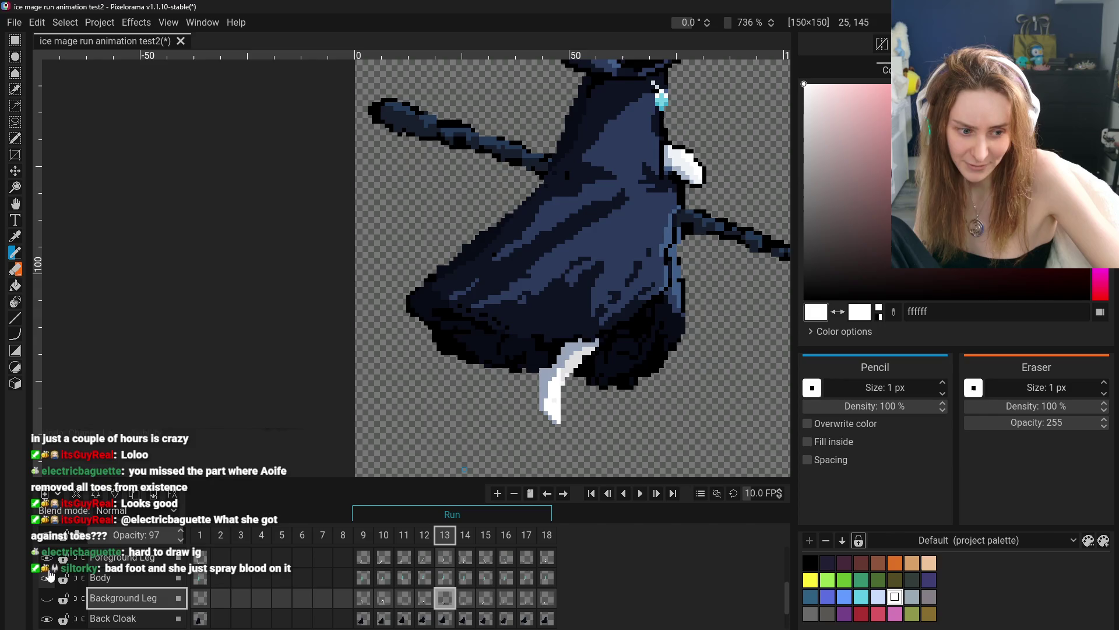
click(46, 558)
click(46, 601)
- Erase the stray white pixels below the back leg and show the Foreground Leg again
click(15, 268)
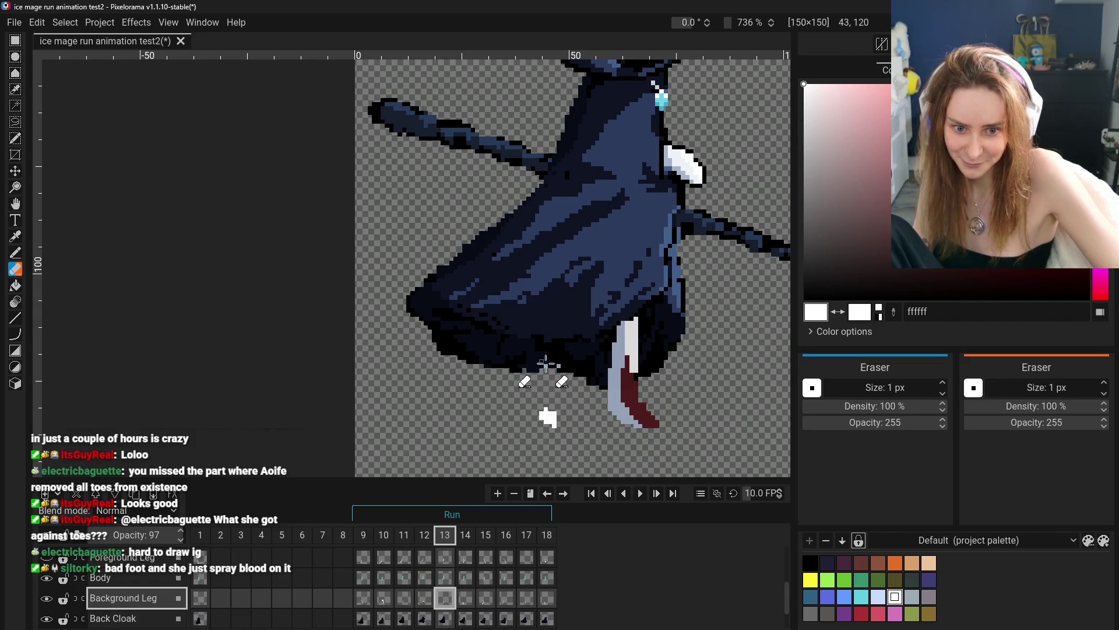
drag(542, 368, 543, 408)
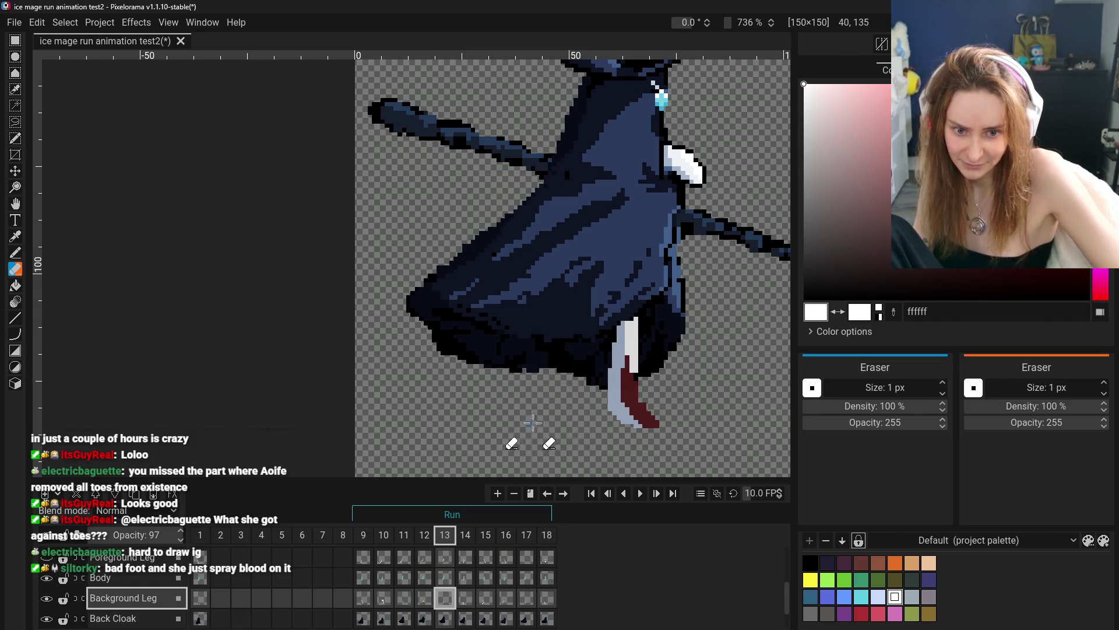
click(47, 558)
- Review the legs across frames 9 to 13 of the run cycle
scroll(577, 419, down, 2)
scroll(577, 419, down, 2)
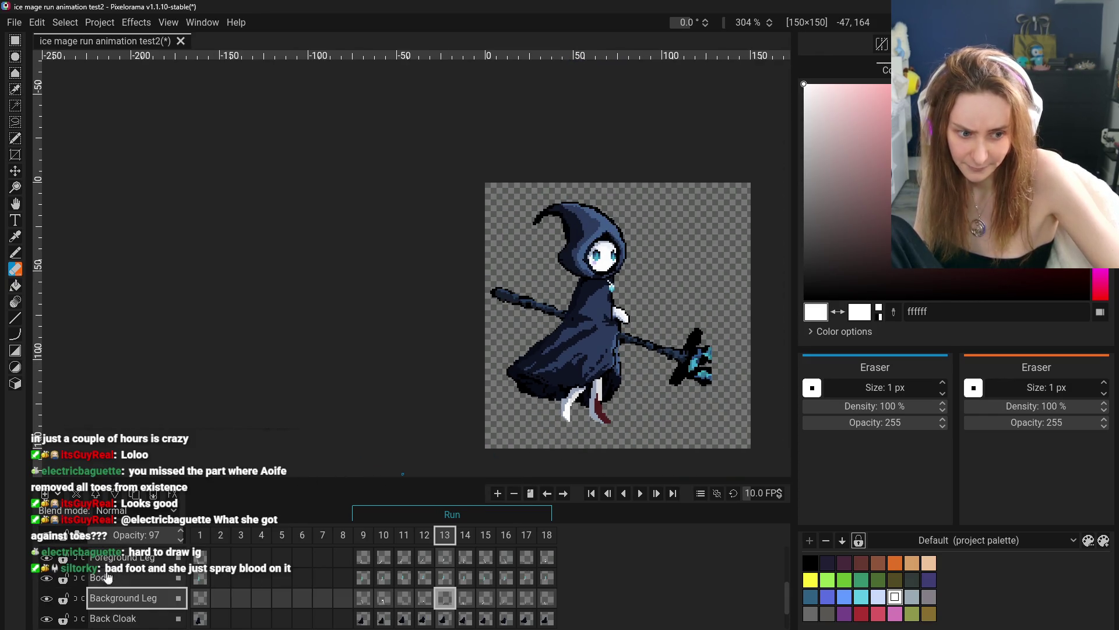
scroll(580, 449, up, 2)
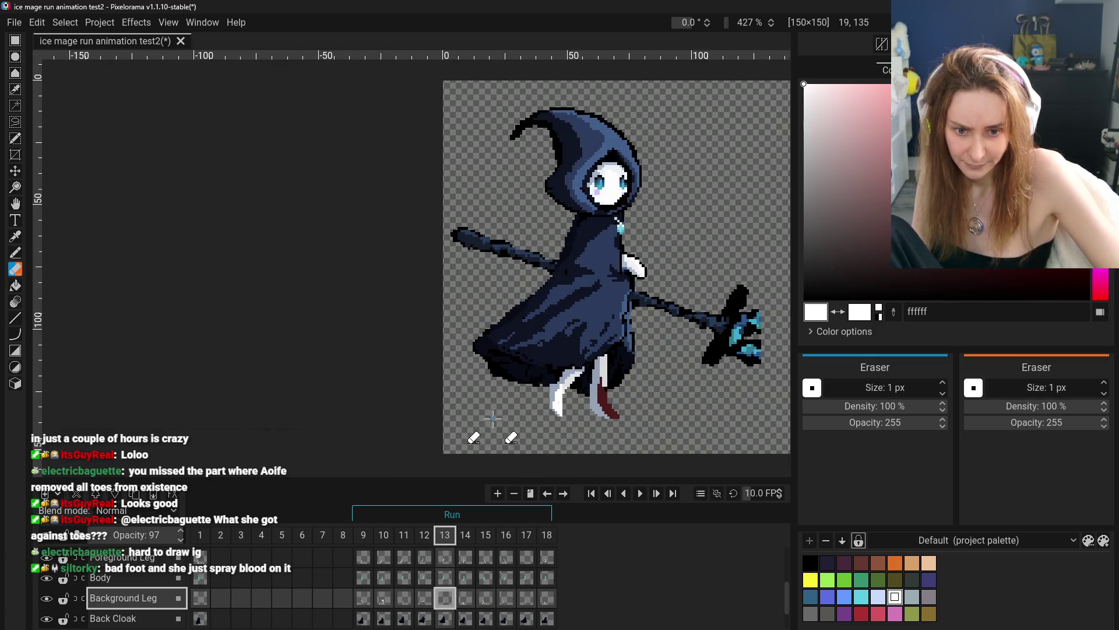
click(363, 597)
click(383, 597)
click(404, 598)
click(430, 598)
click(445, 597)
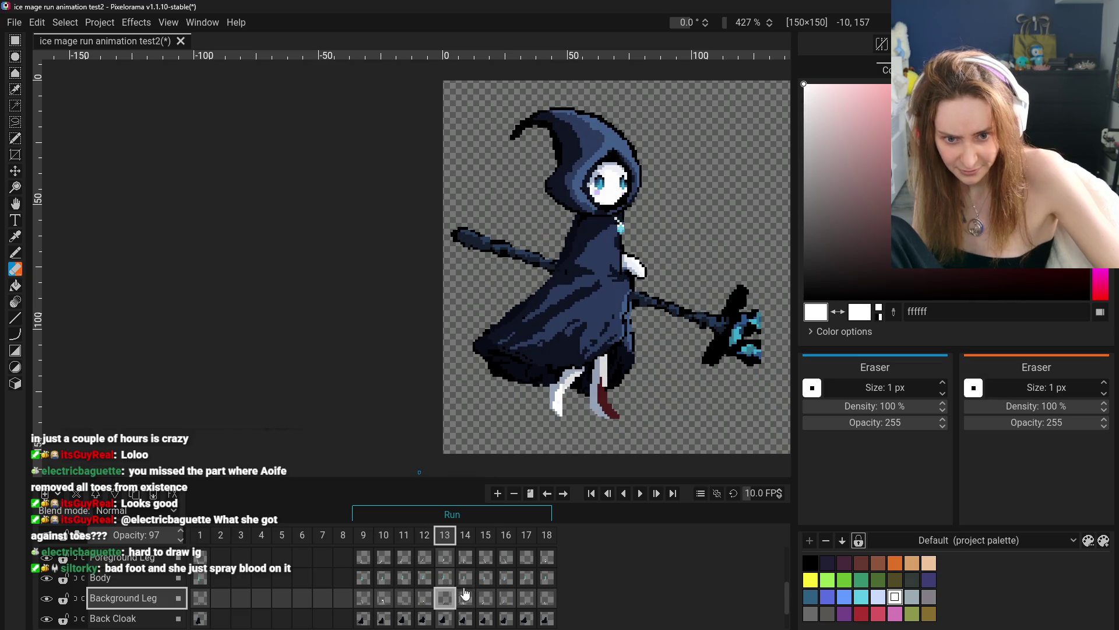
scroll(568, 387, up, 5)
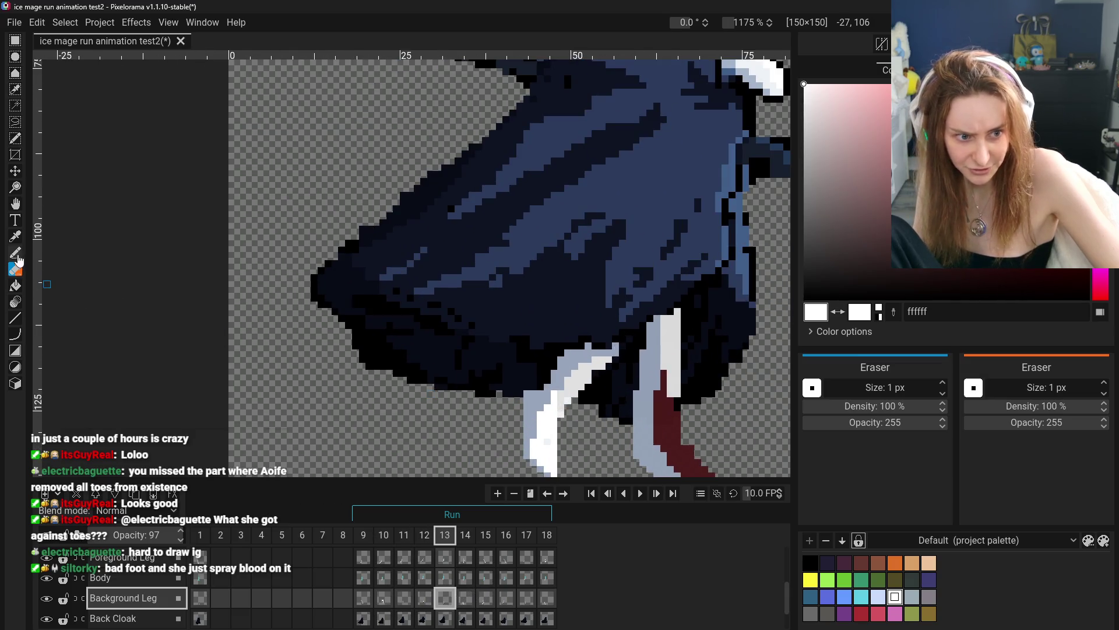
- Sample the grey-blue leg shading colour from the canvas and return to the pencil
click(15, 236)
click(533, 388)
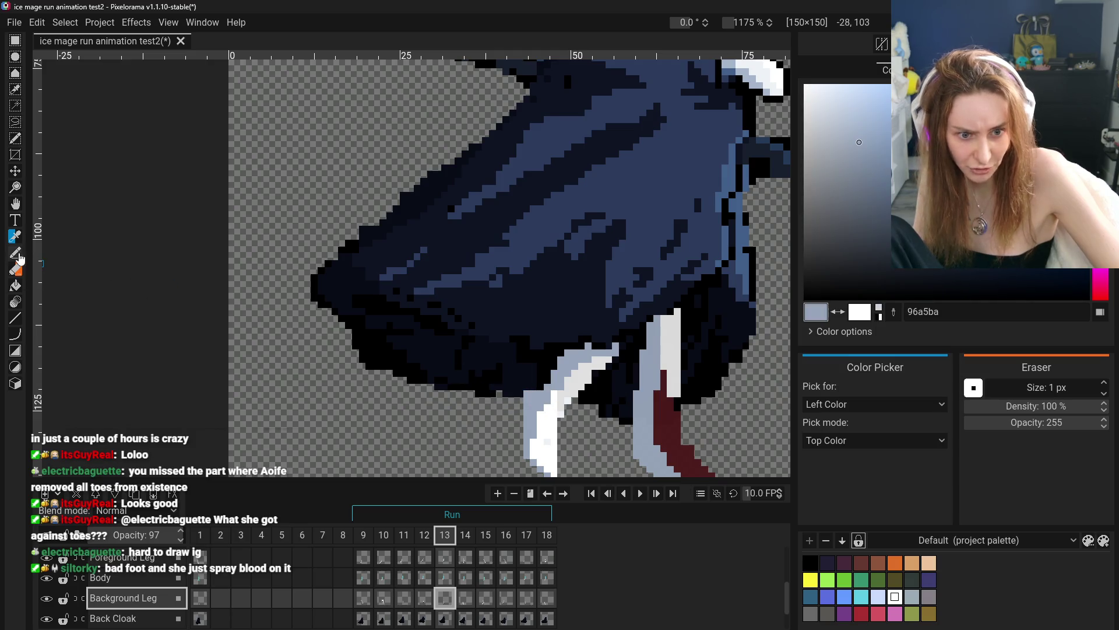
click(17, 254)
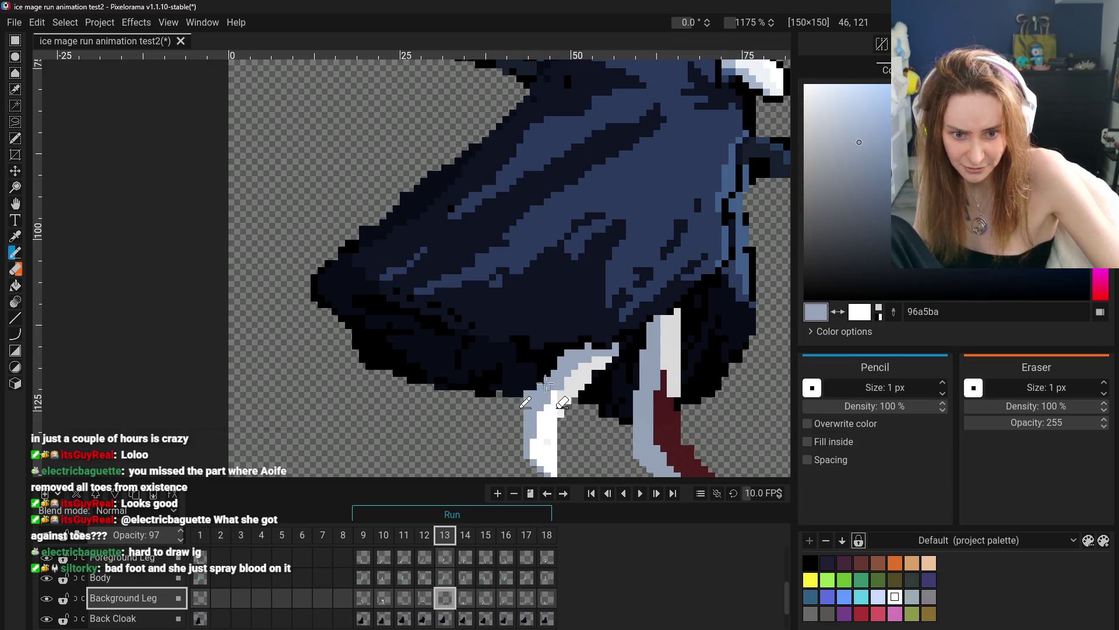
scroll(561, 387, down, 5)
scroll(553, 443, up, 5)
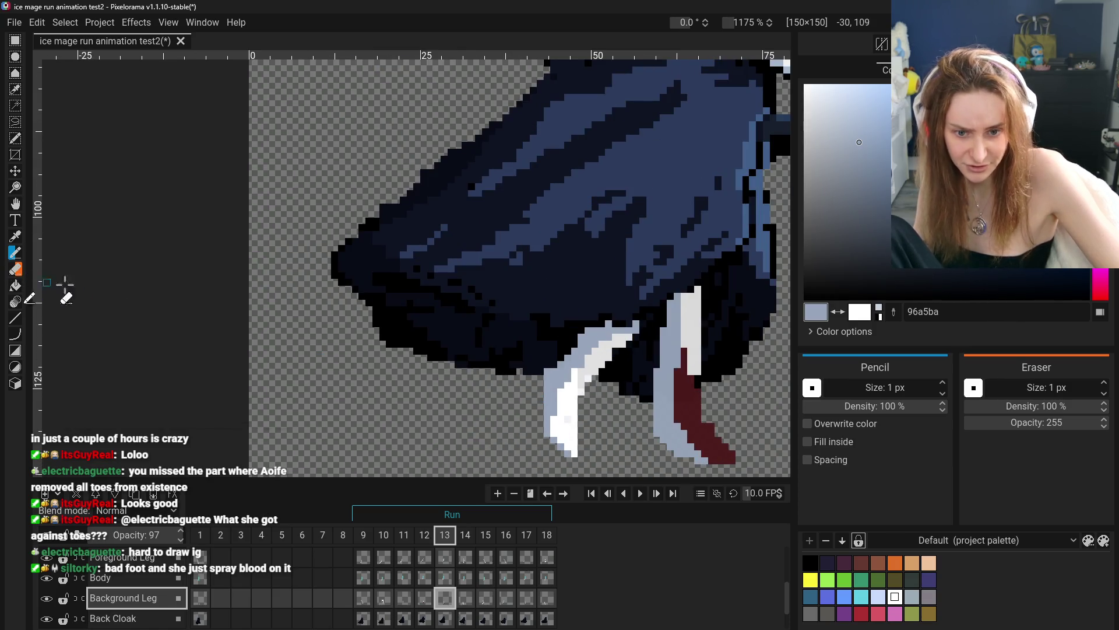
scroll(512, 398, down, 2)
scroll(402, 429, down, 2)
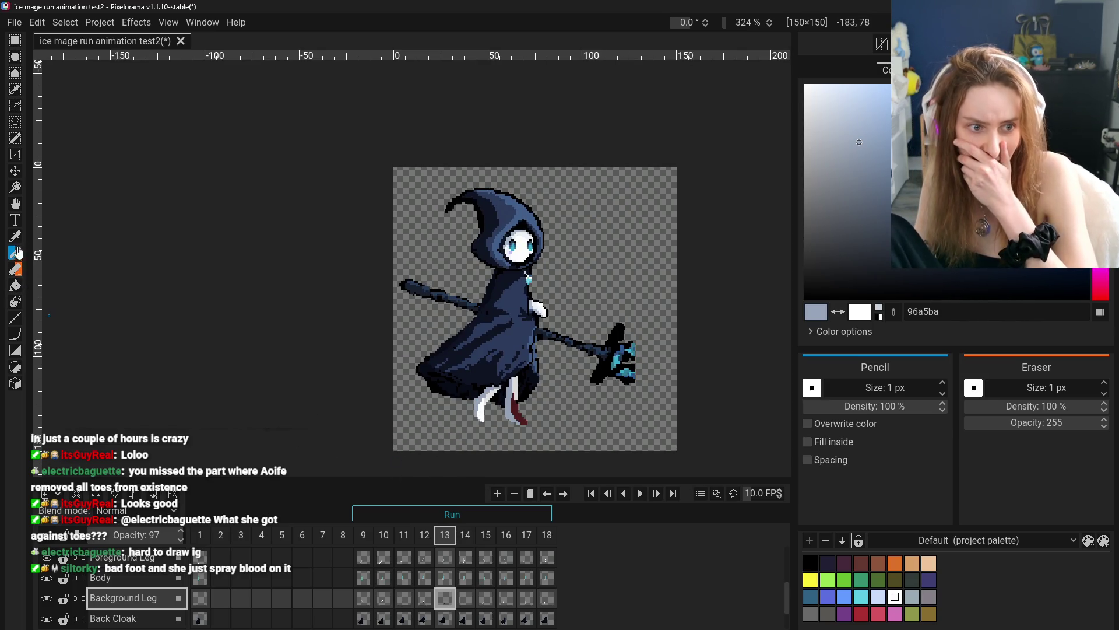
- Sample white from the front leg and set the pencil to overwrite pixel colours
key(o)
scroll(455, 408, up, 3)
click(510, 452)
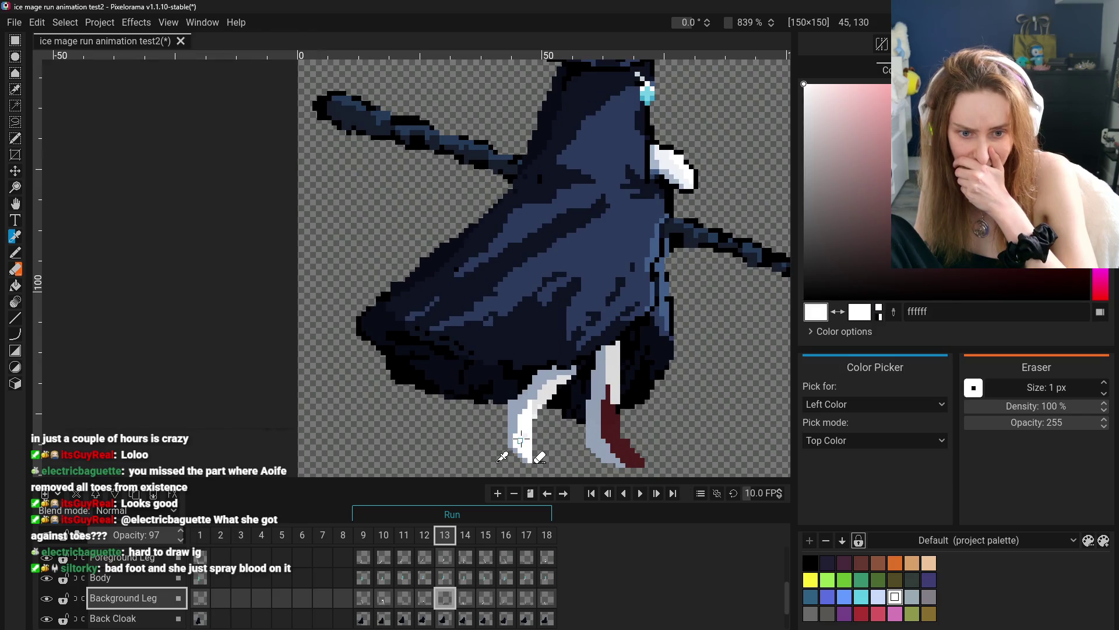
click(16, 252)
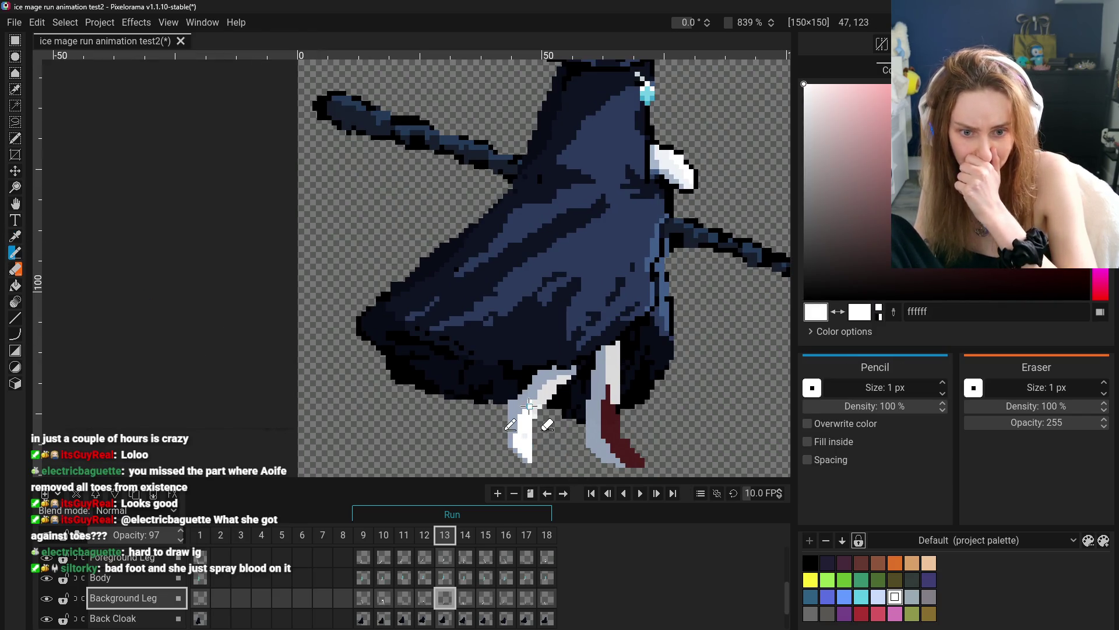
click(808, 423)
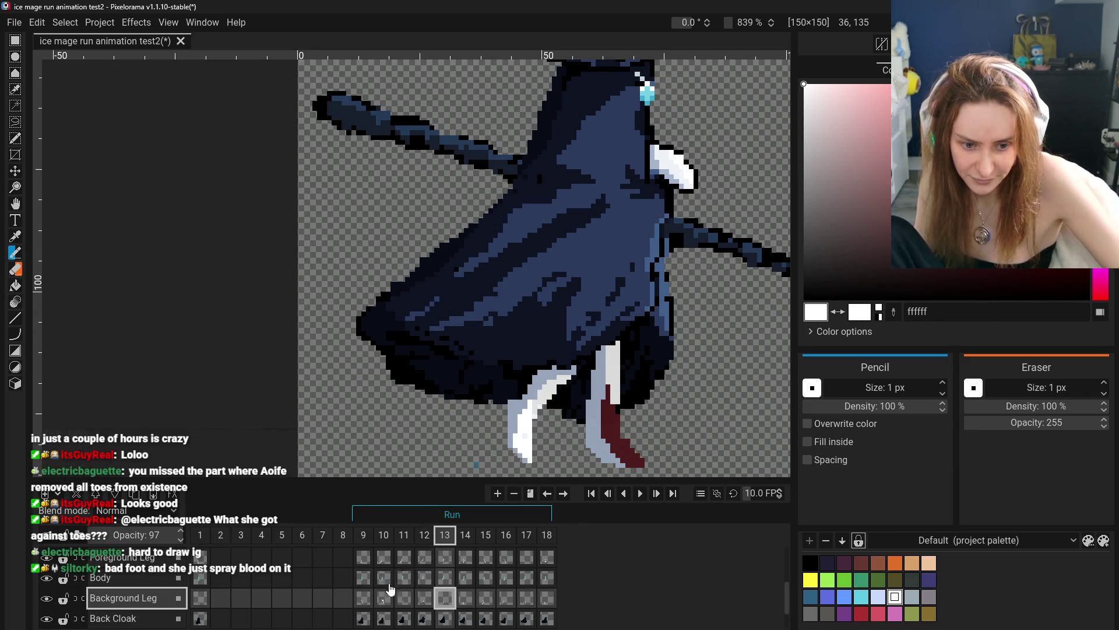
- Select the Foreground Leg layer and pick the grey-blue 96a5ba from the leg
click(117, 560)
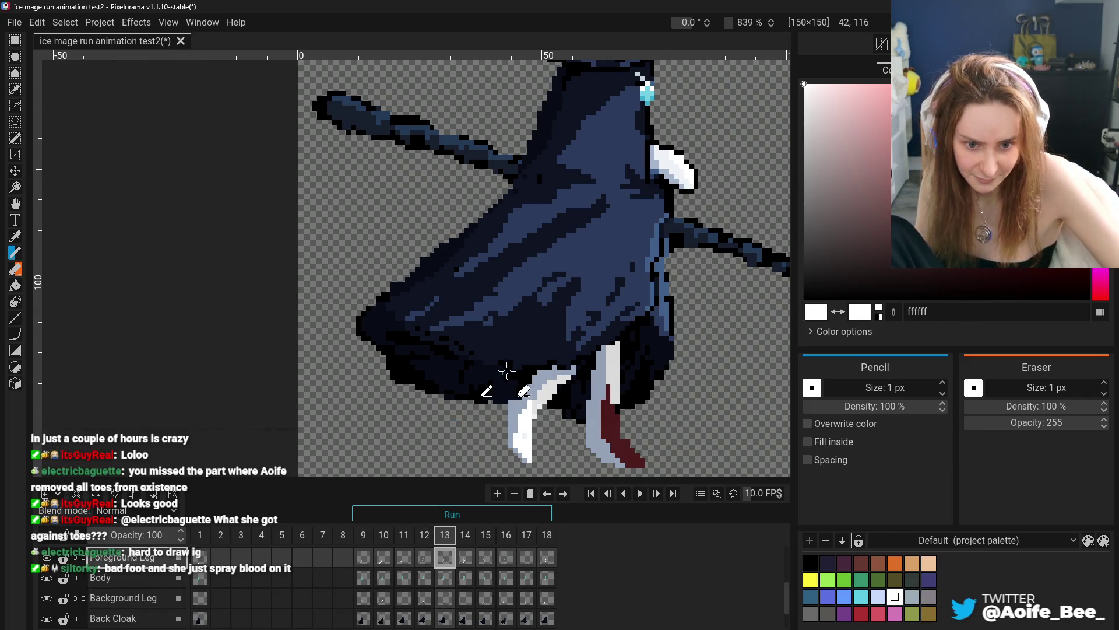
click(15, 236)
click(534, 425)
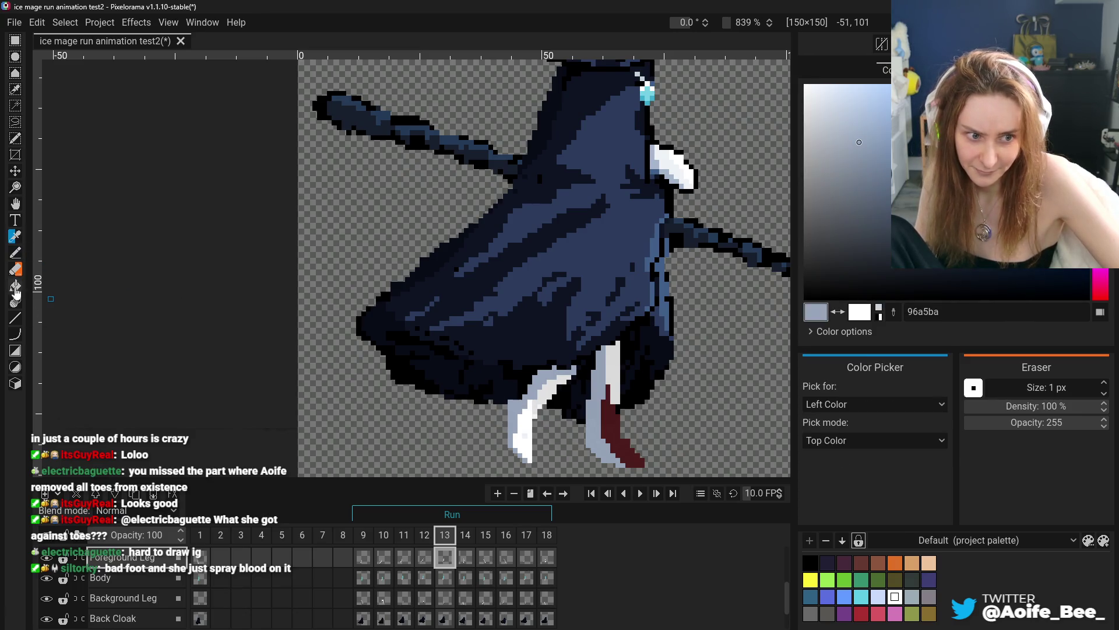
click(15, 252)
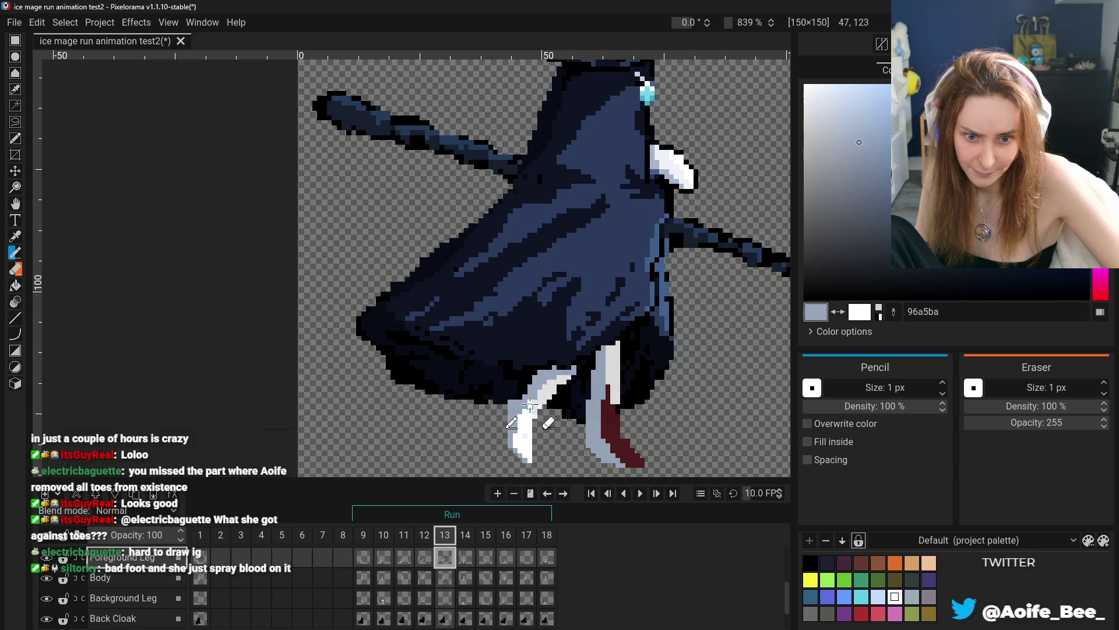
- Undo the latest pencil strokes on frame 13's front leg and disable colour overwriting
key(ctrl+z)
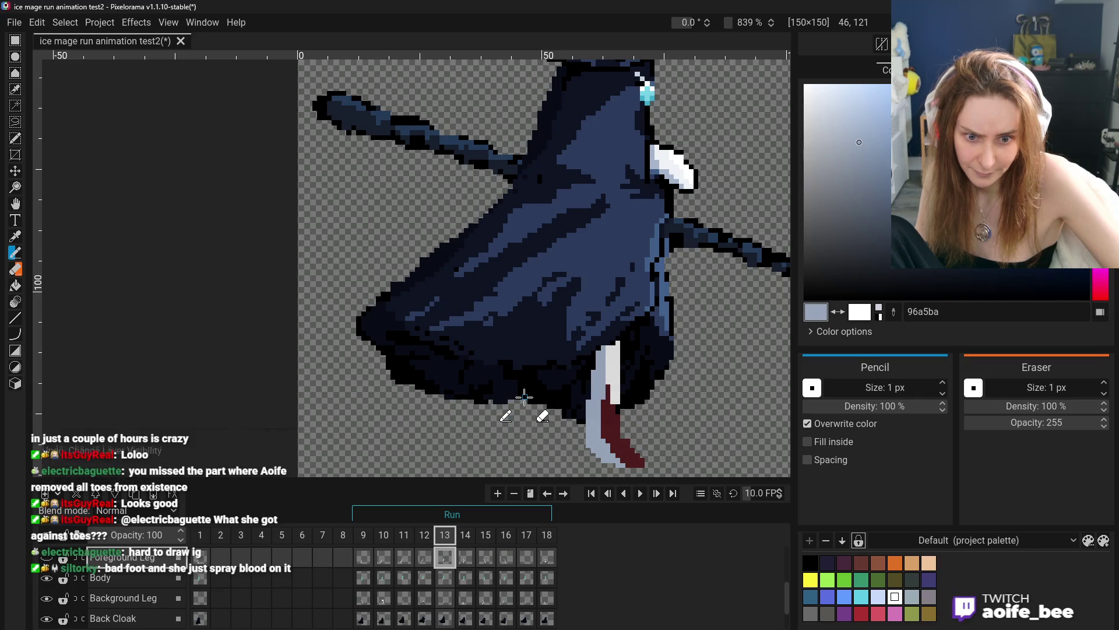
key(ctrl+z)
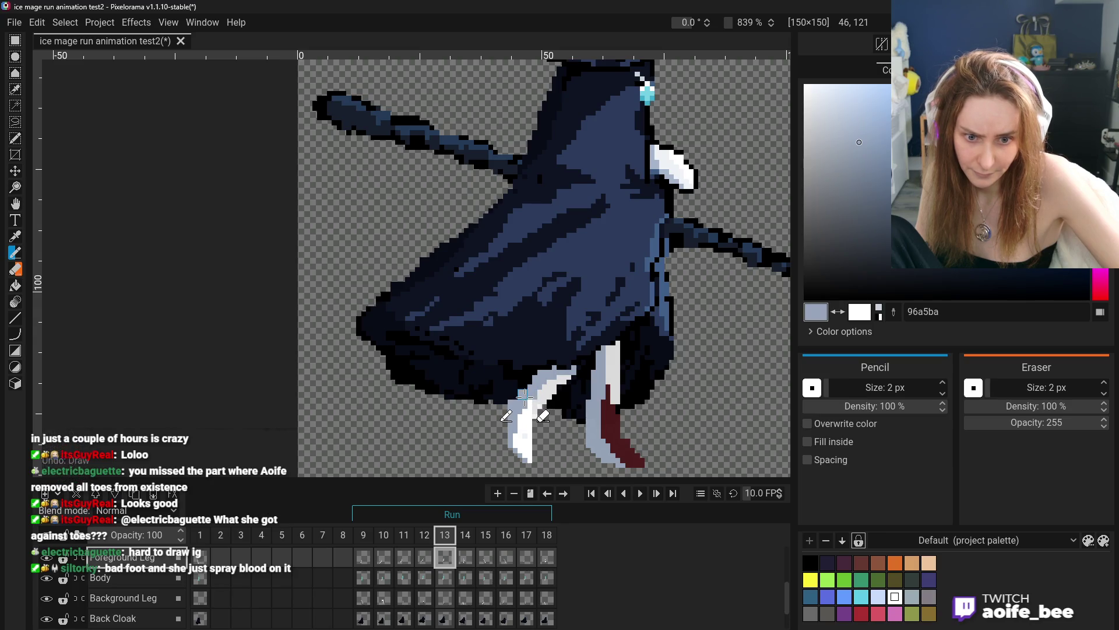
key(ctrl+z)
key(ctrl+y)
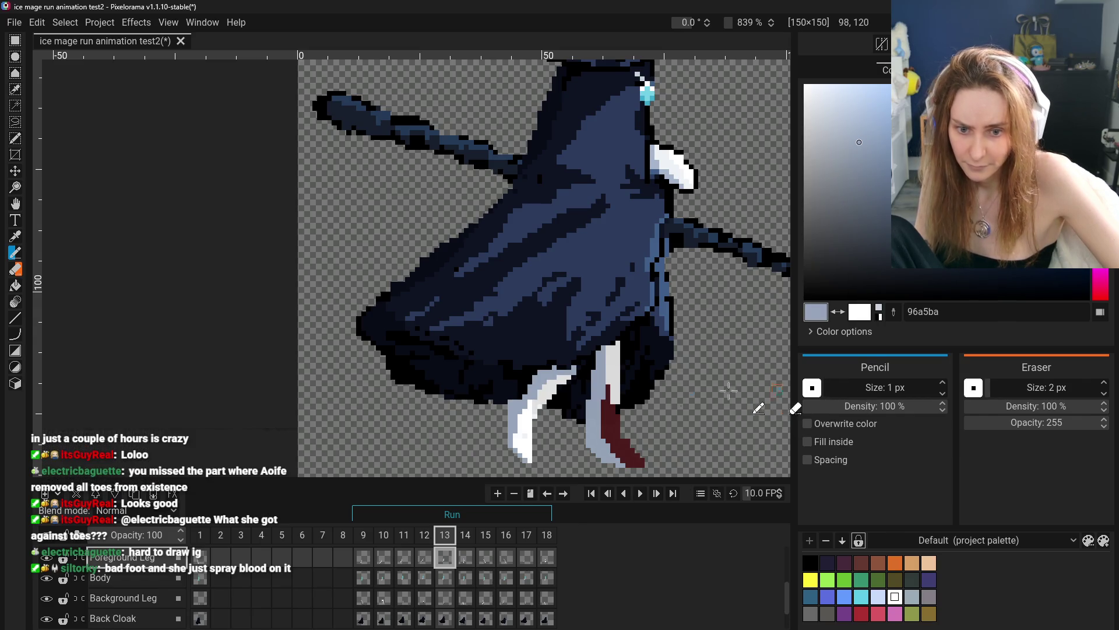
key(ctrl+z)
click(851, 421)
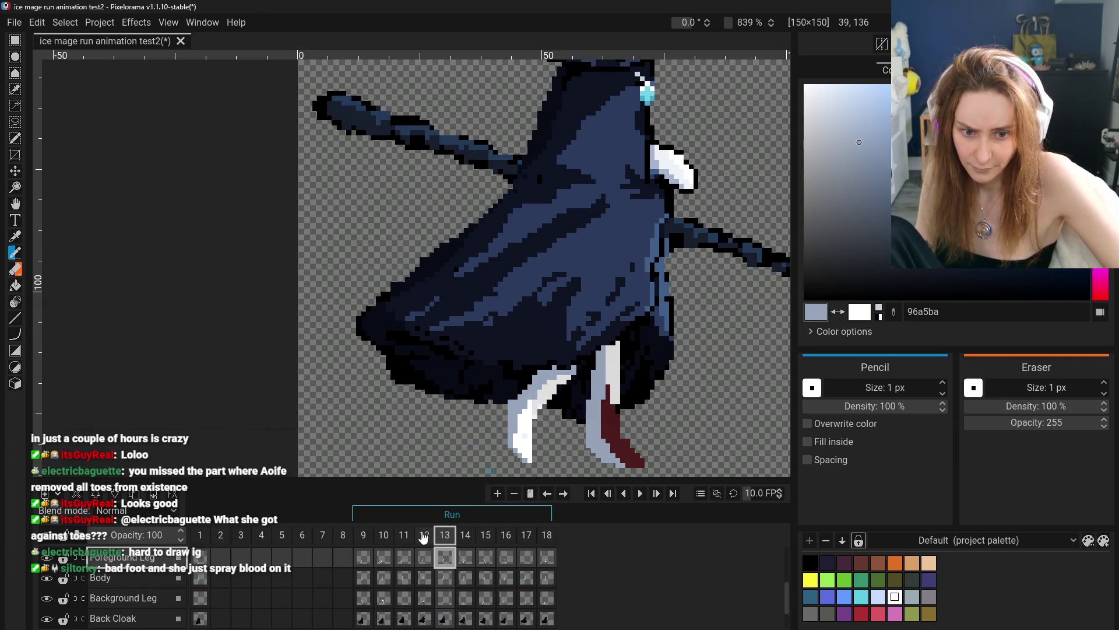
- Compare frame 12's leg pose against frame 13, then pick white as the drawing colour
click(425, 556)
click(443, 558)
click(425, 557)
click(441, 560)
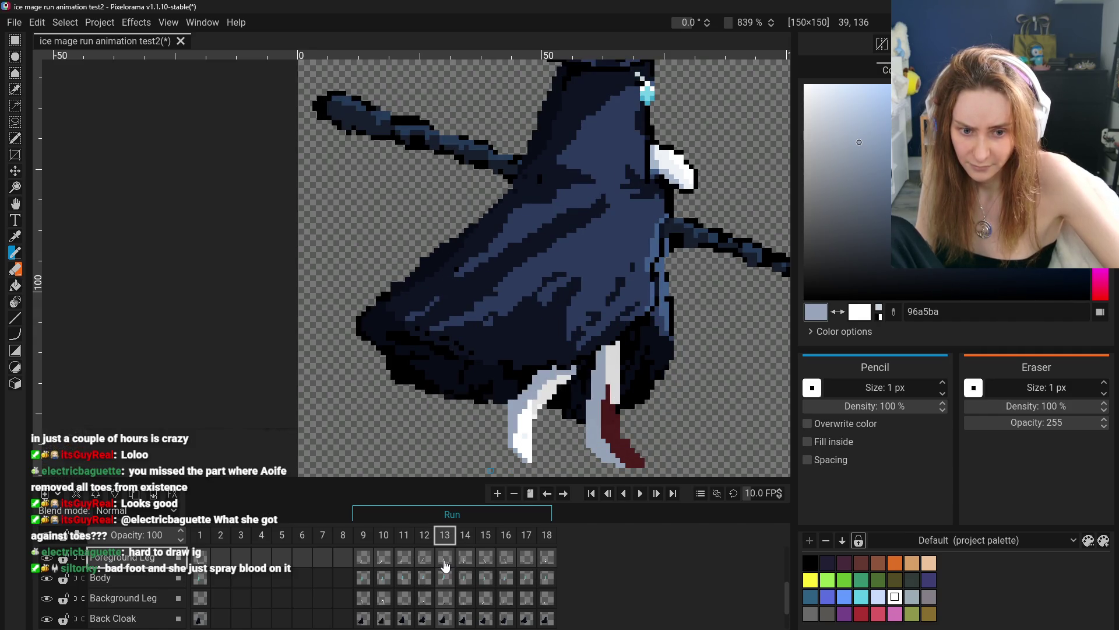
click(425, 557)
click(444, 558)
alt+click(525, 437)
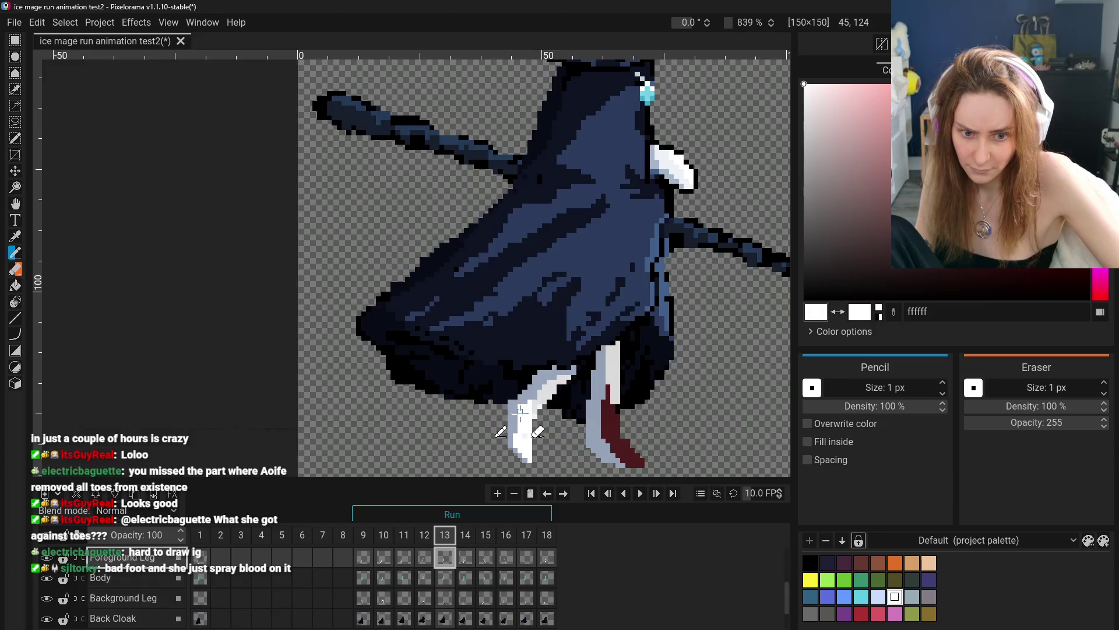
- Zoom out and pan to recentre the whole character on the canvas
scroll(547, 471, down, 3)
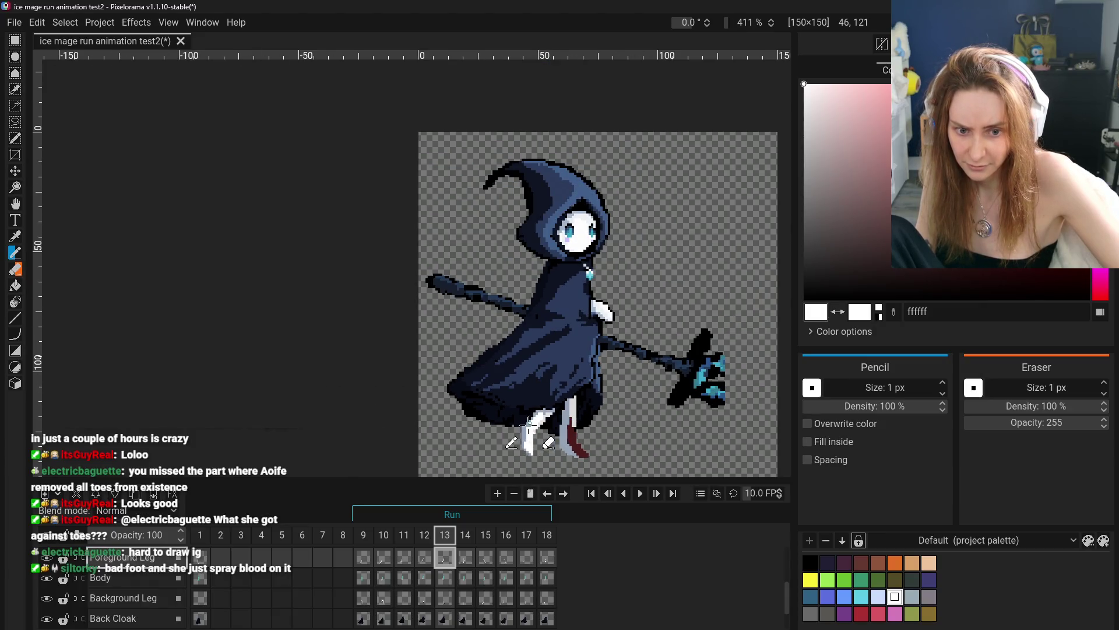
scroll(580, 440, down, 1)
scroll(542, 446, up, 4)
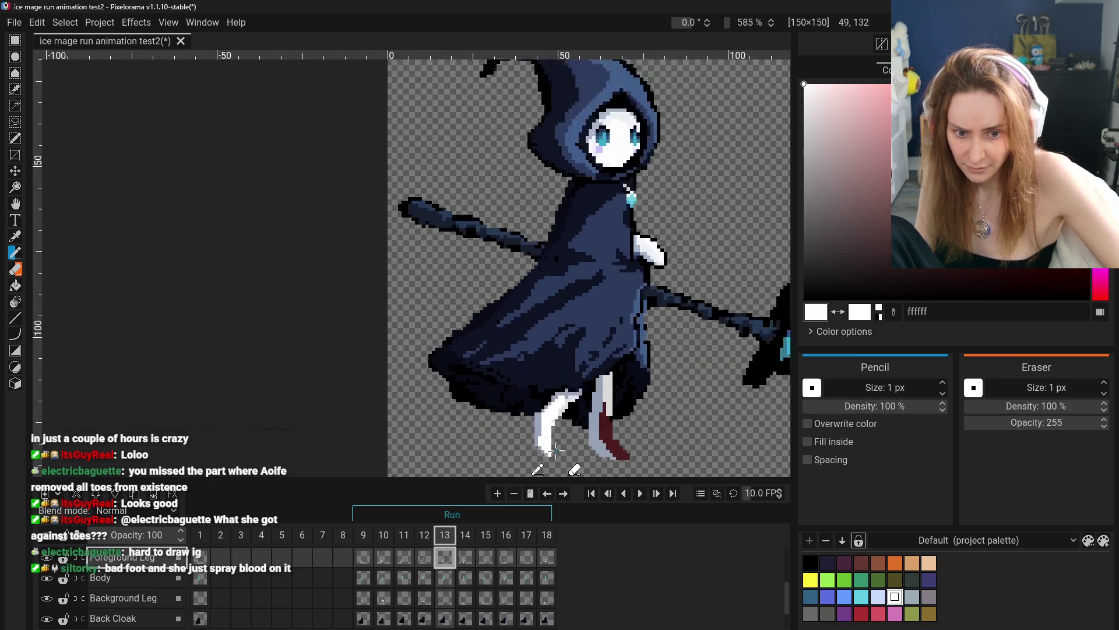
scroll(537, 447, up, 2)
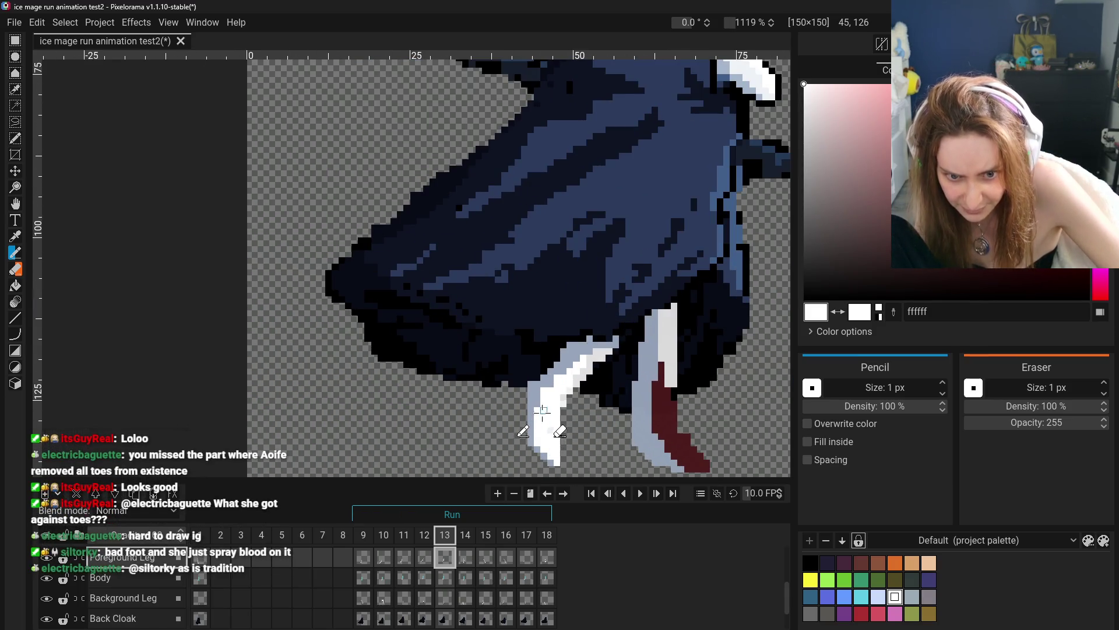
scroll(585, 437, down, 5)
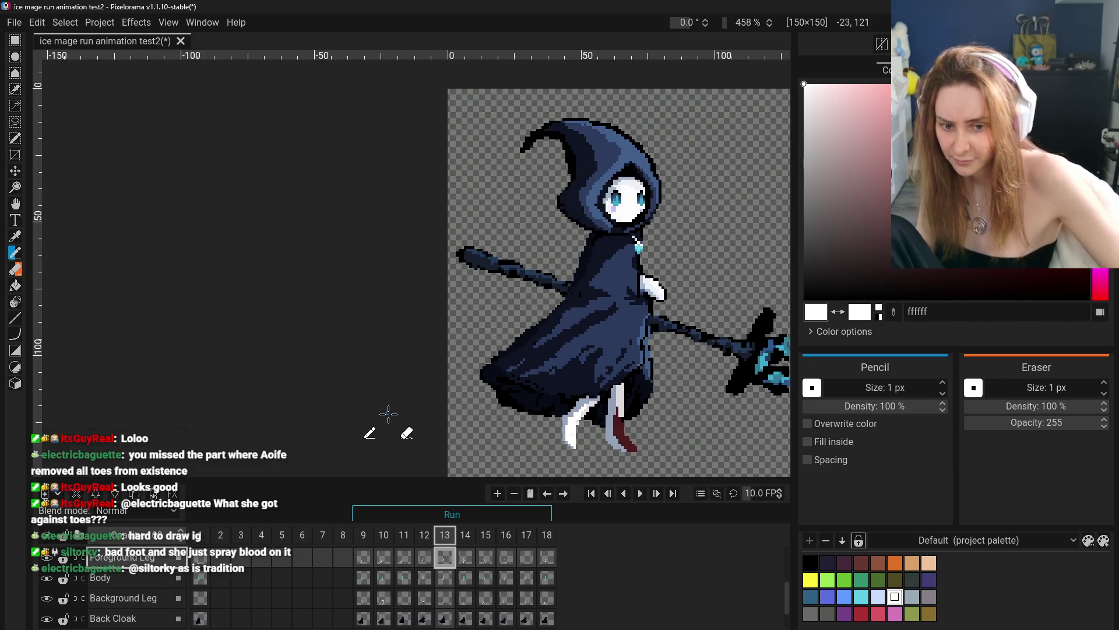
scroll(388, 414, down, 1)
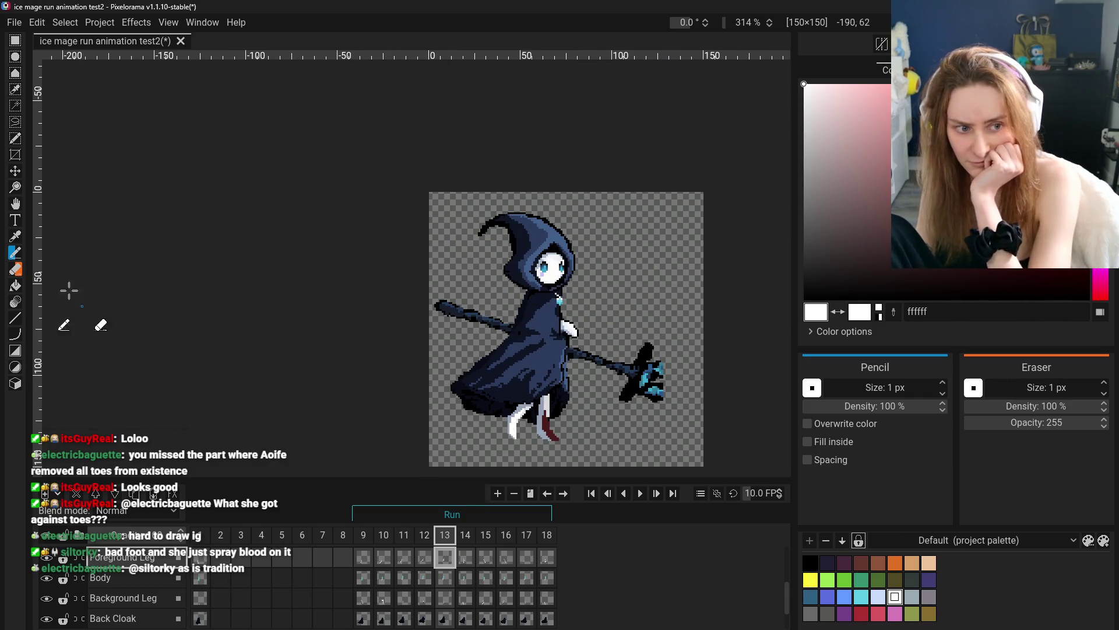
click(15, 204)
drag(428, 383, 408, 357)
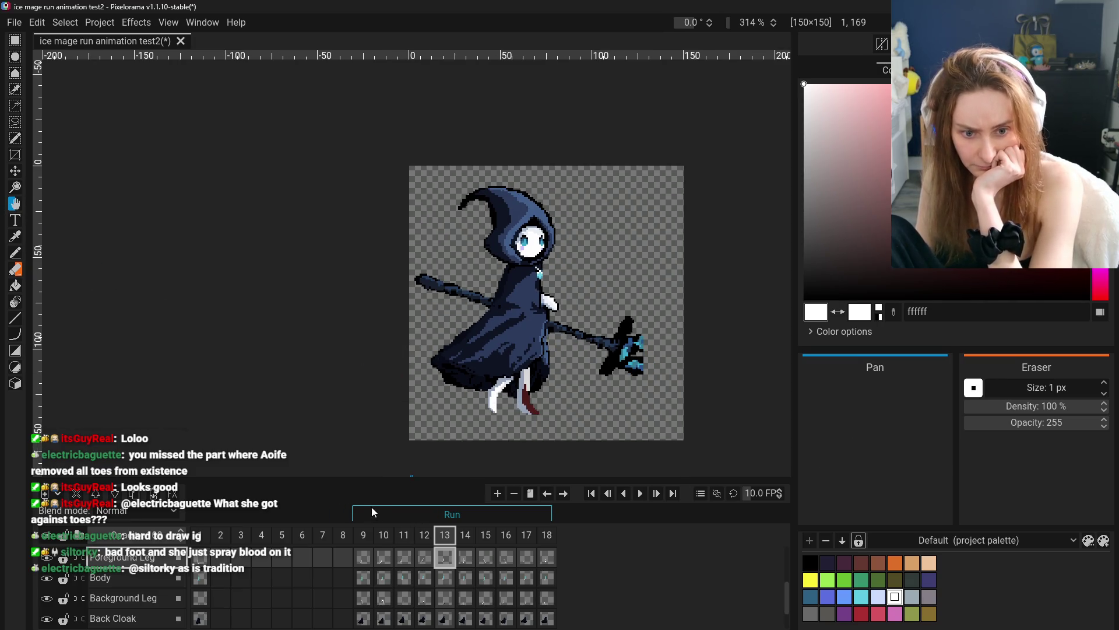
scroll(489, 390, up, 2)
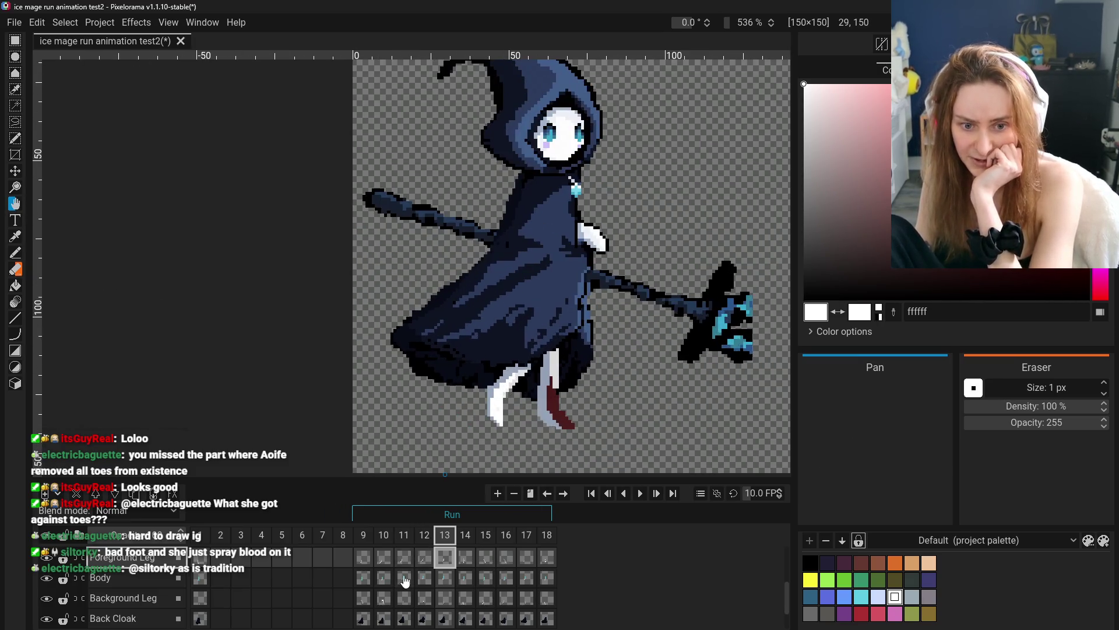
- Review the first frame, then step through run frames 9 to 17 to check the legs
click(417, 561)
click(445, 560)
click(366, 558)
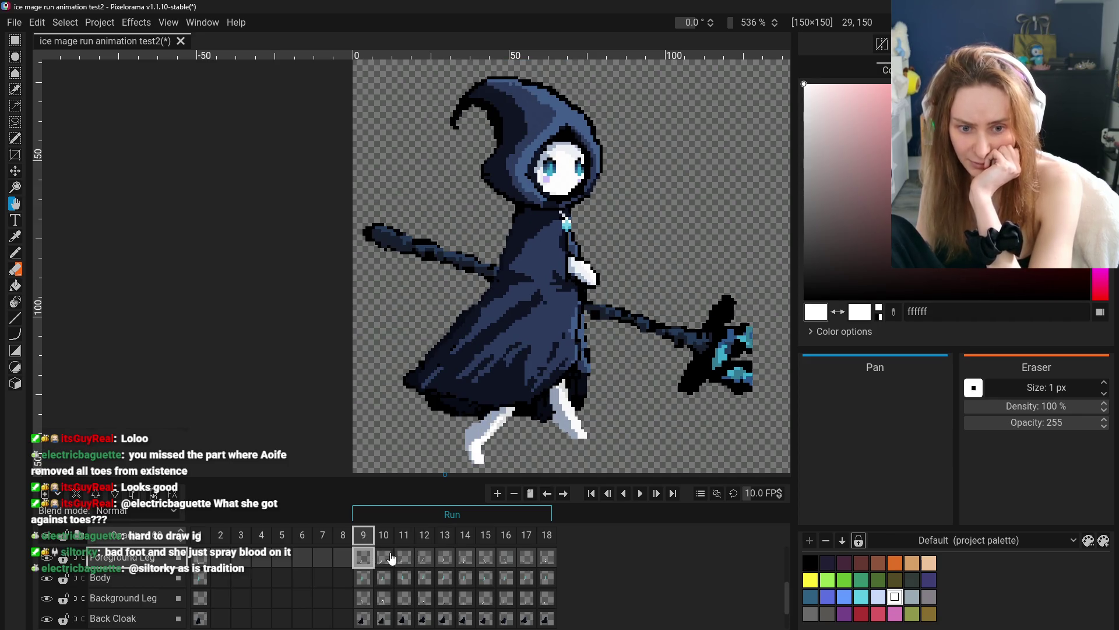
click(204, 560)
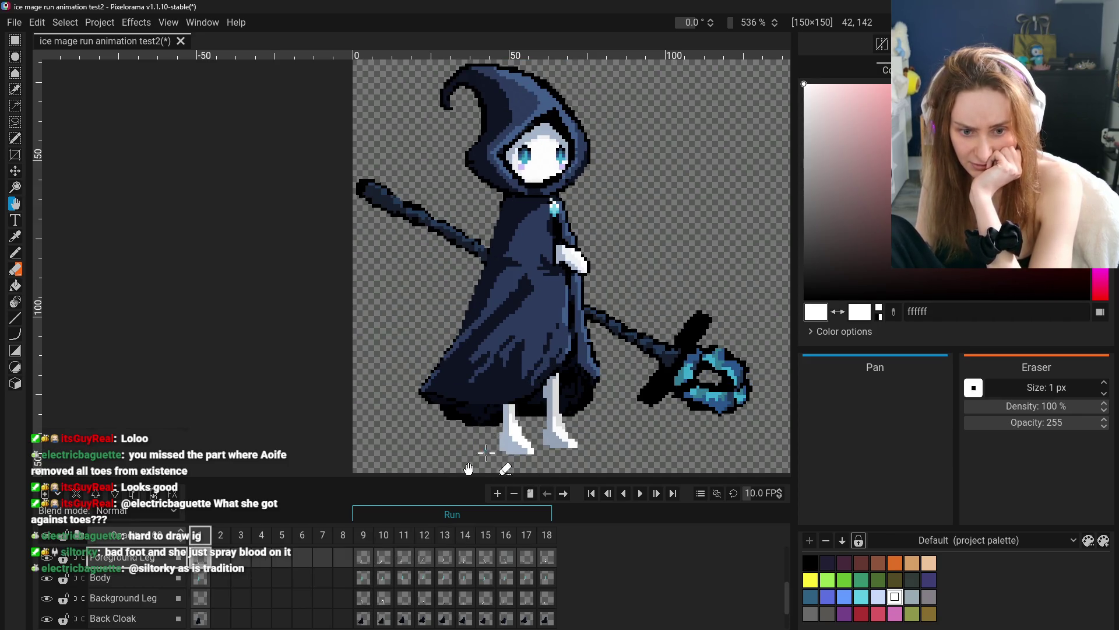
scroll(523, 444, up, 1)
click(383, 558)
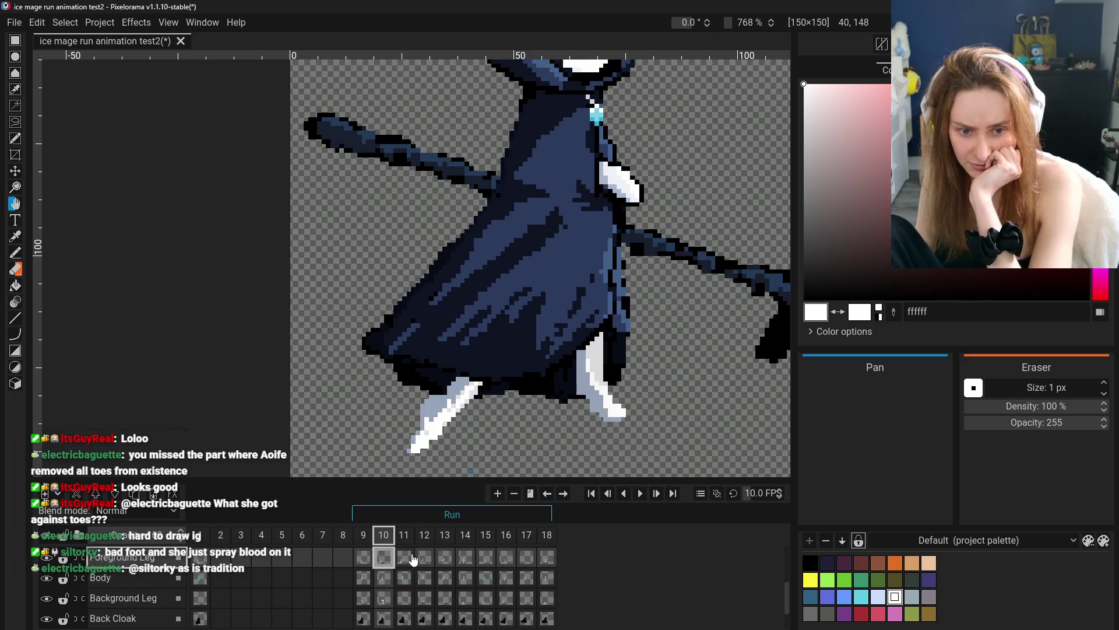
click(403, 559)
click(425, 559)
click(445, 558)
click(470, 559)
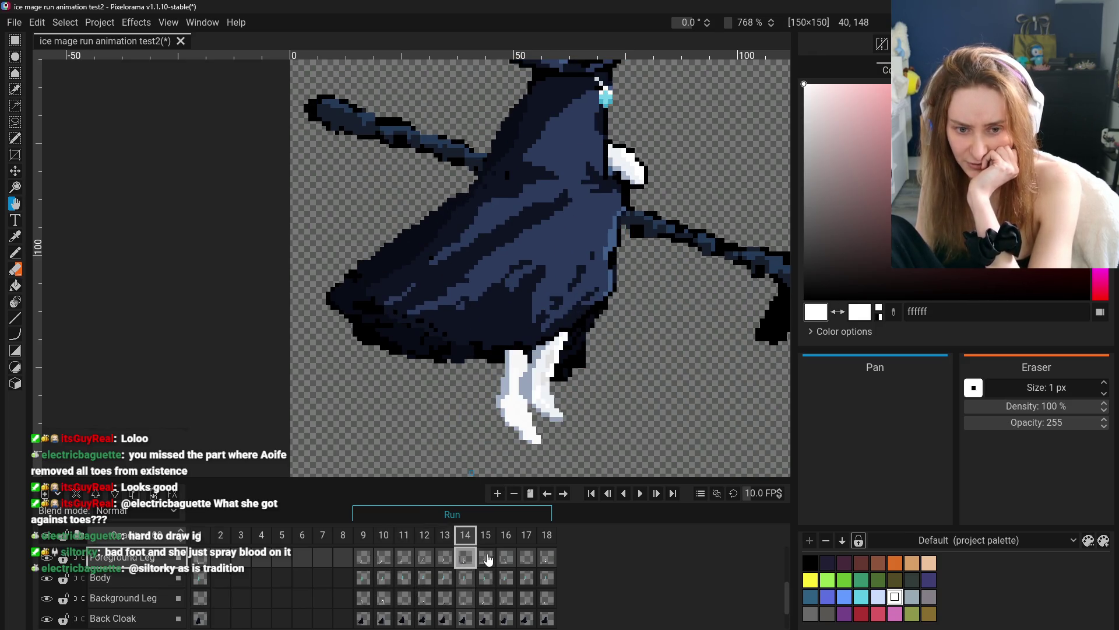
click(486, 558)
click(506, 559)
click(526, 559)
- Flip back and forth between run frames 9 and 18 to check leg motion, ending on frame 13
click(485, 558)
click(526, 559)
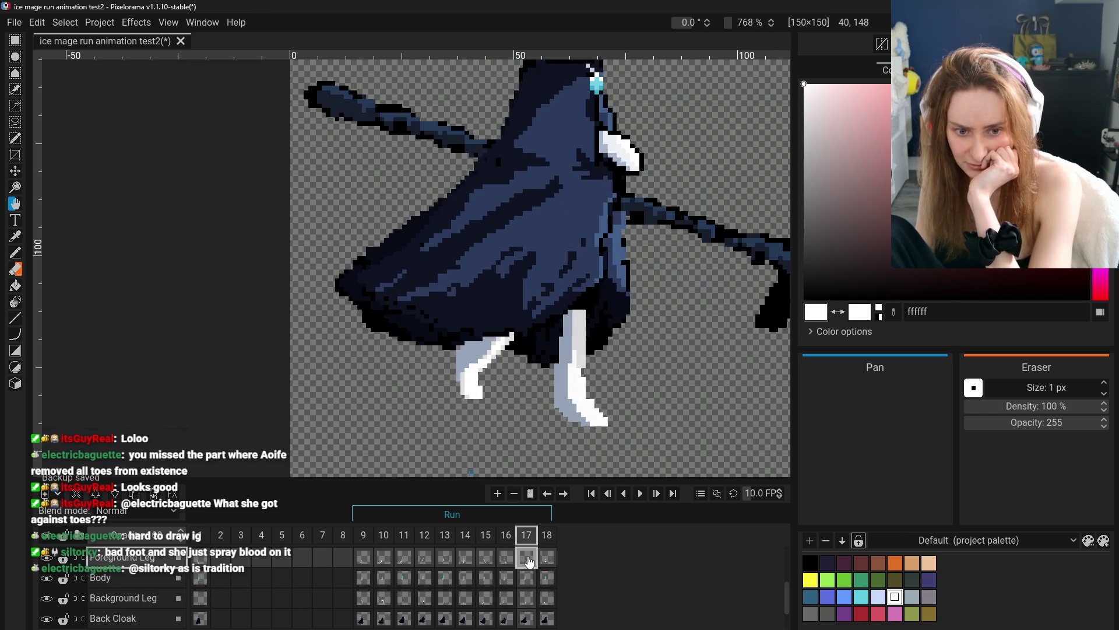
click(547, 558)
click(363, 558)
click(403, 559)
click(424, 558)
click(445, 558)
click(465, 558)
click(486, 559)
click(510, 559)
click(424, 558)
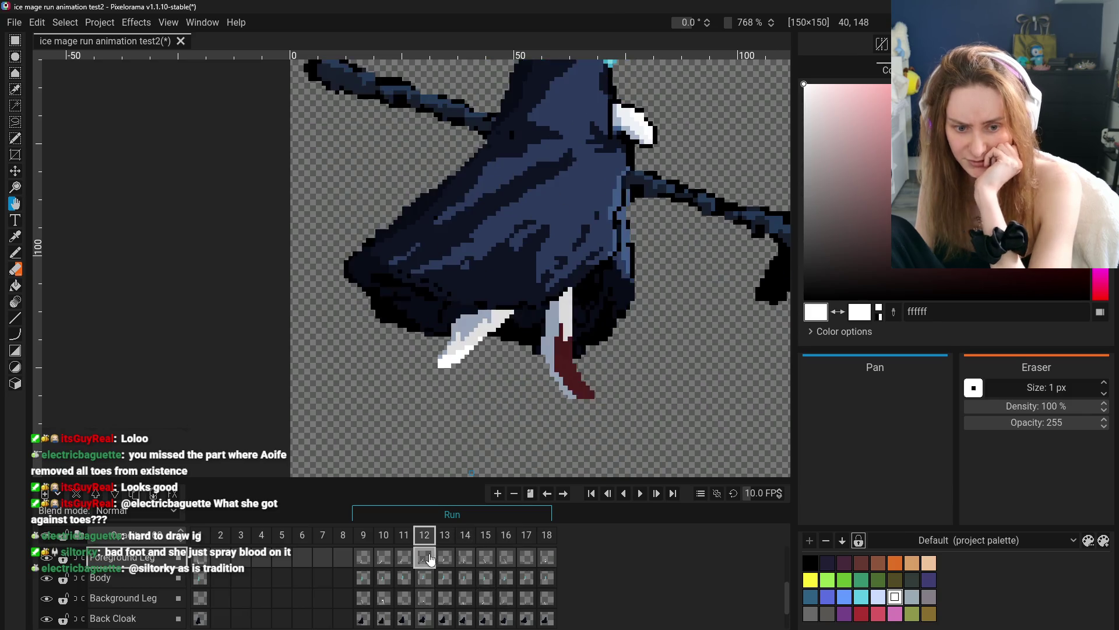
click(486, 558)
click(506, 559)
click(527, 558)
click(547, 558)
click(424, 558)
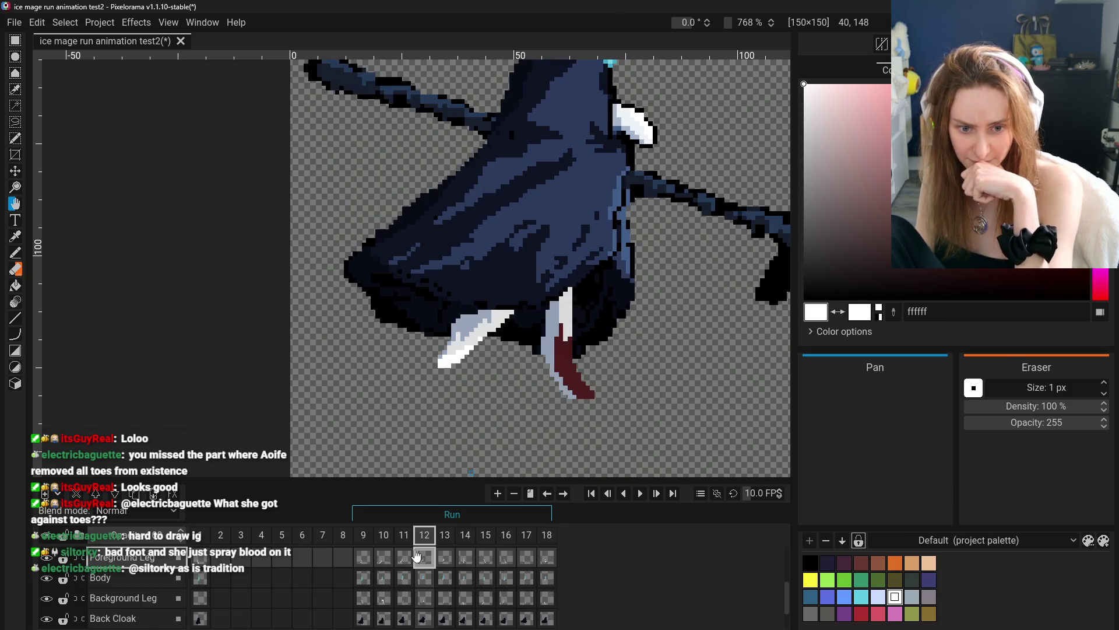
click(363, 558)
click(384, 558)
click(403, 558)
click(442, 558)
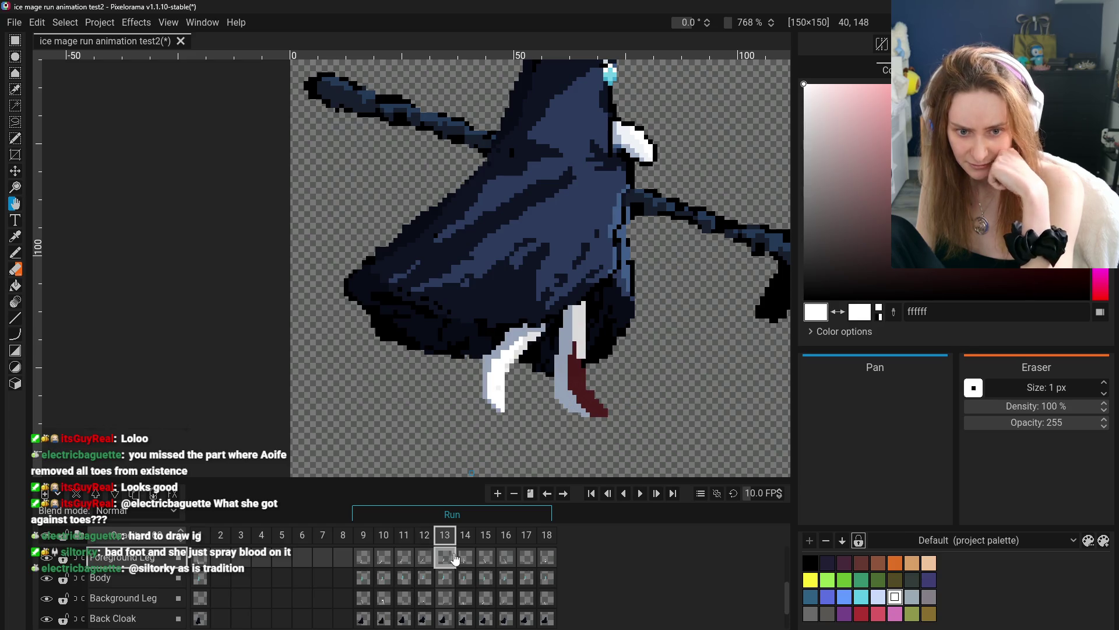
- Step from frame 13 through 18 and back to frame 15, then zoom and recentre the character
click(466, 558)
click(486, 559)
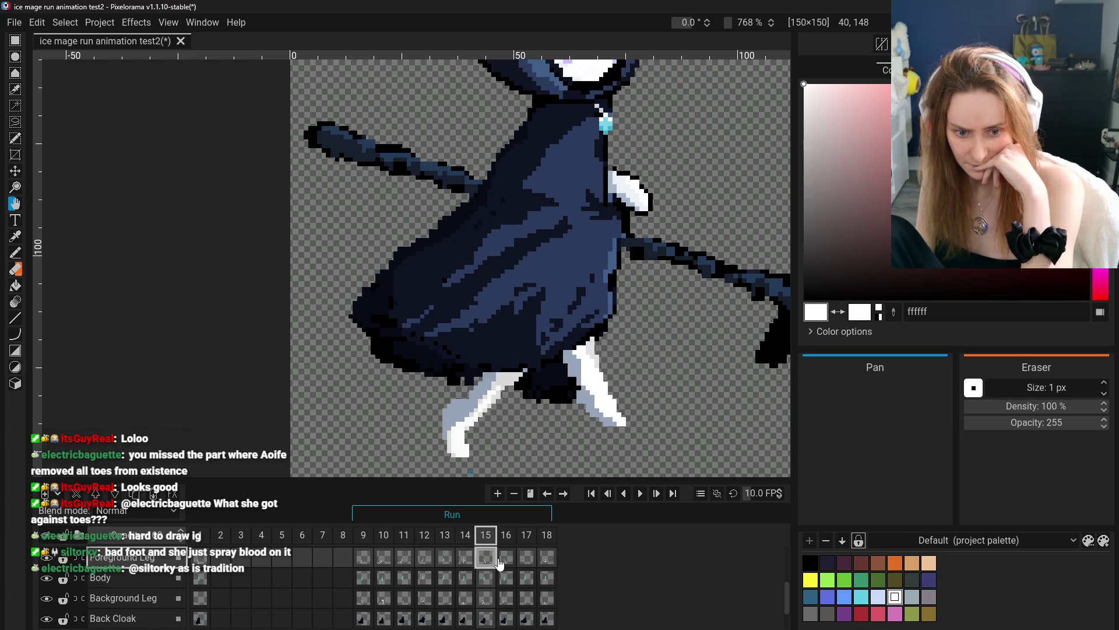
click(454, 561)
click(466, 558)
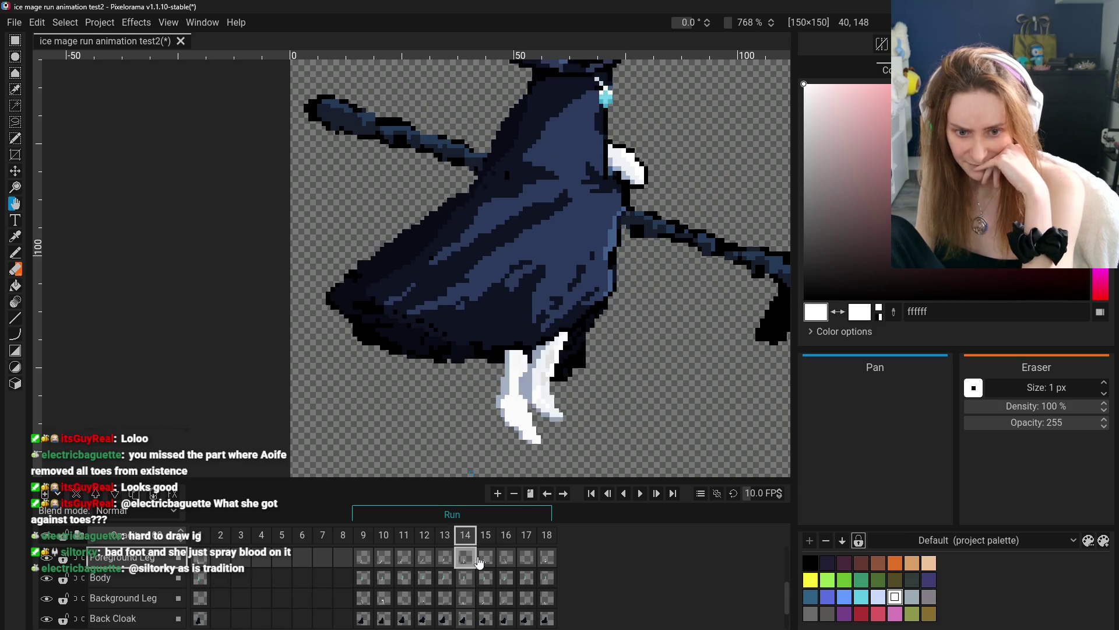
click(485, 559)
click(506, 558)
click(527, 558)
click(547, 558)
click(424, 558)
click(444, 558)
click(485, 558)
scroll(506, 423, down, 5)
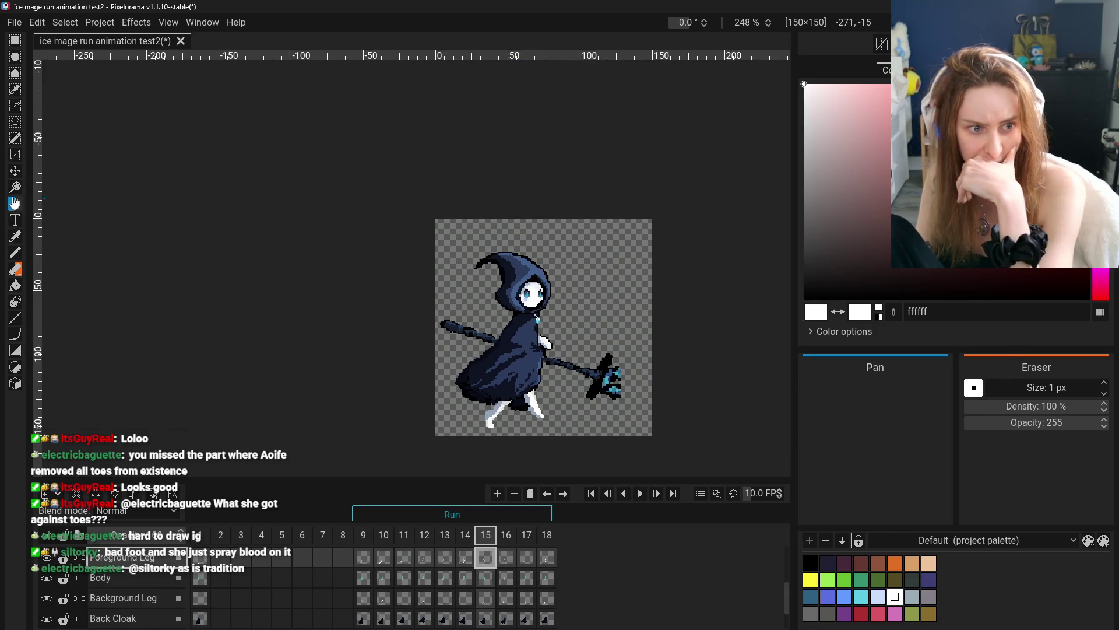
drag(613, 391, 621, 375)
- Play through the Run cycle from frame 9 to frame 18 and return to frame 9
click(363, 560)
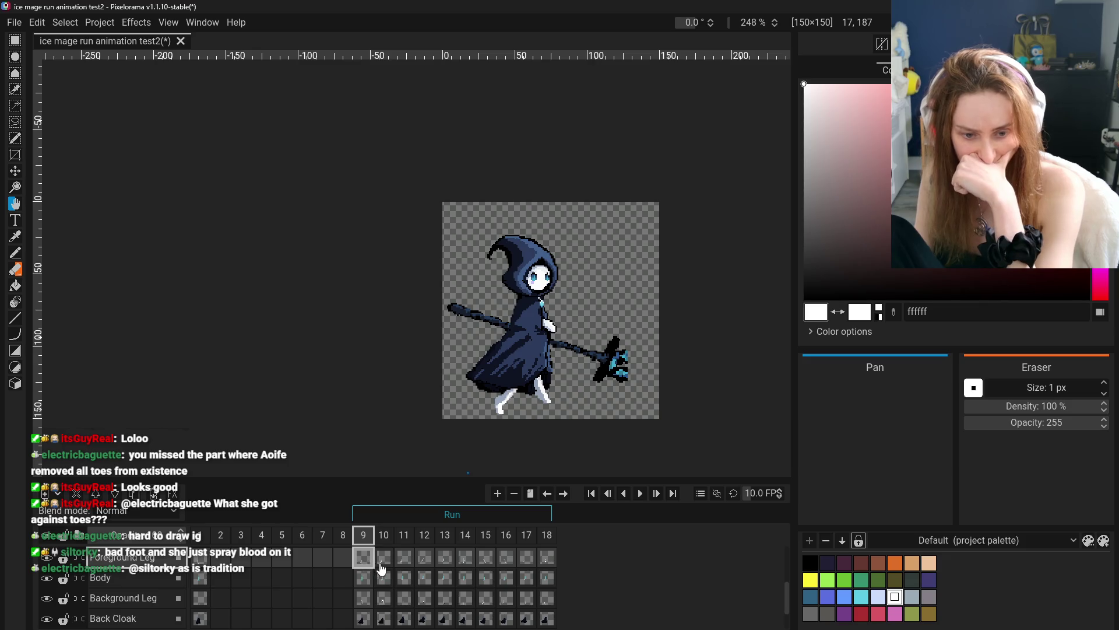
click(384, 548)
click(405, 541)
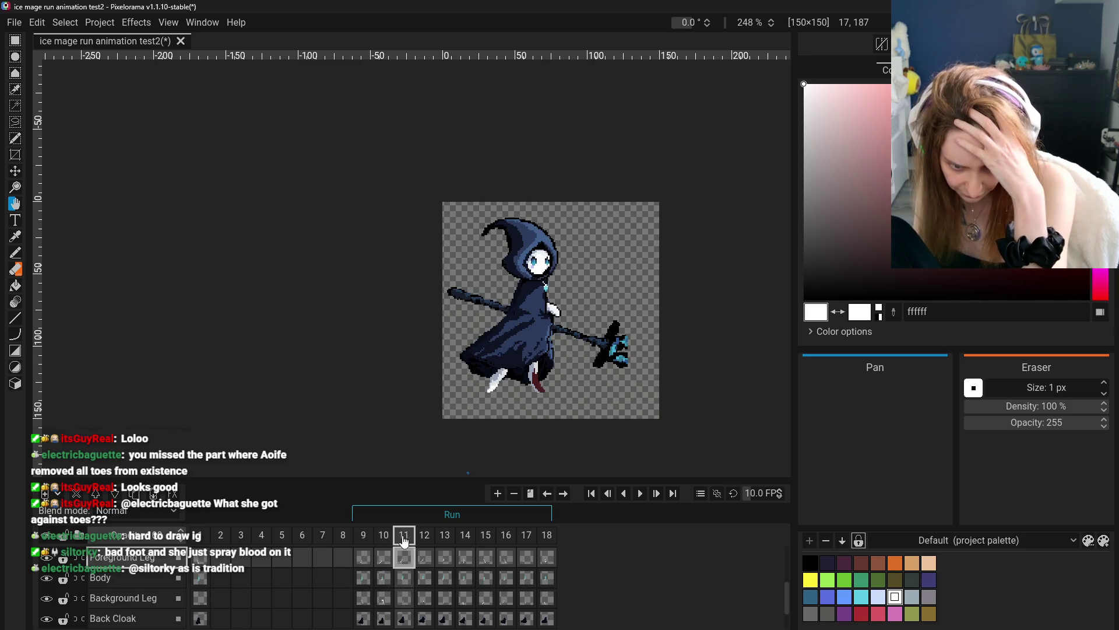
click(425, 536)
click(444, 536)
click(466, 535)
click(485, 535)
click(506, 535)
click(526, 535)
click(545, 535)
click(363, 535)
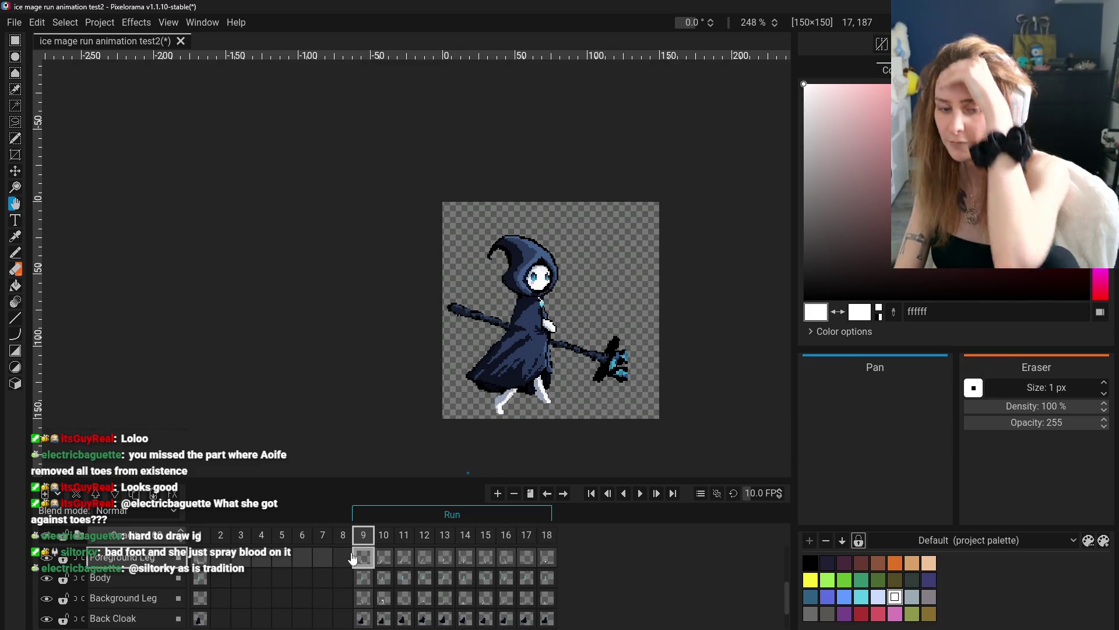
- Step from frame 9 to frame 10, then frame 11 of the Run tag
click(389, 561)
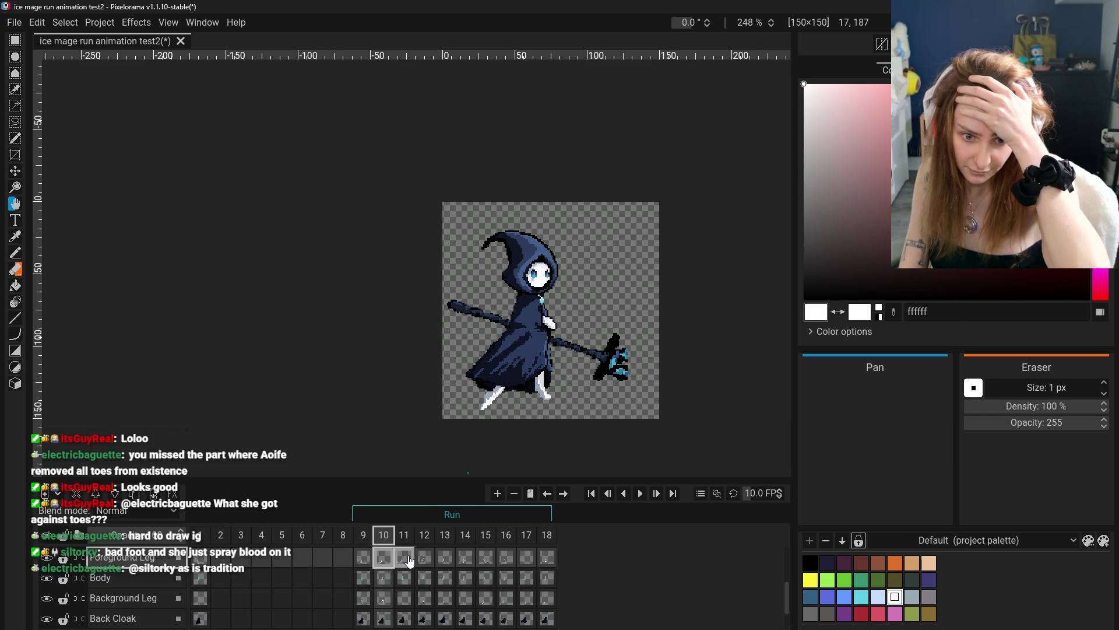
click(408, 558)
scroll(501, 420, up, 5)
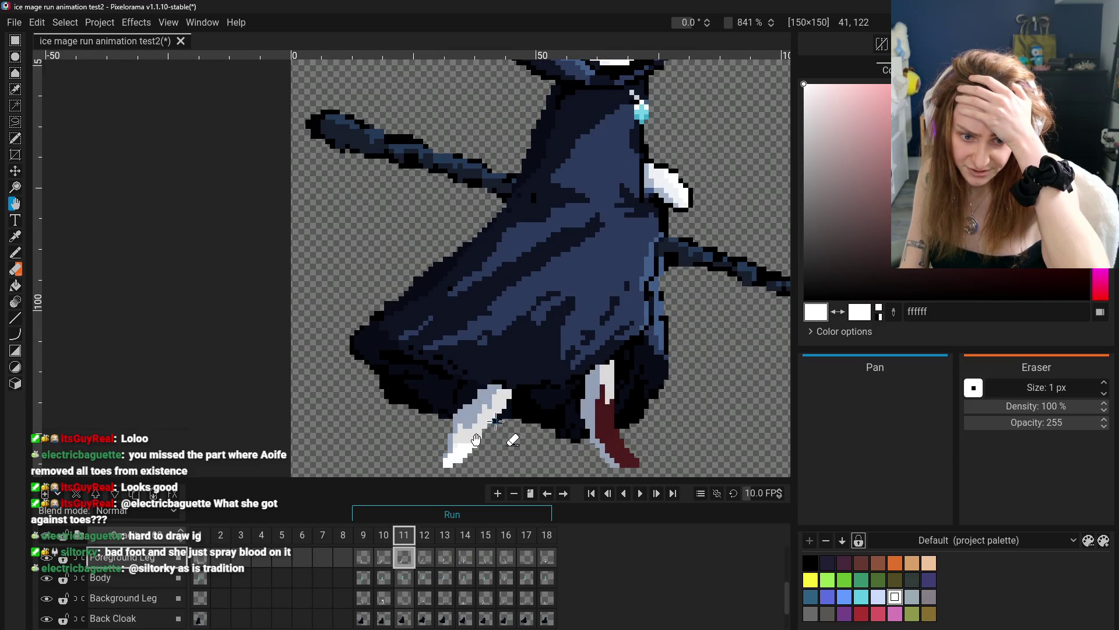
- Zoom in on the feet and sample light grey e1e1e1 and white ffffff from the front foot
key(o)
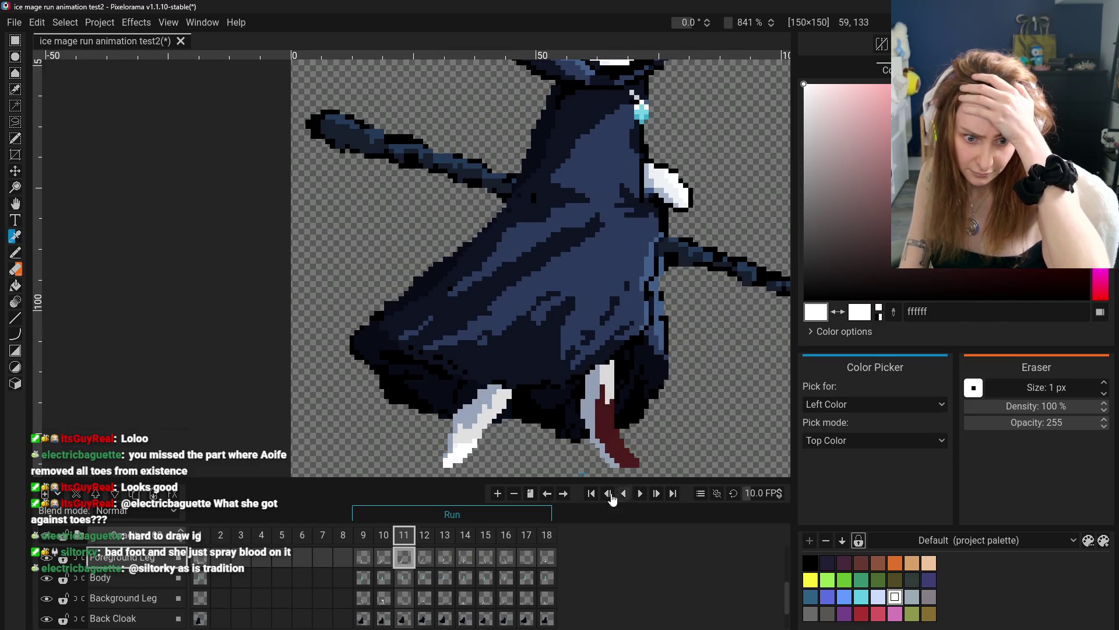
key(b)
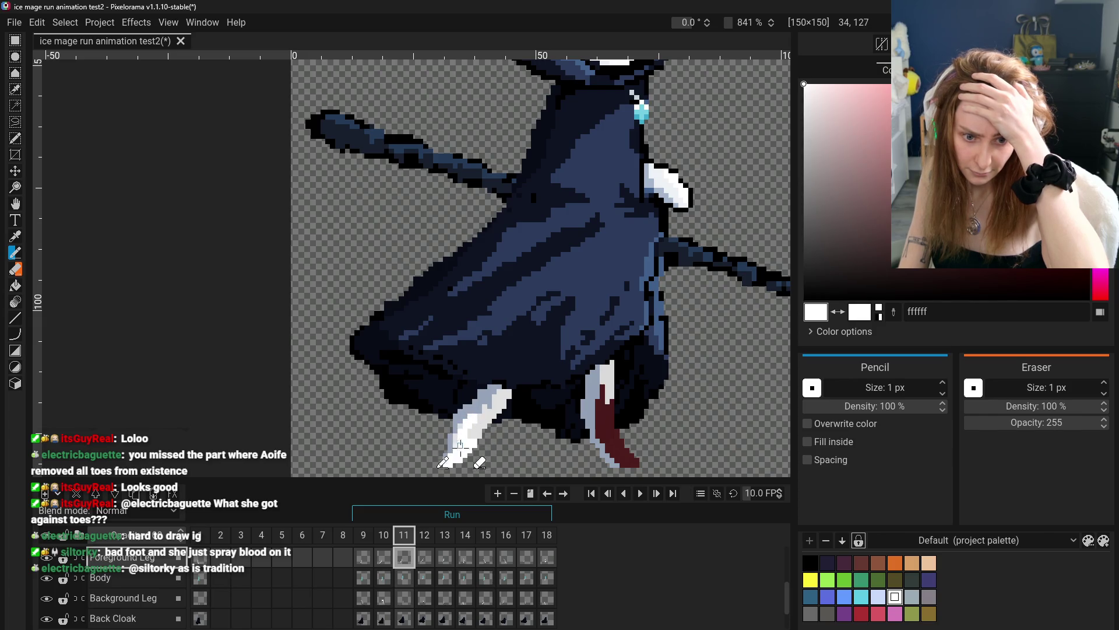
scroll(461, 443, down, 4)
scroll(443, 465, up, 3)
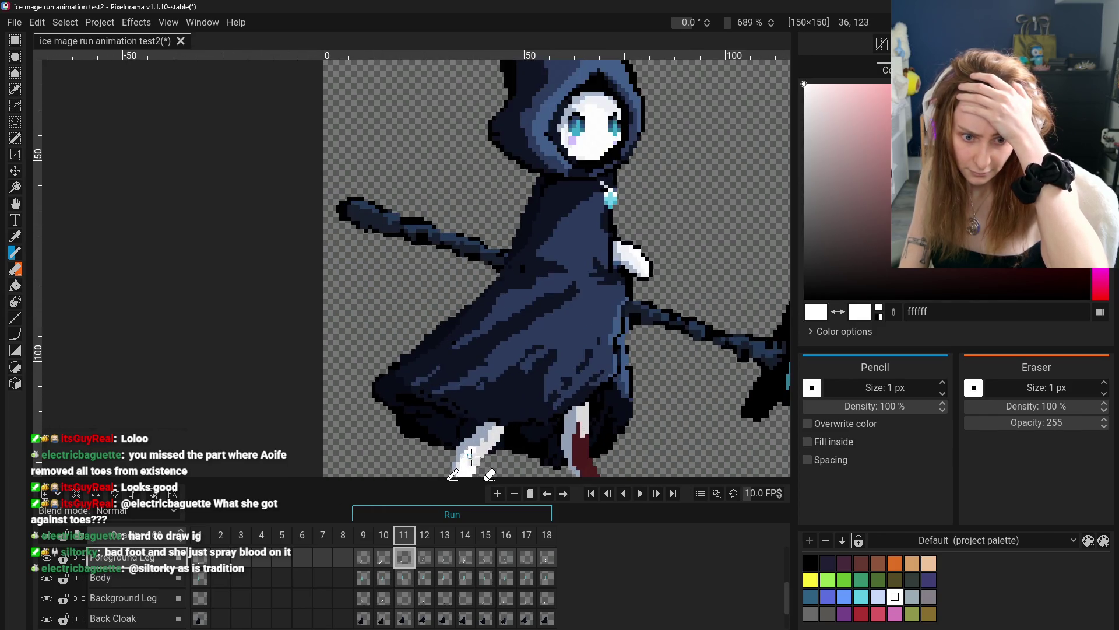
scroll(453, 462, down, 2)
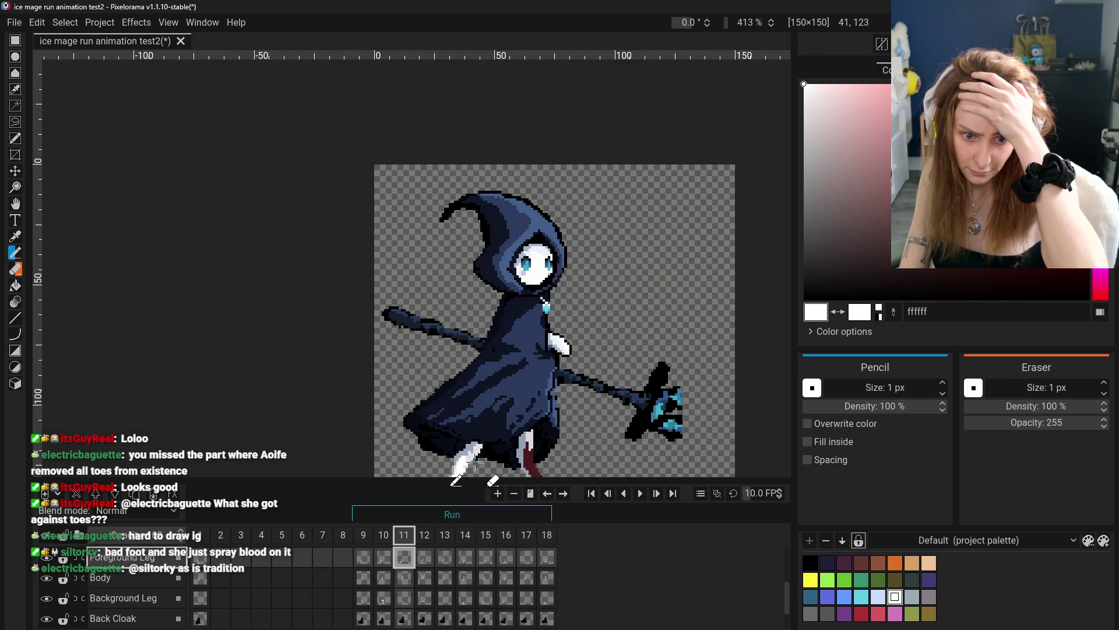
click(15, 173)
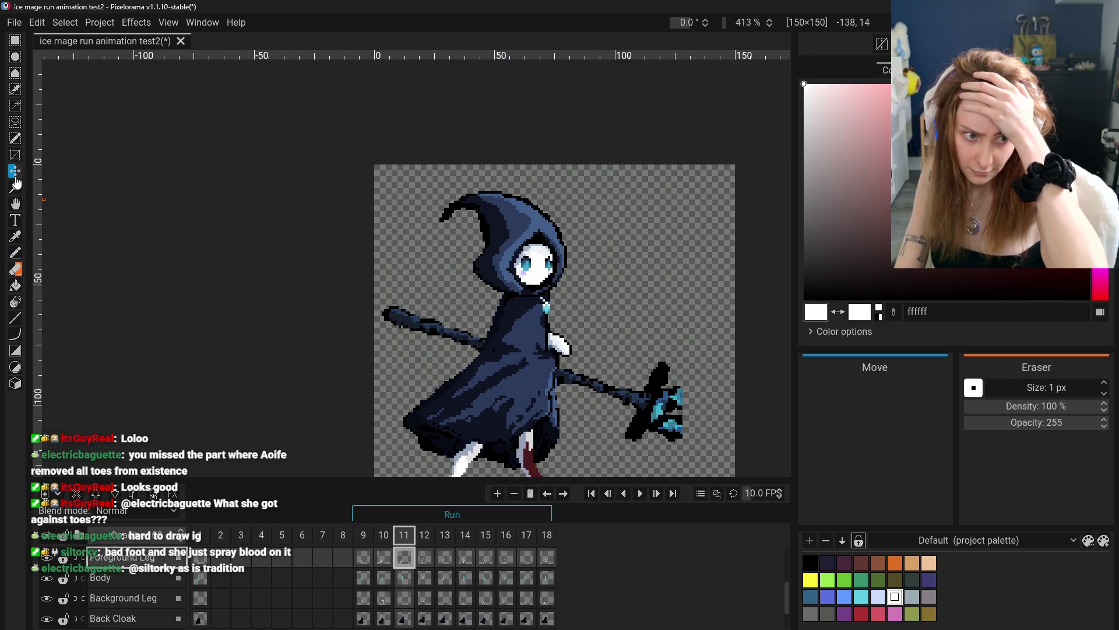
drag(463, 408, 450, 324)
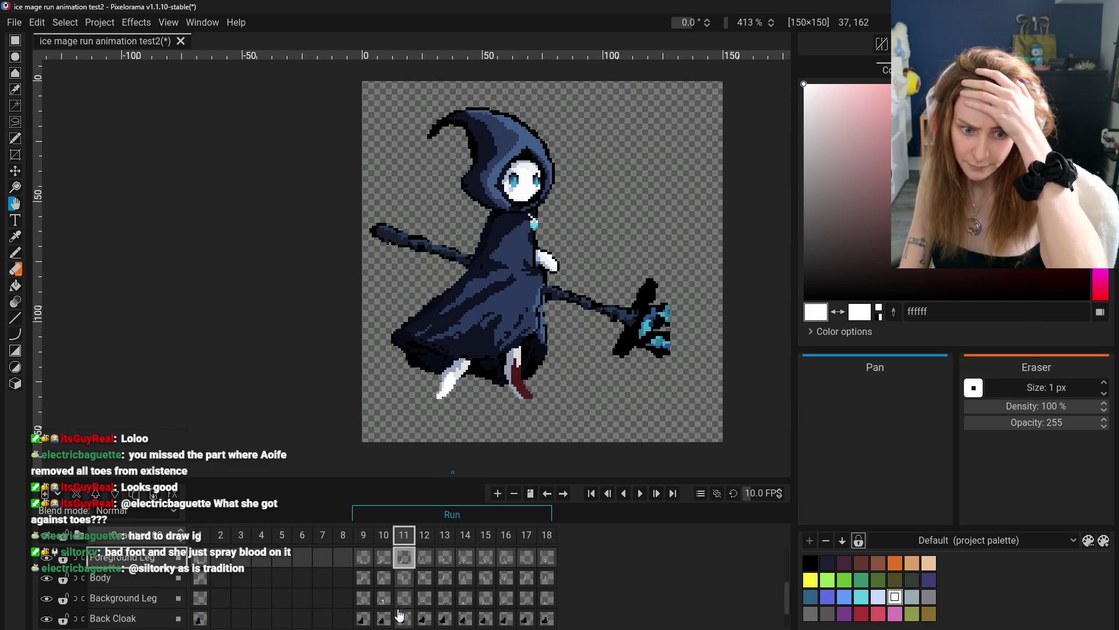
scroll(397, 341, up, 4)
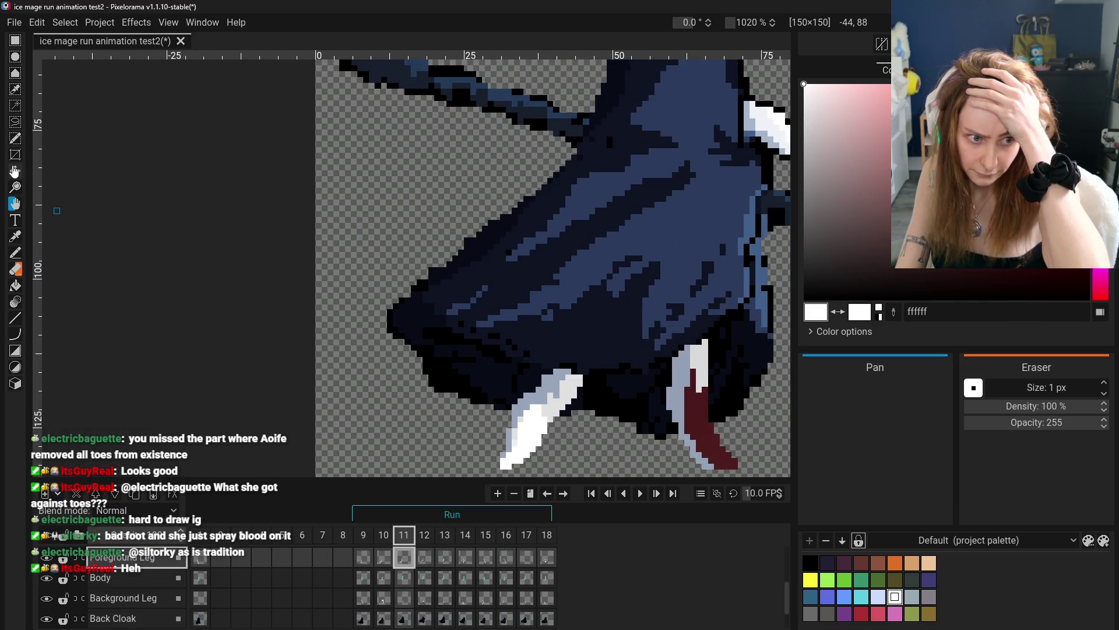
click(15, 236)
click(554, 411)
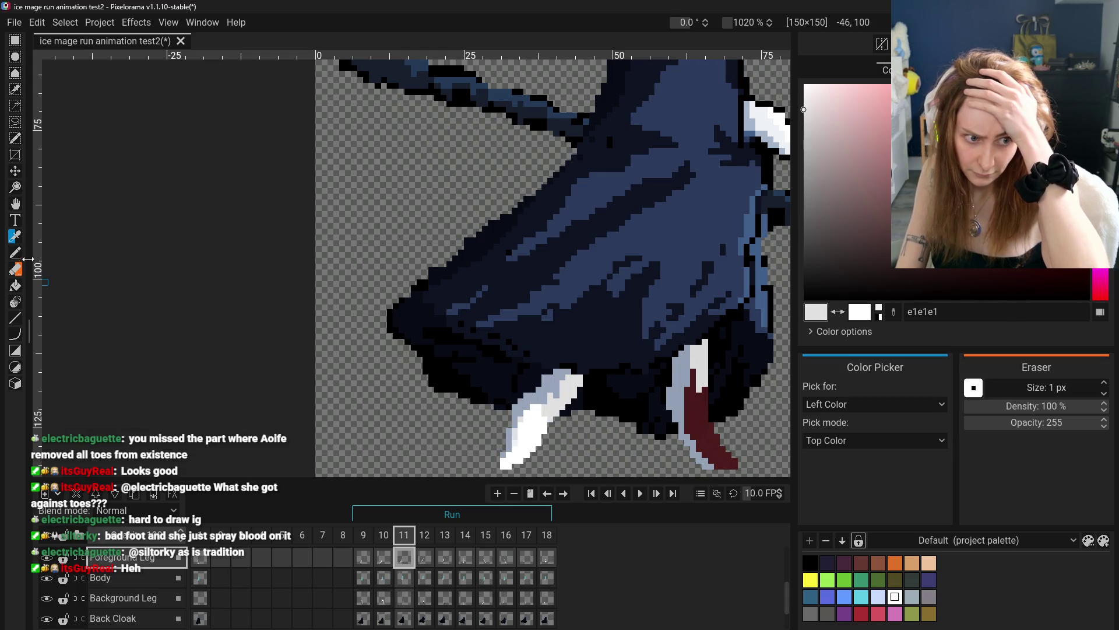
click(513, 455)
click(15, 253)
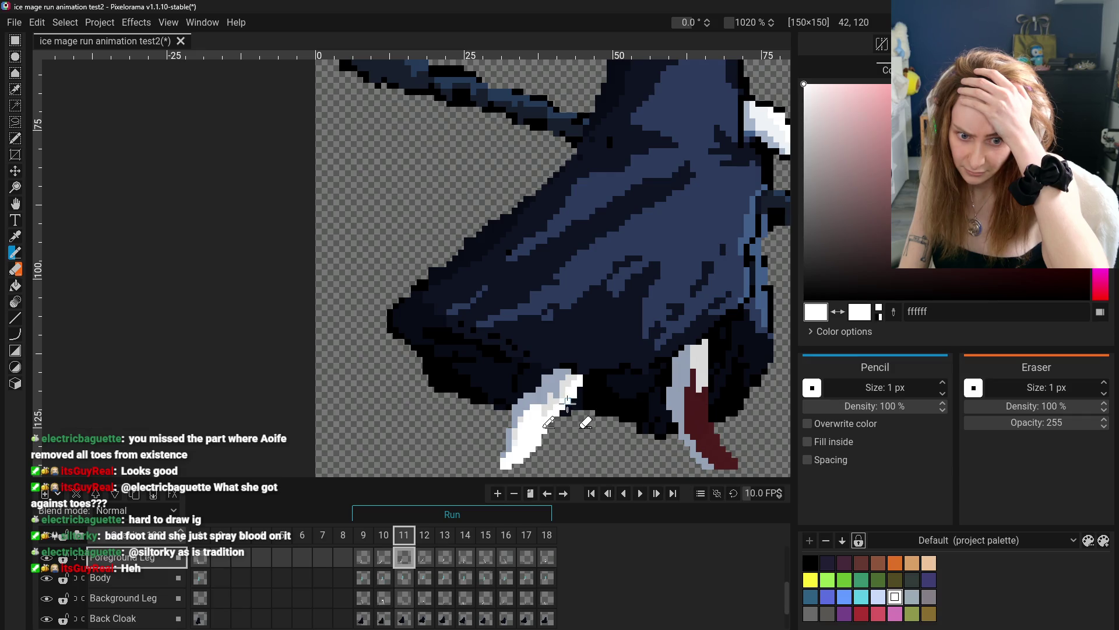
- Sample blue-grey 96a5ba and shade the front foot, undoing the stray strokes
scroll(469, 431, down, 5)
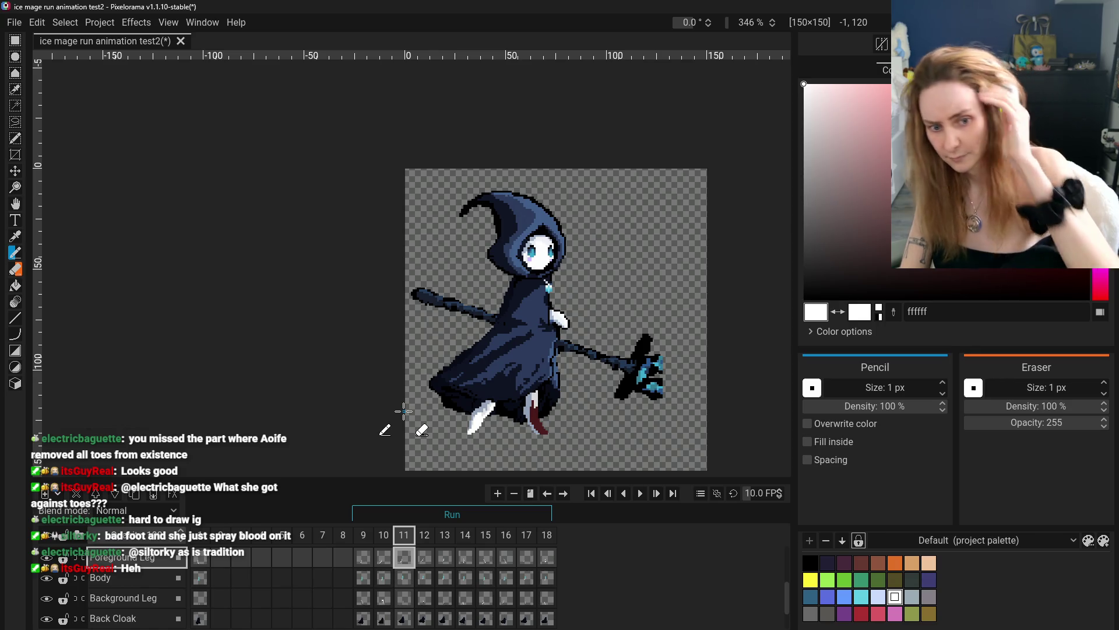
key(ctrl+z)
key(ctrl+z)
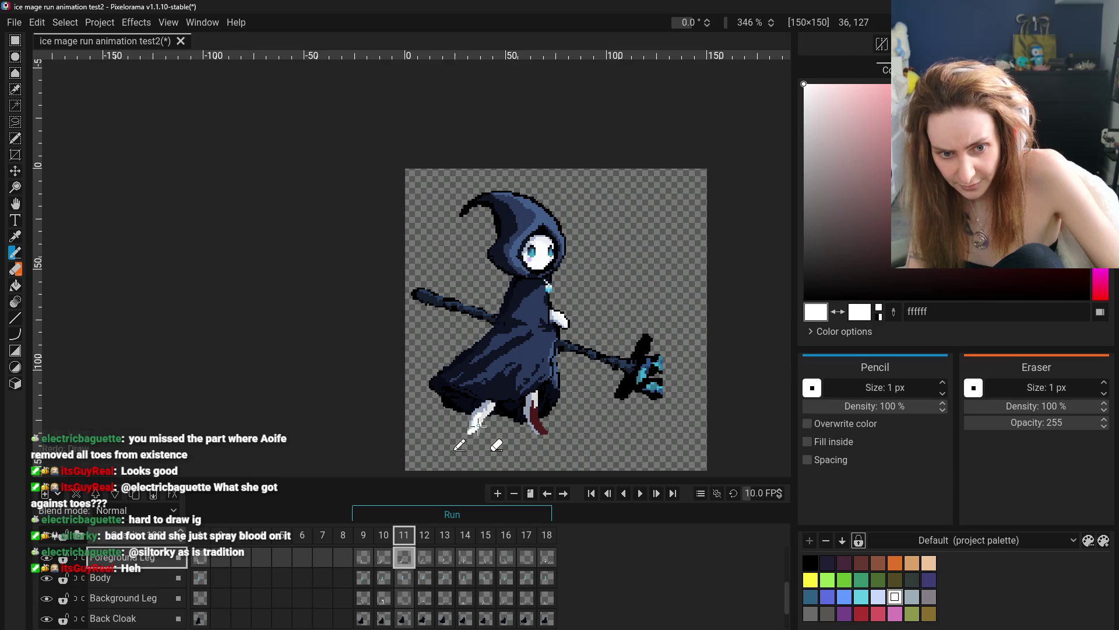
scroll(373, 461, up, 2)
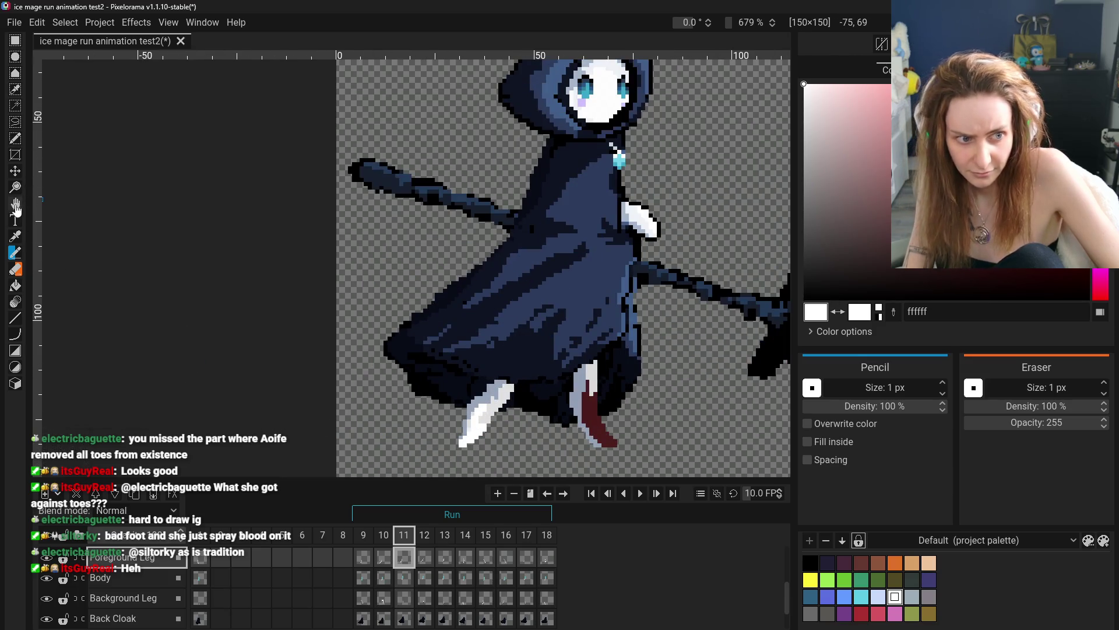
click(15, 236)
click(488, 420)
key(b)
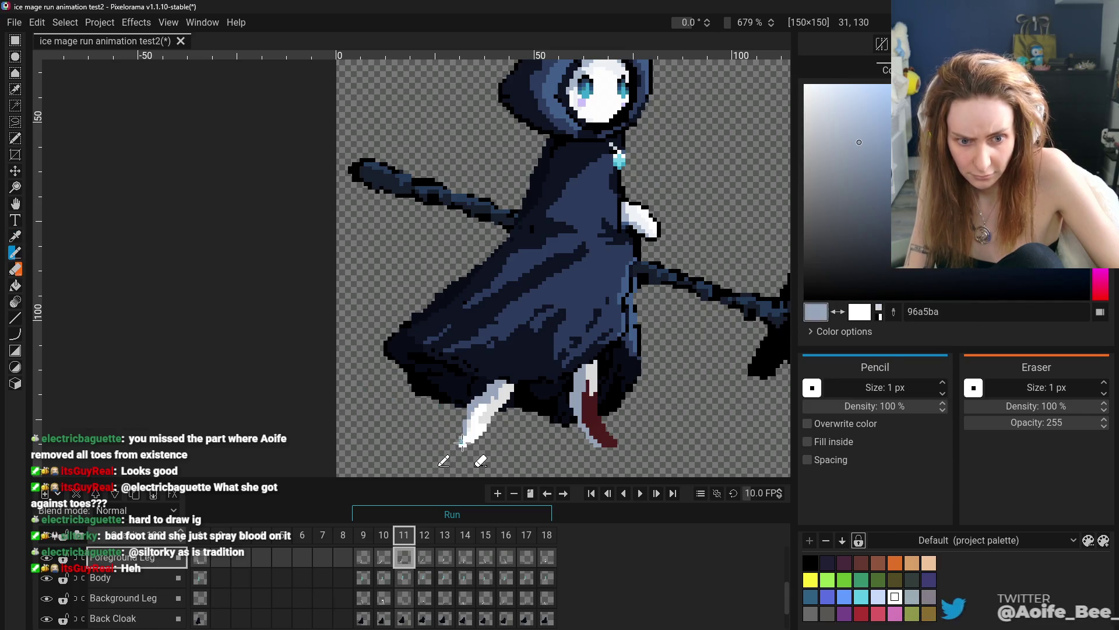
click(808, 424)
key(ctrl+z)
- Compare frame 11's foot against frames 9 and 10, then return to frame 11
scroll(460, 443, down, 5)
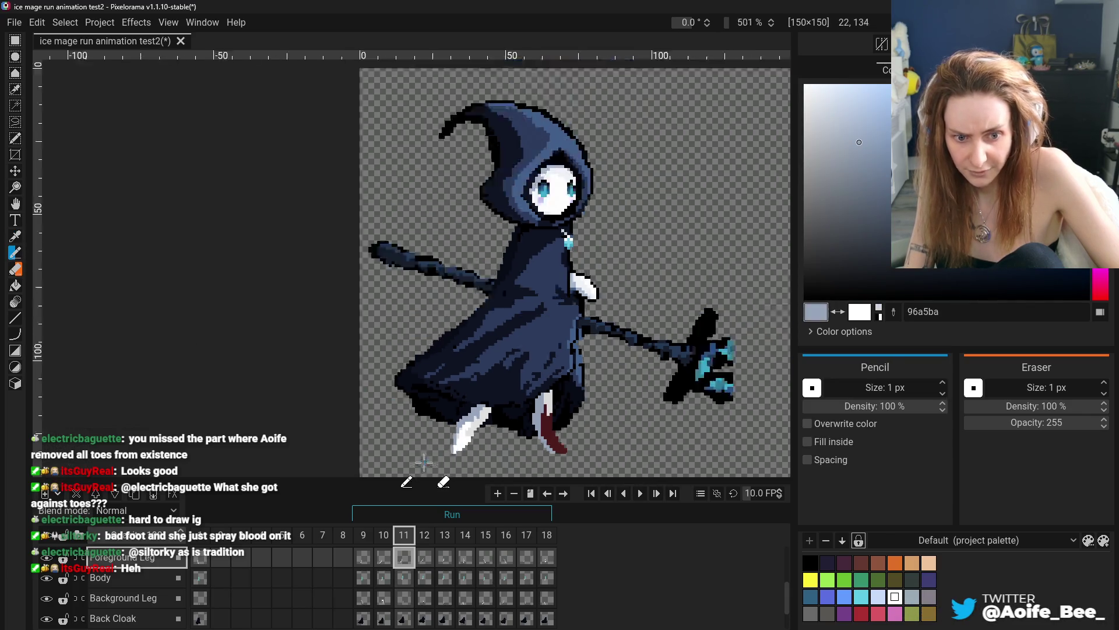
scroll(446, 438, up, 3)
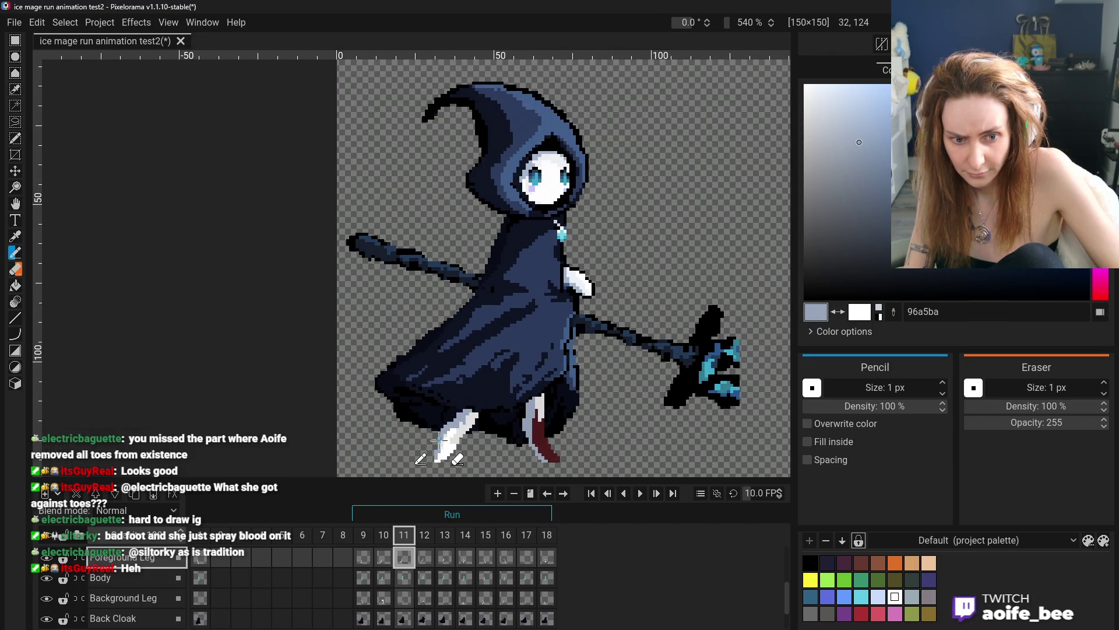
scroll(387, 454, down, 3)
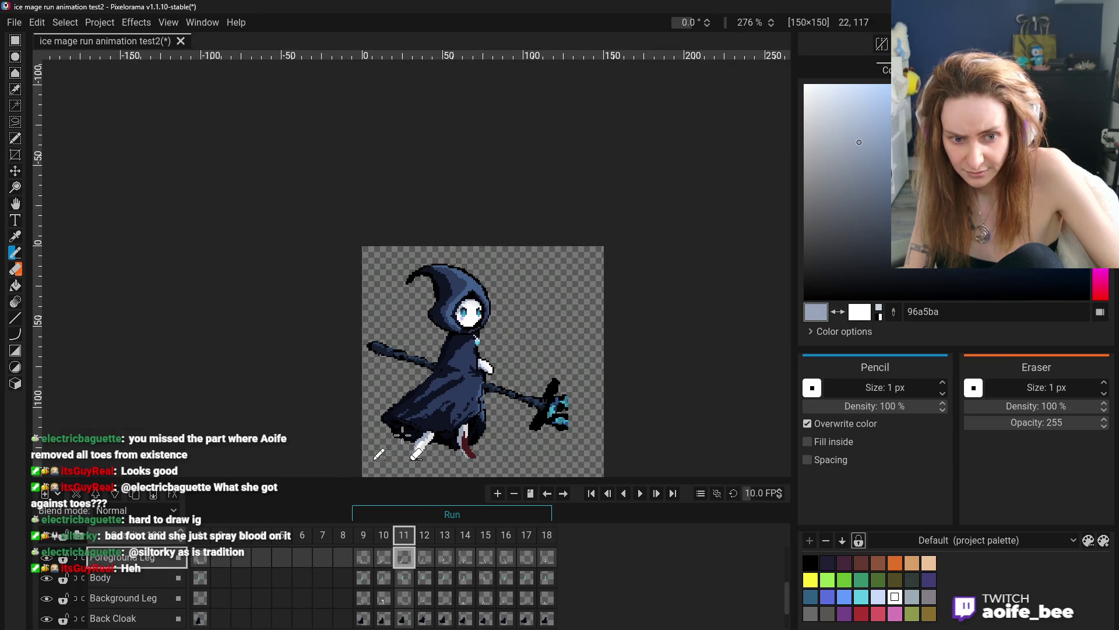
scroll(379, 450, up, 2)
click(15, 236)
scroll(59, 169, up, 2)
scroll(58, 169, down, 1)
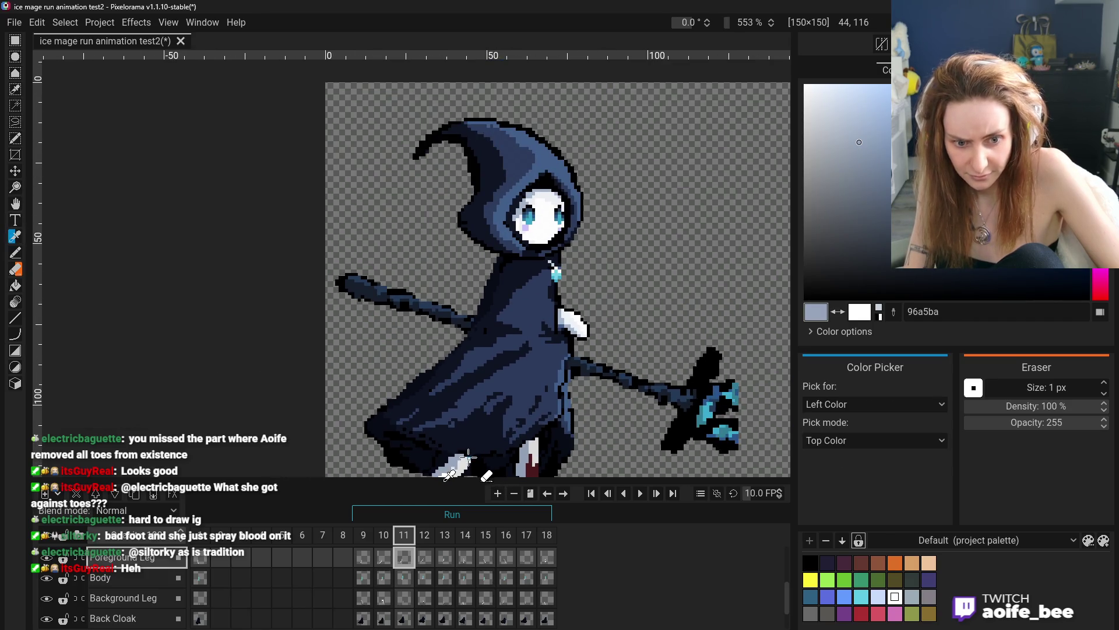
click(15, 203)
scroll(476, 261, down, 5)
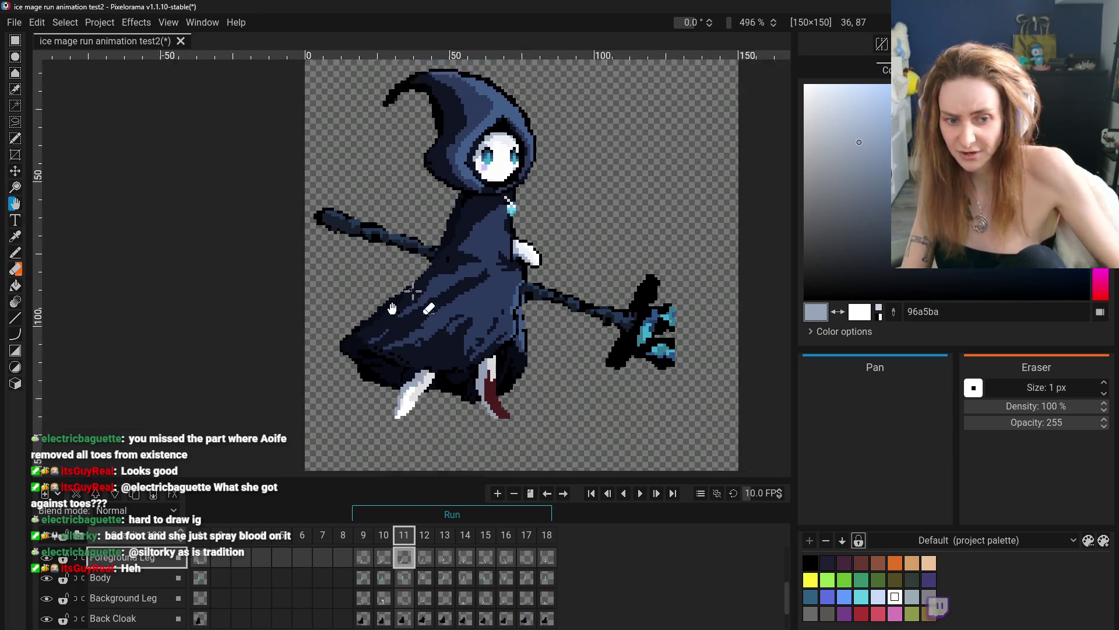
click(366, 560)
click(383, 560)
click(404, 560)
scroll(470, 372, up, 5)
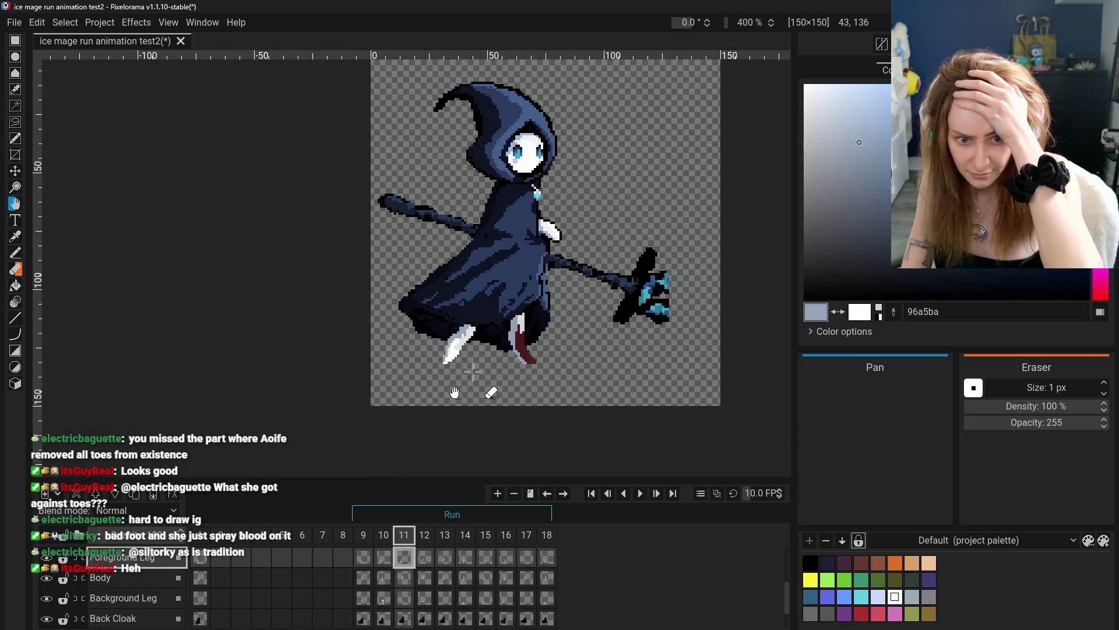
- Resample light grey e1e1e1, review frames 9–11, and move on to frame 12
key(o)
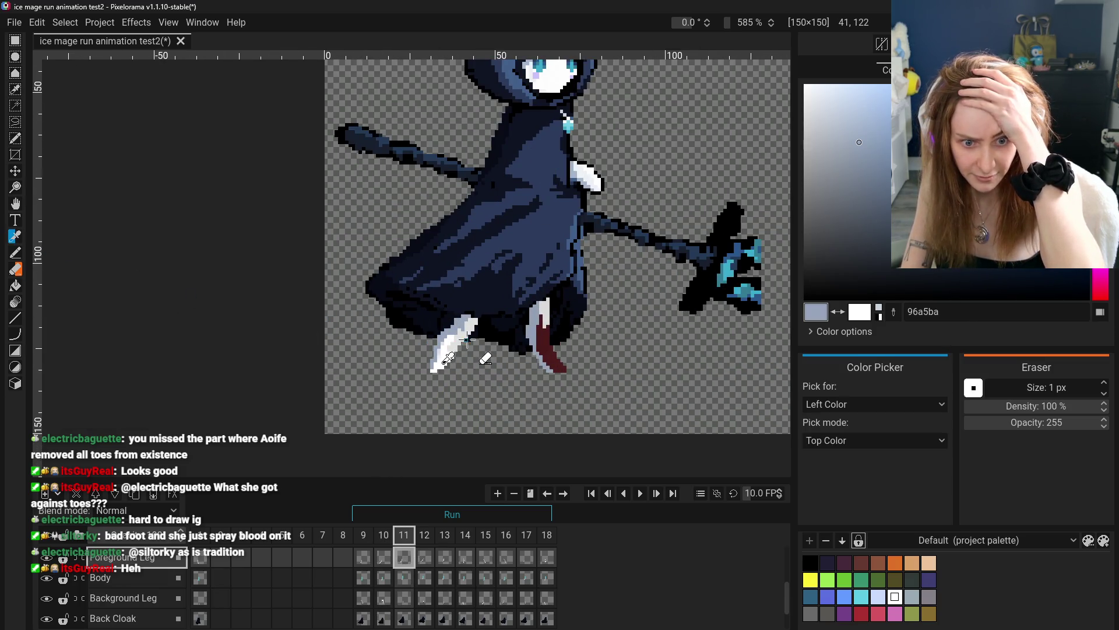
click(478, 347)
key(p)
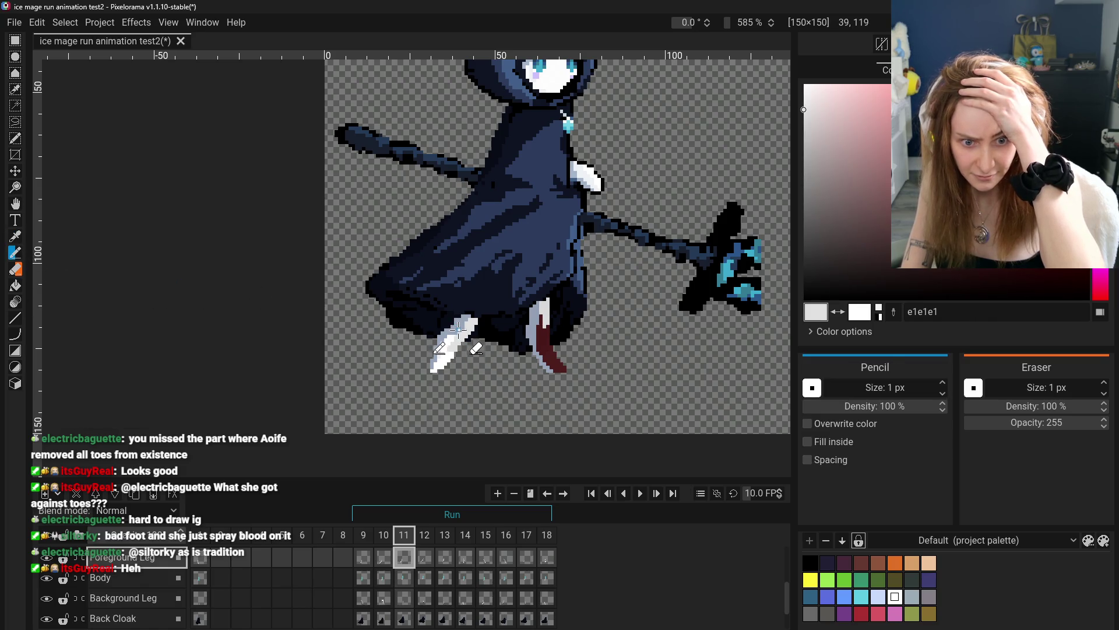
scroll(425, 403, down, 3)
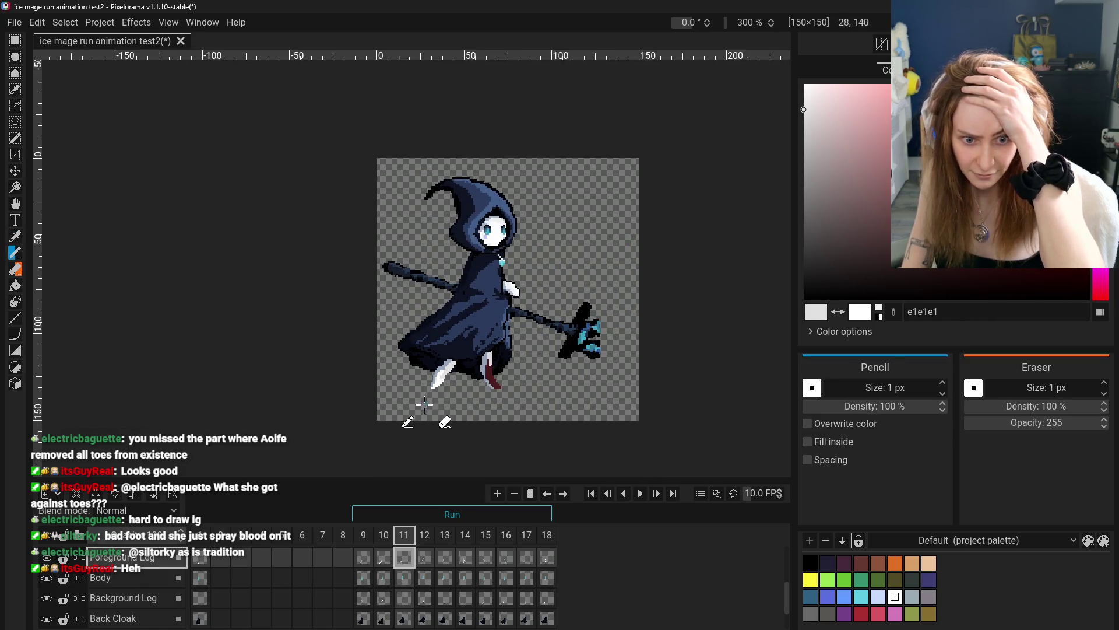
scroll(460, 392, up, 3)
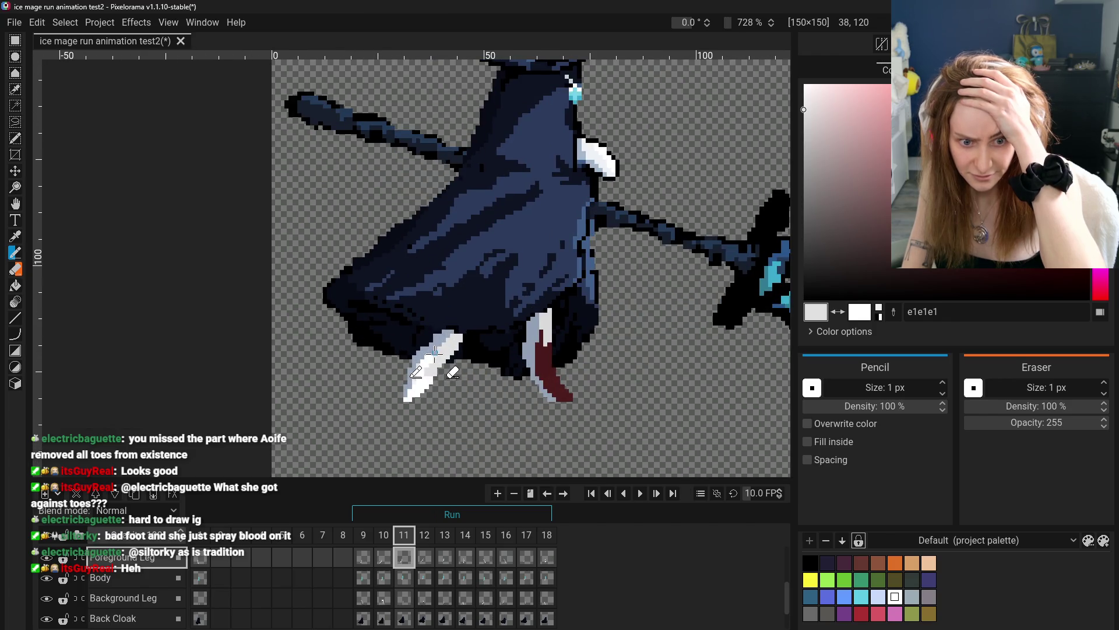
scroll(454, 389, down, 3)
click(365, 565)
click(384, 564)
click(408, 566)
click(427, 564)
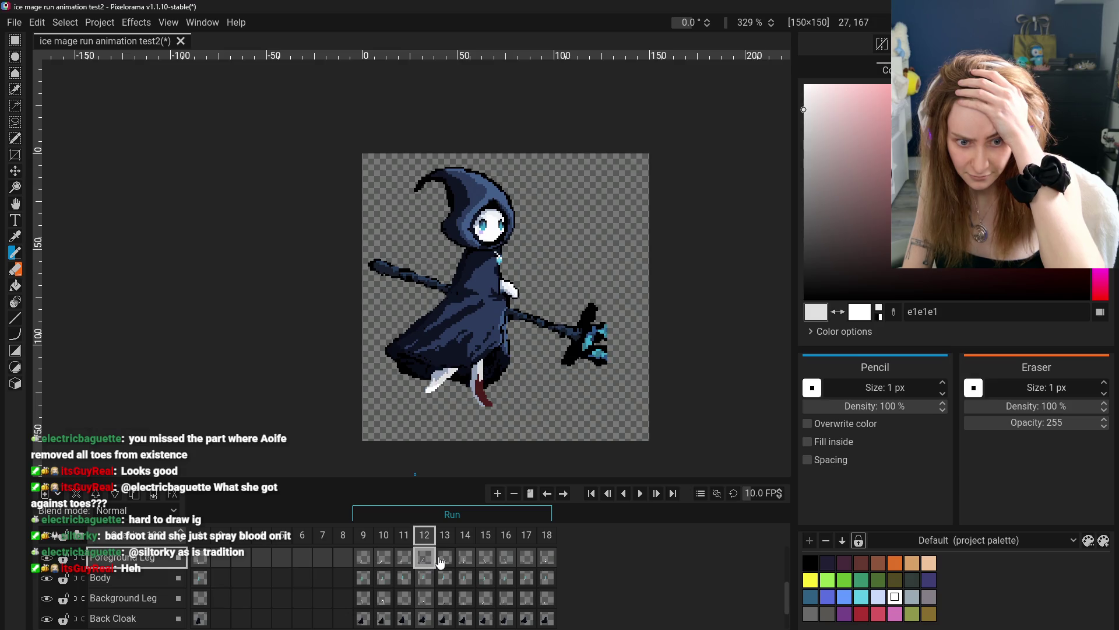
- Step through frames 13–15, zoom out, and review frames 9–12 of the run cycle
scroll(452, 394, up, 3)
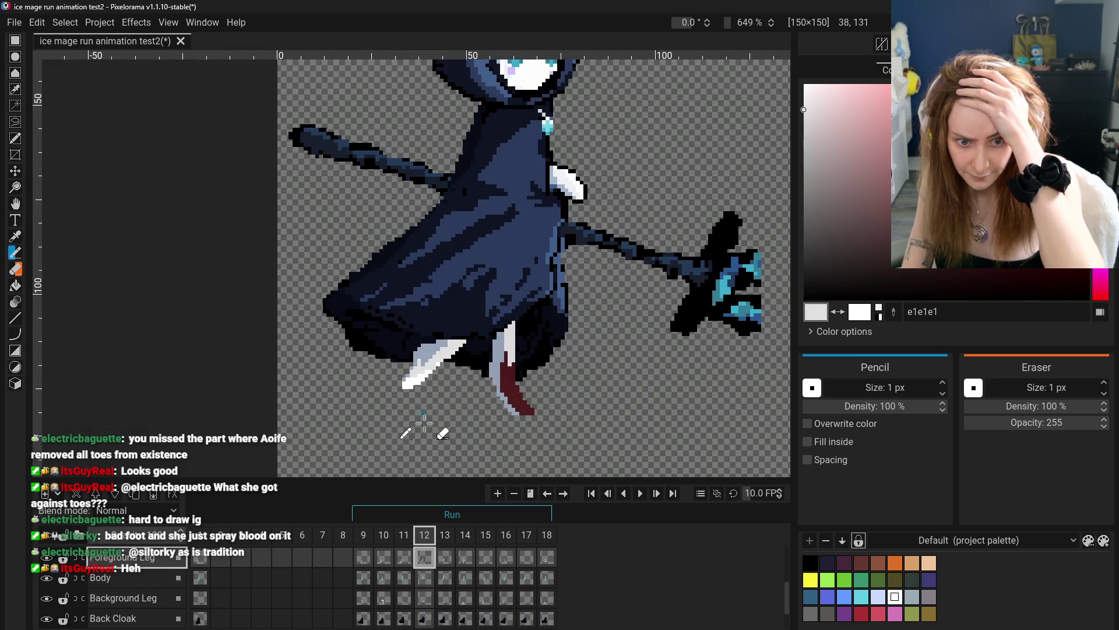
click(446, 561)
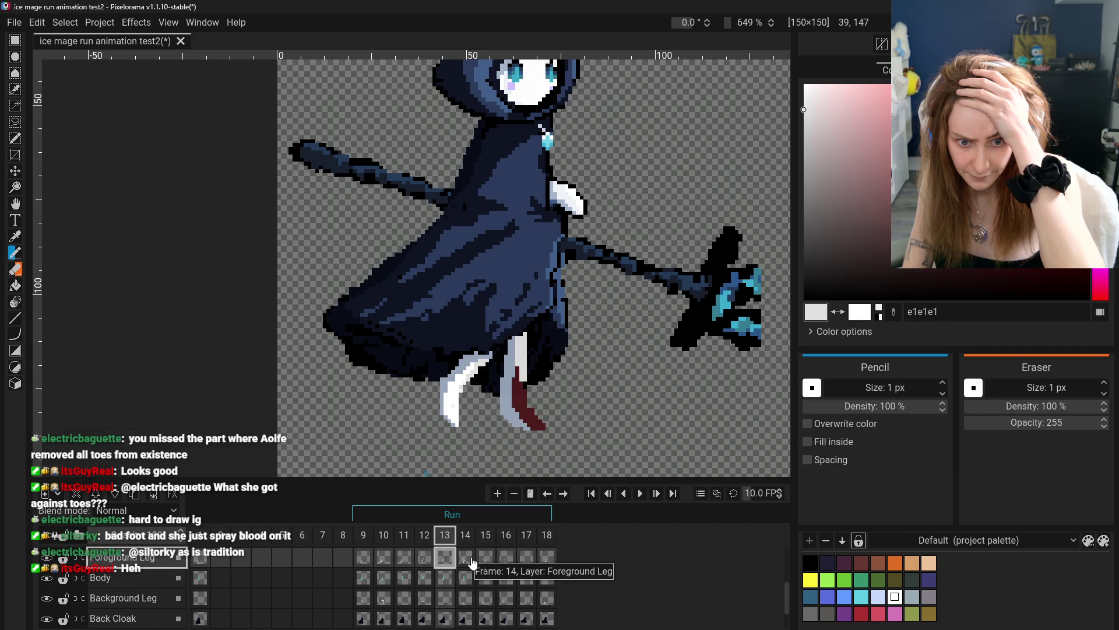
click(477, 561)
click(500, 560)
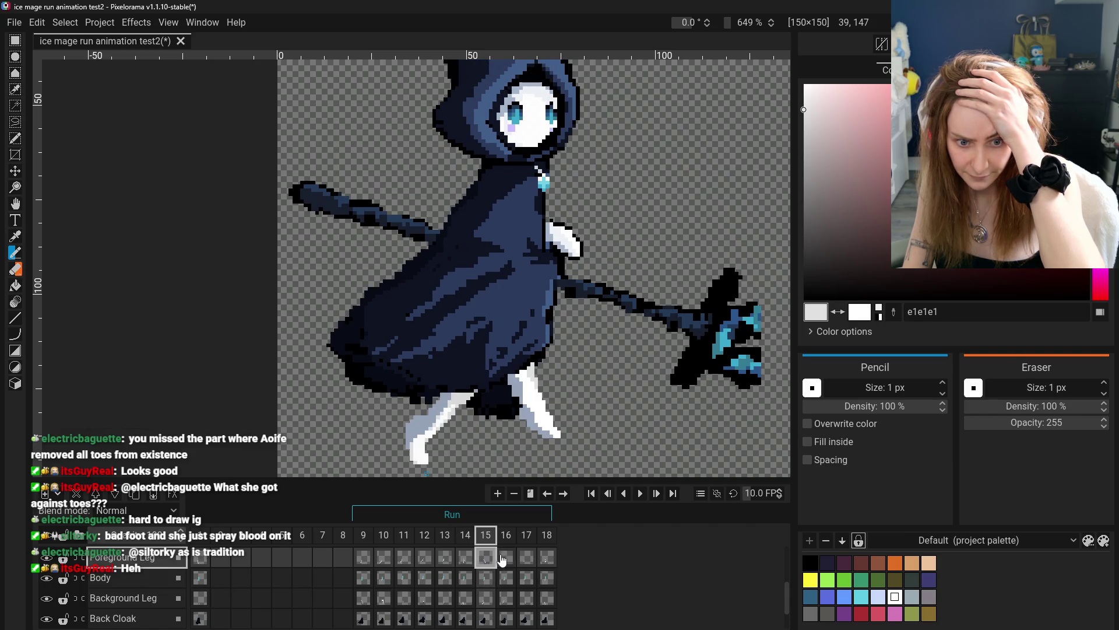
scroll(502, 558, down, 1)
key(ctrl+minus)
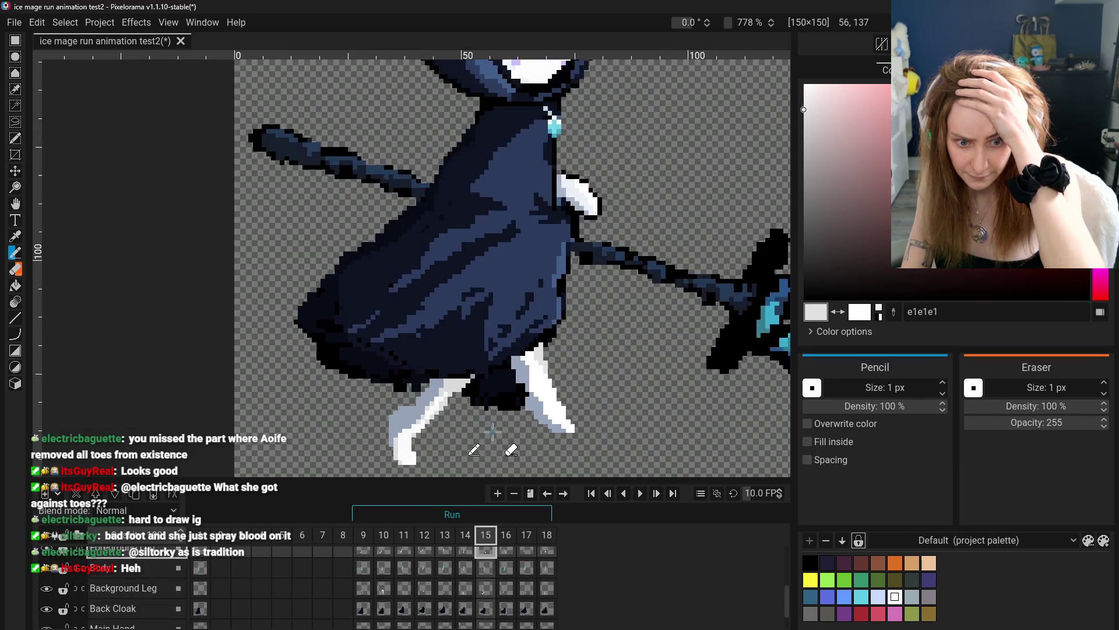
click(373, 553)
scroll(376, 560, up, 1)
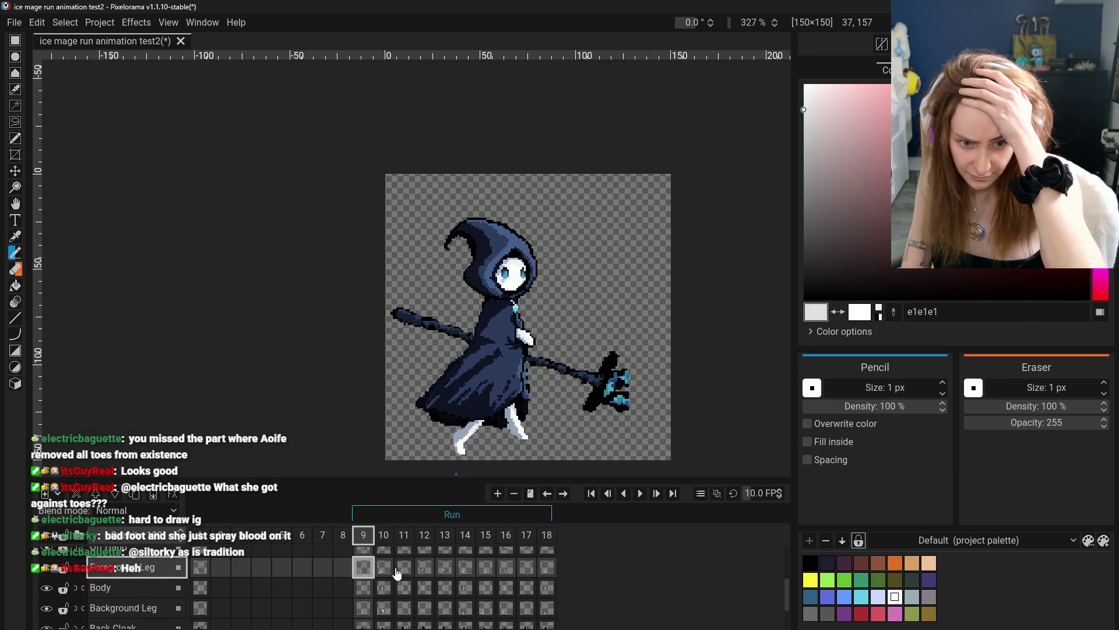
click(384, 567)
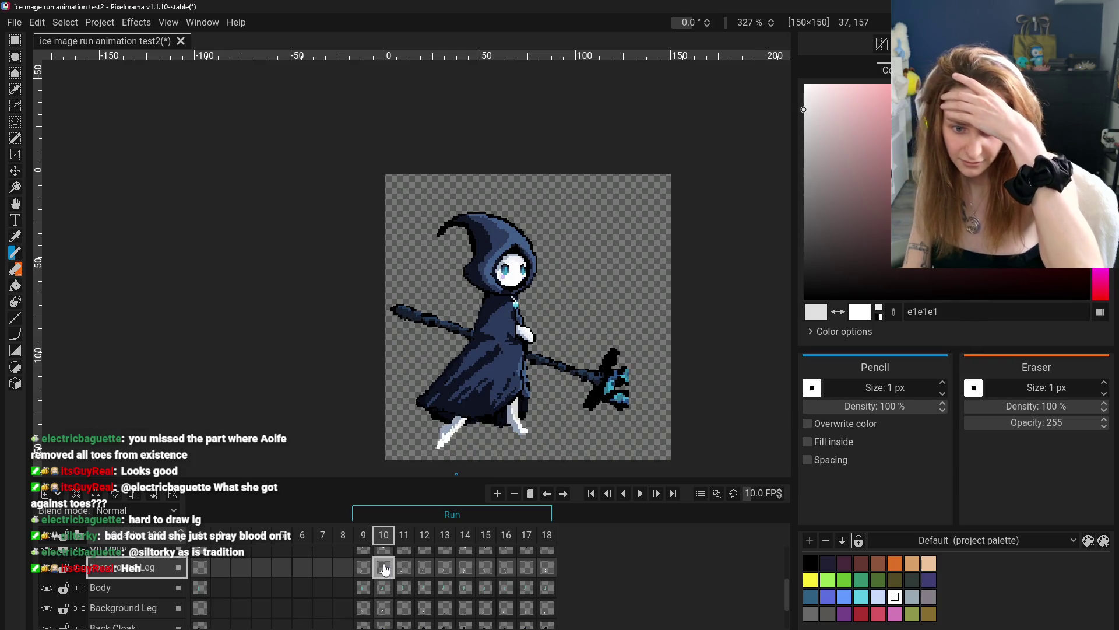
click(405, 567)
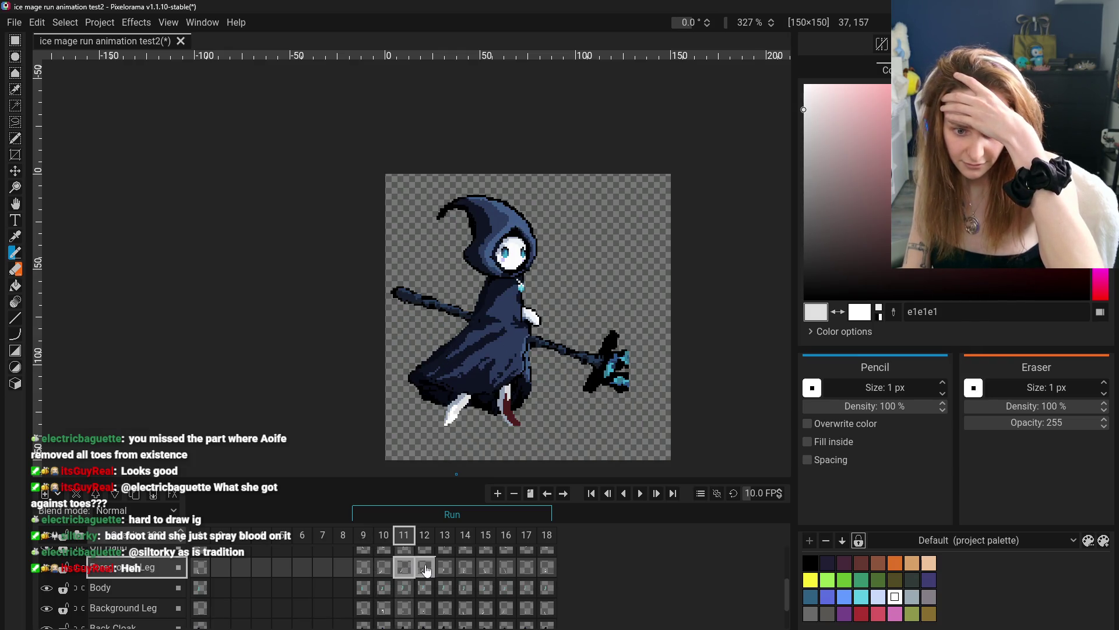
click(426, 570)
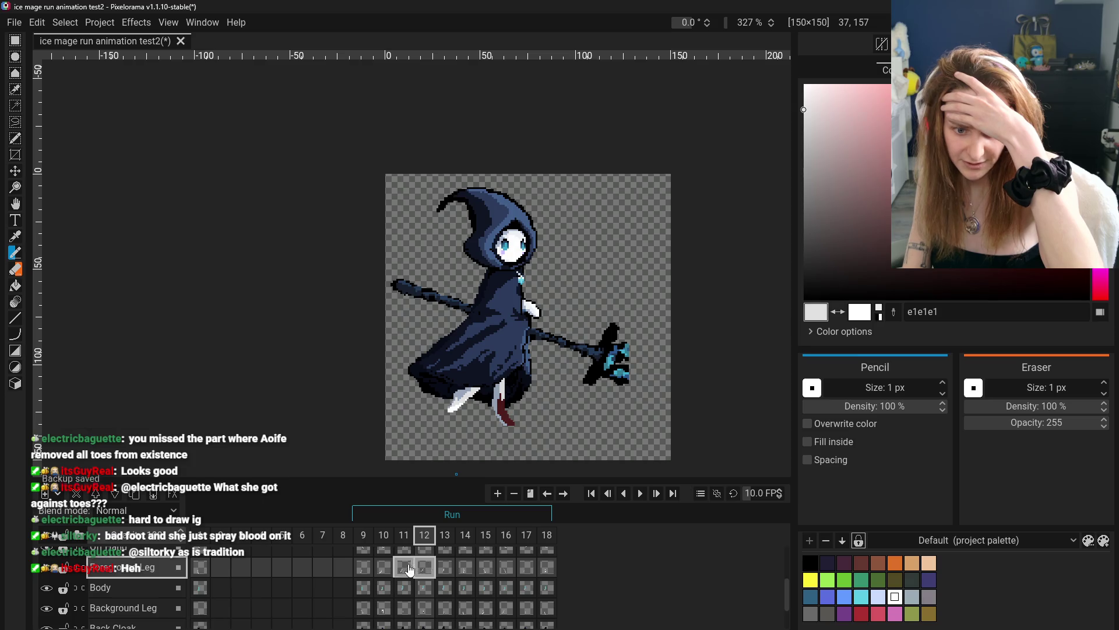
click(410, 571)
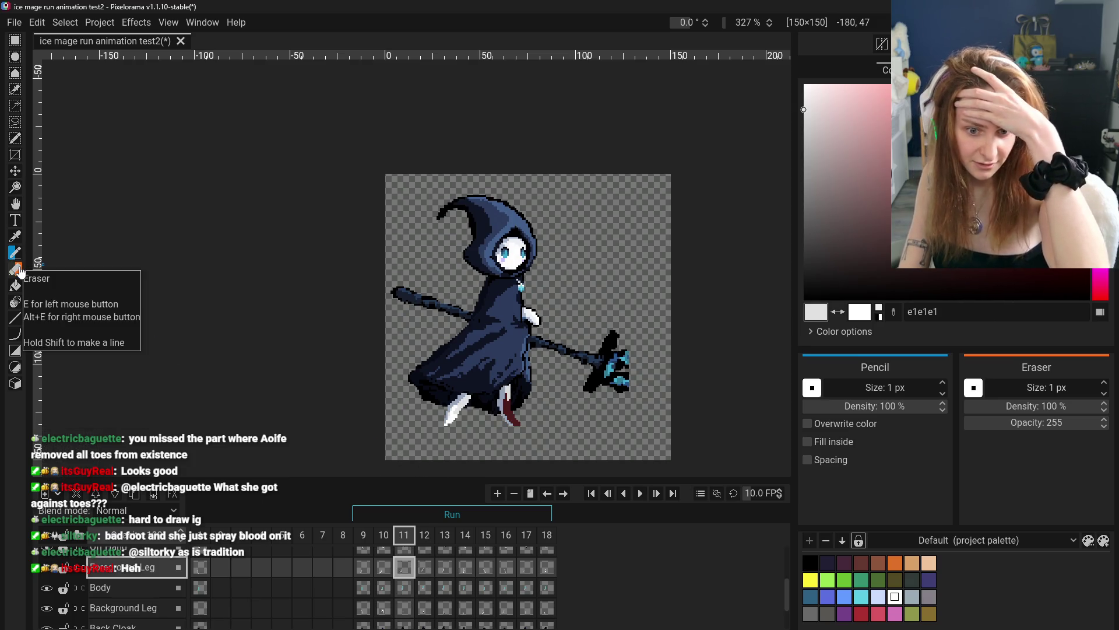
click(425, 571)
- Hide the Background Leg layer and scrub frames 9–14, settling on frame 13
click(47, 608)
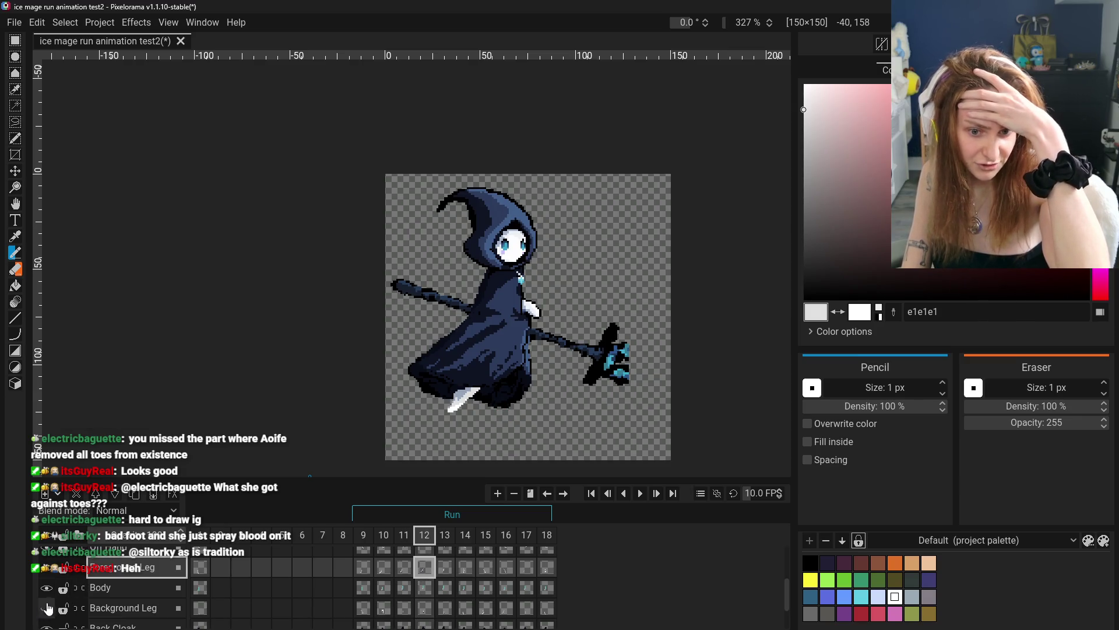
click(363, 574)
click(383, 574)
click(404, 574)
click(425, 574)
click(446, 575)
click(466, 574)
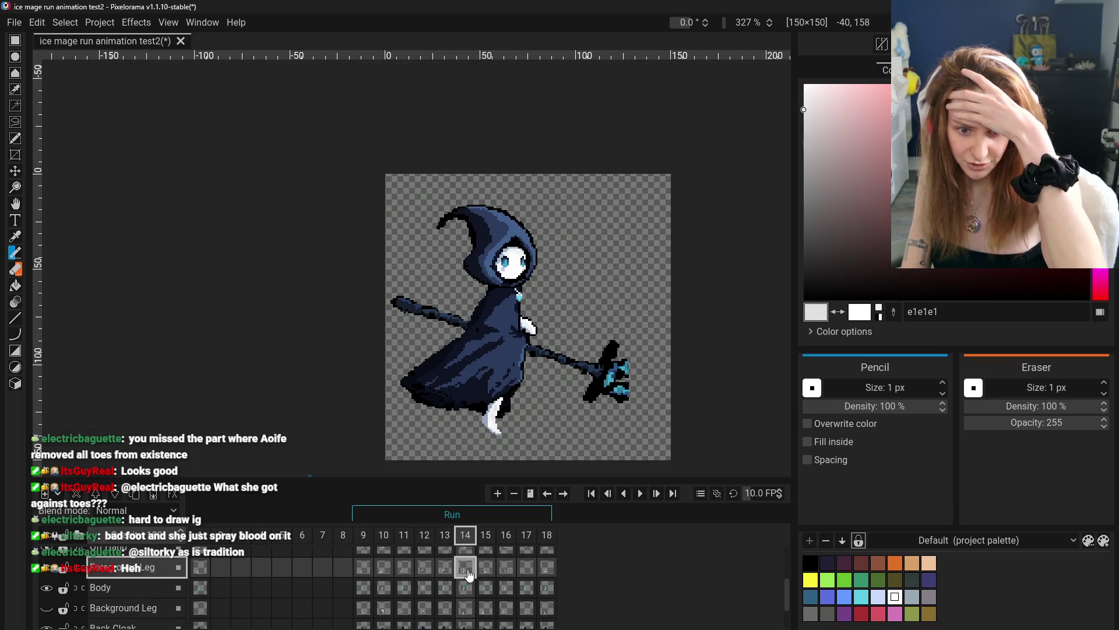
click(446, 574)
scroll(460, 500, up, 4)
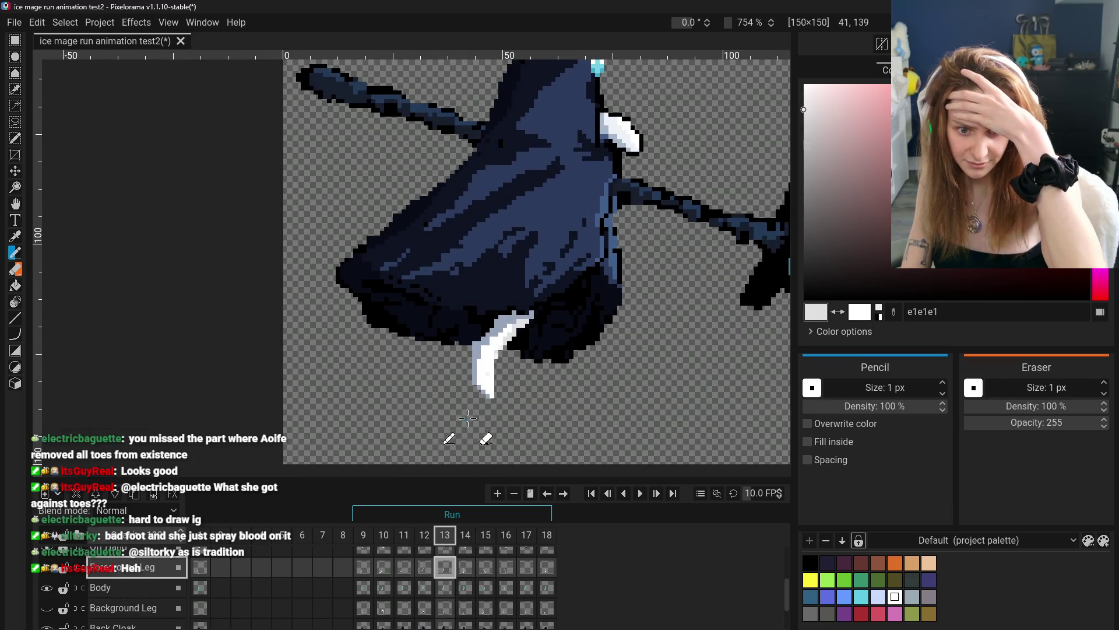
- Sample white, then grey-blue 96a5ba from the foot, and undo a stray stroke
click(15, 236)
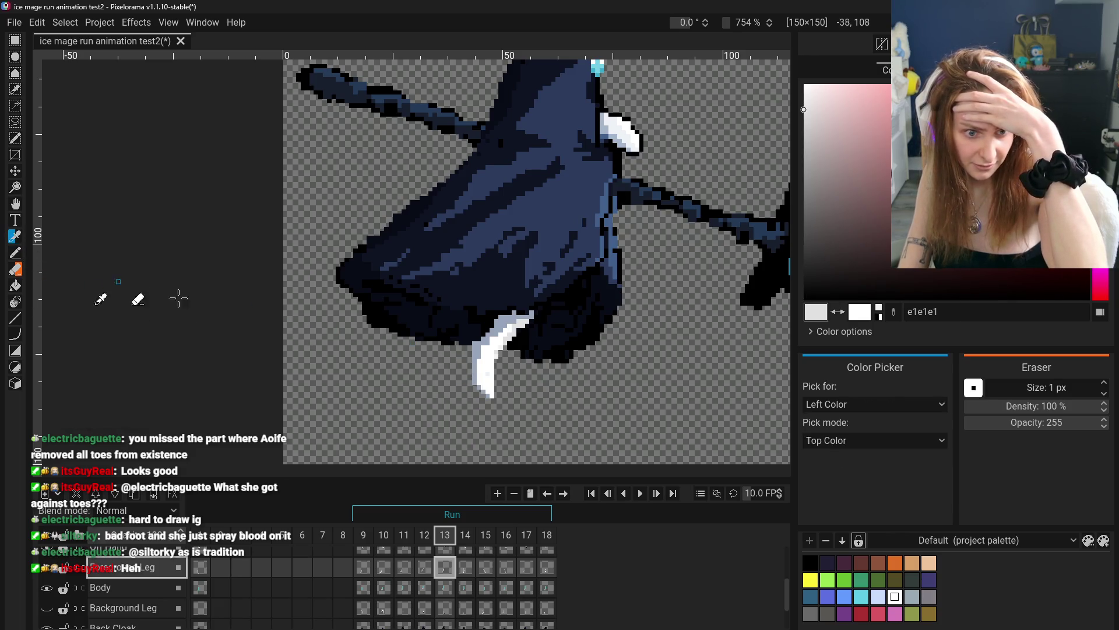
click(489, 365)
key(p)
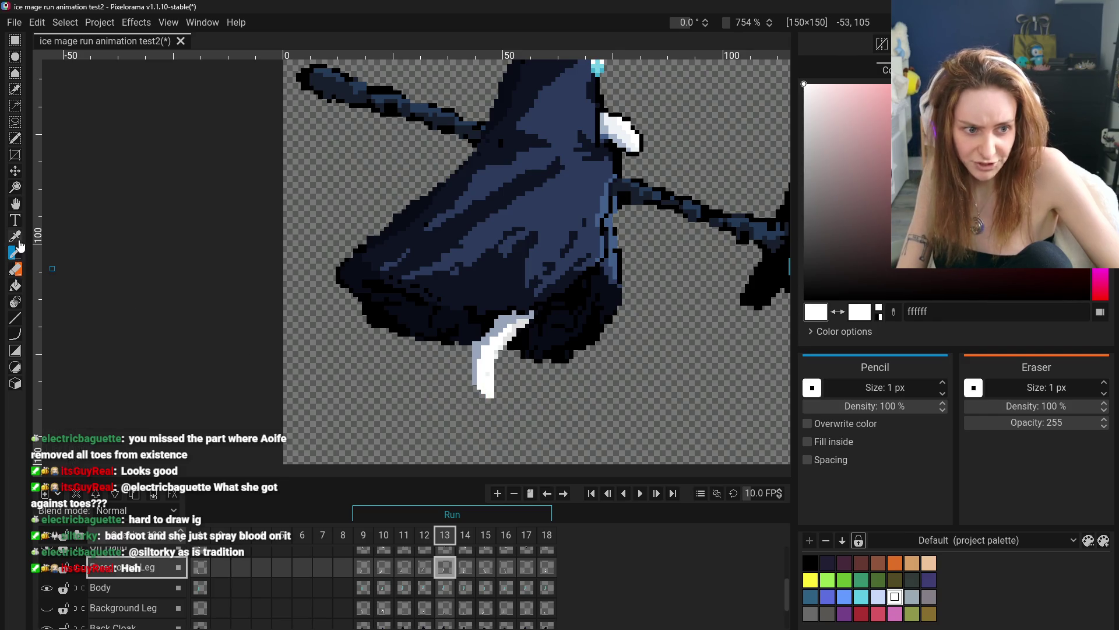
click(17, 205)
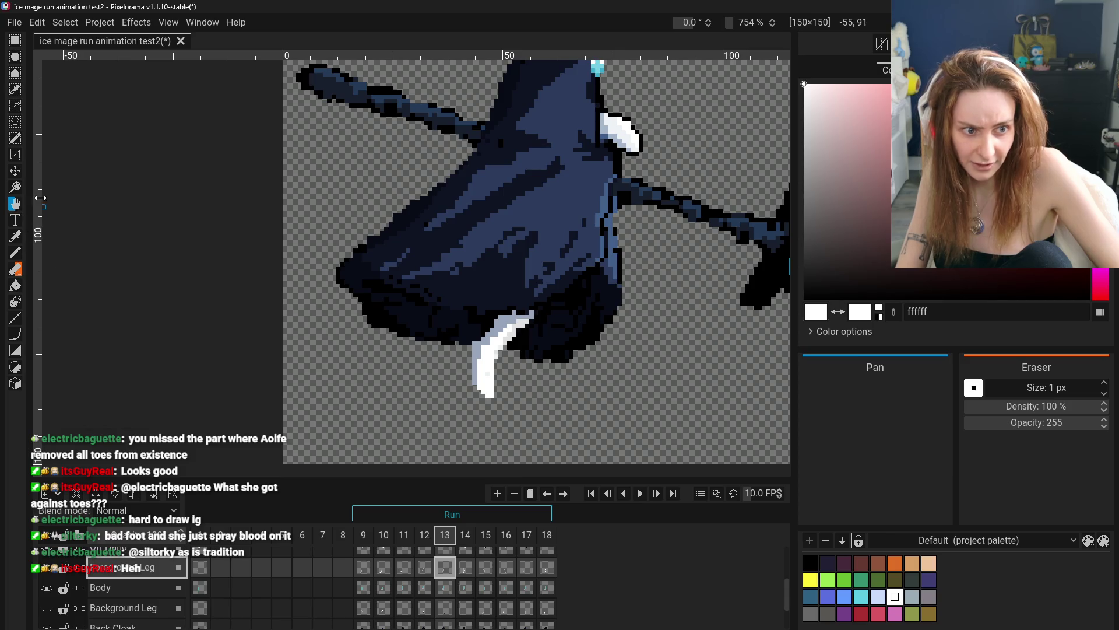
click(16, 237)
click(482, 364)
click(15, 252)
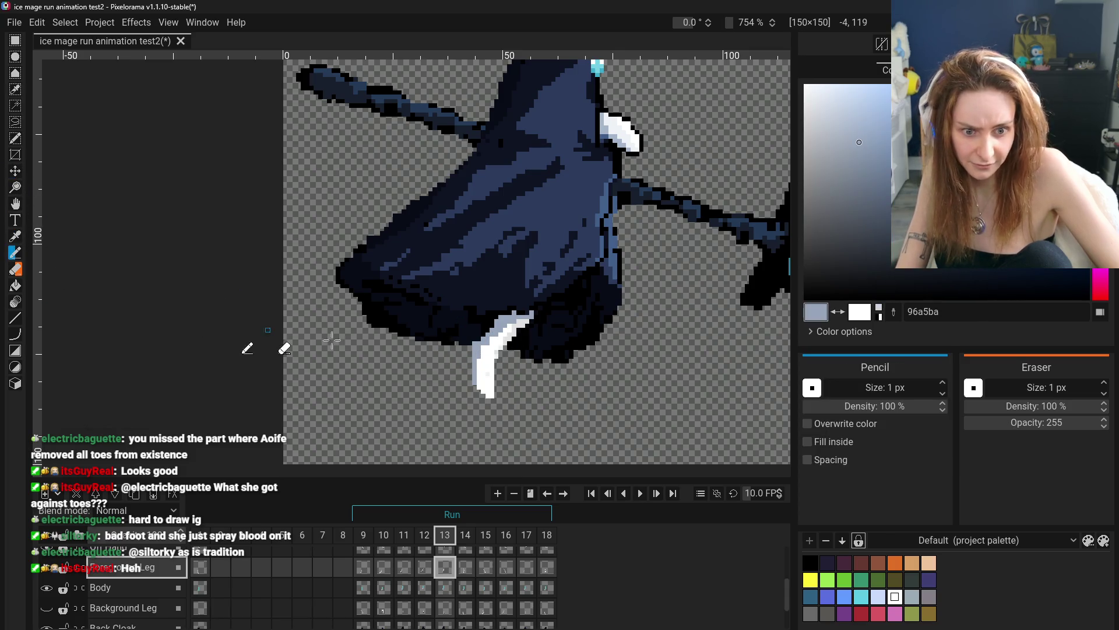
key(ctrl+z)
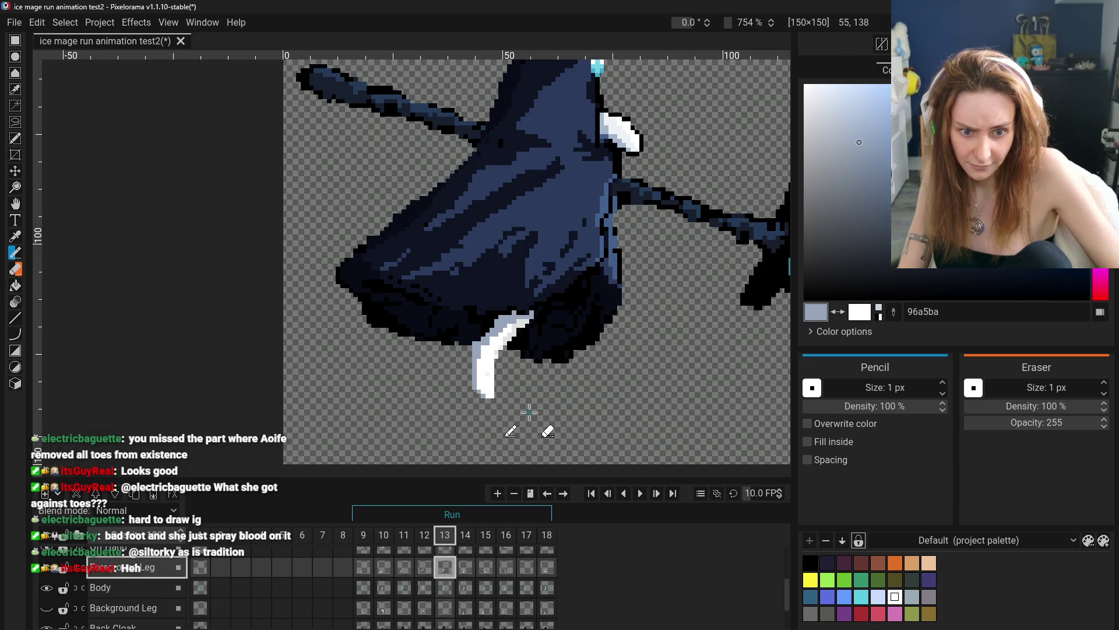
- Step through frames 12–15, unhide the torso layer, and scrub Foreground Leg frames 9–11
scroll(528, 411, down, 4)
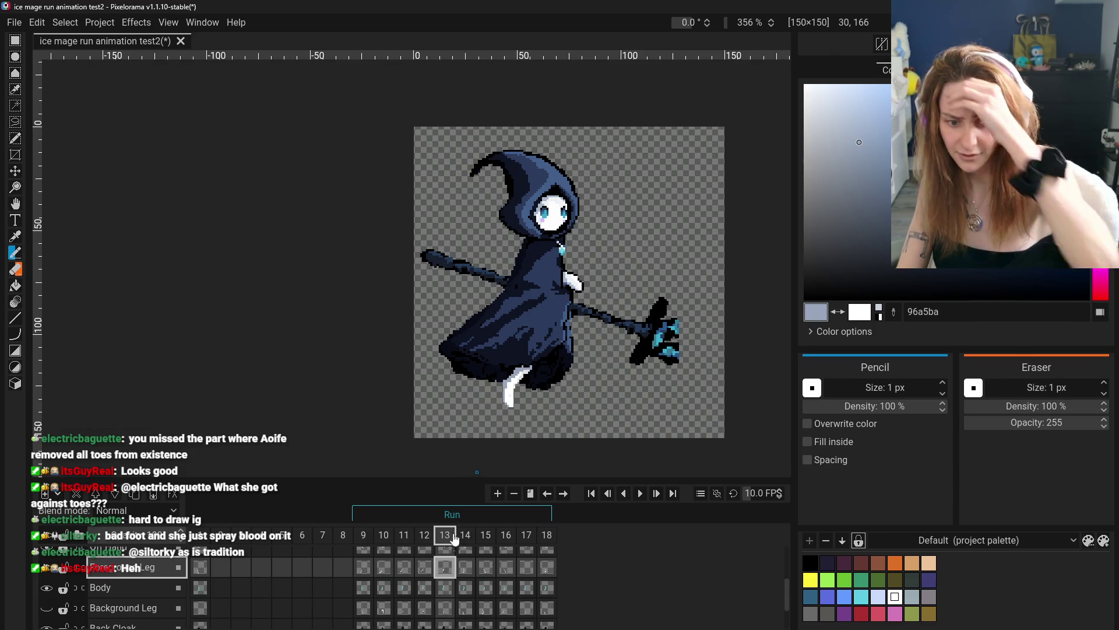
click(425, 565)
click(445, 568)
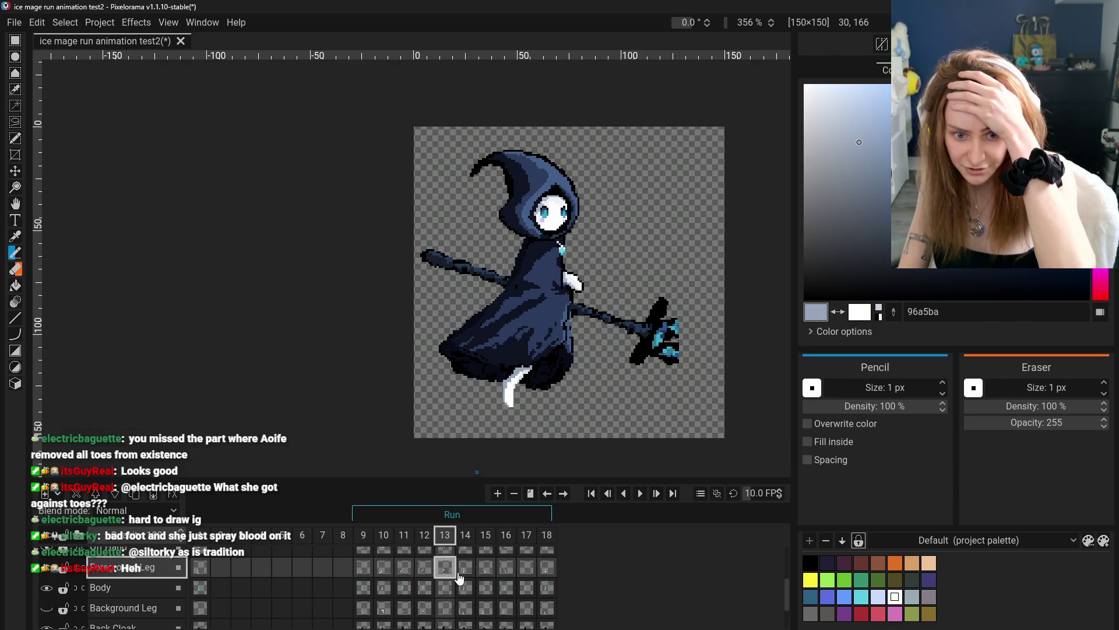
click(465, 574)
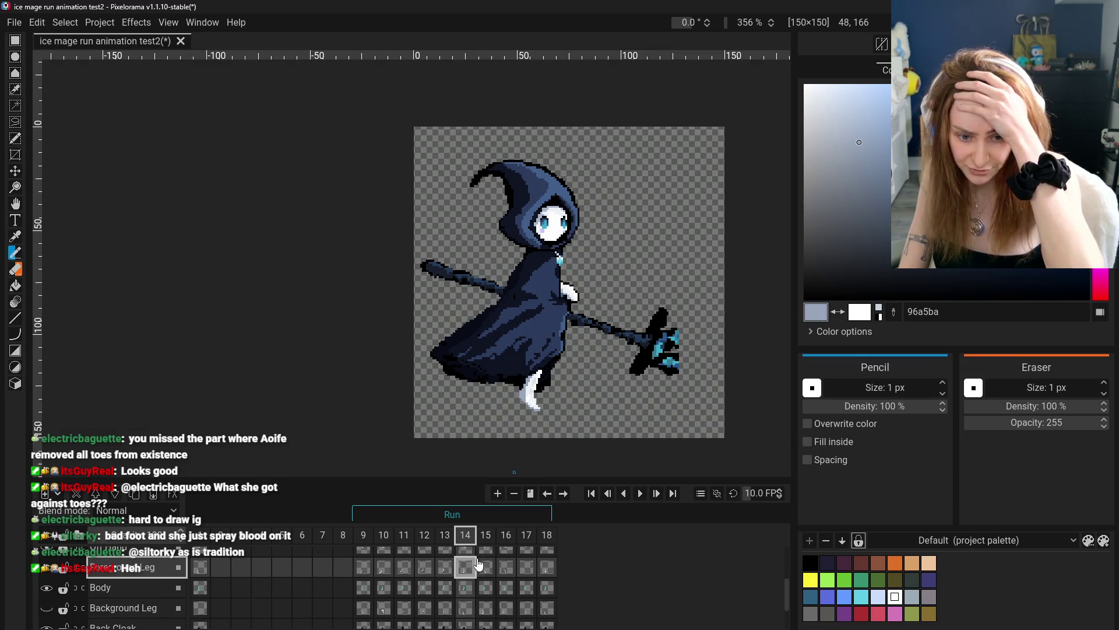
click(486, 573)
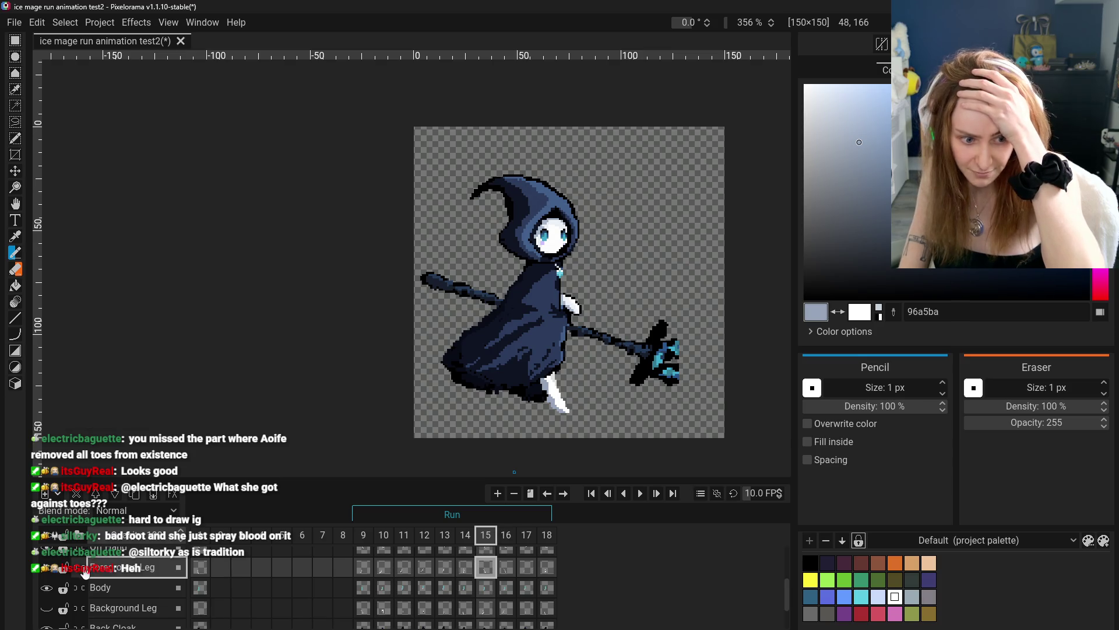
scroll(65, 578, up, 2)
scroll(66, 579, up, 1)
click(46, 558)
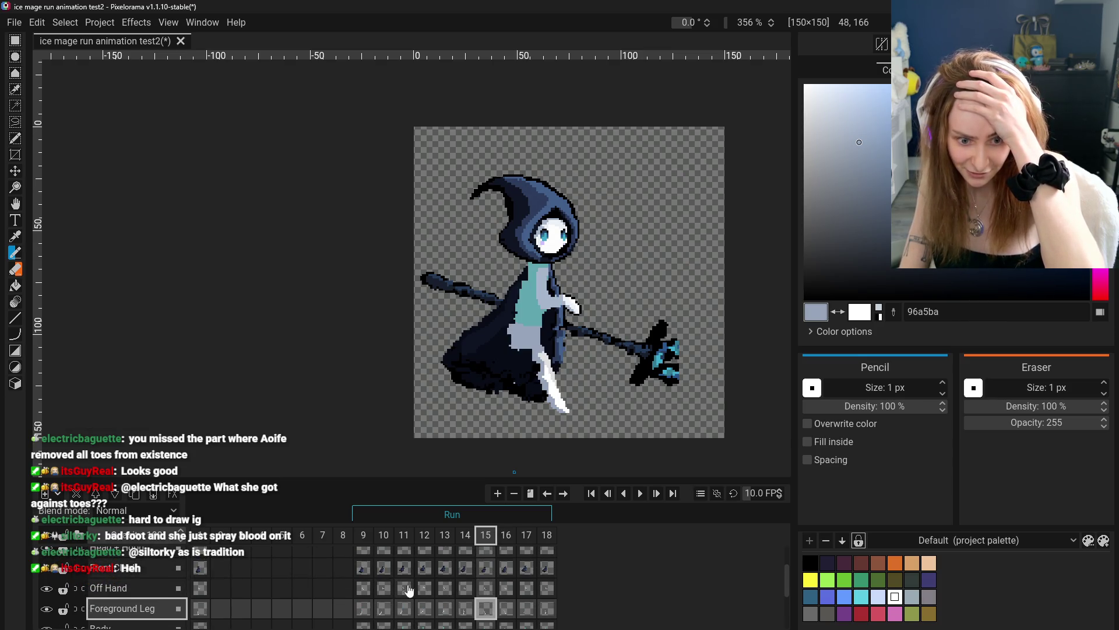
click(368, 607)
click(385, 609)
click(406, 610)
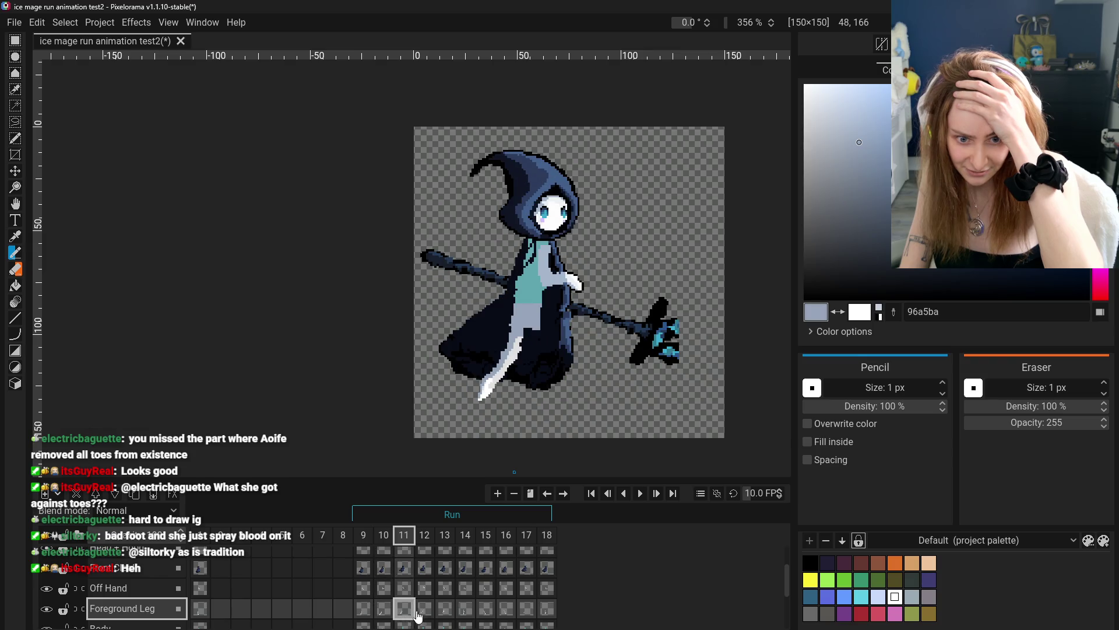
- Retouch frame 12's foreground leg using the Eraser, Color Picker and Pencil
click(426, 614)
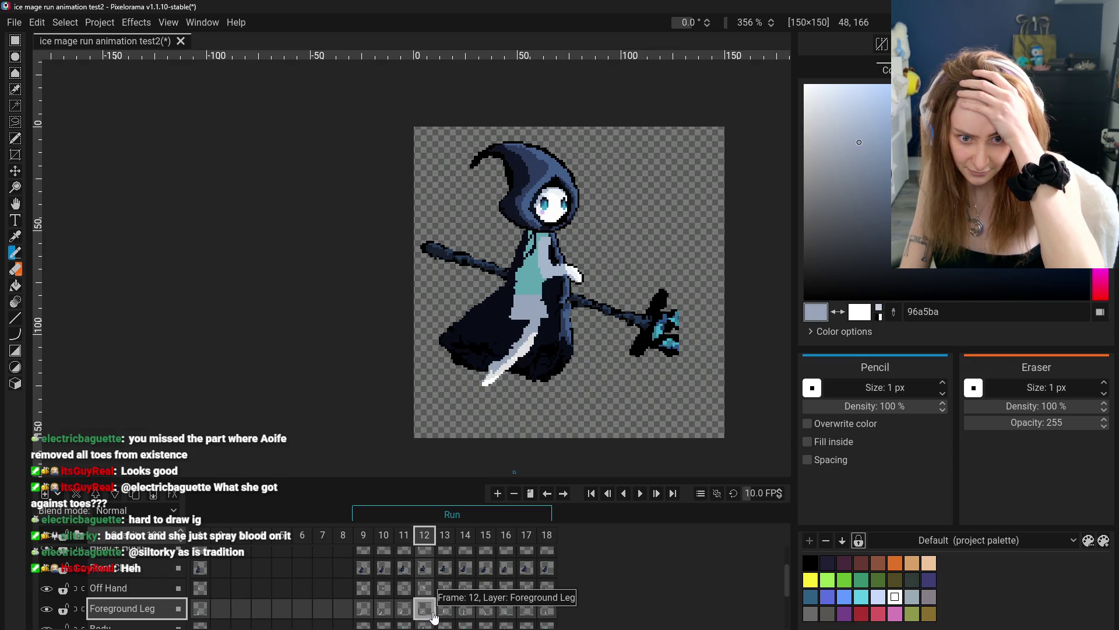
click(445, 609)
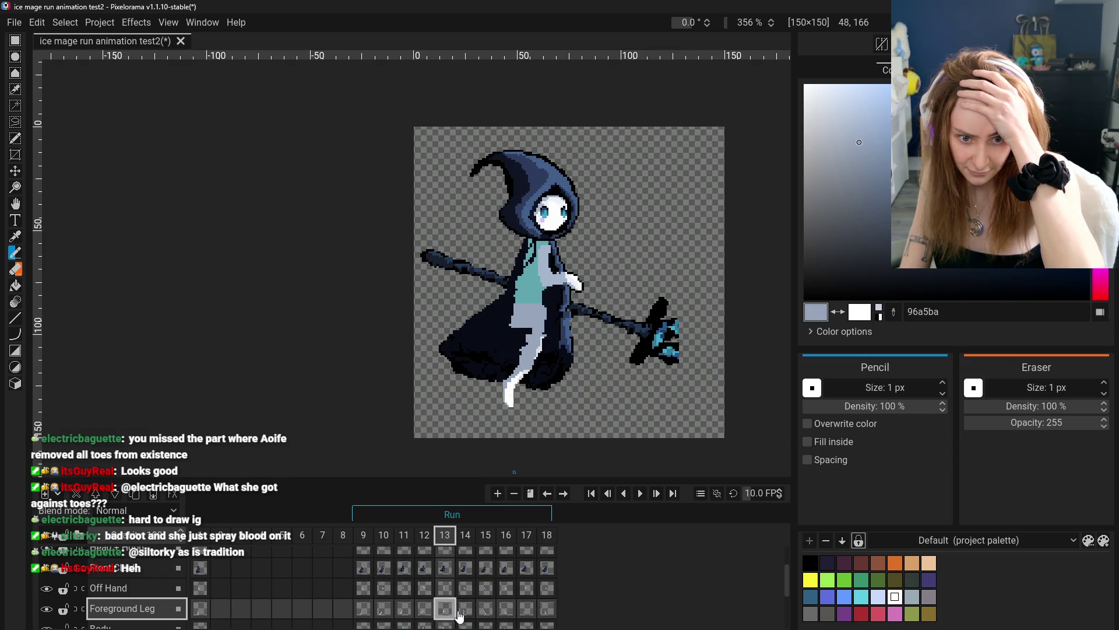
click(424, 609)
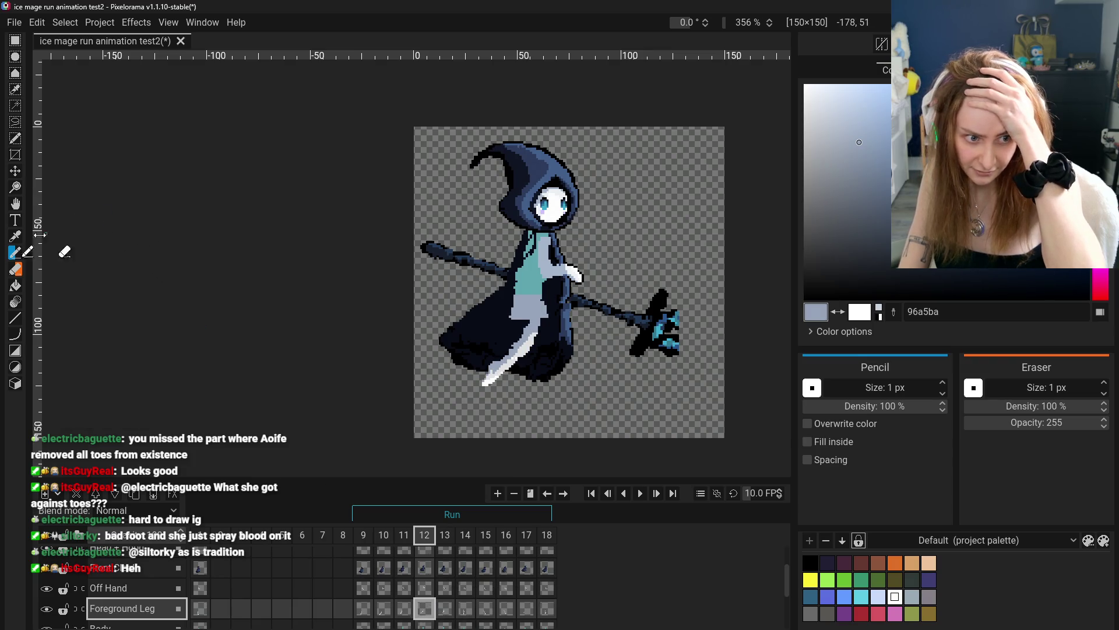
click(15, 270)
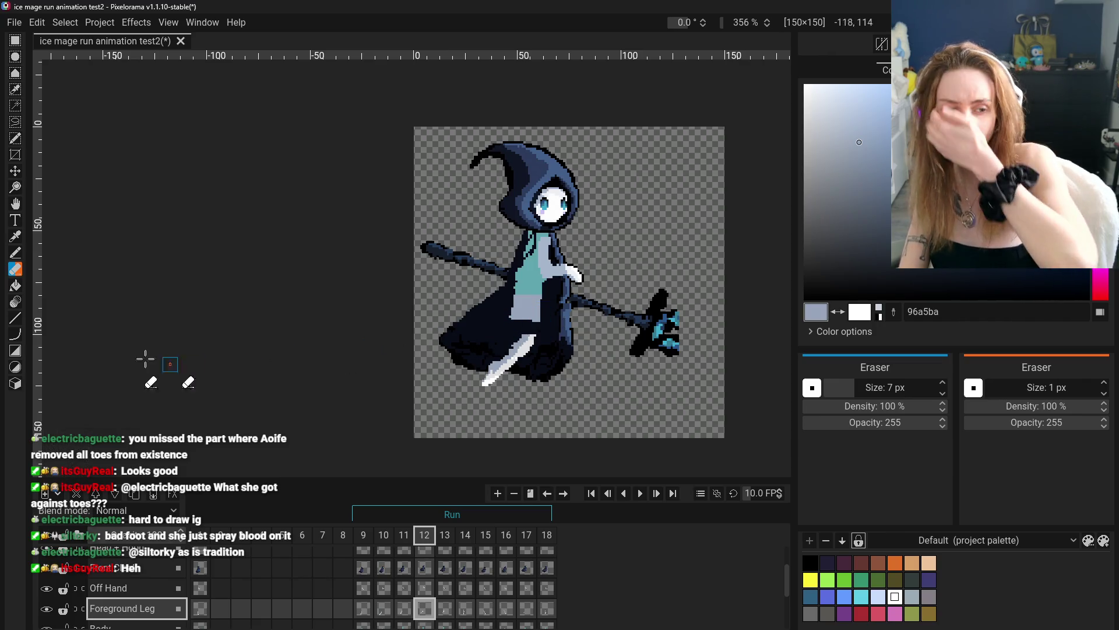
click(15, 236)
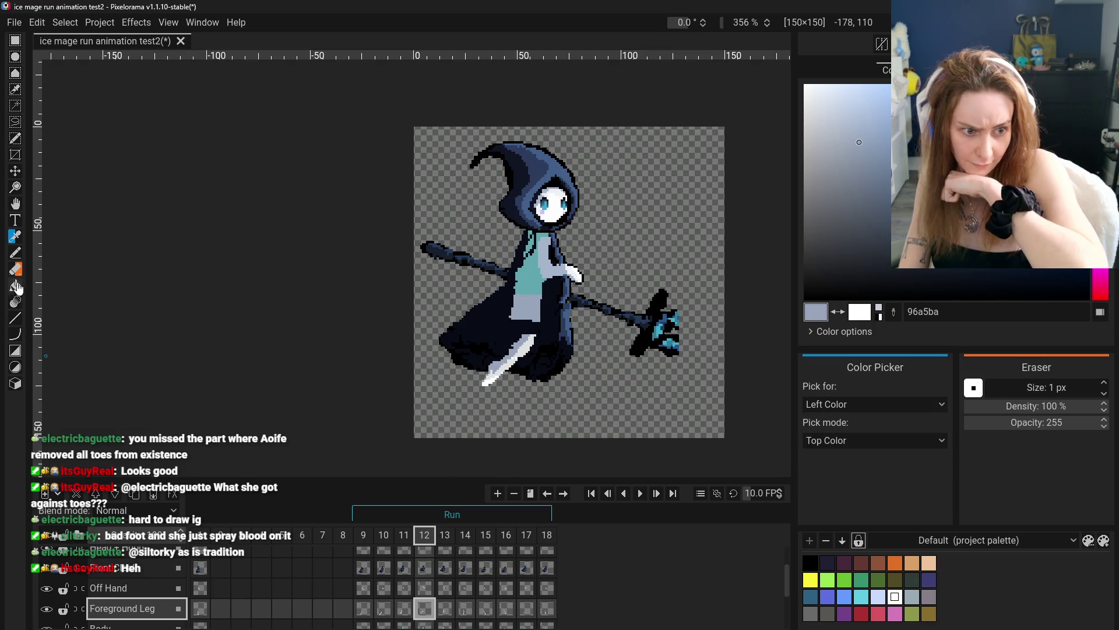
click(18, 260)
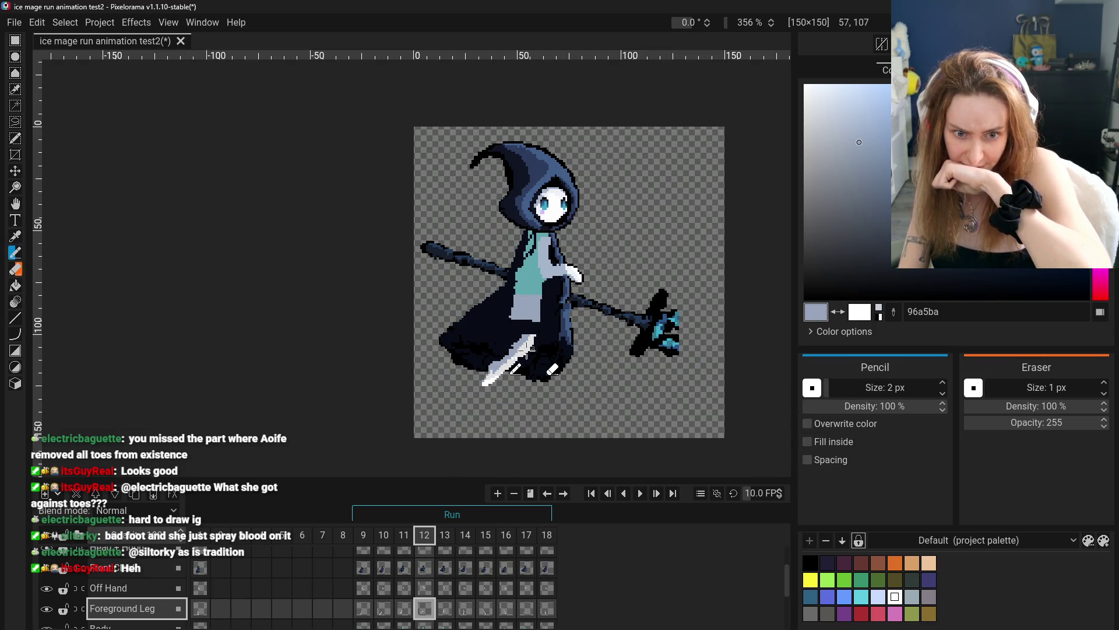
- Touch up frame 11's leg with Eraser and Pencil, undo one stroke, then compare with frame 12
click(378, 539)
click(406, 537)
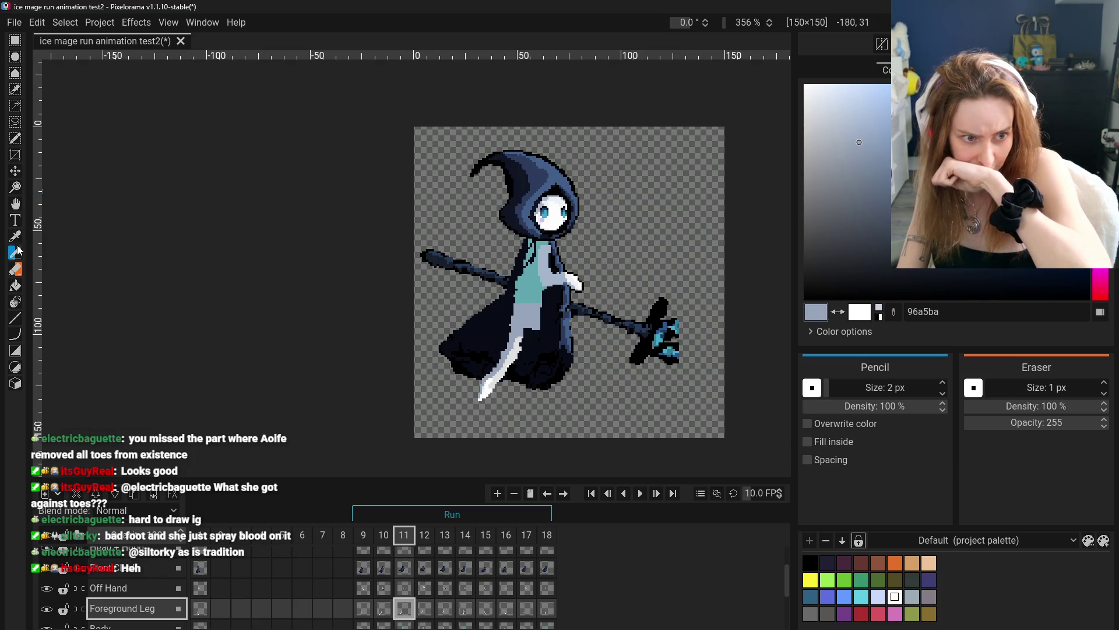
click(15, 269)
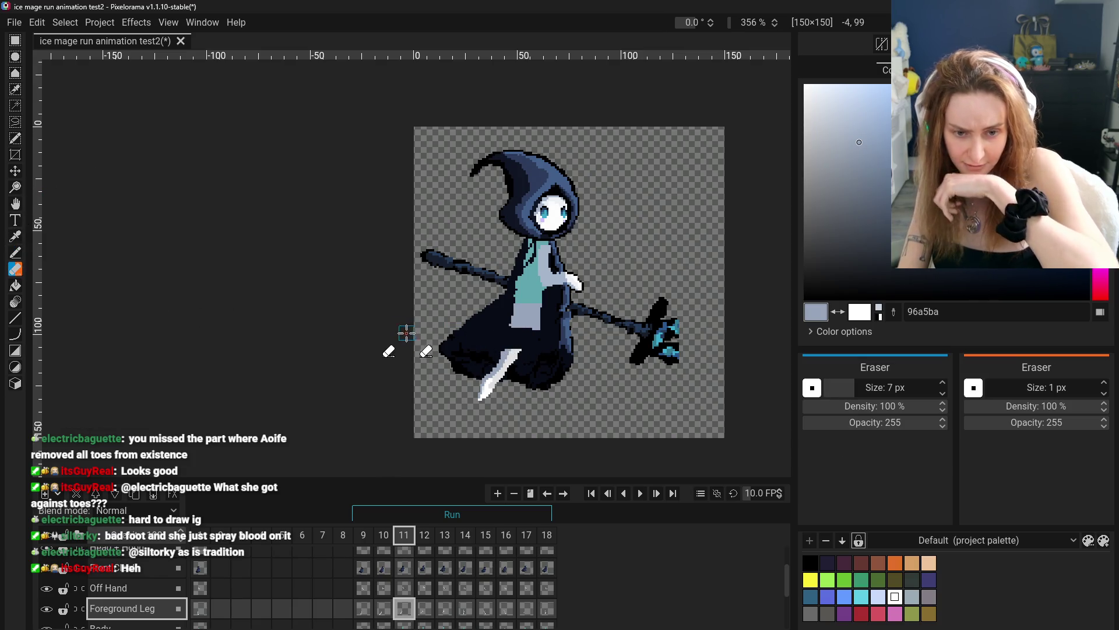
key(ctrl+z)
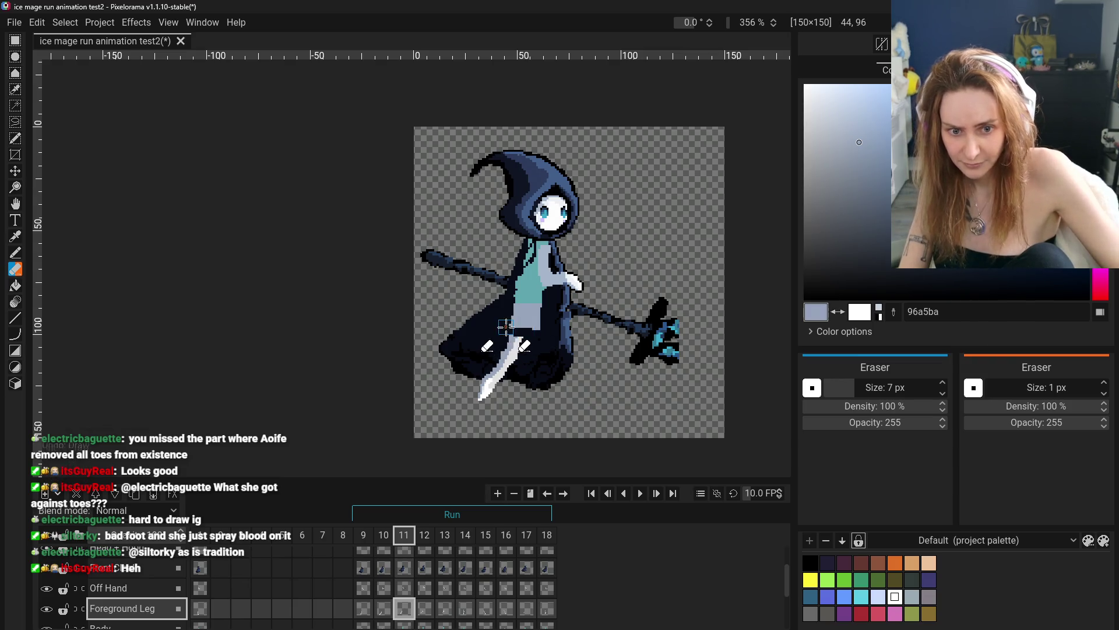
key(p)
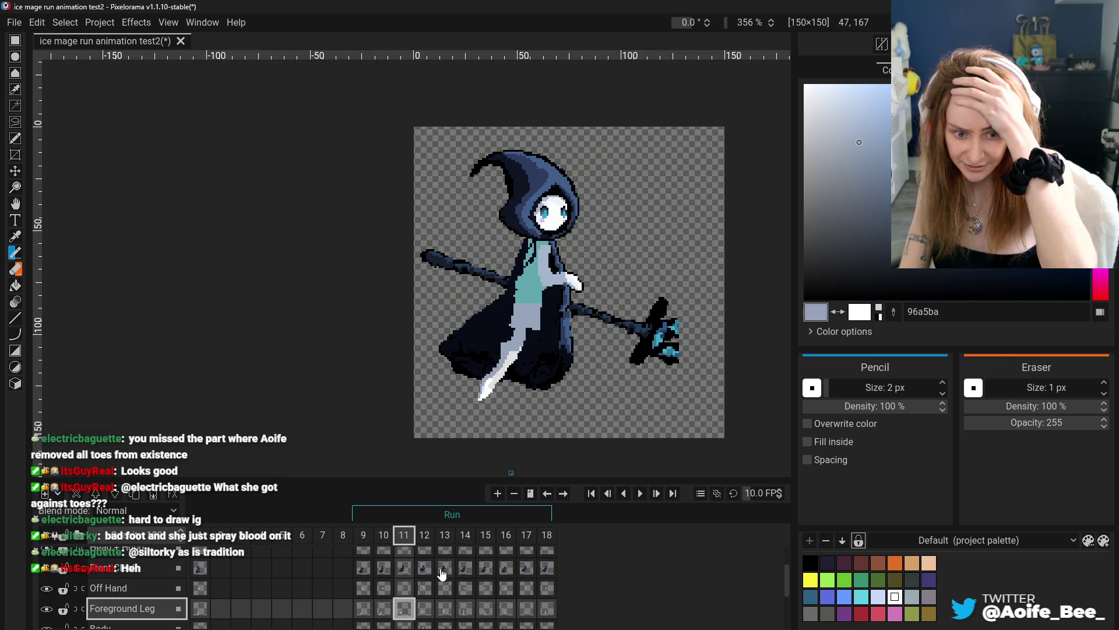
click(363, 608)
click(425, 608)
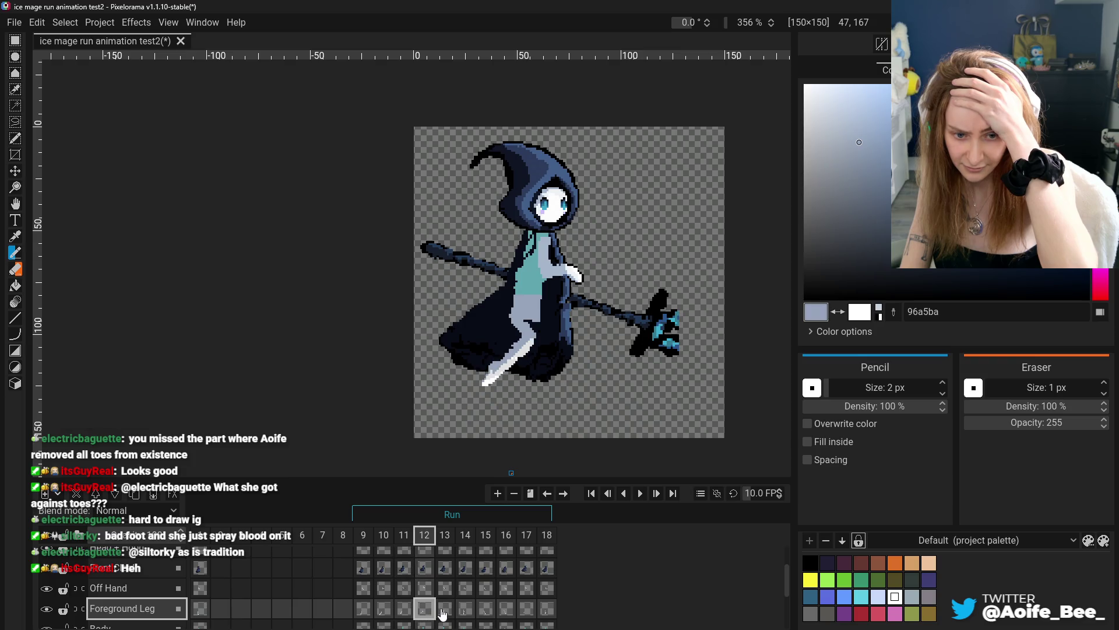
click(399, 609)
click(424, 609)
click(402, 609)
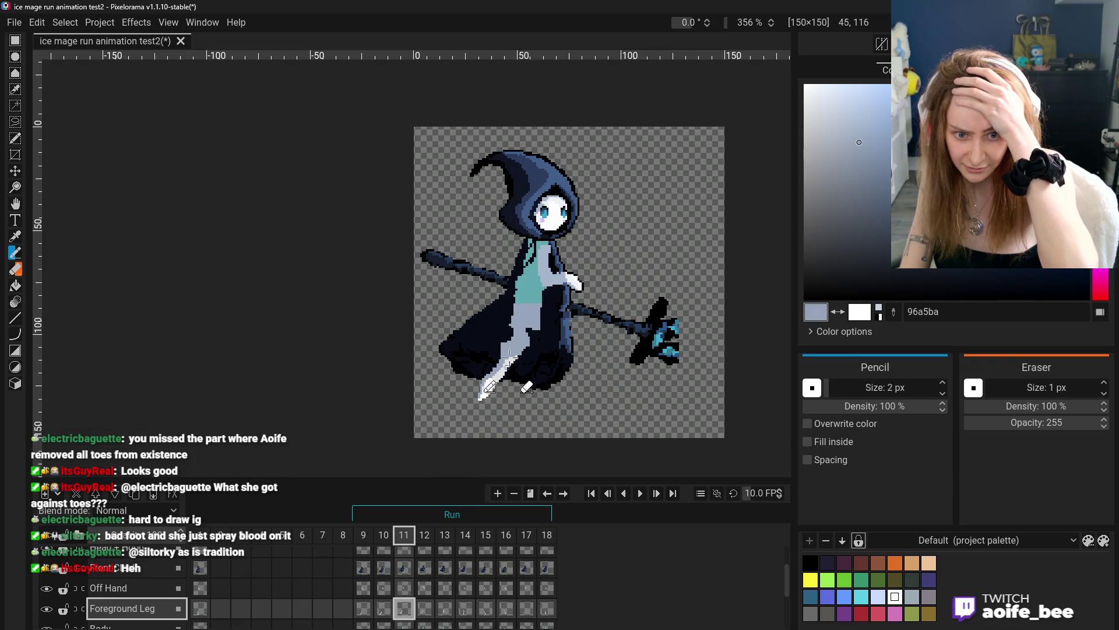
click(370, 612)
click(383, 612)
click(404, 612)
click(431, 612)
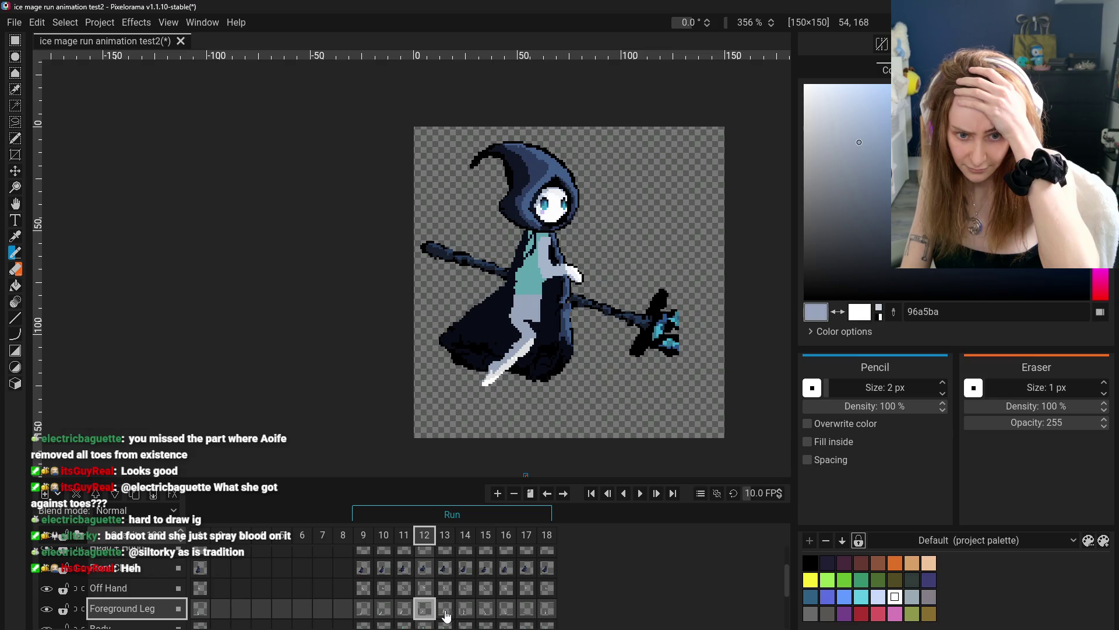
click(445, 609)
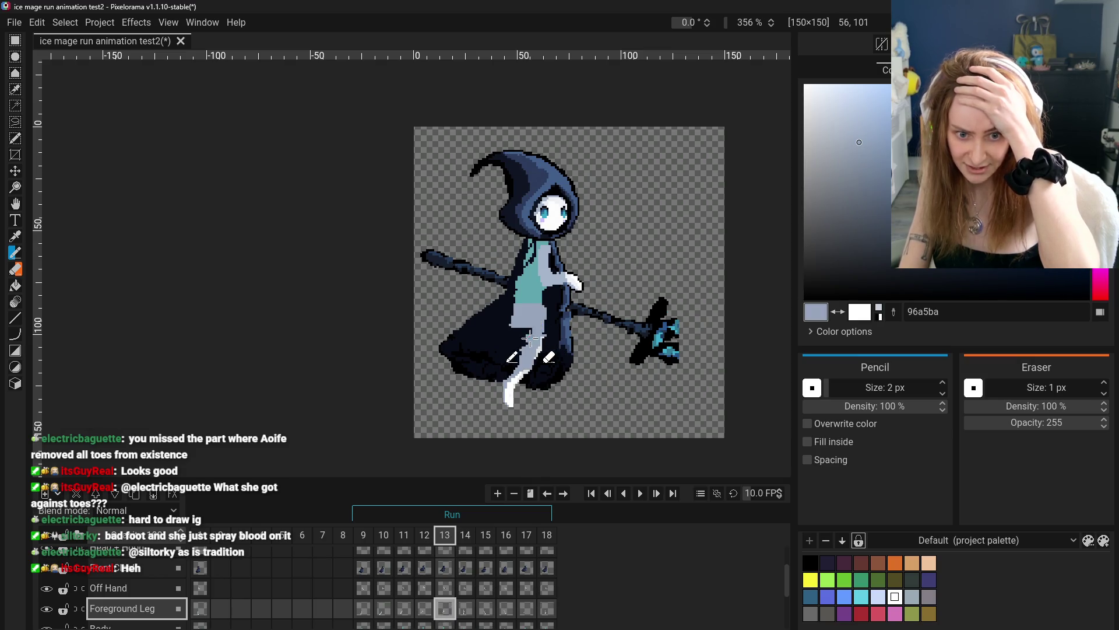
click(465, 611)
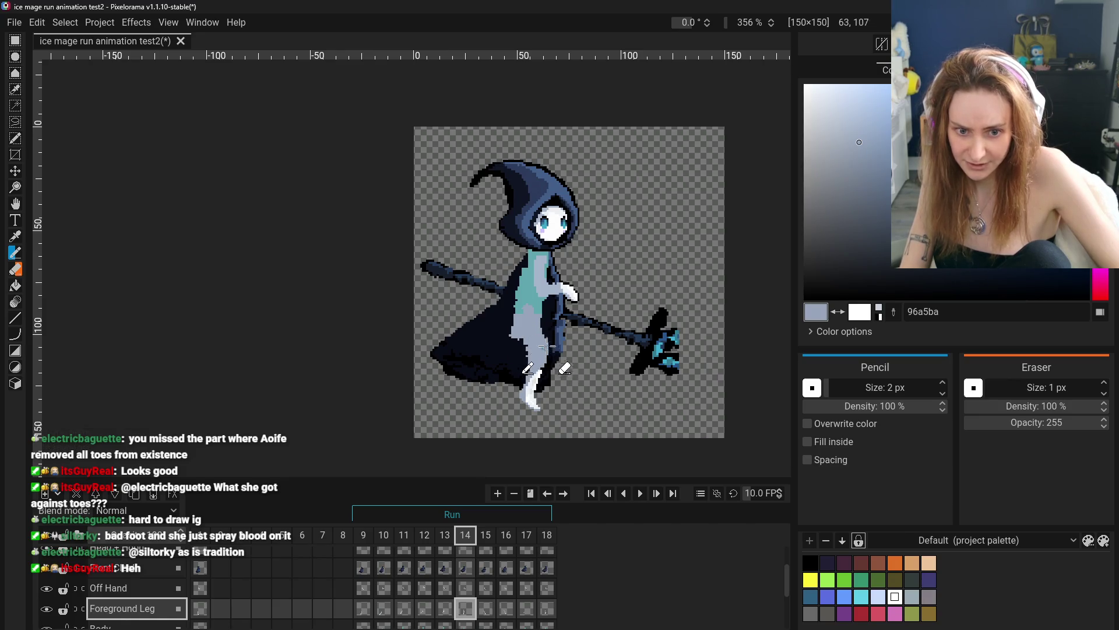
click(16, 273)
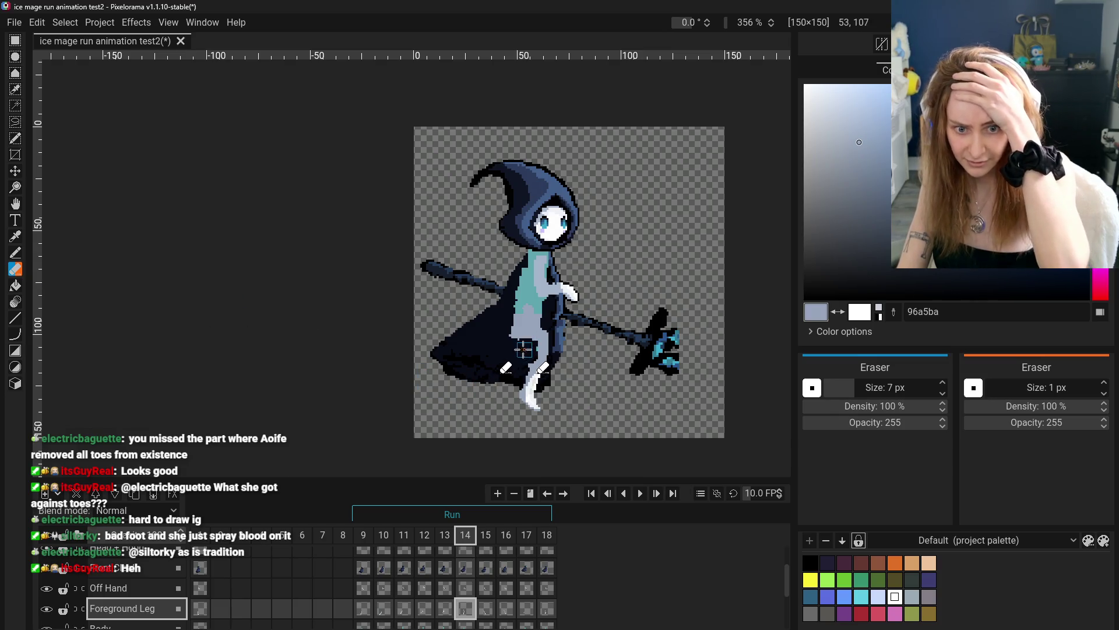
key(b)
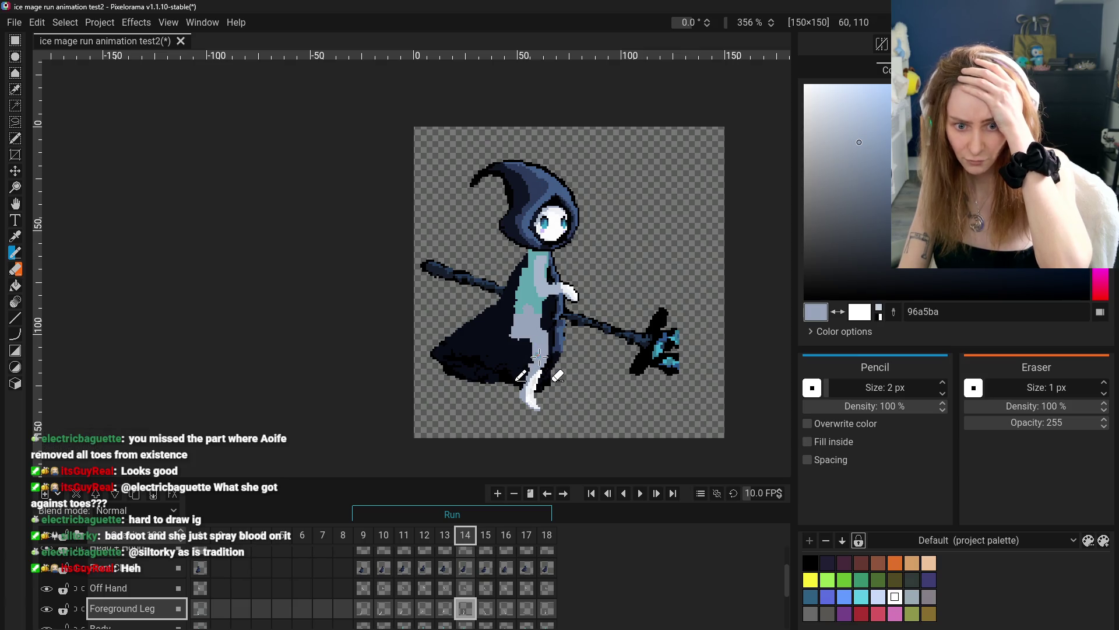
click(425, 612)
click(446, 612)
click(466, 612)
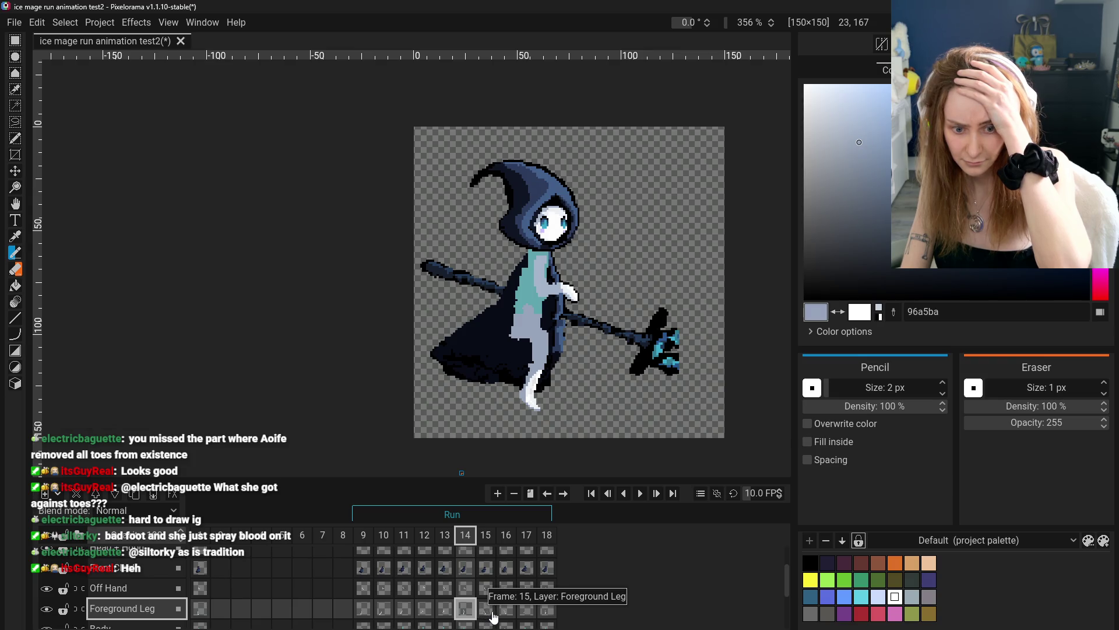
click(487, 611)
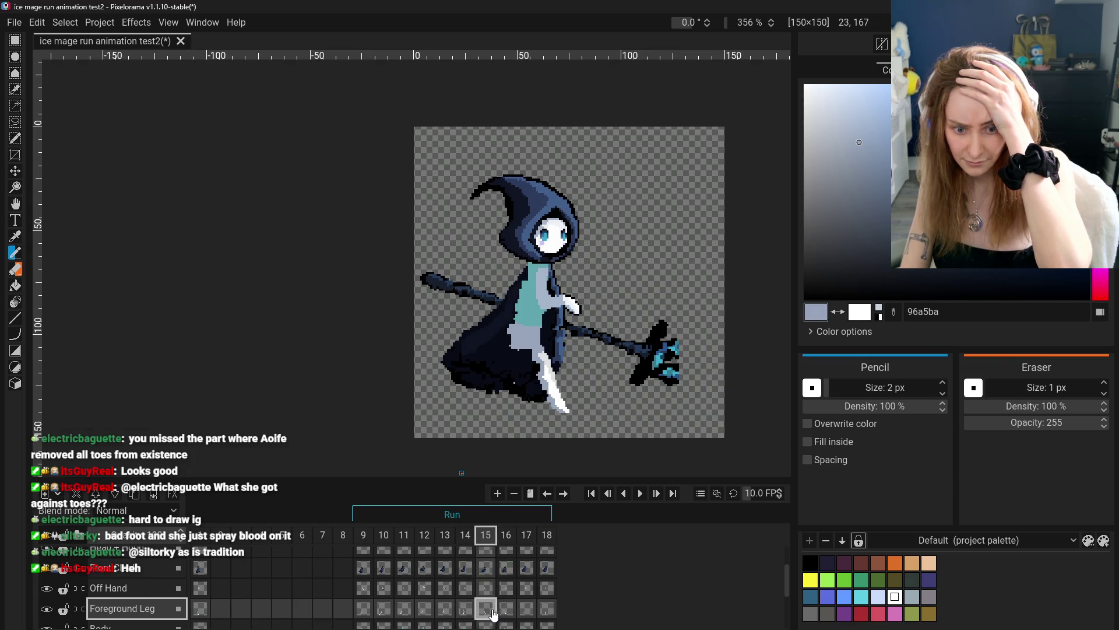
click(506, 610)
click(527, 610)
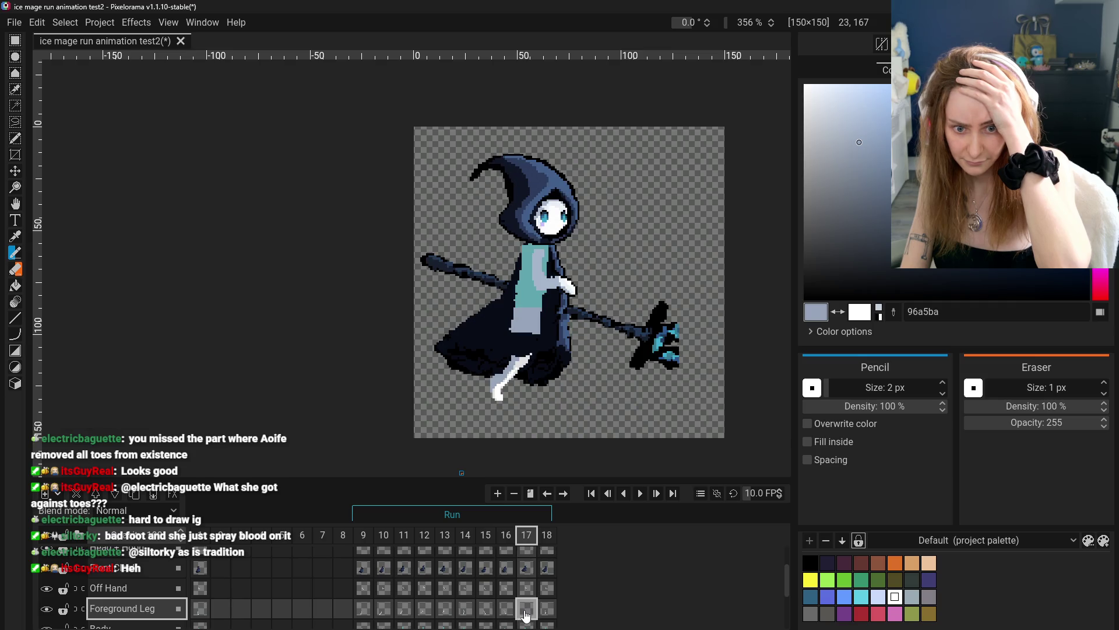
click(362, 610)
click(407, 612)
click(425, 612)
click(445, 612)
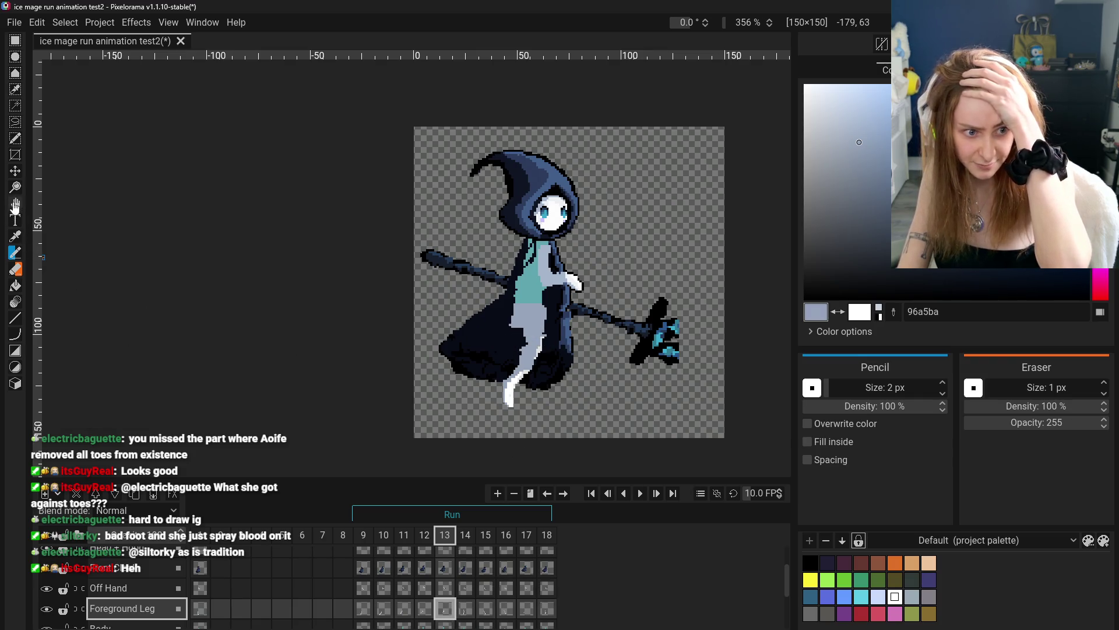
click(16, 236)
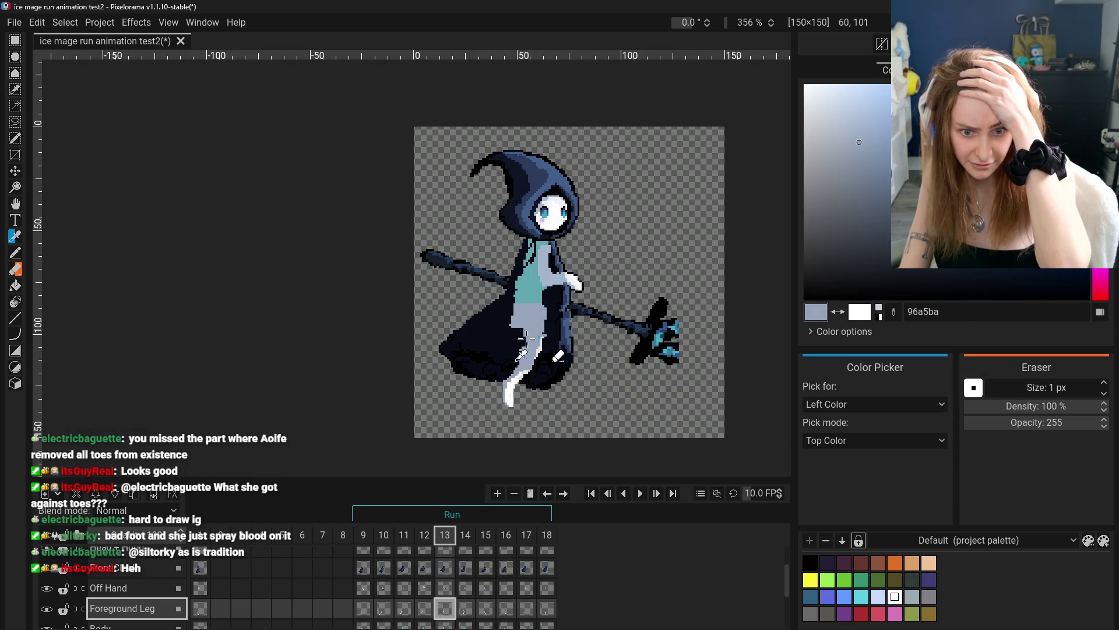
- Darken the front leg with black pixels, then undo the stray black stroke
click(662, 317)
key(b)
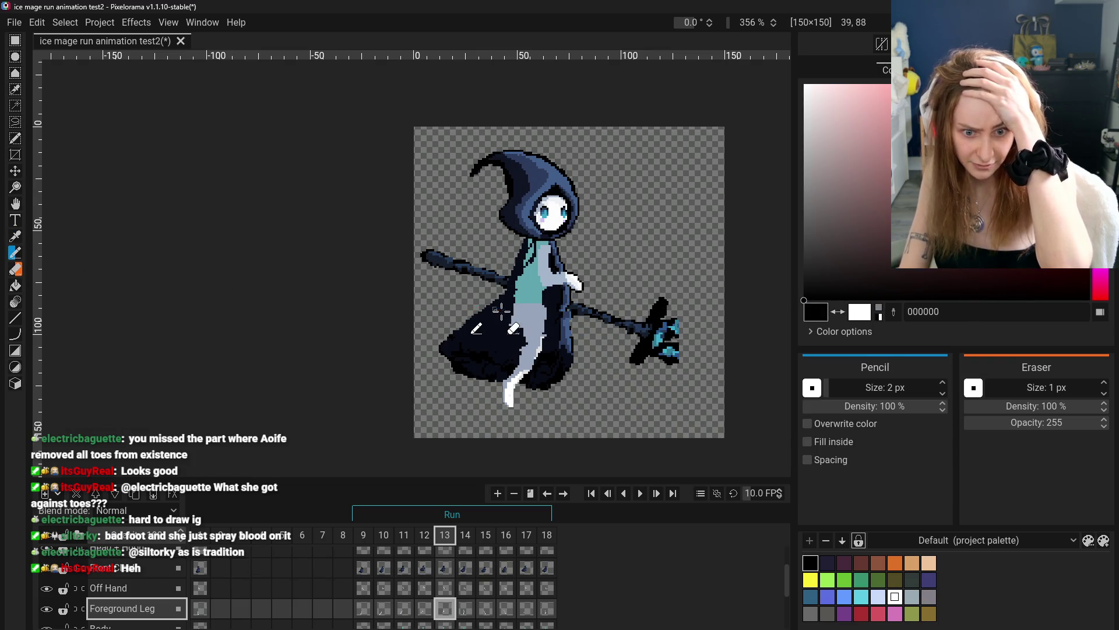
drag(528, 326, 536, 315)
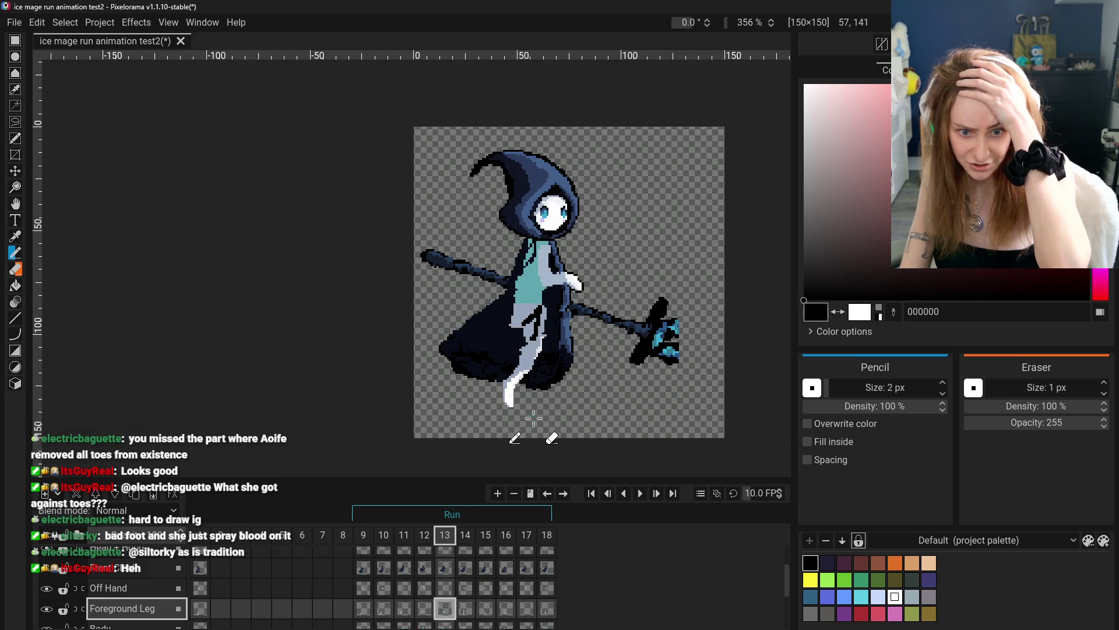
mouse_move(526, 338)
mouse_down()
mouse_move(547, 312)
mouse_move(528, 327)
mouse_move(536, 344)
mouse_up()
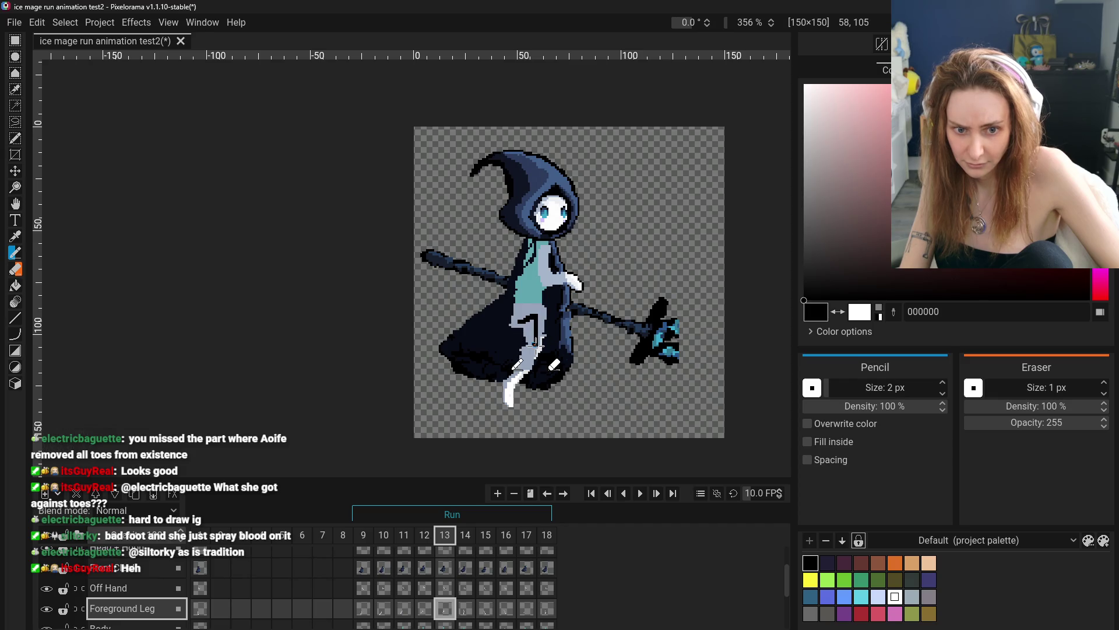
click(432, 612)
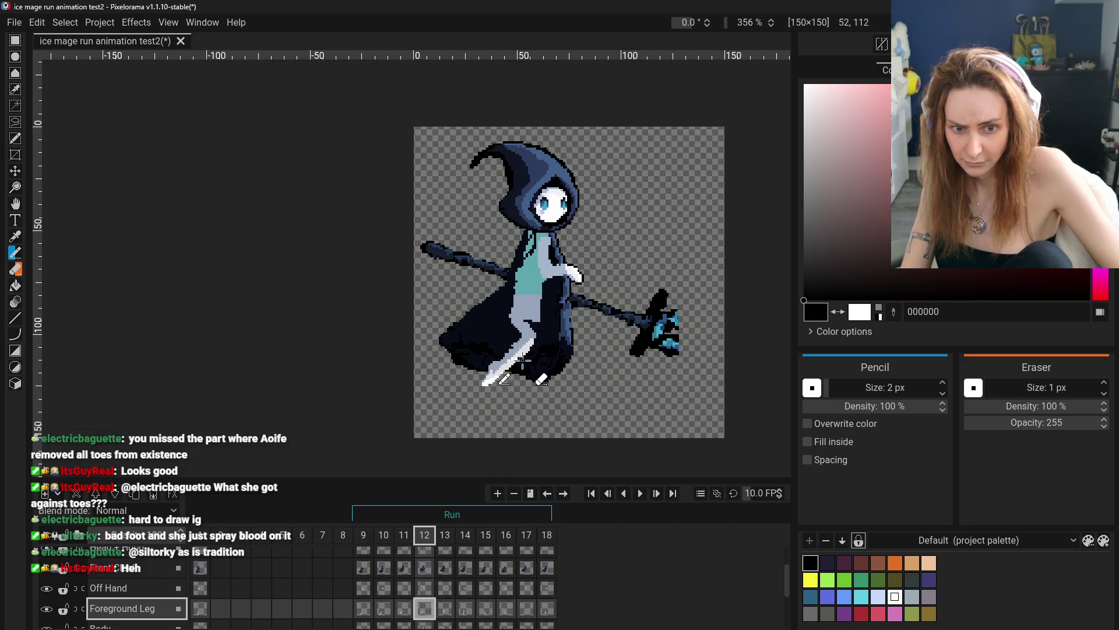
key(ctrl+z)
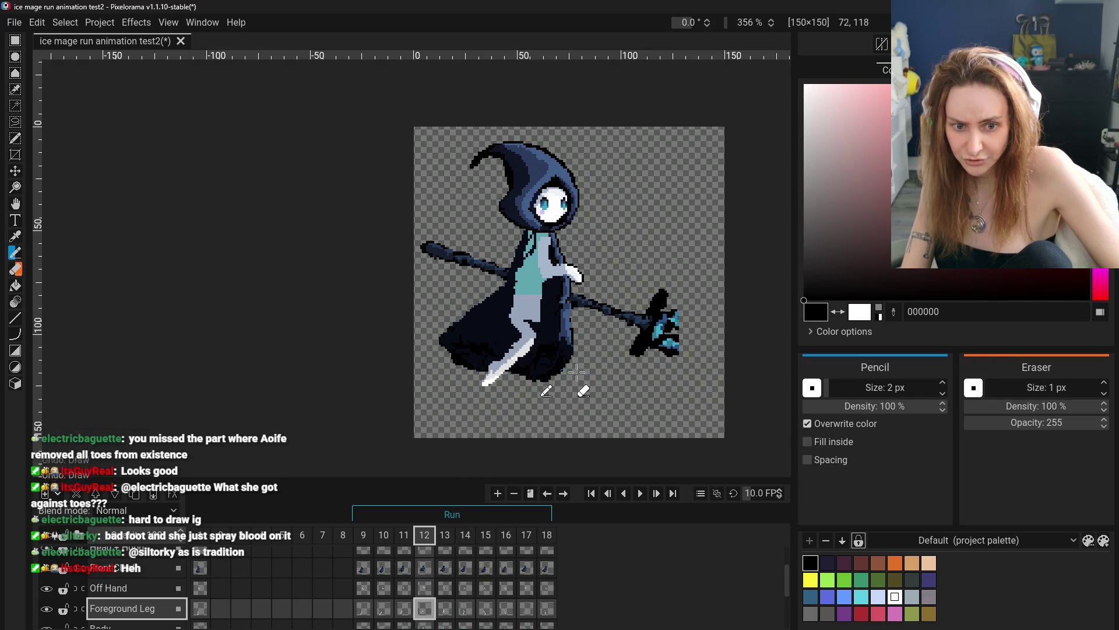
- Choose red and sketch leg guide strokes on frames 13, 11 and 12
click(452, 606)
click(862, 613)
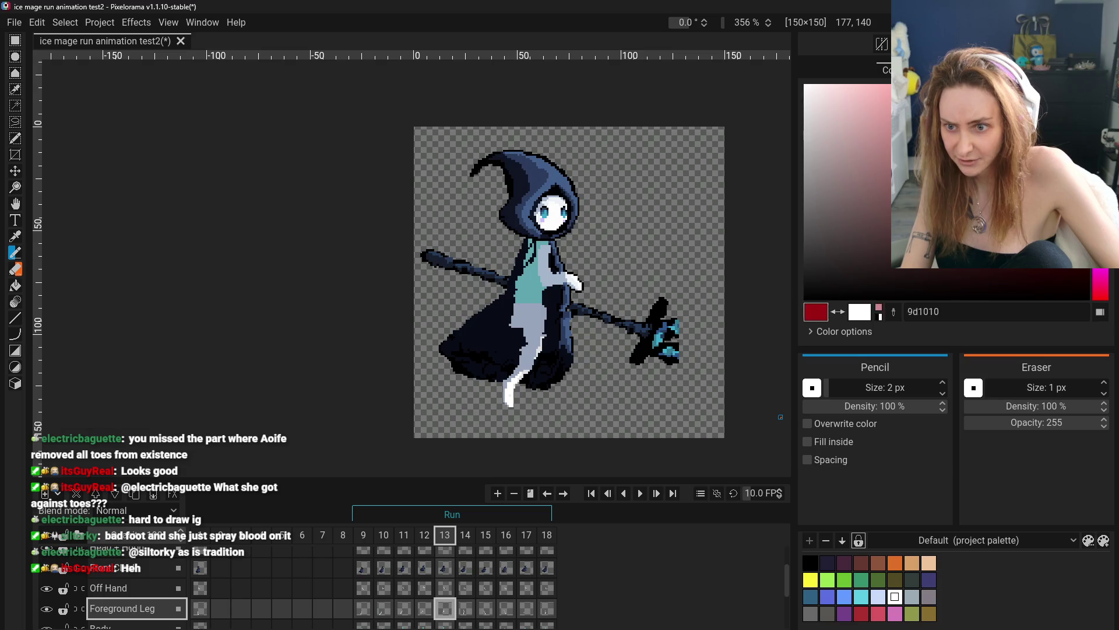
drag(518, 321, 536, 341)
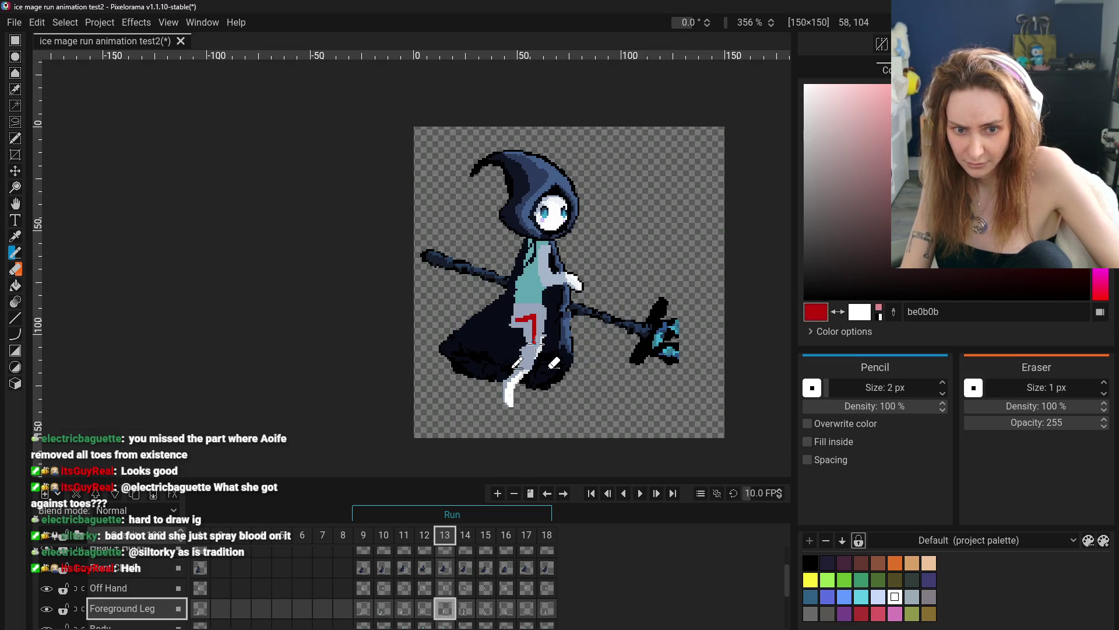
click(363, 608)
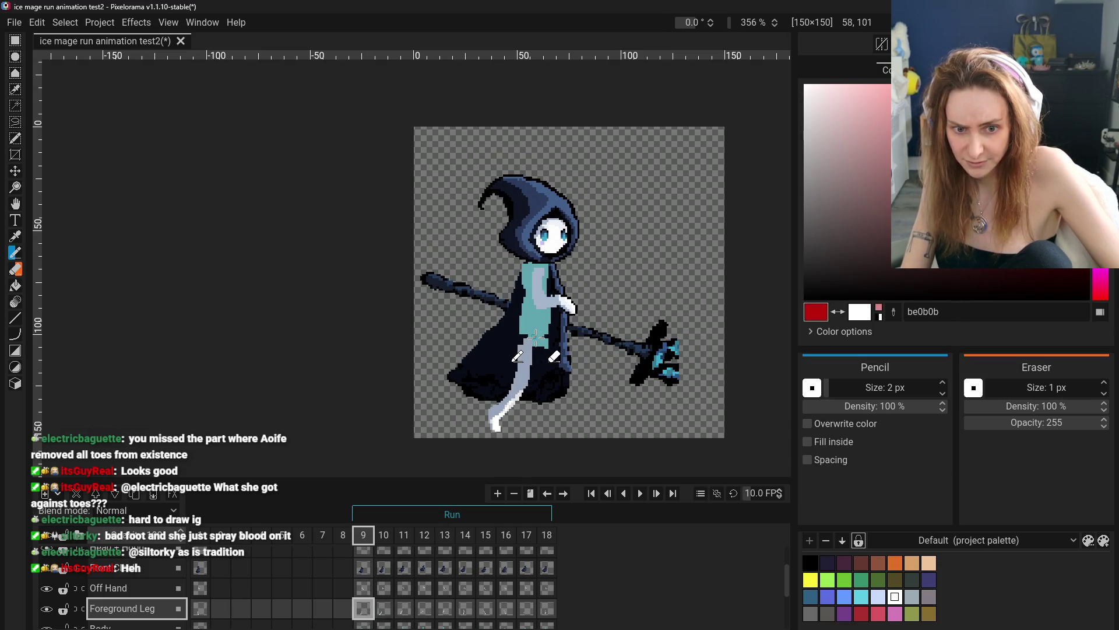
click(384, 608)
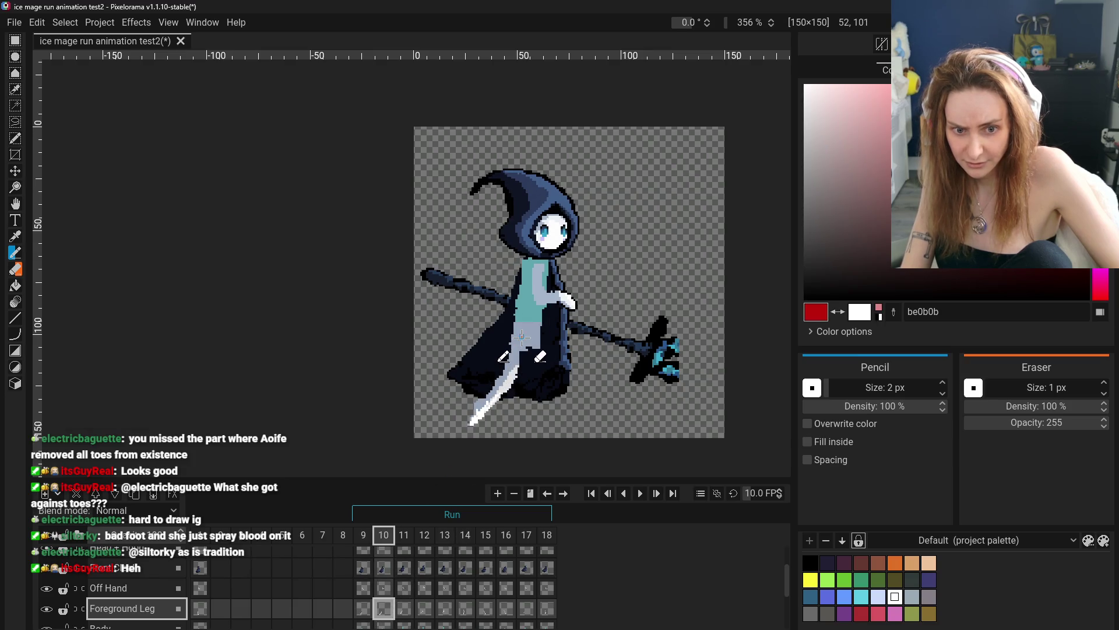
click(404, 608)
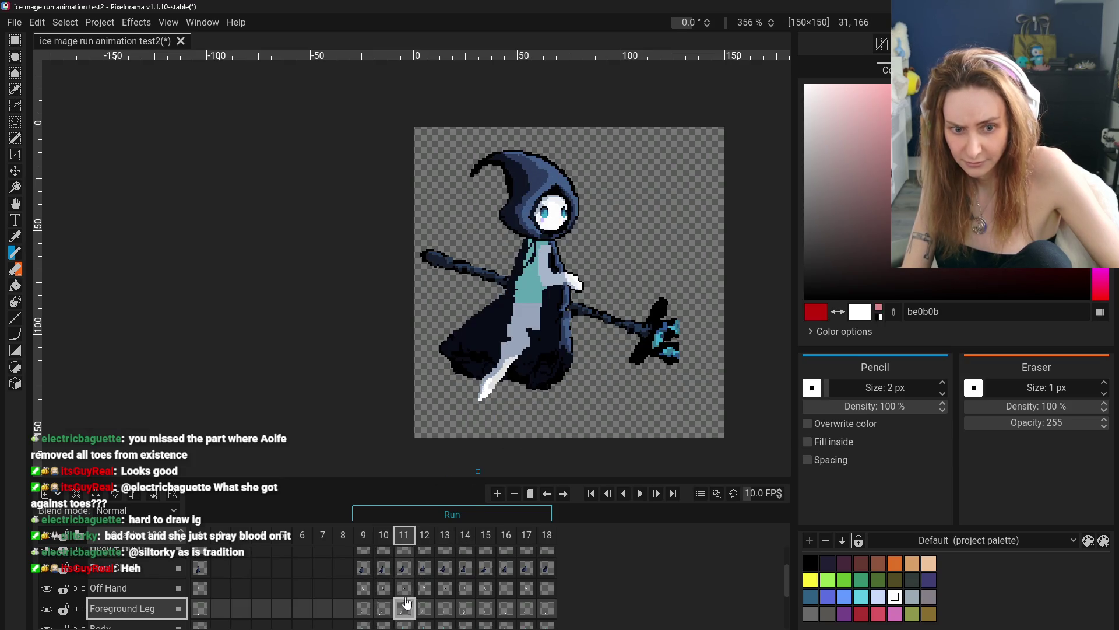
drag(517, 320, 515, 349)
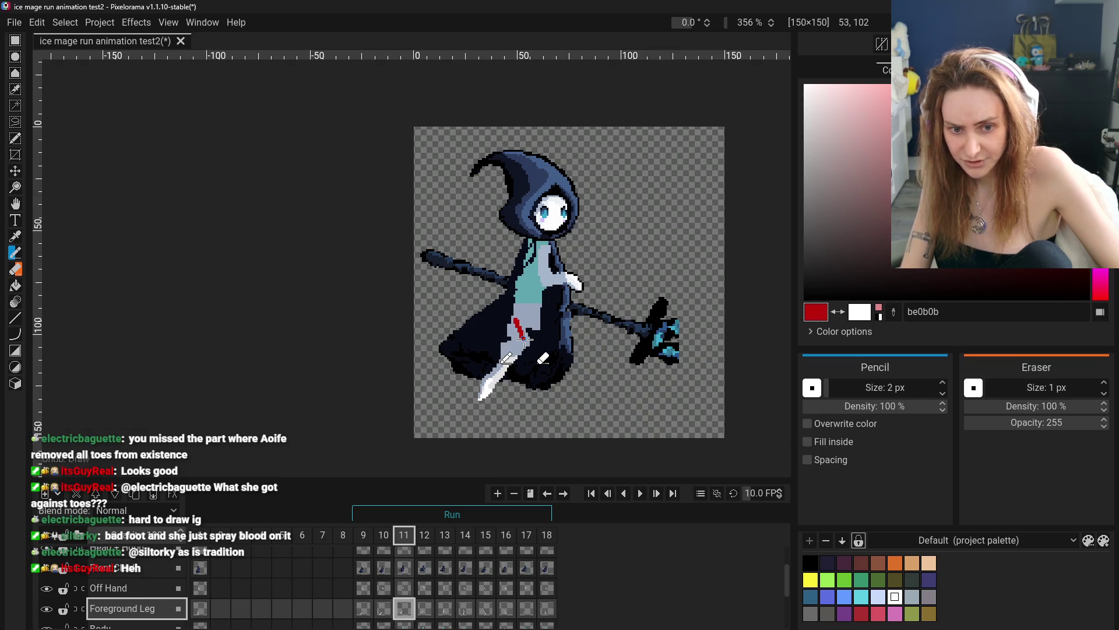
click(384, 608)
click(404, 608)
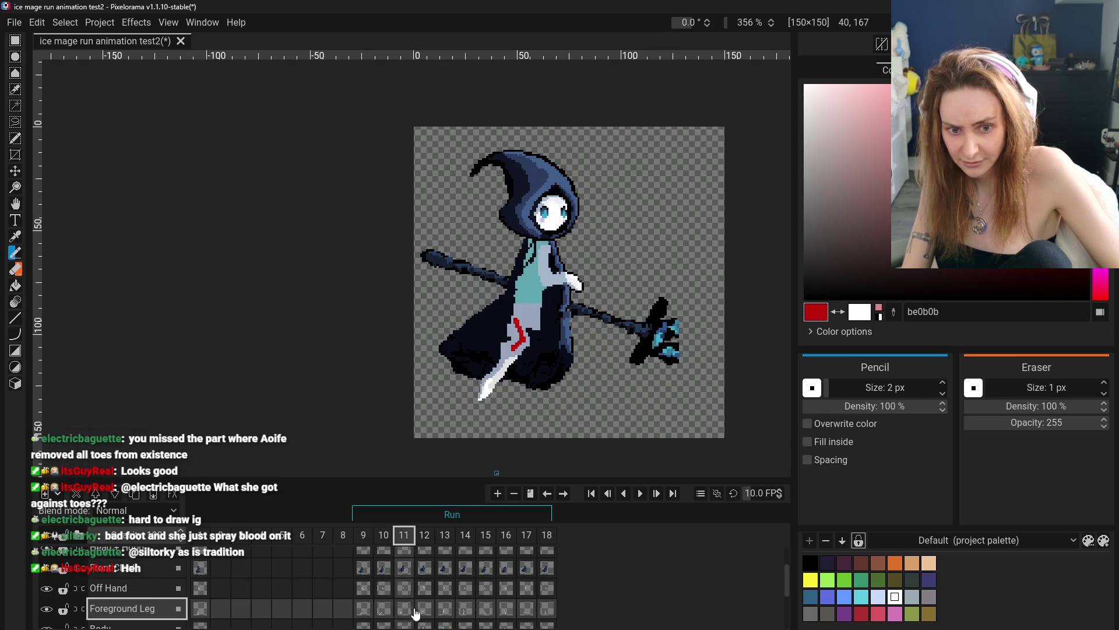
click(425, 609)
drag(515, 310, 530, 334)
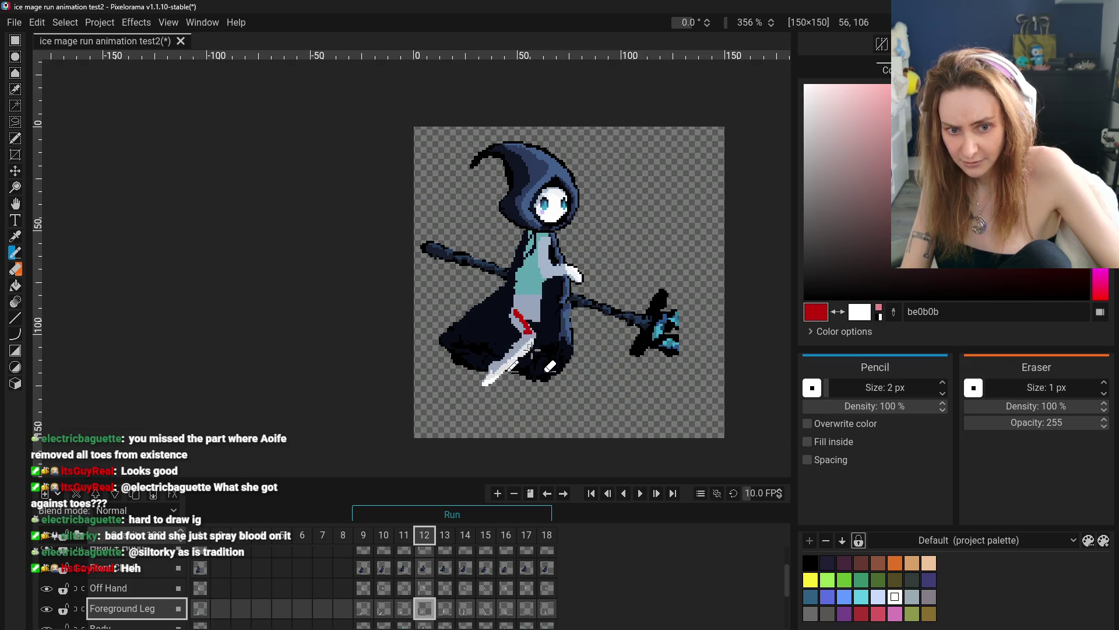
- Sketch red leg guides on frames 15 and 16, then view frame 17
click(447, 611)
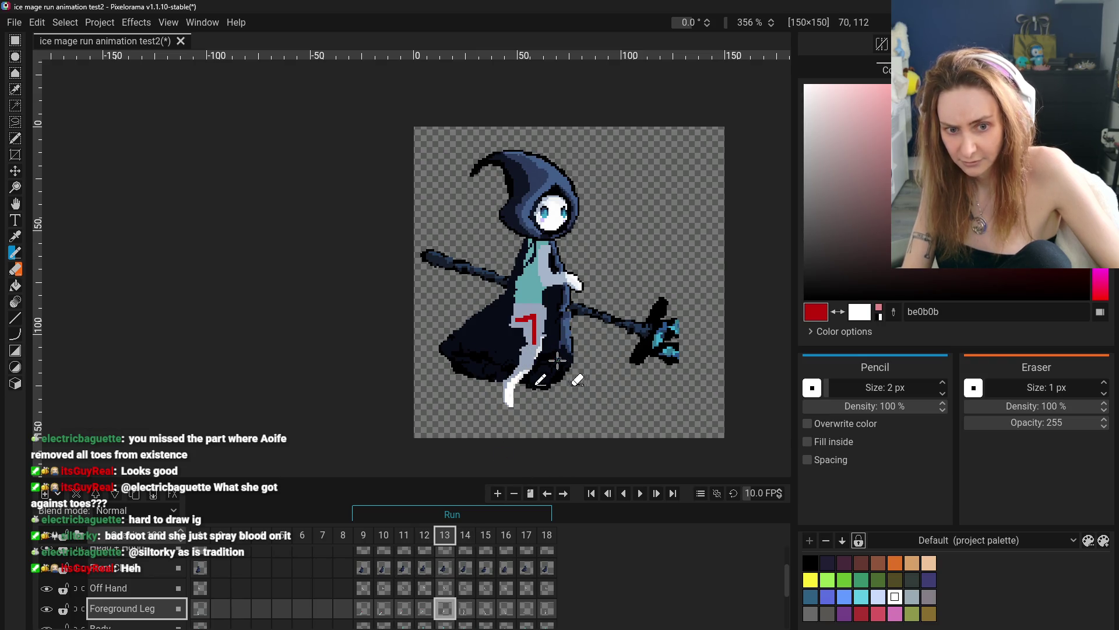
click(465, 608)
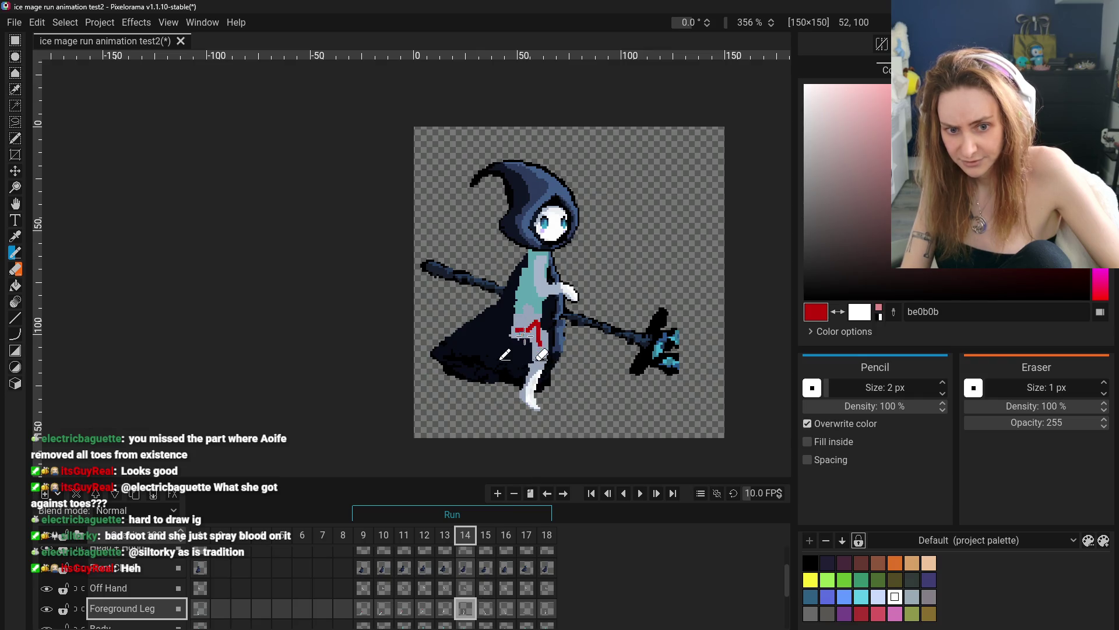
click(486, 608)
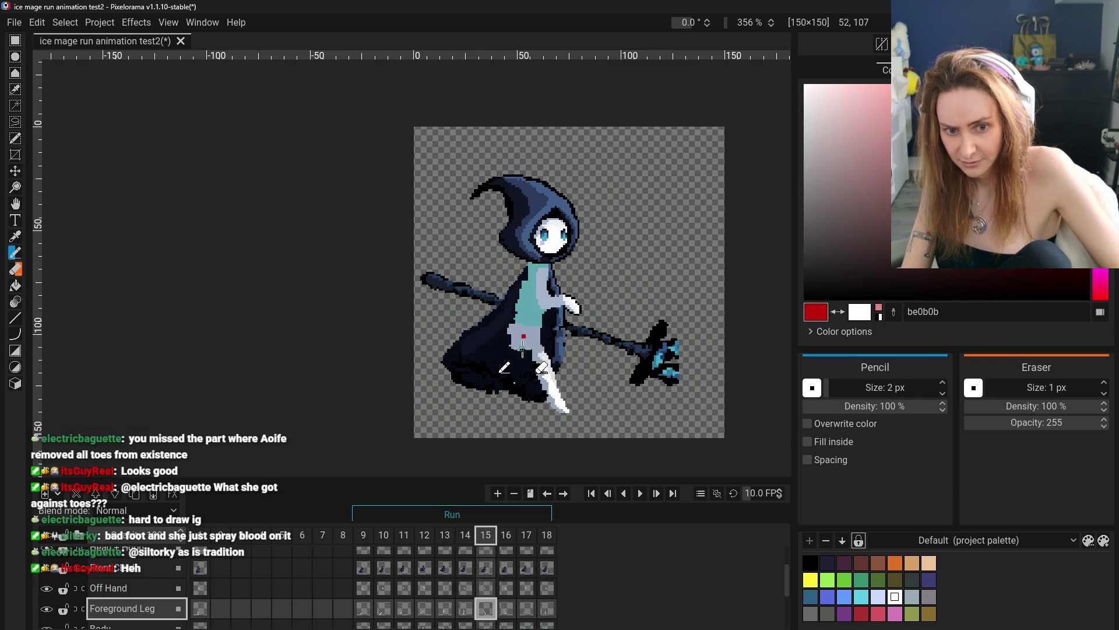
drag(542, 364, 539, 385)
click(465, 608)
click(487, 608)
click(506, 608)
drag(528, 345, 539, 358)
click(526, 608)
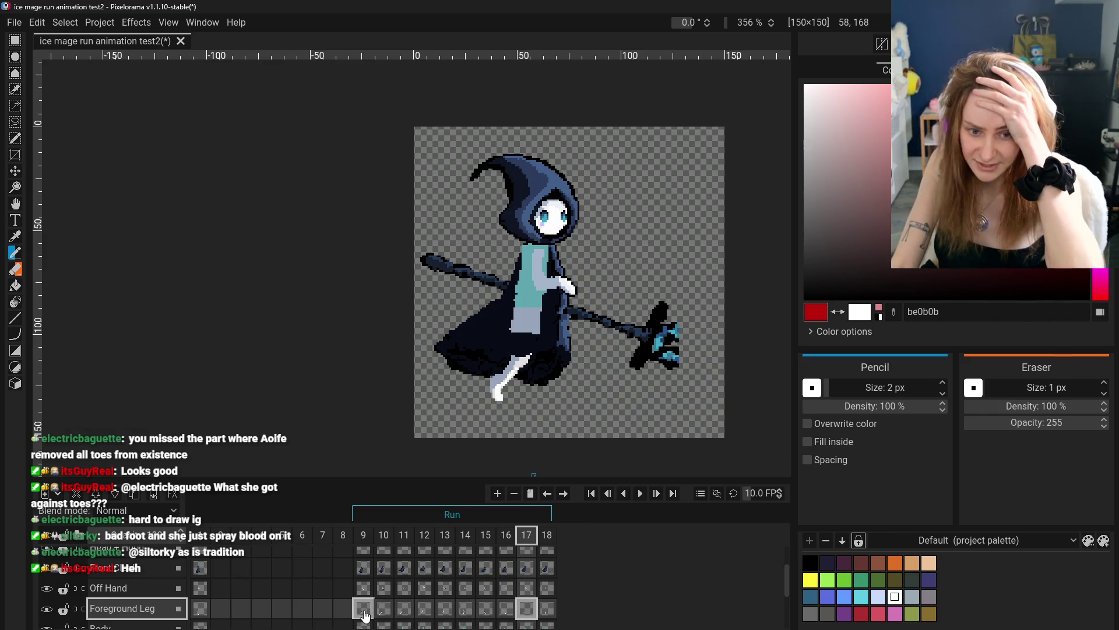
- Step through the Foreground Leg cels from frame 10 to 17, ending back on 16
click(384, 608)
click(404, 608)
click(424, 608)
click(445, 609)
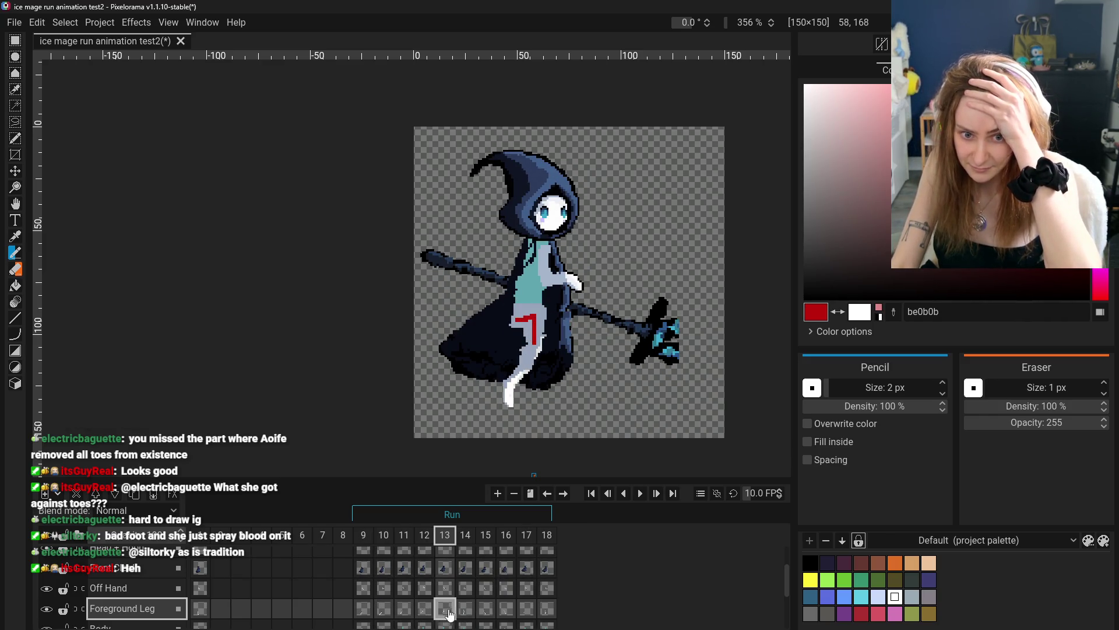
click(467, 610)
click(486, 609)
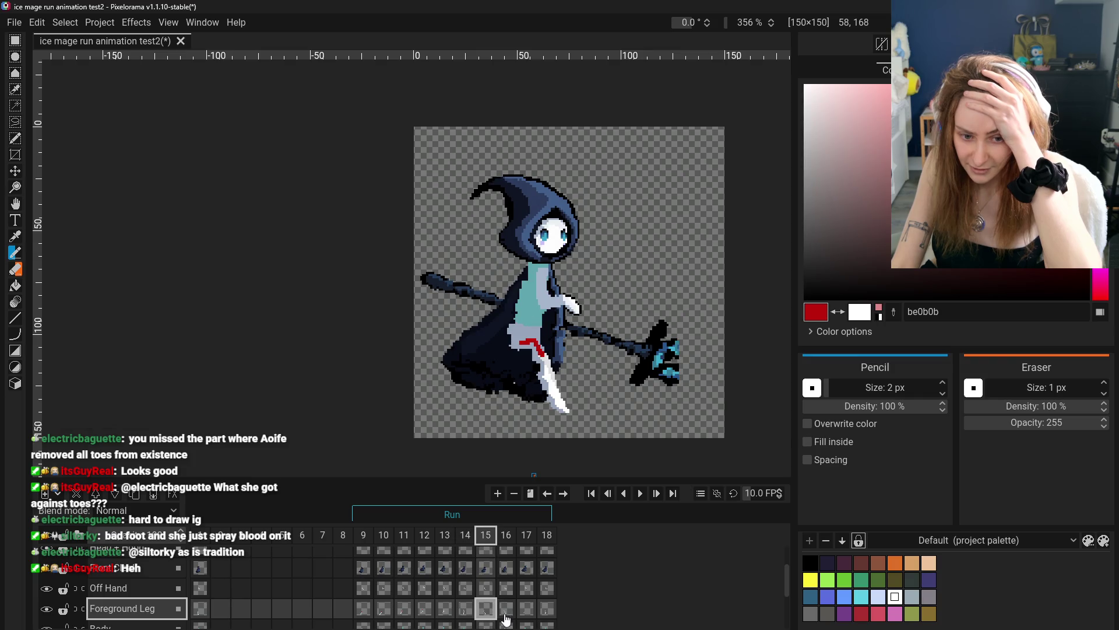
click(505, 611)
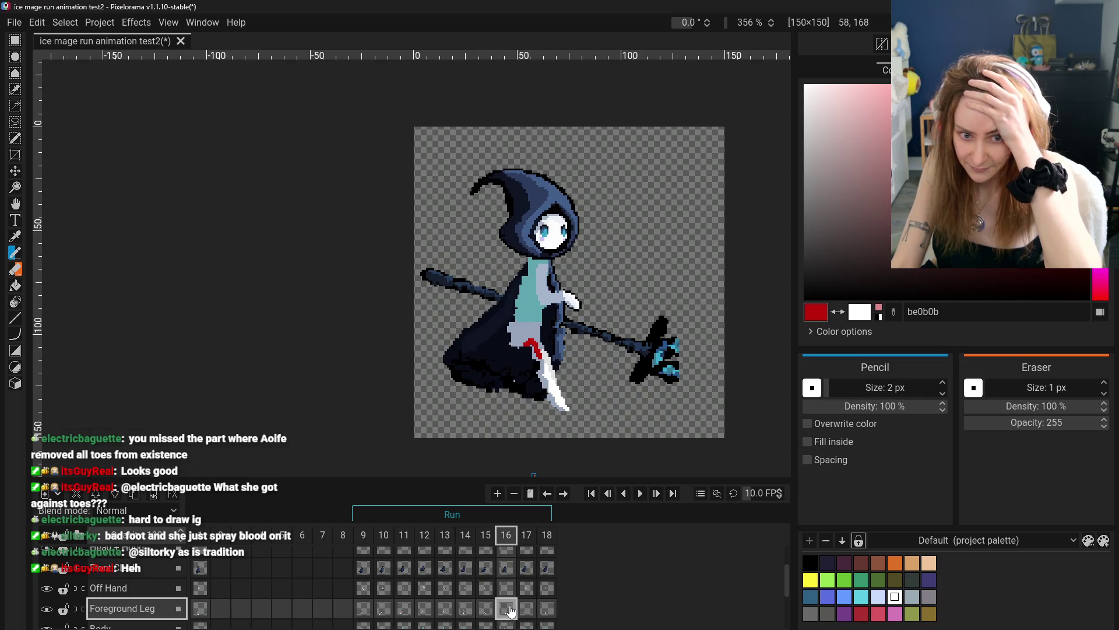
click(528, 611)
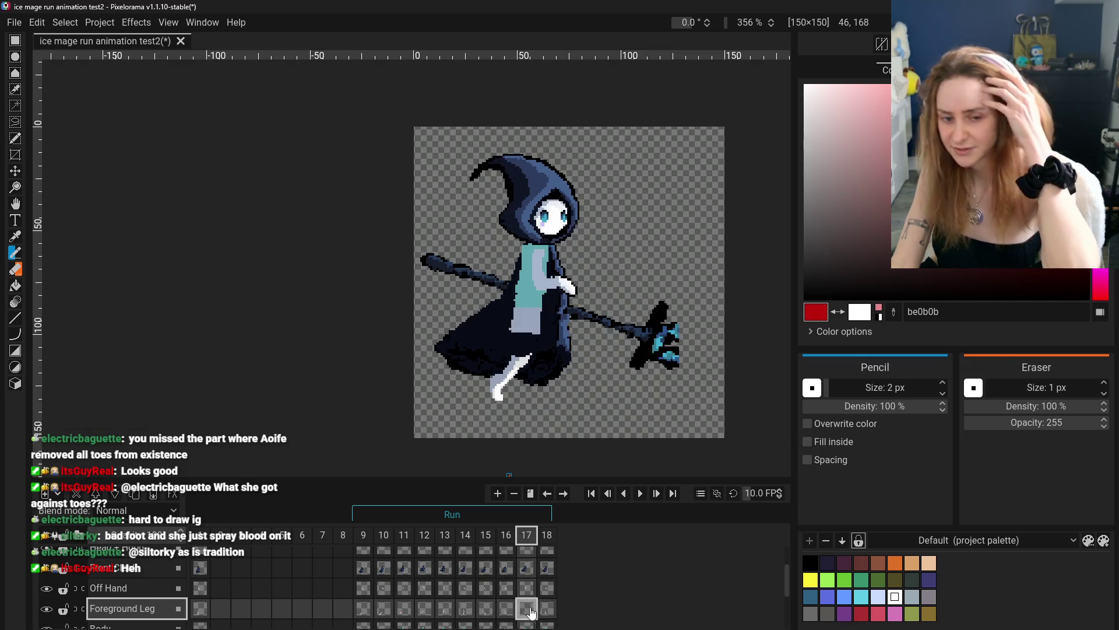
click(507, 609)
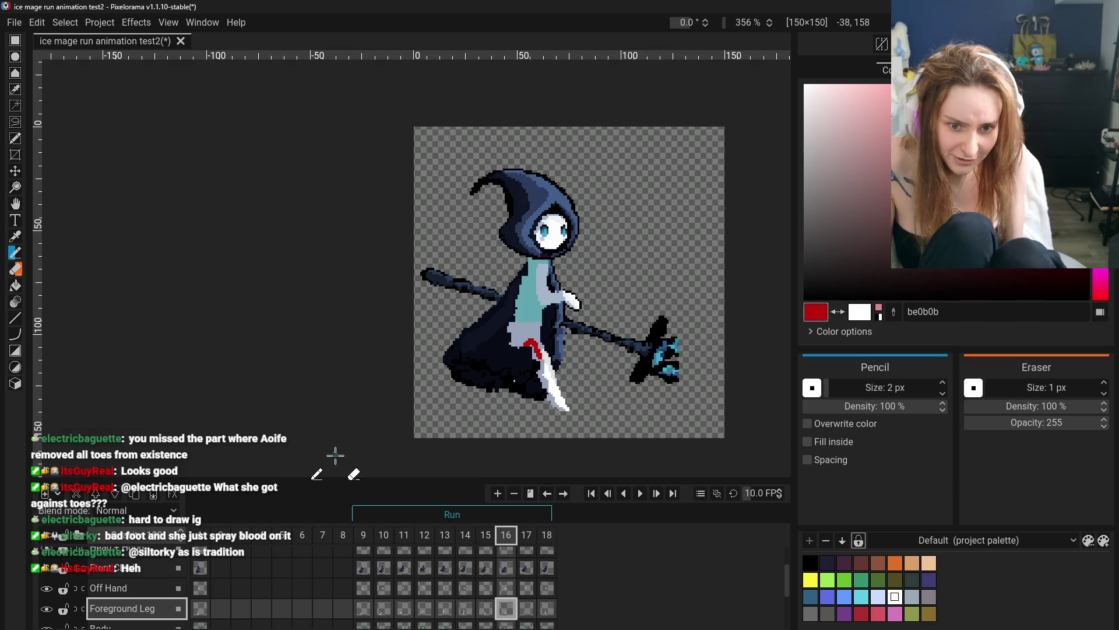
- Compare the early run poses in frames 9–11, then advance through frames 11–17
click(363, 608)
click(384, 608)
click(404, 608)
click(384, 608)
click(363, 608)
click(384, 608)
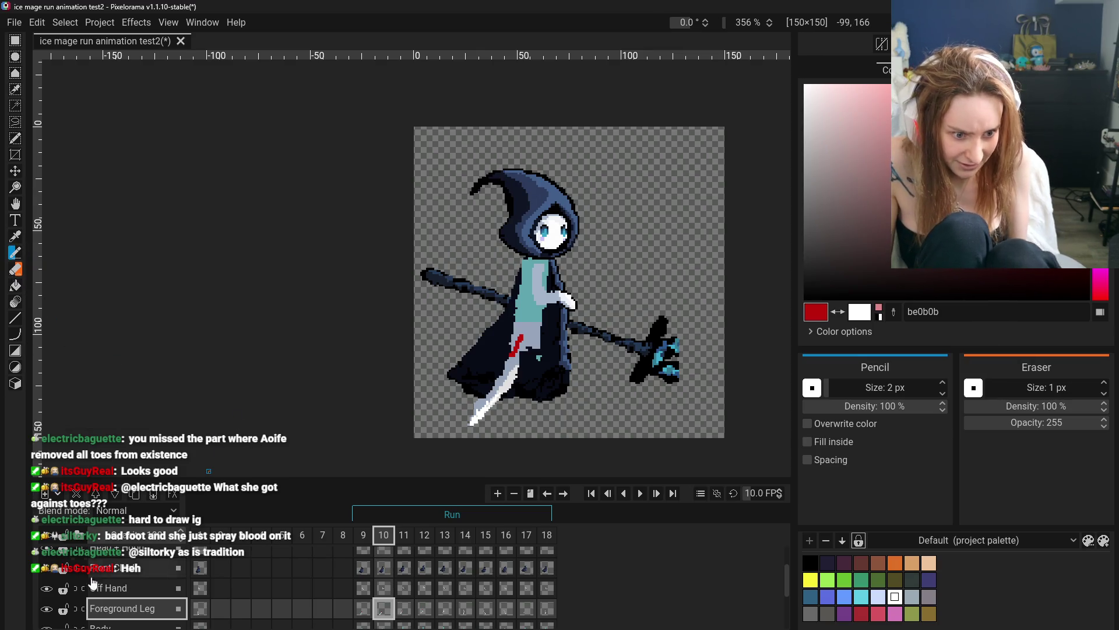
click(404, 609)
click(428, 612)
click(444, 613)
click(465, 612)
click(493, 613)
click(514, 612)
click(529, 610)
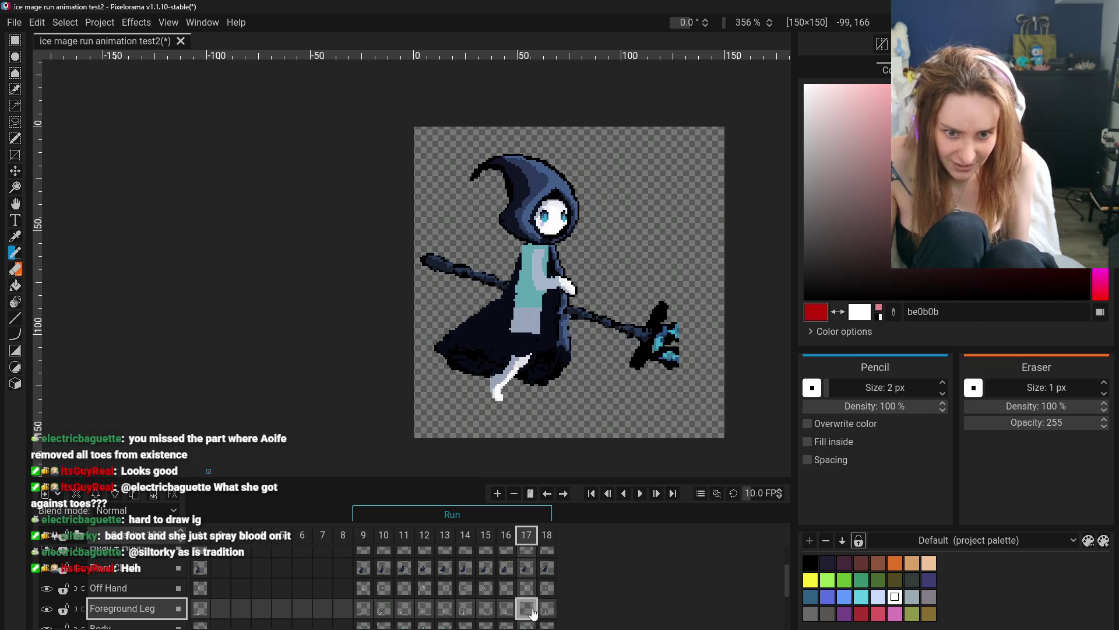
- Run through frames 10–17 again, comparing the front leg in frames 13, 14 and 16
click(383, 613)
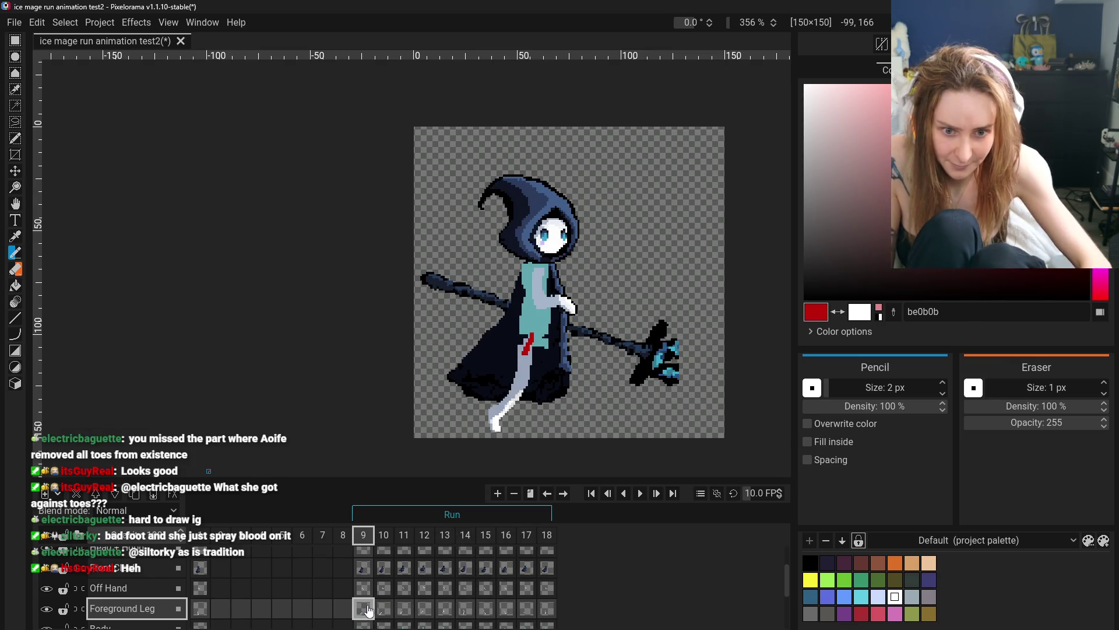
click(404, 610)
click(424, 611)
click(444, 611)
click(465, 611)
click(495, 609)
click(505, 610)
click(465, 611)
click(445, 611)
click(465, 611)
click(492, 612)
click(506, 611)
click(526, 611)
- Review frames 10–17 once more, toggling between frames 15, 16 and 17
click(403, 610)
click(384, 611)
click(424, 611)
click(444, 611)
click(465, 611)
click(491, 609)
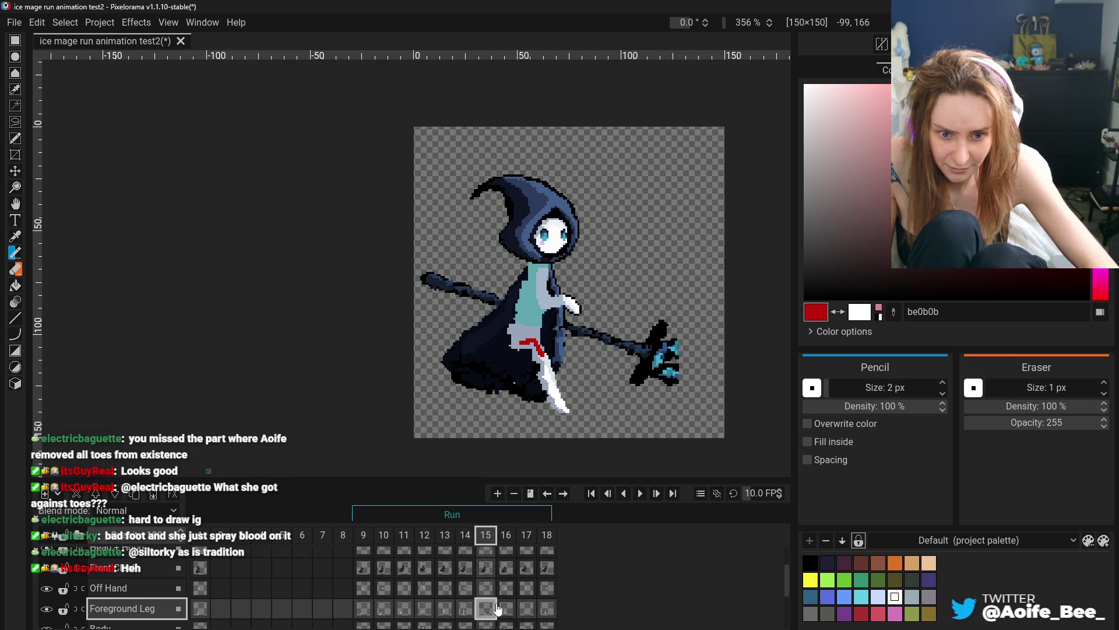
click(506, 610)
click(525, 609)
click(506, 609)
click(485, 609)
click(506, 609)
click(526, 609)
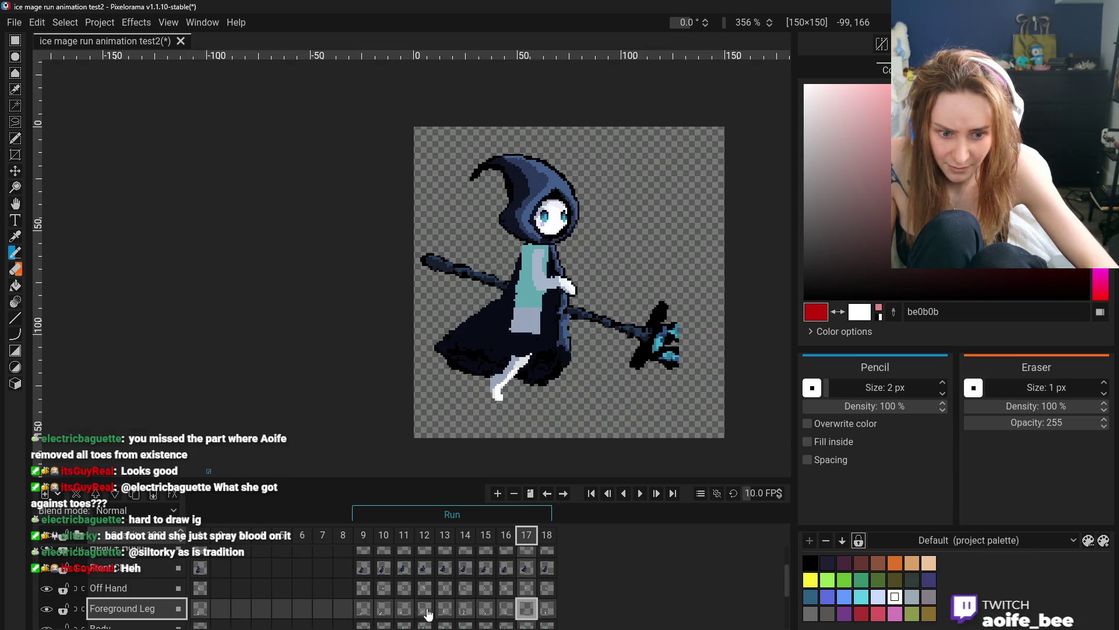
- Settle on frame 13 to view the red-marked front leg
click(404, 609)
click(444, 609)
scroll(45, 602, down, 3)
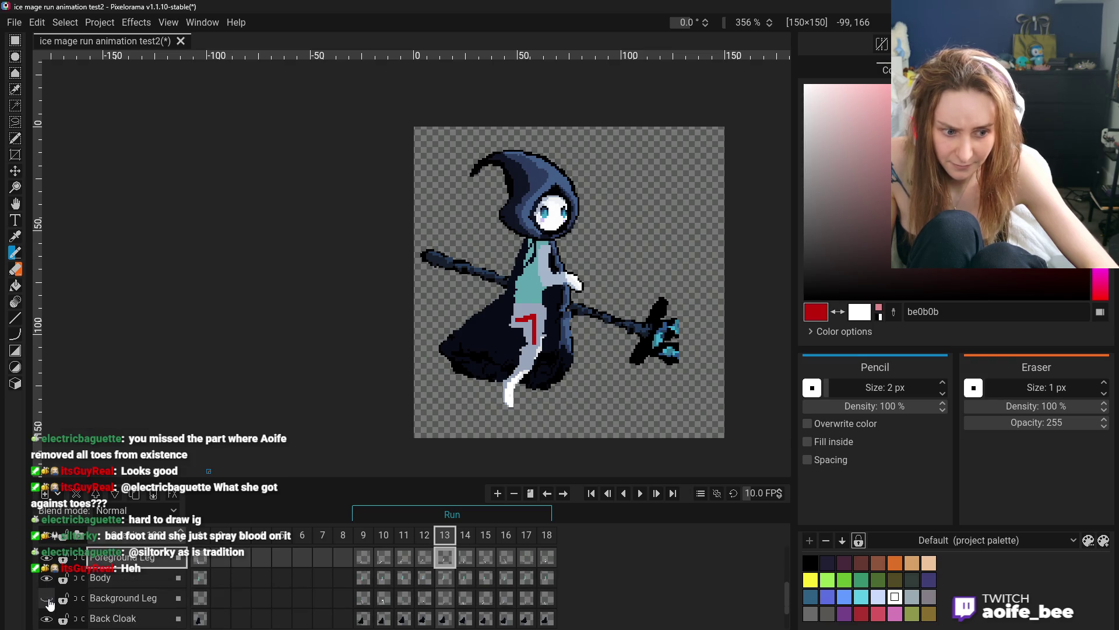
- Hide the Foreground Leg layer, briefly showing it again before re-hiding it
click(46, 598)
click(46, 556)
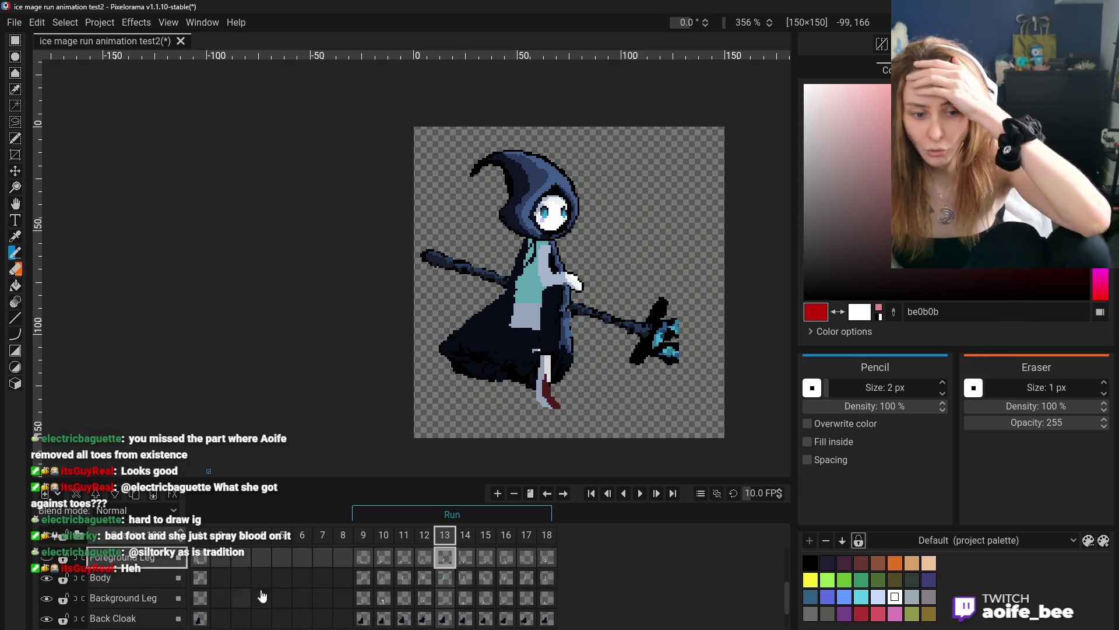
click(47, 558)
click(46, 558)
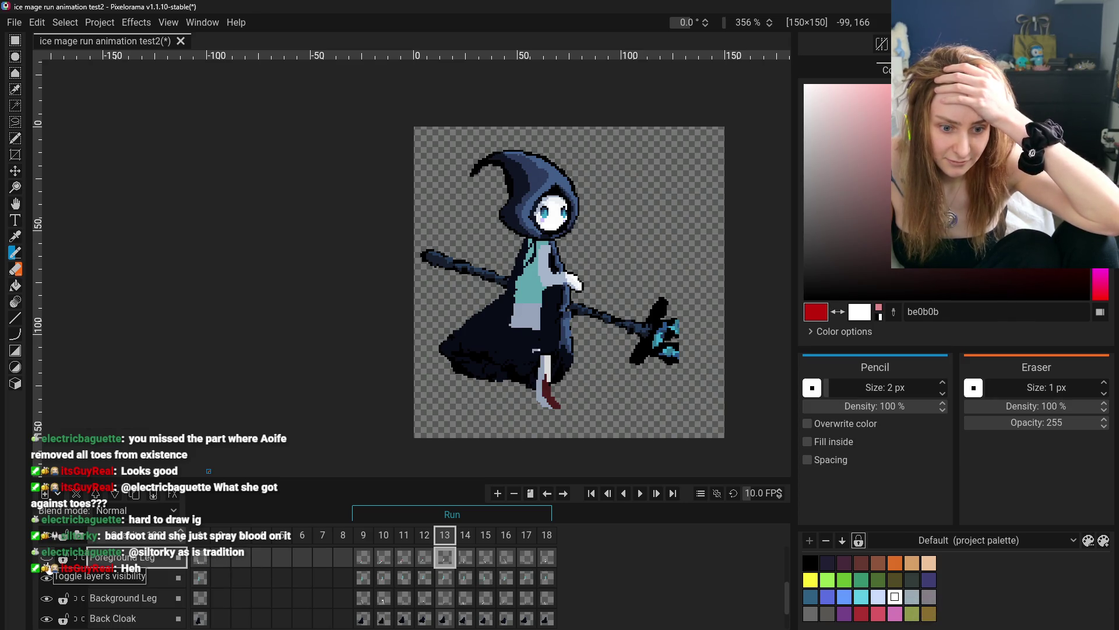
- Compare the back-leg poses across frames 9–14, settling on frame 12
click(205, 563)
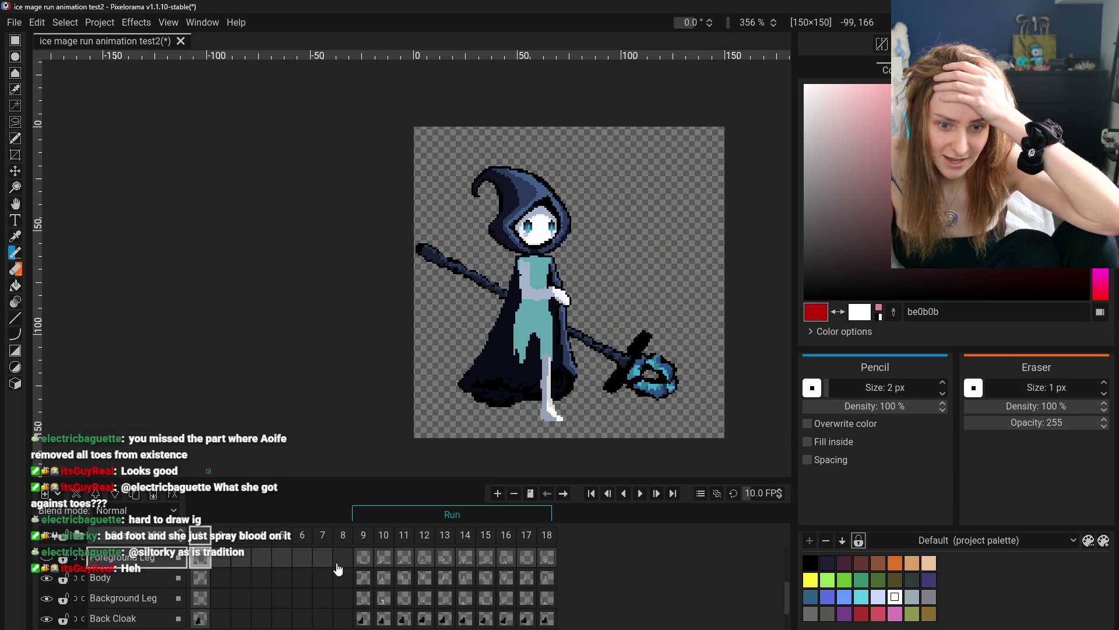
click(366, 564)
click(396, 563)
click(424, 561)
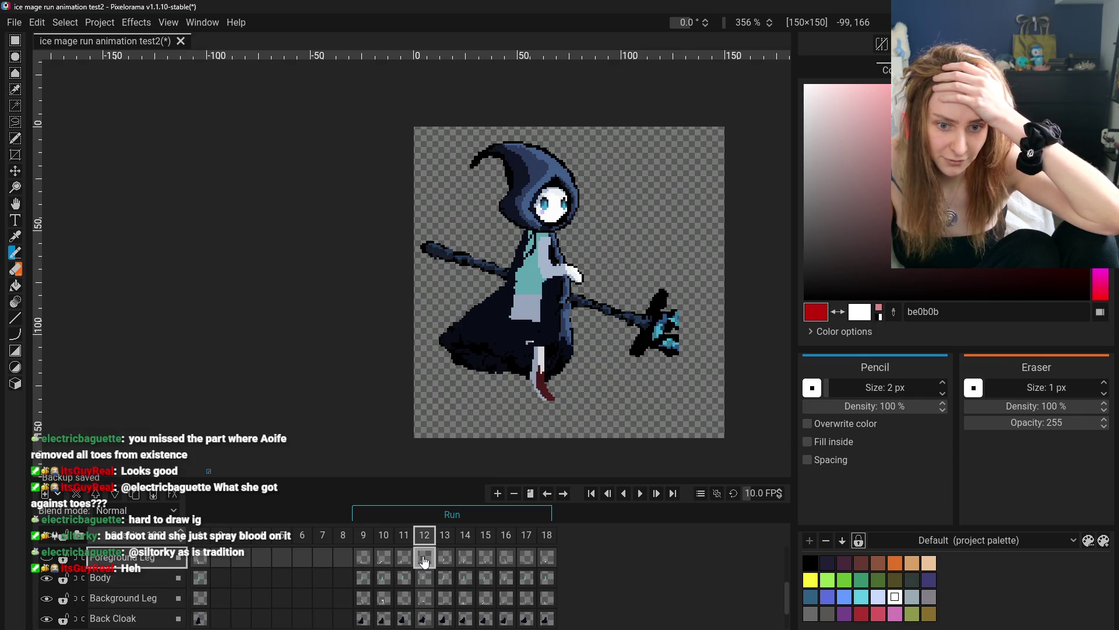
click(444, 561)
click(466, 559)
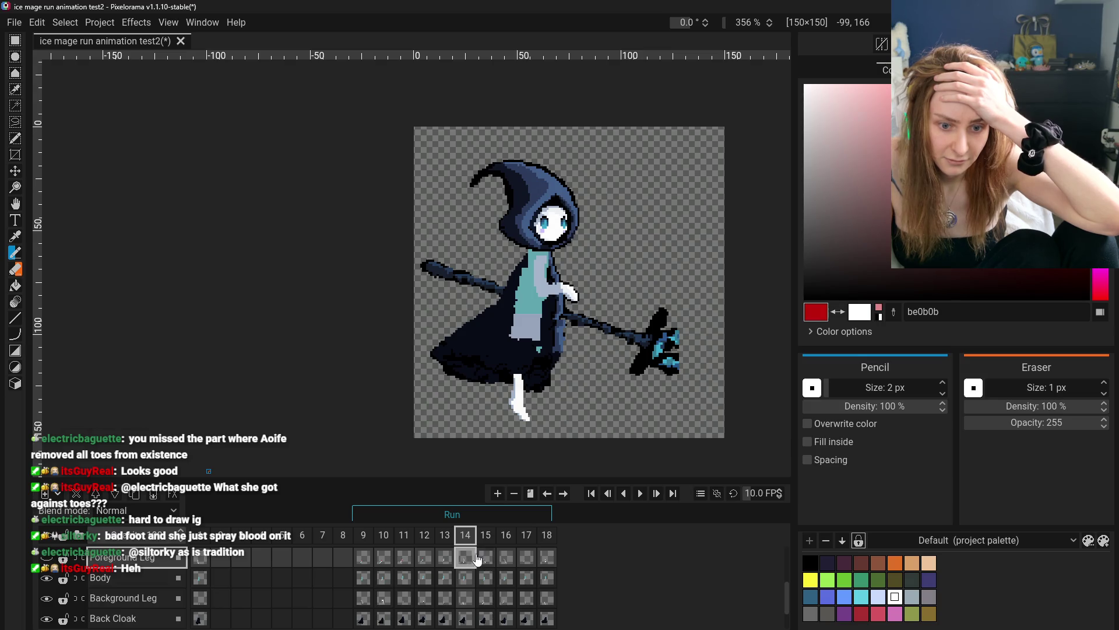
click(384, 560)
click(363, 560)
click(383, 559)
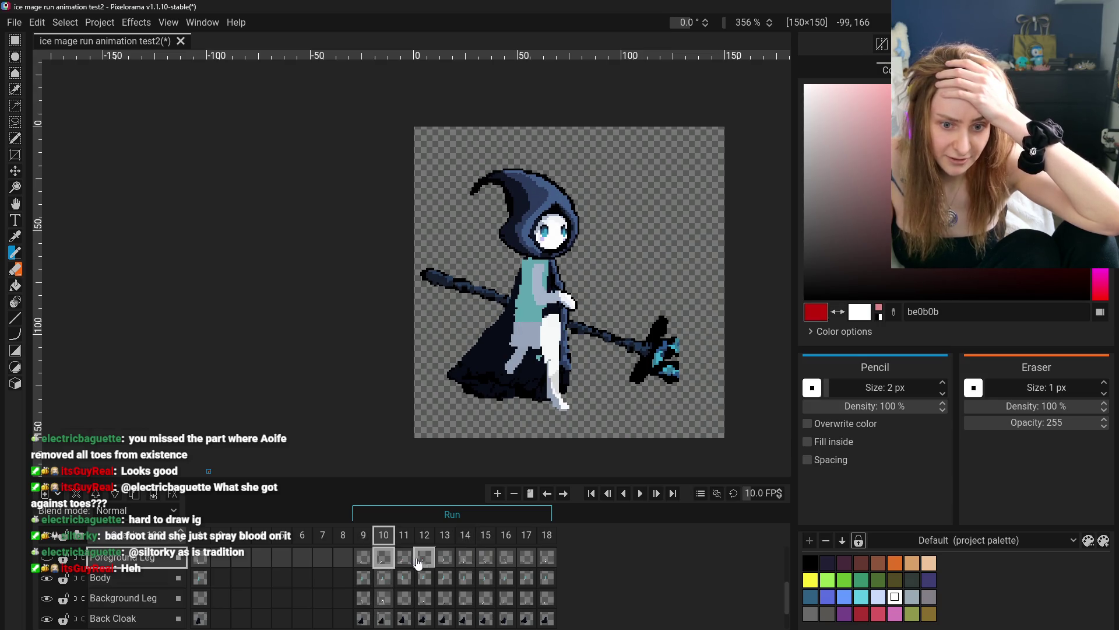
click(424, 560)
click(444, 560)
click(423, 561)
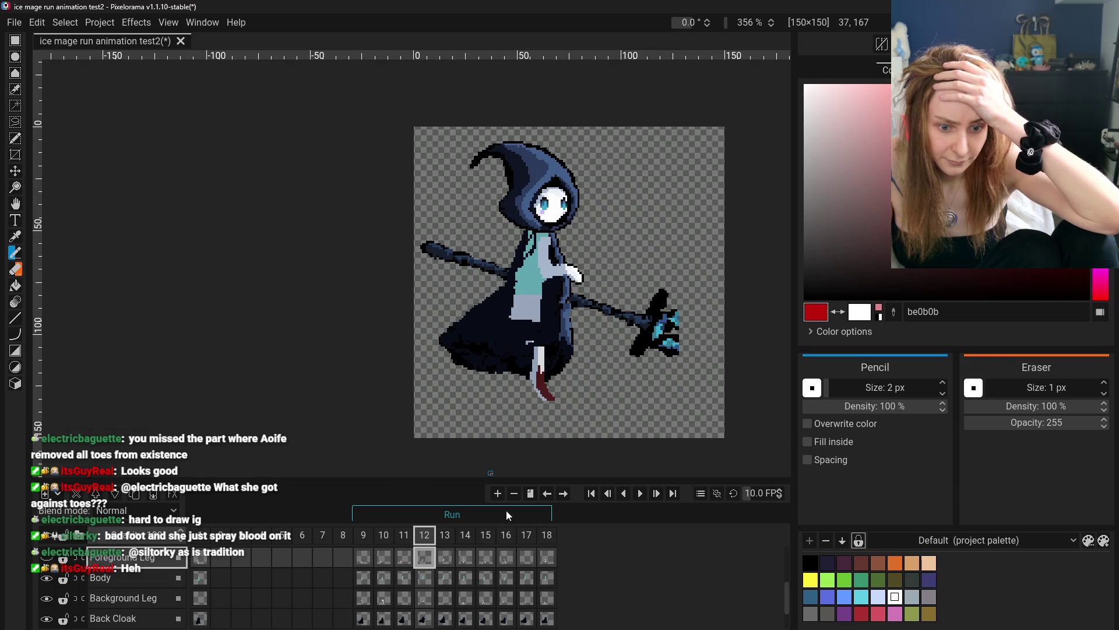
- Step backward from frame 17 to frame 9 to review the back leg
click(526, 559)
click(506, 558)
click(486, 558)
click(465, 559)
click(445, 560)
click(425, 559)
click(404, 559)
click(384, 559)
click(358, 561)
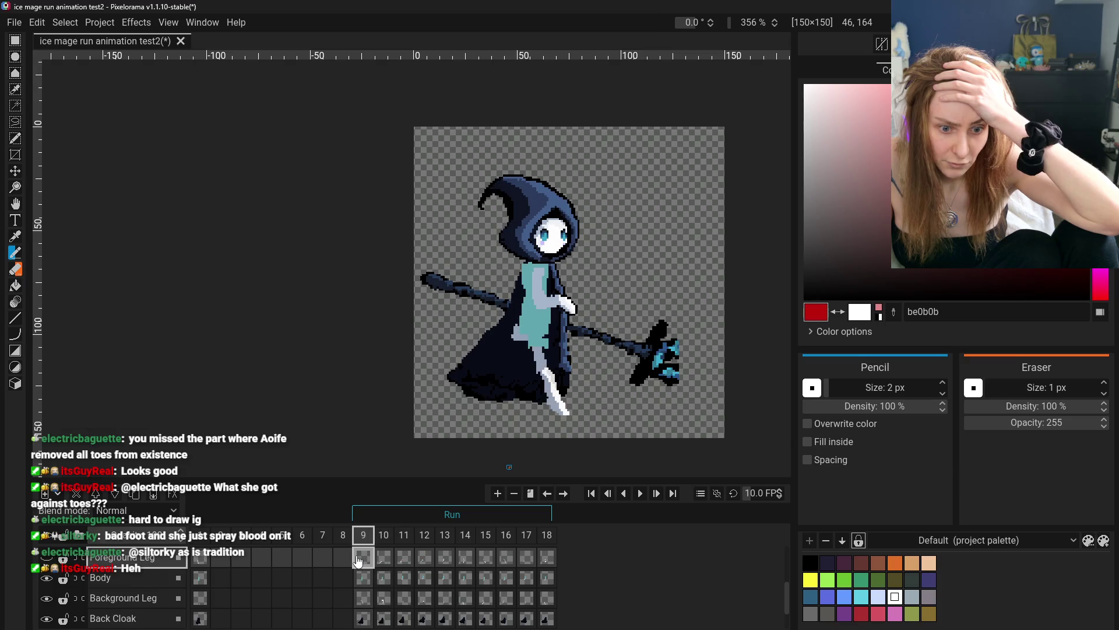
- Step forward again to frame 16, comparing it against frame 15
click(384, 559)
click(424, 559)
click(445, 560)
click(465, 560)
click(485, 560)
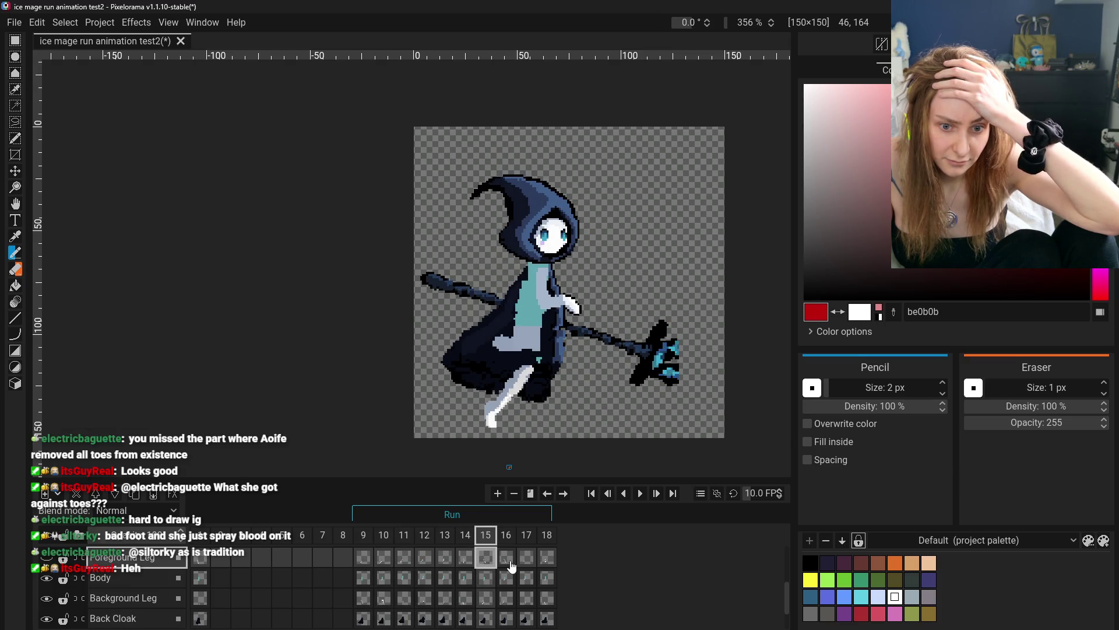
click(506, 559)
click(491, 563)
click(507, 561)
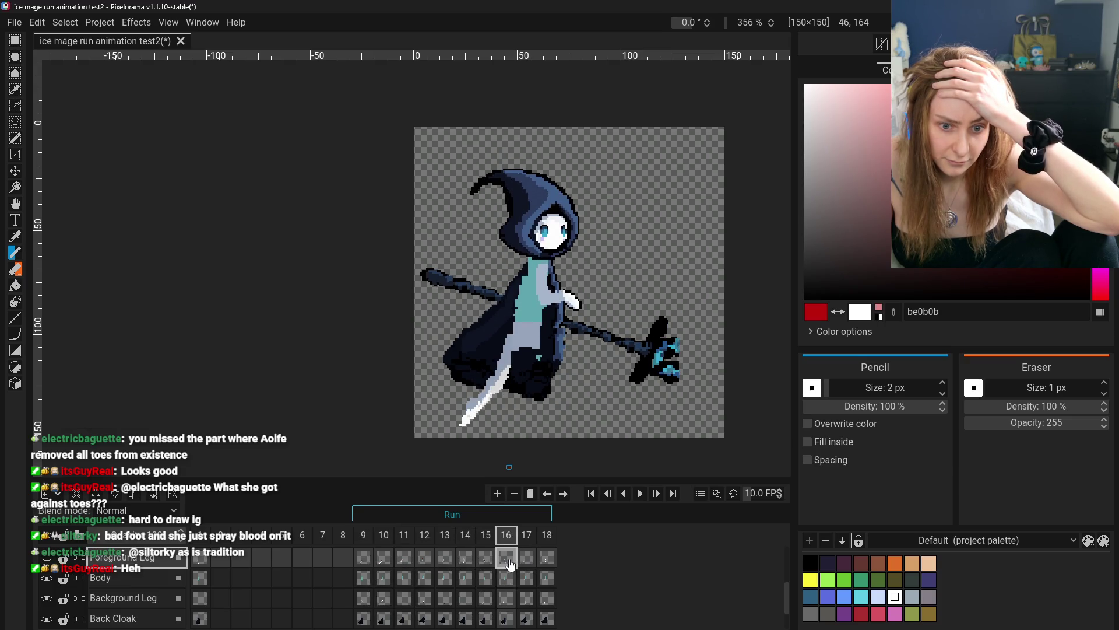
- Compare the back-leg poses in frames 9, 11 and 12, returning to frame 9
click(364, 561)
click(404, 574)
click(425, 574)
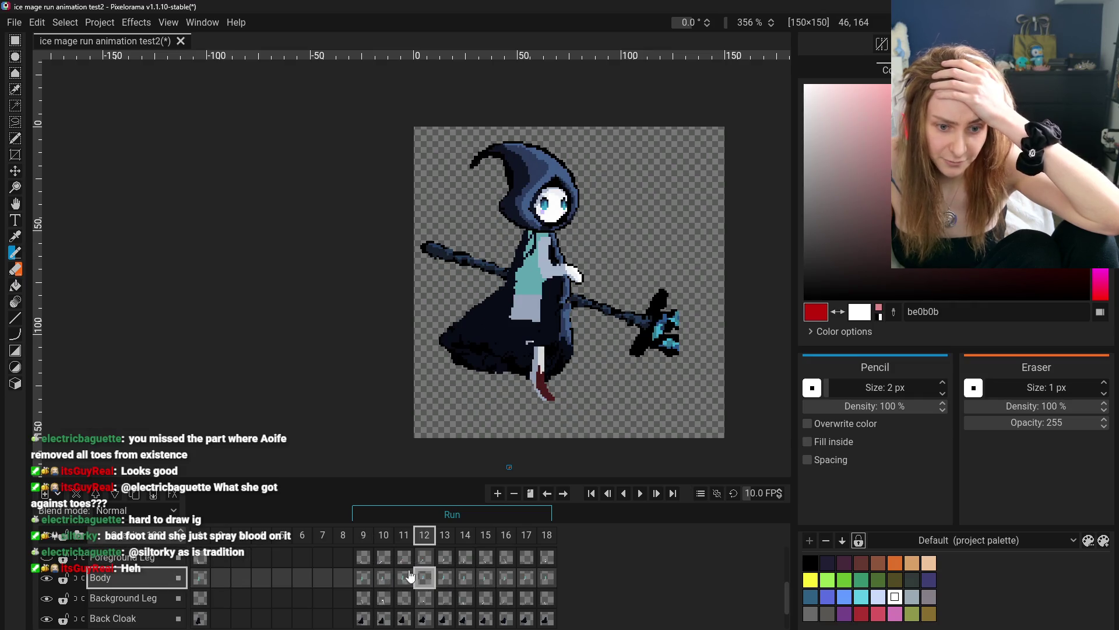
click(366, 565)
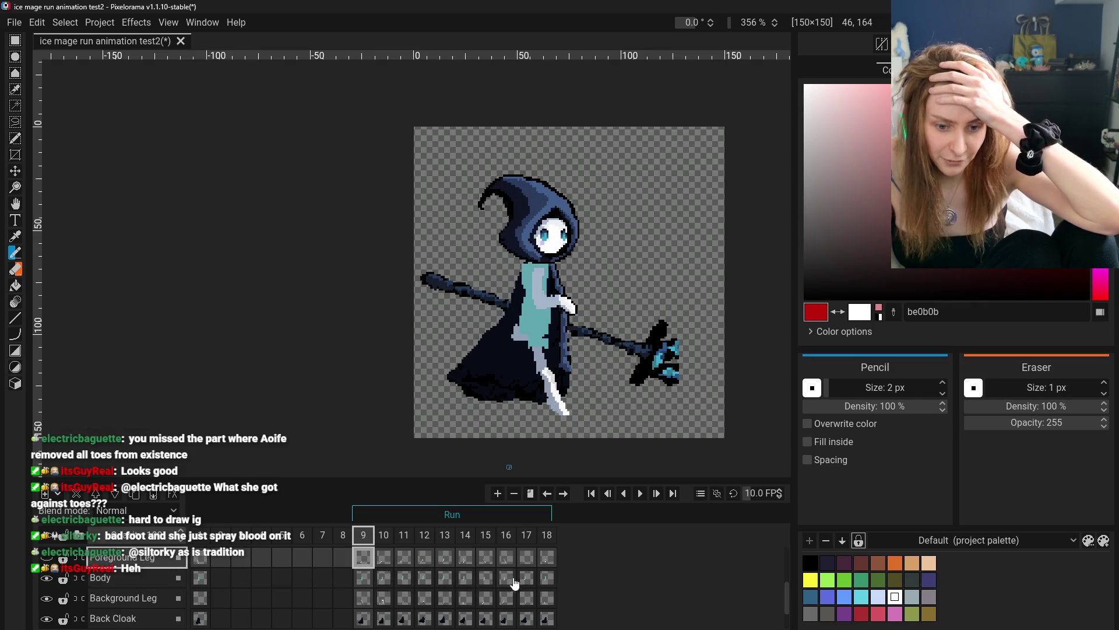
- Select the Background Leg cel in frame 17 and view the back leg in frames 18, 16 and 15
click(527, 560)
click(526, 601)
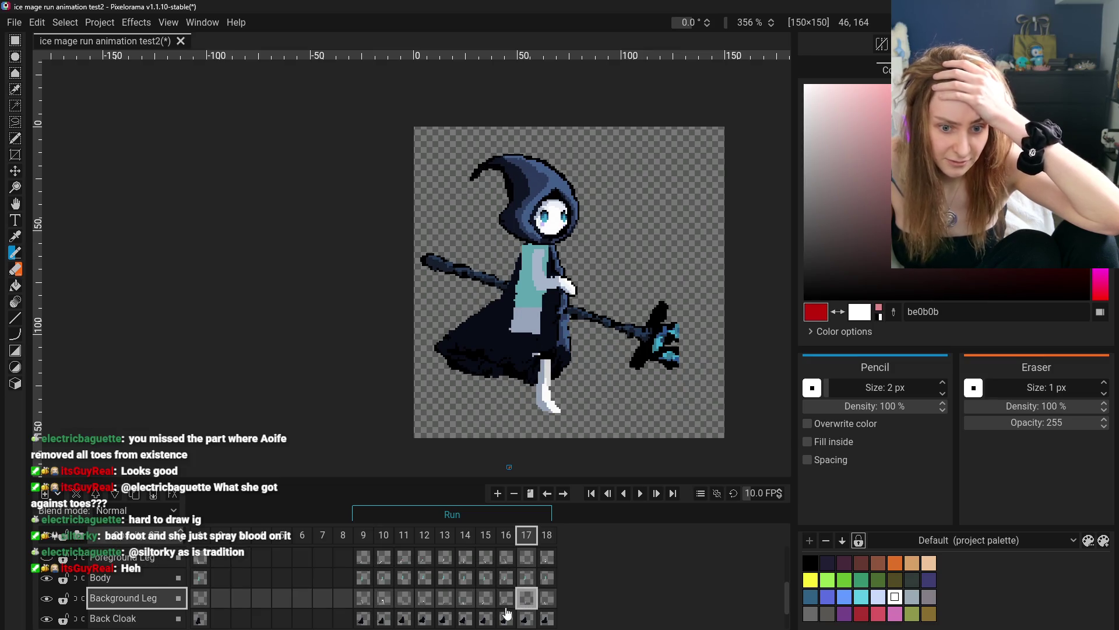
click(547, 598)
click(506, 599)
click(487, 601)
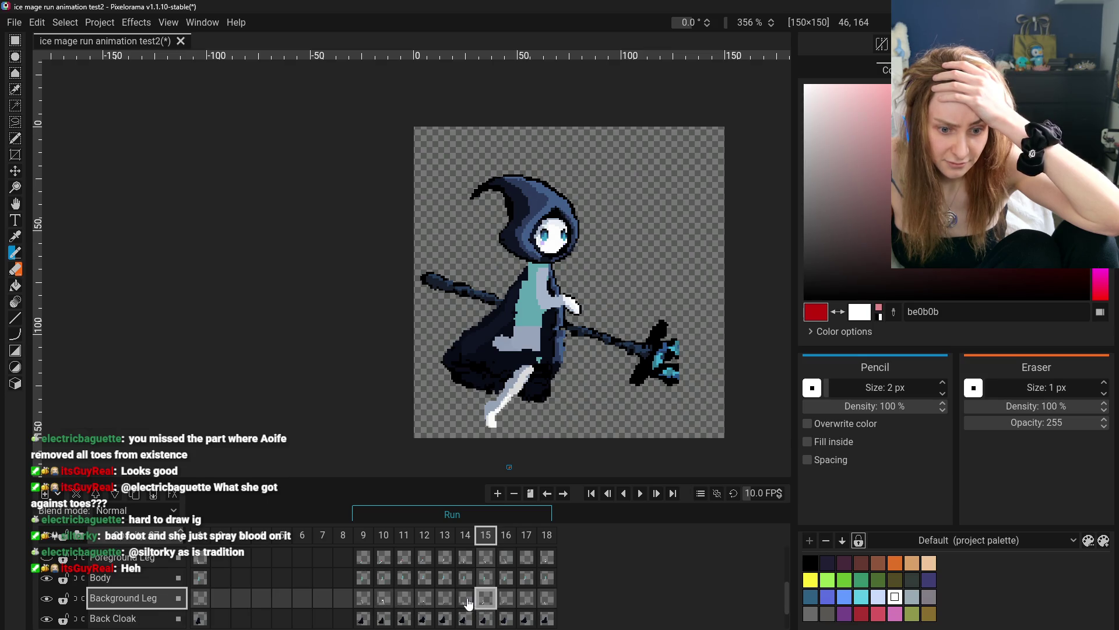
- Select the Foreground Leg cel in frame 15, toggling that layer visible and hidden again
click(483, 559)
click(486, 598)
click(485, 559)
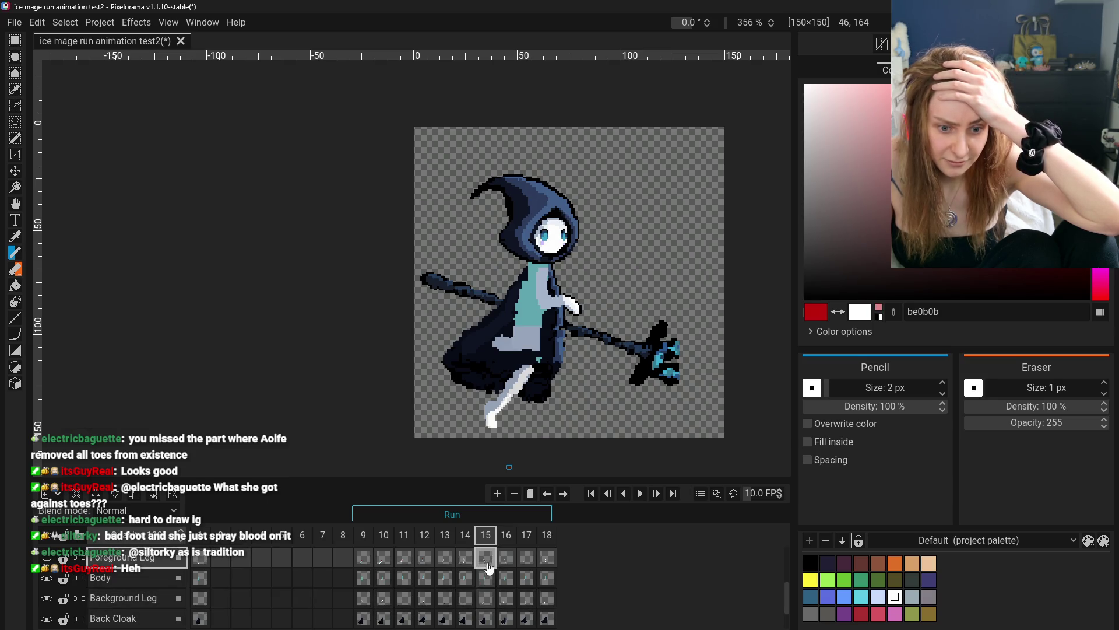
click(47, 558)
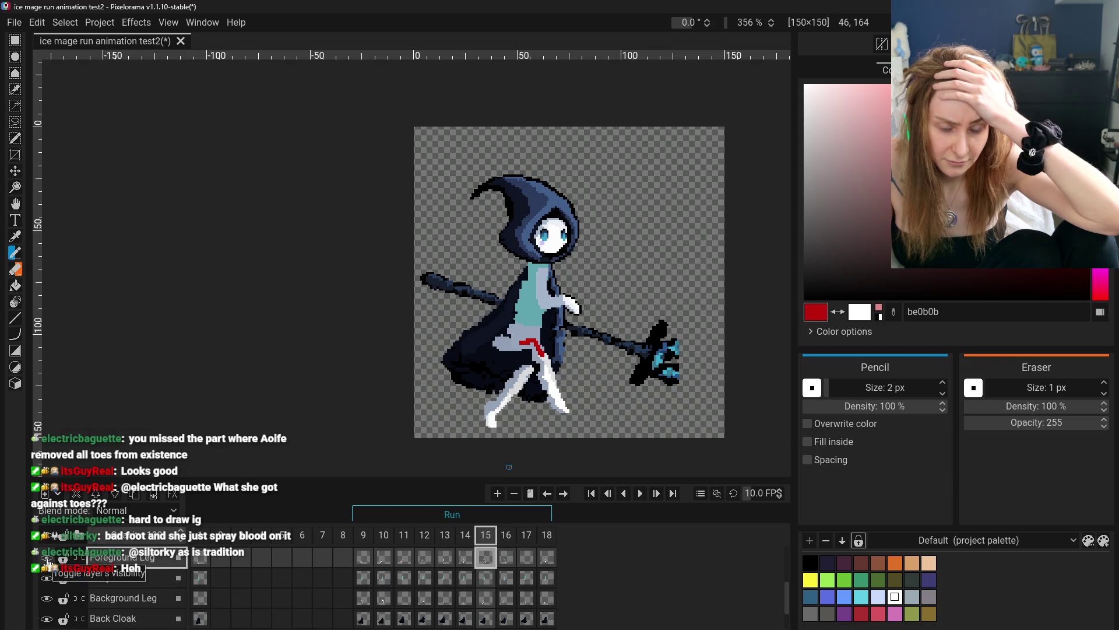
click(47, 558)
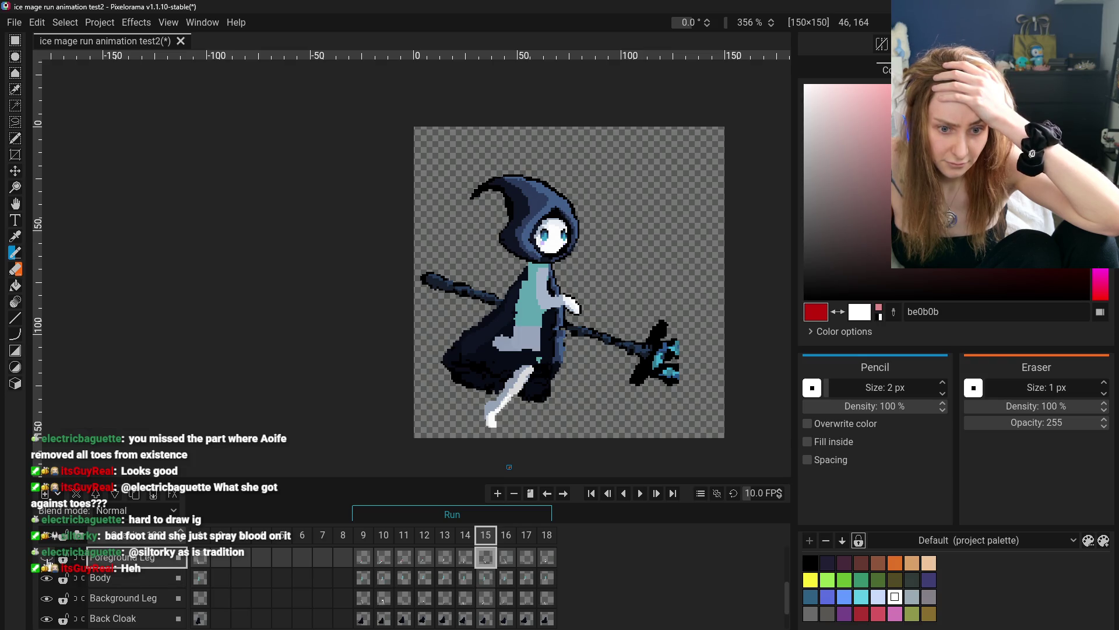
- Compare frame 14 with frame 15, then move back through frames 13 and 12
click(466, 559)
click(488, 563)
click(467, 560)
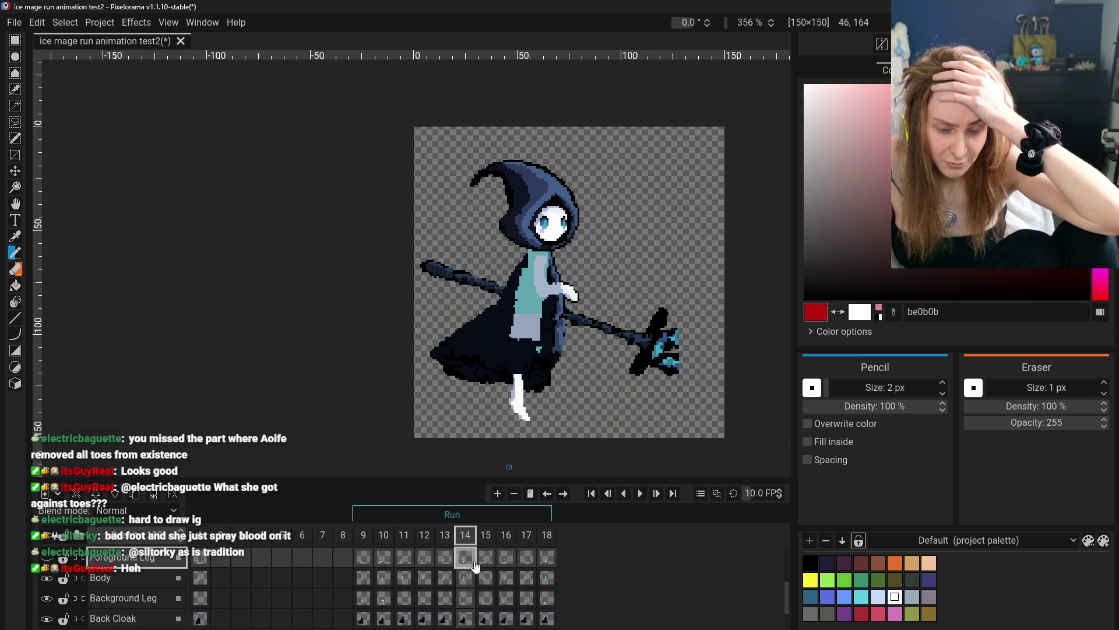
click(451, 561)
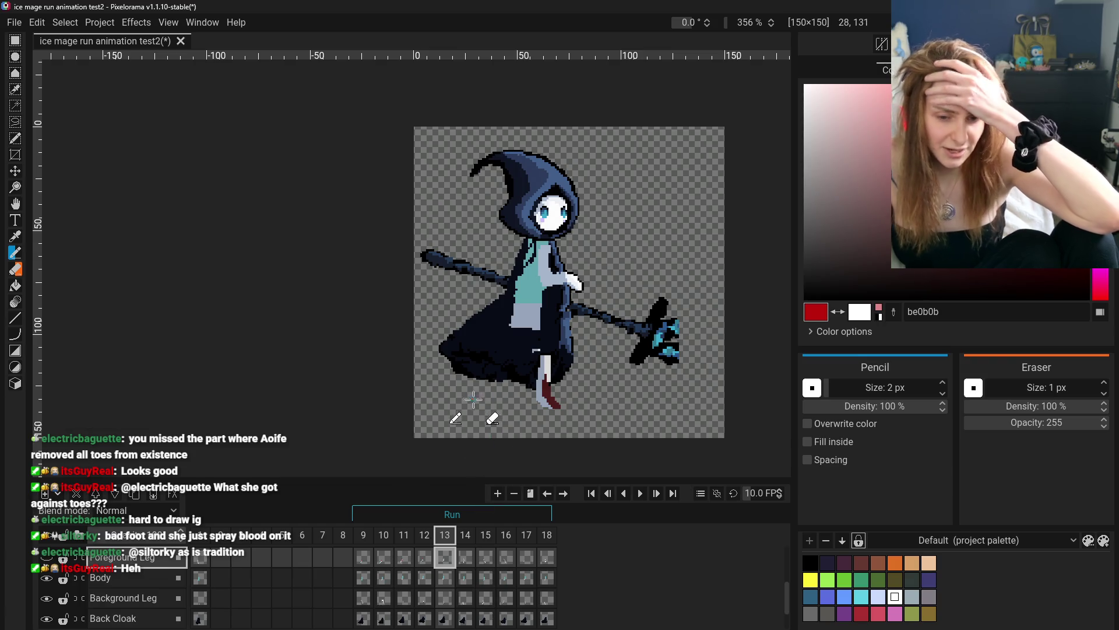
scroll(574, 411, up, 2)
click(424, 558)
- Return to frame 10 after checking frame 9, and pick the foot's white as the Pencil colour
click(404, 557)
click(384, 558)
click(363, 560)
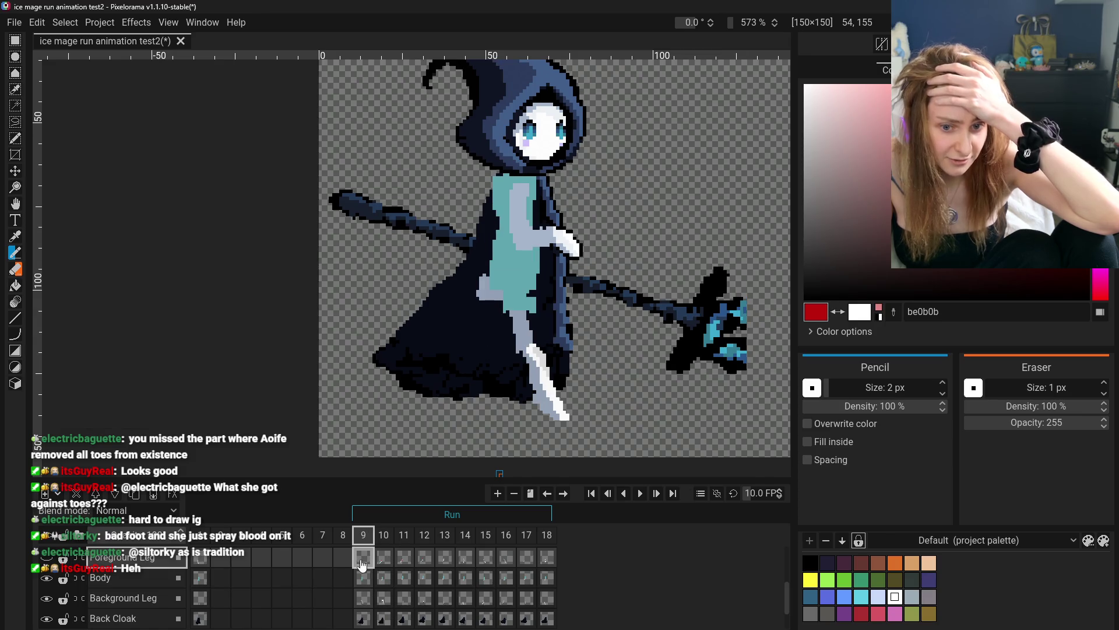
click(386, 562)
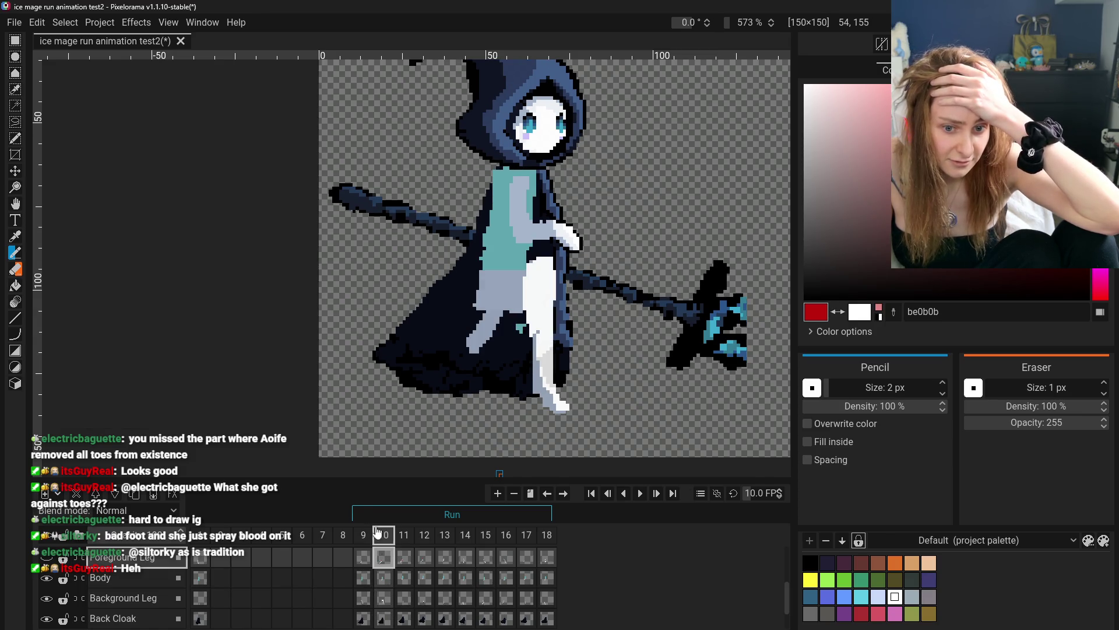
click(16, 237)
click(563, 407)
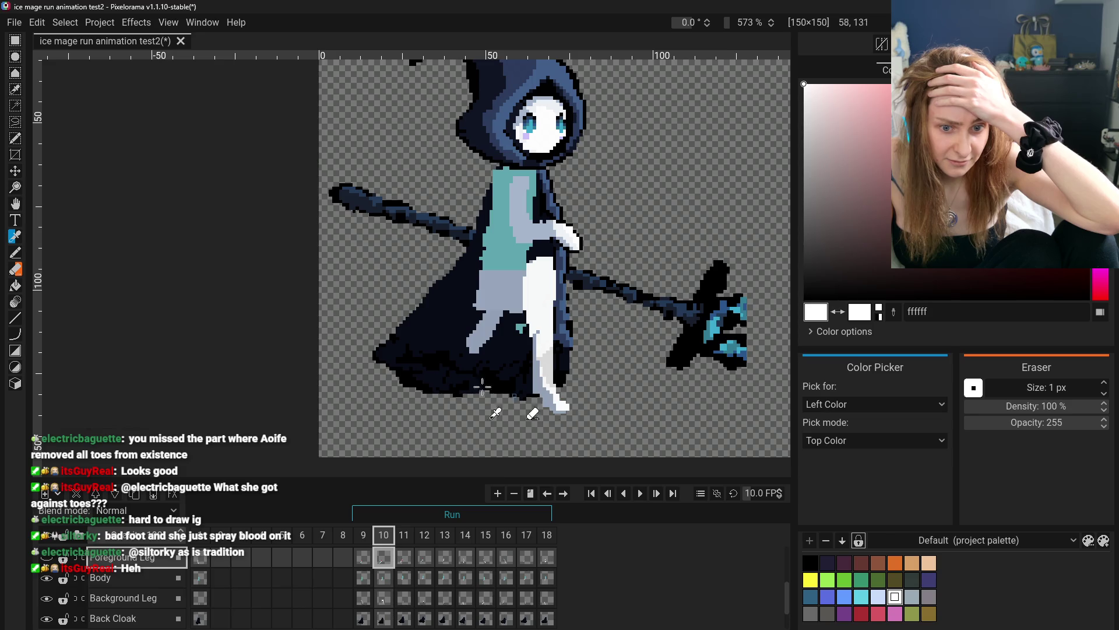
click(15, 253)
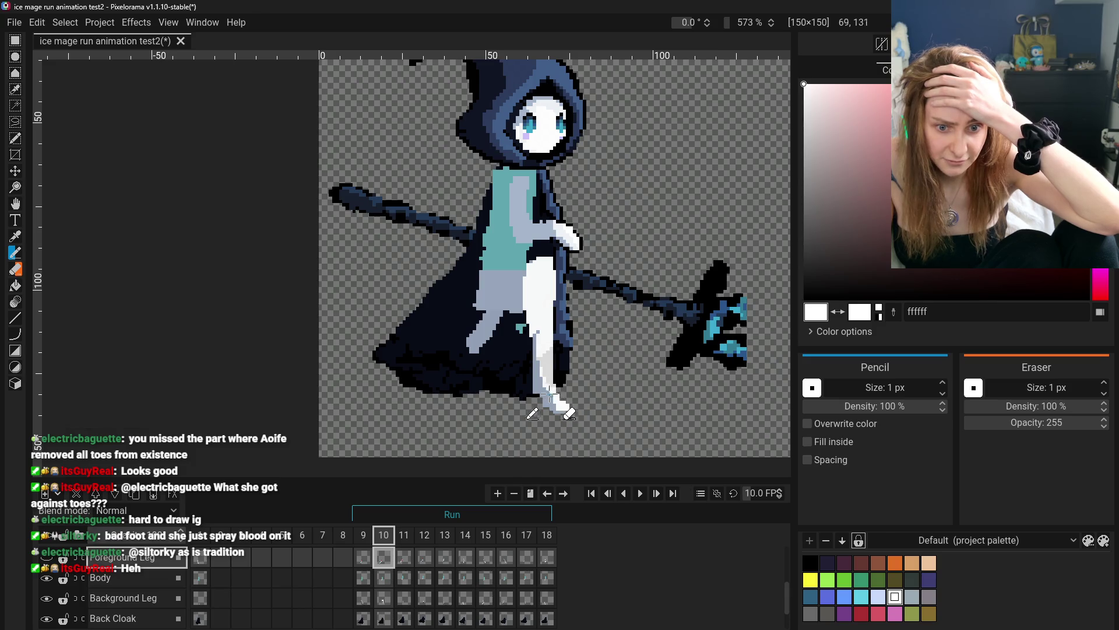
- On frame 10's Background Leg cel, sample pale blue-grey 96a5ba as the Pencil colour
click(123, 597)
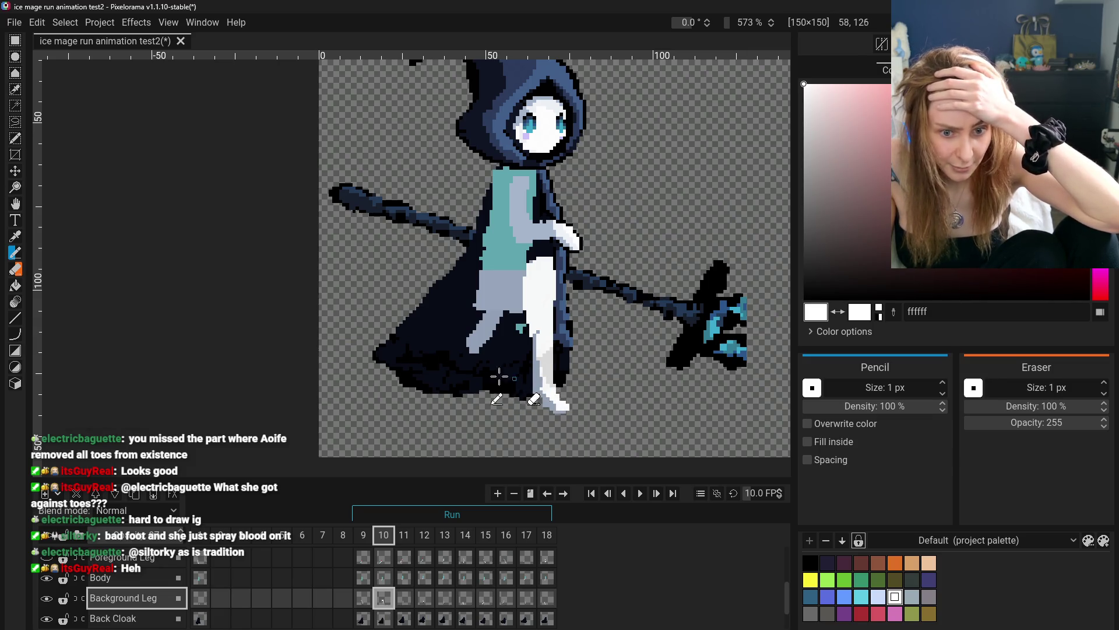
key(o)
click(548, 402)
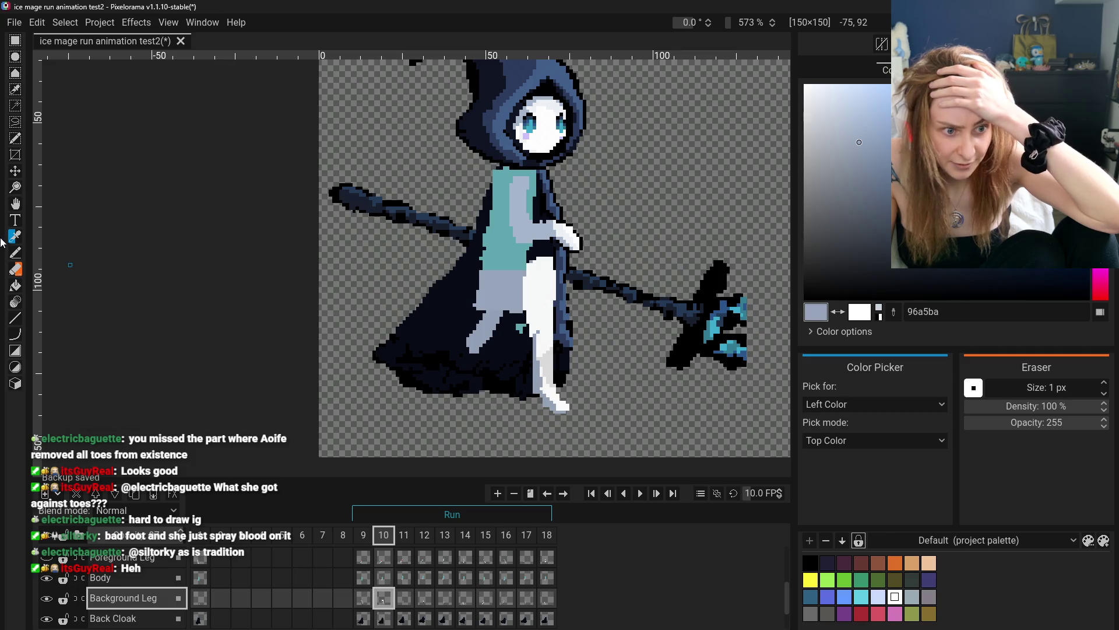
key(b)
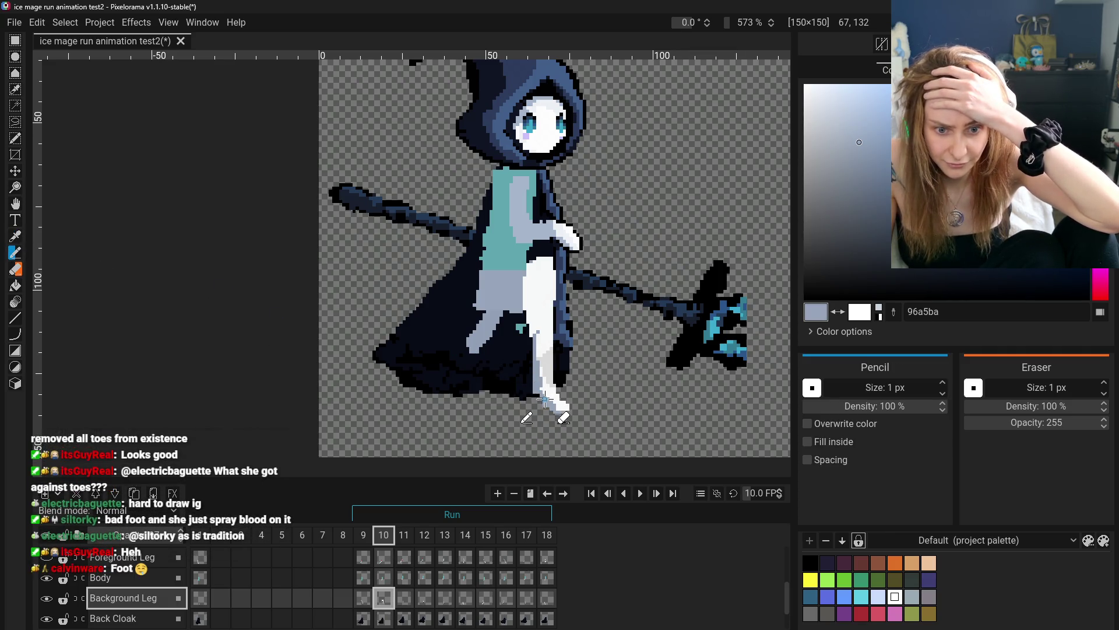
scroll(592, 414, down, 5)
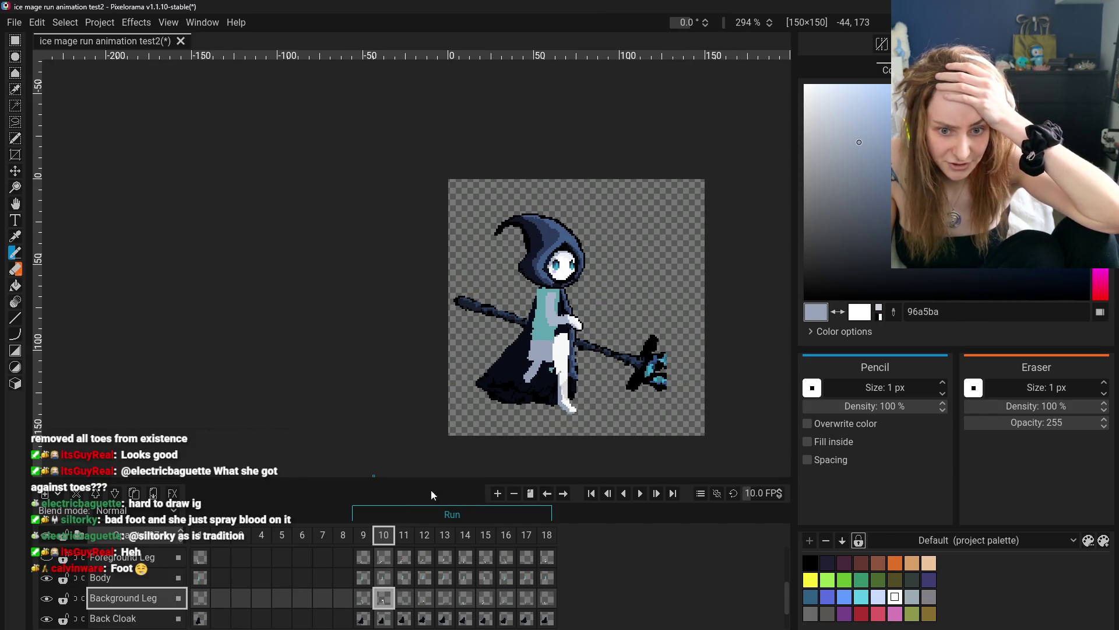
- Erase part of the grey thigh near the knee with the 7 px Eraser, then flip frames 9–11
click(15, 269)
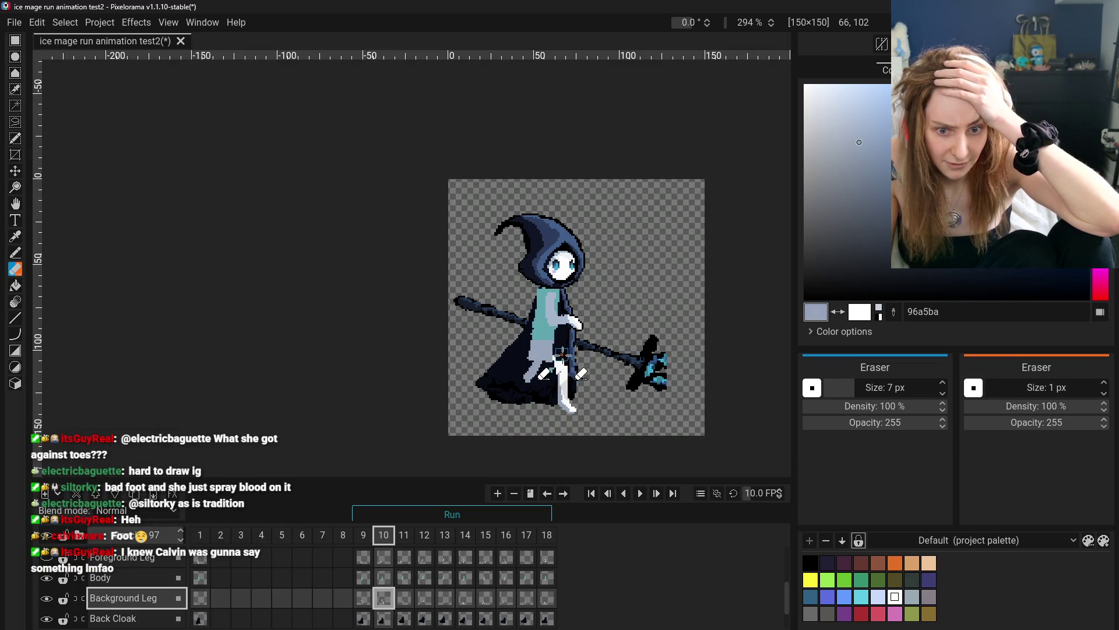
drag(556, 365, 539, 374)
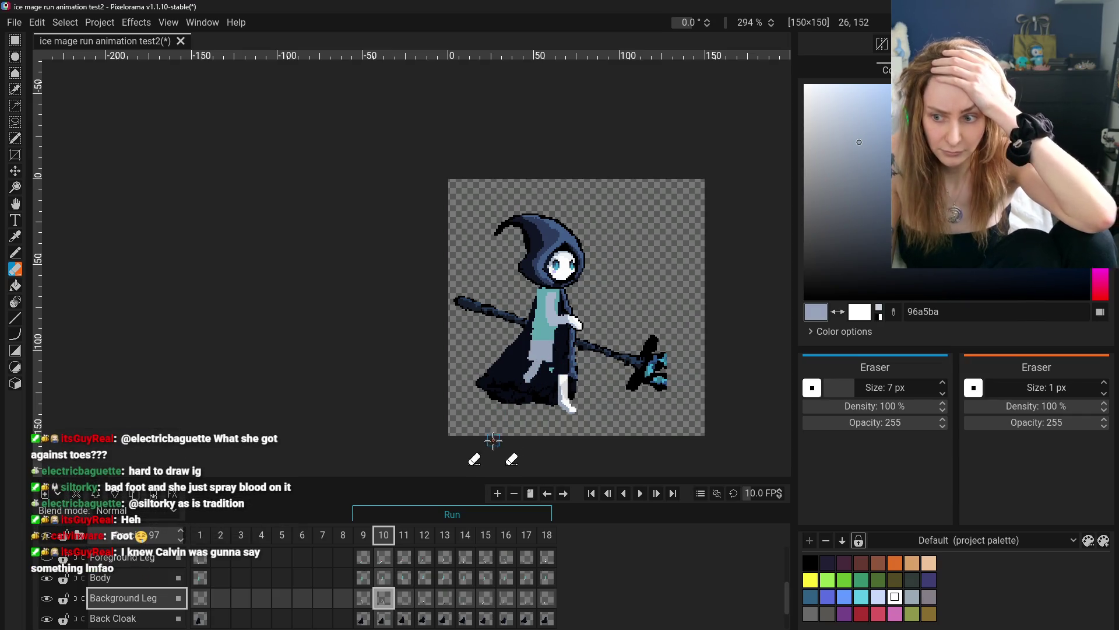
click(363, 597)
click(383, 597)
click(403, 597)
click(384, 598)
click(363, 597)
- Zoom in and compare frame 10's background leg against frame 9
scroll(576, 410, up, 2)
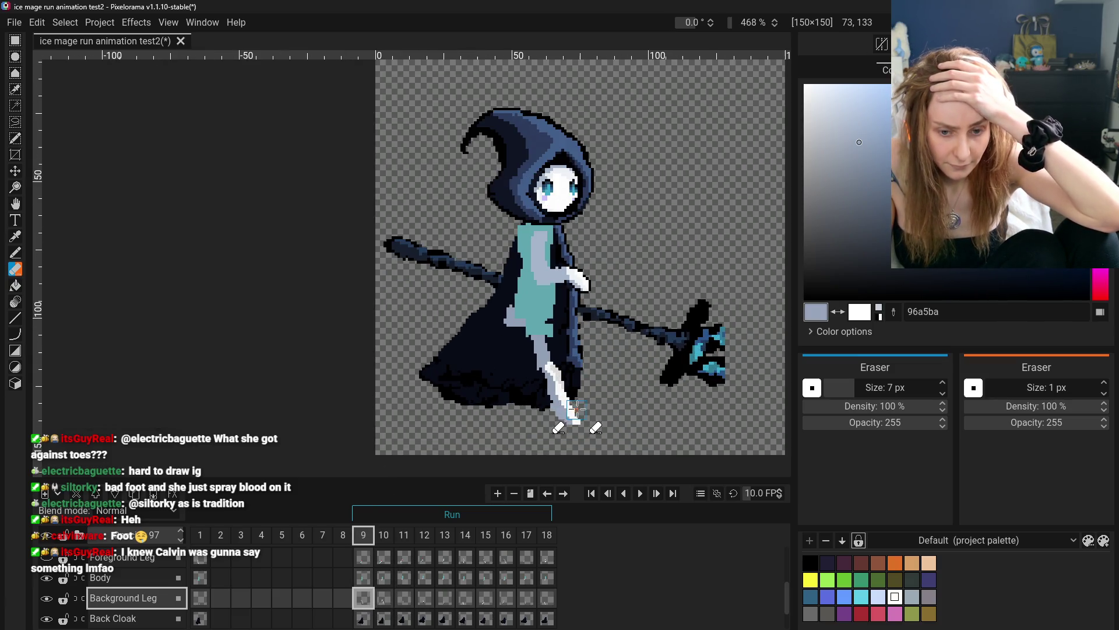
click(383, 601)
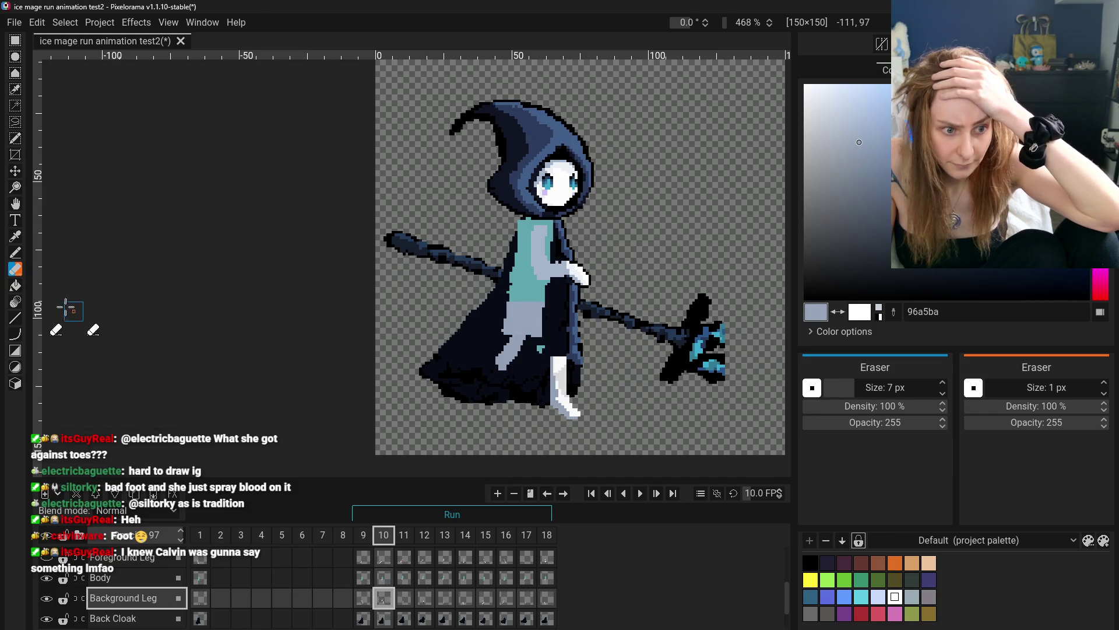
scroll(509, 344, up, 1)
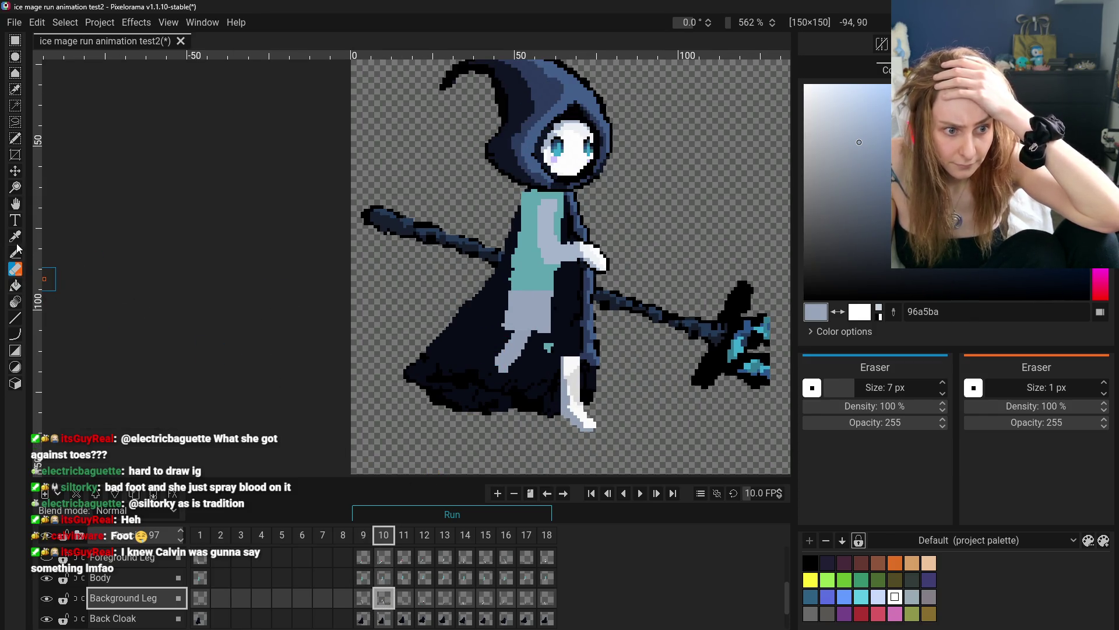
scroll(618, 446, up, 2)
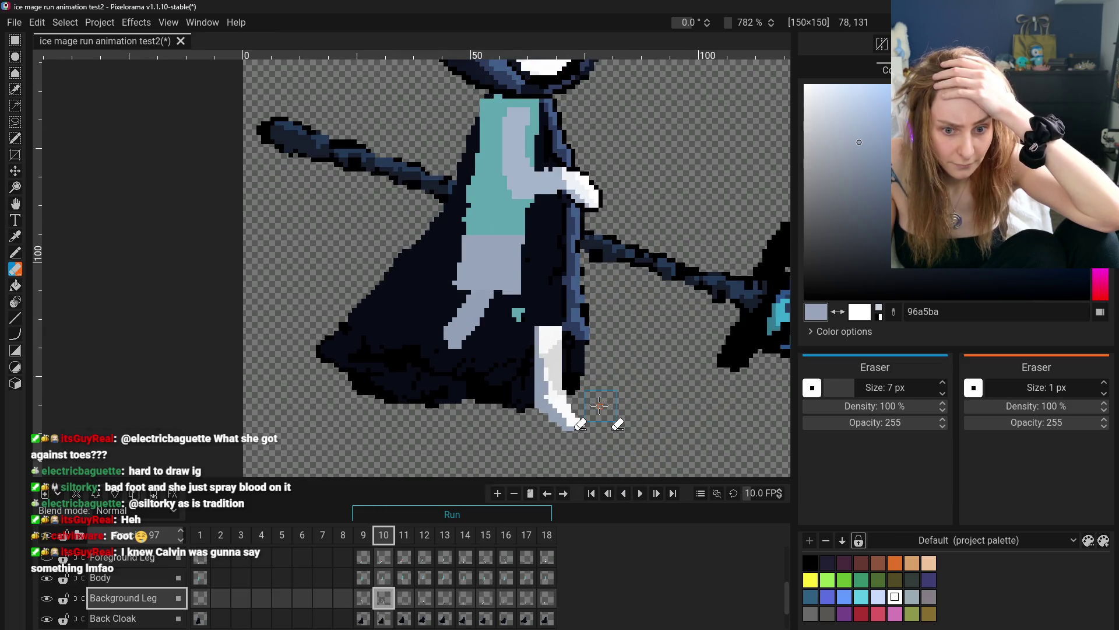
scroll(627, 445, down, 3)
click(363, 597)
click(384, 599)
click(363, 599)
click(384, 600)
- Sample a colour from the sprite and switch back to the Pencil to redraw the foot
click(16, 236)
click(14, 252)
scroll(573, 403, up, 3)
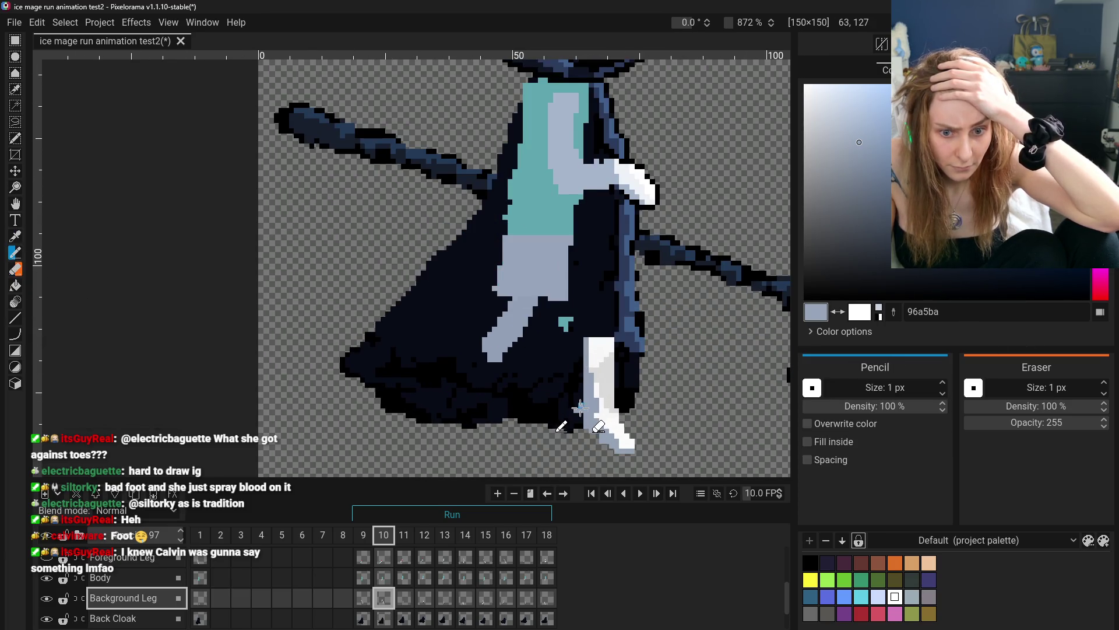
scroll(600, 469, down, 3)
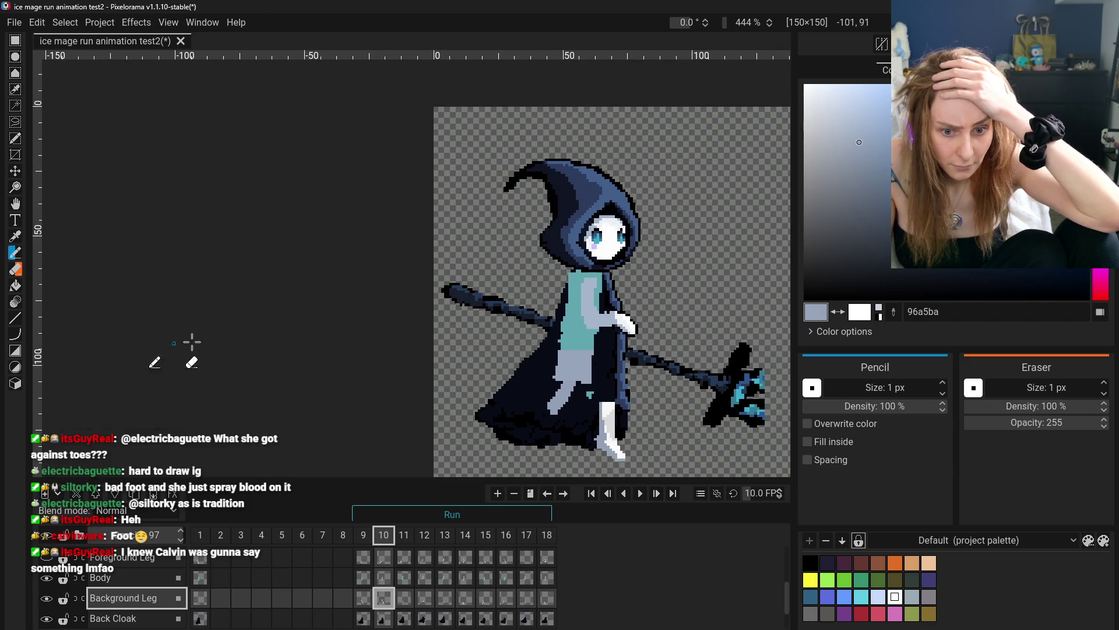
click(16, 204)
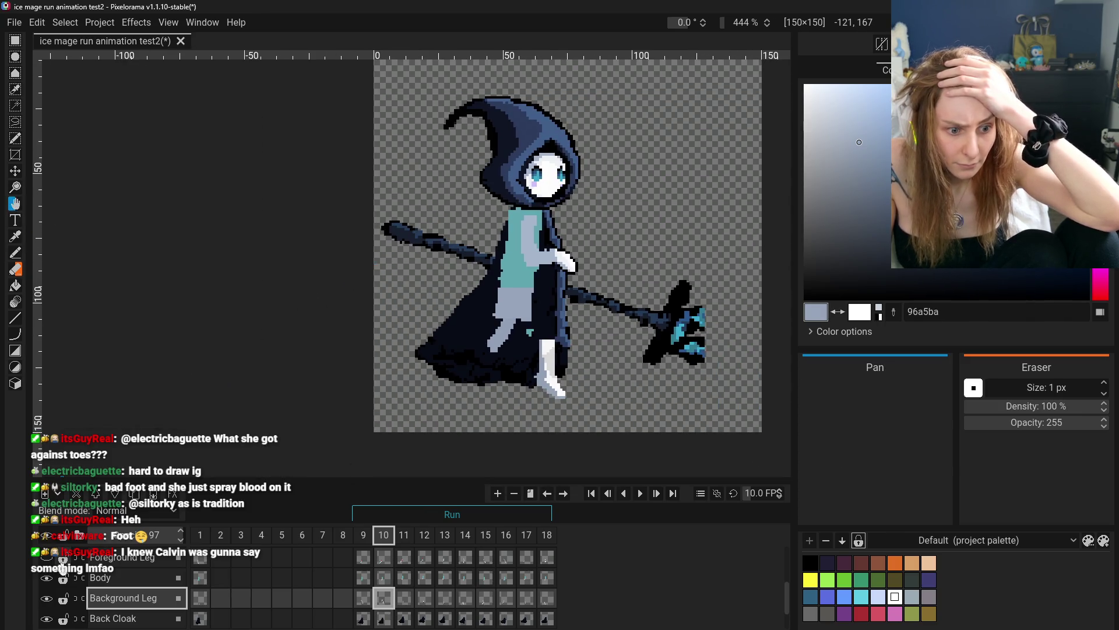
- Show the Front Cloak layer and view Background Leg frames 9 to 11
scroll(58, 574, up, 2)
click(46, 588)
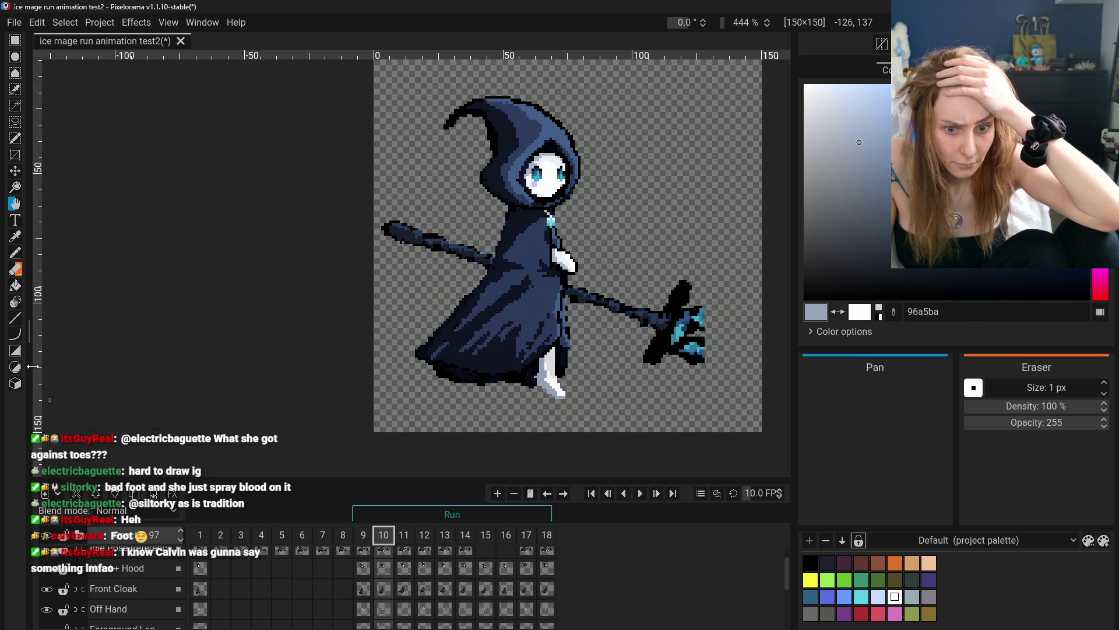
scroll(377, 597, down, 3)
click(362, 597)
click(384, 598)
click(403, 598)
- Select the Background Leg cels for frames 10–11, then step from frame 9 to frame 11
click(384, 606)
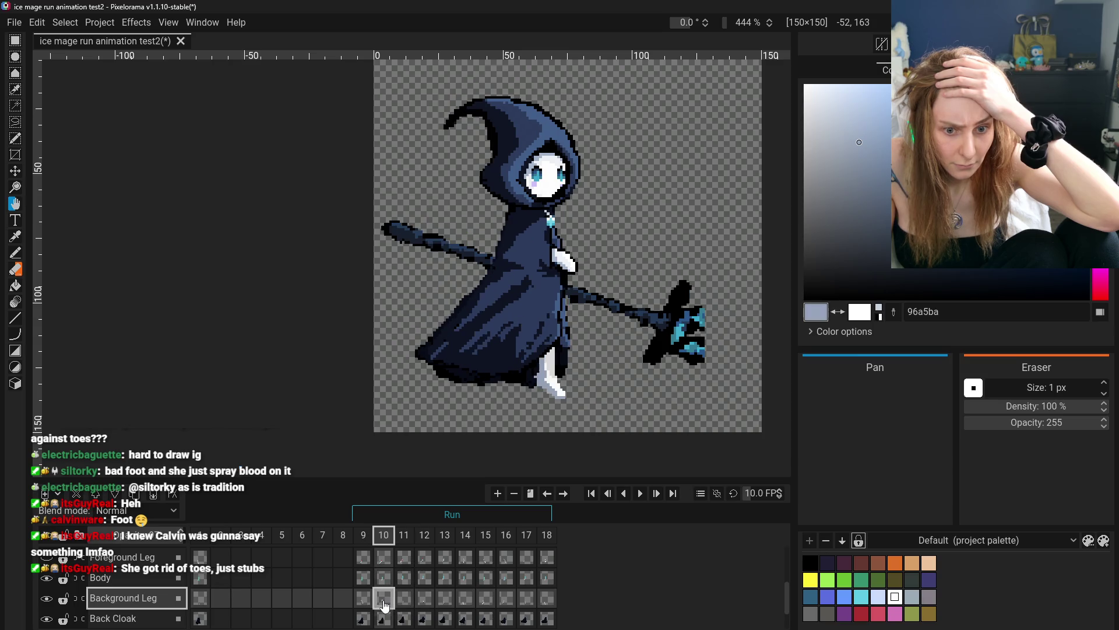
right_click(383, 605)
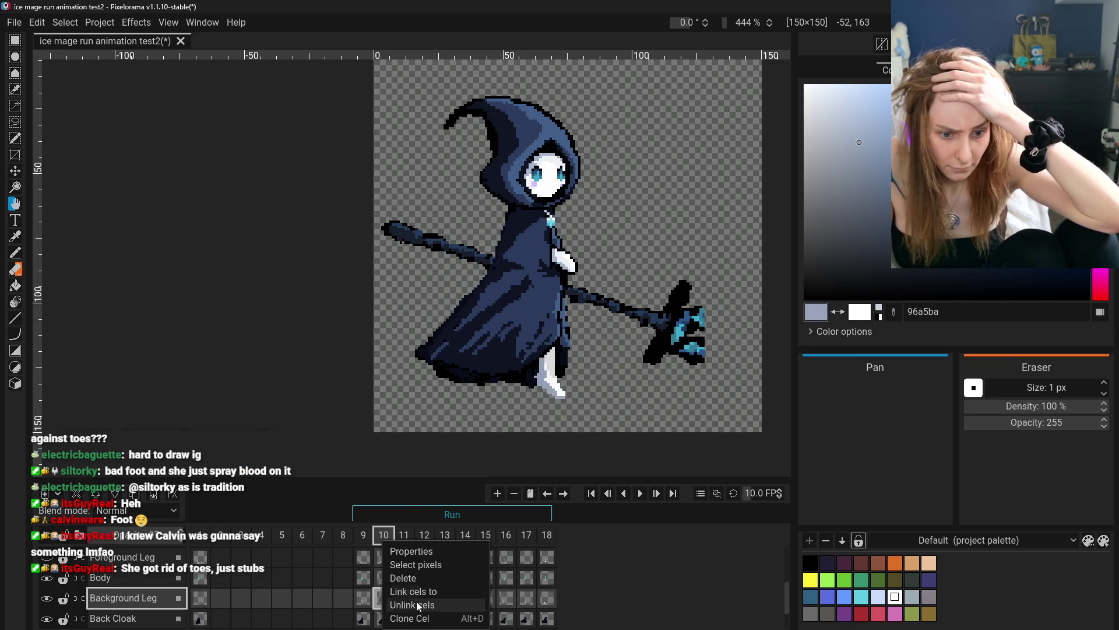
click(404, 600)
click(363, 597)
click(383, 597)
shift+click(405, 601)
click(369, 602)
click(380, 605)
click(404, 606)
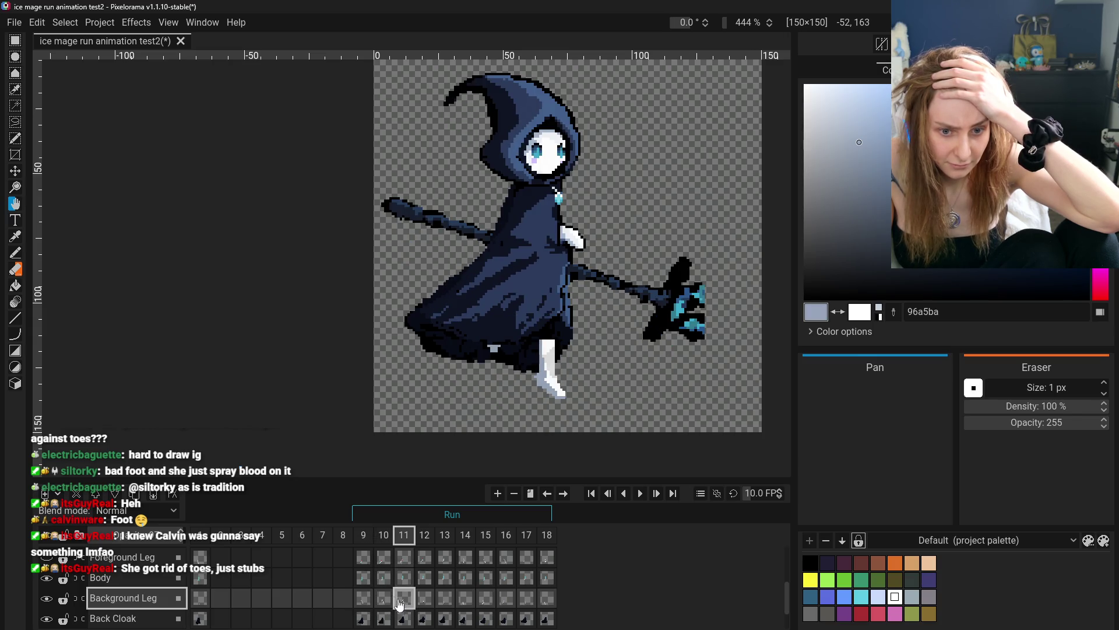
- With the Move tool, shift frame 11's background leg downward
click(15, 172)
mouse_move(524, 317)
mouse_down()
mouse_move(535, 406)
mouse_move(535, 333)
mouse_up()
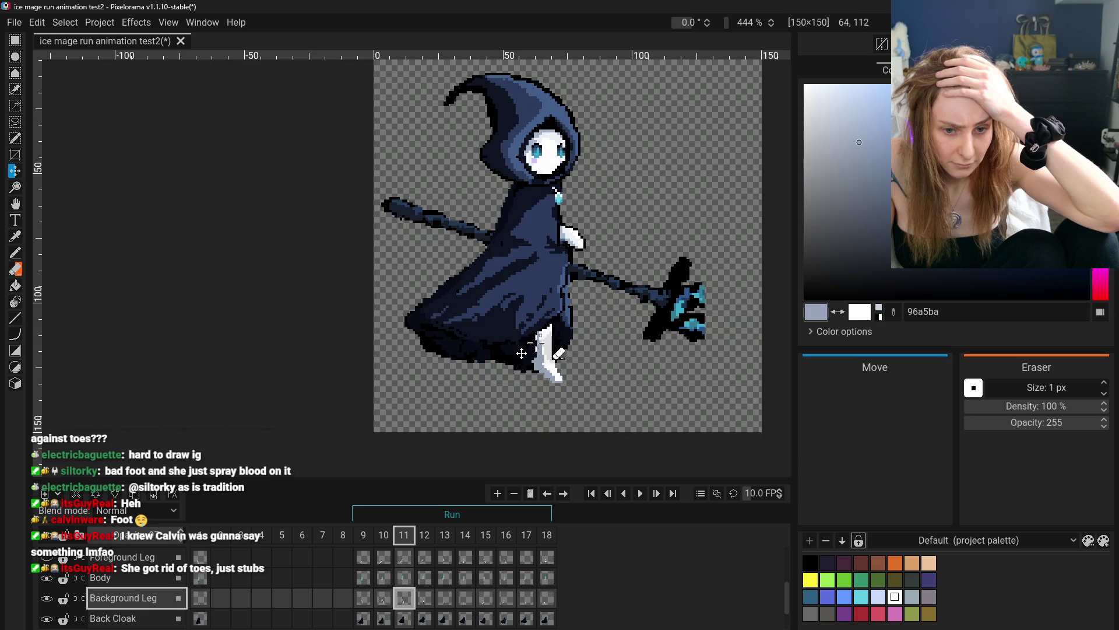
click(383, 597)
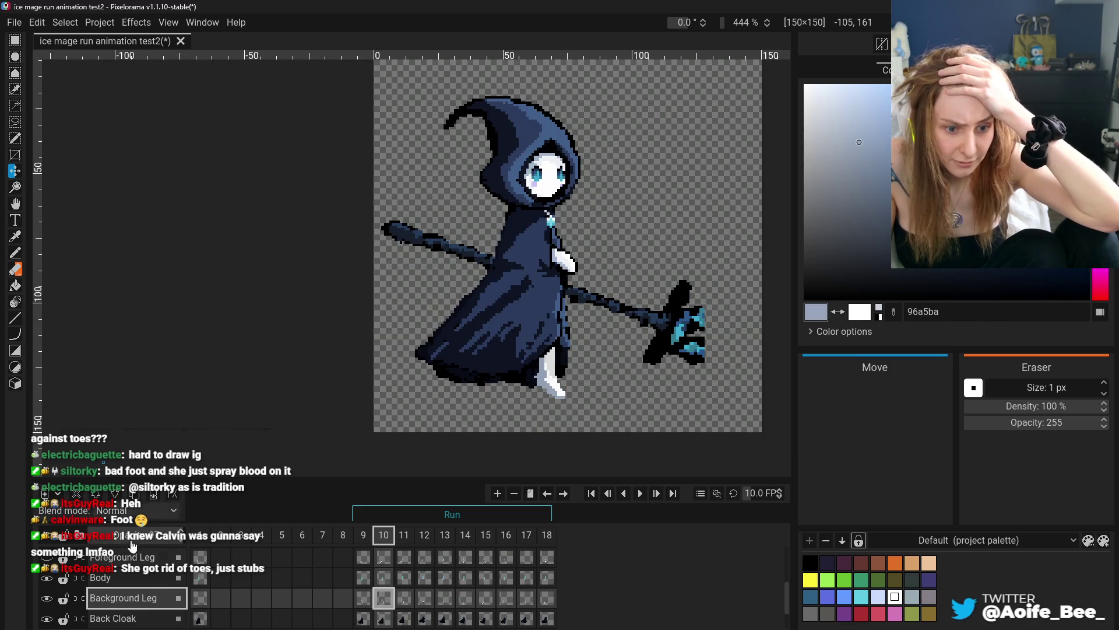
- Nudge the Head + Hood layer in frames 10 and 11
scroll(124, 585, up, 5)
click(124, 585)
drag(400, 292, 408, 297)
key(ctrl+Right)
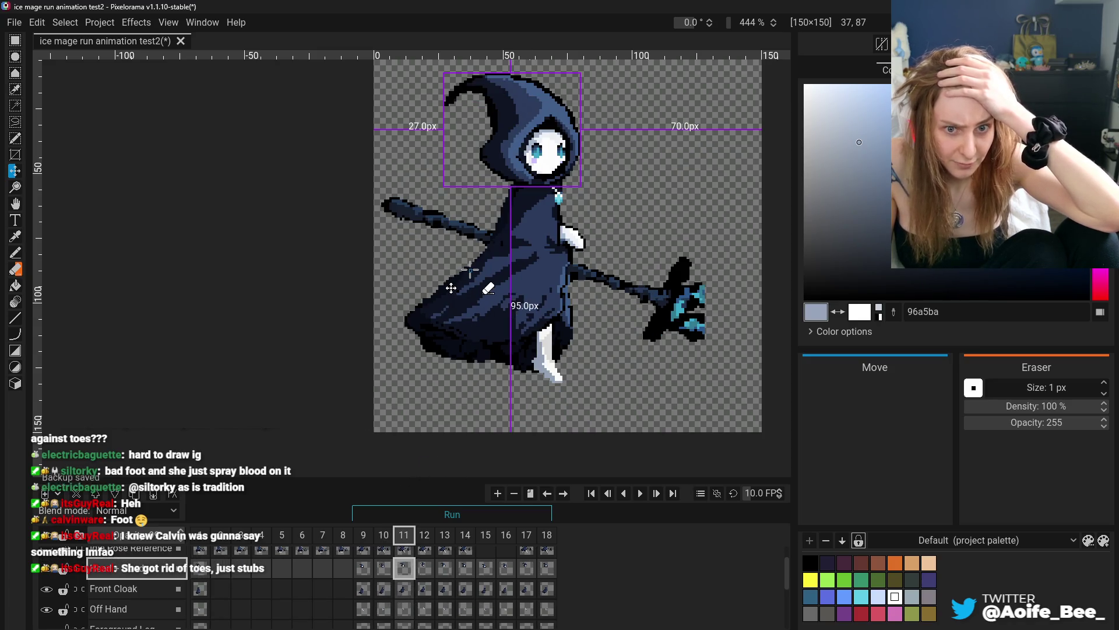
drag(486, 265, 486, 265)
- Compare frame 11 with frame 10 after the head adjustment
scroll(369, 269, up, 2)
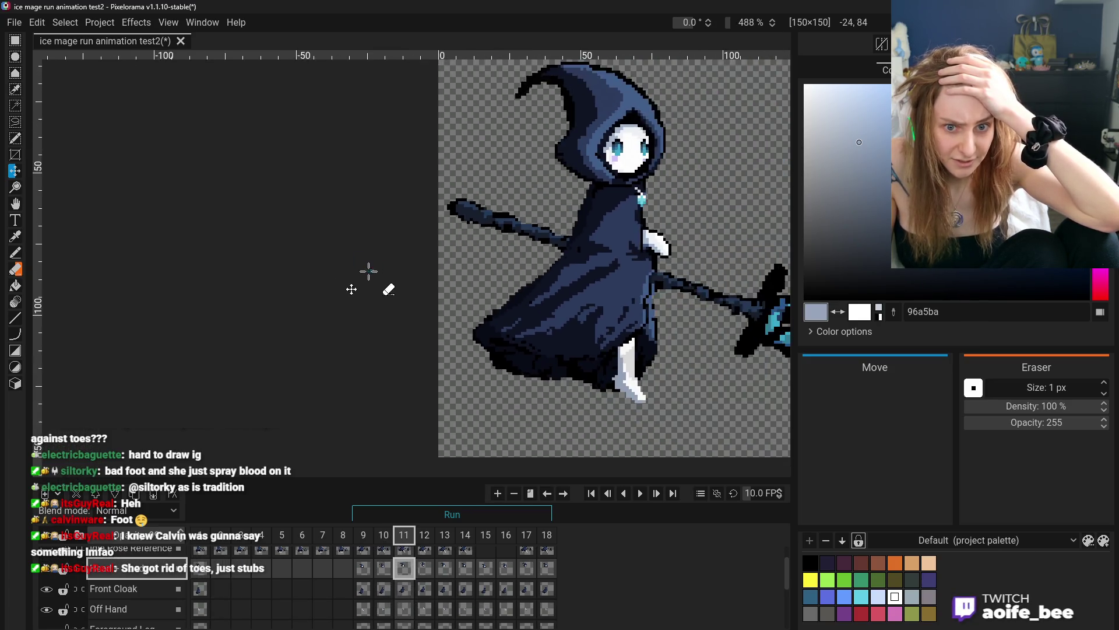
scroll(408, 280, down, 4)
click(384, 569)
click(406, 570)
- Flip through Foreground Leg frames 9 to 11, ending on frame 10
scroll(428, 583, down, 3)
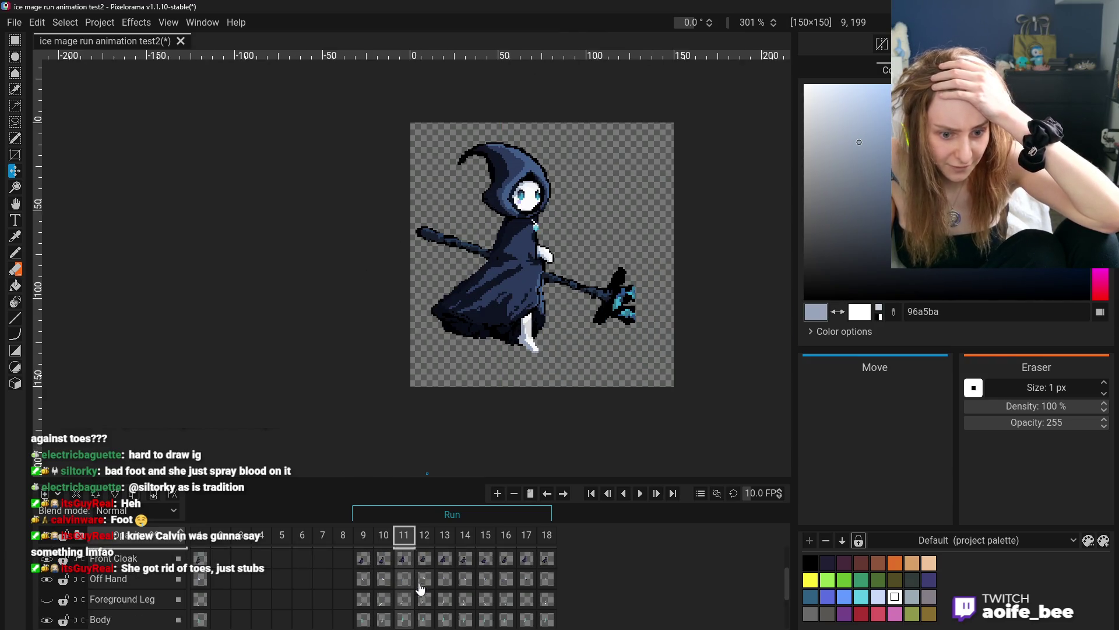
click(384, 579)
click(404, 578)
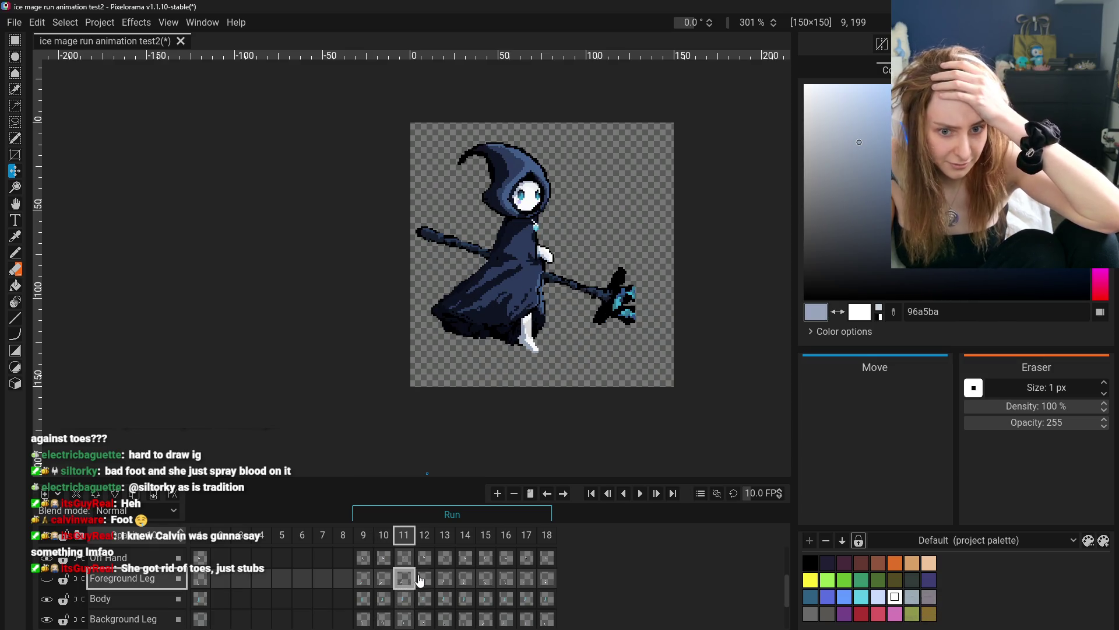
click(379, 579)
click(363, 579)
click(383, 579)
click(396, 579)
click(391, 581)
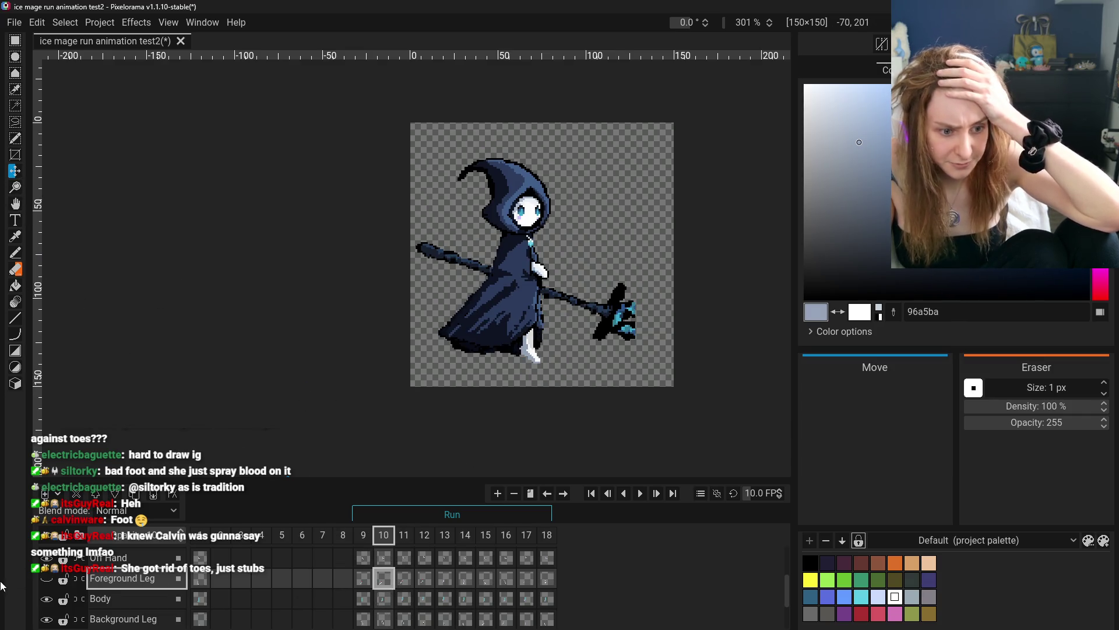
- On the Background Leg layer, compare frames 9, 11 and 12
click(117, 618)
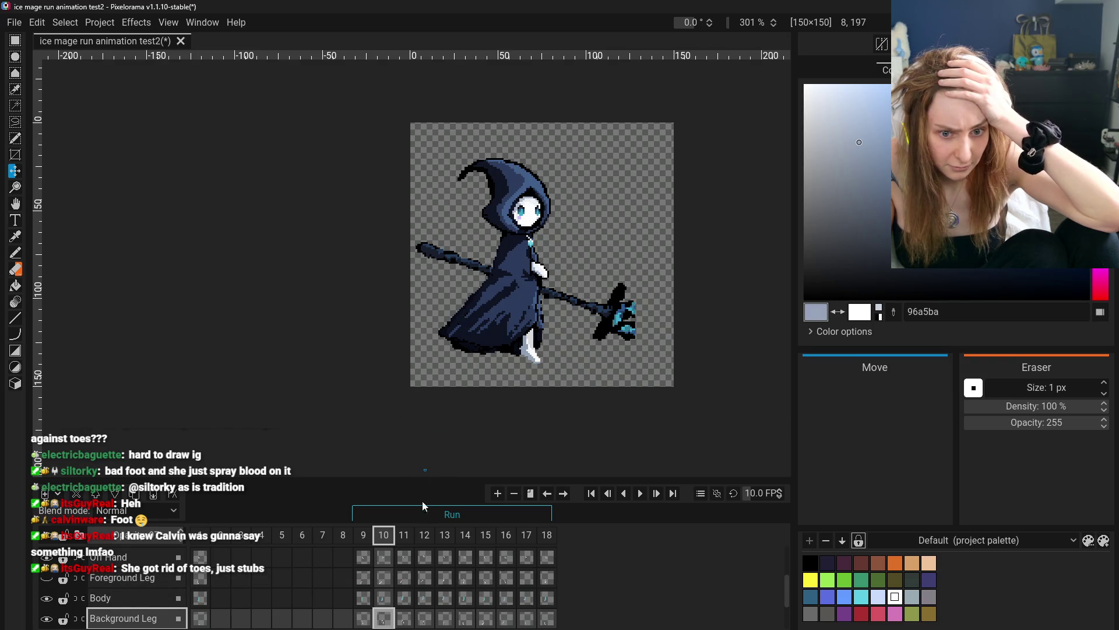
click(411, 618)
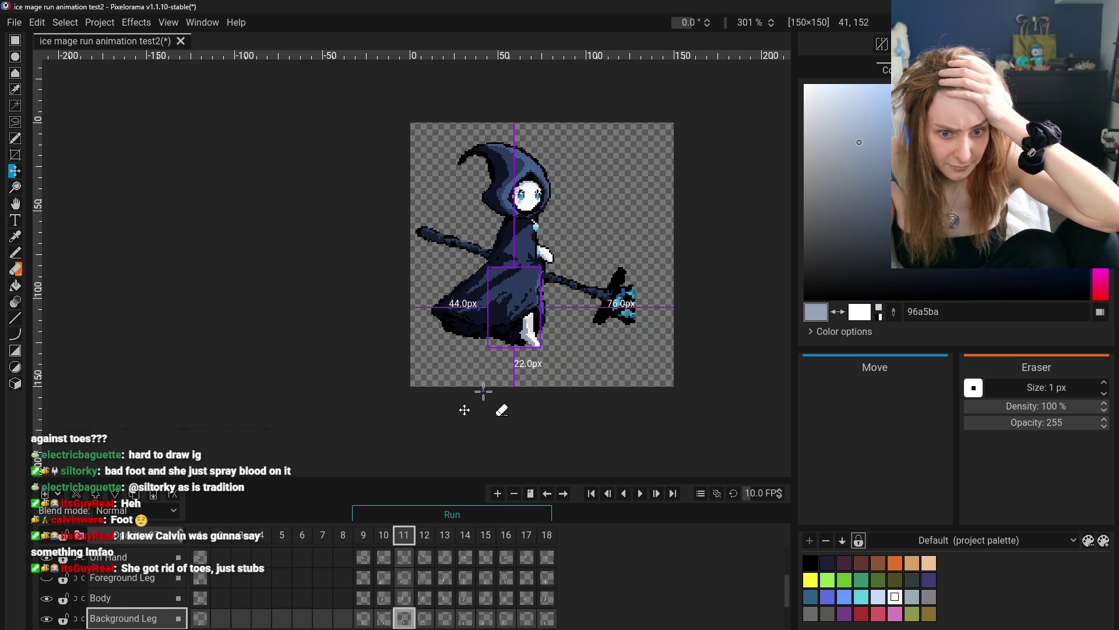
click(363, 618)
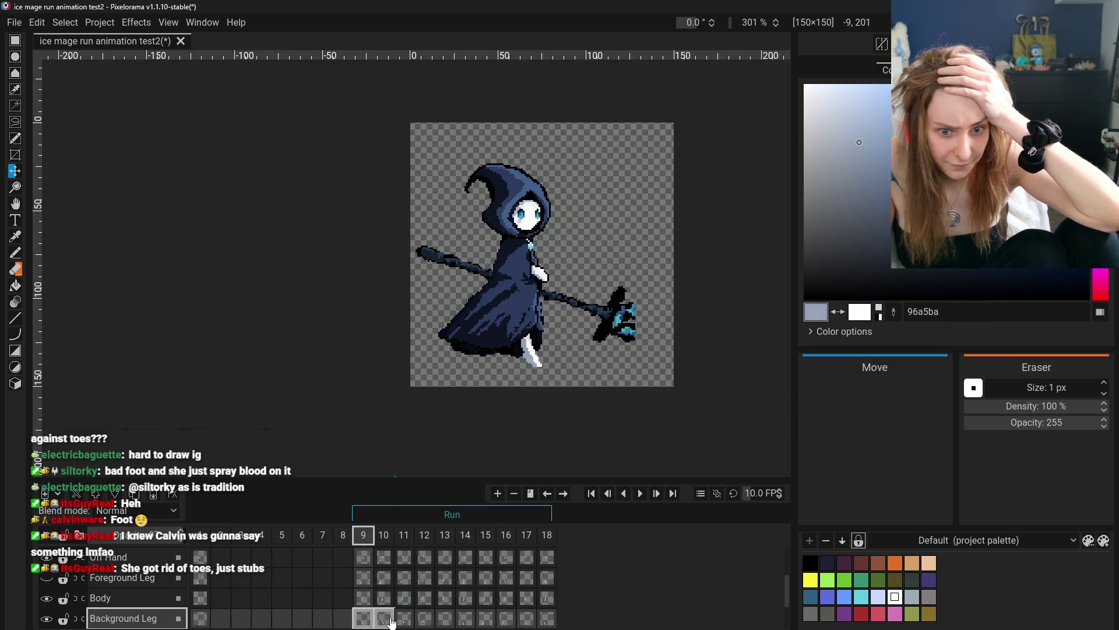
click(424, 620)
click(363, 618)
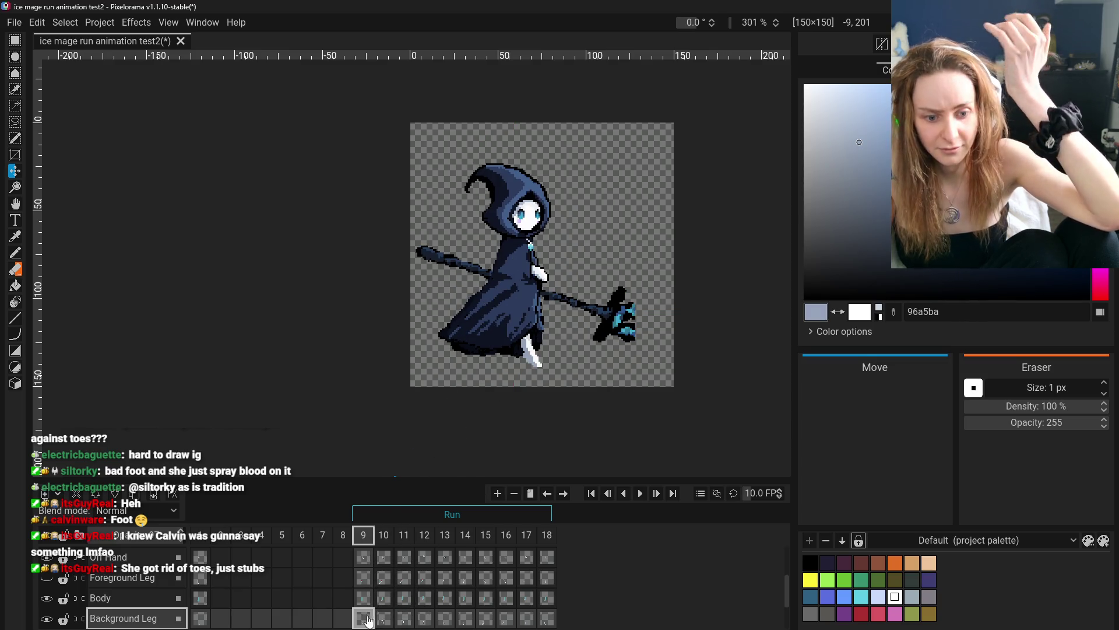
click(424, 618)
click(364, 619)
click(408, 620)
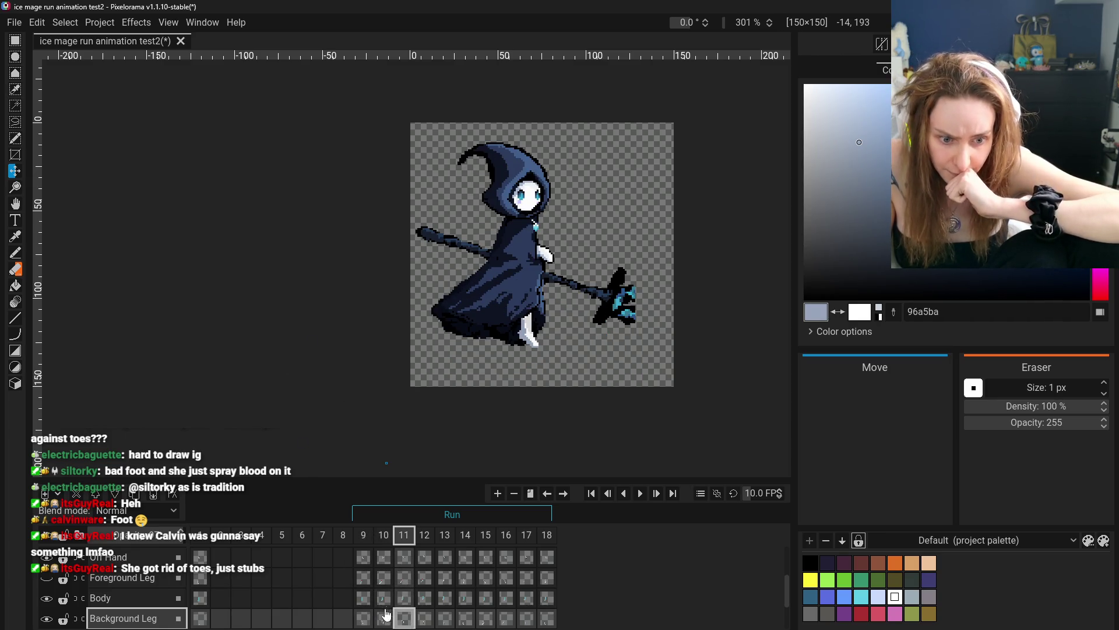
- Step back to frame 9, check frame 1, then run through frames 9 to 12
click(383, 618)
click(363, 618)
click(380, 619)
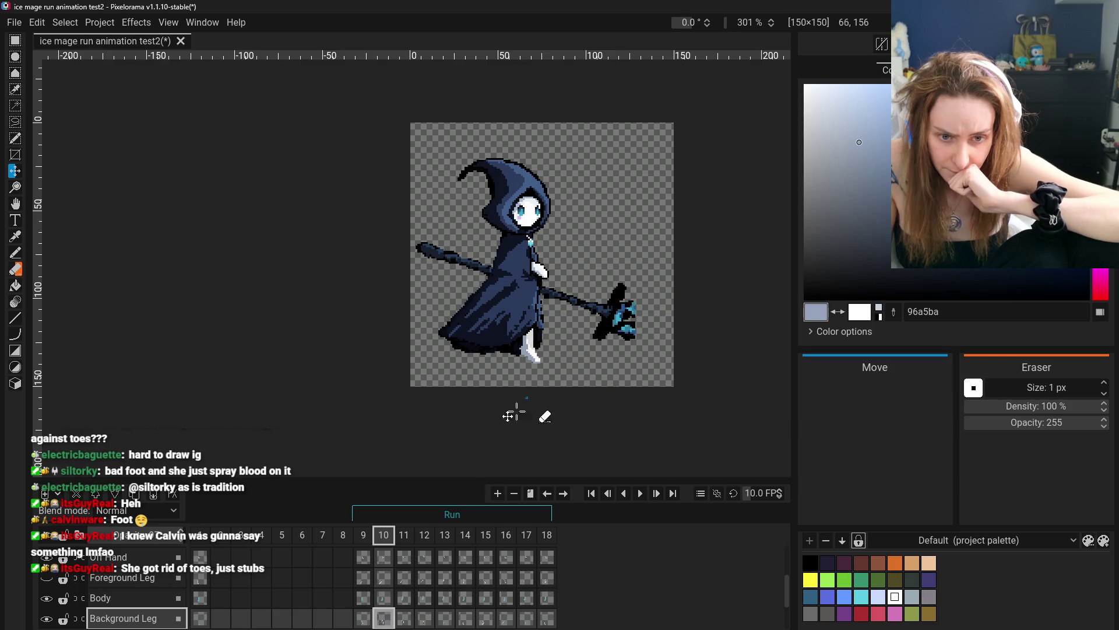
click(198, 620)
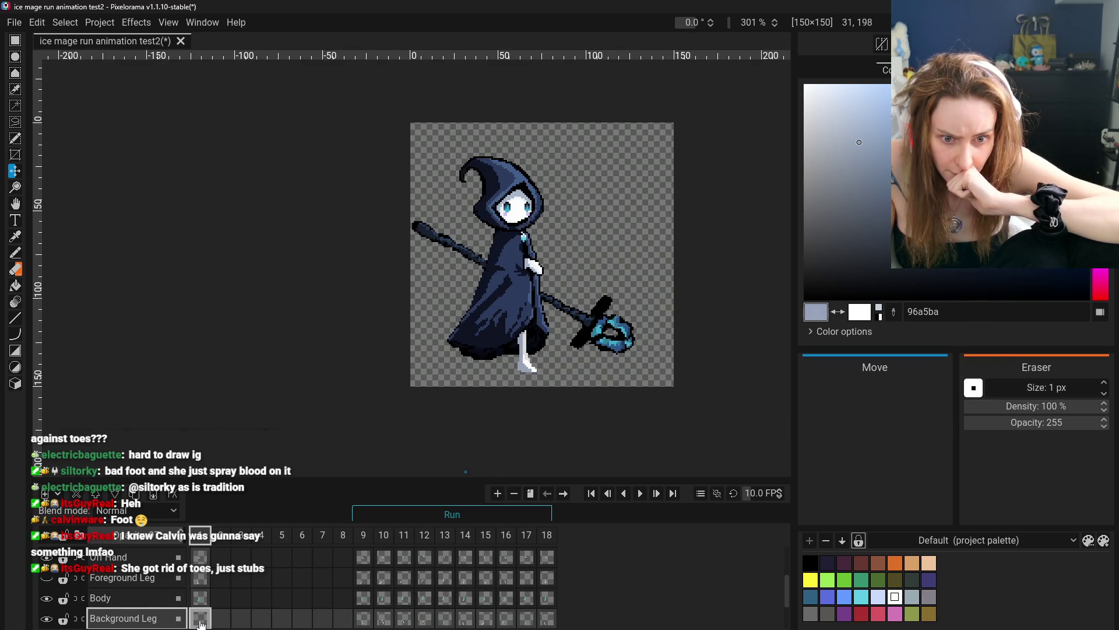
click(364, 619)
click(386, 620)
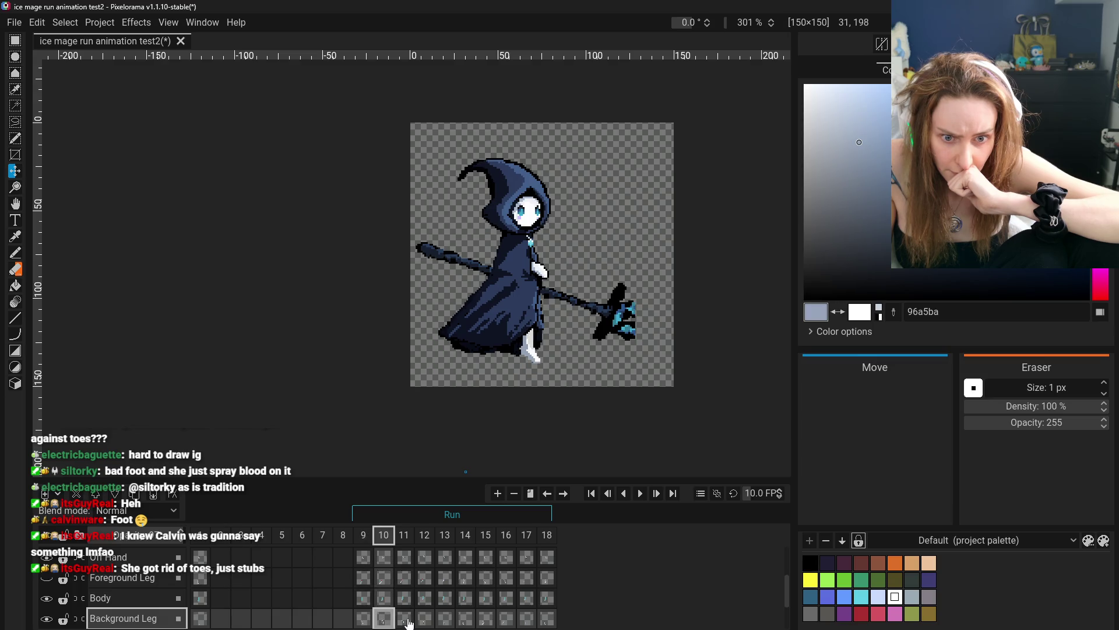
click(405, 619)
click(429, 618)
- Make the Foreground Leg layer visible again
click(407, 579)
click(363, 578)
click(403, 578)
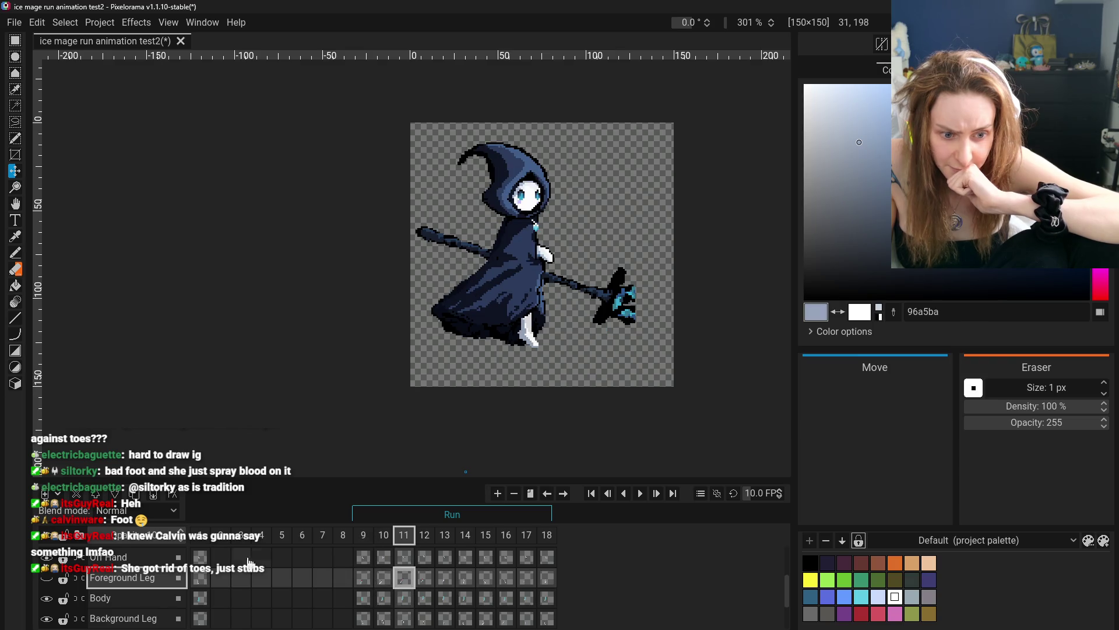
click(46, 579)
- Step through background leg frames 9, 10, 11 and stop on frame 12
click(363, 619)
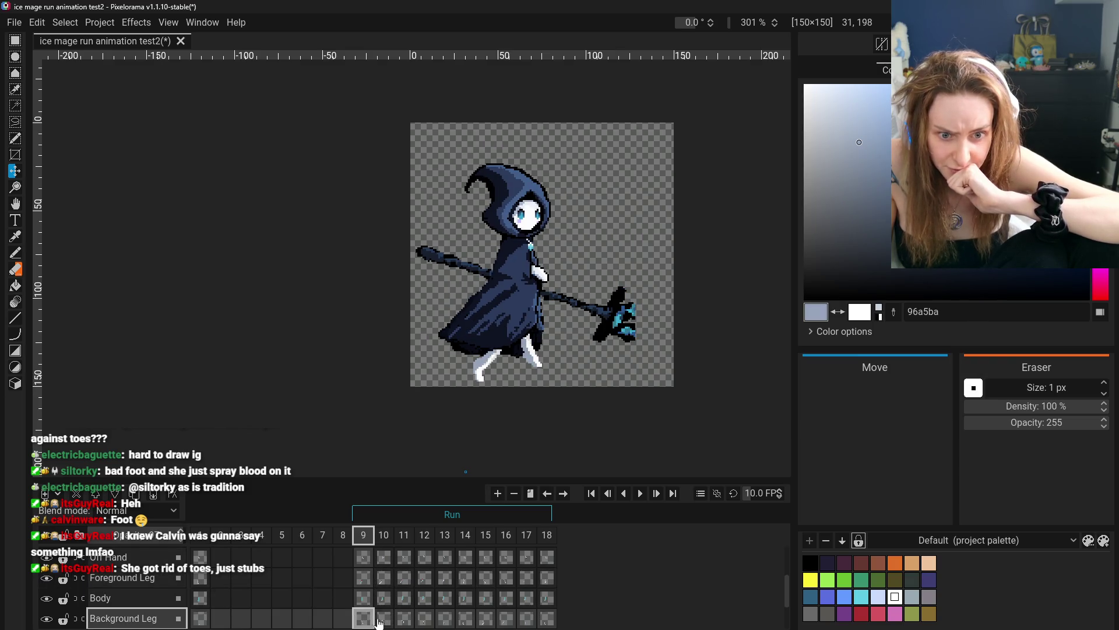
click(383, 620)
click(404, 619)
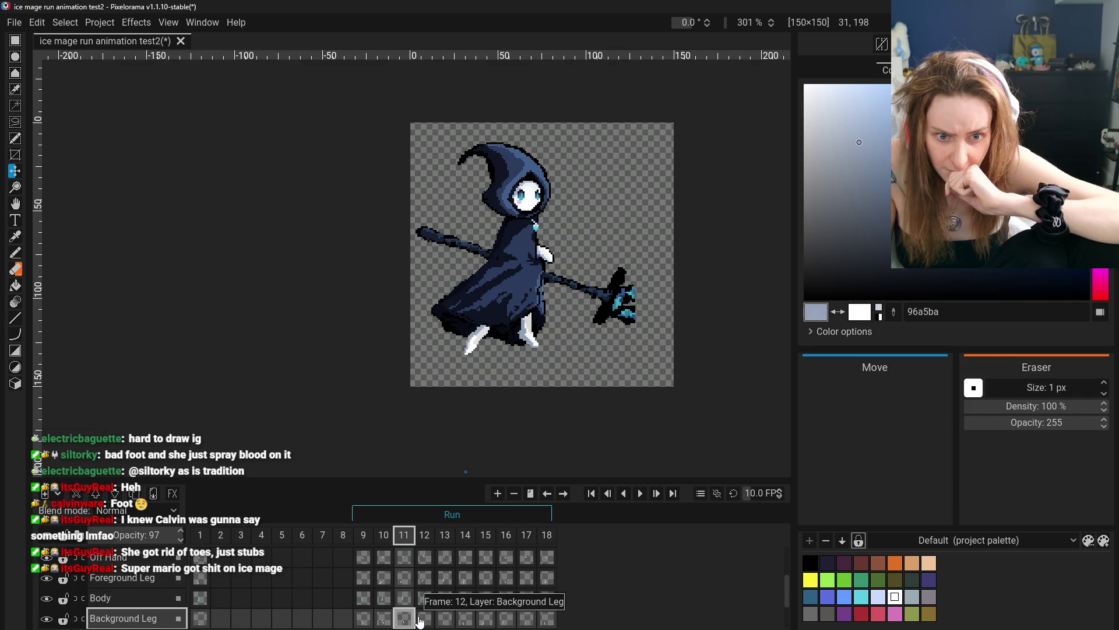
click(432, 619)
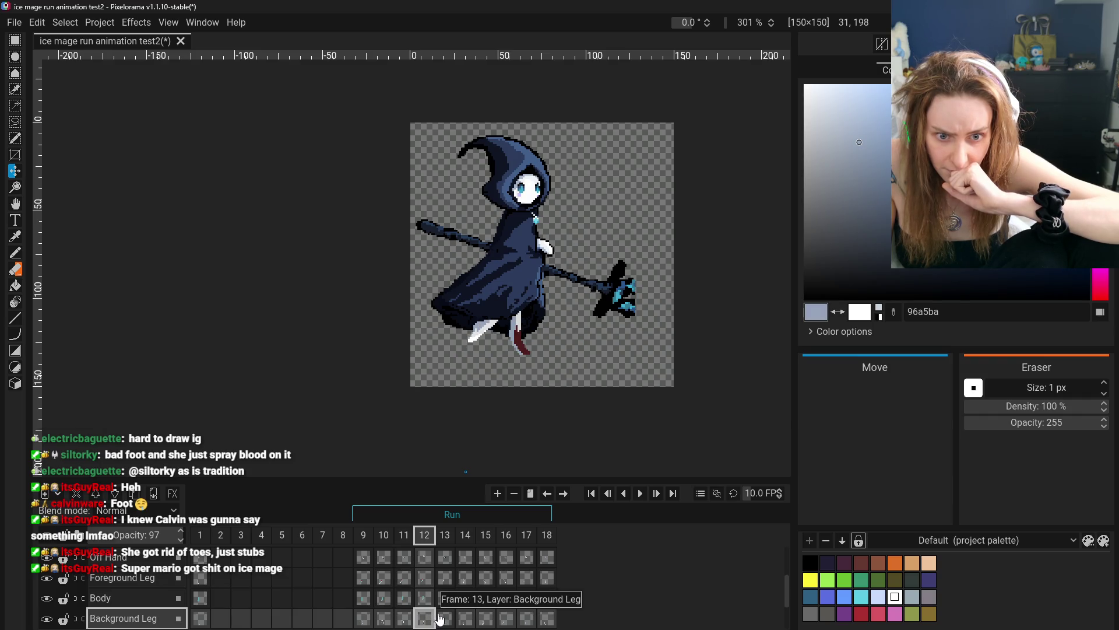
click(407, 620)
right_click(408, 624)
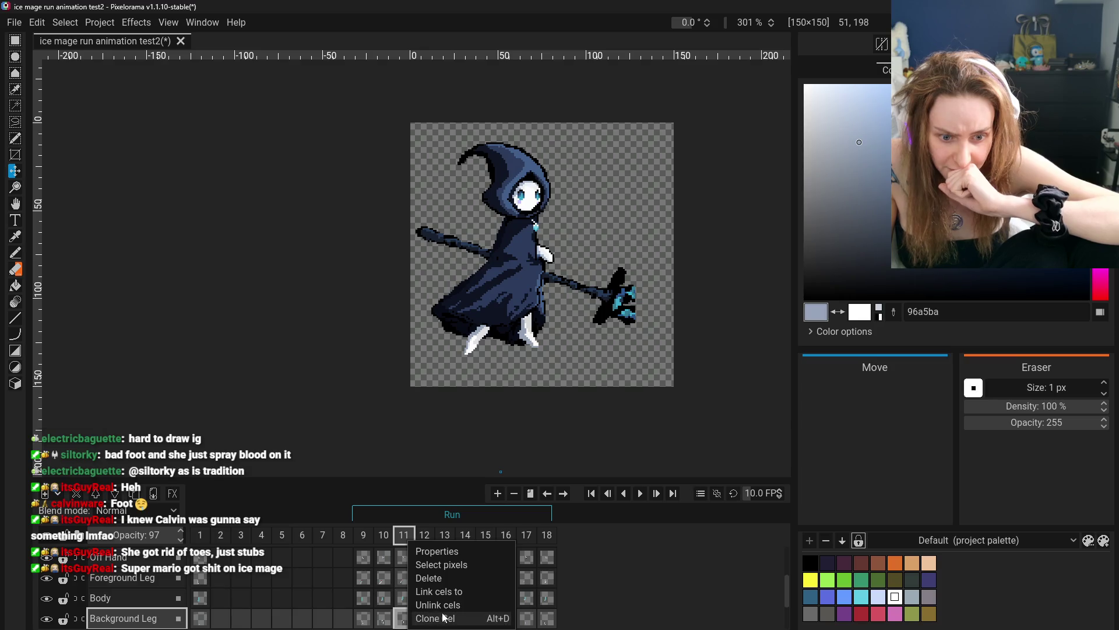
click(426, 623)
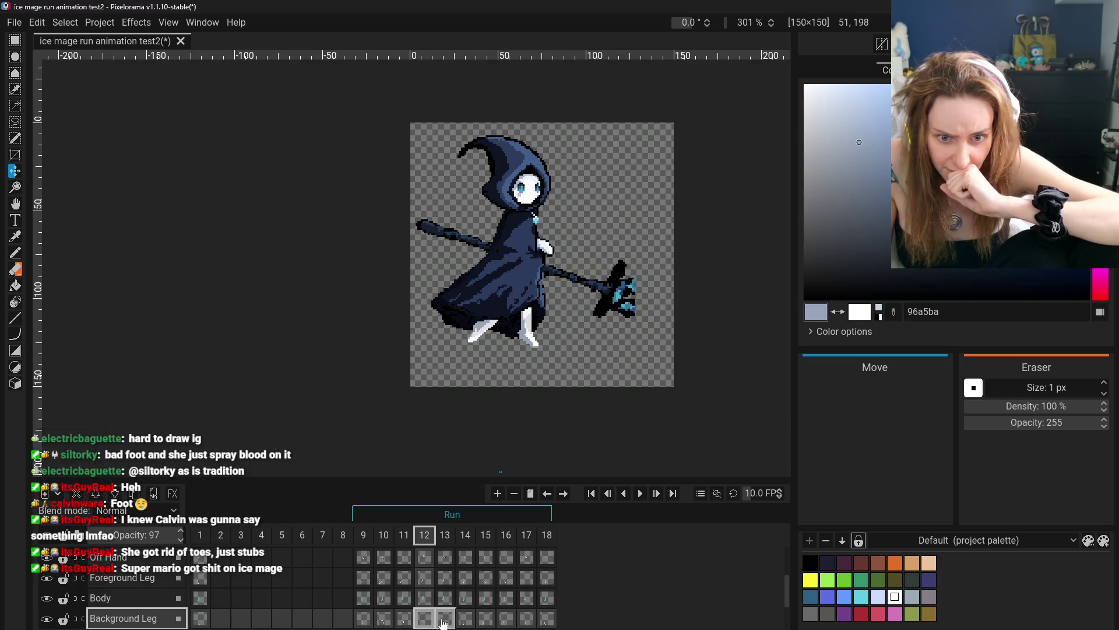
click(443, 622)
click(433, 622)
click(443, 622)
click(433, 622)
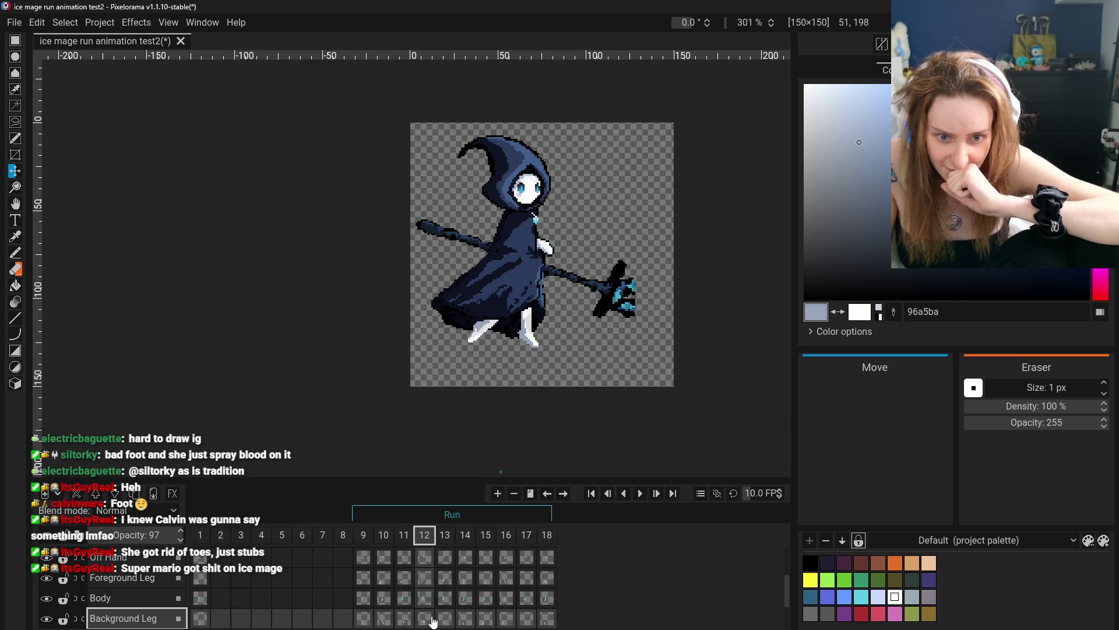
right_click(433, 622)
click(460, 618)
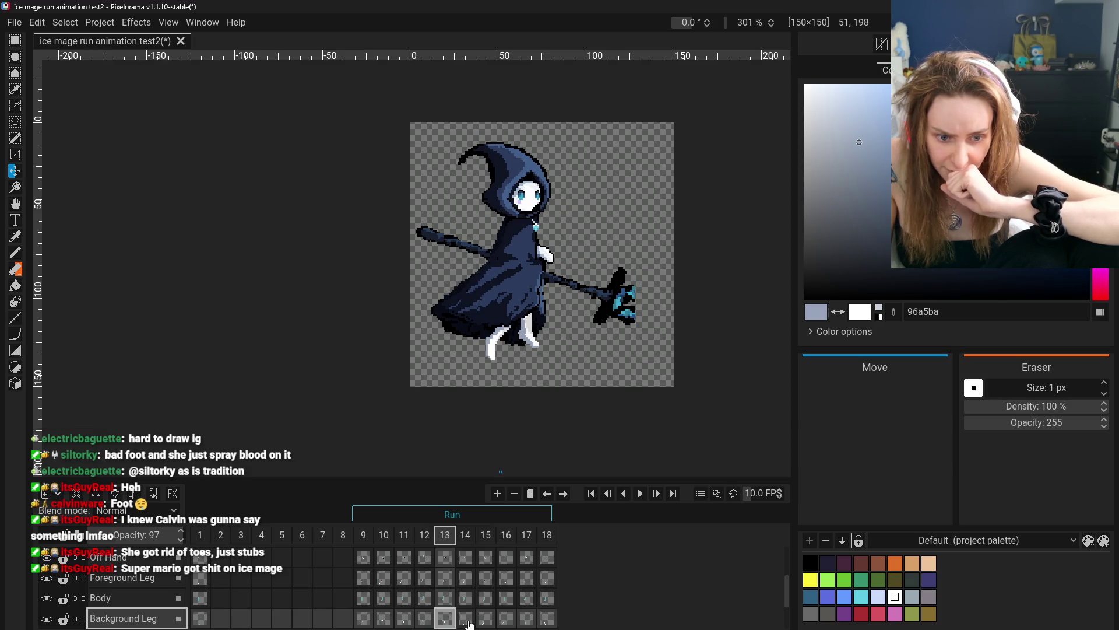
click(465, 623)
click(445, 622)
click(434, 623)
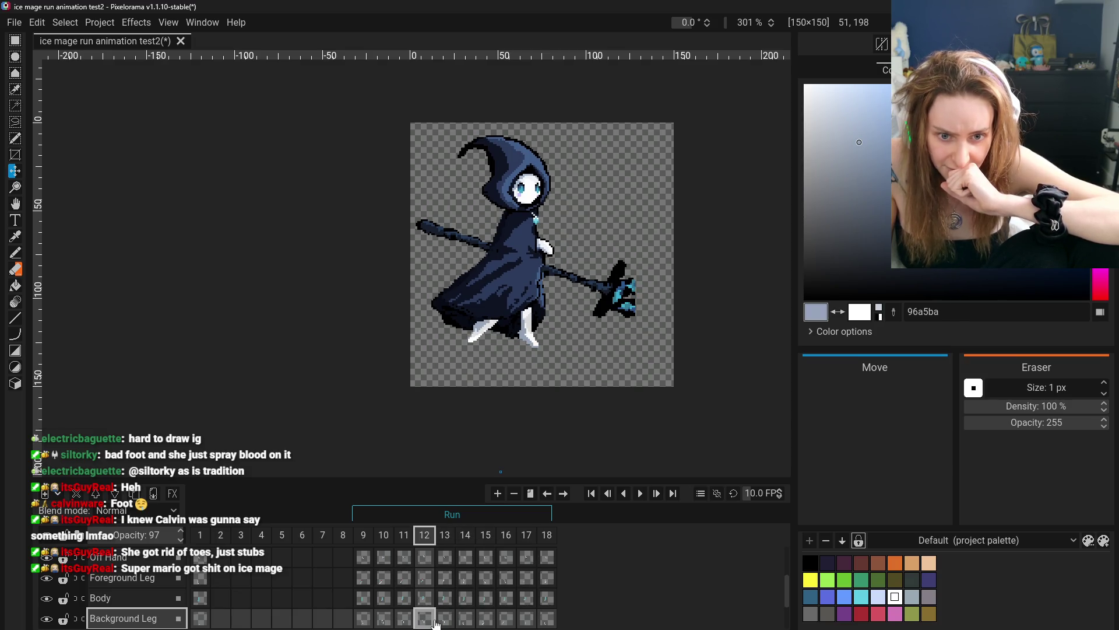
click(464, 622)
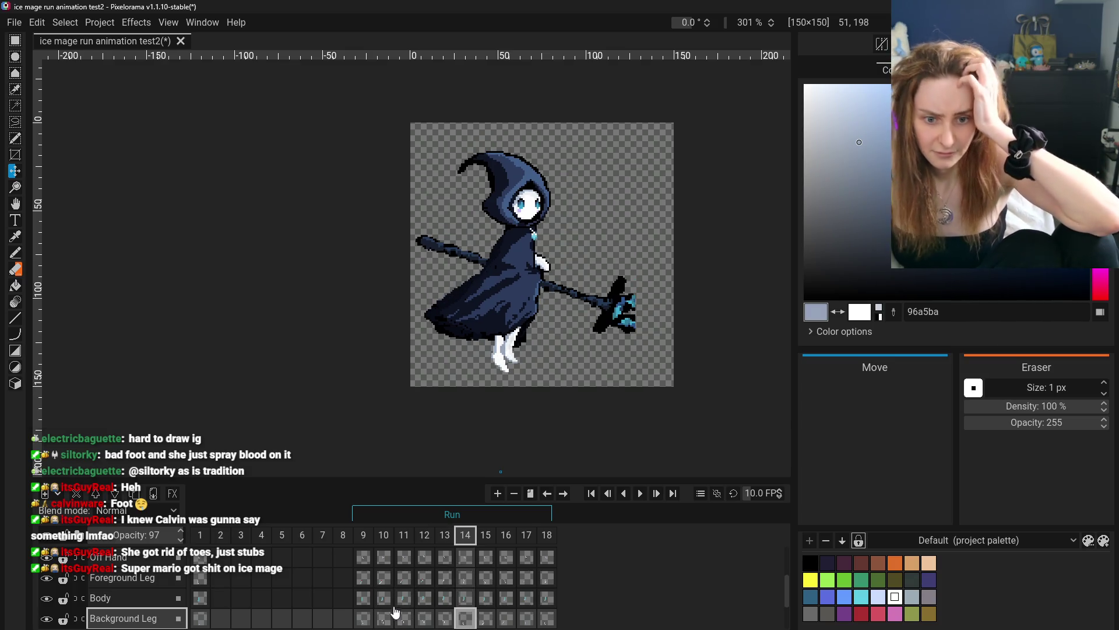
click(361, 622)
click(383, 623)
click(404, 623)
click(424, 623)
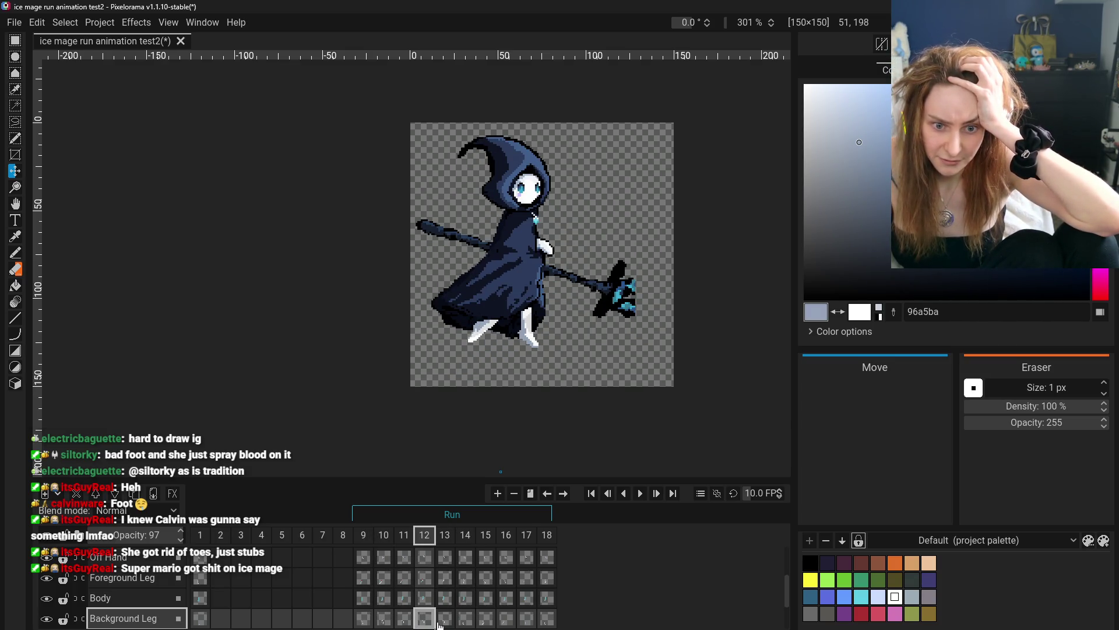
click(404, 620)
click(424, 621)
click(383, 621)
click(404, 620)
click(424, 620)
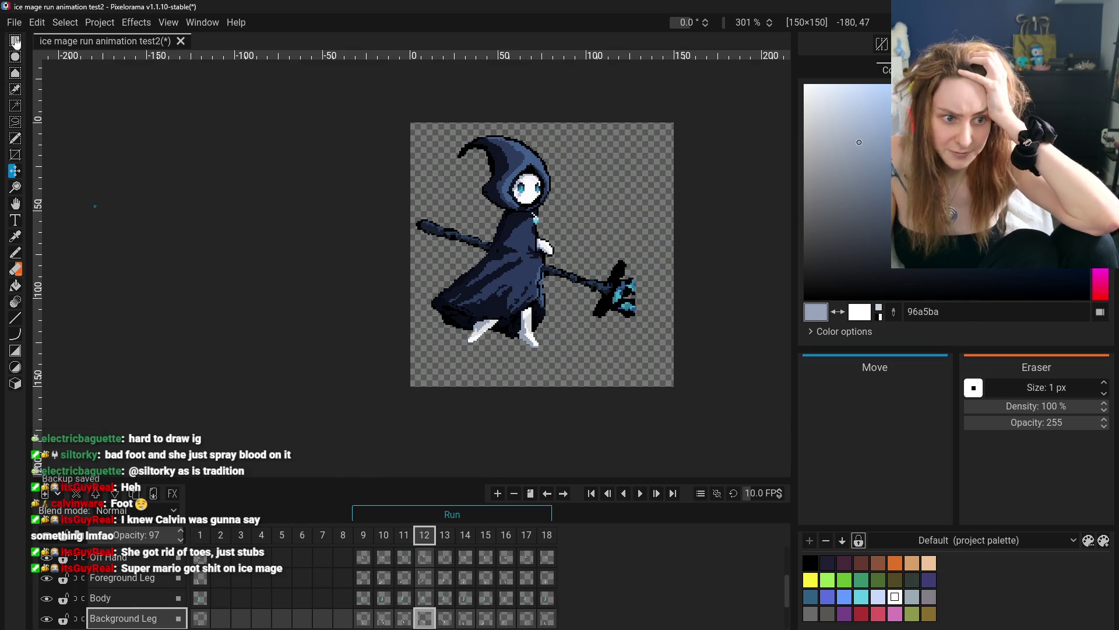
scroll(147, 592, up, 2)
click(135, 554)
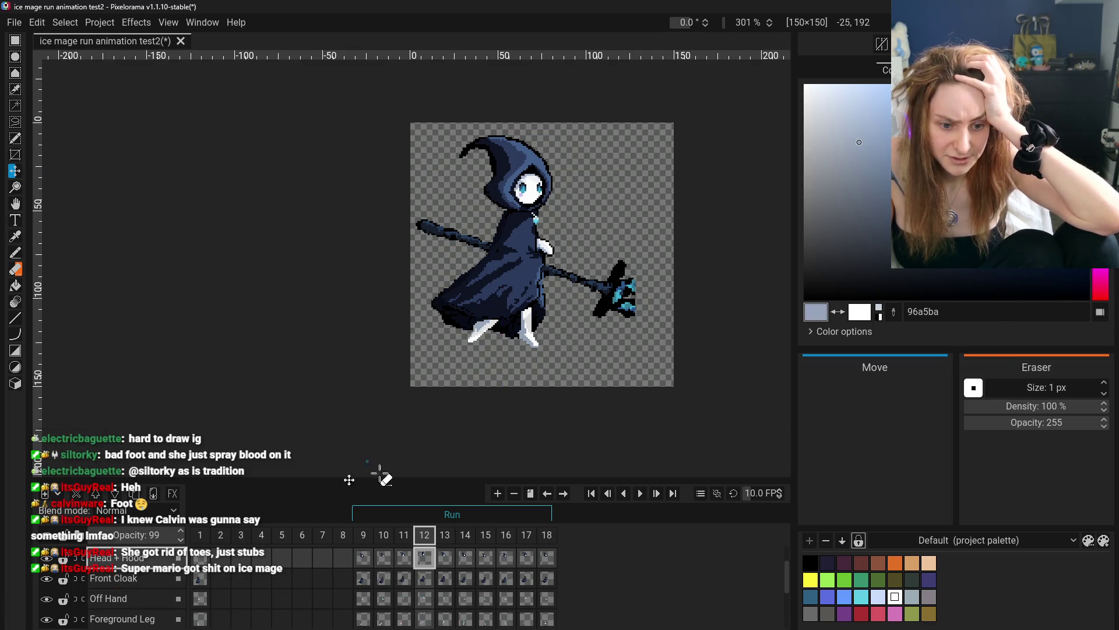
- Compare the Foreground Leg poses in frames 11 and 12
click(405, 561)
scroll(201, 565, down, 2)
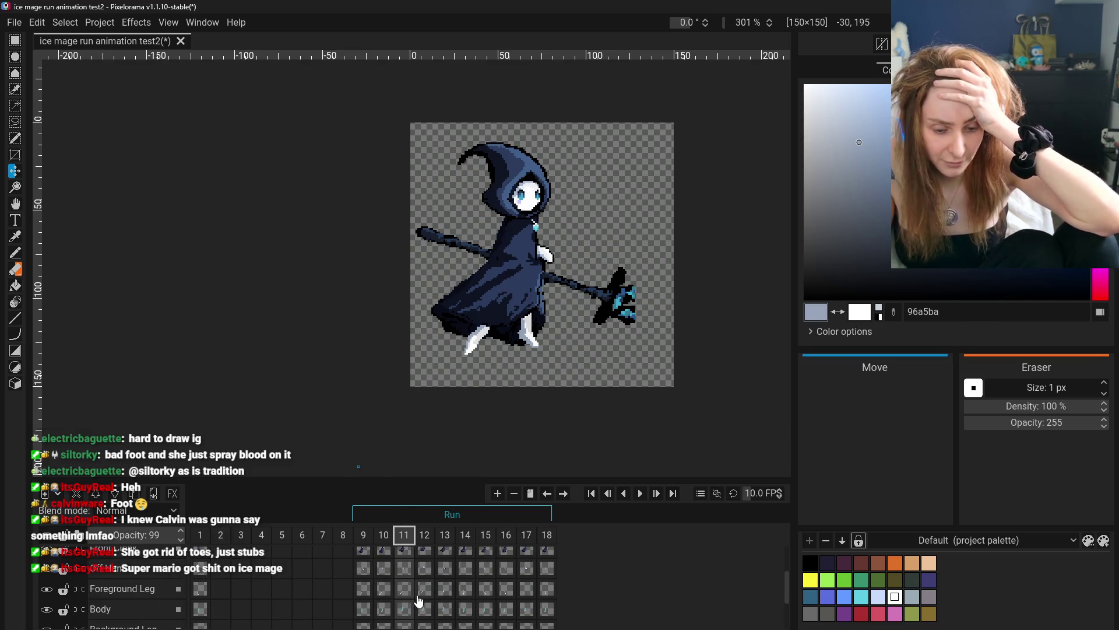
click(424, 589)
click(404, 589)
click(424, 588)
click(404, 588)
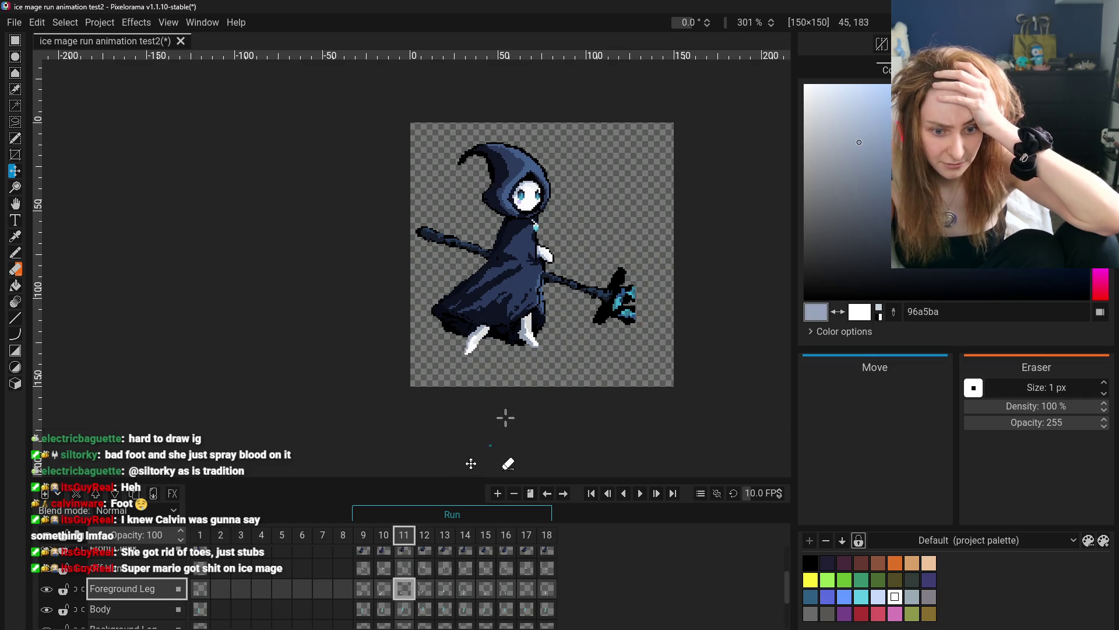
- On the Background Leg layer, step through frames 9 to 14
scroll(128, 594, down, 1)
click(125, 600)
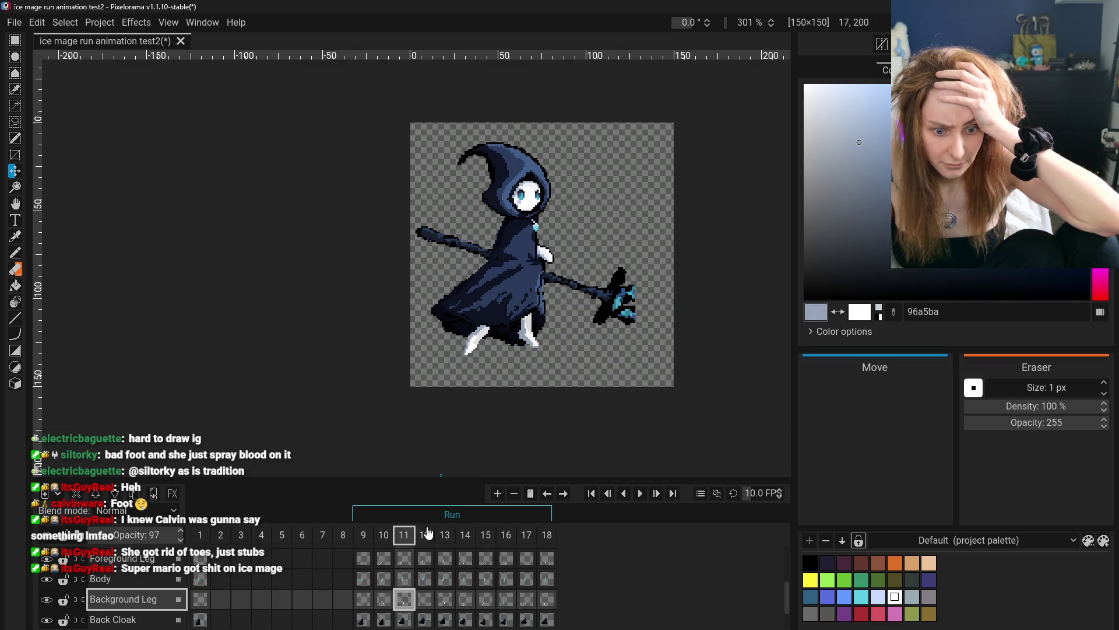
click(425, 600)
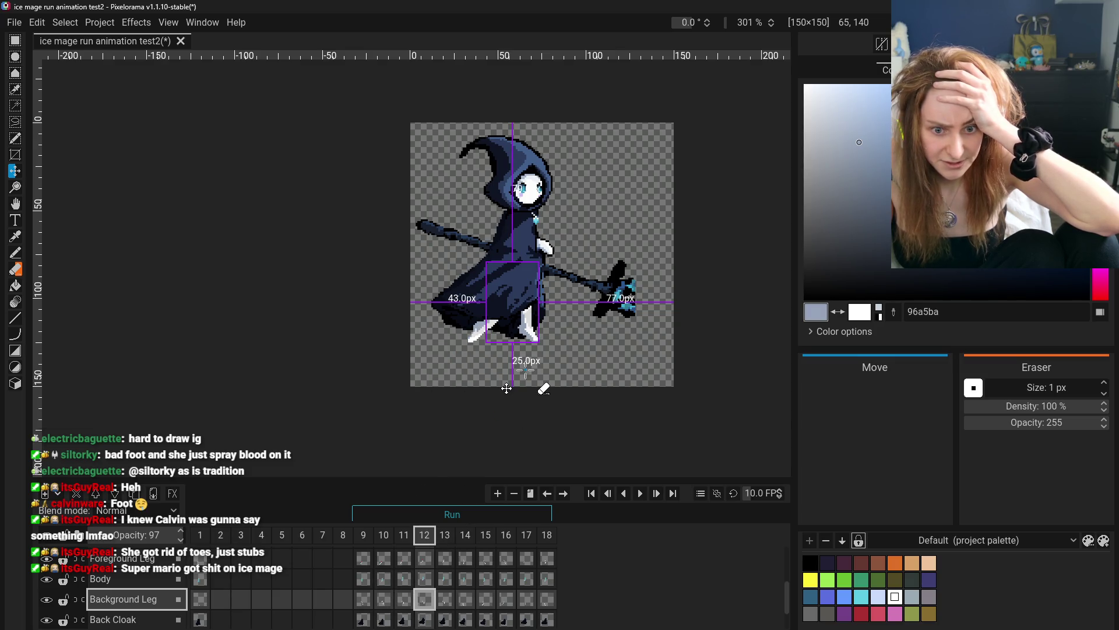
click(363, 599)
click(384, 599)
click(404, 599)
click(424, 601)
click(444, 602)
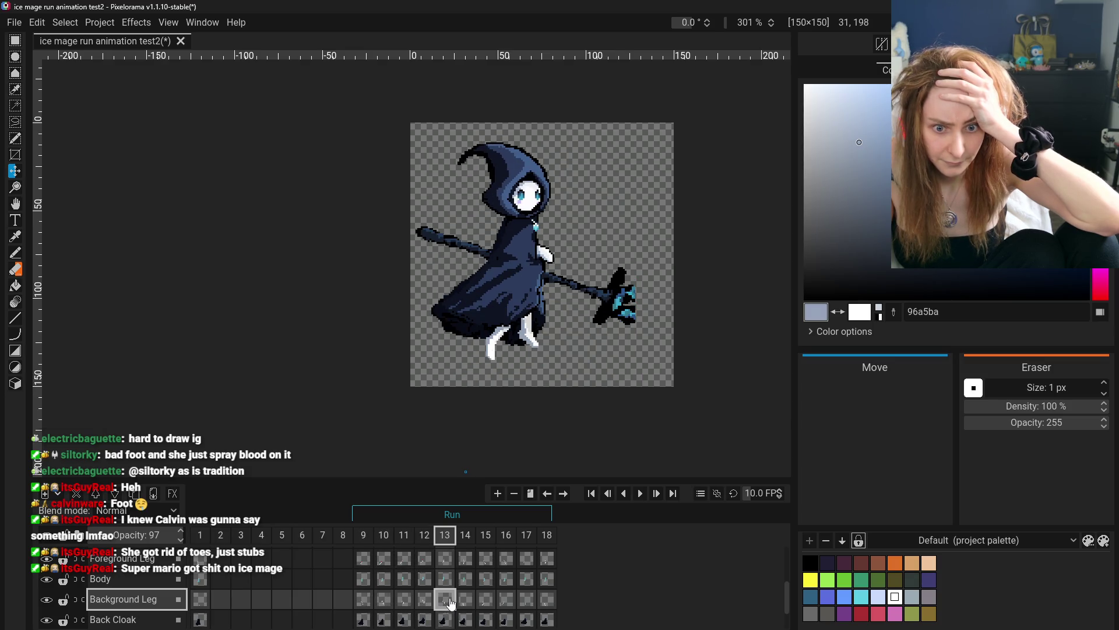
click(468, 603)
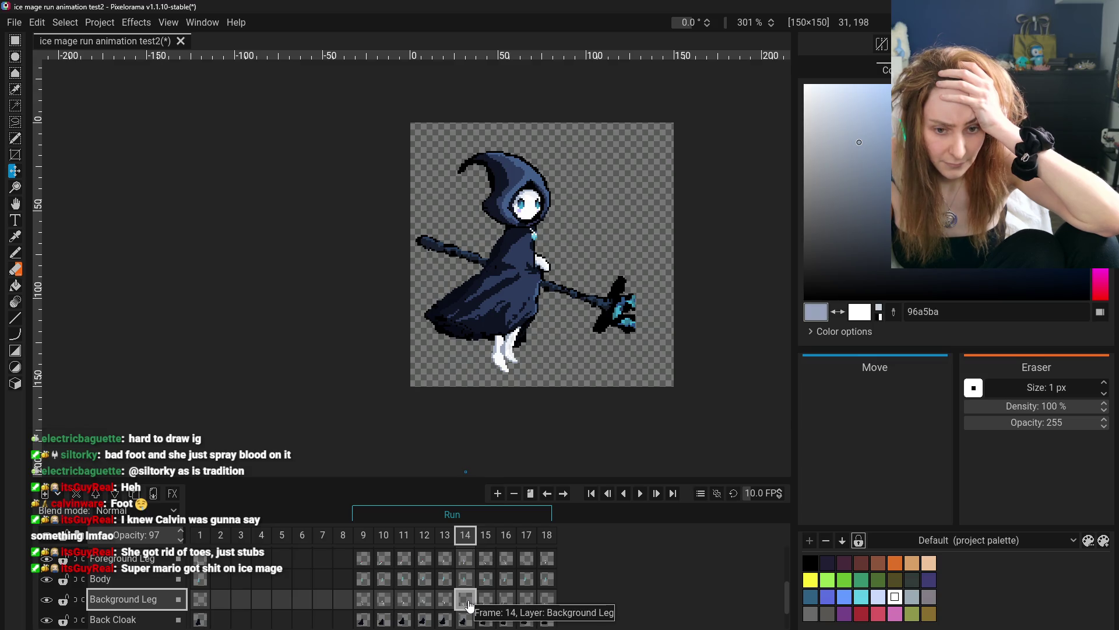
click(454, 606)
click(470, 605)
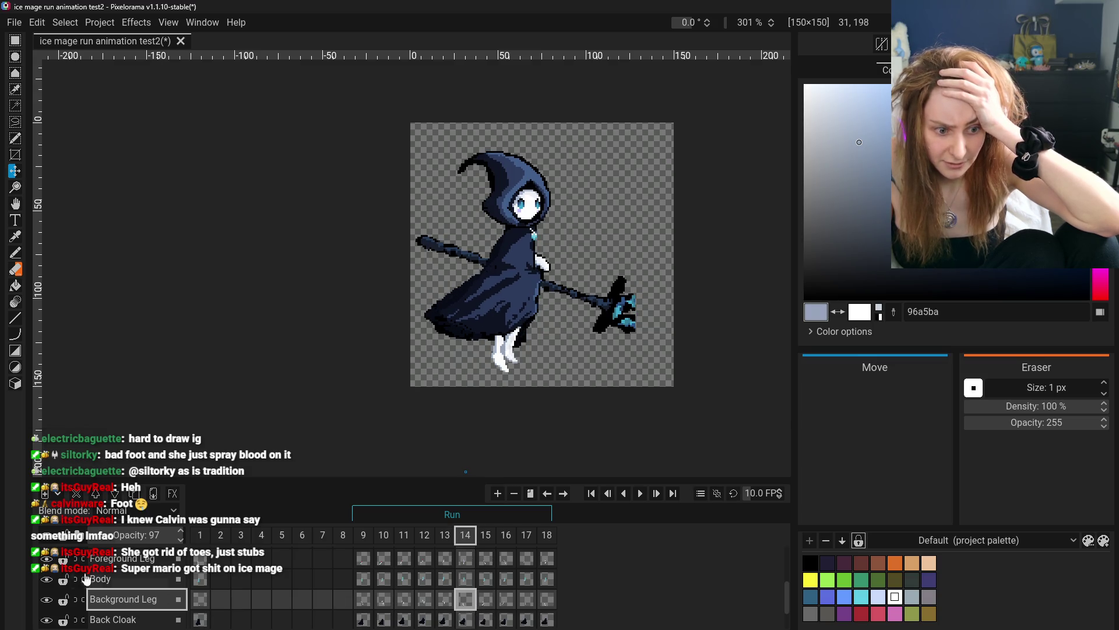
- Play the background leg poses from frame 9 through frame 15
click(363, 601)
click(404, 604)
click(425, 602)
click(444, 604)
click(468, 602)
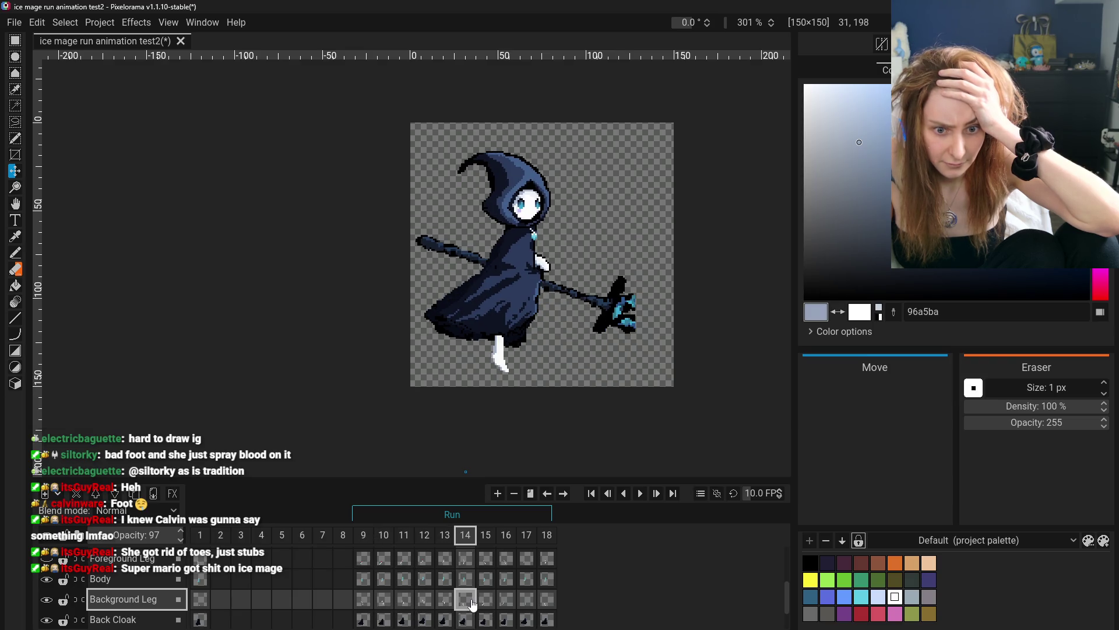
click(484, 602)
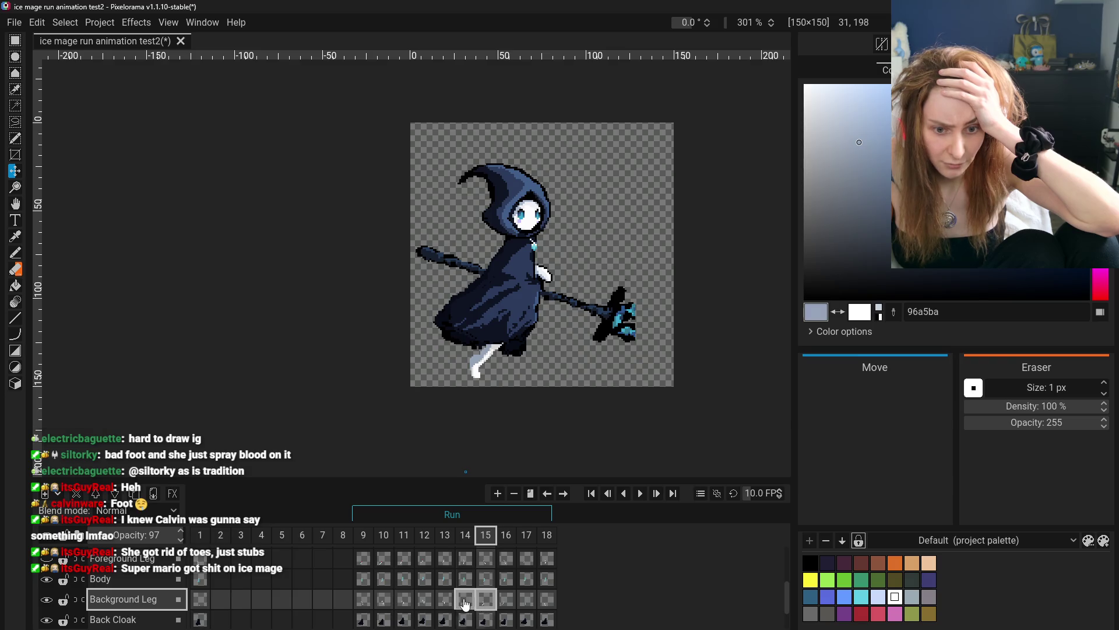
click(465, 604)
- Compare frame 13's leg with frames 12 and 14, settling on frame 13
click(445, 603)
click(460, 603)
click(439, 603)
click(424, 602)
click(444, 600)
click(464, 600)
click(443, 595)
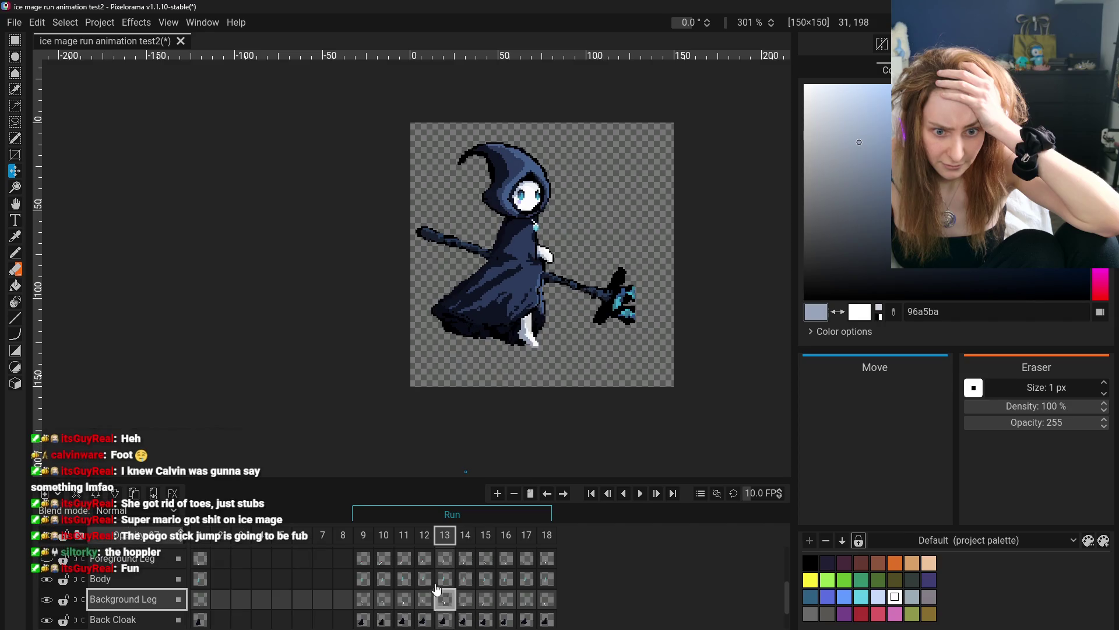
- Shift frame 13's background leg a few pixels left, checking it against frame 14
drag(472, 356, 465, 358)
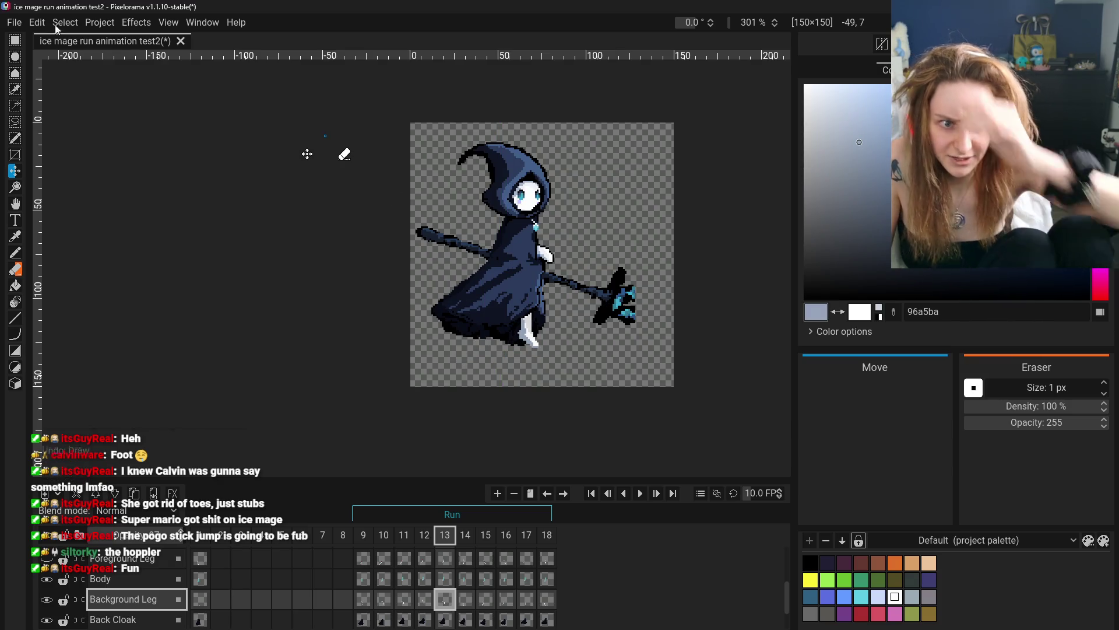
click(466, 598)
click(444, 599)
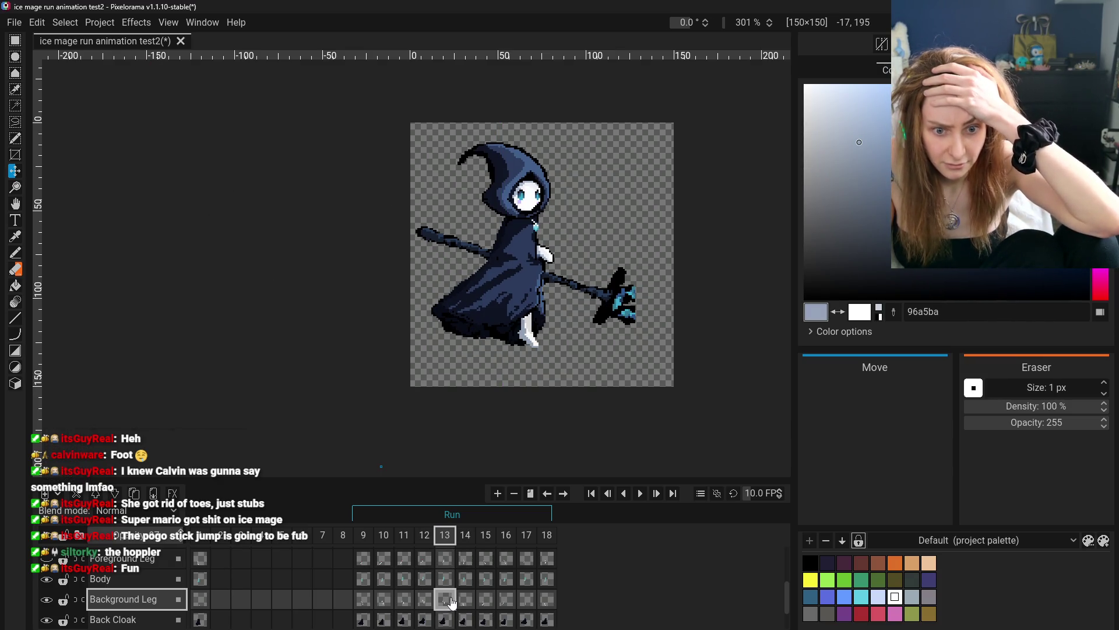
drag(541, 315, 530, 326)
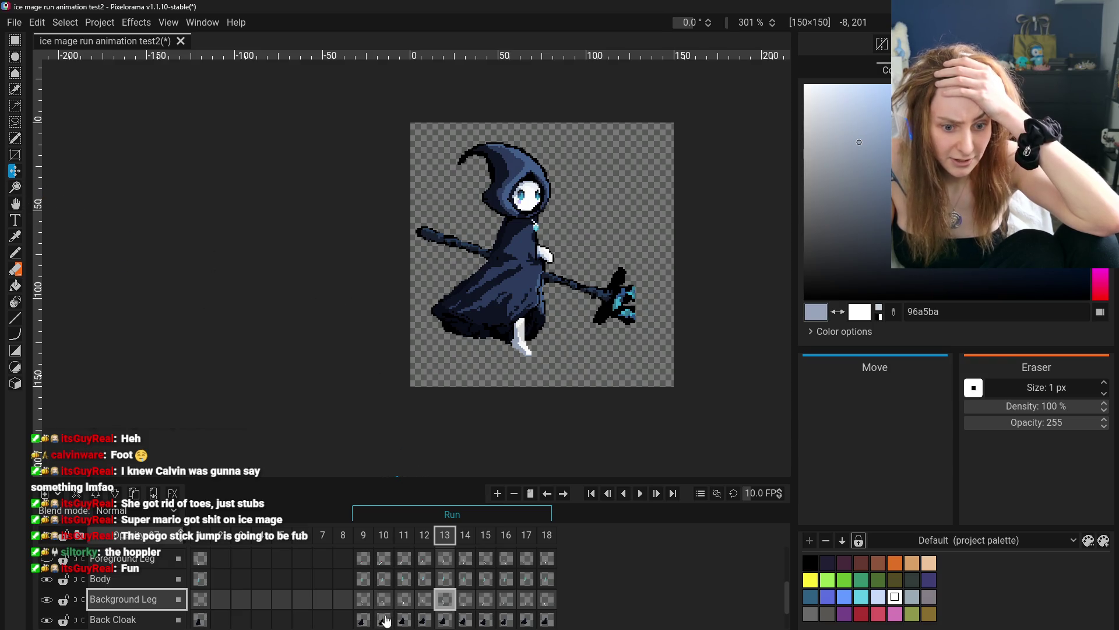
- Replay frames 9 through 13 to check the adjusted leg
click(368, 603)
click(384, 600)
click(405, 601)
click(425, 600)
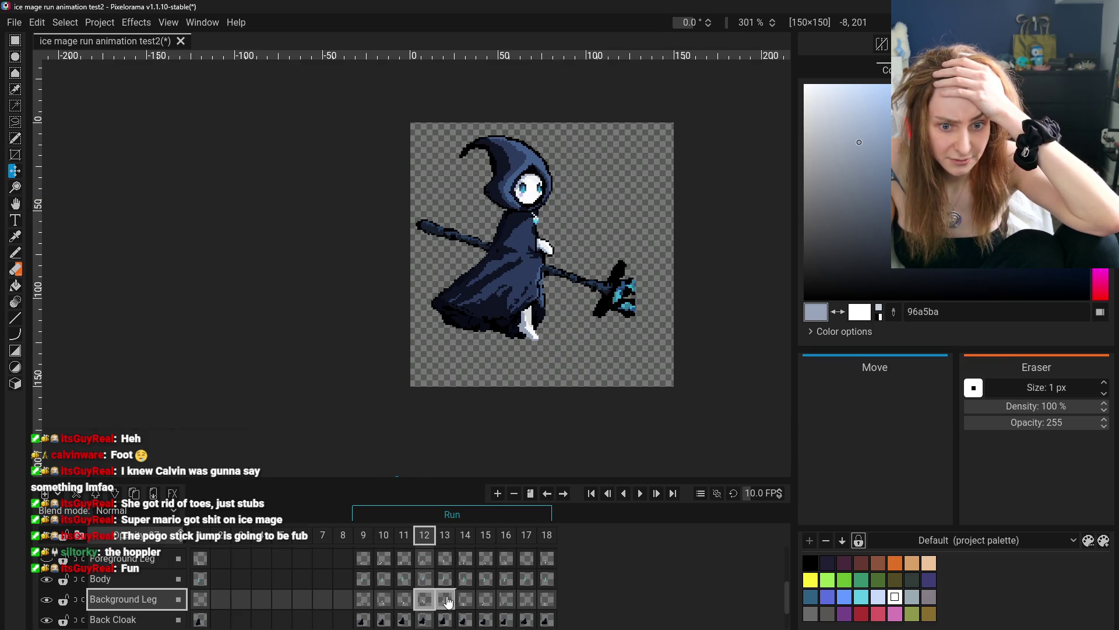
click(445, 601)
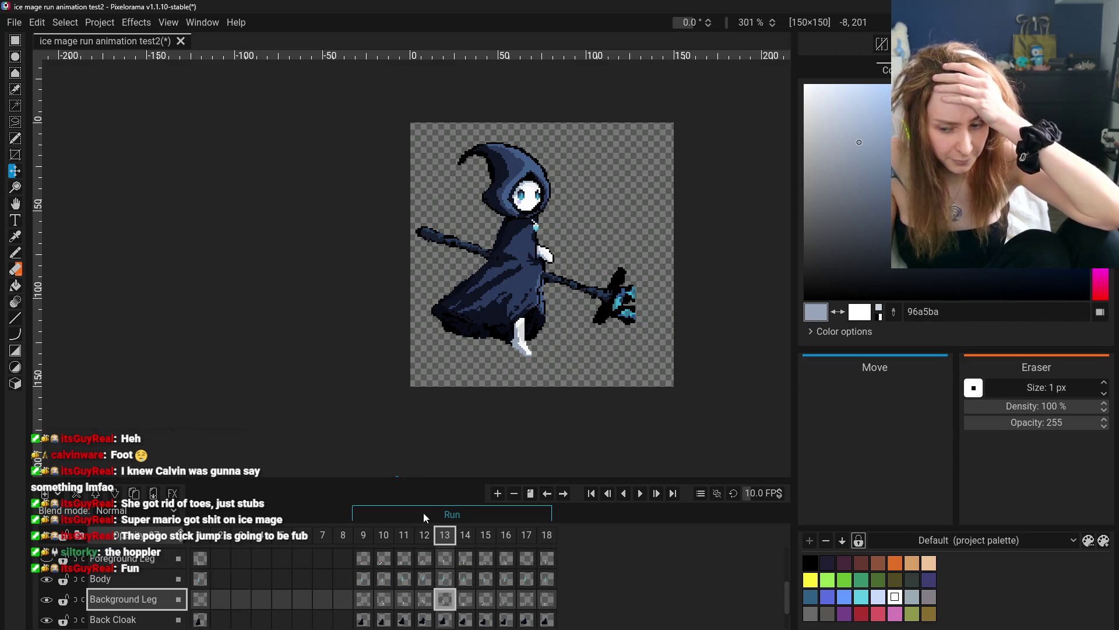
- Run through frames 9 to 14 again, comparing frame 13 with 12 and 14
click(363, 599)
click(383, 600)
click(404, 599)
click(424, 600)
click(445, 601)
click(427, 600)
click(444, 601)
click(465, 601)
- Flip among frames 9, 11, 12 and 13, ending on frame 12
click(445, 600)
click(404, 599)
click(425, 599)
click(404, 600)
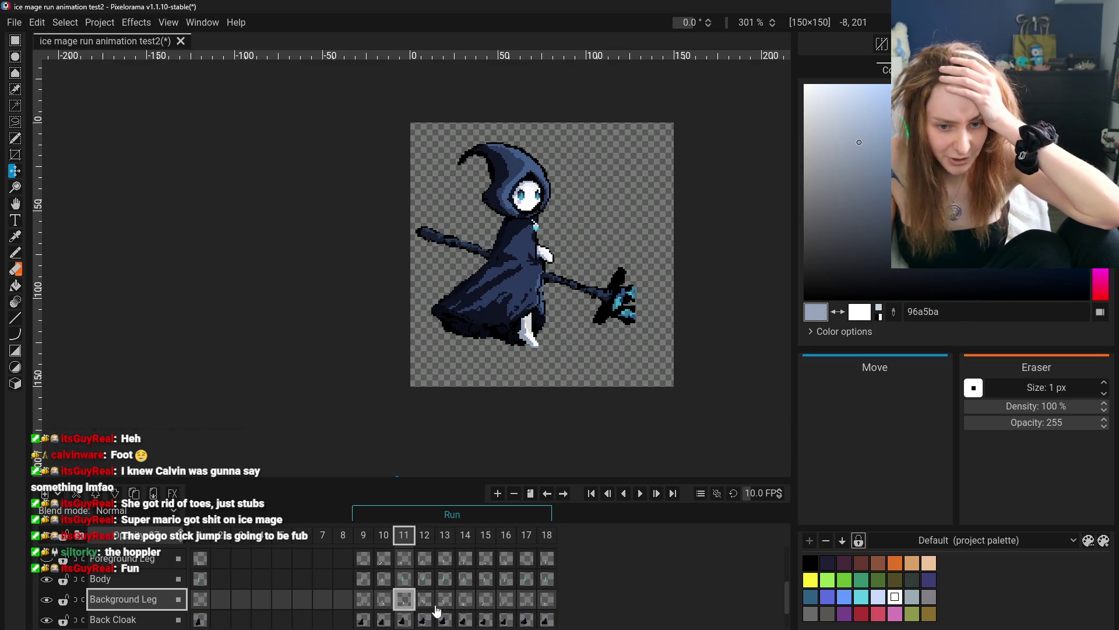
click(364, 600)
click(404, 601)
click(425, 601)
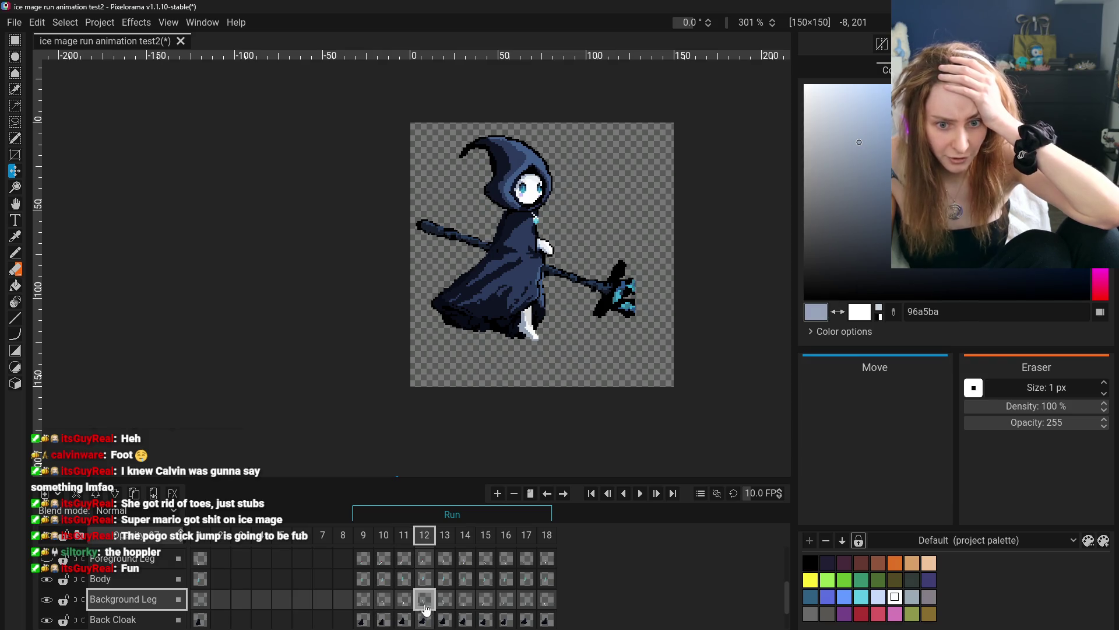
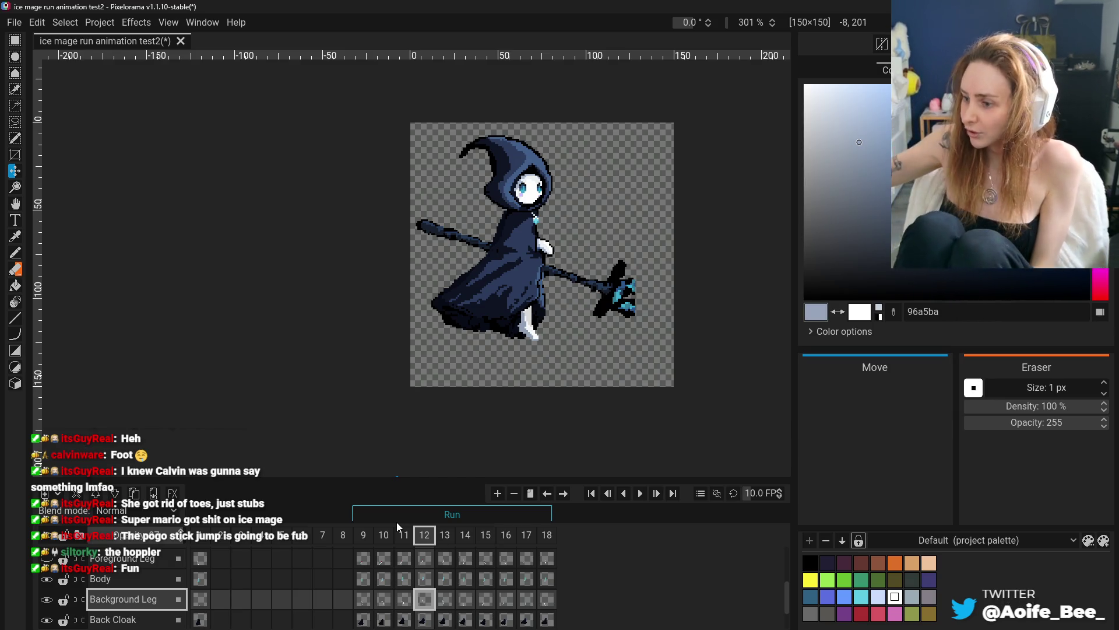
- Step through frames 9–16 on the Background Leg layer, then play the Run animation
click(363, 599)
click(383, 598)
click(404, 599)
click(424, 599)
click(444, 599)
click(465, 599)
click(486, 599)
click(506, 598)
click(526, 598)
click(383, 598)
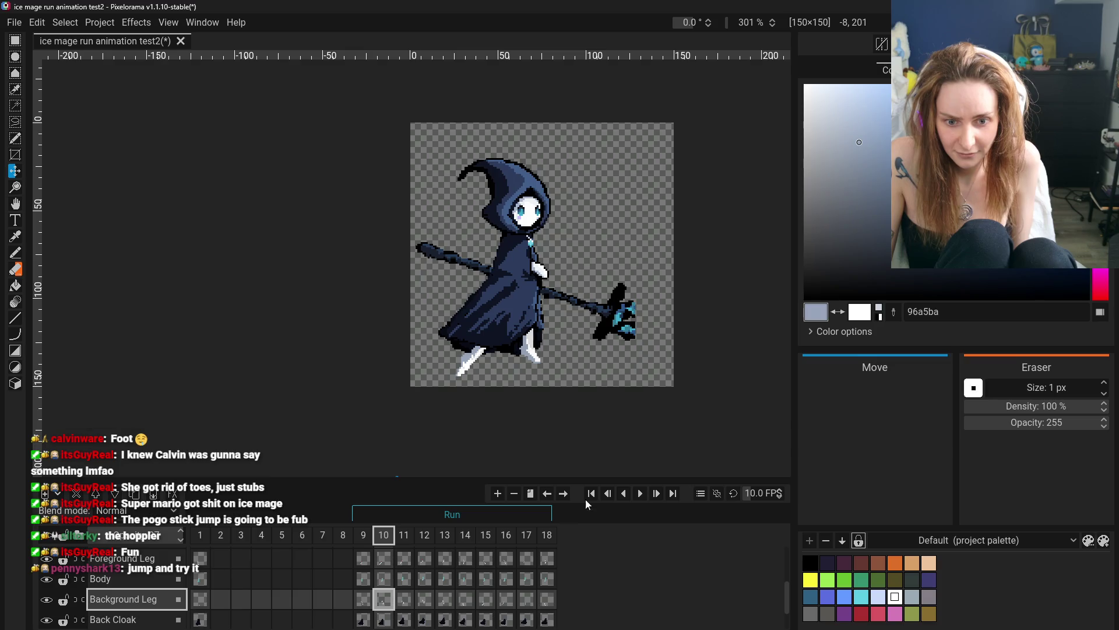
click(637, 494)
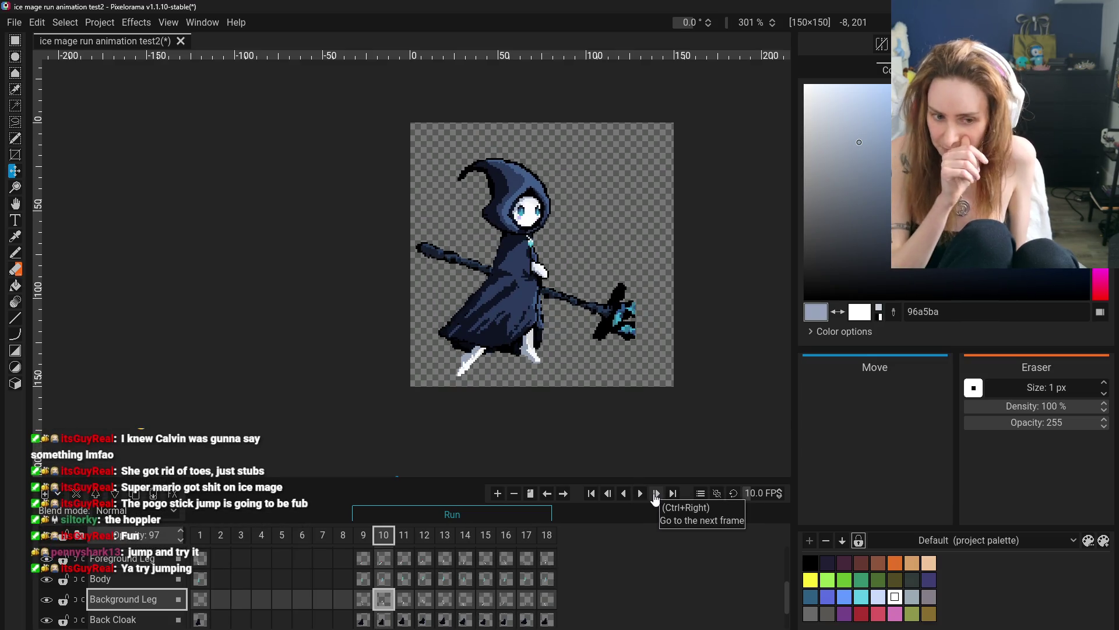
- Check the leg poses across frames 10–16 and compare frames 17 and 18
click(404, 599)
click(445, 600)
click(465, 599)
click(485, 599)
click(506, 599)
click(526, 599)
click(546, 599)
click(527, 599)
click(545, 600)
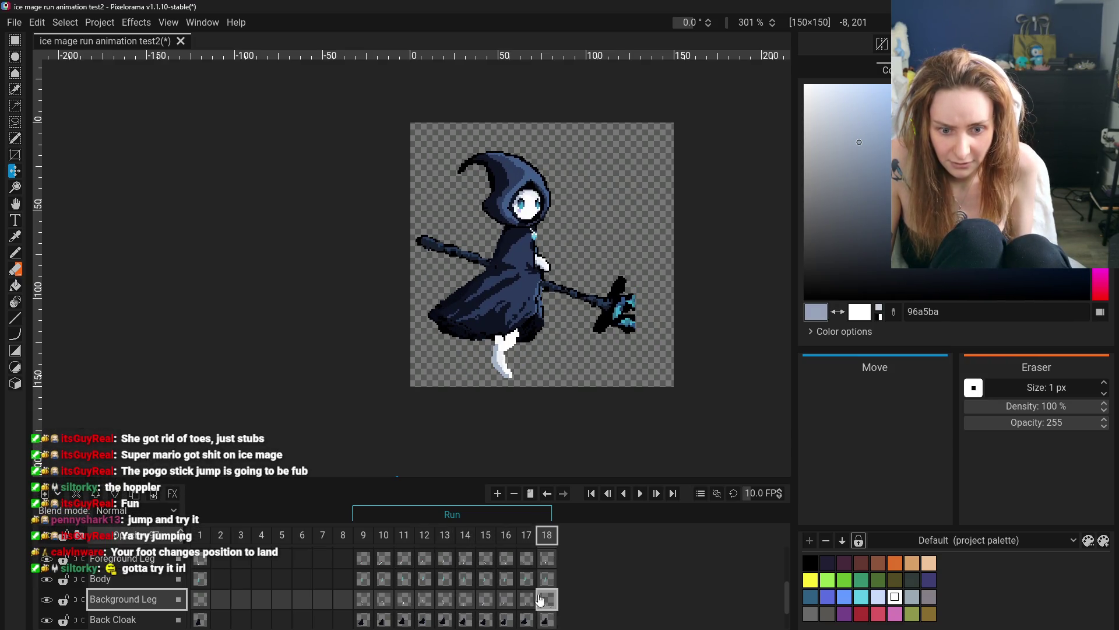
- Review the Foreground Leg layer's poses from frame 9 through frame 15
click(359, 559)
click(389, 541)
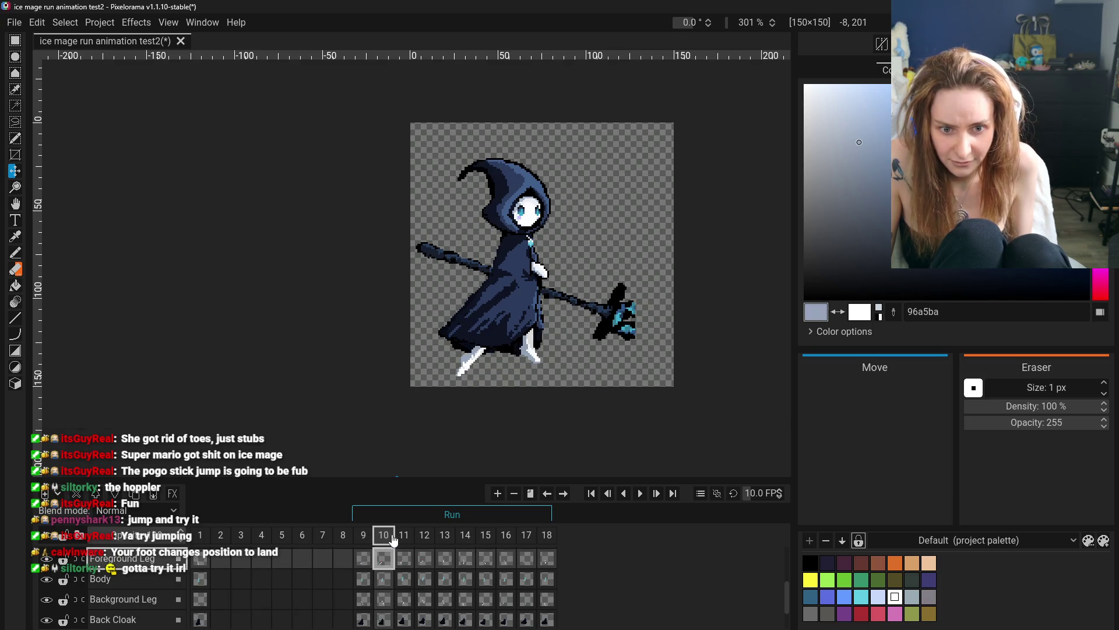
click(410, 538)
click(430, 537)
click(450, 536)
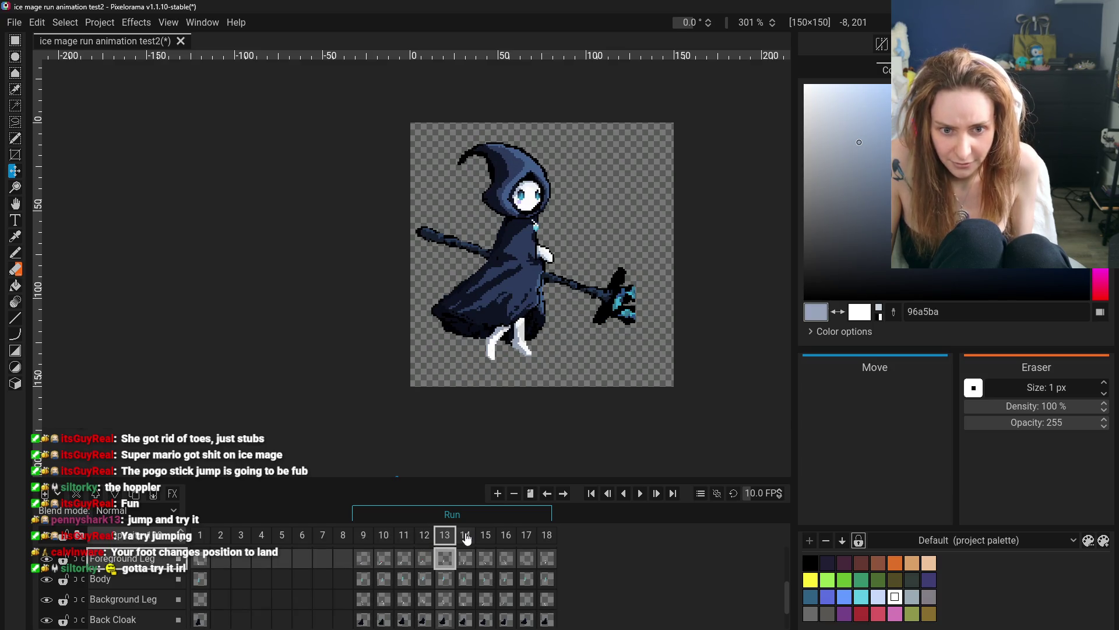
click(472, 536)
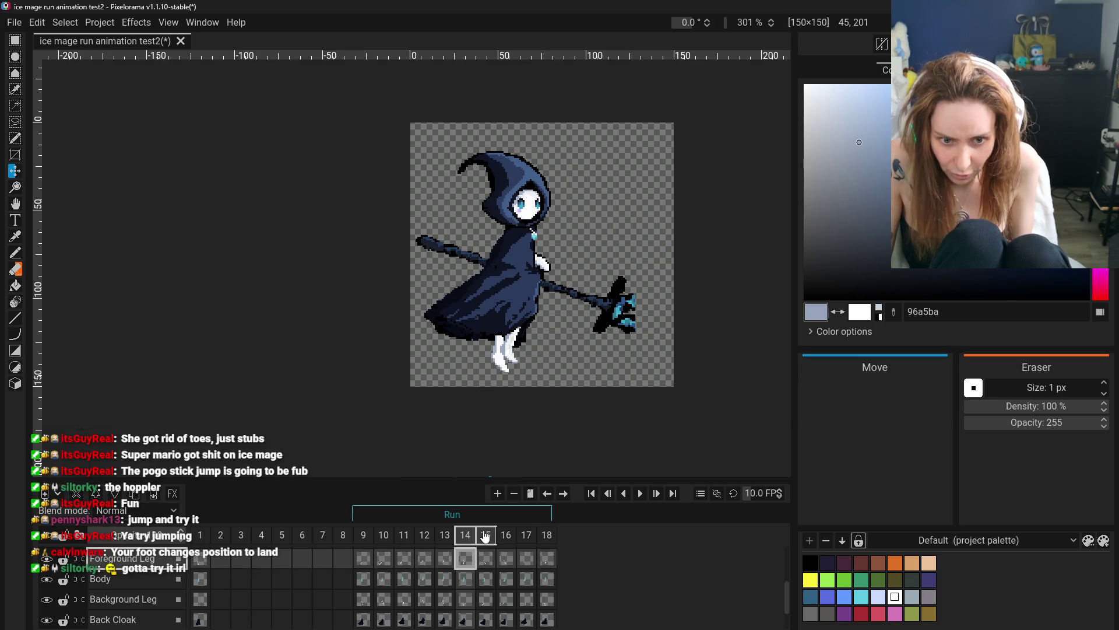
click(486, 537)
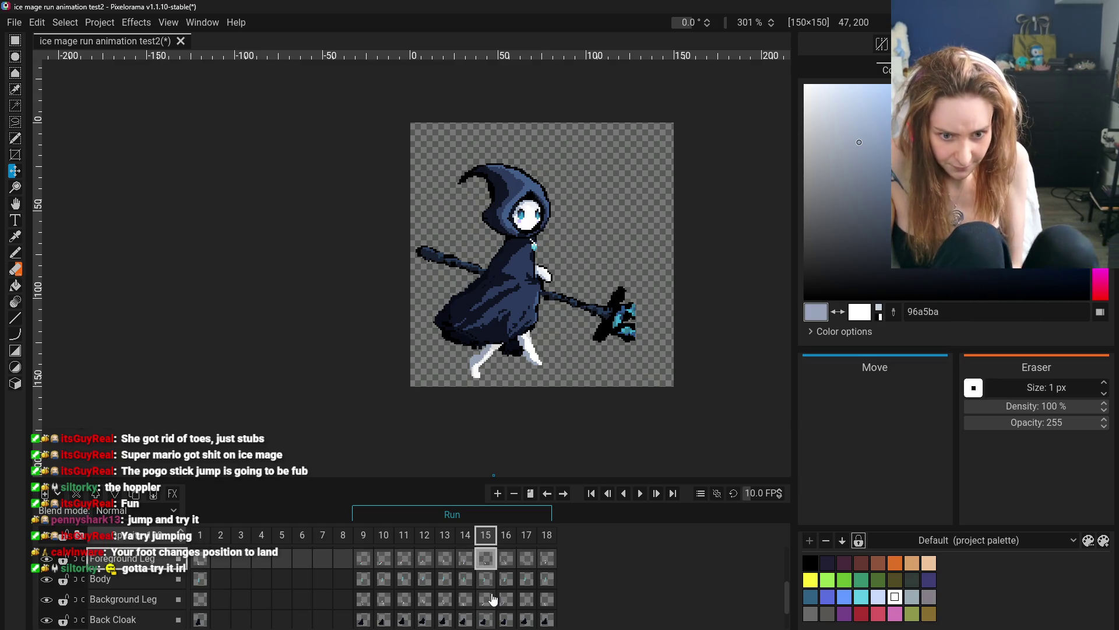
click(493, 599)
click(484, 559)
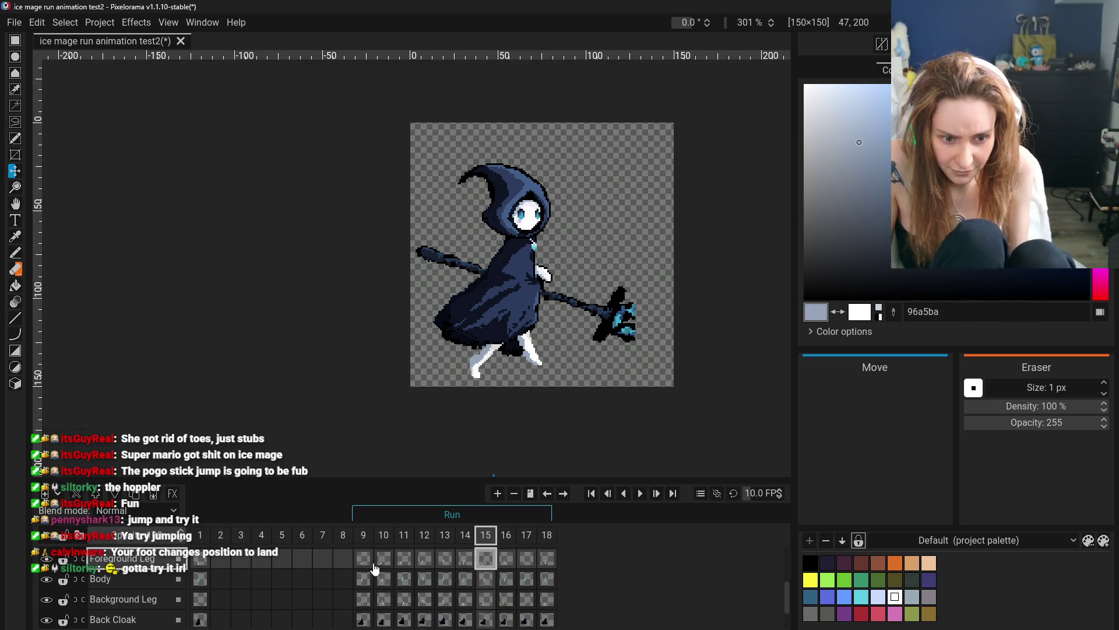
- Flip back and forth between frames 9 and 15 to compare their poses
click(369, 535)
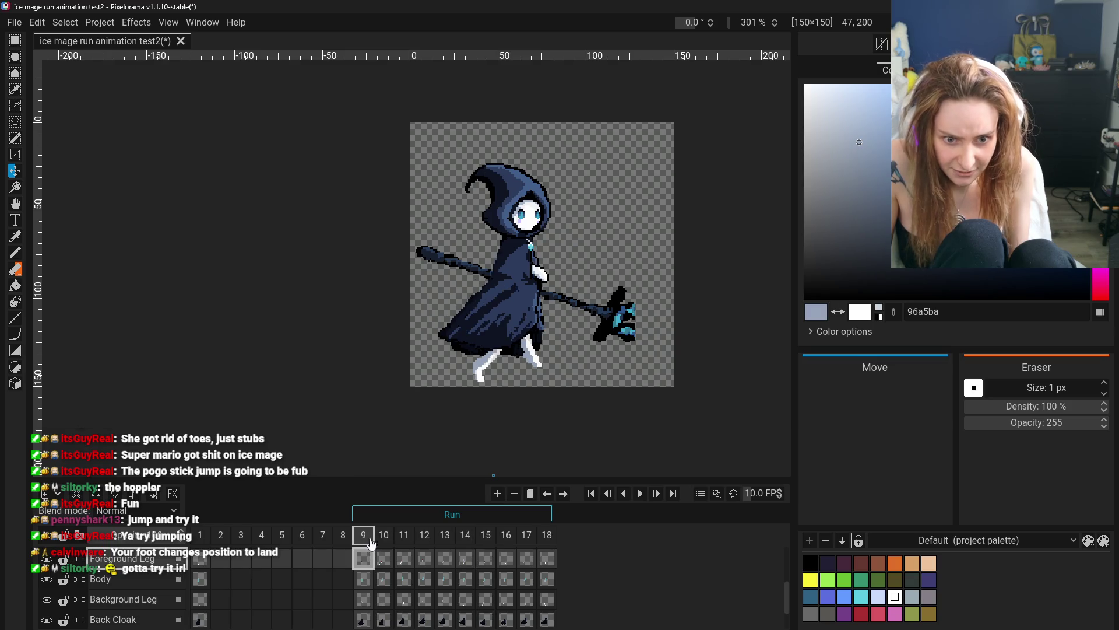
click(483, 543)
click(366, 541)
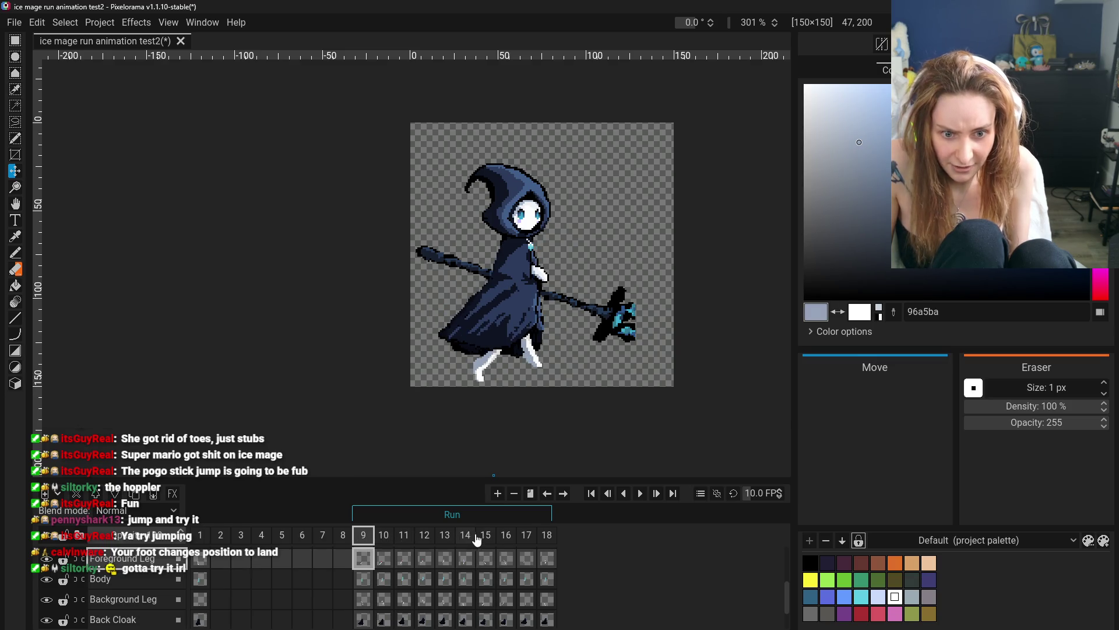
click(485, 535)
click(363, 535)
click(485, 535)
click(363, 536)
click(487, 535)
click(363, 535)
click(483, 535)
click(364, 537)
click(488, 537)
click(364, 559)
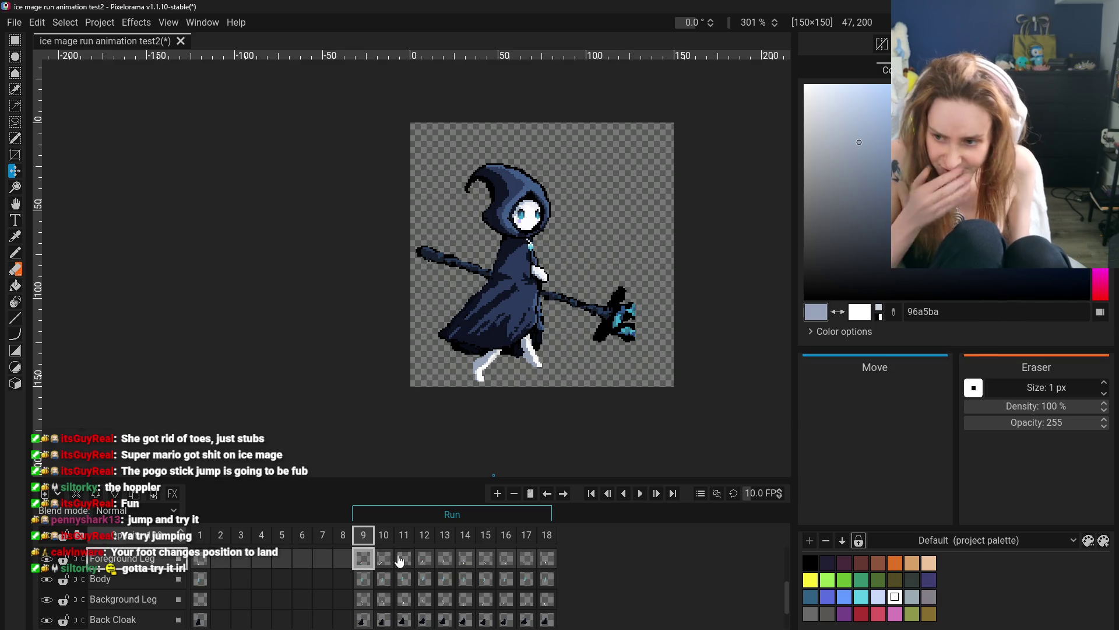
- Compare frames 14 and 15, then check frames 13 through 17
click(513, 542)
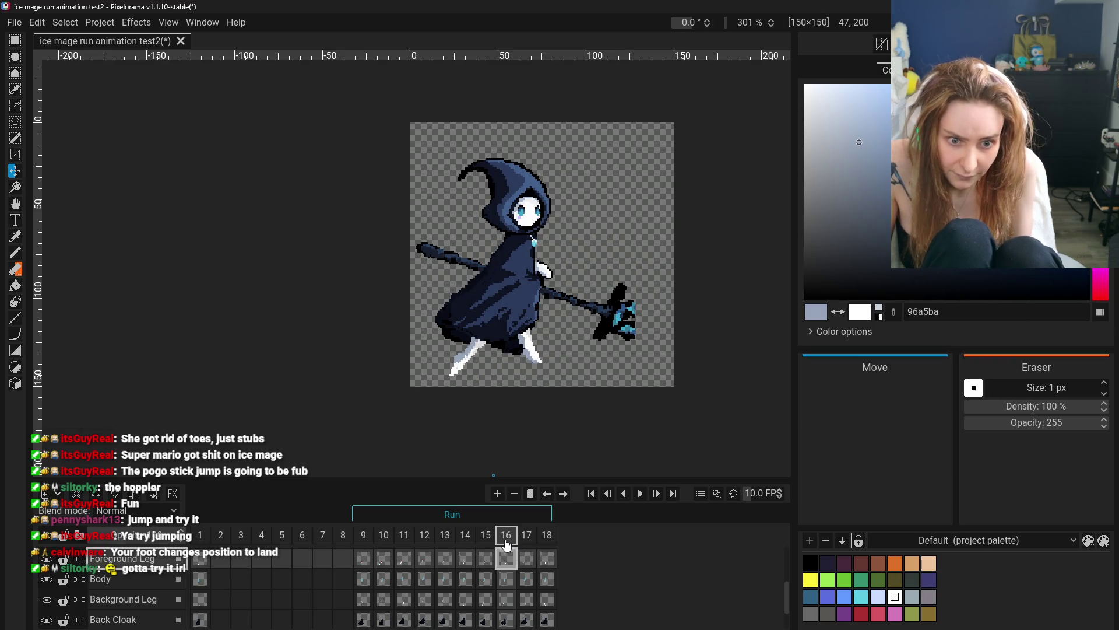
click(465, 537)
click(485, 536)
click(466, 536)
click(491, 539)
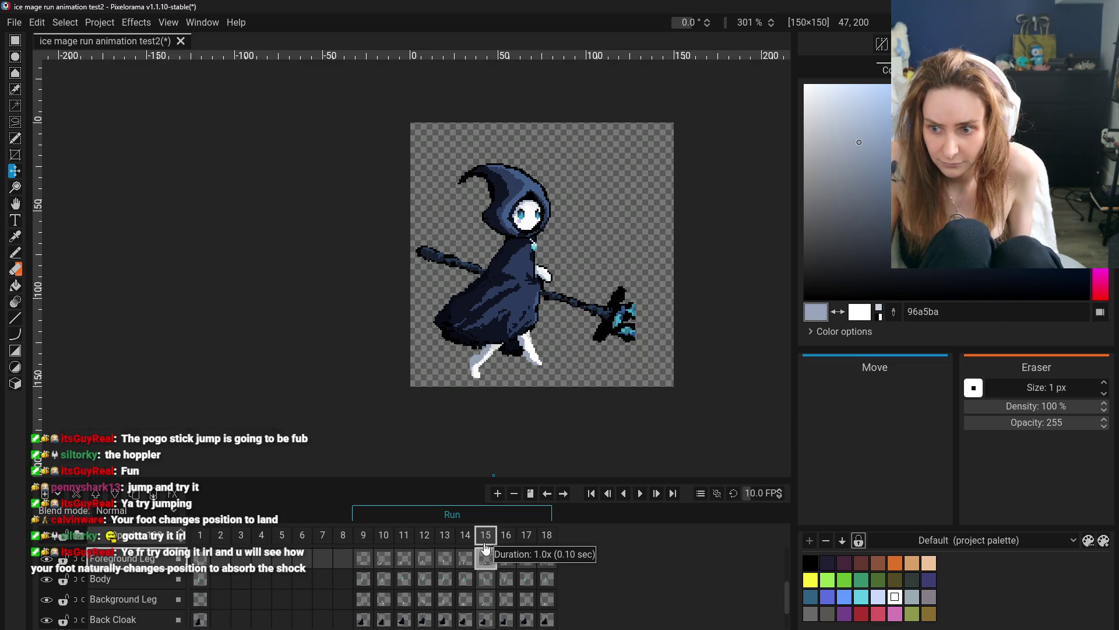
click(447, 547)
click(474, 547)
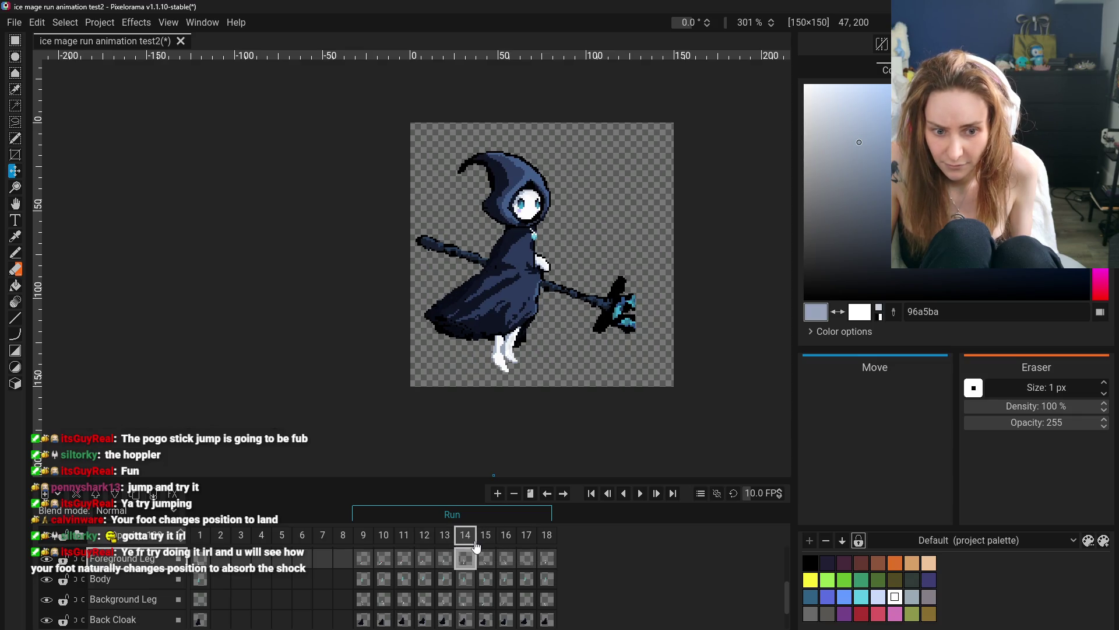
click(486, 544)
click(510, 542)
click(521, 542)
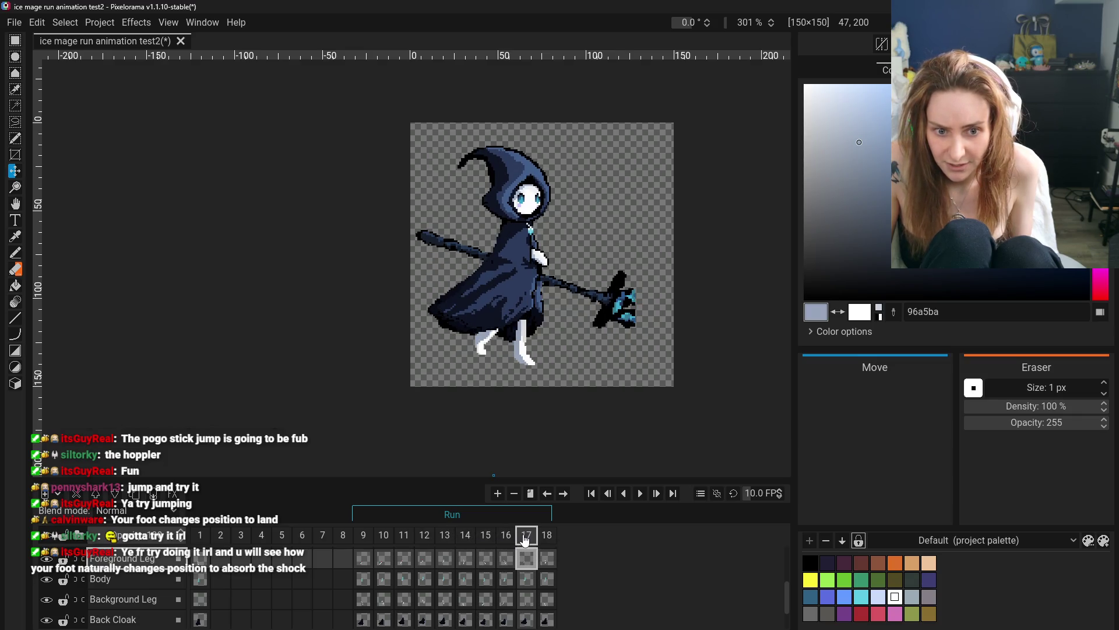
click(507, 542)
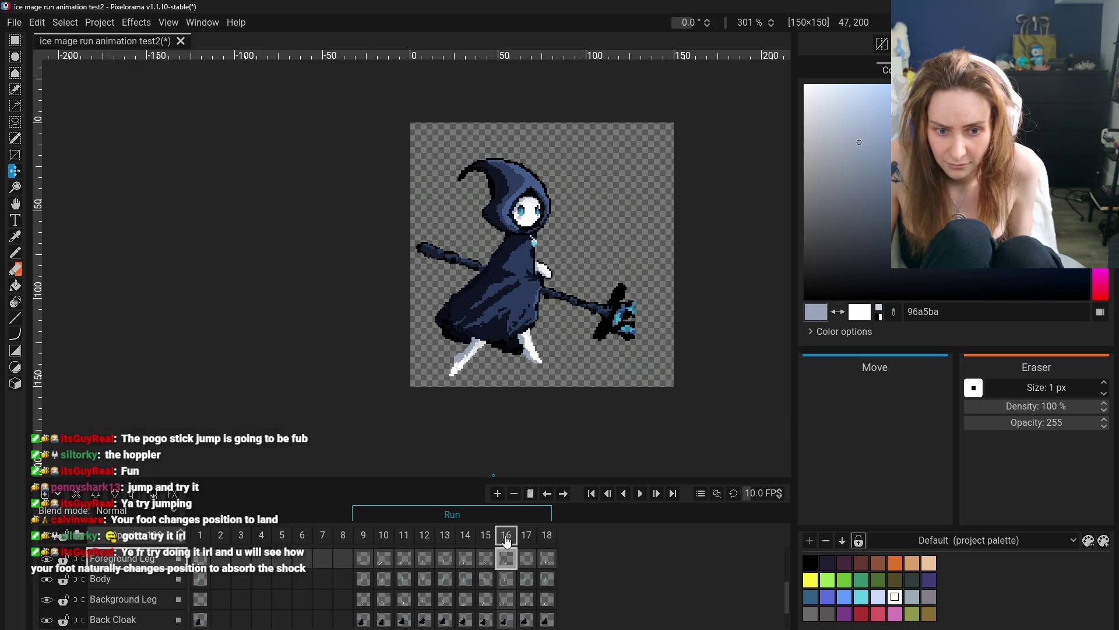
- Step from frame 9 to frame 17 and add a new empty frame
click(362, 545)
click(384, 544)
click(406, 542)
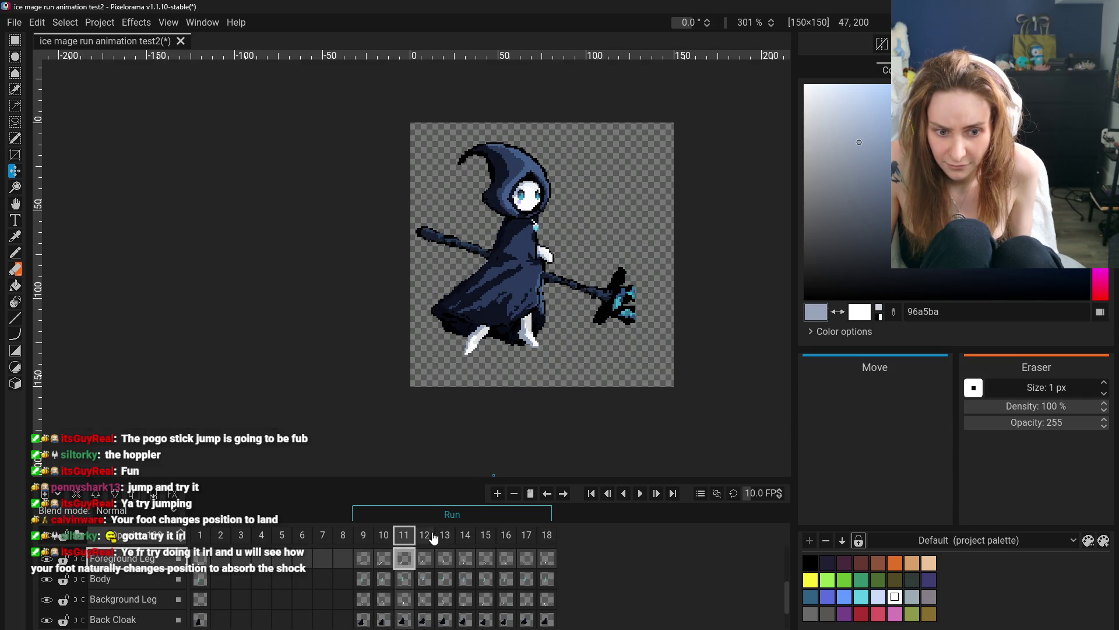
click(429, 541)
click(449, 540)
click(467, 540)
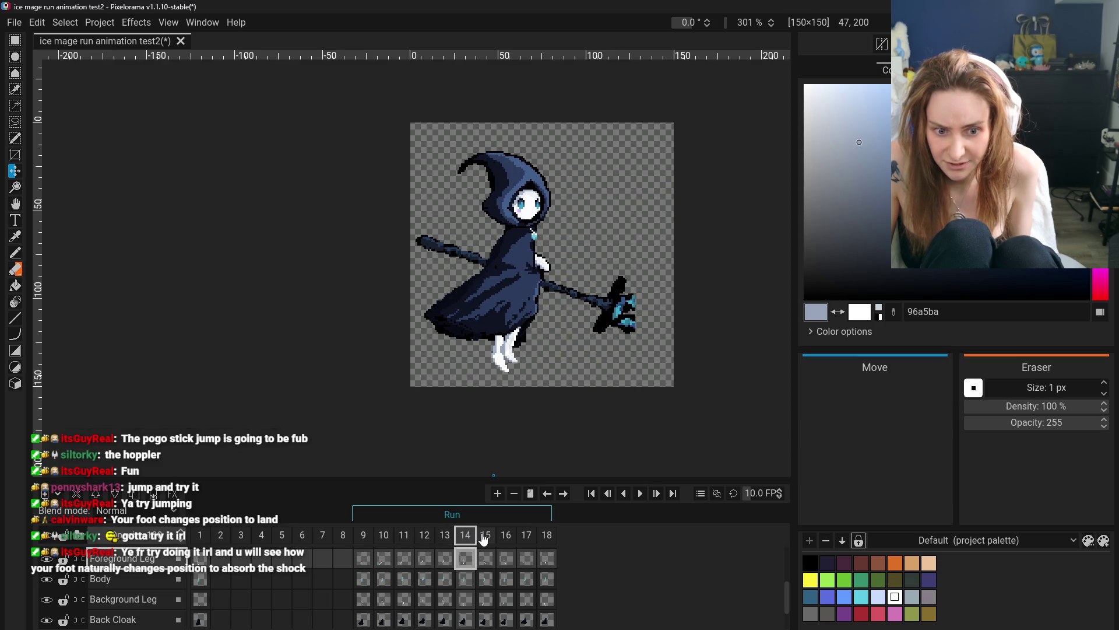
click(484, 539)
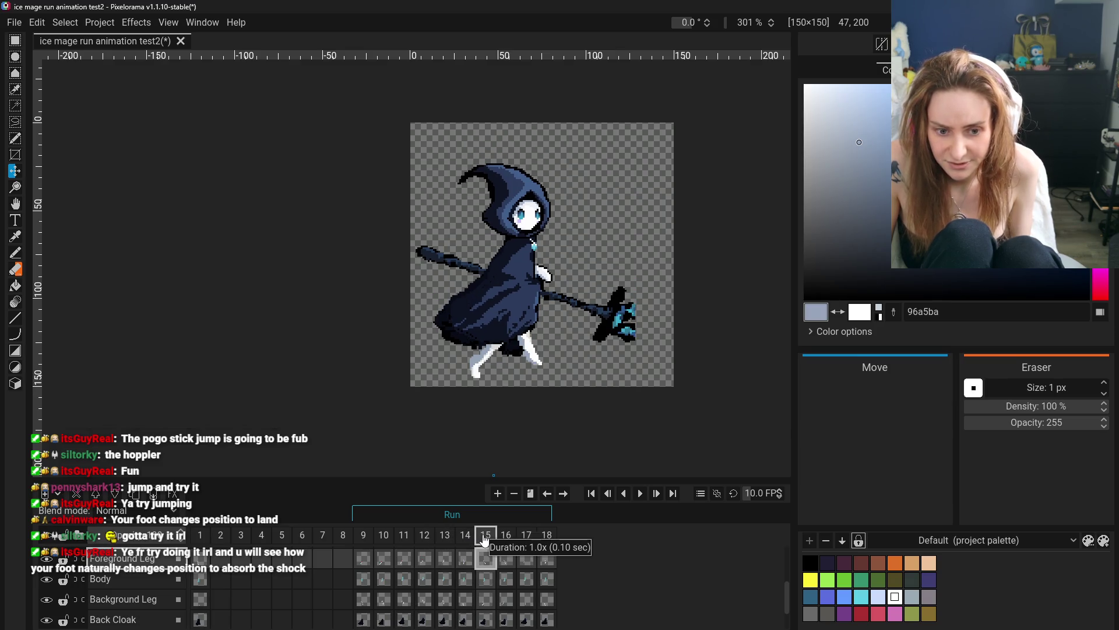
click(505, 539)
click(527, 539)
click(497, 494)
click(498, 494)
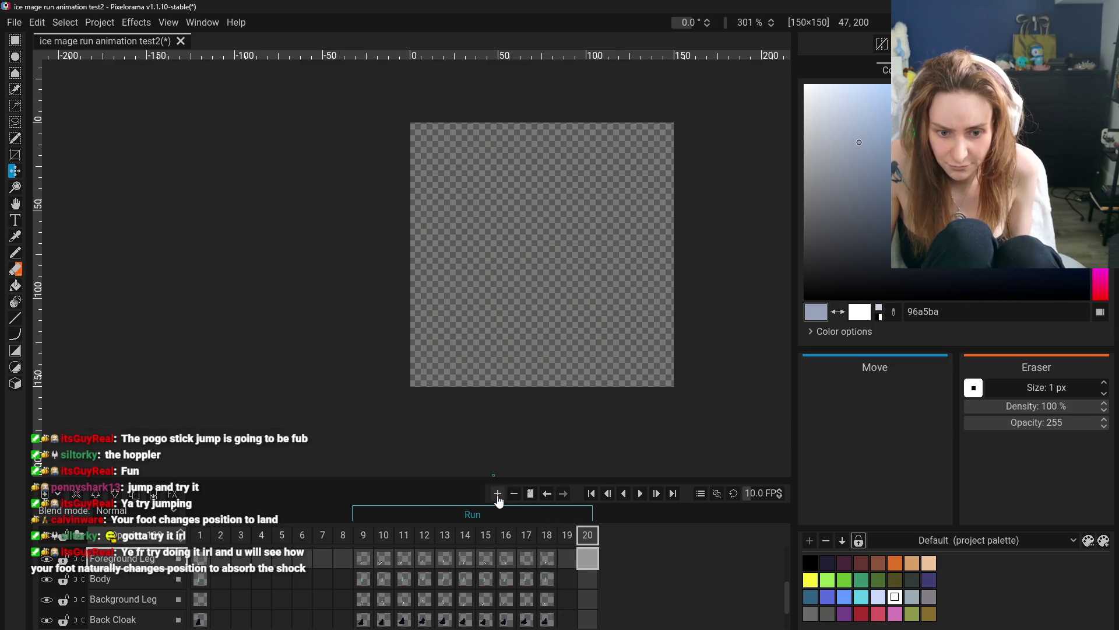
- Review the poses again from frame 9 through frame 16
click(545, 538)
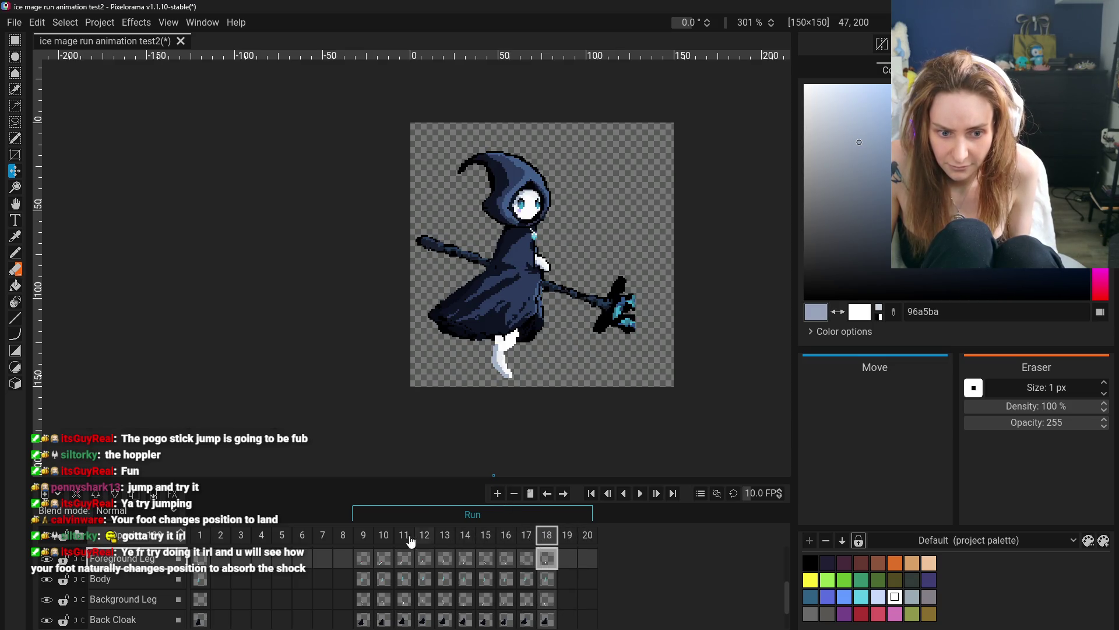
click(364, 537)
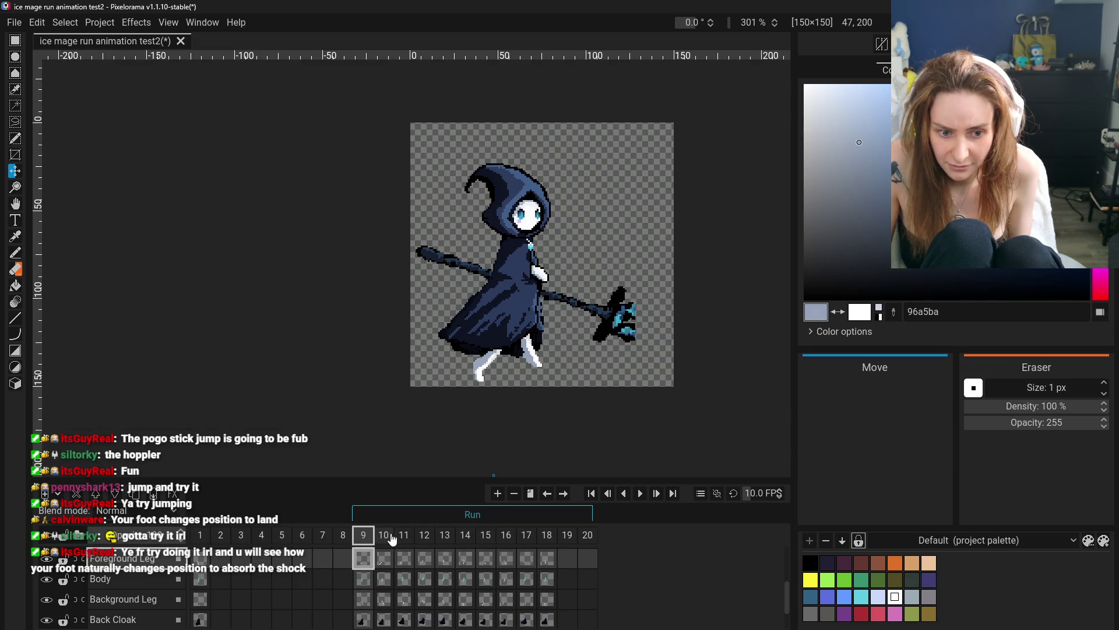
click(384, 537)
click(408, 538)
click(429, 537)
click(448, 537)
click(467, 538)
click(494, 538)
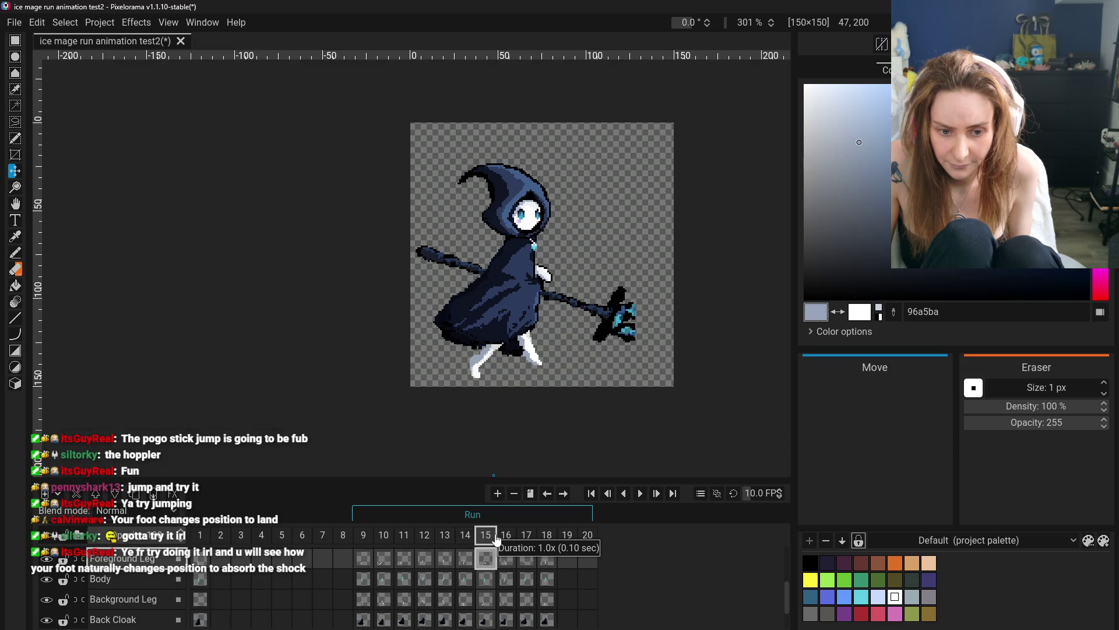
click(506, 537)
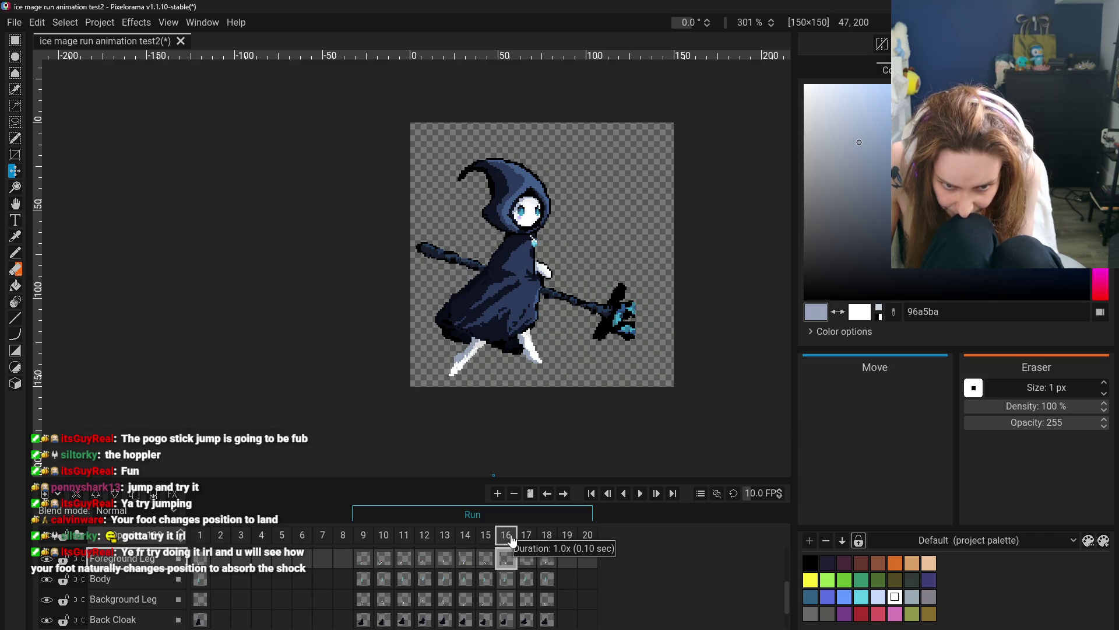
- Compare frame 16 against frame 17's two-legged pose and frame 18's pose
click(526, 537)
click(507, 538)
click(524, 537)
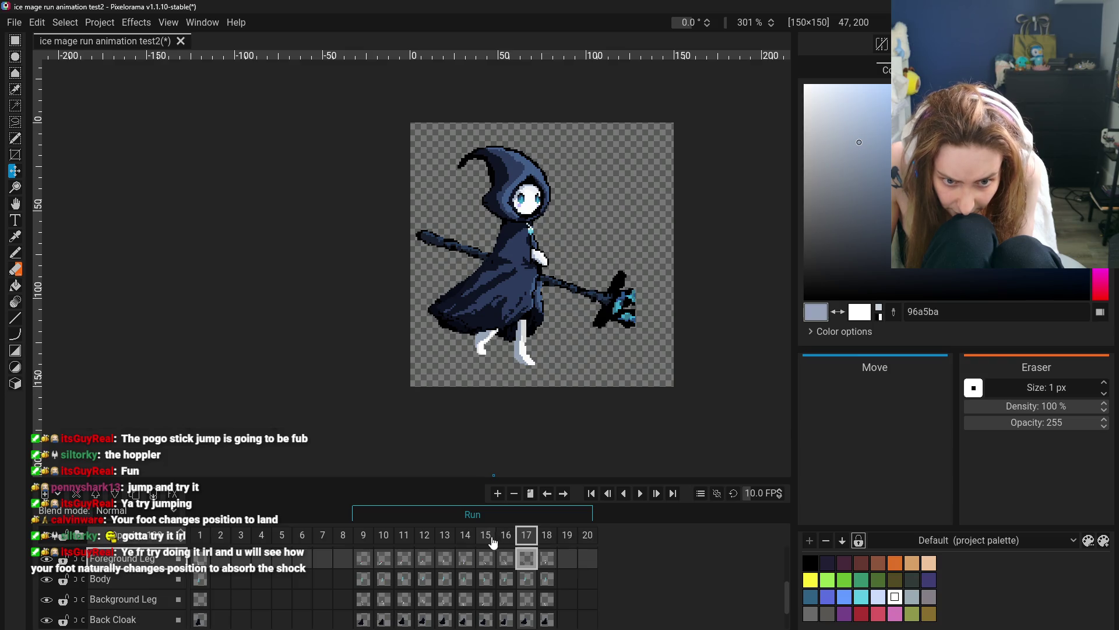
click(511, 537)
click(526, 538)
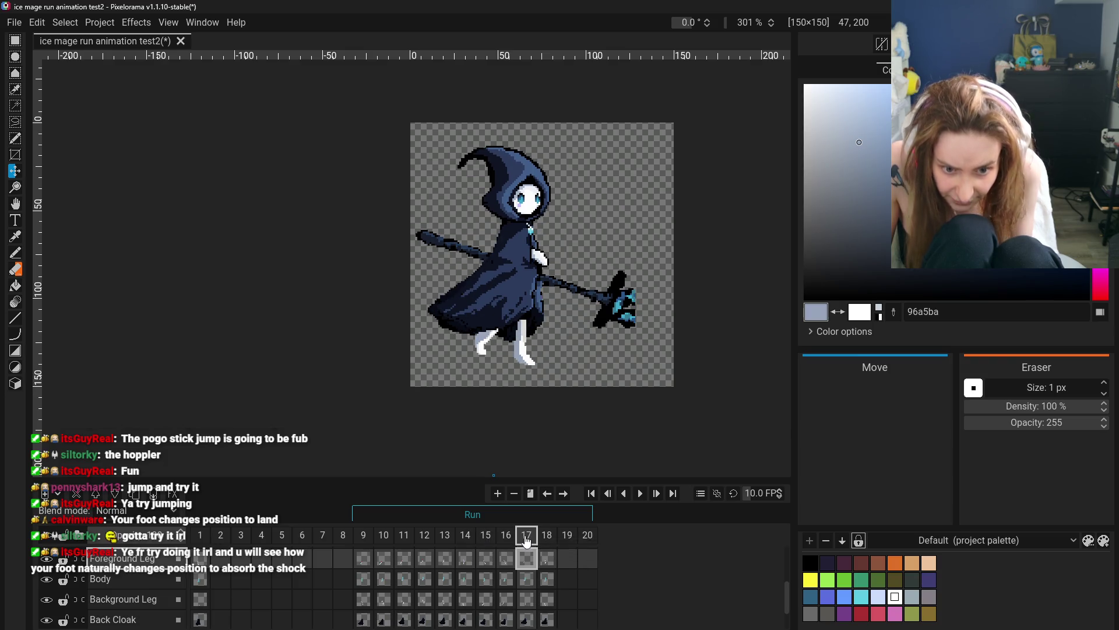
click(552, 538)
click(527, 538)
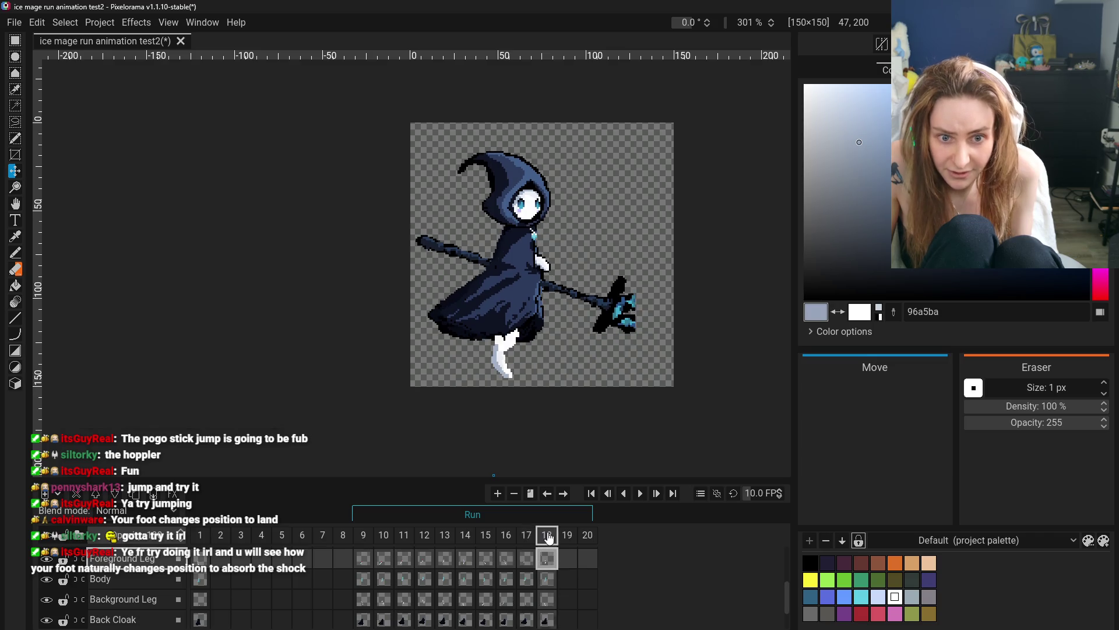
key(Right)
key(Left)
key(Left)
key(Left)
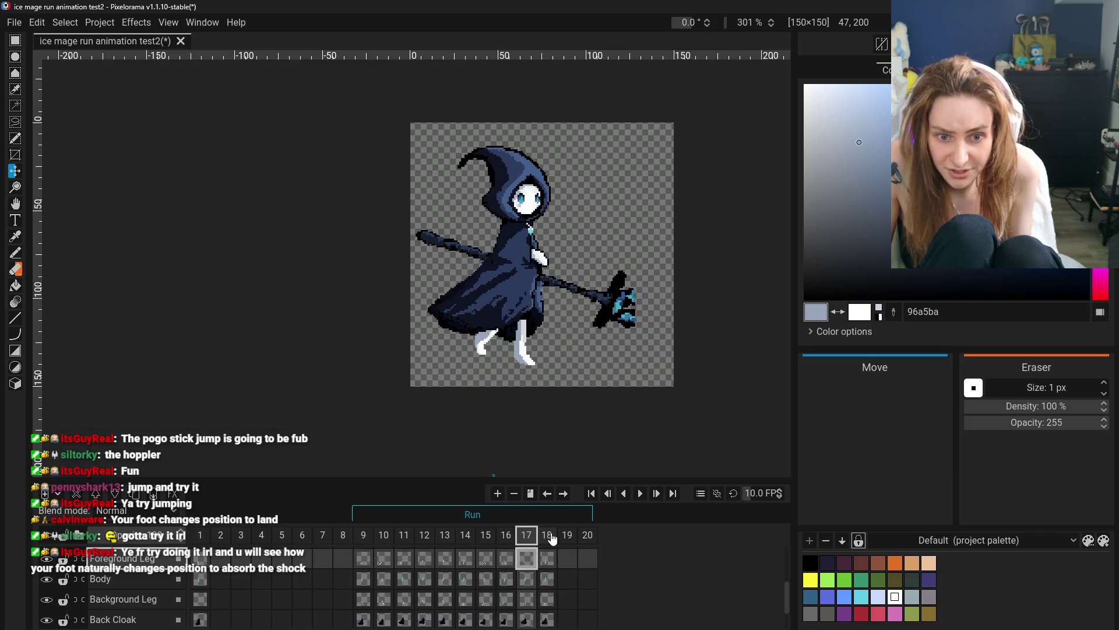
click(548, 538)
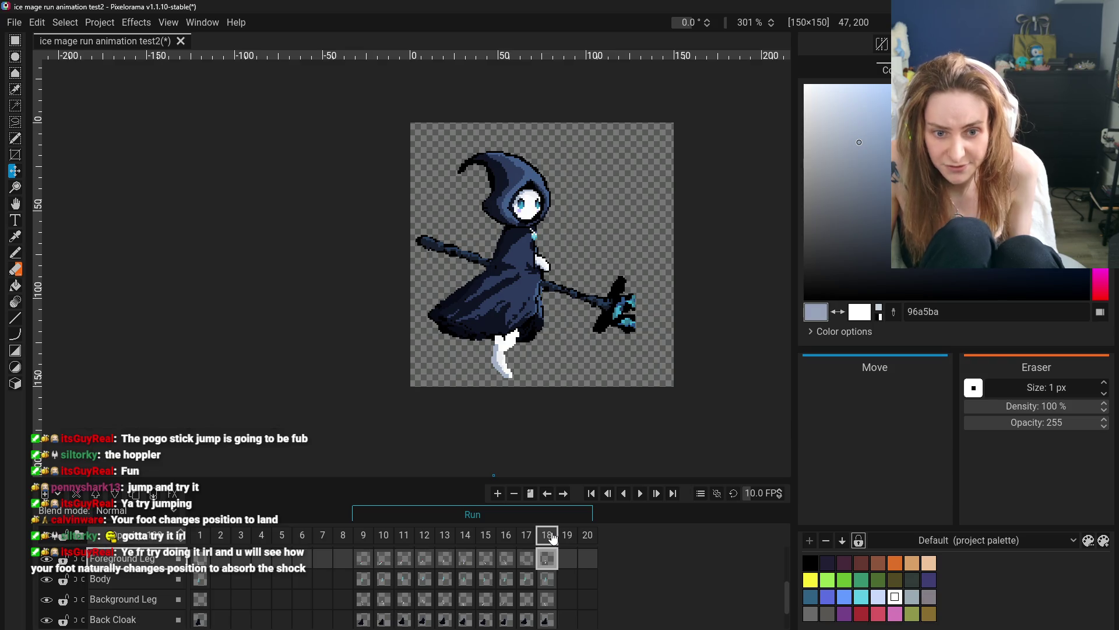
click(528, 537)
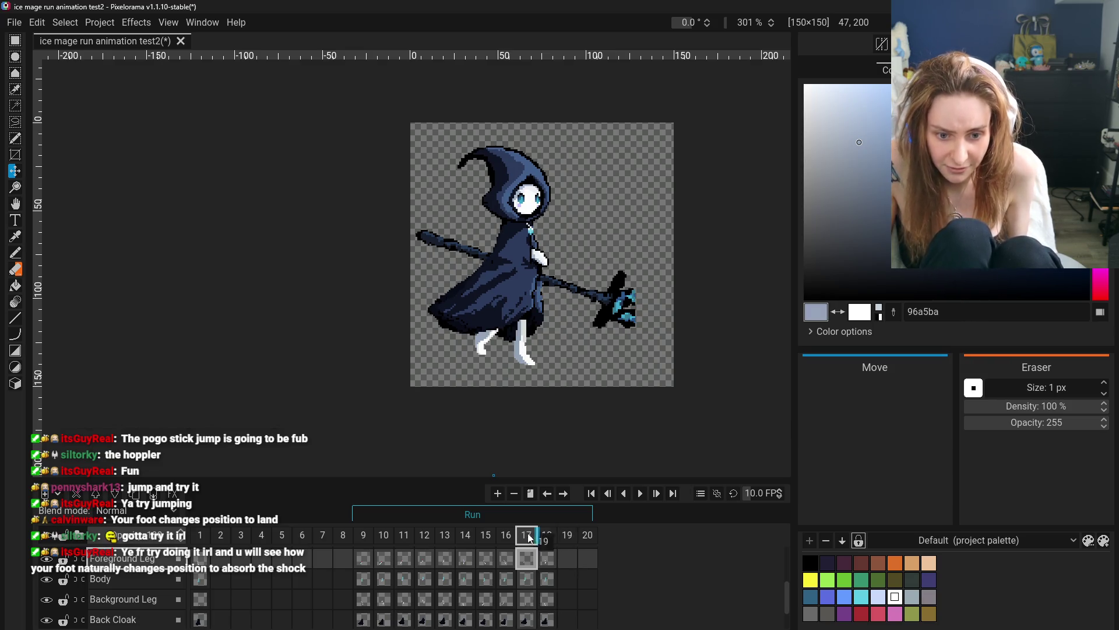
- Insert a second empty frame at frame 17 and play the Run animation
key(ctrl+shift+n)
key(ctrl+shift+n)
key(Left)
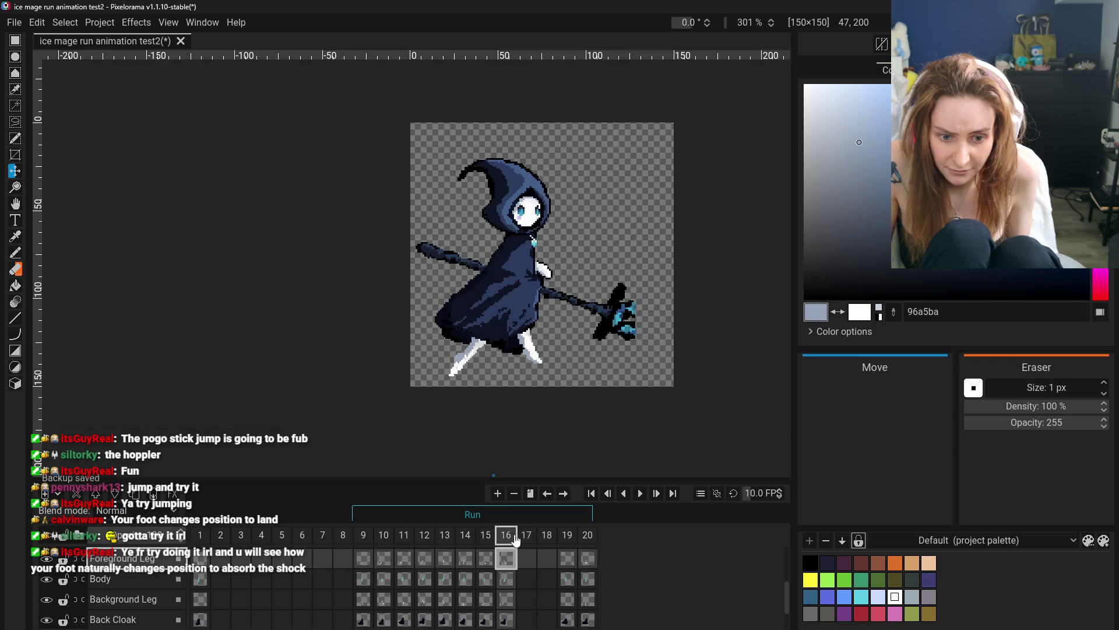
key(Left)
key(Right)
click(531, 537)
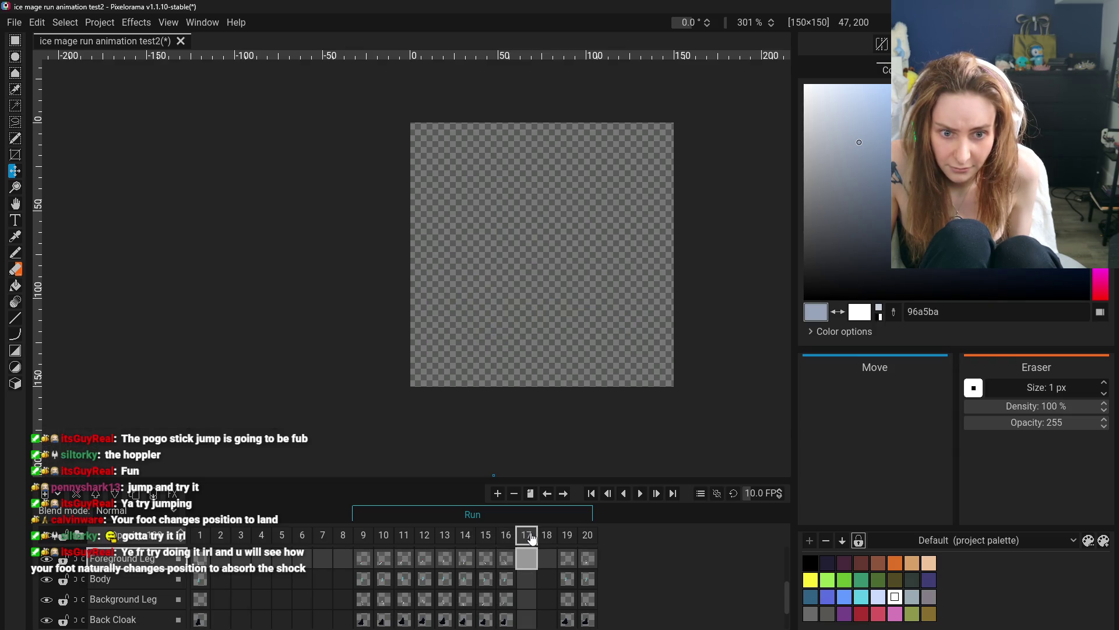
key(F10)
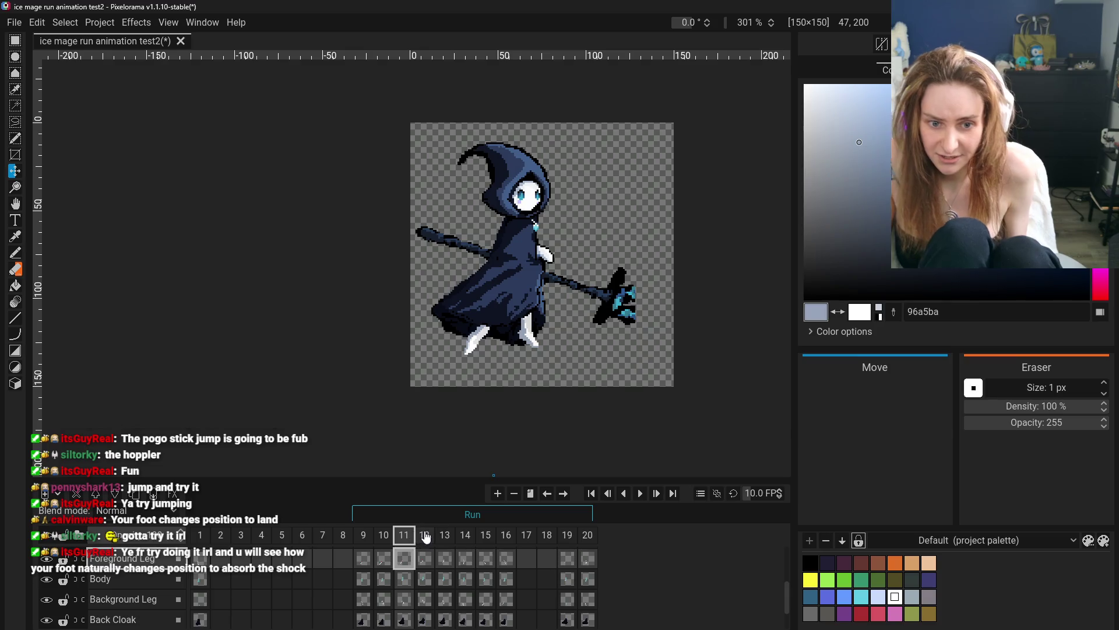
- Compare the new empty frame 17 with frames 13–16, 10 and 11
click(444, 535)
click(465, 535)
click(489, 536)
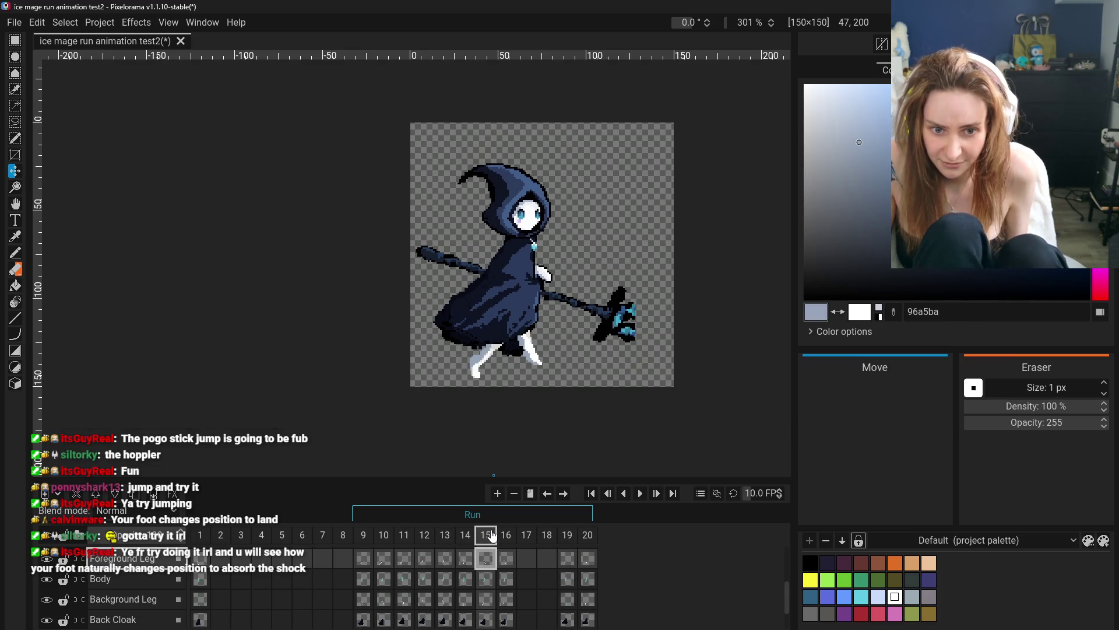
click(505, 536)
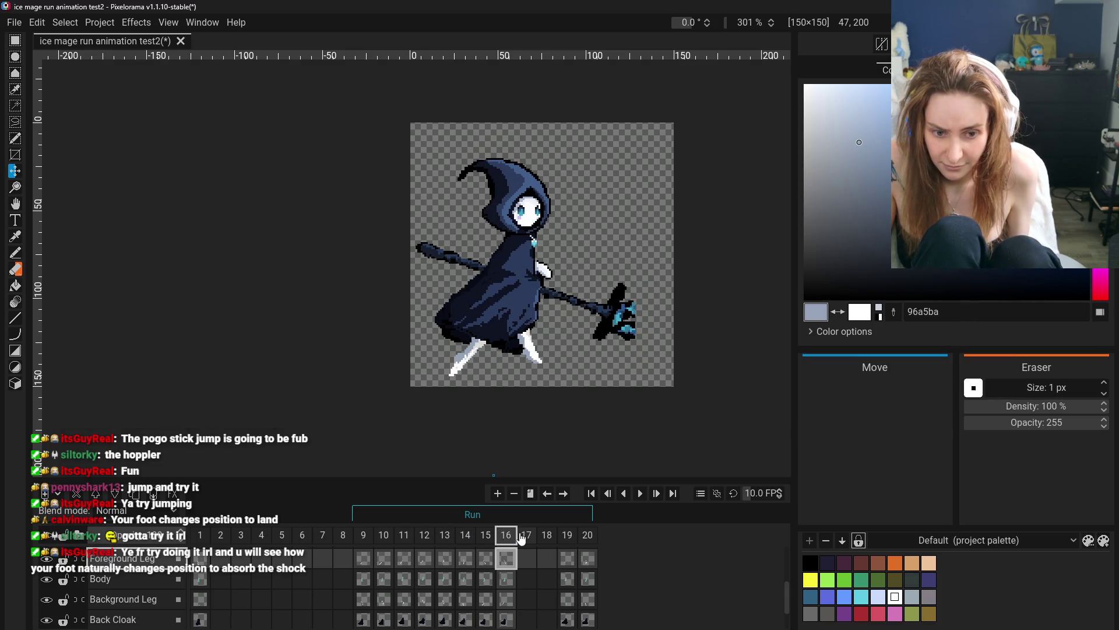
click(523, 536)
click(507, 537)
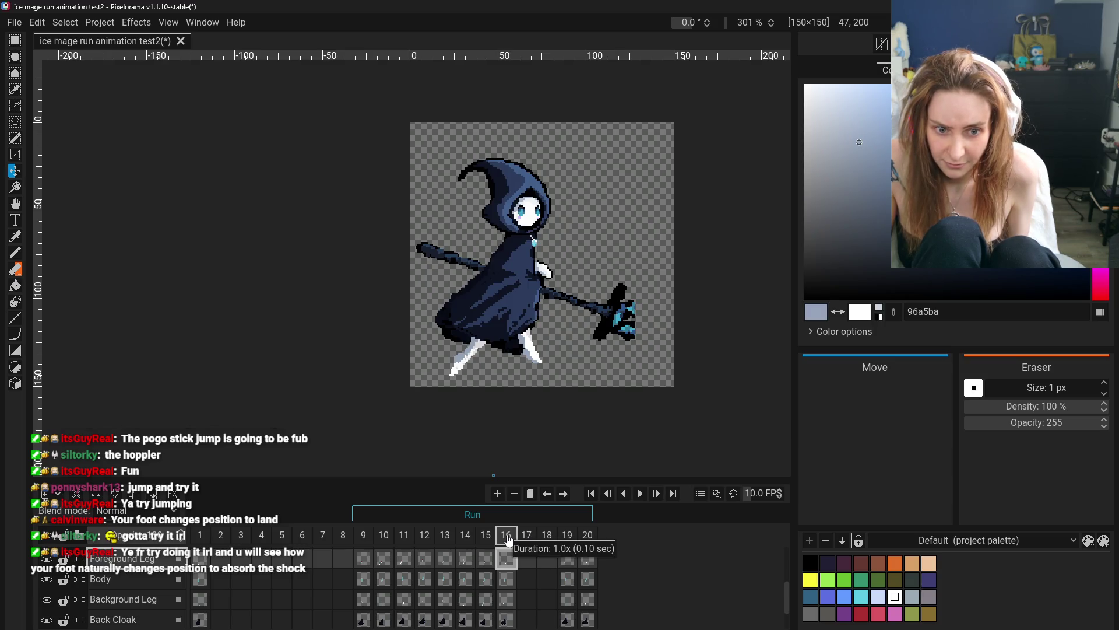
click(383, 537)
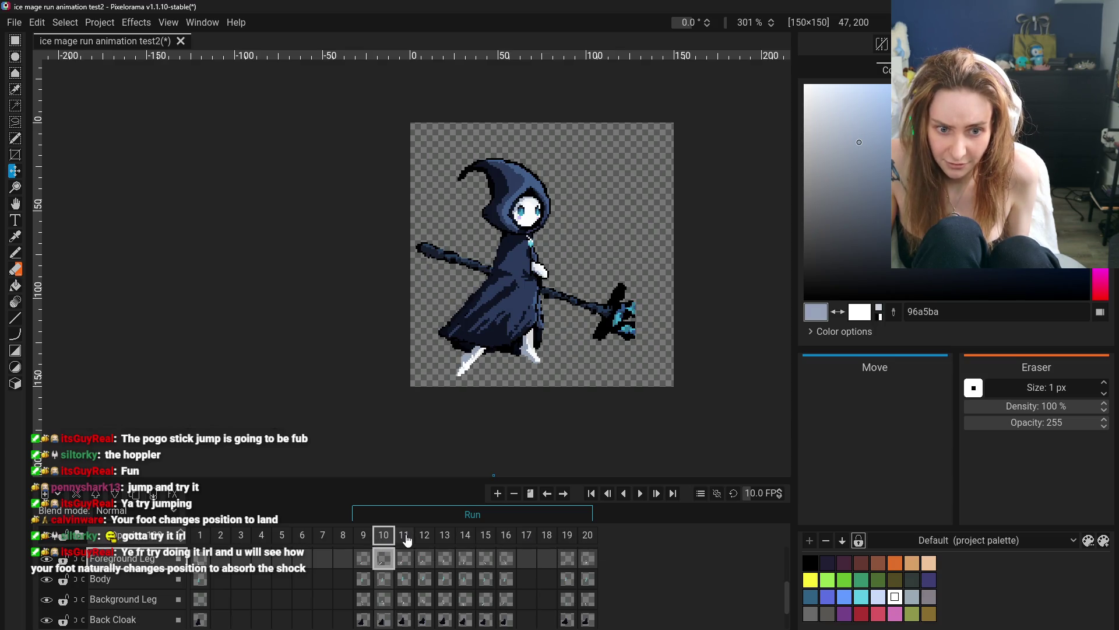
click(405, 537)
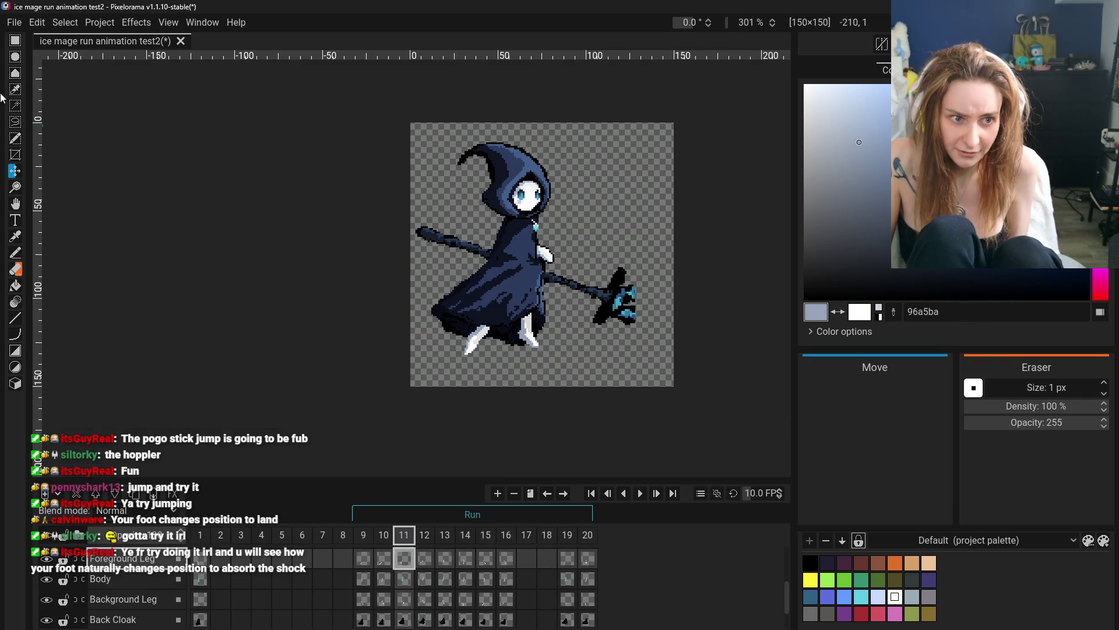
click(15, 40)
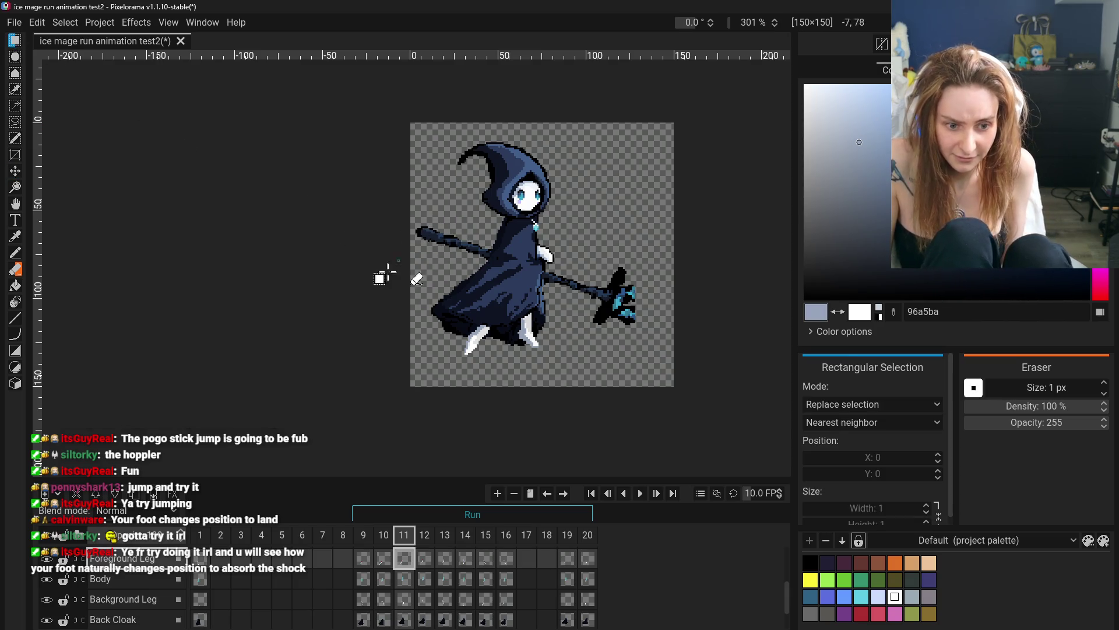
- Select frame 16's cels on every layer and place them into frame 17
click(505, 559)
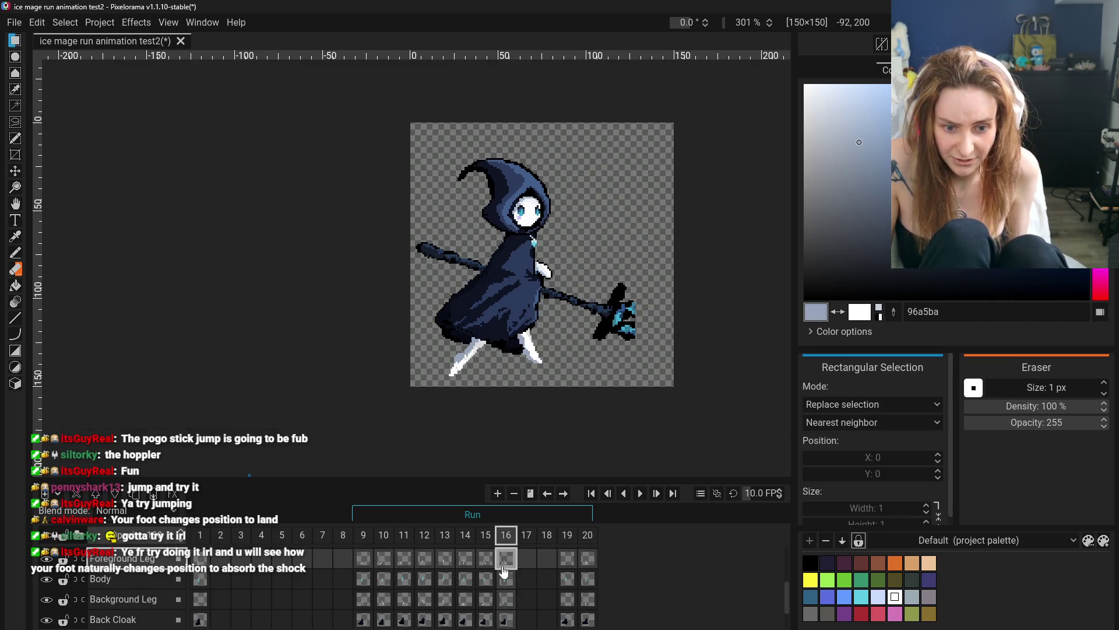
scroll(504, 571, up, 1)
scroll(169, 583, up, 2)
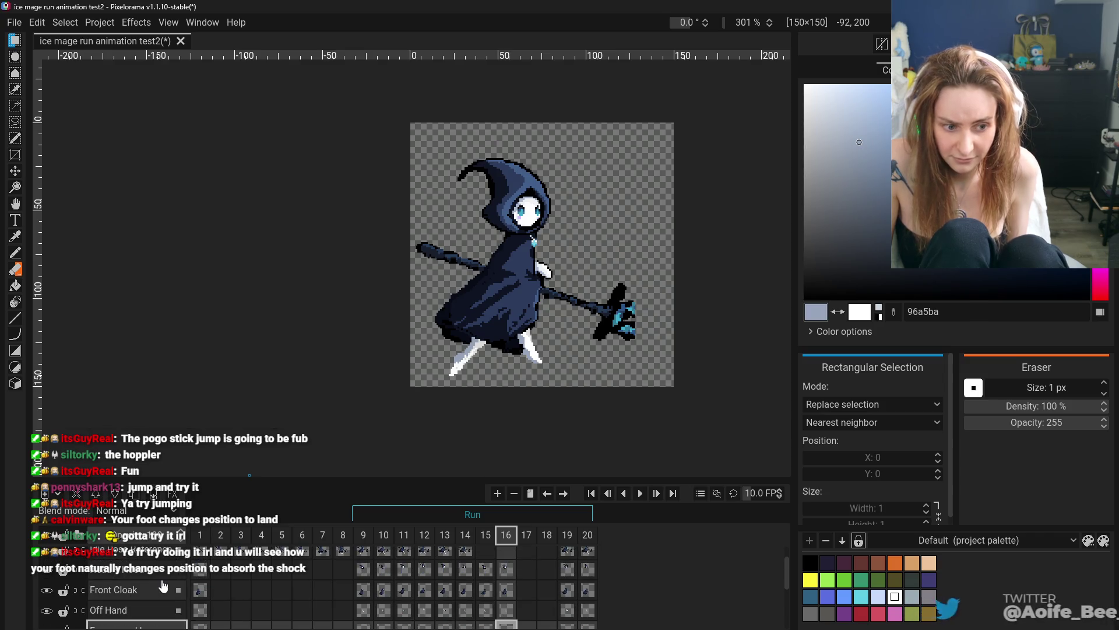
click(169, 574)
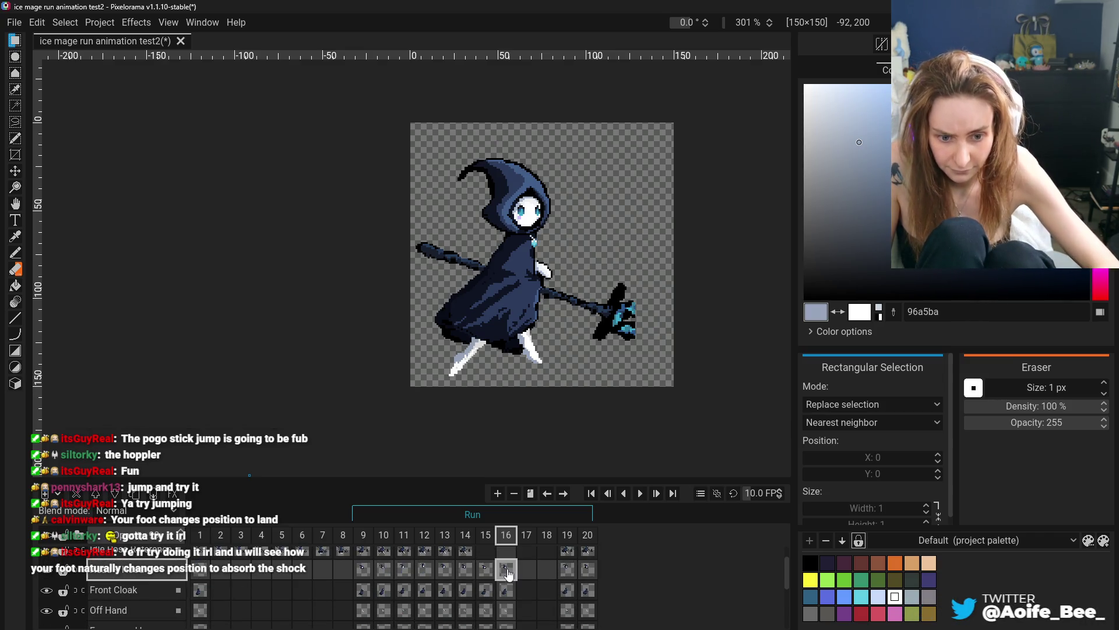
scroll(508, 588, down, 2)
shift+click(507, 607)
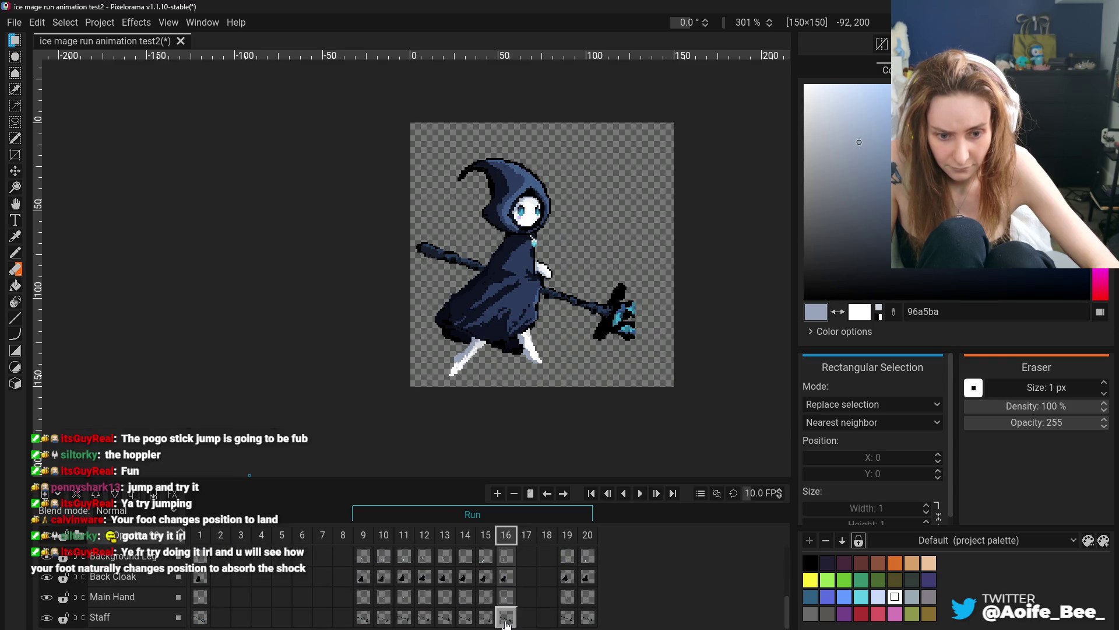
scroll(519, 598, up, 3)
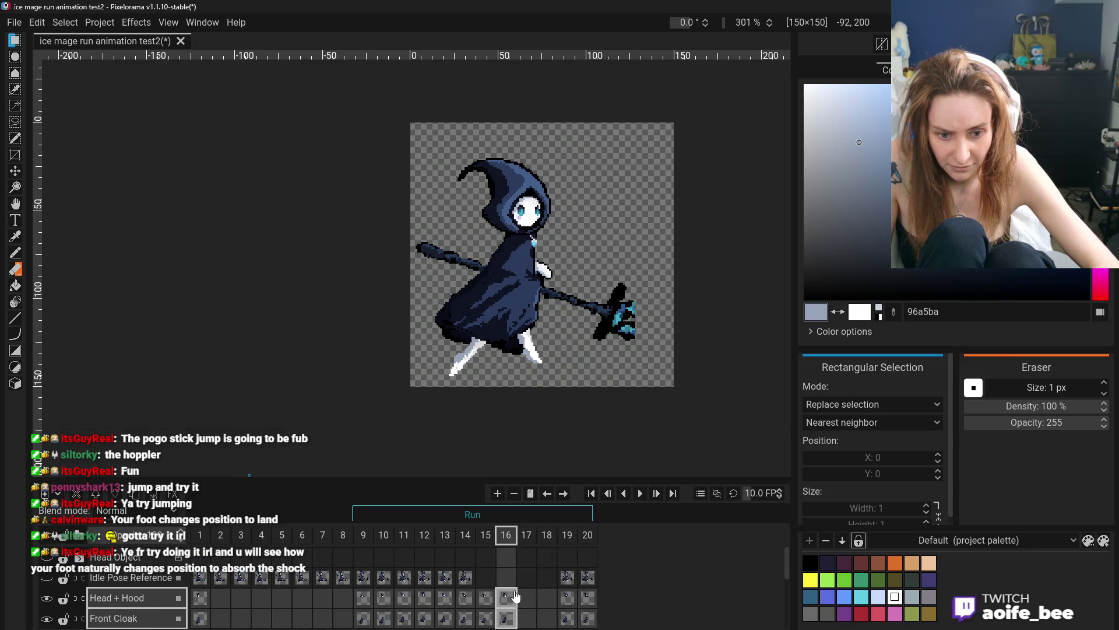
right_click(512, 600)
click(528, 617)
scroll(528, 606, down, 2)
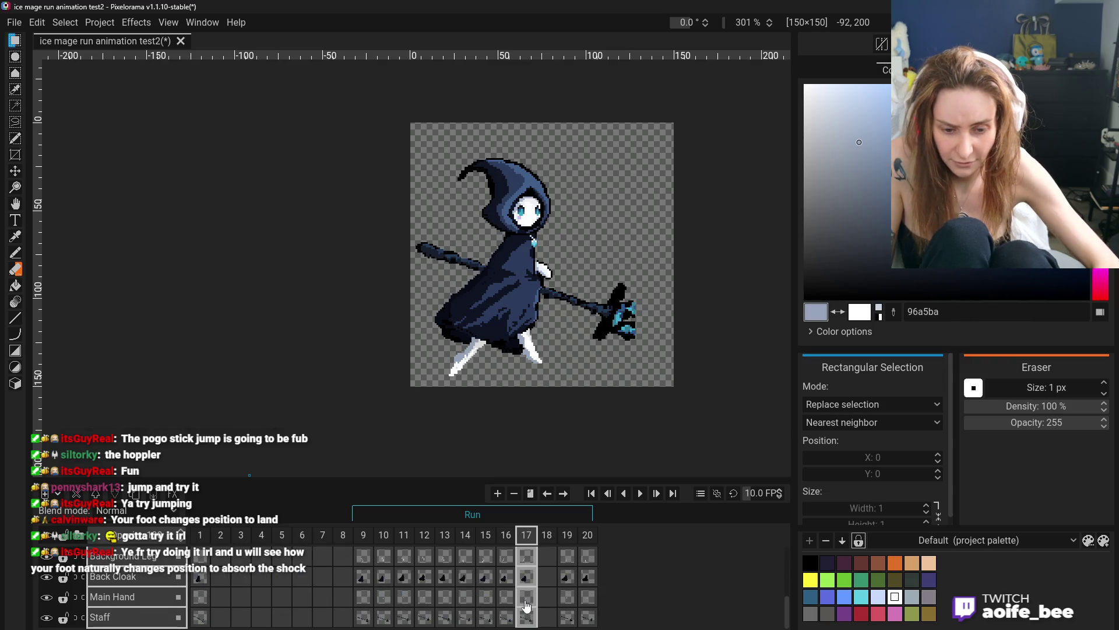
scroll(531, 605, up, 2)
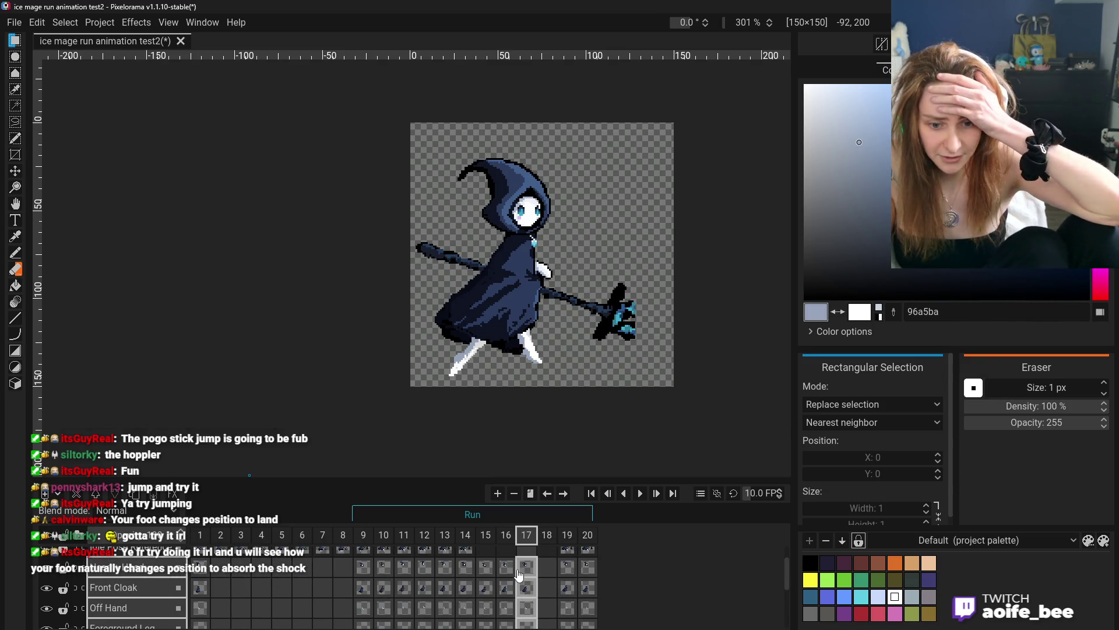
- Delete the Foreground Leg and Background Leg cels on frame 17
scroll(530, 600, down, 2)
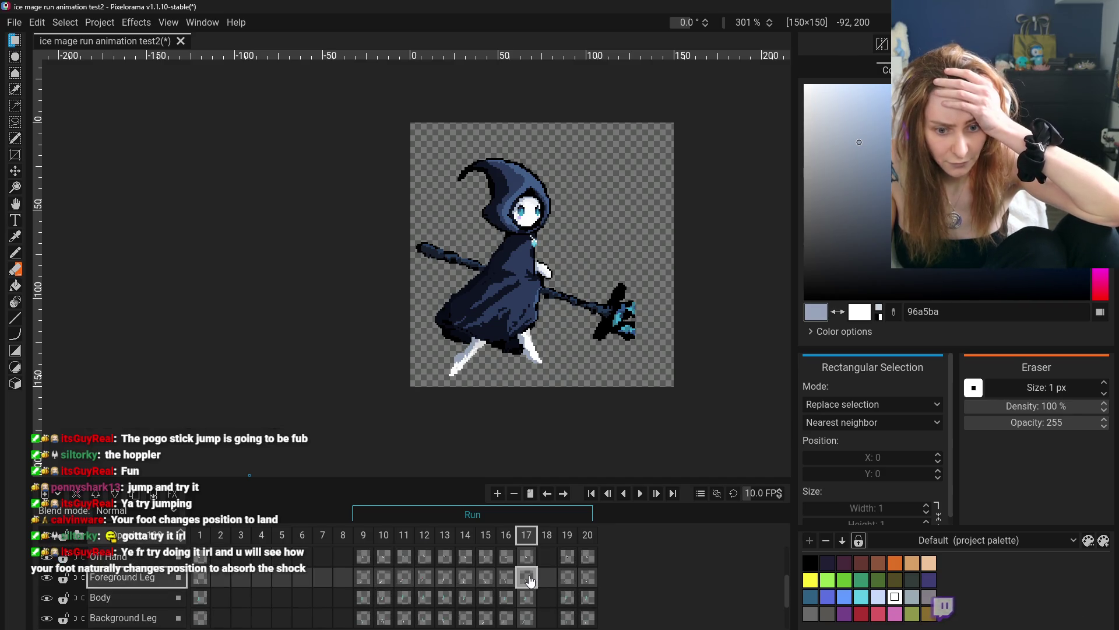
right_click(527, 579)
right_click(524, 579)
right_click(523, 579)
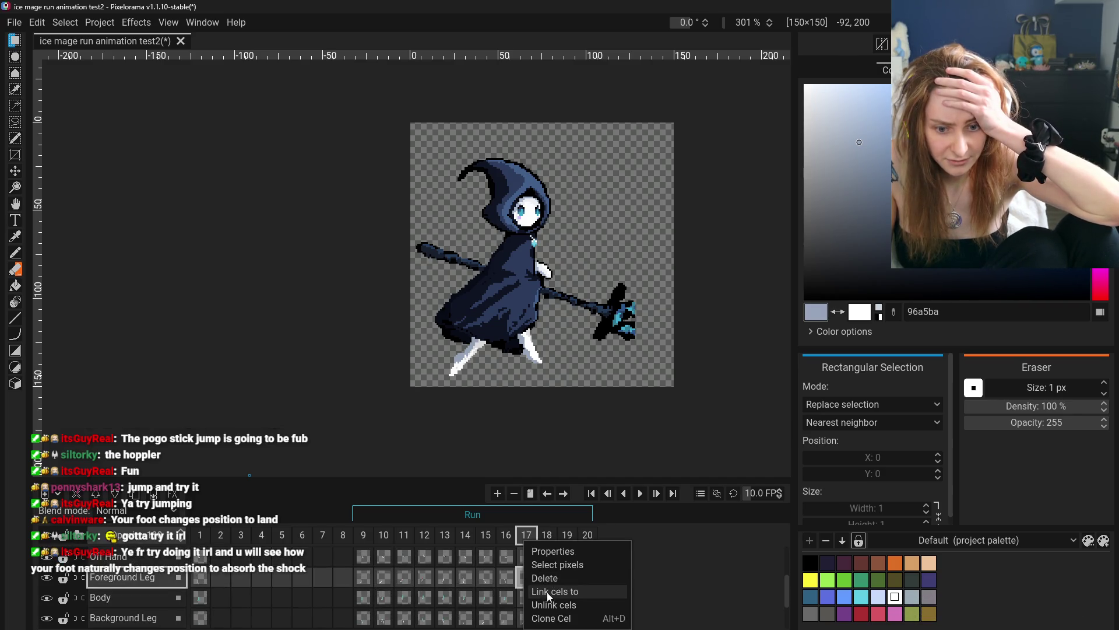
click(548, 577)
click(525, 618)
right_click(528, 618)
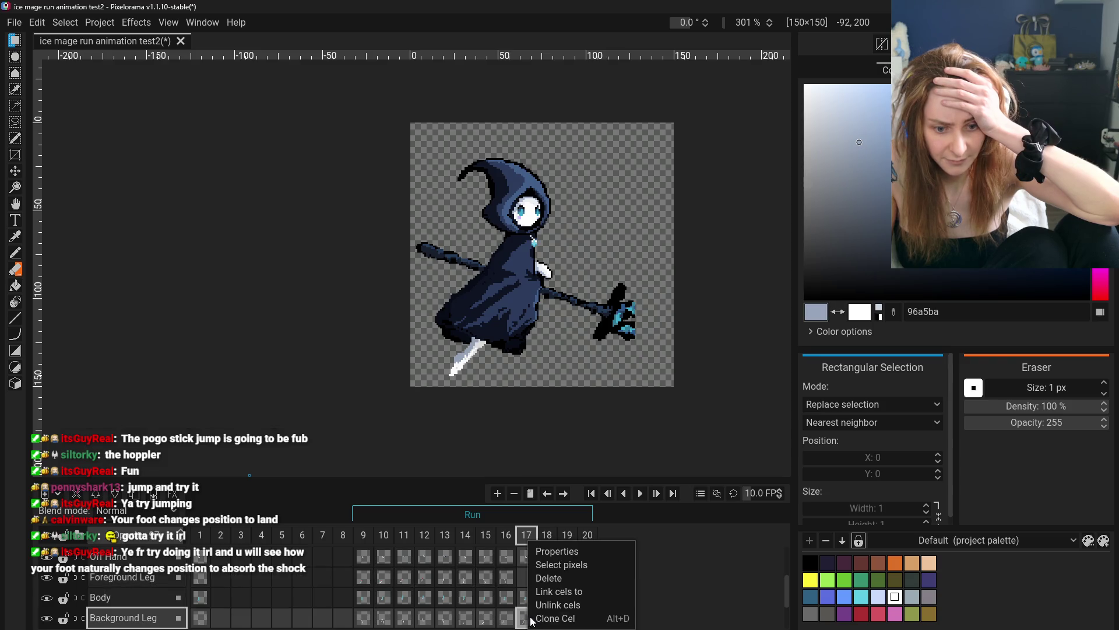
click(556, 579)
- Compare the legless frame 17 against frames 9, 10, 11 and 16
click(383, 577)
click(404, 577)
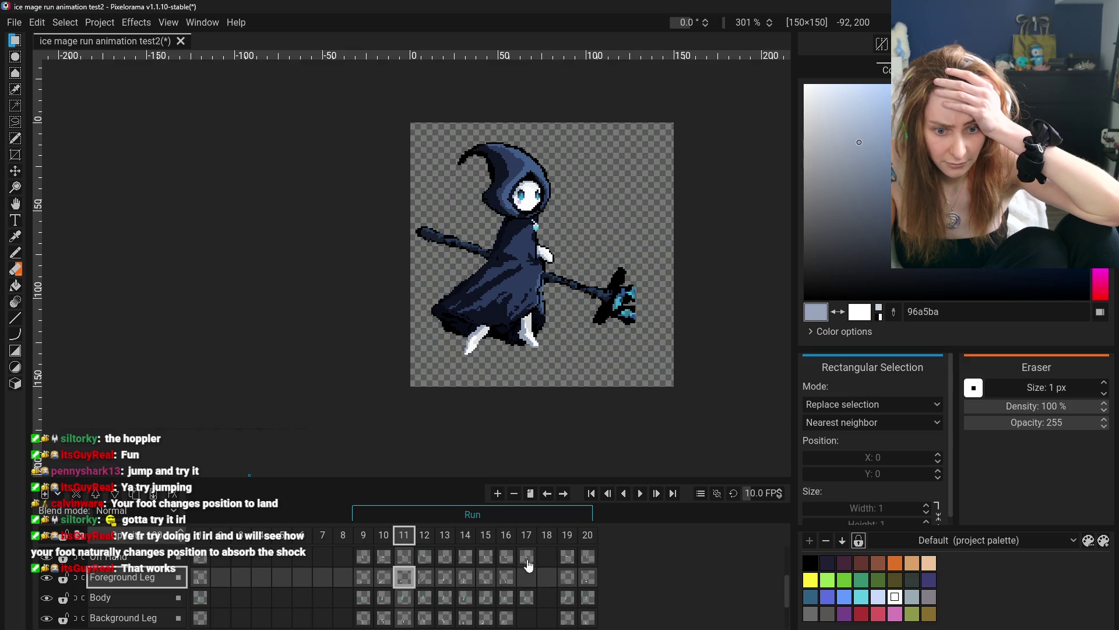
click(526, 559)
click(363, 559)
click(384, 559)
click(506, 560)
click(526, 559)
click(506, 558)
click(526, 558)
click(408, 558)
click(527, 560)
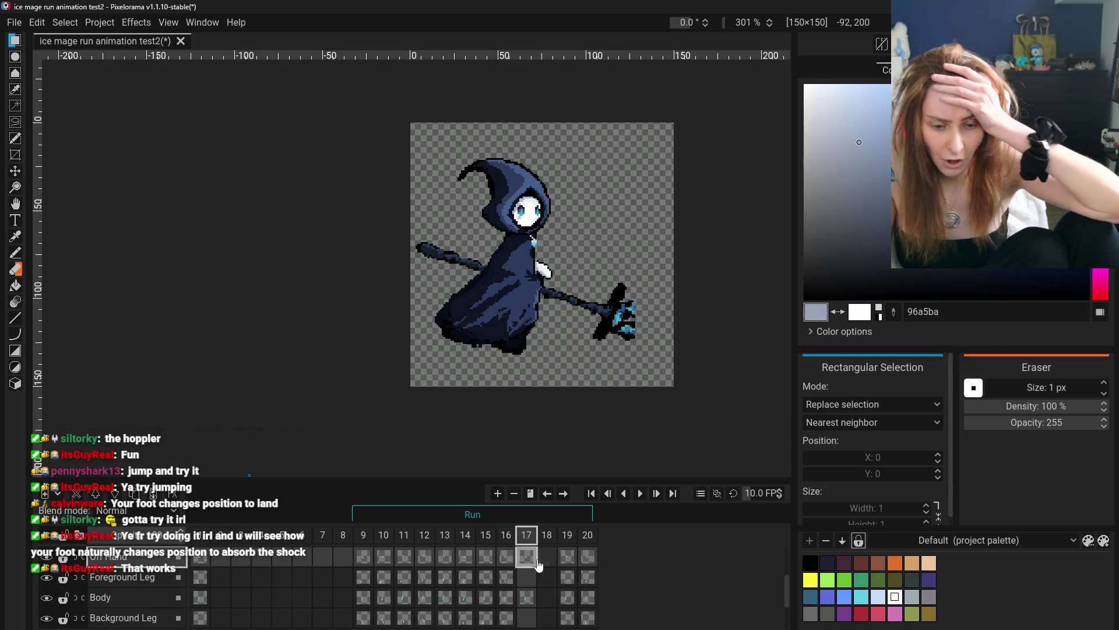
- Undo the last change to restore the white leg, then view frames 9, 10 and 12
key(ctrl+z)
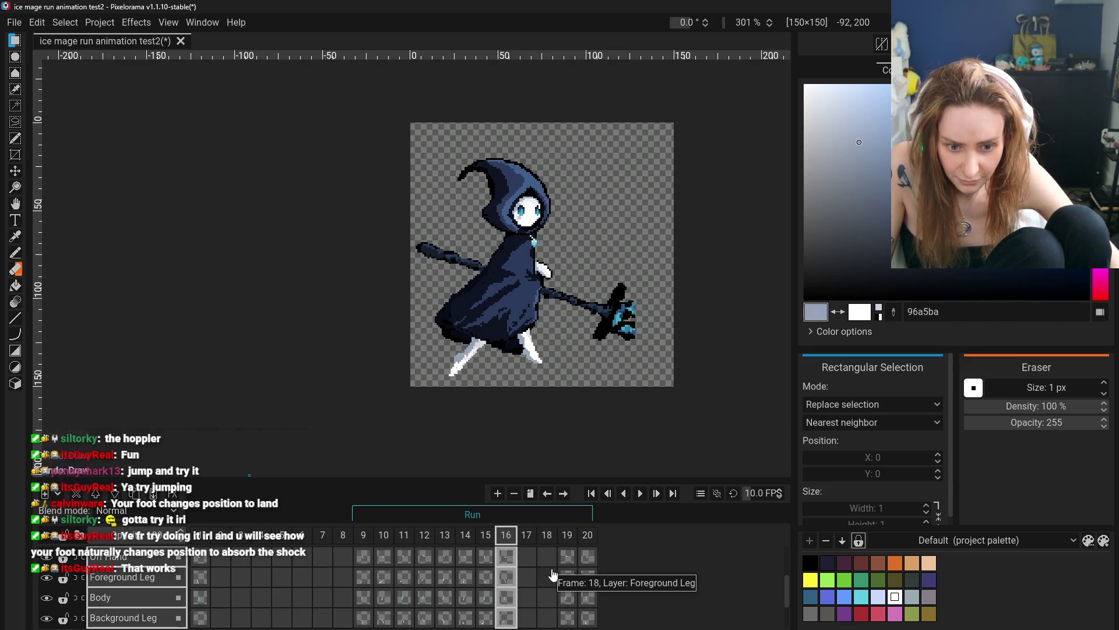
click(365, 559)
click(383, 558)
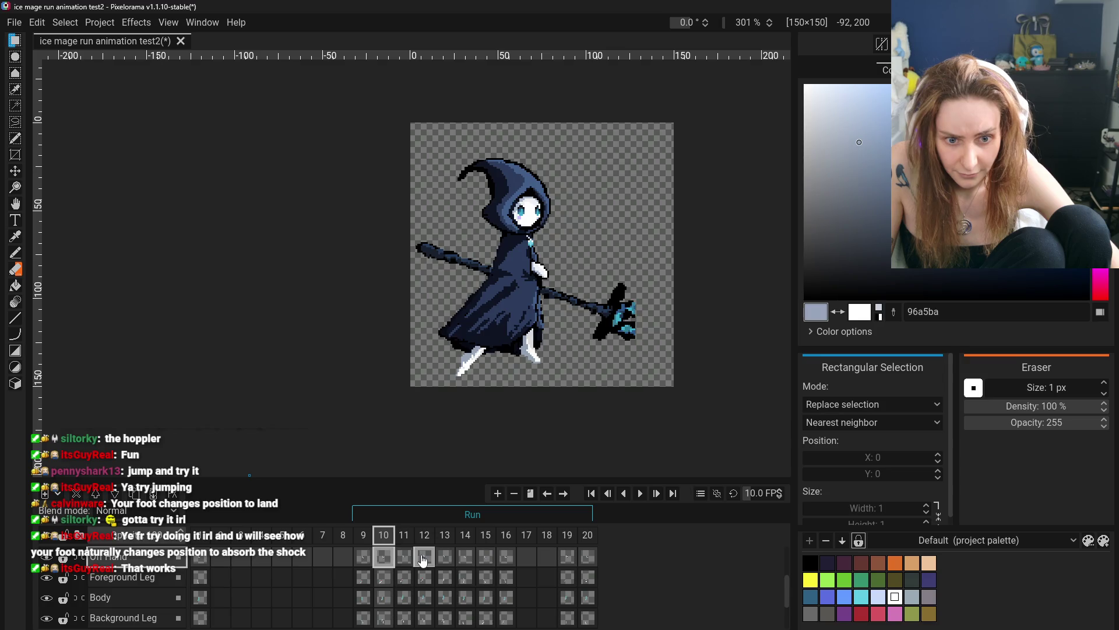
click(424, 557)
- Select frame 12's cels on every layer and bring up their cel options
scroll(441, 577, up, 1)
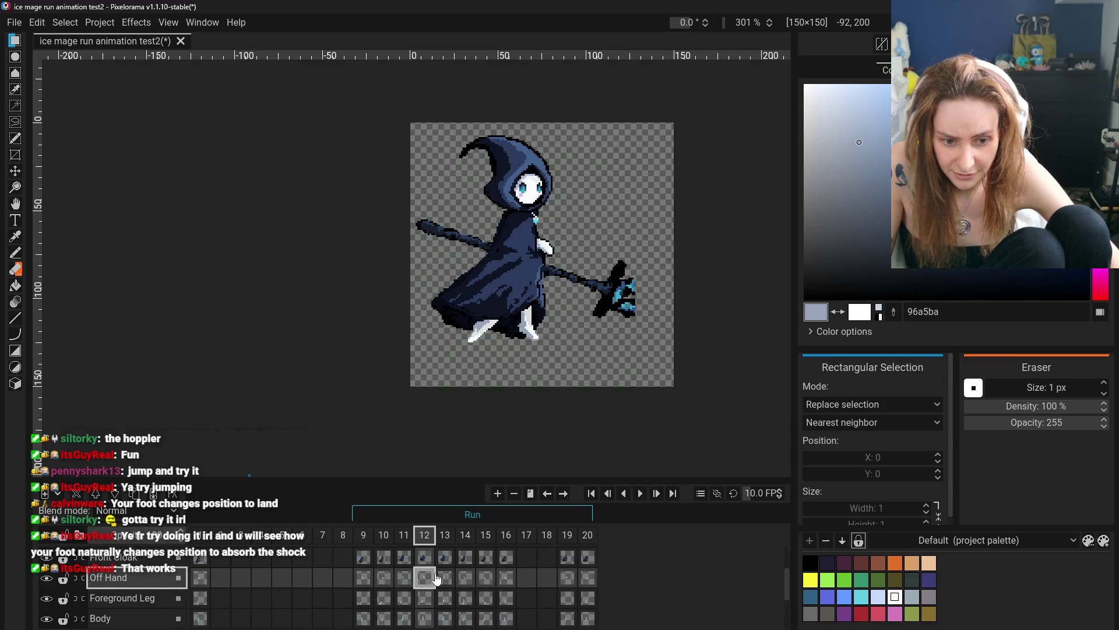
scroll(429, 583, up, 2)
click(429, 580)
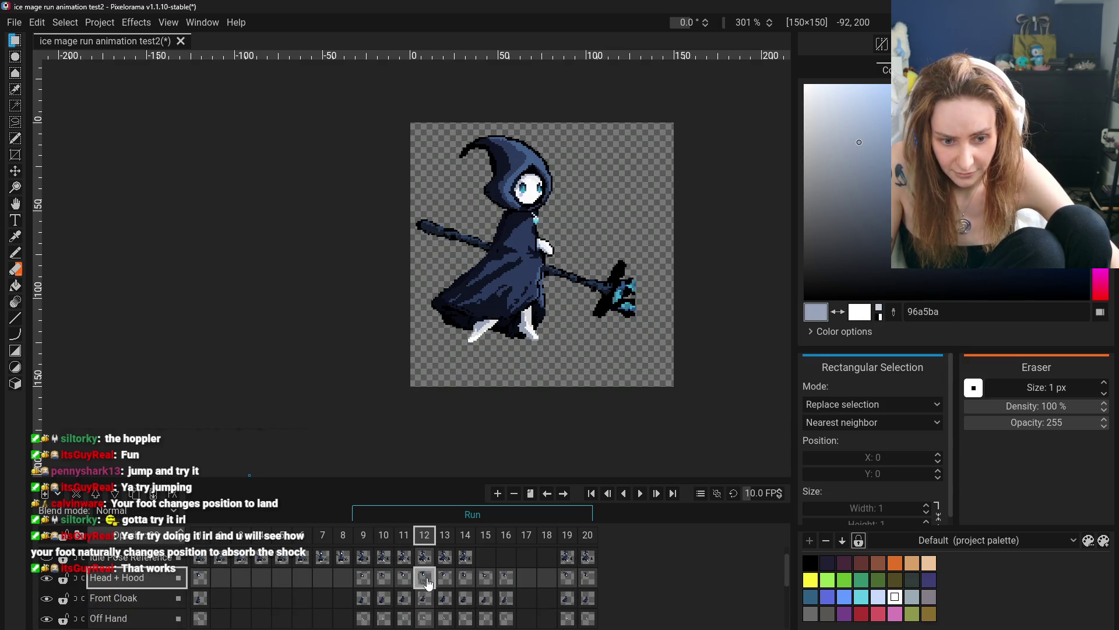
scroll(430, 585, down, 2)
scroll(431, 589, down, 4)
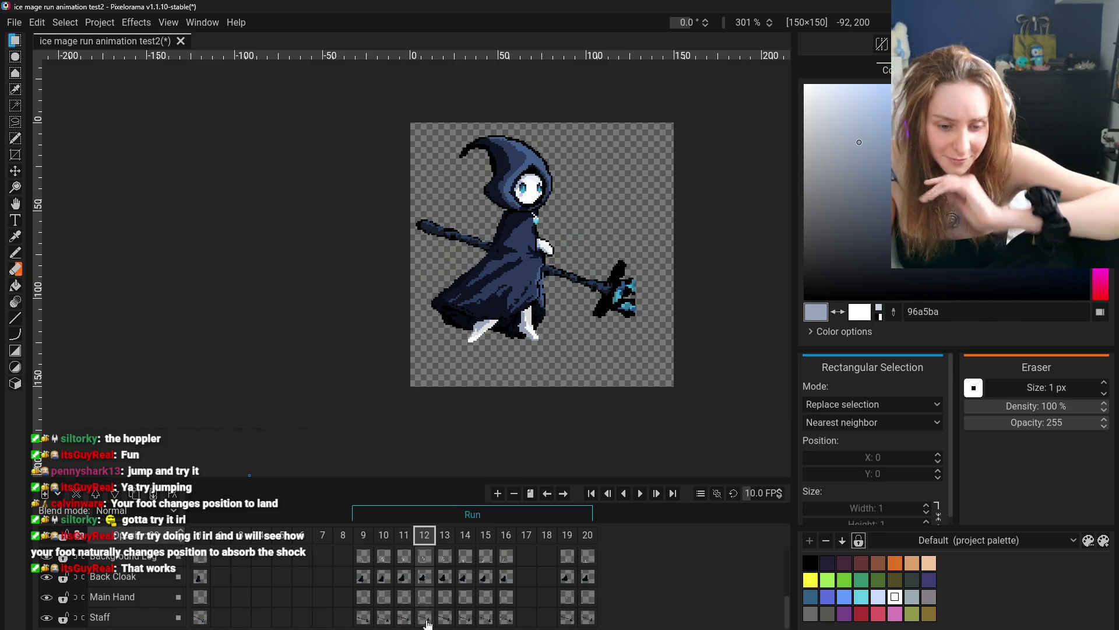
shift+click(426, 618)
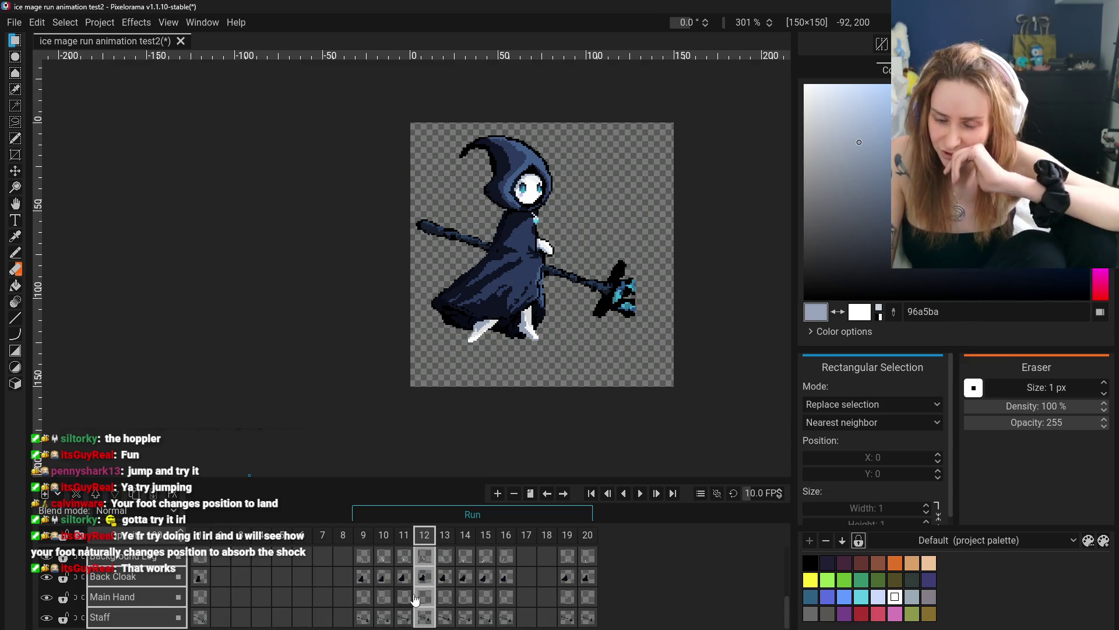
scroll(426, 593, up, 1)
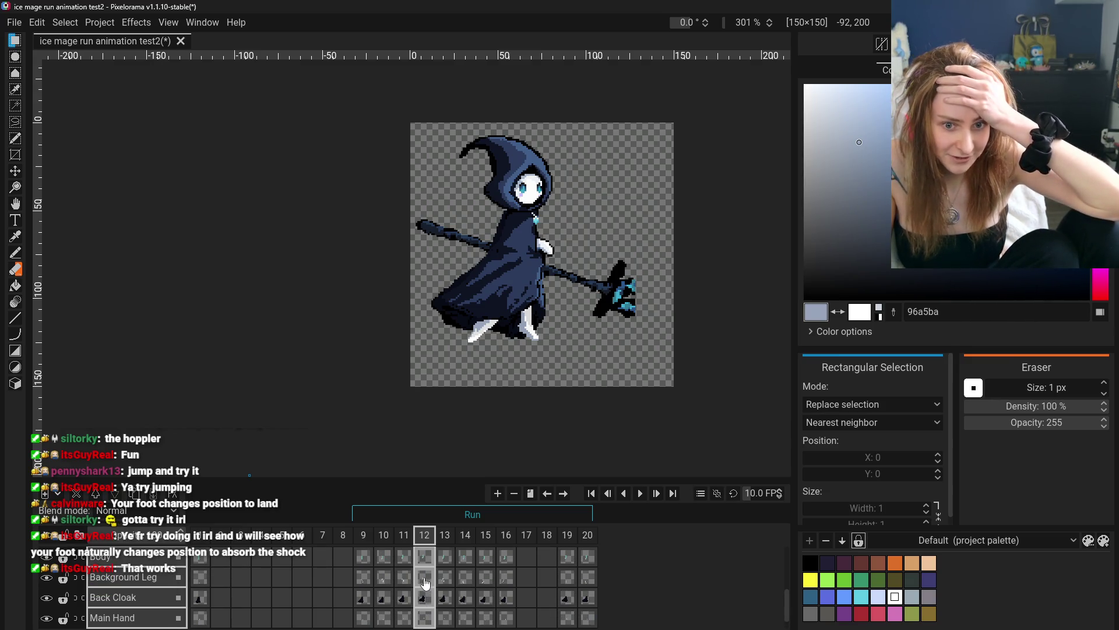
right_click(423, 576)
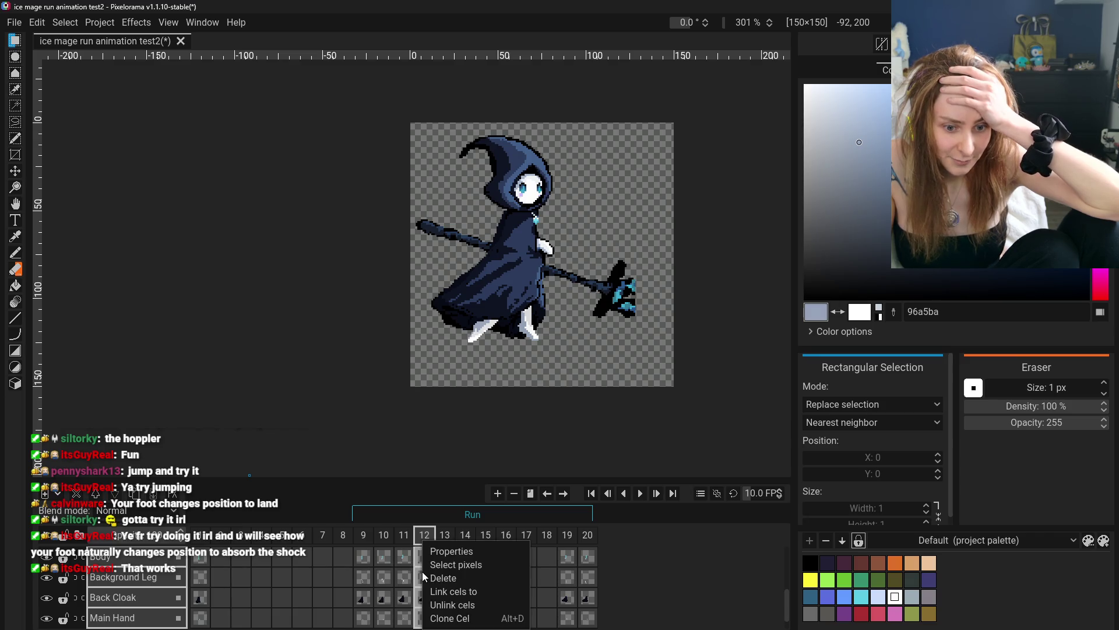
- Clone the frame 12 cel and try moving the copy to frame 17, then undo the move
click(464, 619)
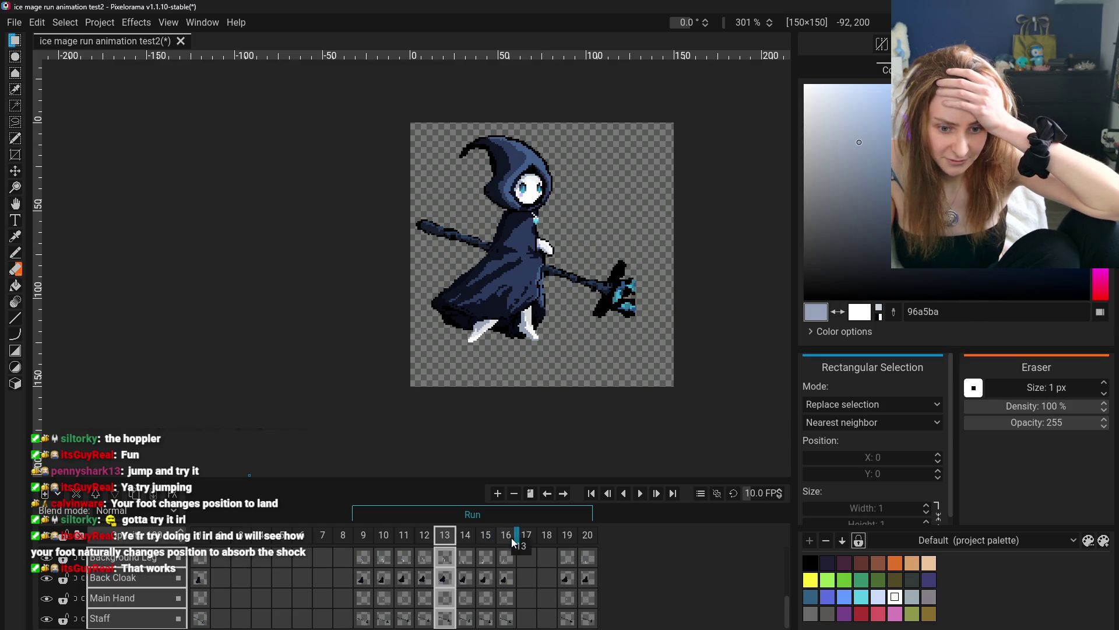
drag(512, 541, 519, 542)
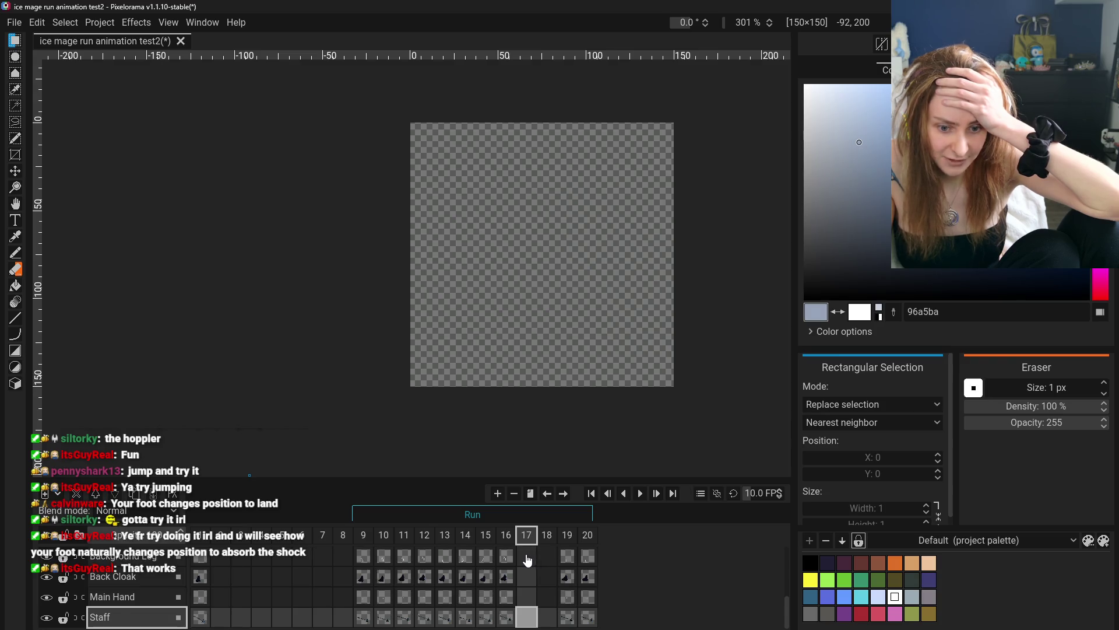
scroll(526, 586, up, 2)
scroll(522, 586, down, 2)
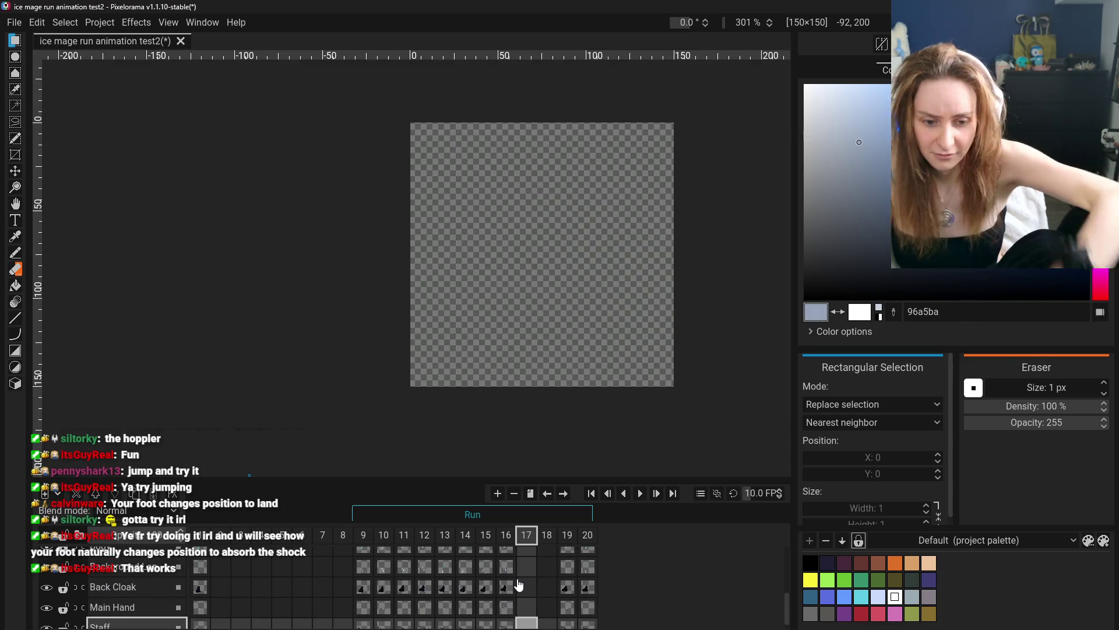
key(ctrl+z)
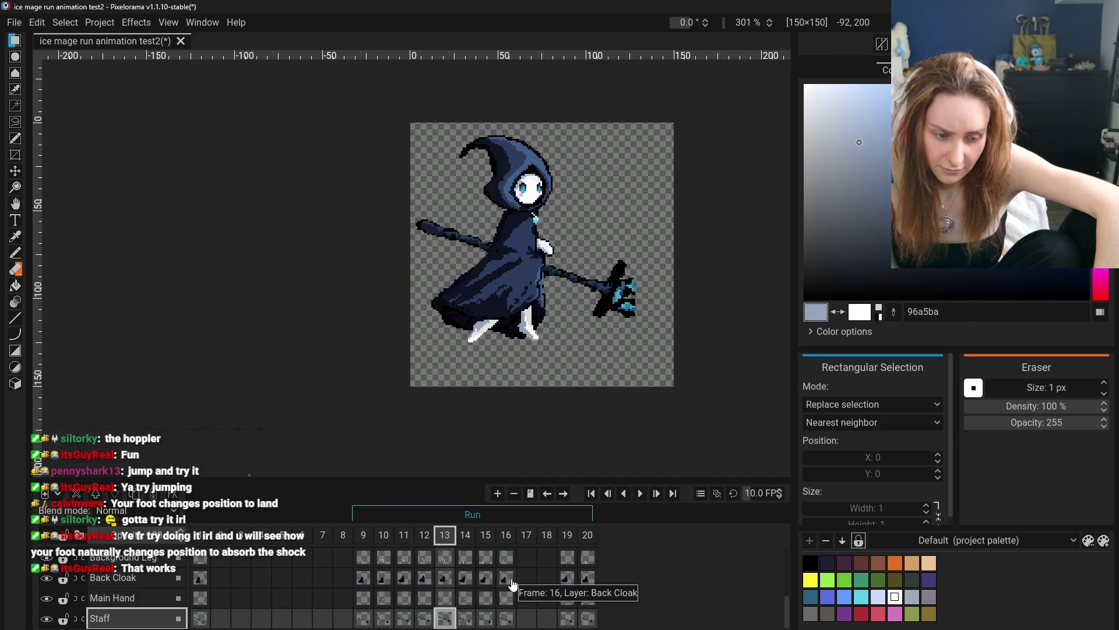
- Step between frames 11 and 13, selecting frame 12's Background Leg cel
key(Left)
click(411, 558)
key(Right)
key(Right)
key(Left)
key(Left)
key(Right)
key(Right)
key(Left)
key(Left)
key(Left)
- Compare the run poses of frames 10, 11, 12 and 16
click(406, 564)
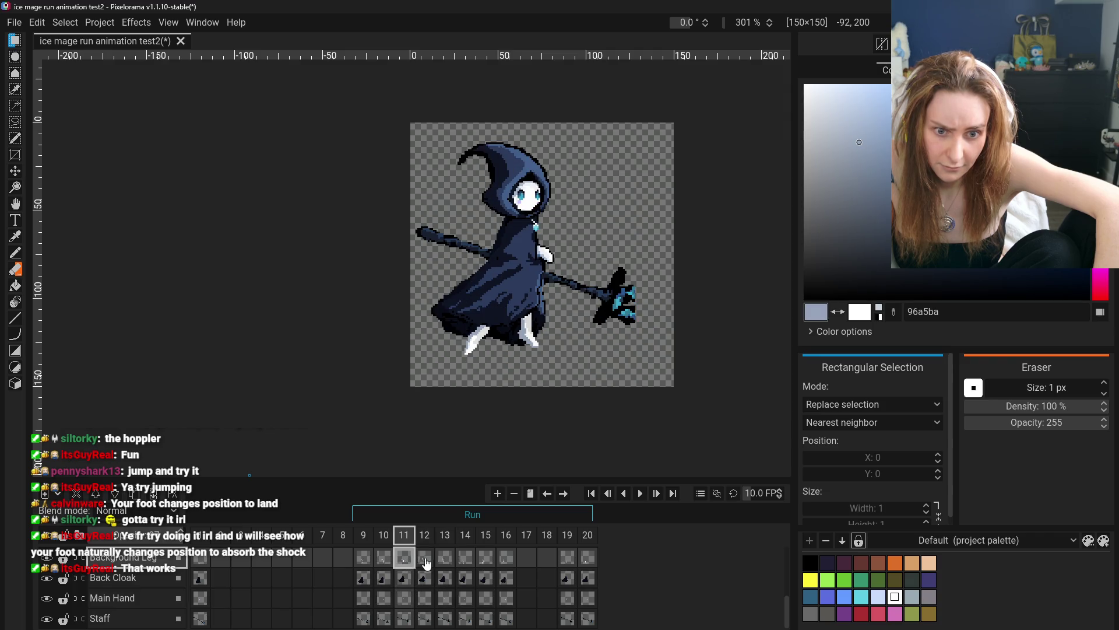
click(425, 560)
click(409, 542)
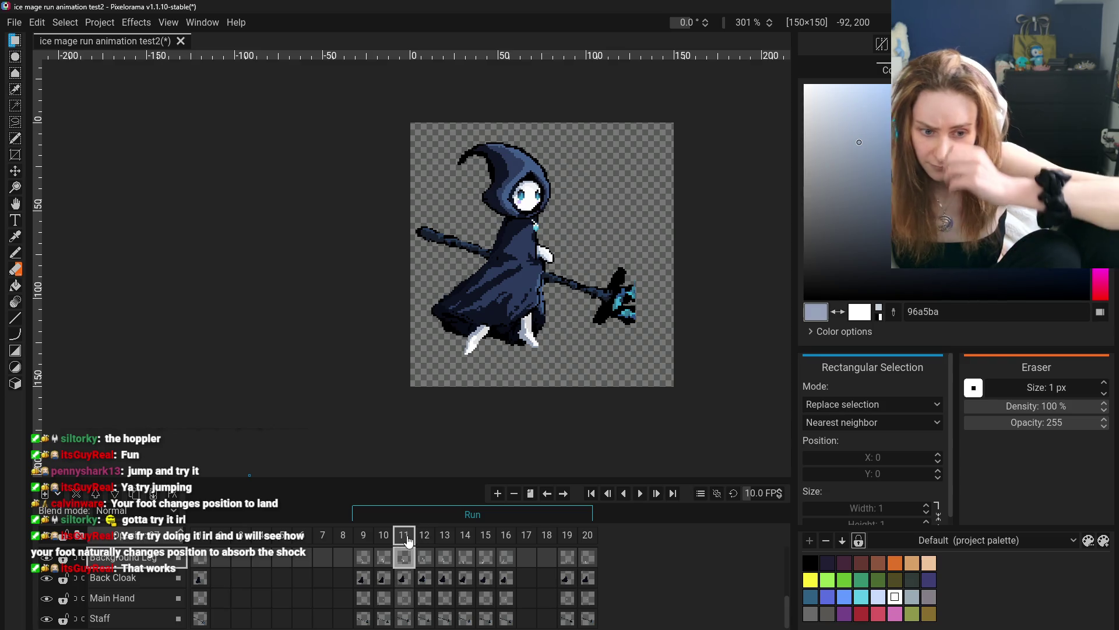
click(507, 557)
click(404, 556)
click(383, 557)
click(402, 556)
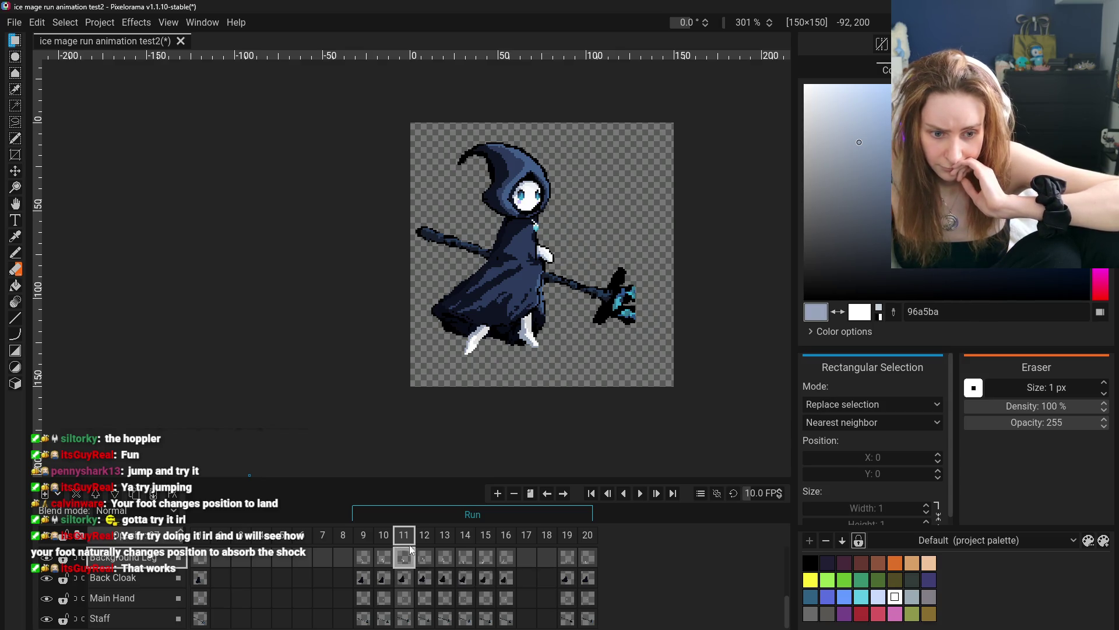
- Insert a blank frame after frame 11
right_click(411, 542)
click(431, 512)
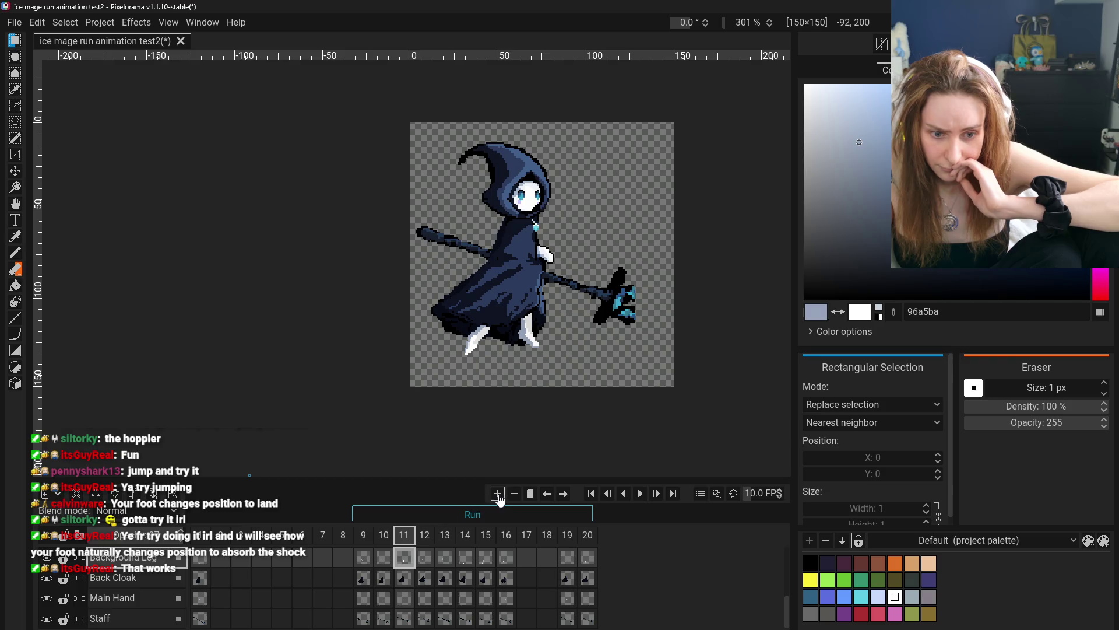
click(498, 495)
click(408, 540)
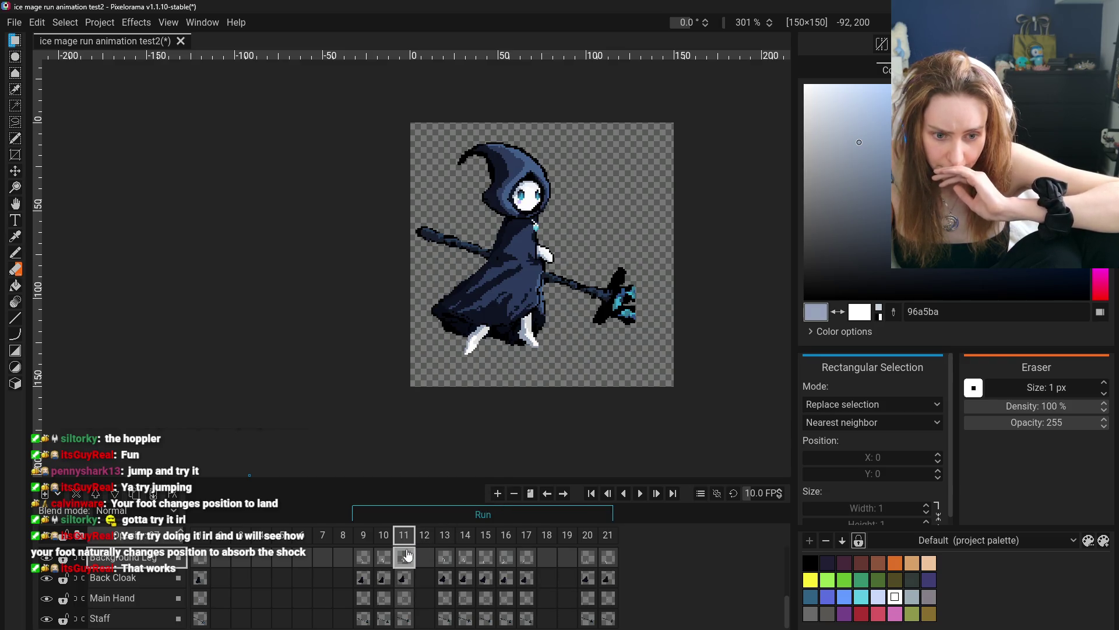
- Compare frame 17's Back Cloak cel with frames 9, 10, 11 and 16
click(526, 577)
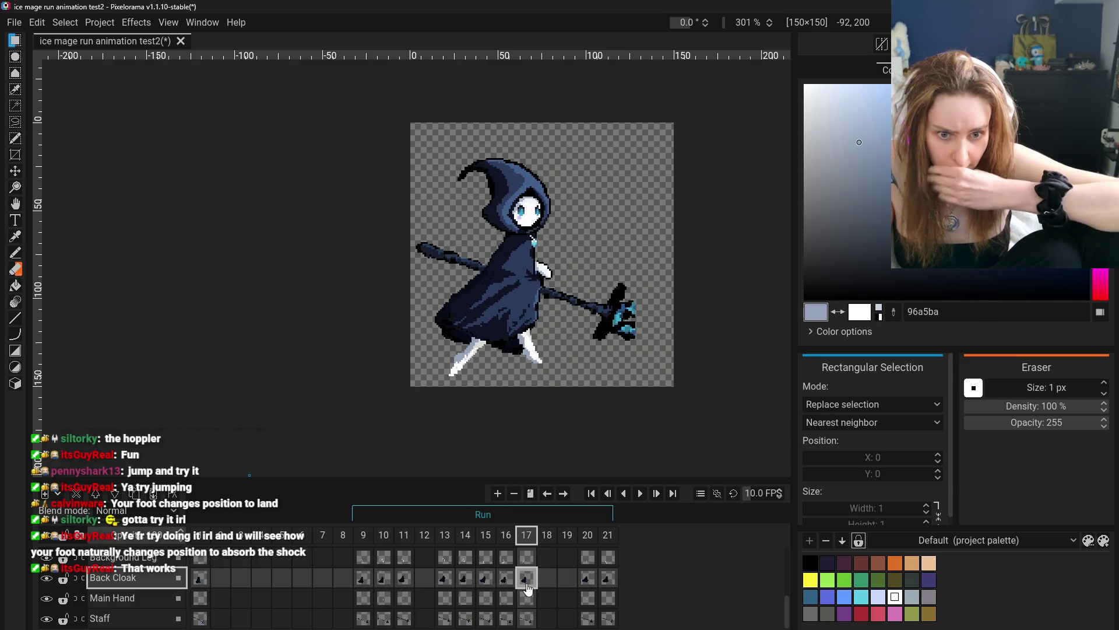
click(405, 579)
click(526, 577)
click(506, 577)
click(527, 577)
click(363, 578)
click(383, 579)
click(535, 580)
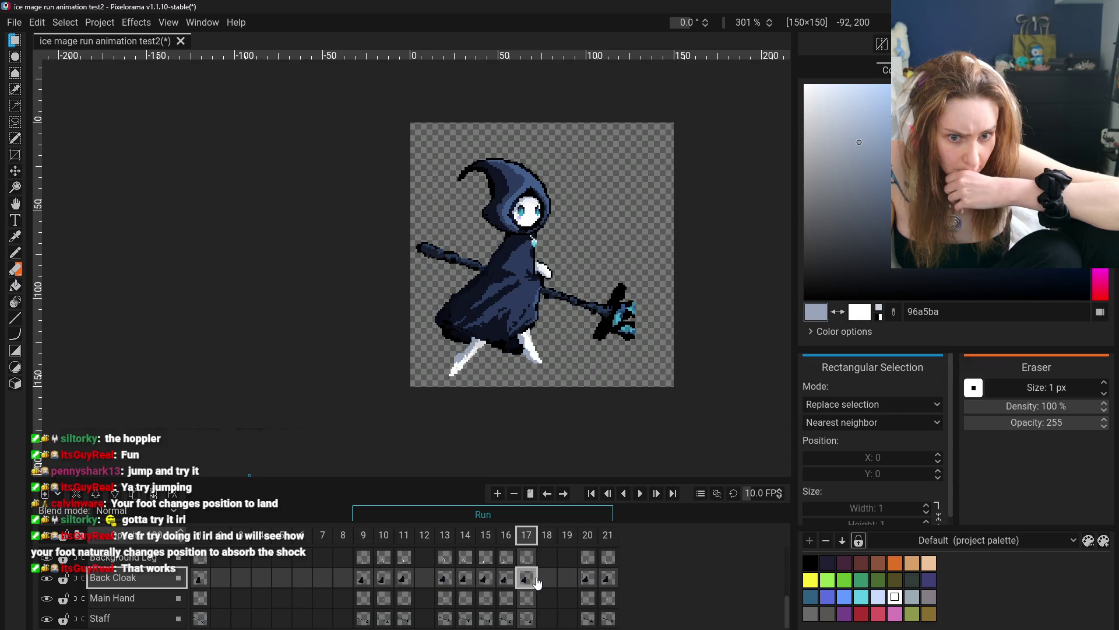
- Flip between frames 10 and 11 and check the empty frame 12 against frame 17
click(406, 579)
click(383, 580)
click(407, 581)
click(384, 580)
click(405, 579)
click(527, 580)
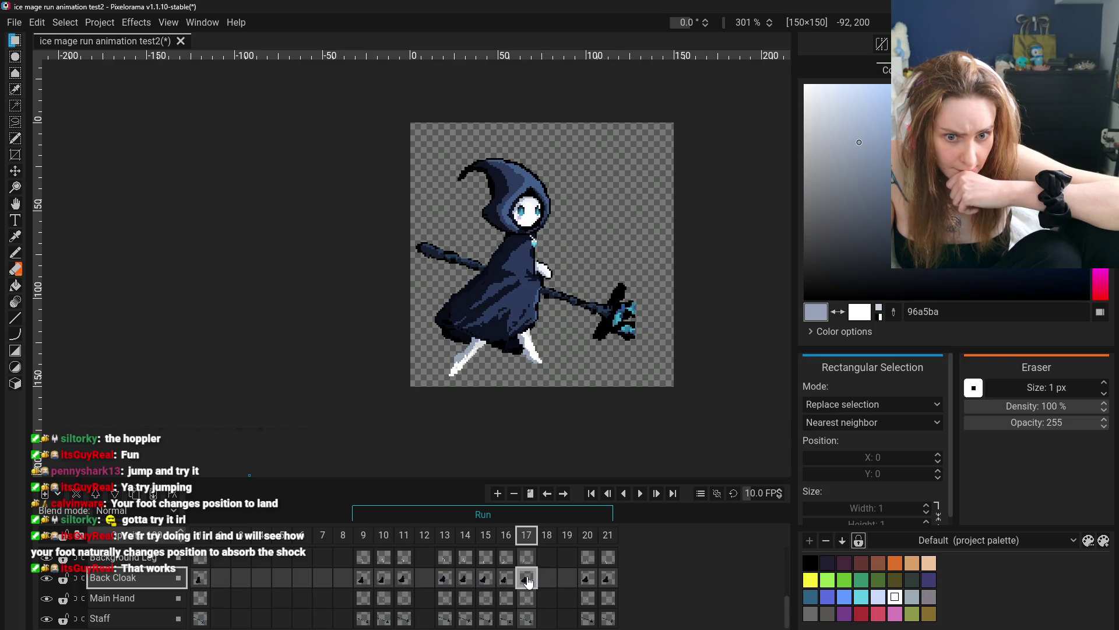
right_click(527, 576)
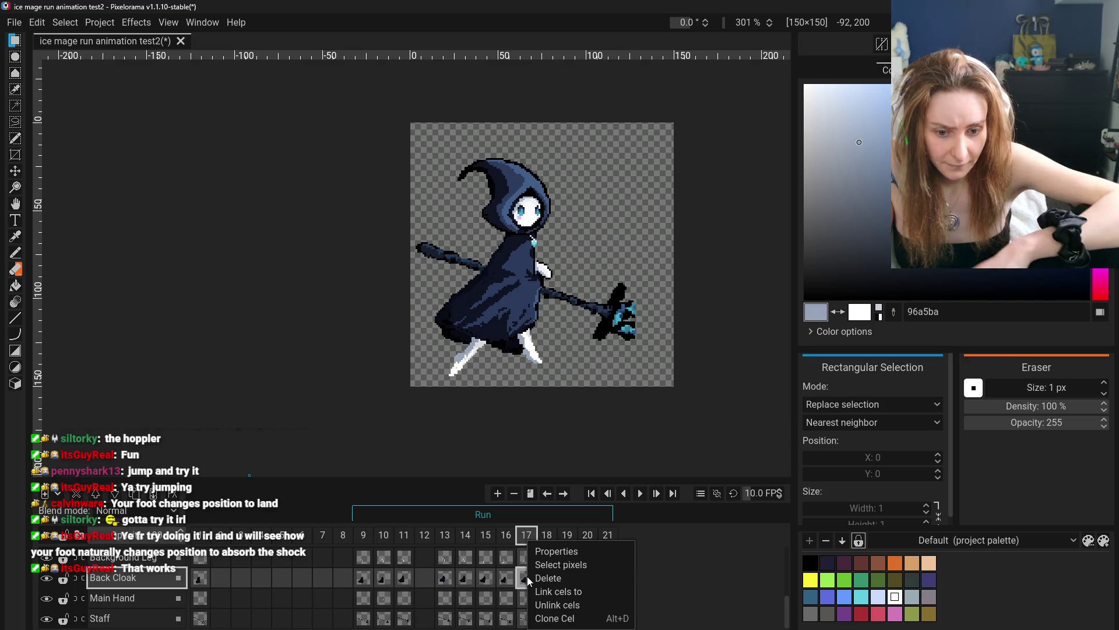
click(415, 574)
click(418, 577)
click(392, 580)
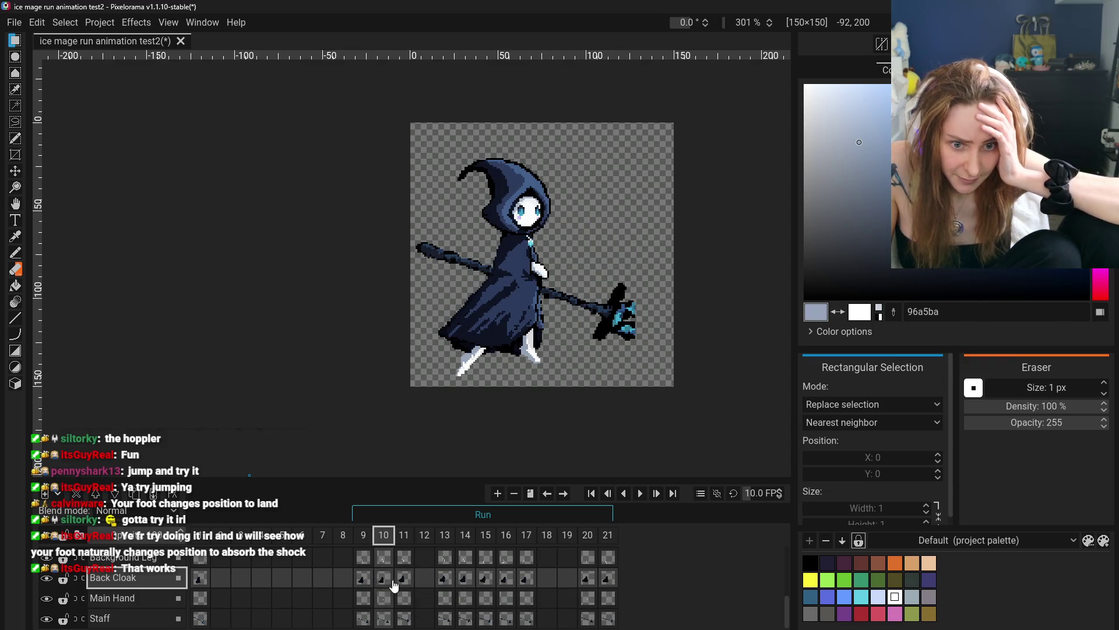
click(402, 580)
click(384, 580)
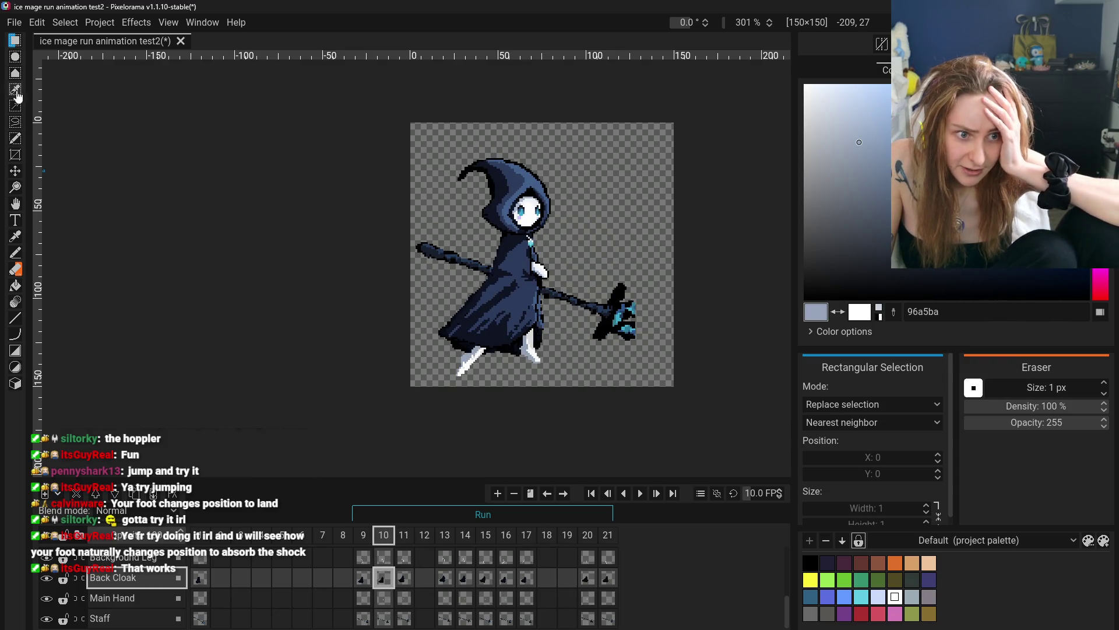
- Select the Move tool and clone frame 17 after comparing it with frame 11
click(16, 171)
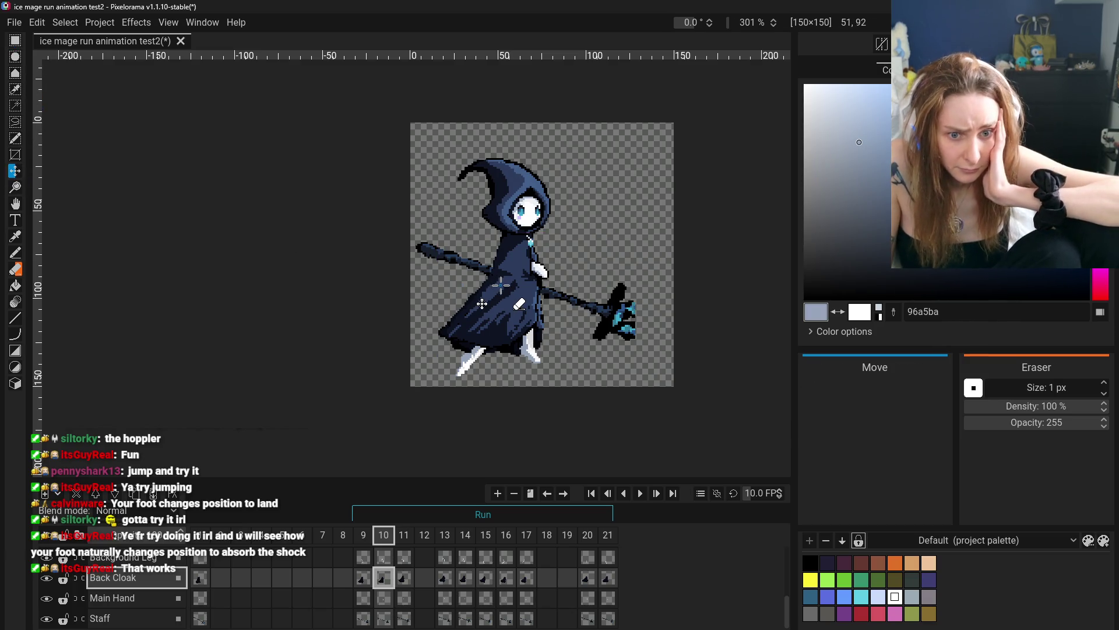
click(403, 577)
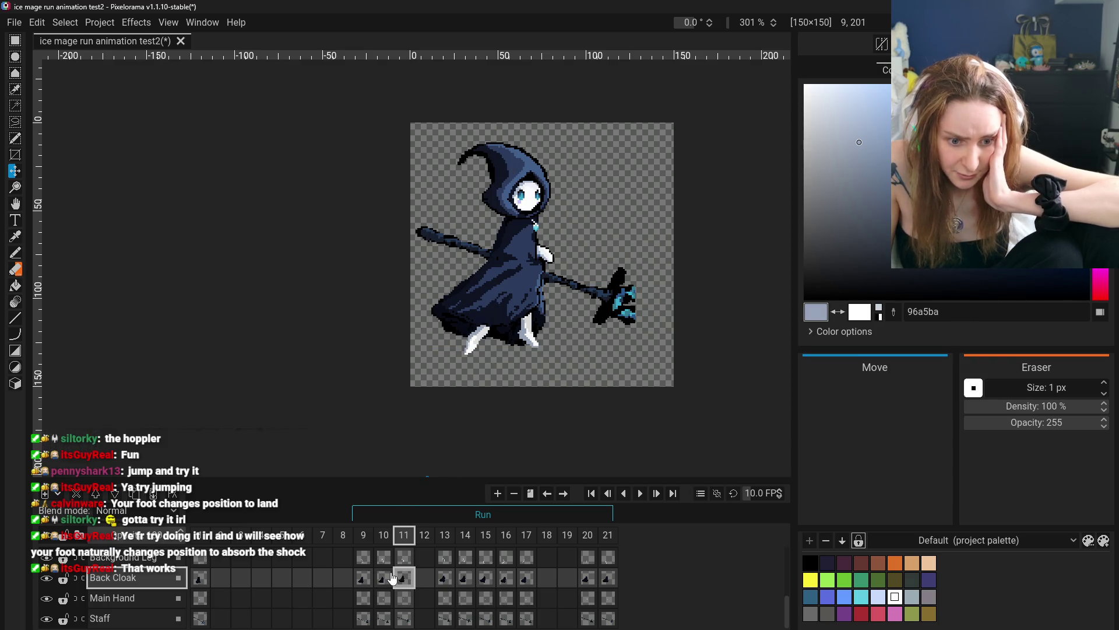
click(526, 578)
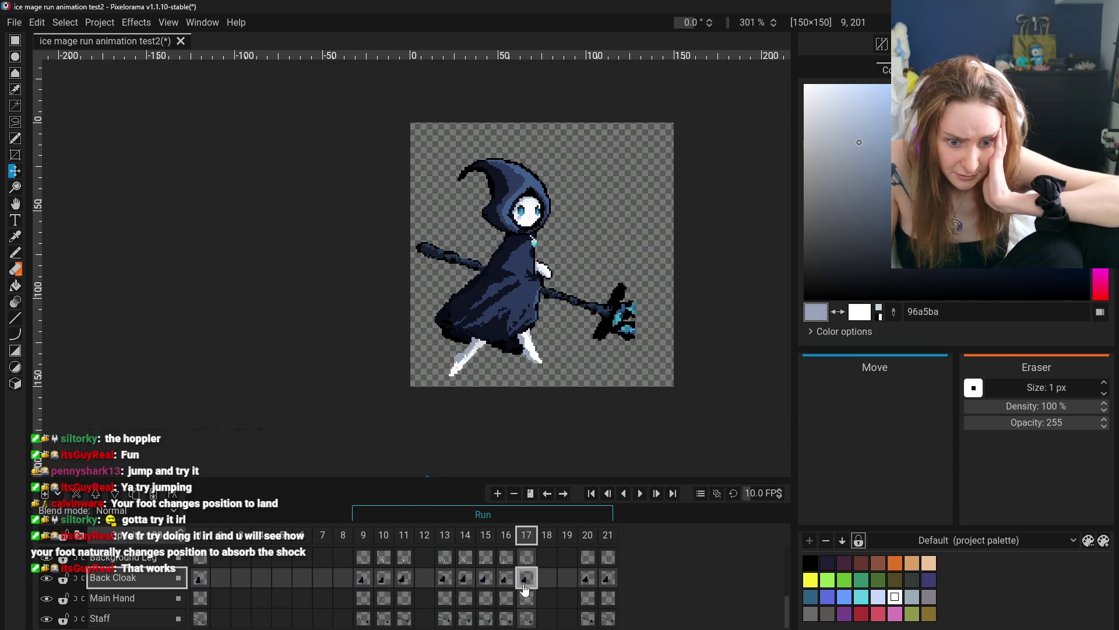
right_click(528, 539)
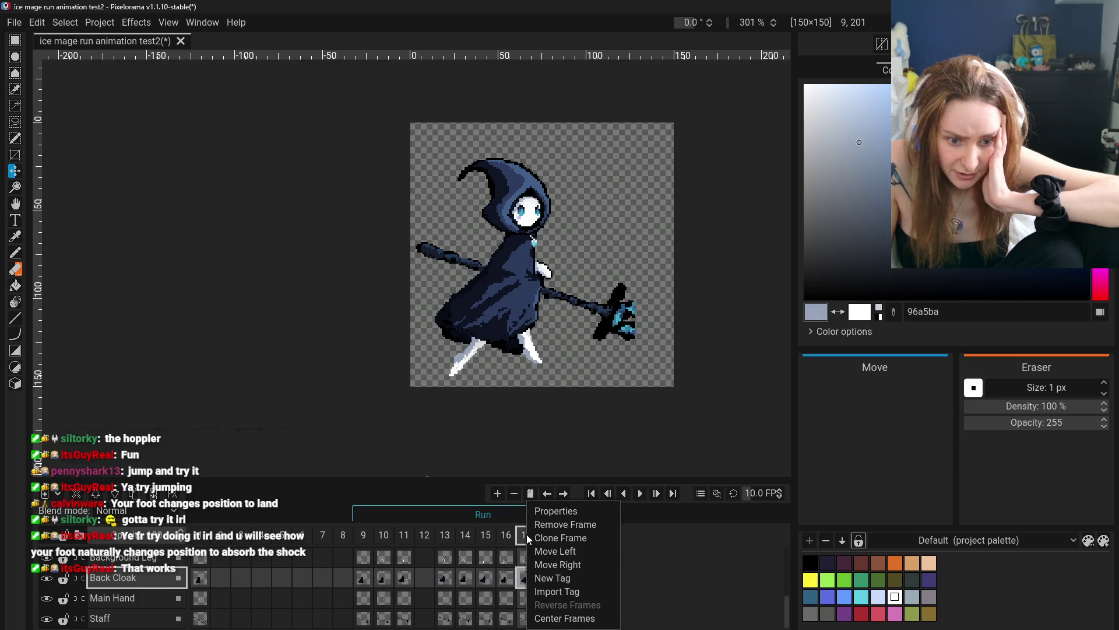
click(543, 537)
- Remove the empty frame 12 and return to frame 17
right_click(422, 537)
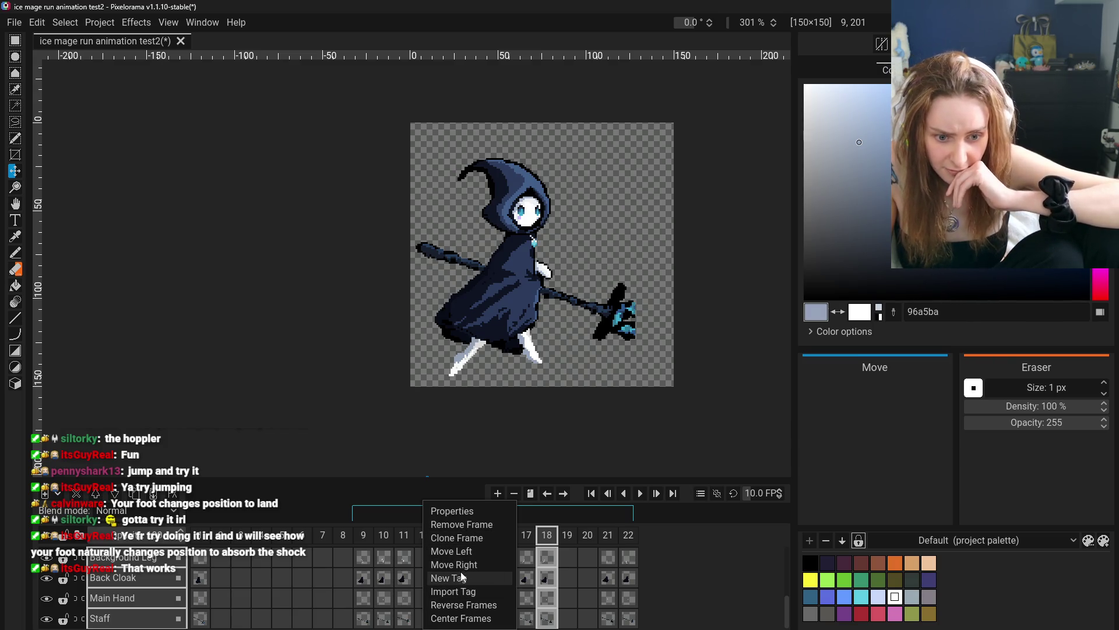
click(459, 526)
click(527, 560)
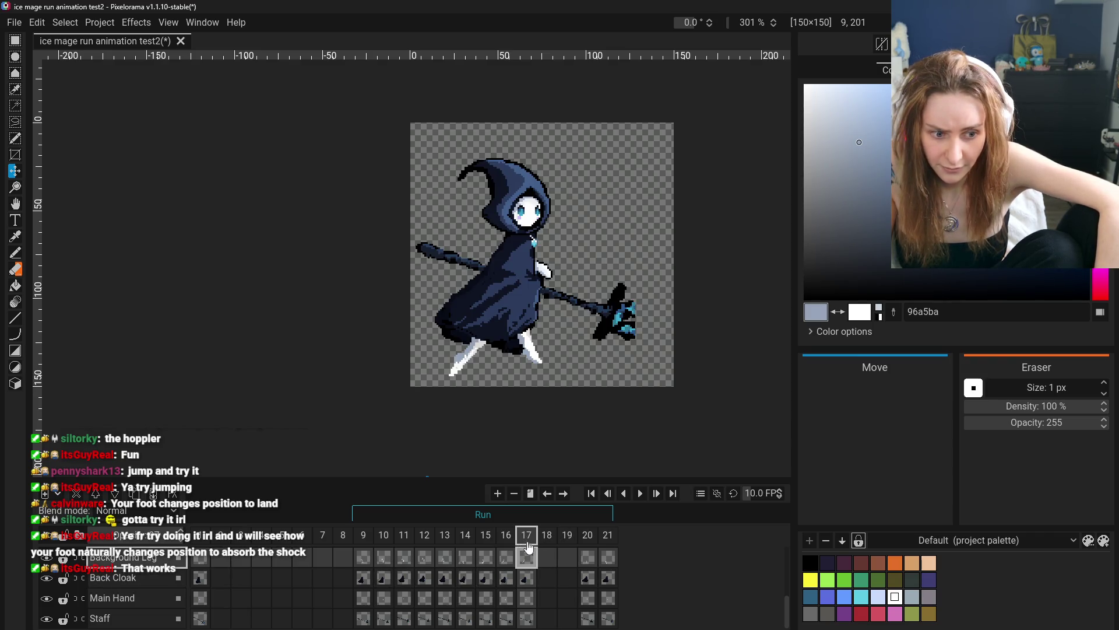
scroll(527, 559, up, 5)
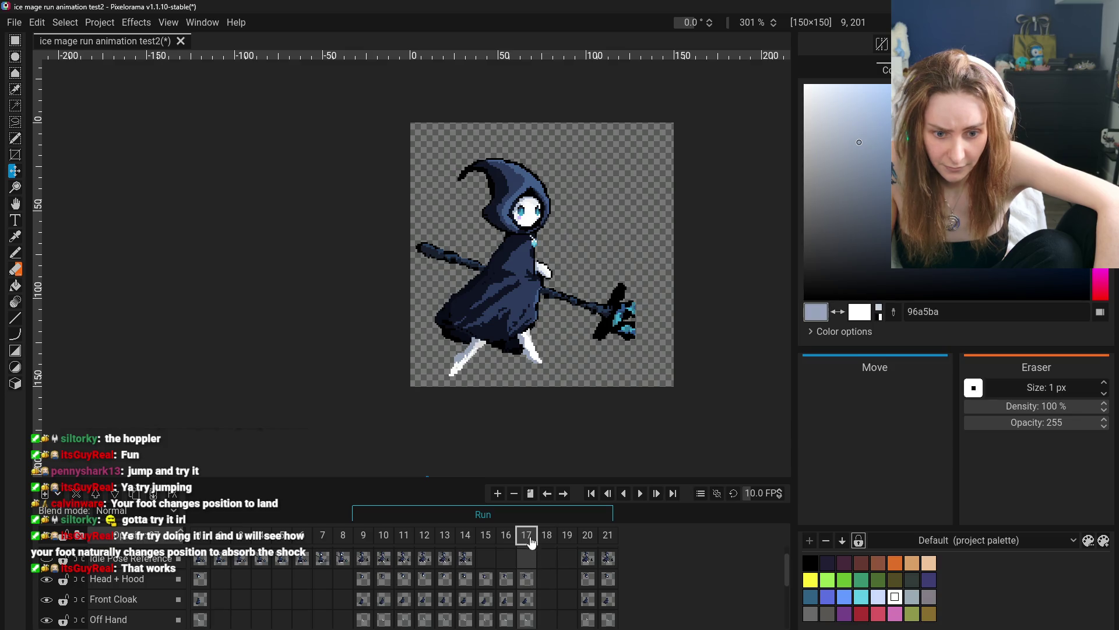
scroll(527, 545, down, 3)
scroll(532, 574, up, 4)
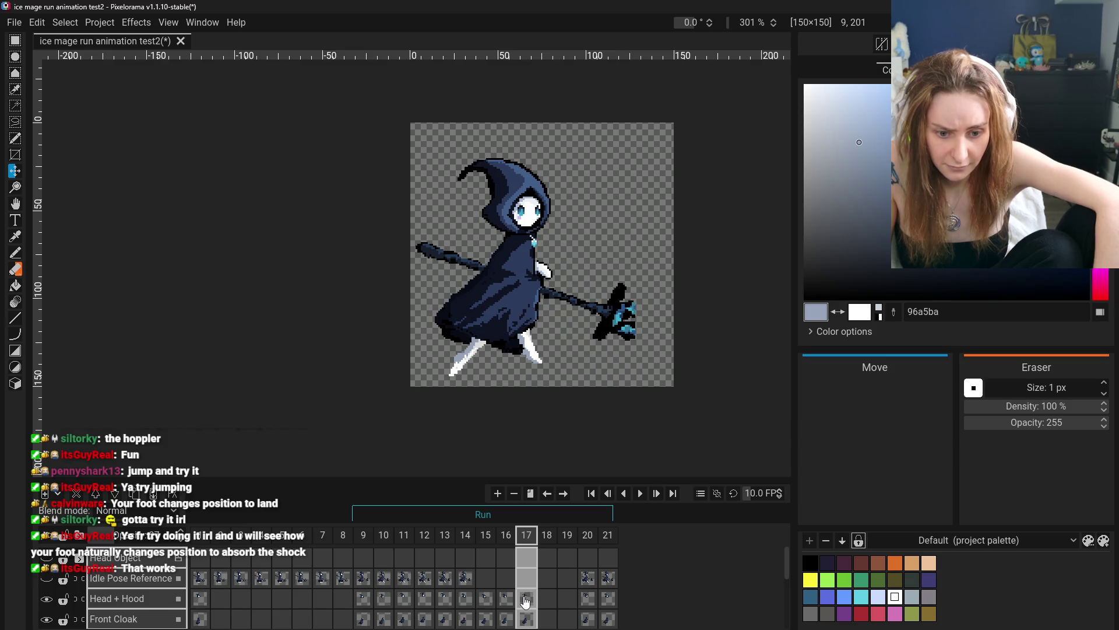
scroll(525, 603, down, 3)
scroll(527, 589, up, 3)
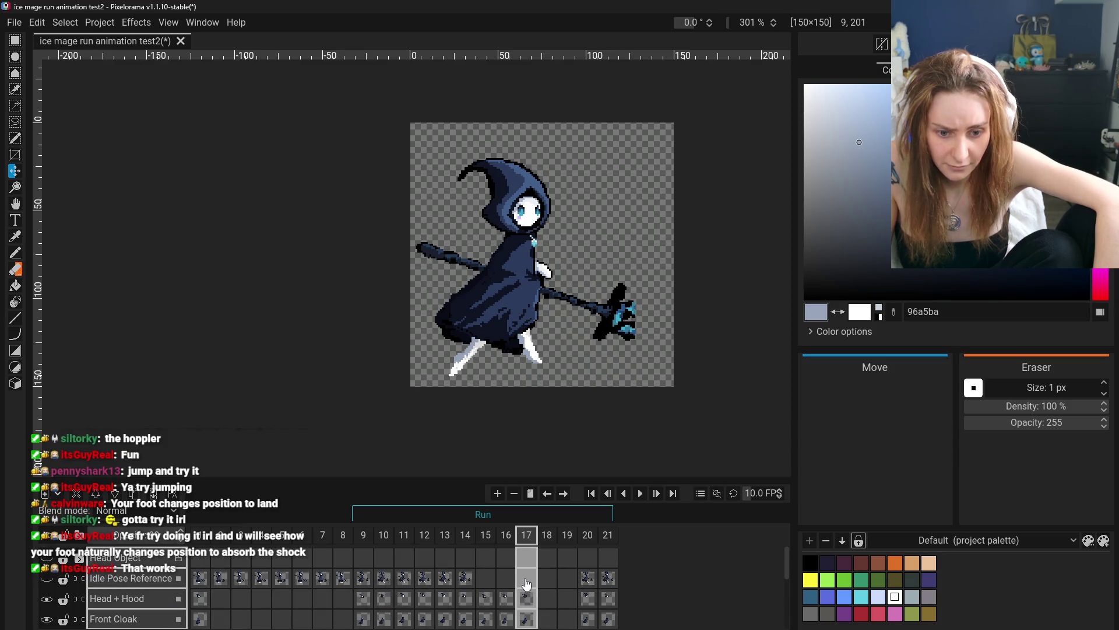
scroll(527, 583, down, 3)
scroll(528, 578, up, 3)
scroll(528, 571, down, 3)
scroll(534, 580, up, 3)
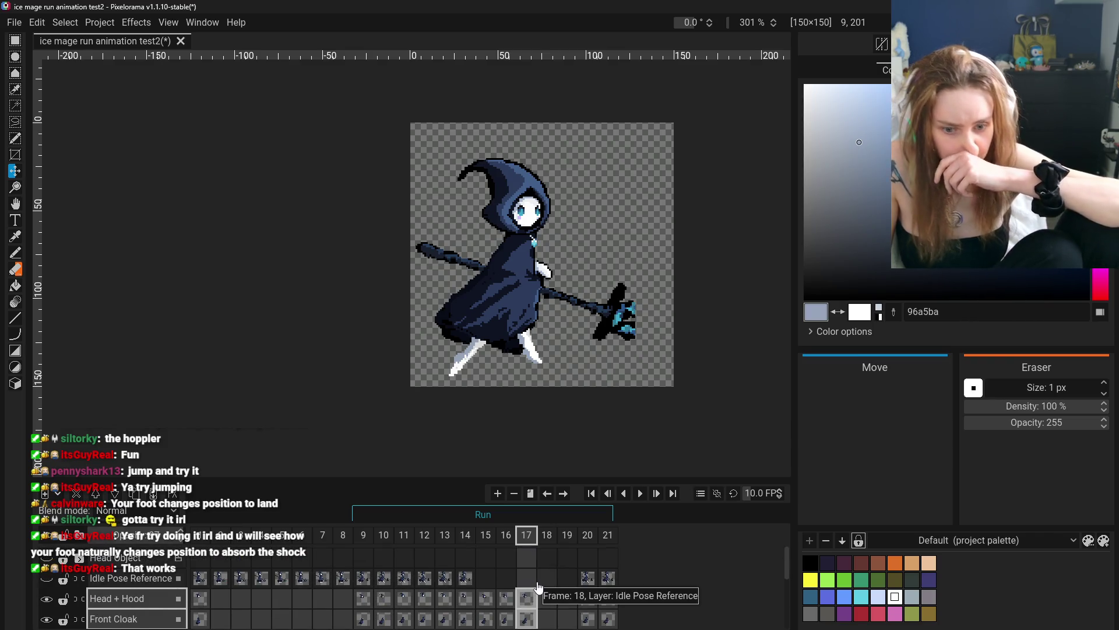
scroll(536, 587, down, 3)
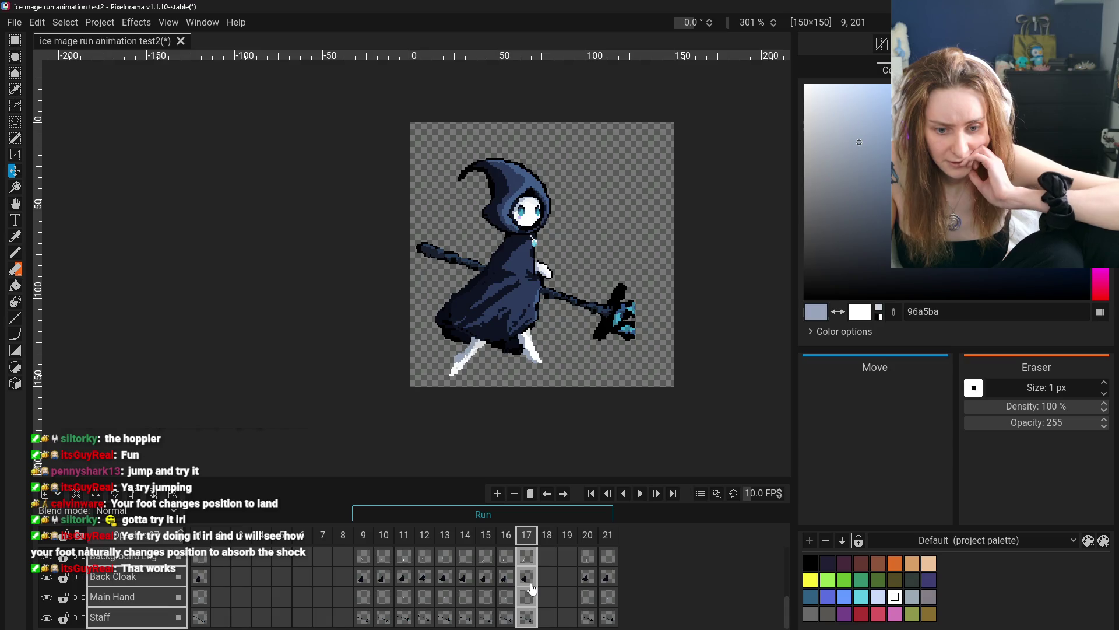
scroll(524, 583, up, 2)
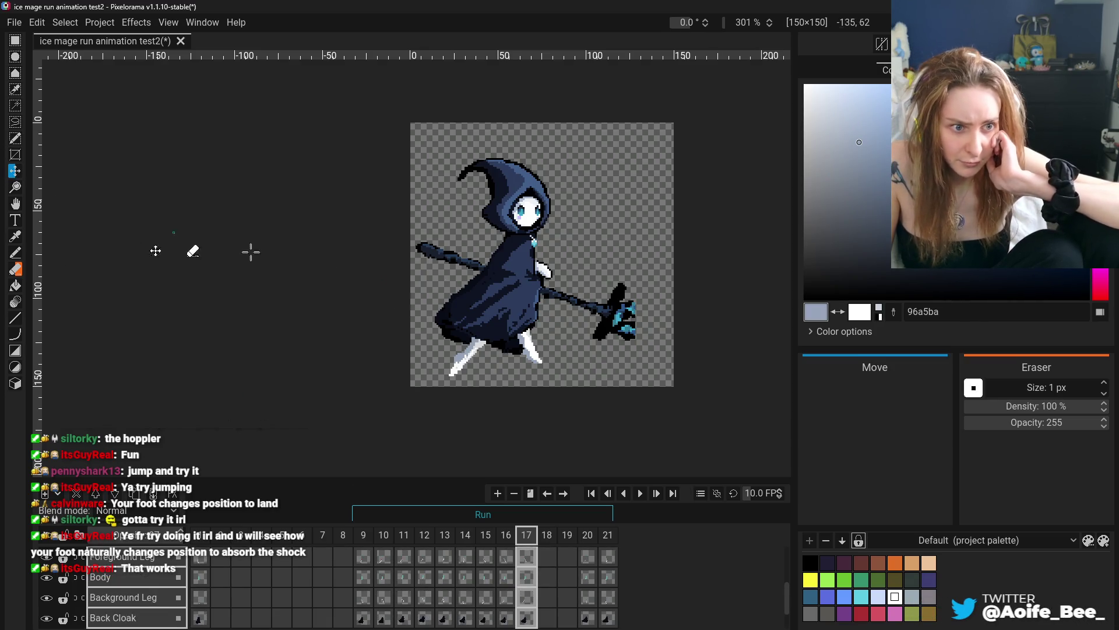
- Try nudging the frame 17 character upward, undoing each shift
drag(518, 316, 518, 309)
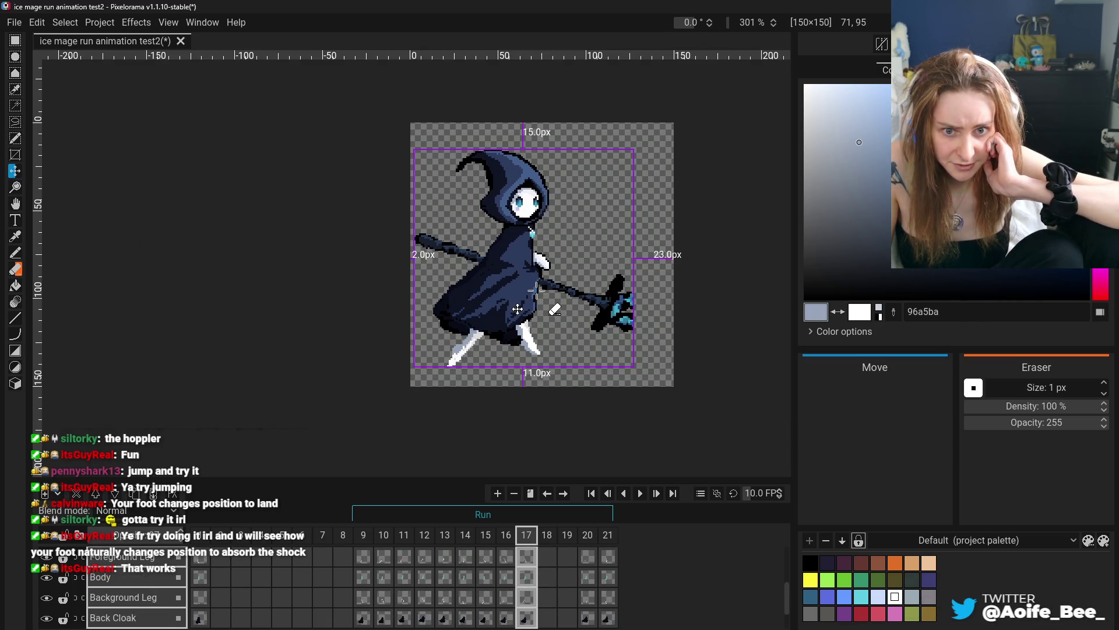
key(ctrl+z)
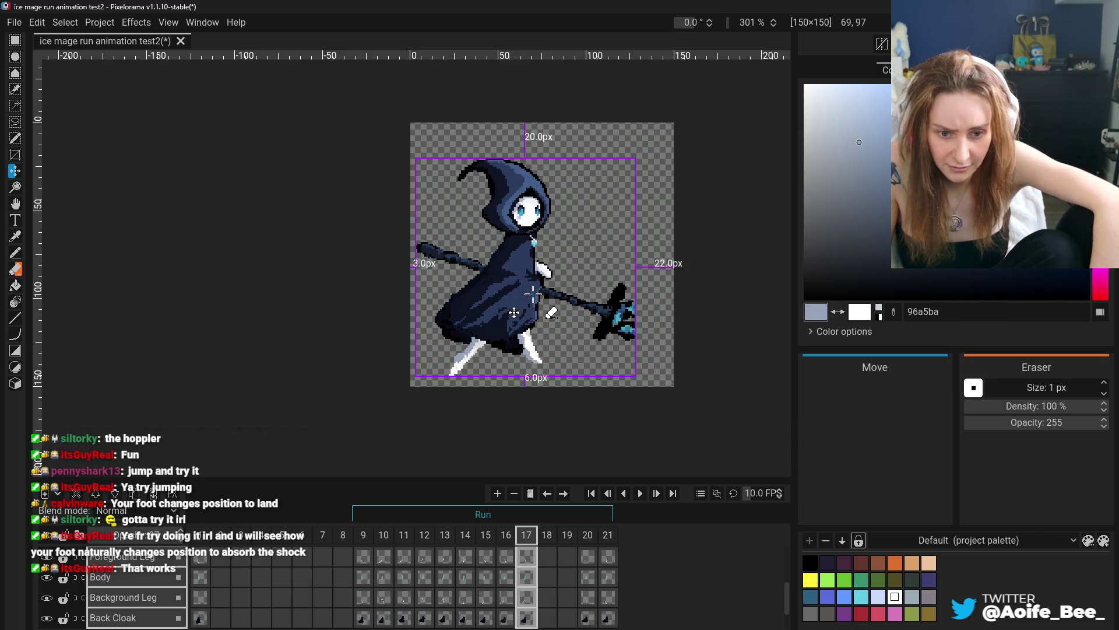
drag(514, 312, 514, 282)
key(ctrl+z)
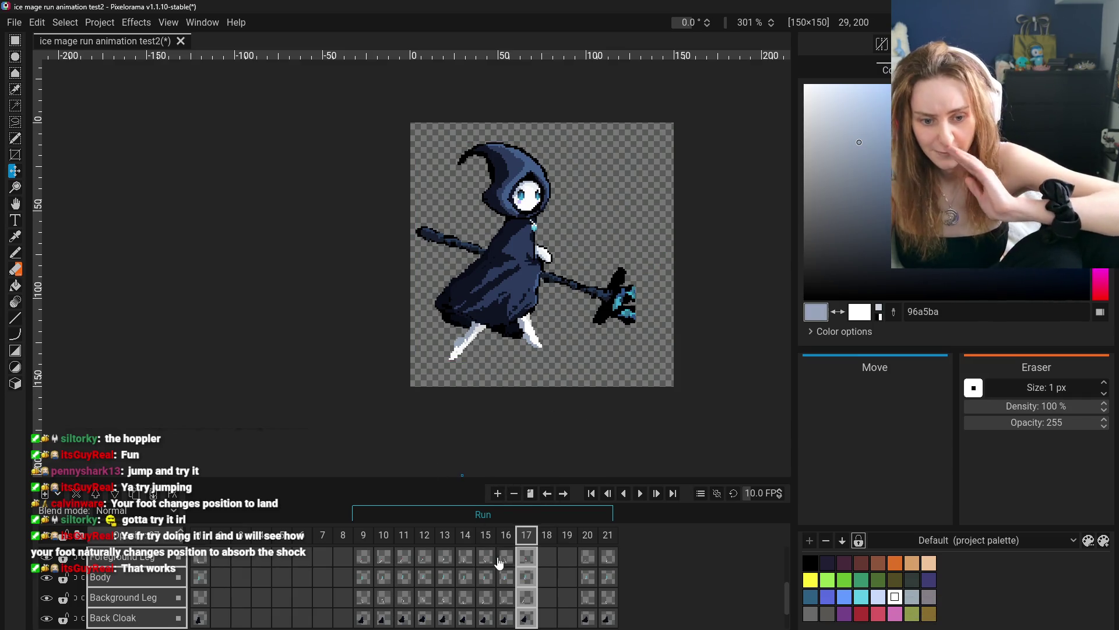
- Select frame 17's Background Leg cel and compare it with neighbouring frames and frame 11
click(506, 597)
click(531, 537)
click(465, 534)
click(506, 534)
click(527, 534)
scroll(523, 575, down, 1)
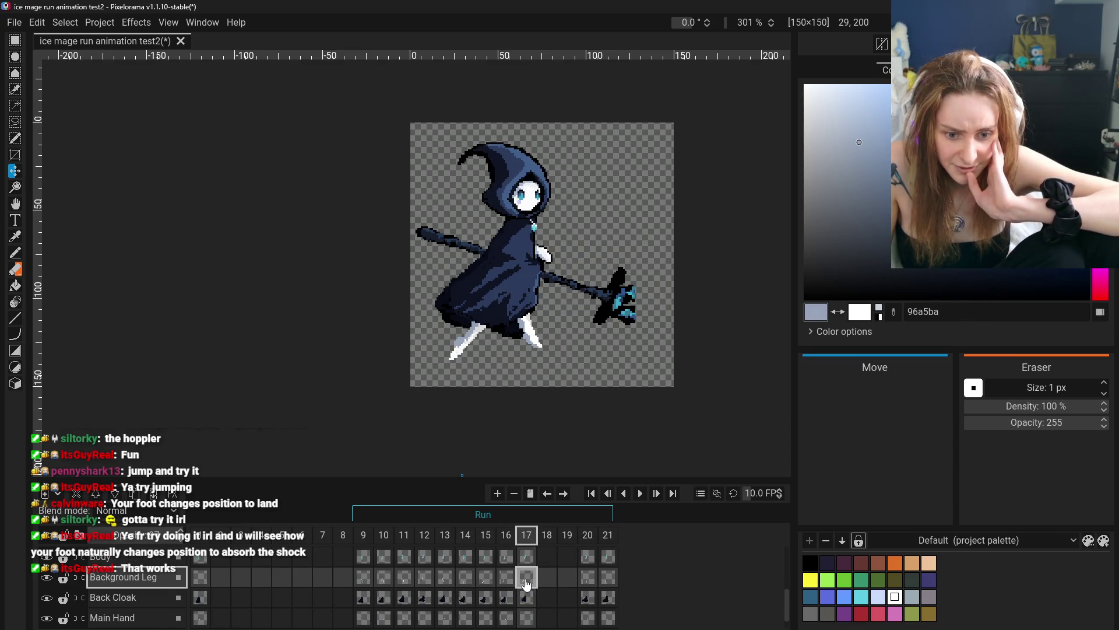
click(404, 577)
click(383, 586)
click(403, 585)
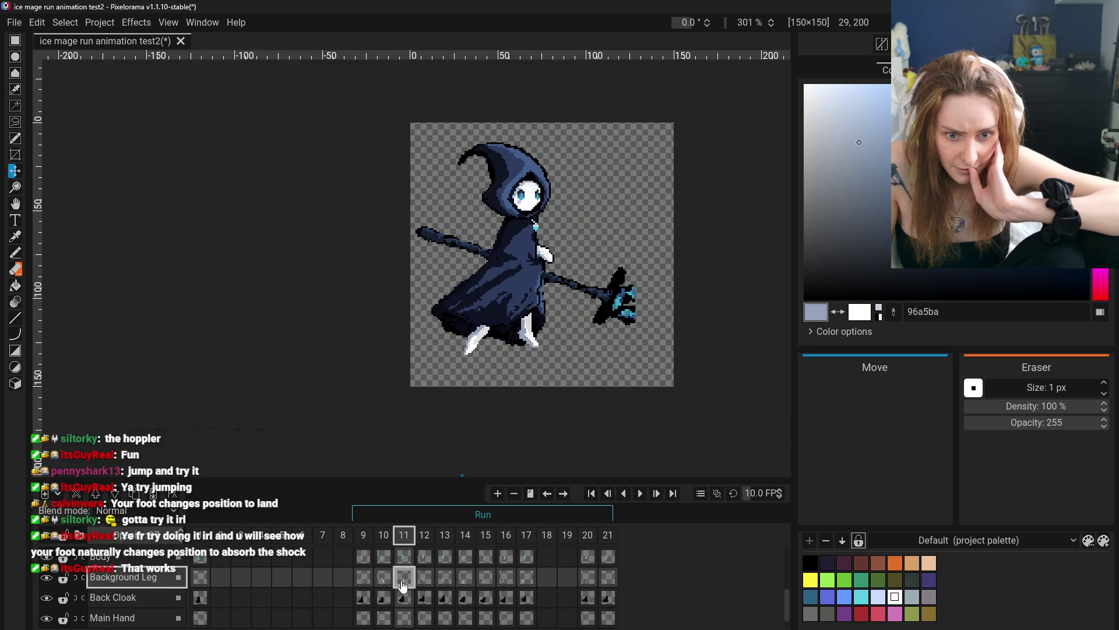
click(534, 537)
- Delete frame 17's Background Leg, Main Hand and Foreground Leg cels
right_click(530, 580)
click(547, 578)
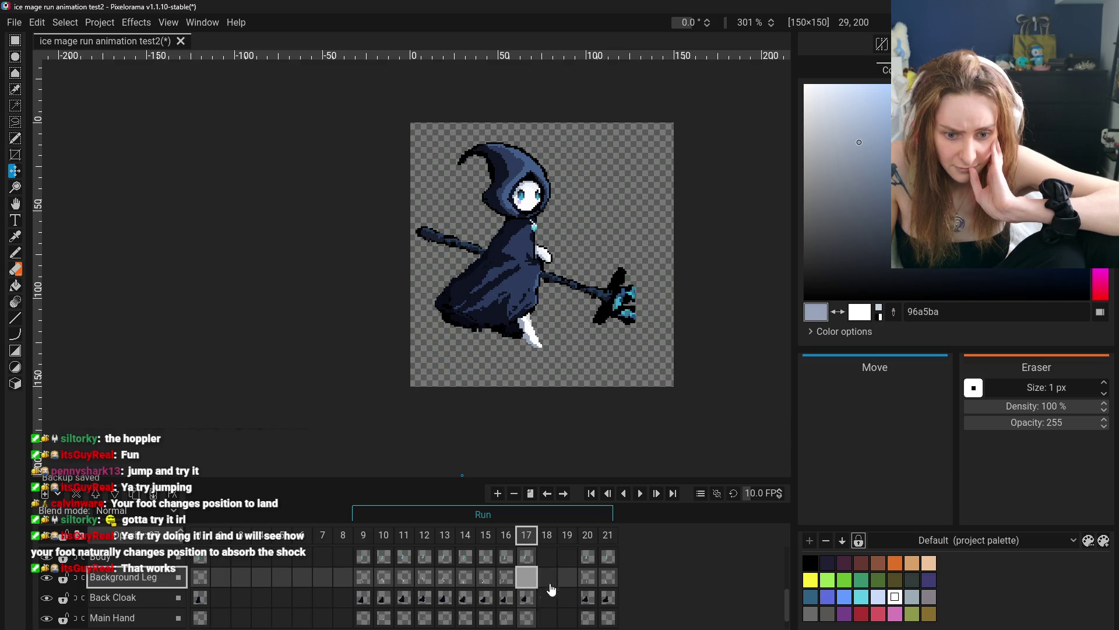
click(526, 616)
right_click(527, 617)
click(549, 578)
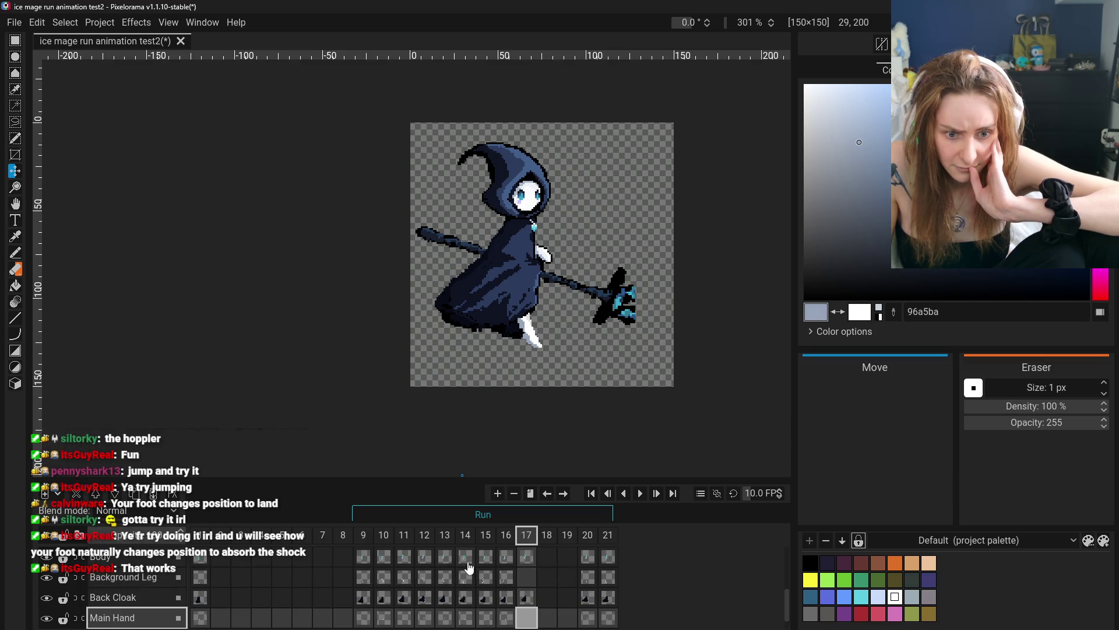
scroll(517, 610, down, 1)
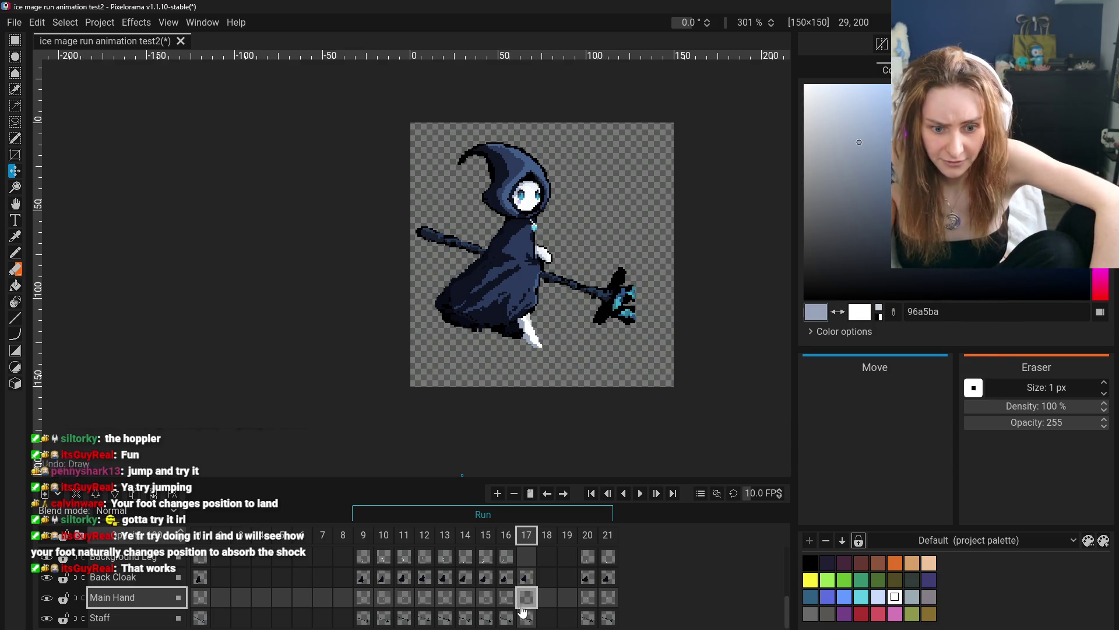
scroll(527, 607, up, 3)
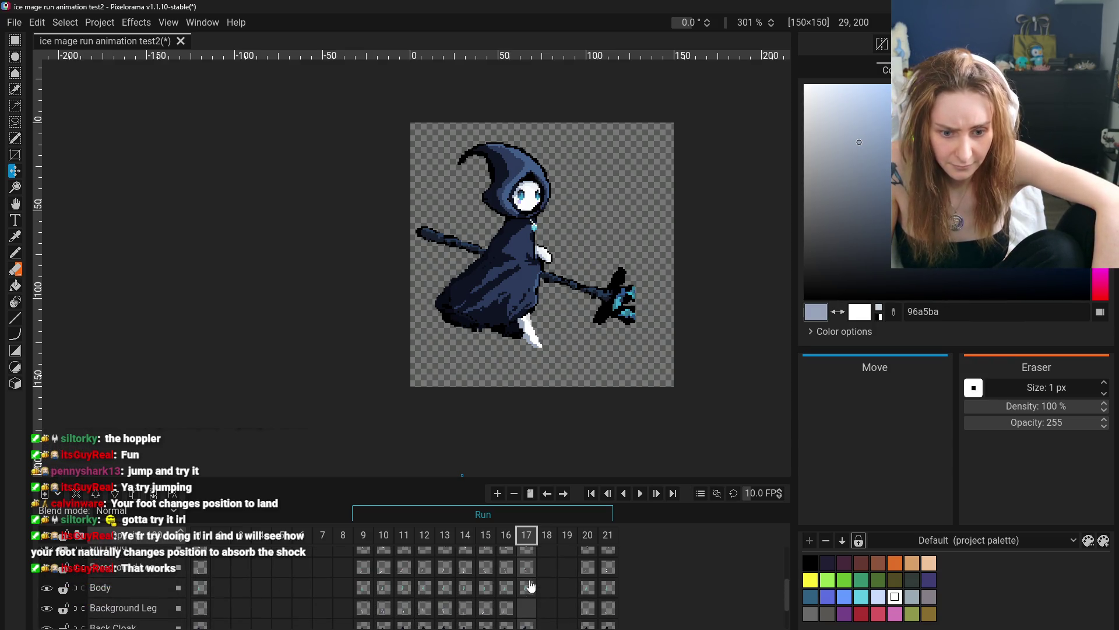
right_click(524, 570)
click(548, 579)
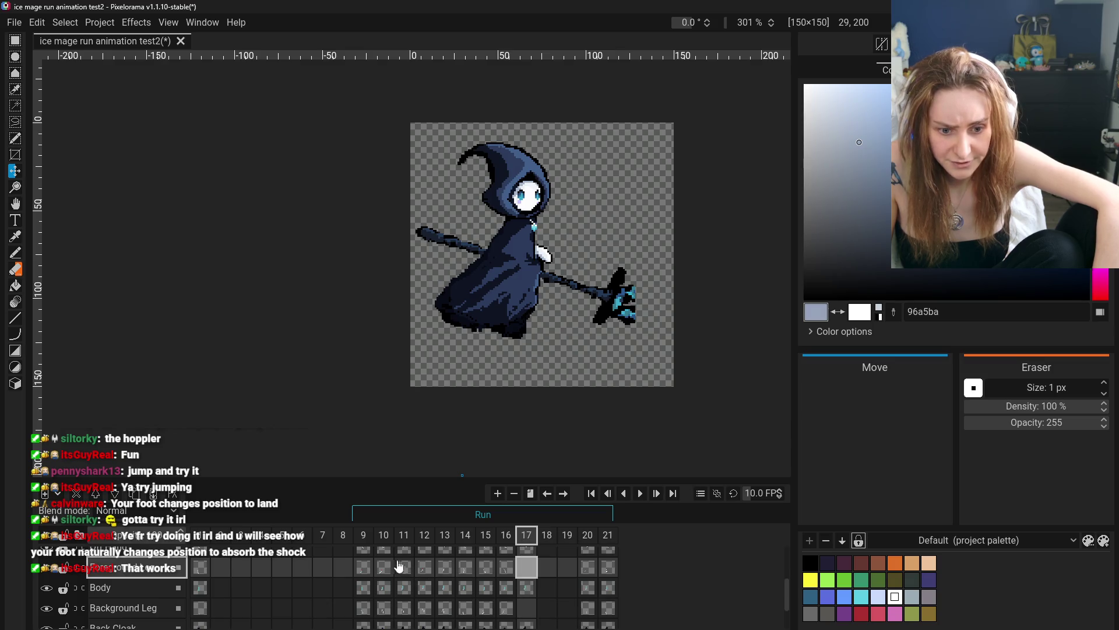
- Compare the footless frame 17 with frame 11's leg cels
click(380, 541)
click(525, 541)
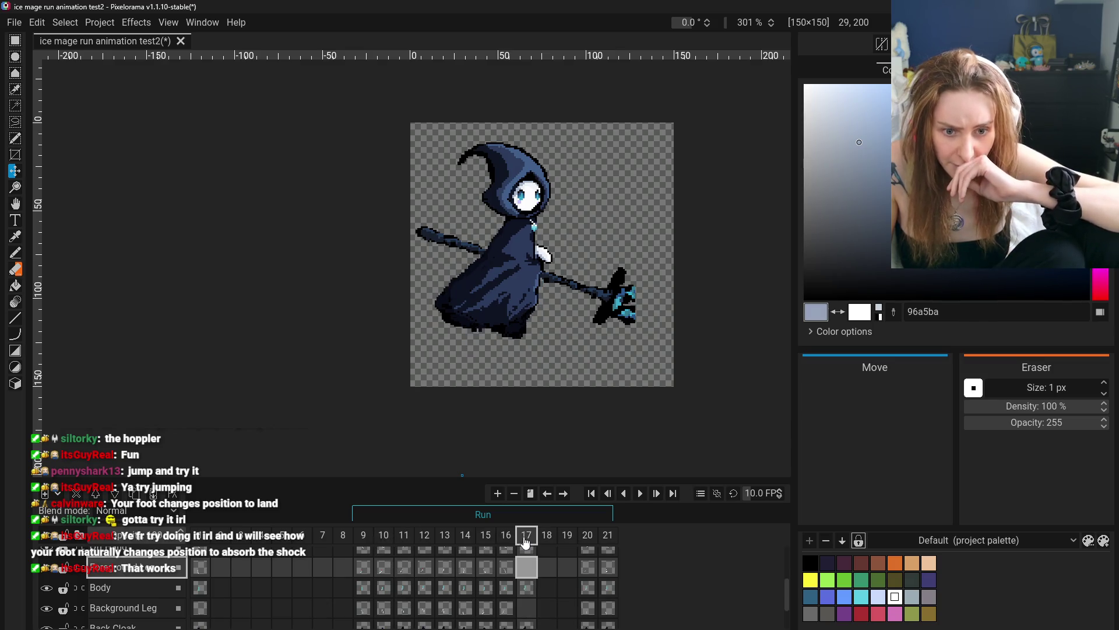
click(402, 541)
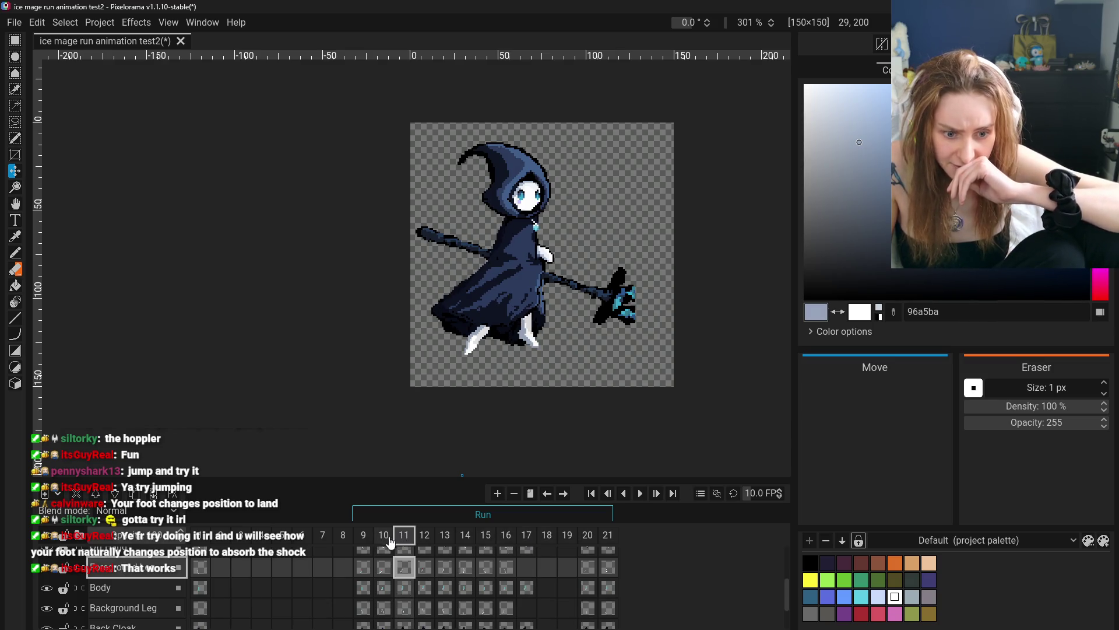
right_click(406, 572)
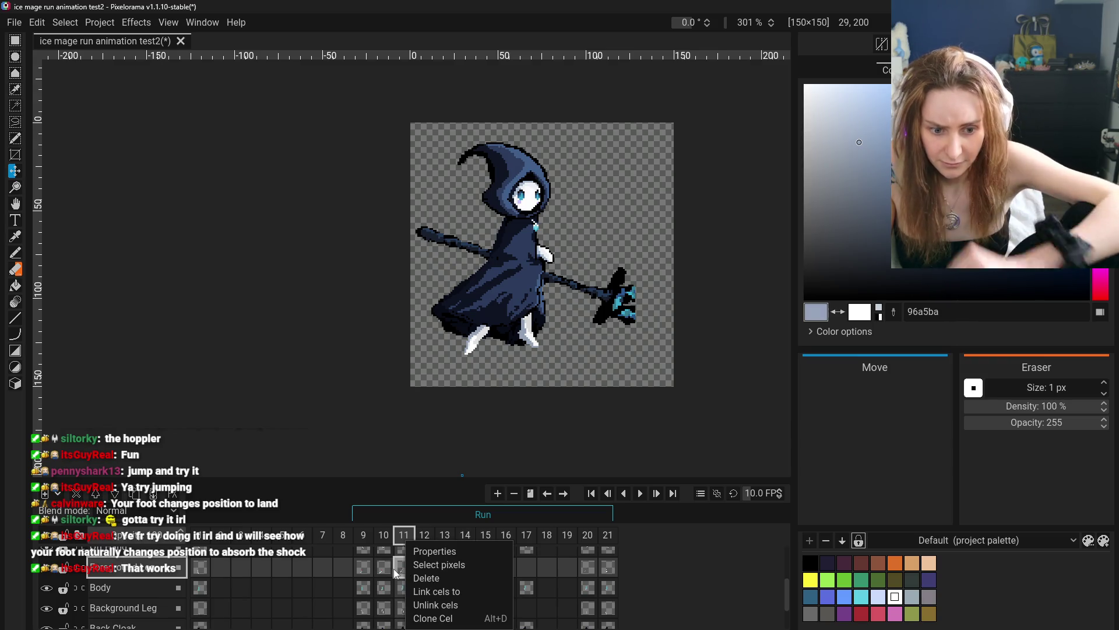
click(393, 568)
click(404, 568)
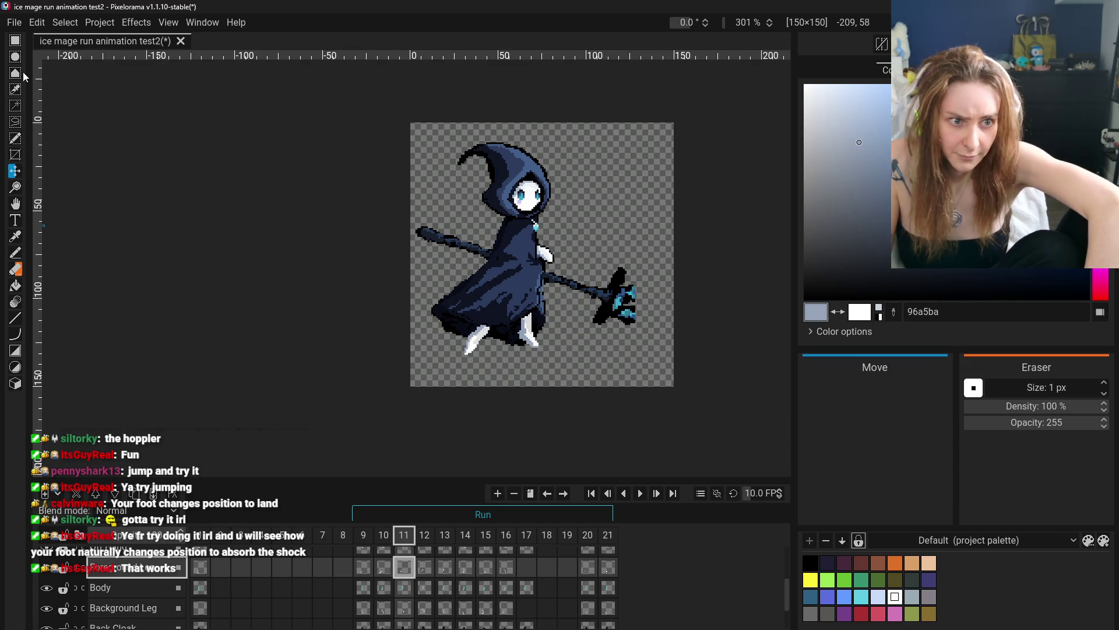
click(15, 41)
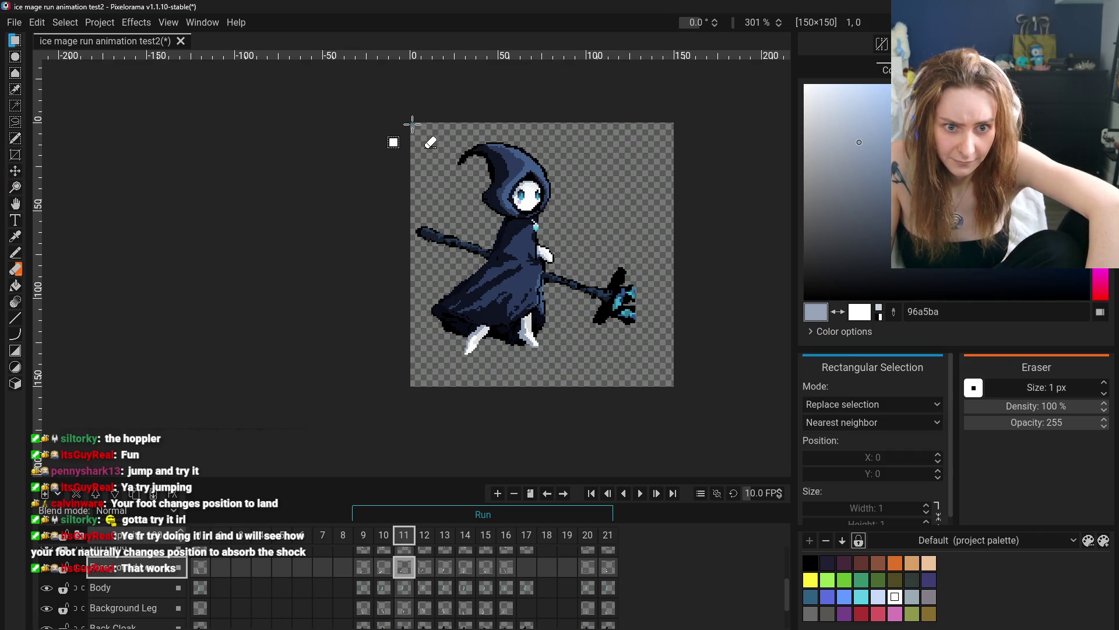
- Paste frame 11's selected leg area into frame 17's Background Leg, then undo the misplaced paste
mouse_move(429, 165)
mouse_down()
mouse_move(537, 425)
mouse_move(537, 377)
mouse_up()
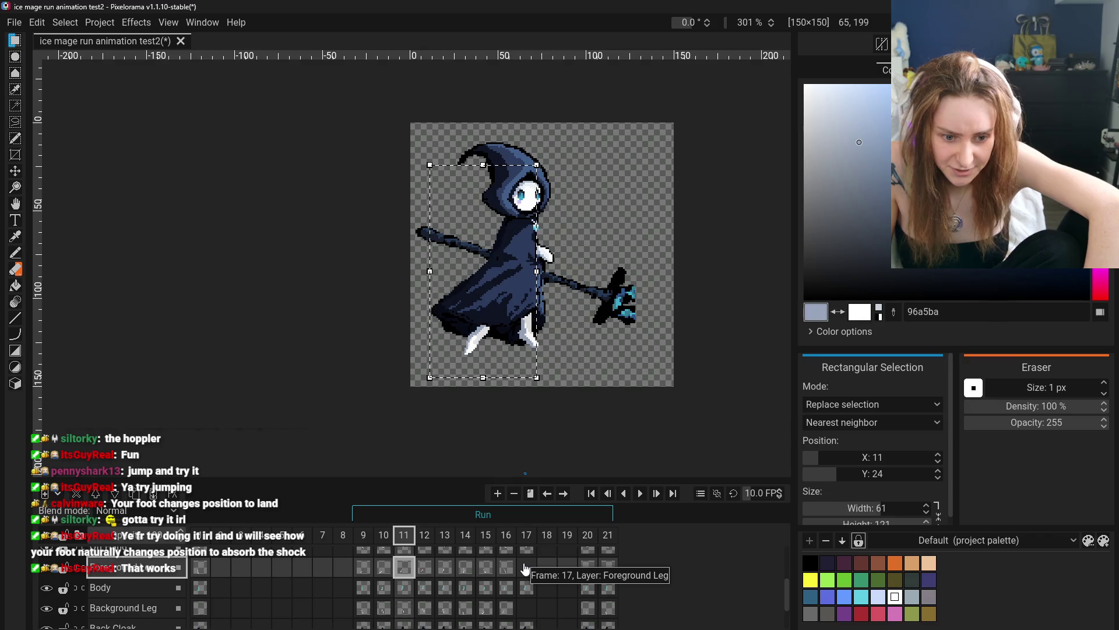
click(526, 606)
key(ctrl+v)
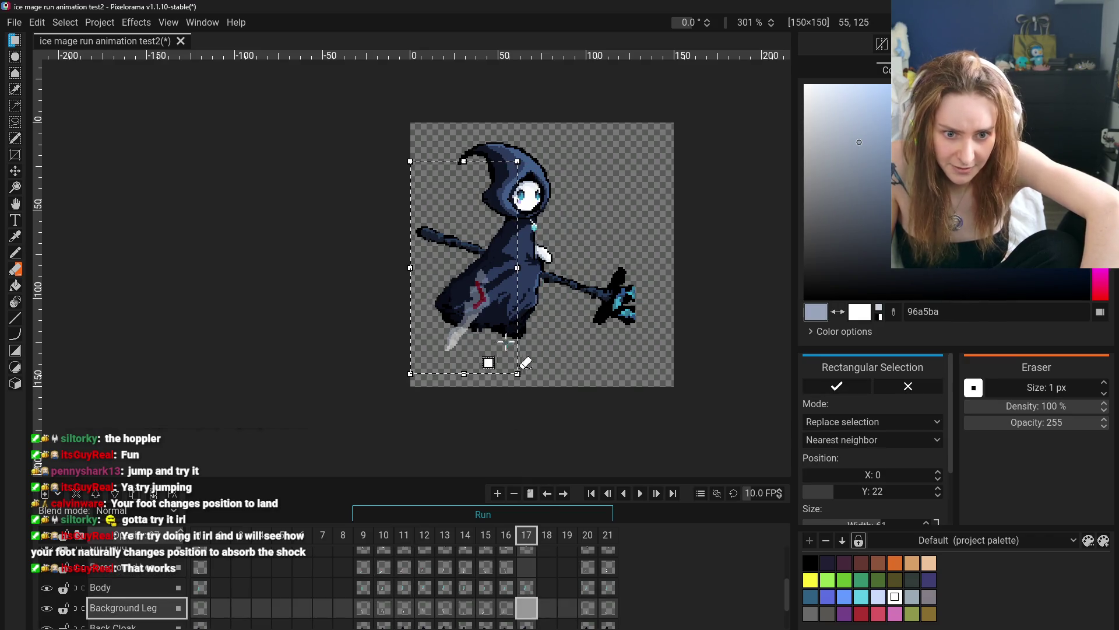
click(603, 345)
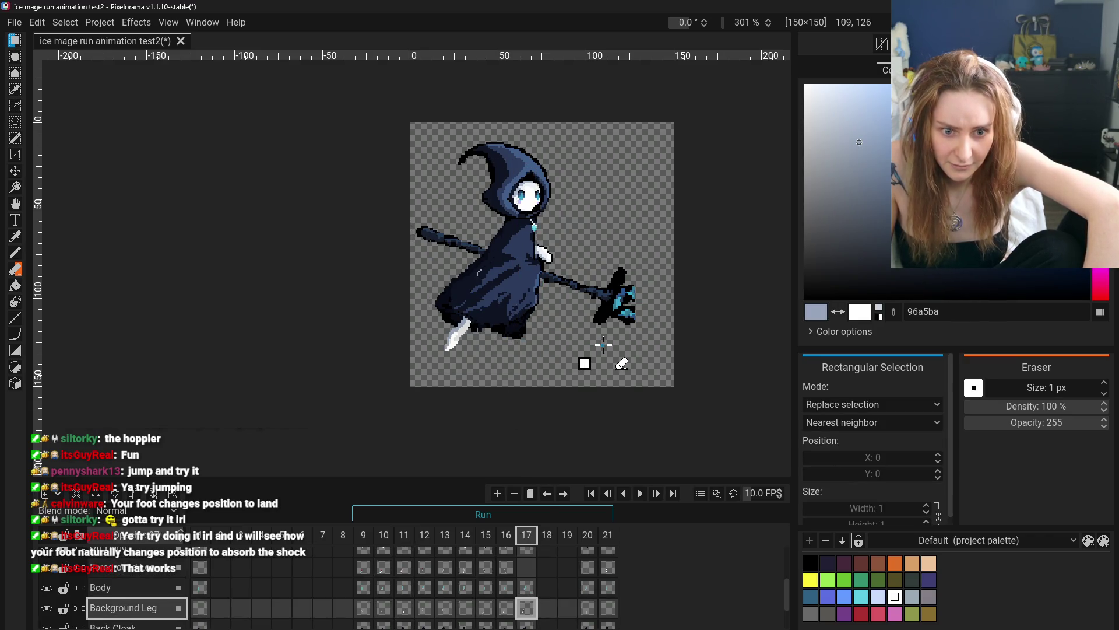
key(ctrl+z)
key(ctrl+z)
scroll(419, 568, up, 2)
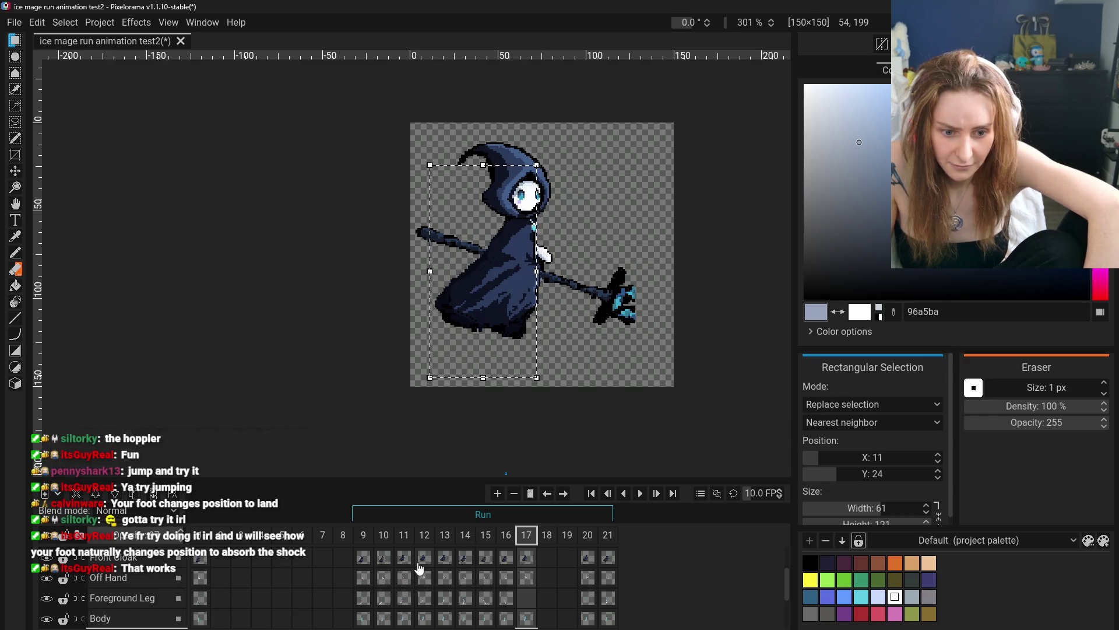
scroll(419, 586, down, 2)
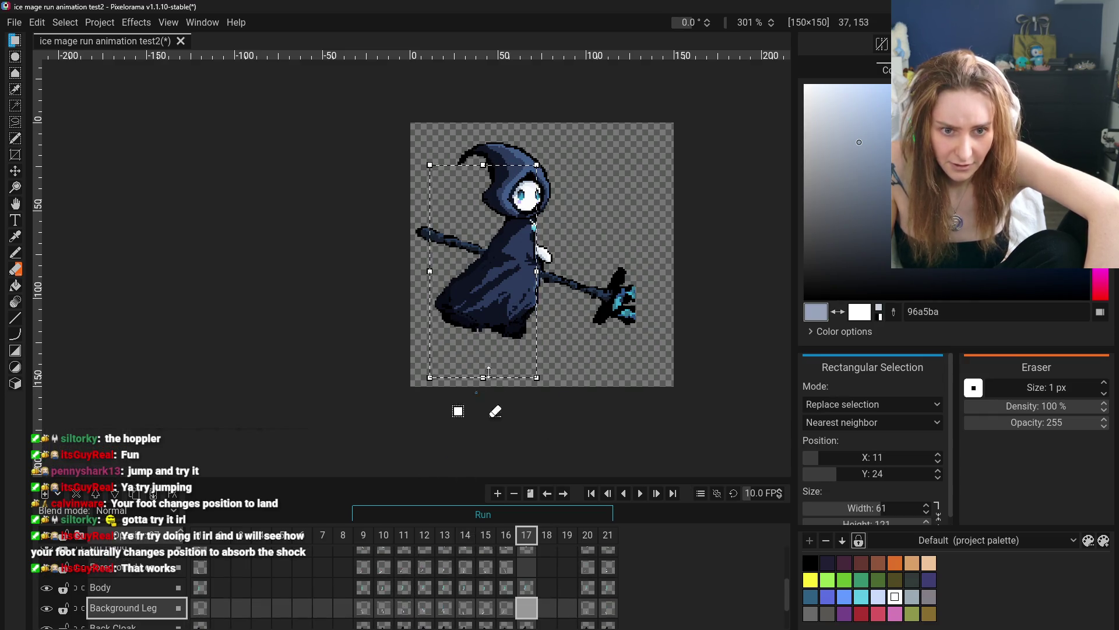
- Select frame 11's whole leg canvas and paste it into frame 17's Background Leg cel
click(399, 574)
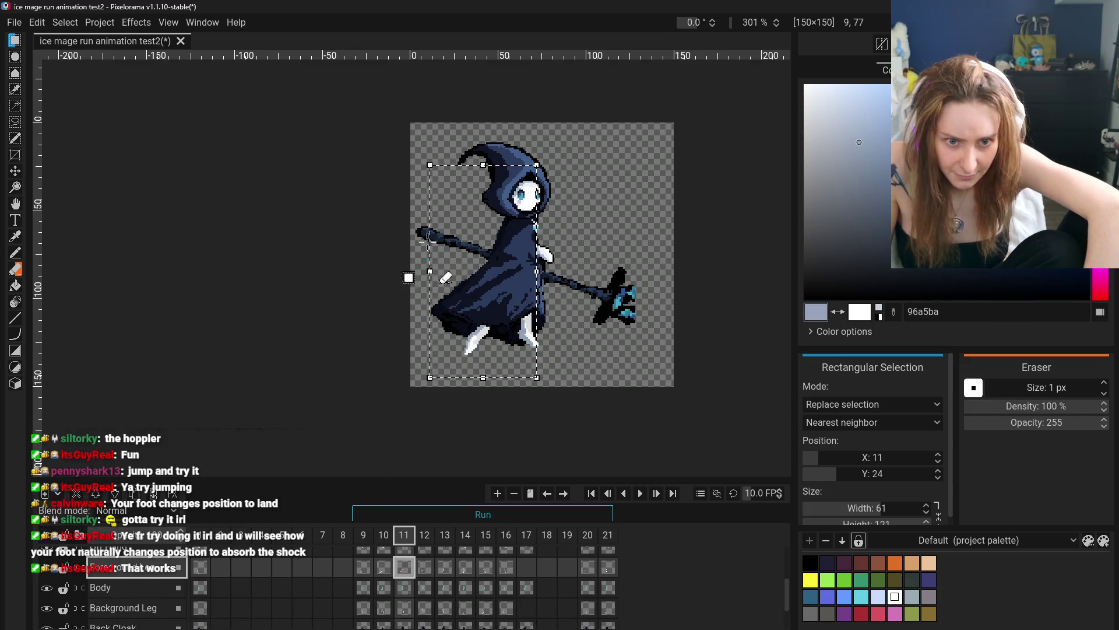
click(413, 143)
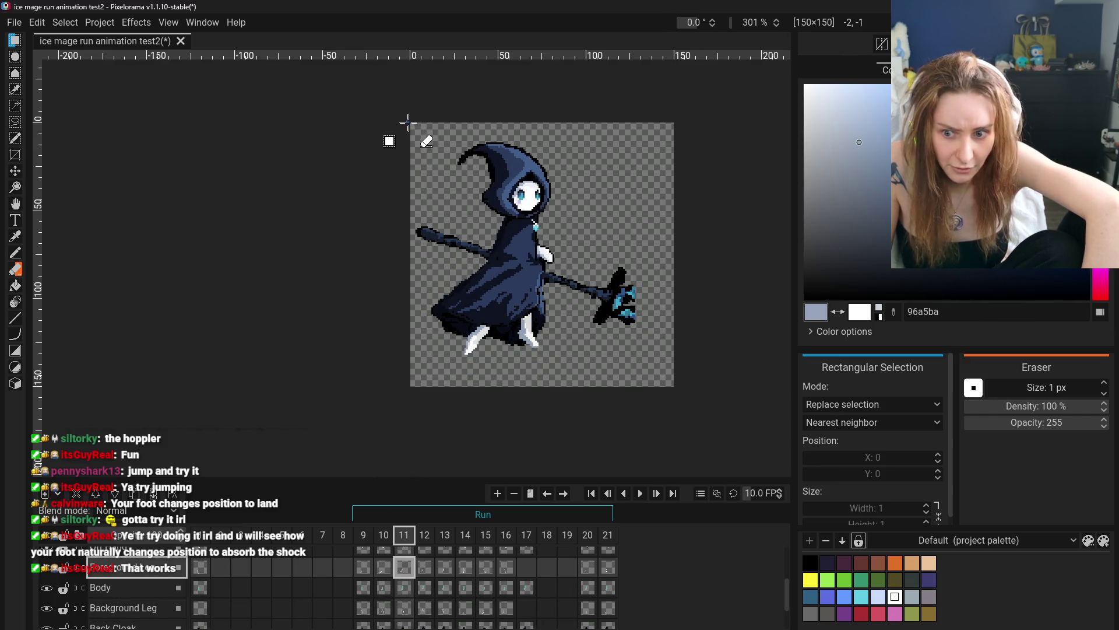
mouse_move(411, 123)
mouse_down()
mouse_move(580, 250)
mouse_move(692, 395)
mouse_move(741, 400)
mouse_up()
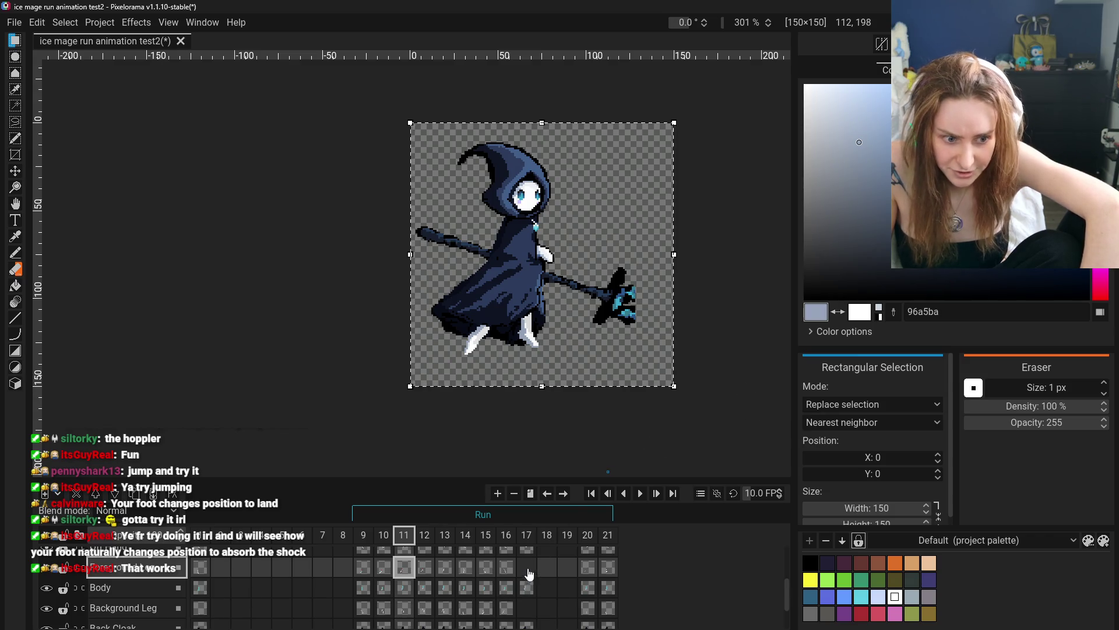
click(527, 607)
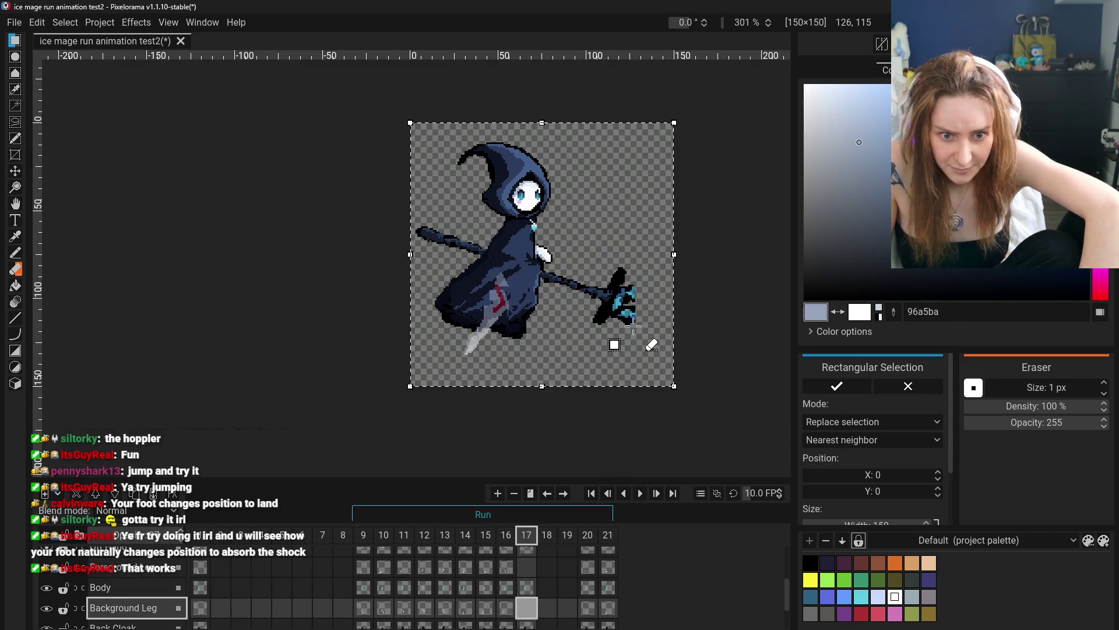
click(742, 327)
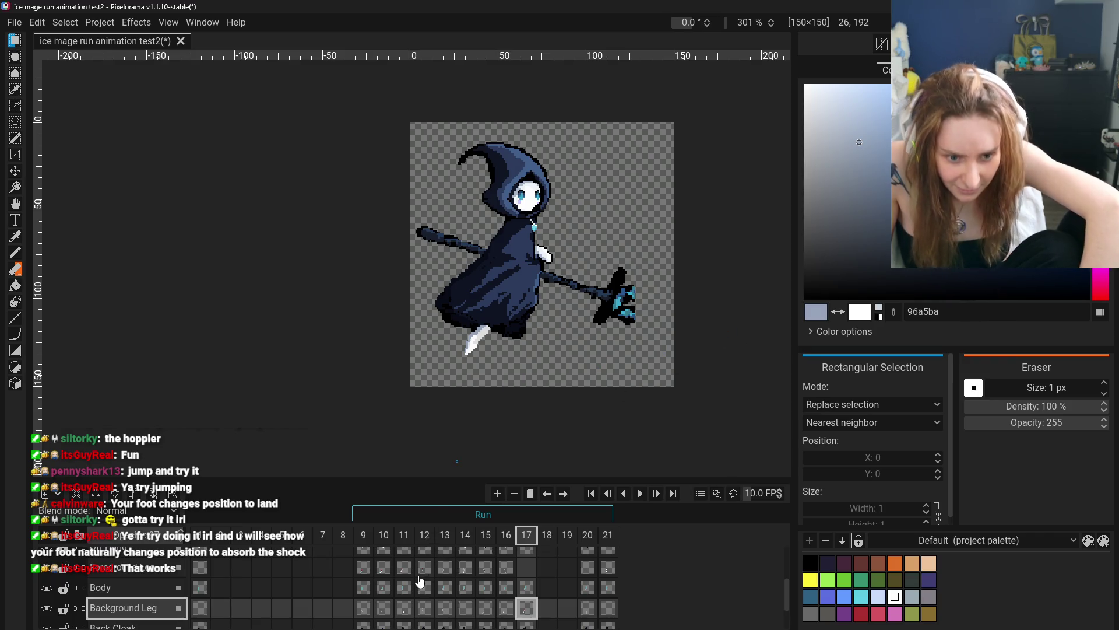
- Copy the other frame 11 leg cel and paste it into frame 17's Foreground Leg cel
click(404, 611)
key(ctrl+a)
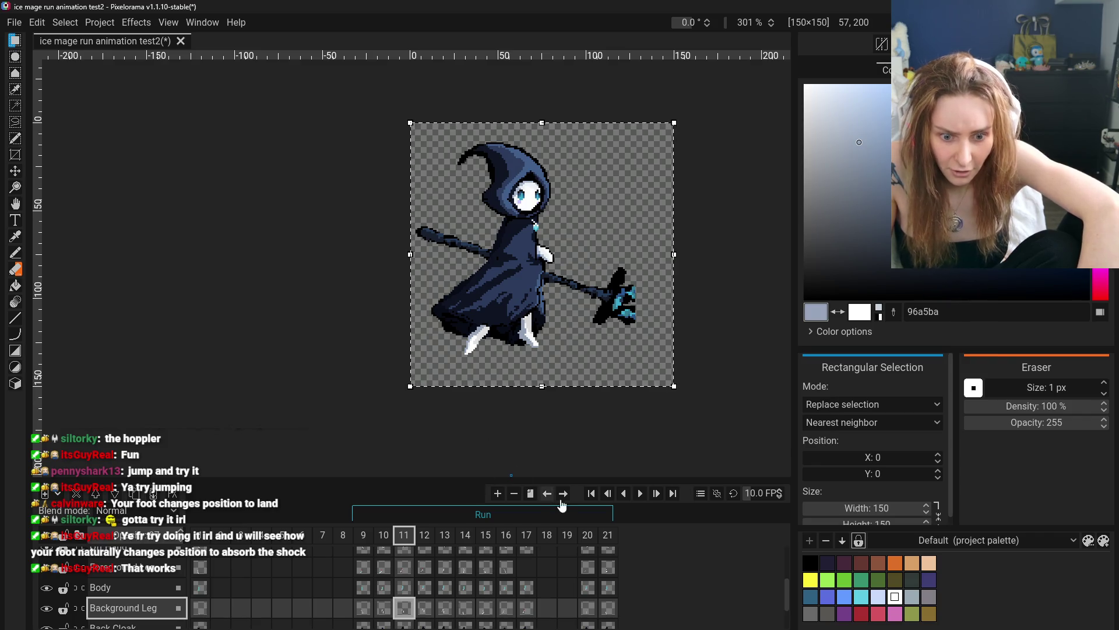
click(530, 570)
key(ctrl+v)
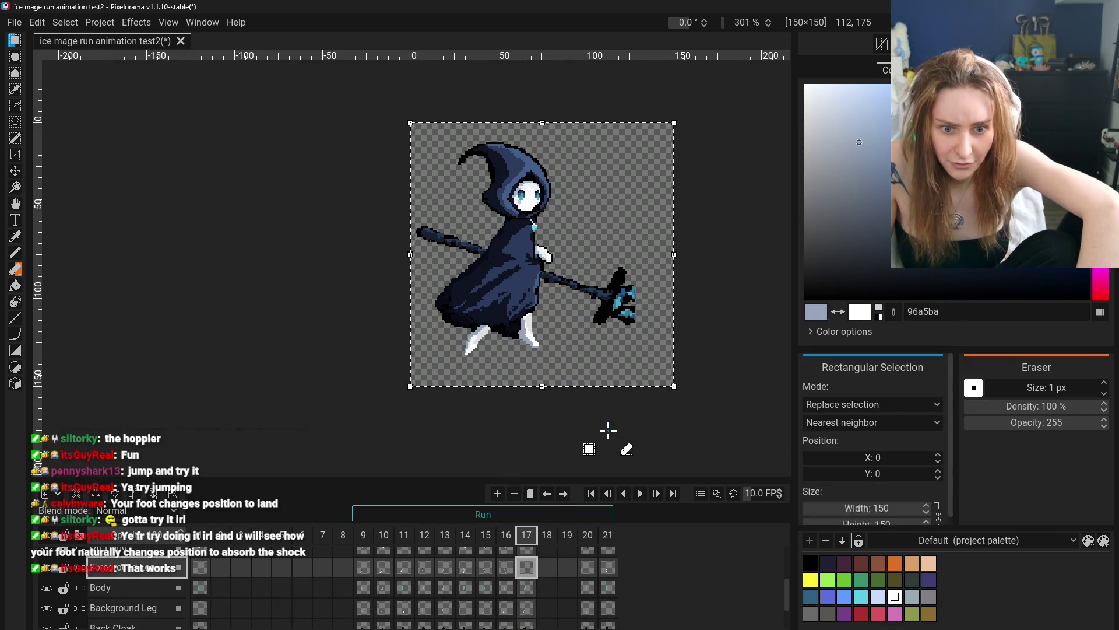
click(606, 430)
click(508, 569)
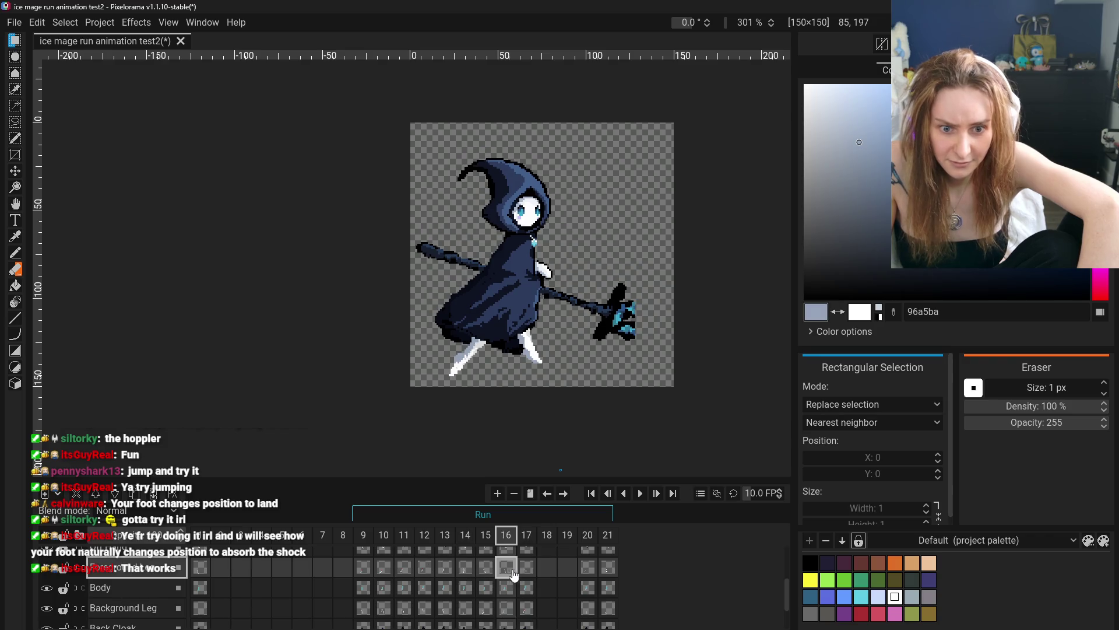
- Check frame 17's restored legs and review the run poses in frames 9 to 12
click(527, 571)
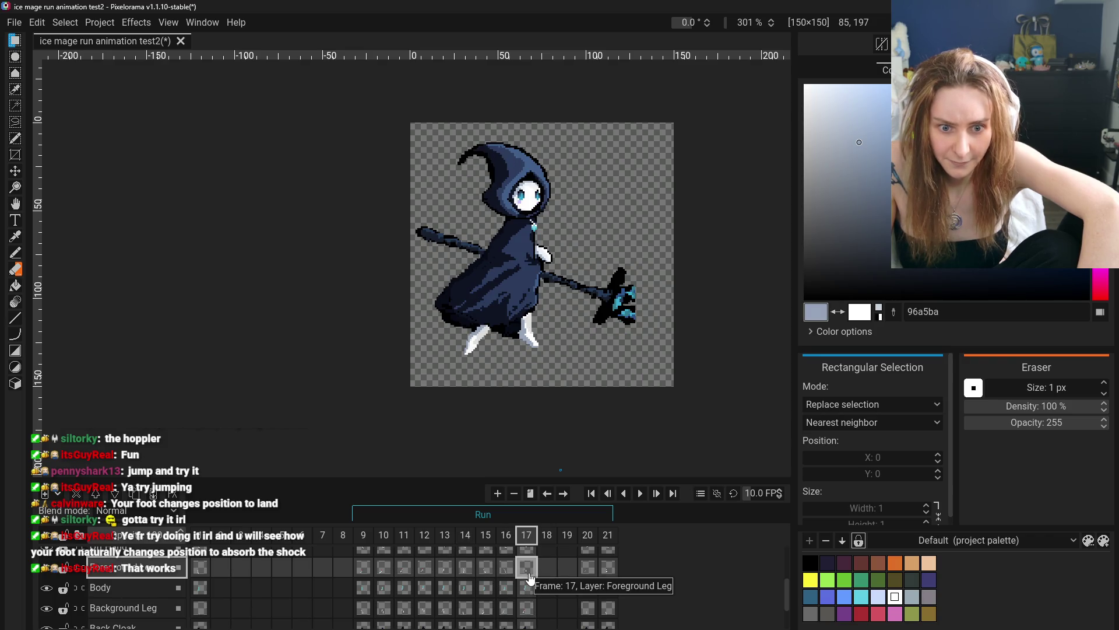
click(365, 568)
click(425, 569)
click(371, 574)
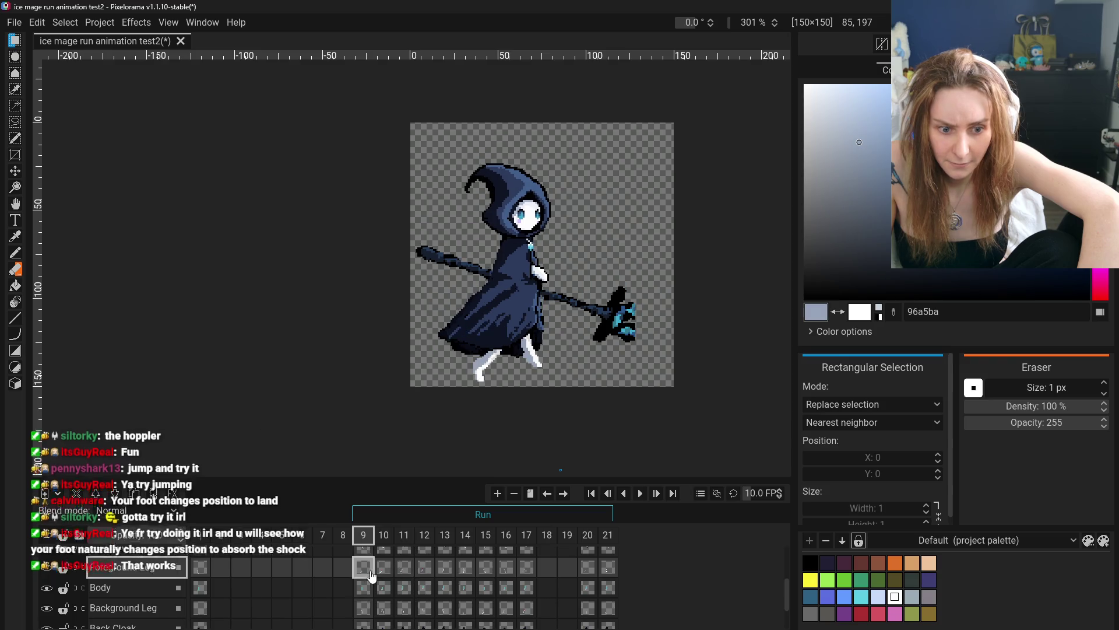
click(404, 569)
click(424, 568)
click(363, 569)
click(390, 576)
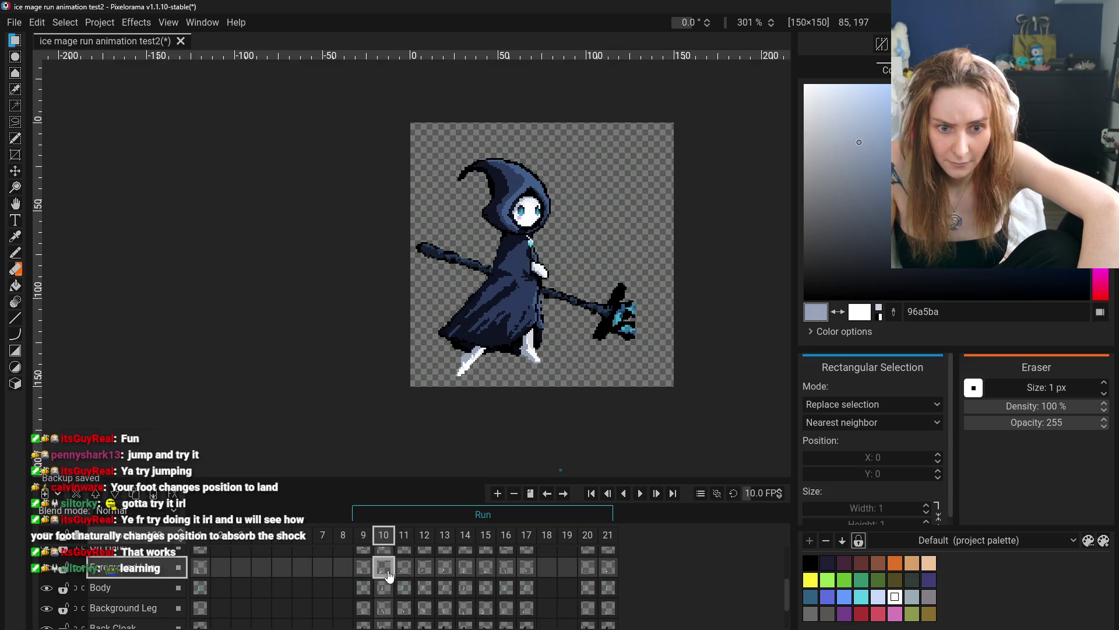
- Step forward again through frames 9 to 14, comparing the run poses
click(404, 569)
click(424, 569)
click(364, 568)
click(383, 568)
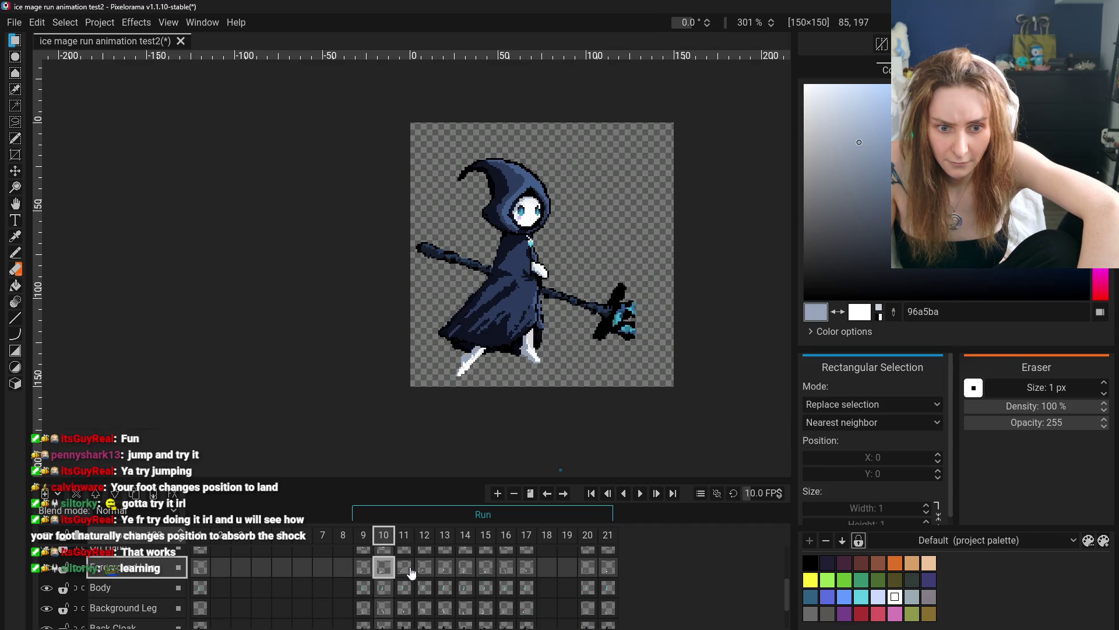
click(404, 568)
click(425, 568)
click(444, 568)
click(465, 568)
- Clone frame 17 into frame 18 and remove the empty frame 19
right_click(525, 535)
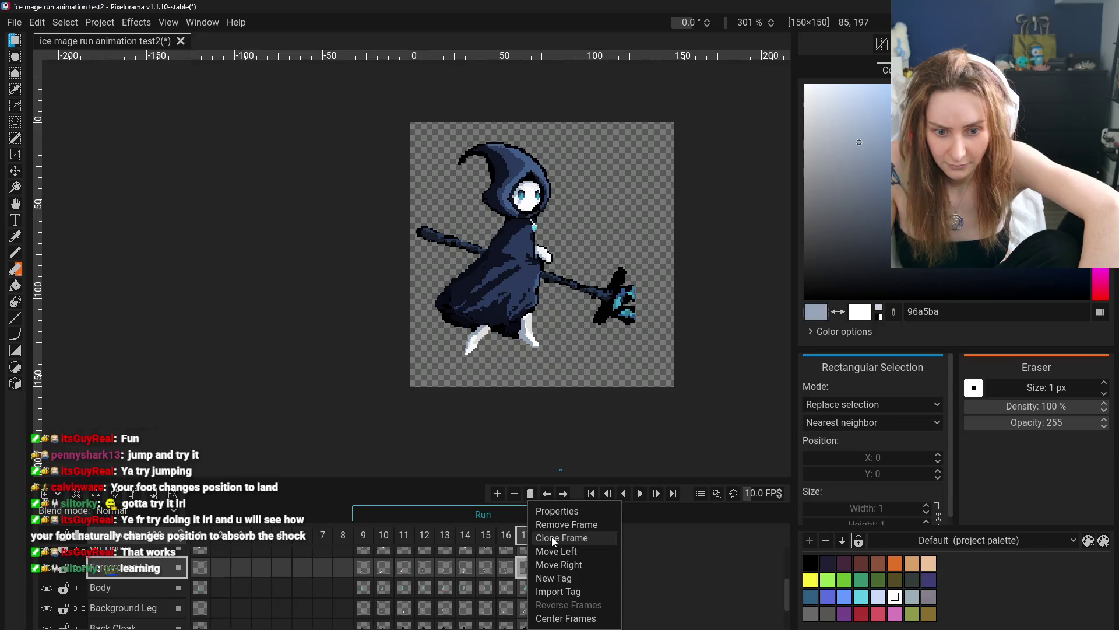
click(558, 537)
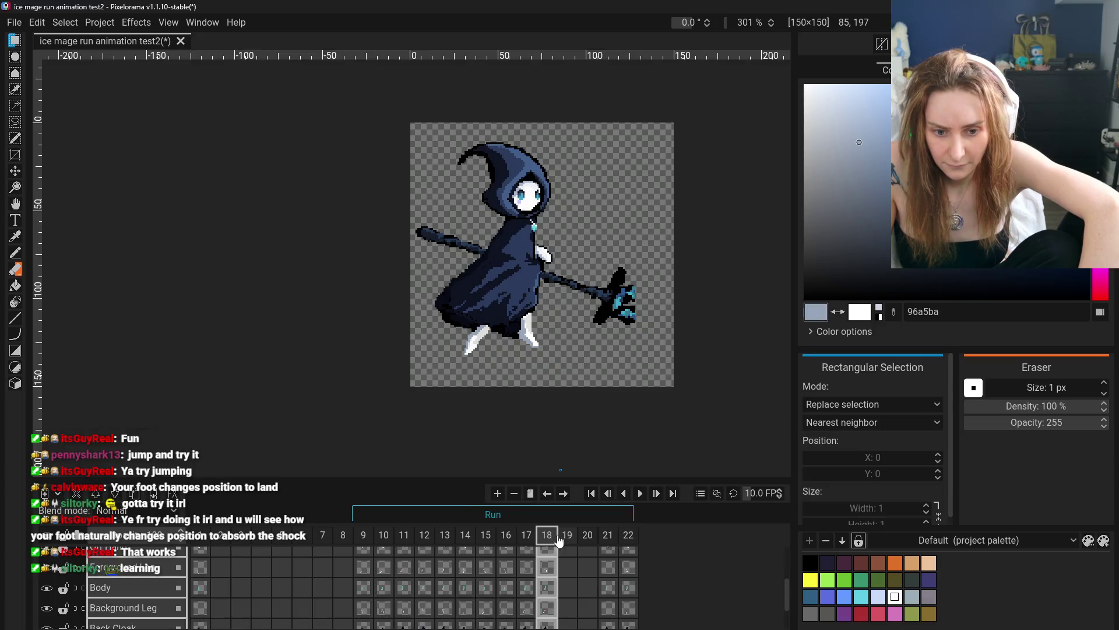
click(565, 568)
right_click(565, 534)
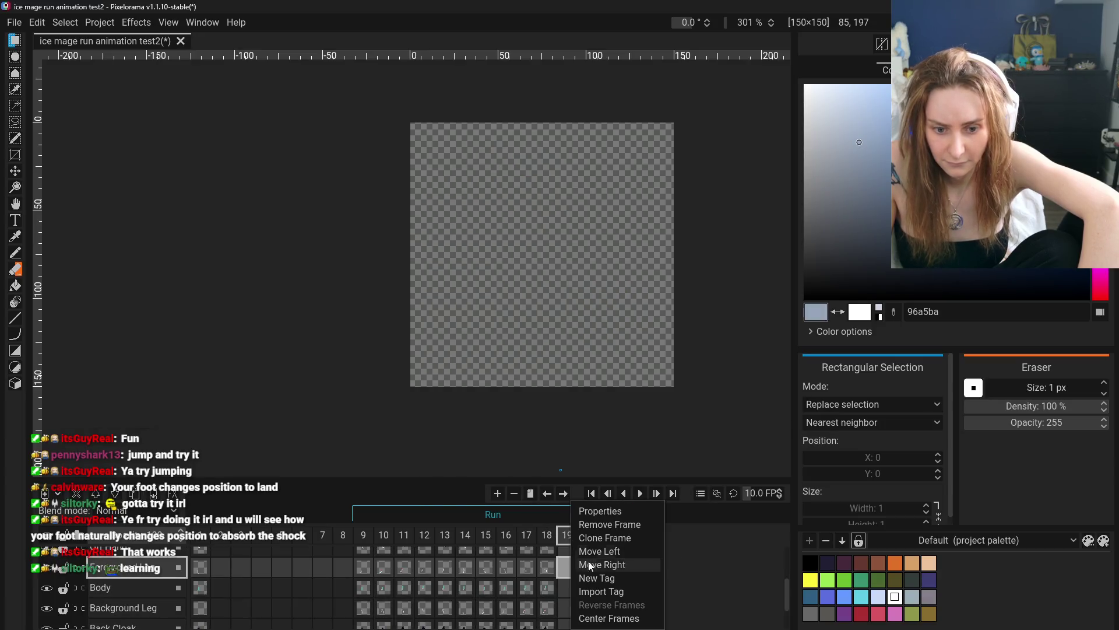
click(610, 525)
click(545, 539)
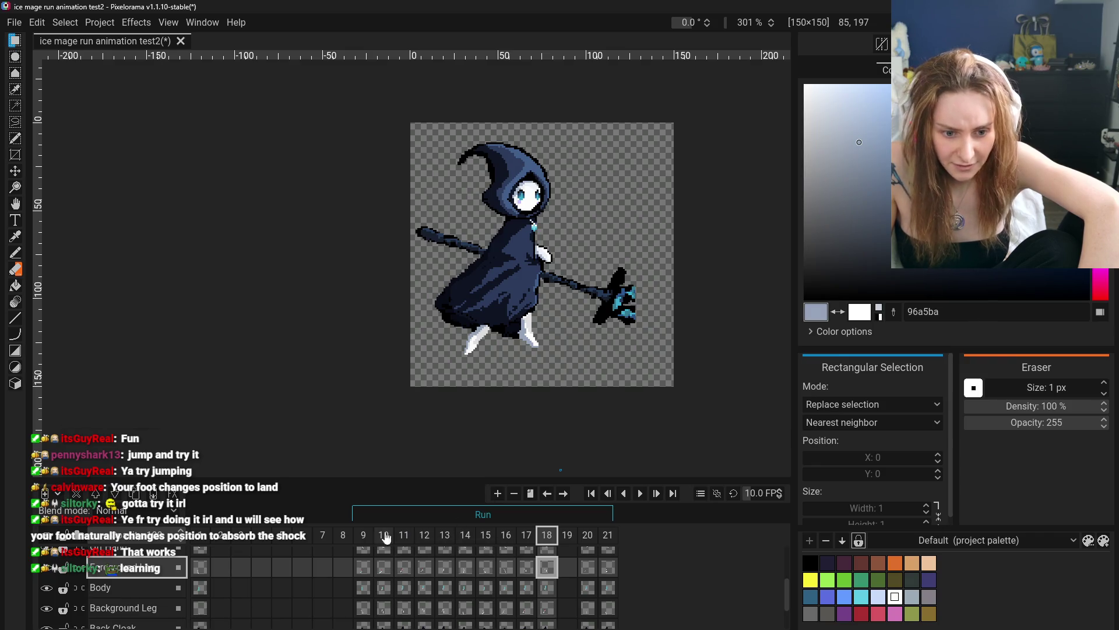
scroll(136, 575, up, 3)
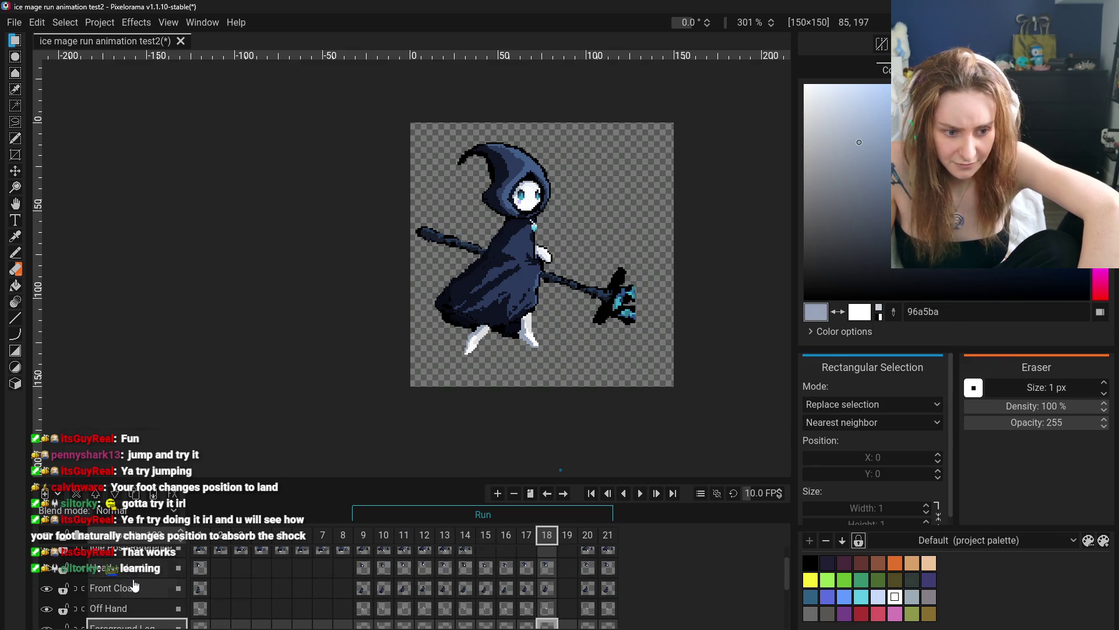
- Flip back and forth between frames 11 and 12 to compare the run poses
click(148, 564)
click(406, 578)
key(ctrl+Right)
key(ctrl+Left)
key(ctrl+Right)
key(ctrl+Left)
key(ctrl+Right)
key(ctrl+Left)
key(ctrl+Right)
key(ctrl+Left)
key(ctrl+Right)
key(ctrl+Left)
key(ctrl+Left)
key(ctrl+Right)
key(ctrl+Right)
- Compare frame 12 against its neighbouring poses, frames 9 through 13
click(365, 579)
click(384, 579)
click(404, 579)
click(432, 578)
click(408, 576)
click(425, 574)
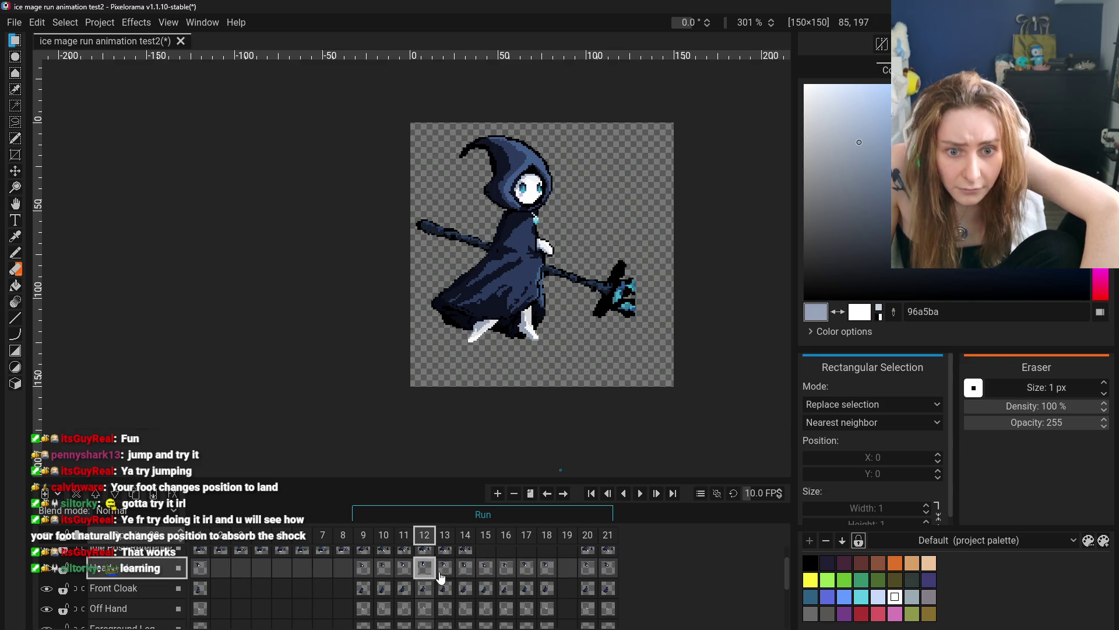
click(462, 574)
click(451, 574)
click(479, 574)
click(445, 571)
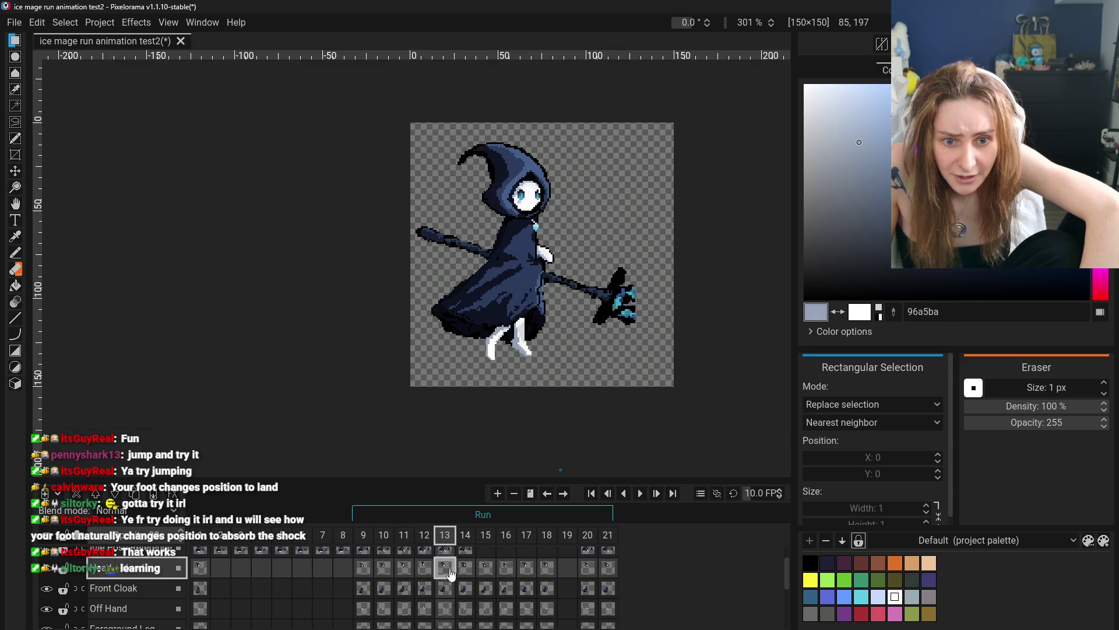
click(424, 573)
click(404, 574)
click(429, 575)
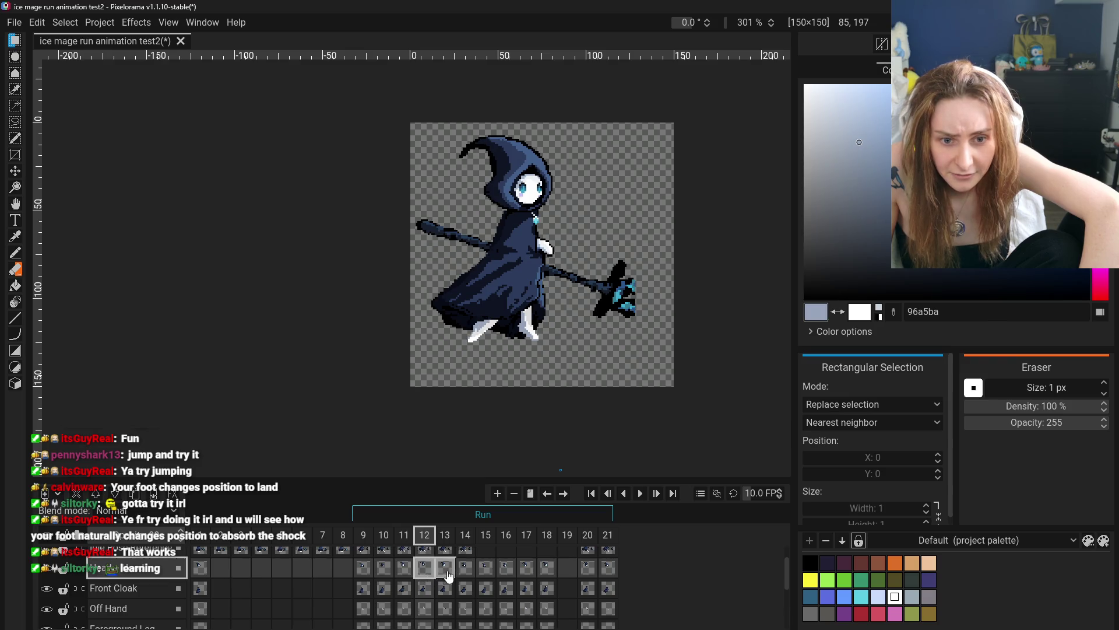
click(445, 574)
click(465, 574)
click(485, 574)
click(445, 574)
click(425, 574)
click(450, 573)
click(424, 574)
click(445, 574)
click(424, 573)
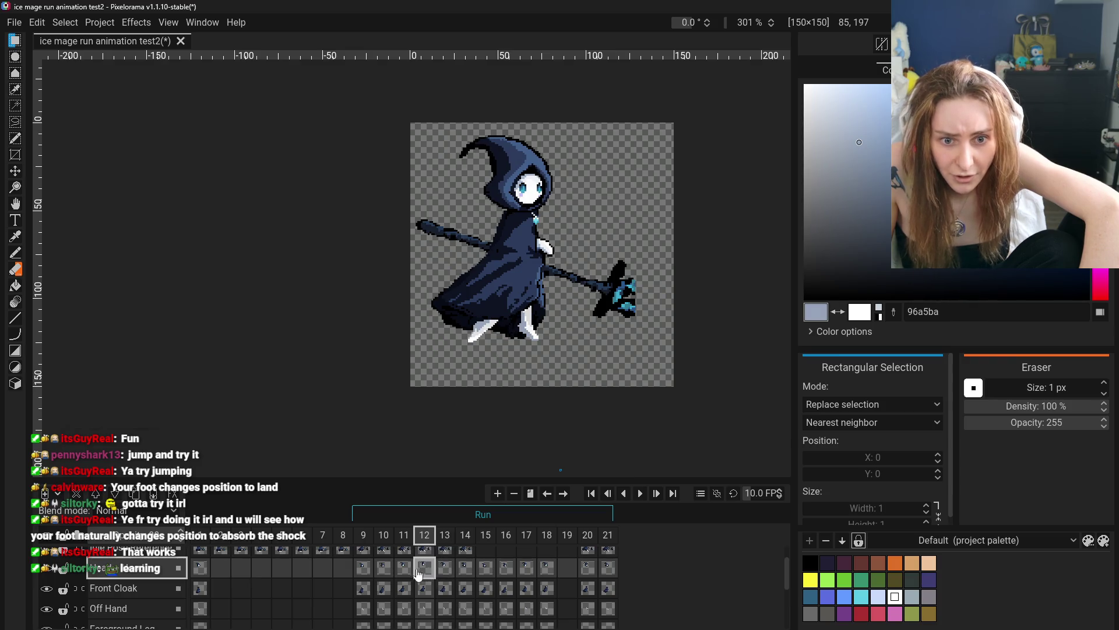
click(411, 575)
click(424, 573)
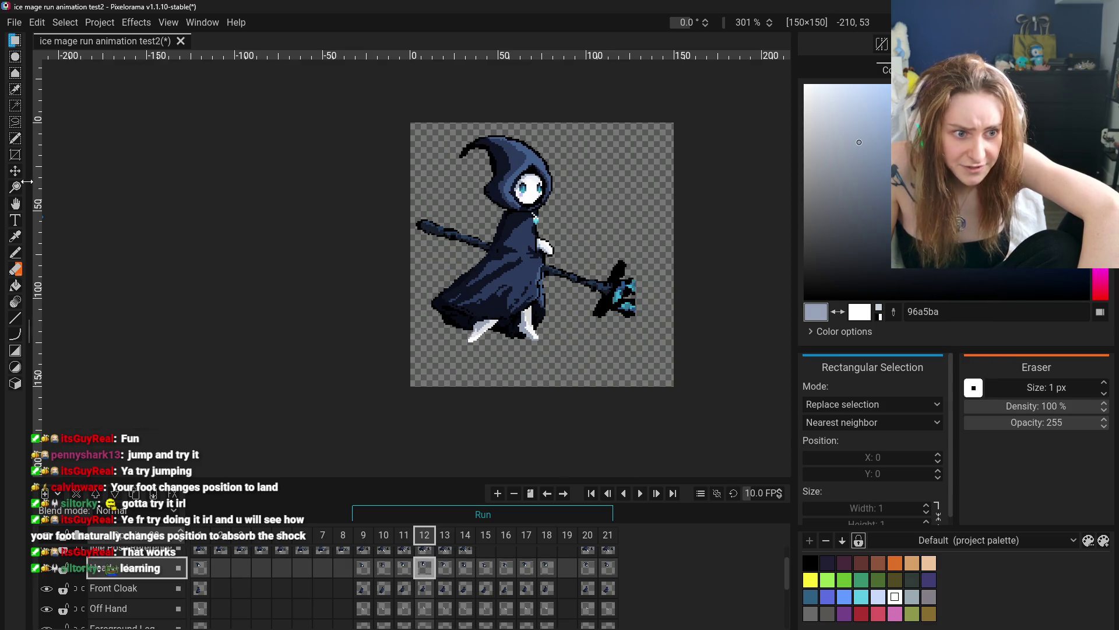
- With the Move tool, nudge the head and hood up in frame 12
key(m)
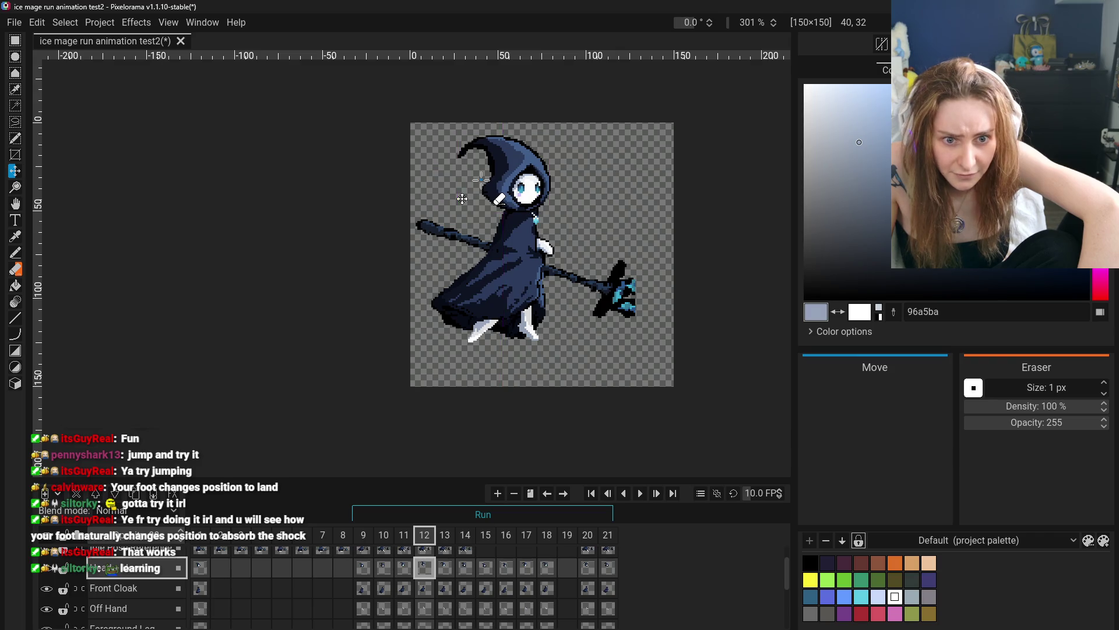
click(404, 569)
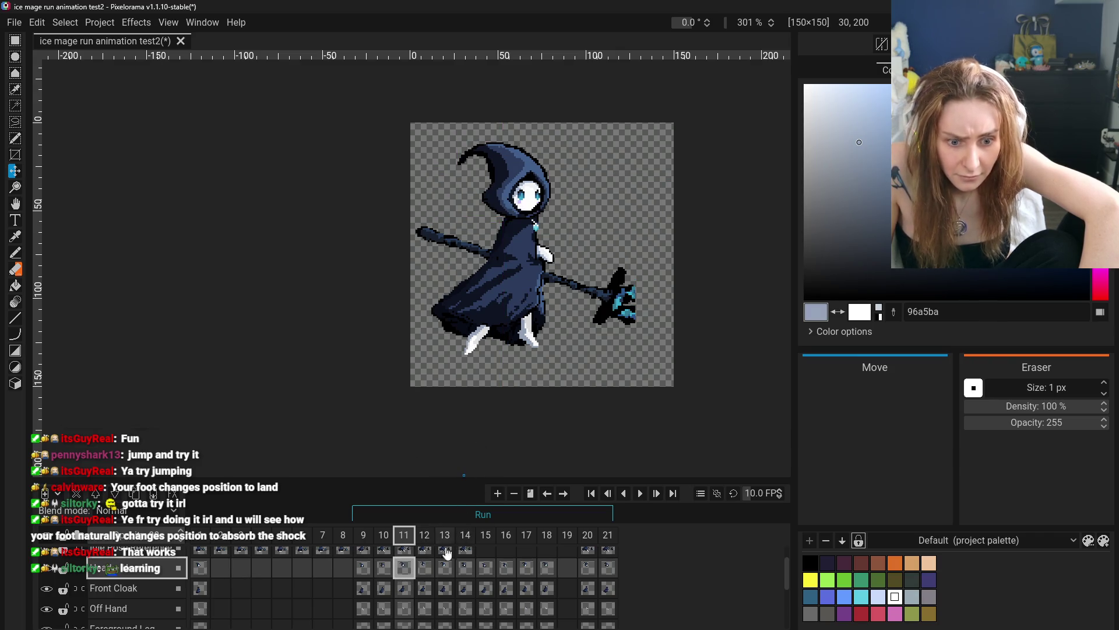
click(424, 569)
drag(488, 160, 487, 153)
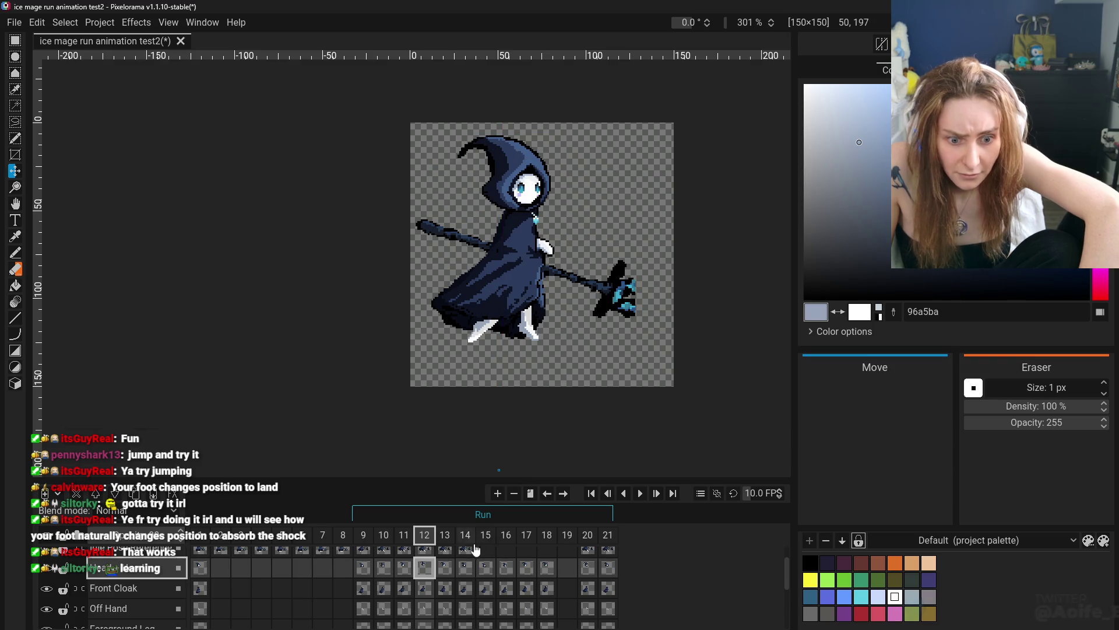
- Check adjusted frame 12 against frame 11, then step through frames 13 to 21
click(404, 568)
click(424, 568)
click(404, 569)
click(424, 569)
click(445, 569)
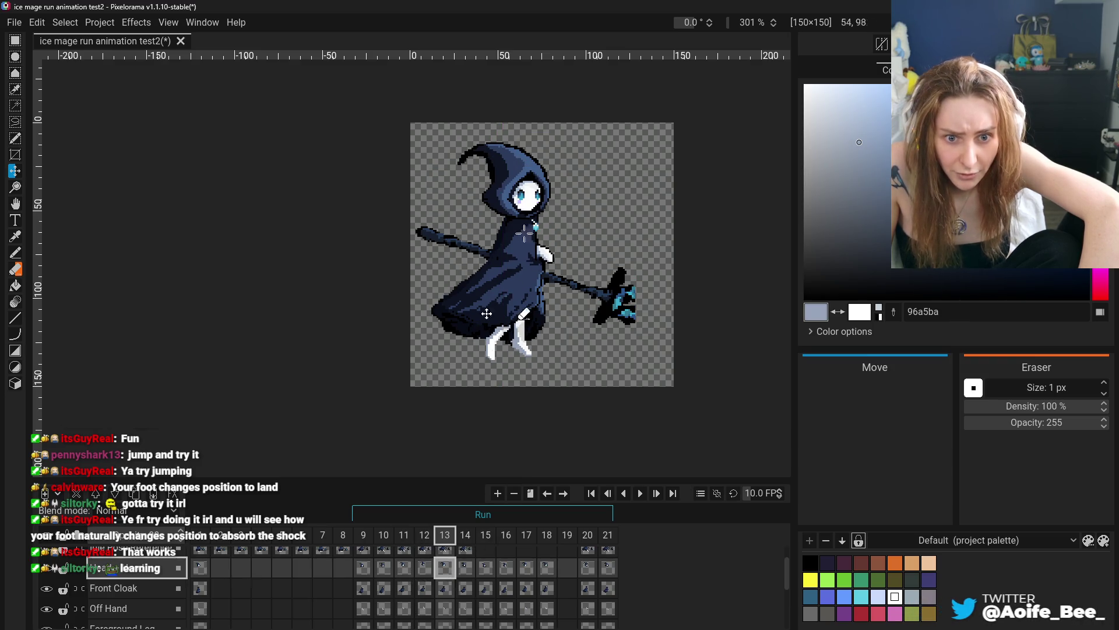
click(464, 570)
click(486, 568)
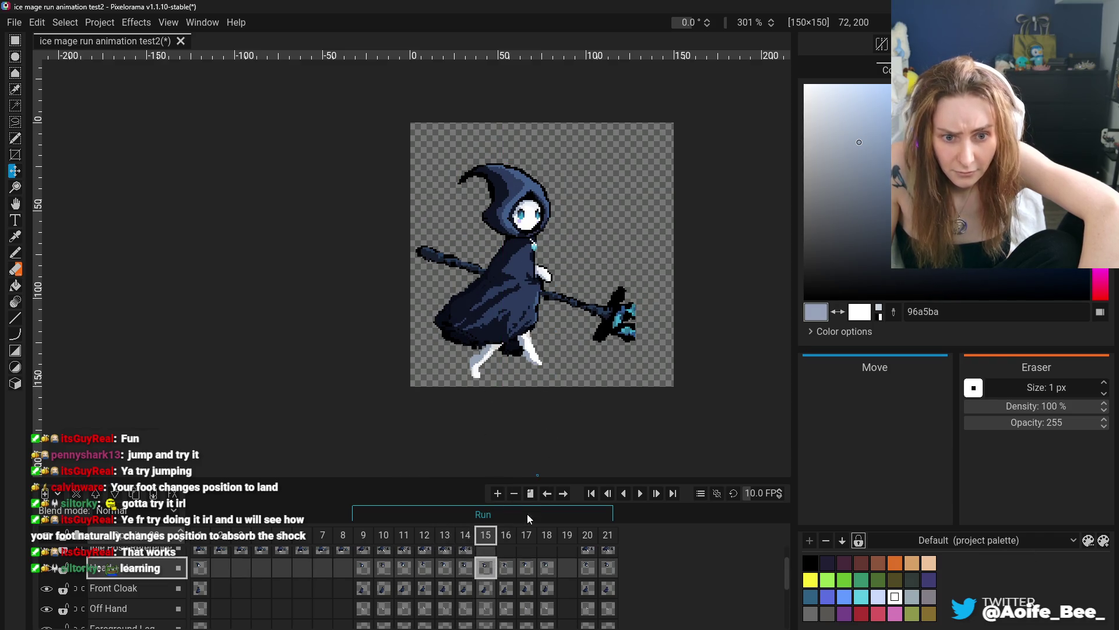
click(506, 535)
click(526, 534)
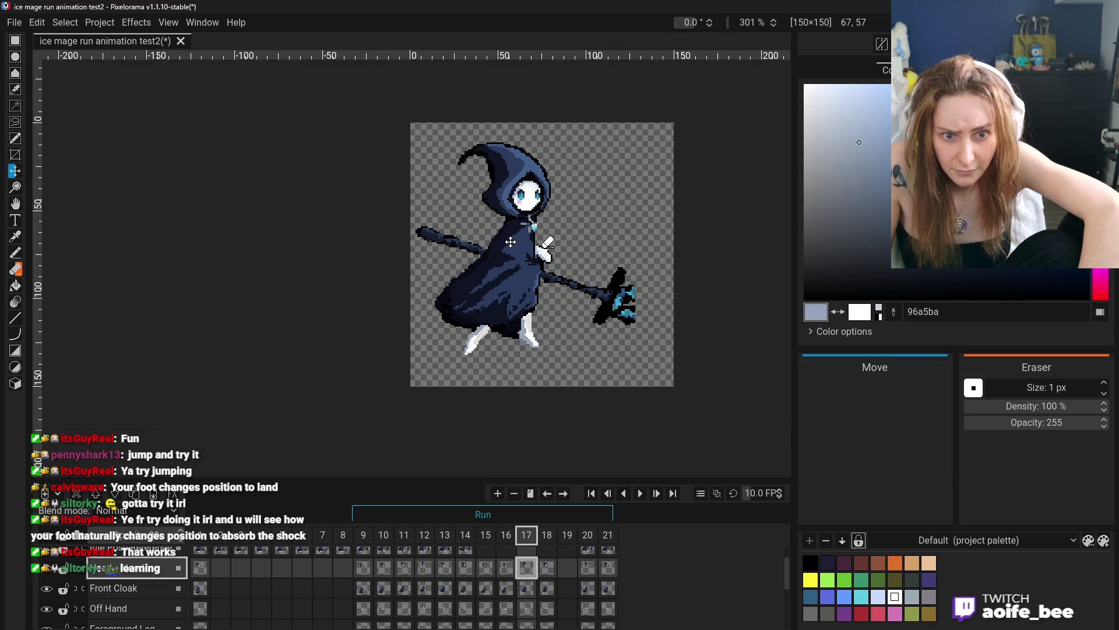
click(546, 569)
click(587, 569)
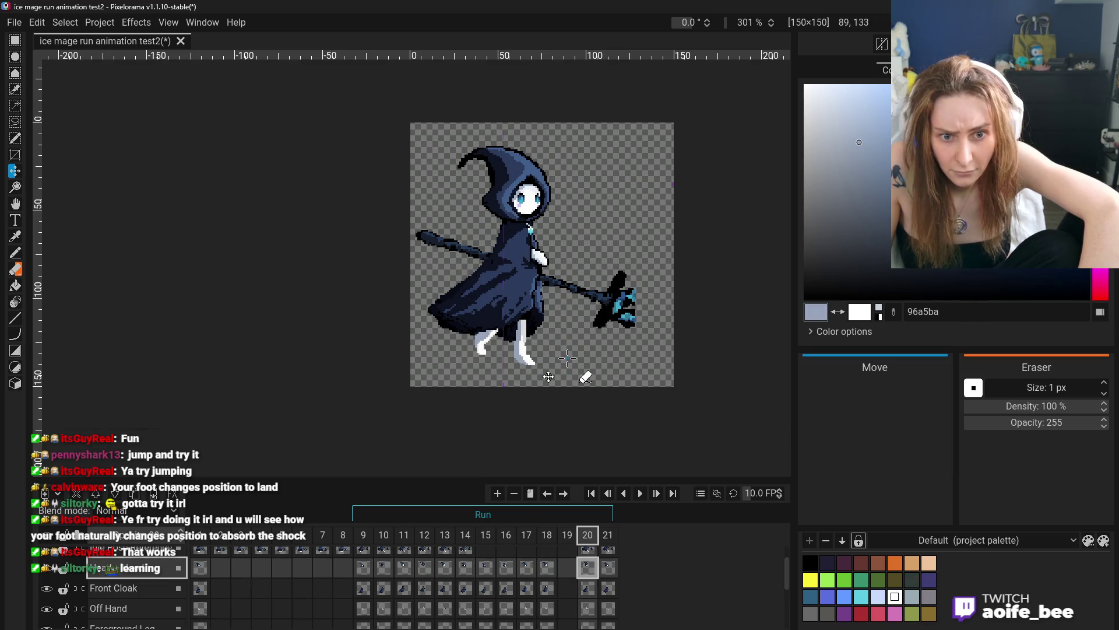
key(Right)
- Step through the run poses again from frame 9 up to frame 18
click(363, 569)
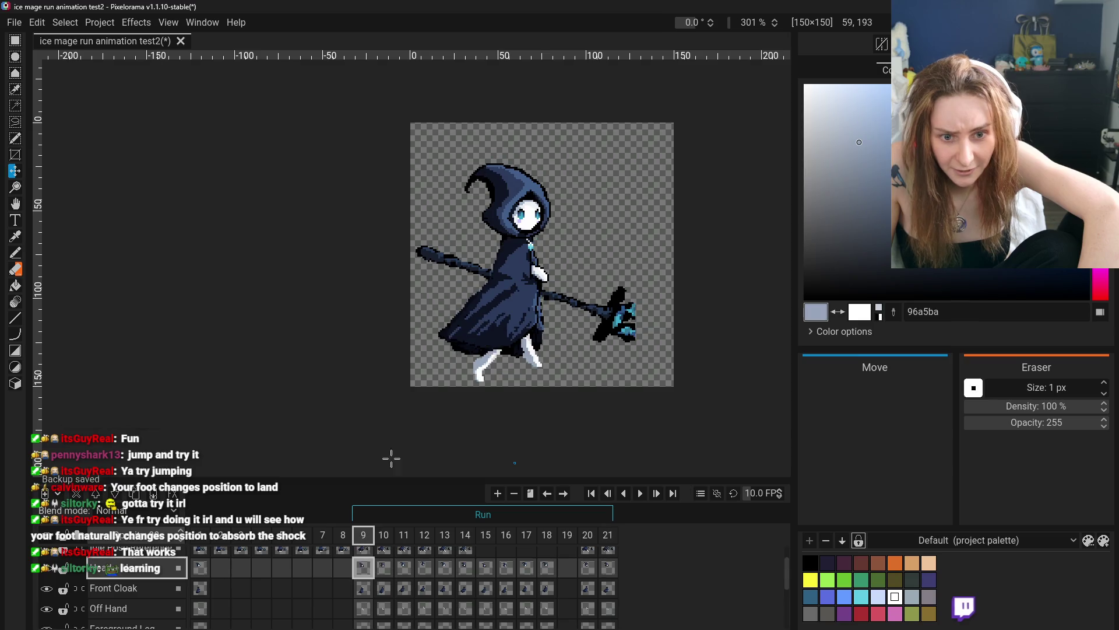
key(Right)
key(Right)
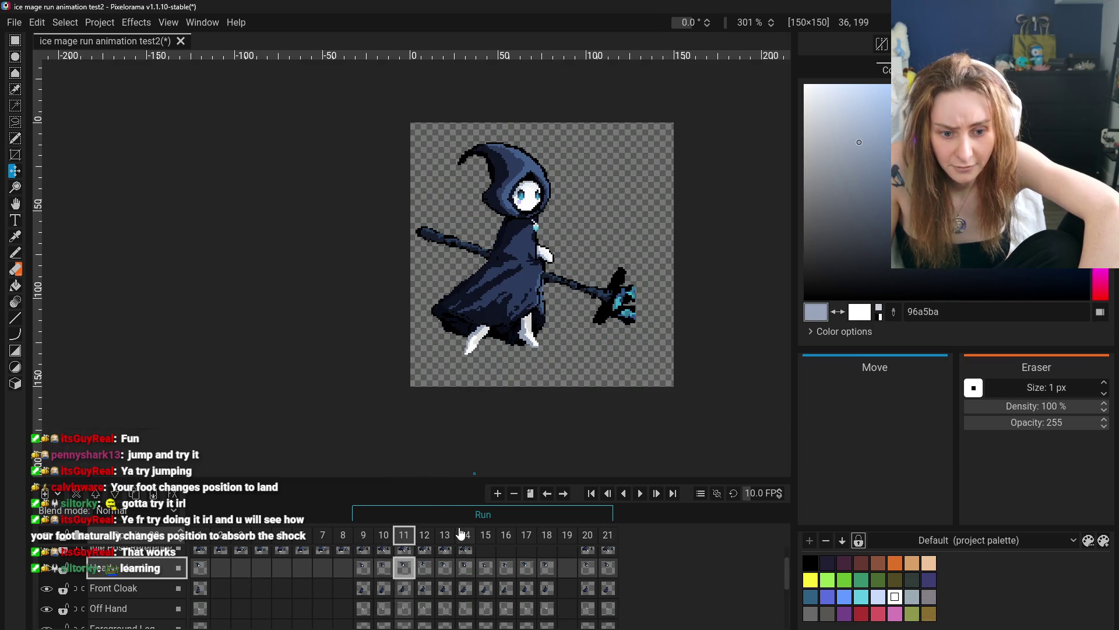
key(Right)
key(Right)
click(465, 567)
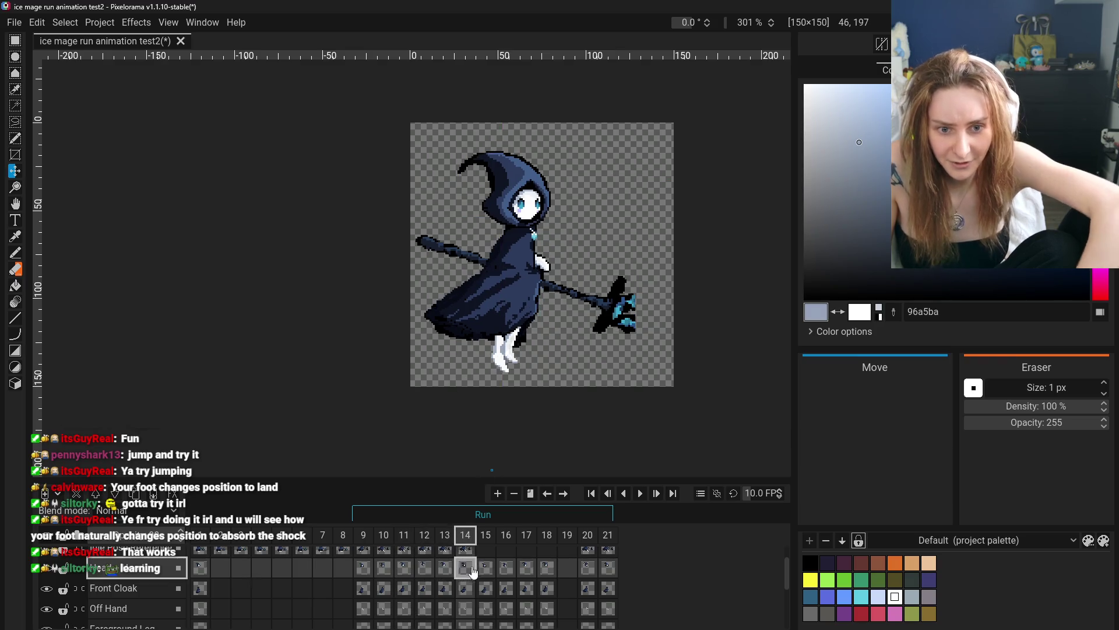
click(486, 567)
click(506, 566)
click(527, 567)
click(551, 572)
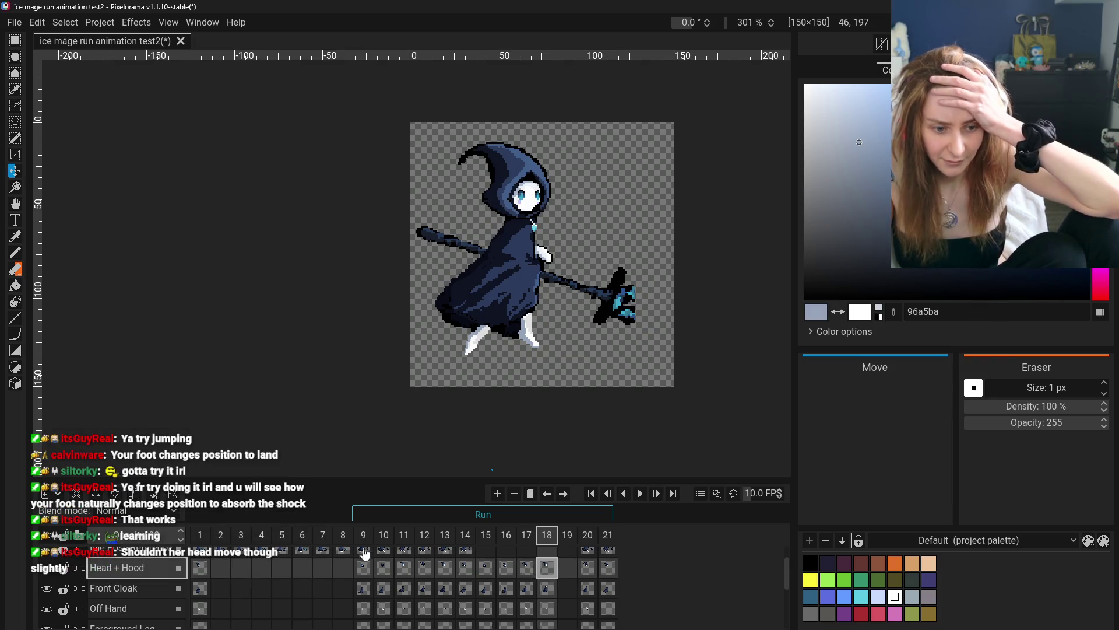
- Raise the Head + Hood cel in frame 18 by 2 px and compare with frame 17
scroll(379, 559, down, 4)
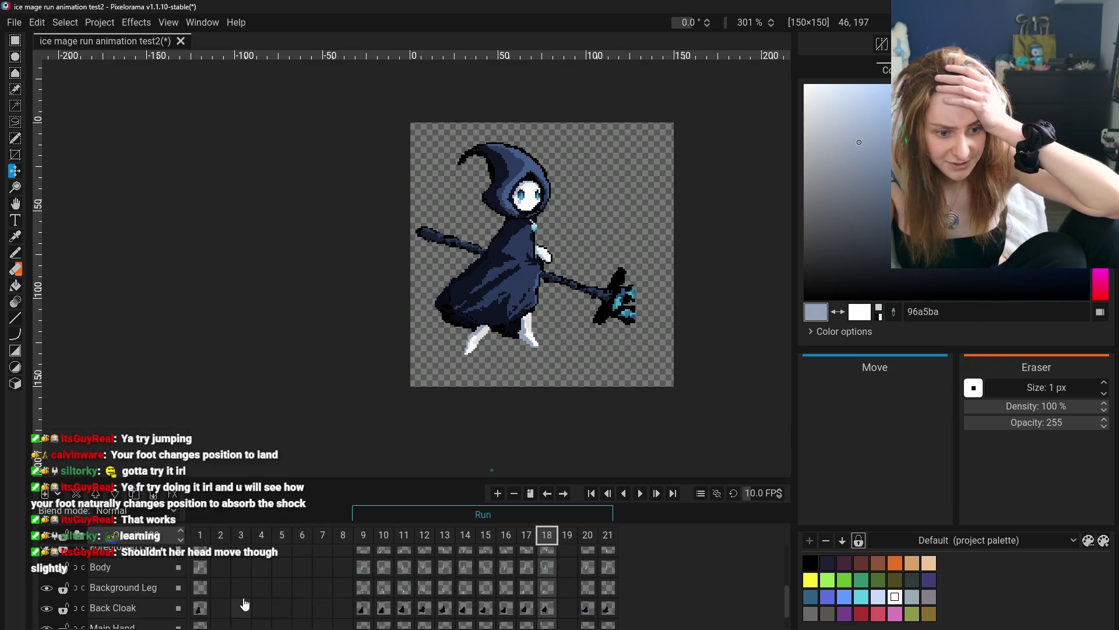
scroll(399, 581, up, 3)
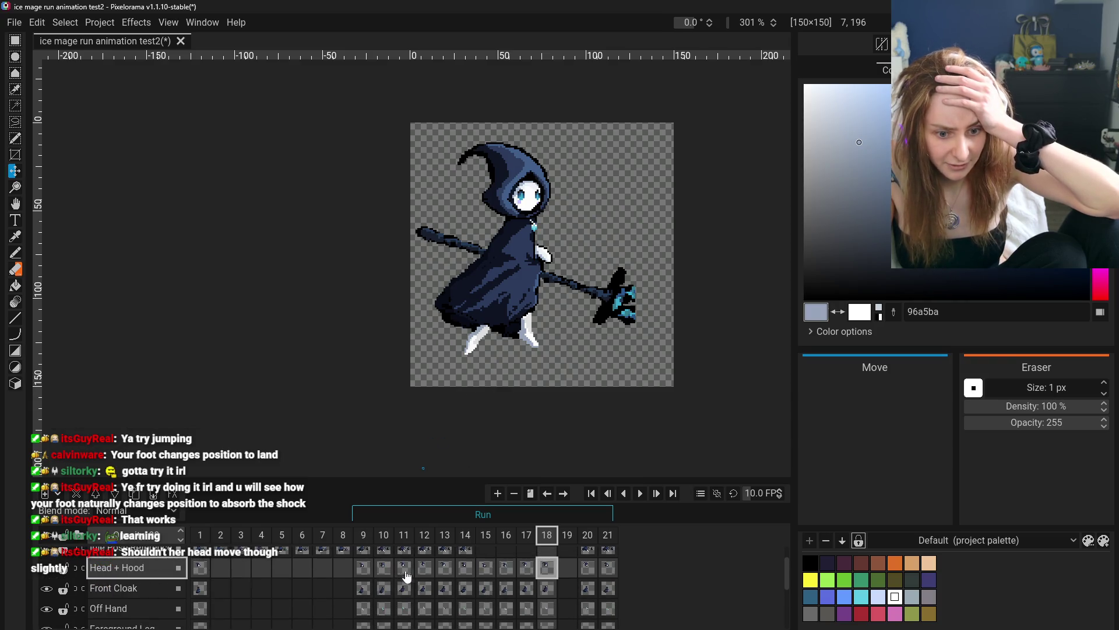
click(404, 567)
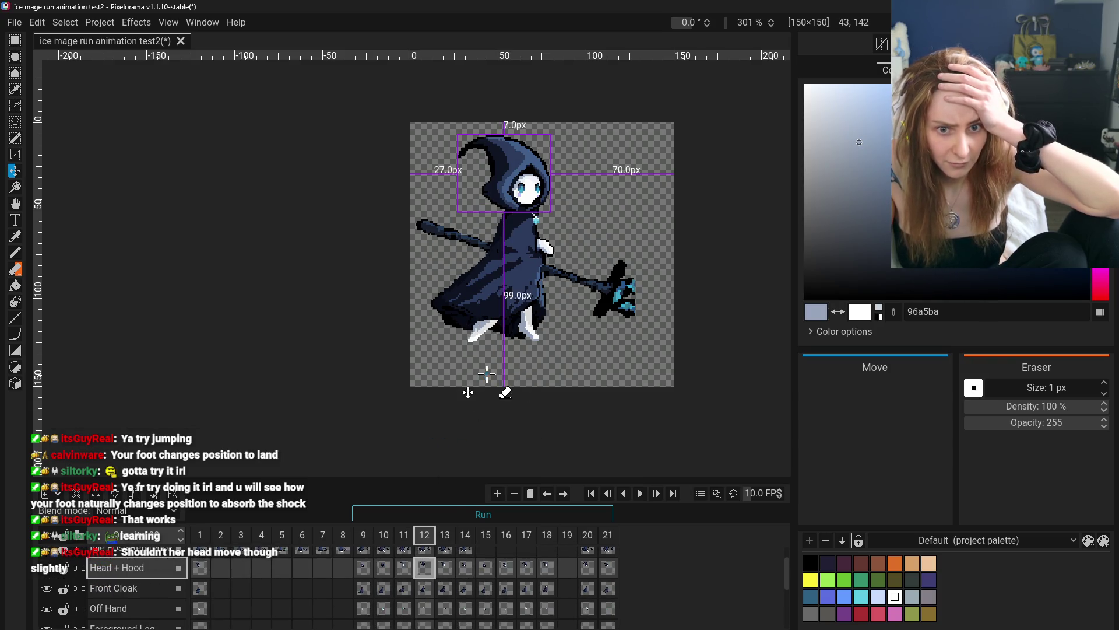
click(547, 567)
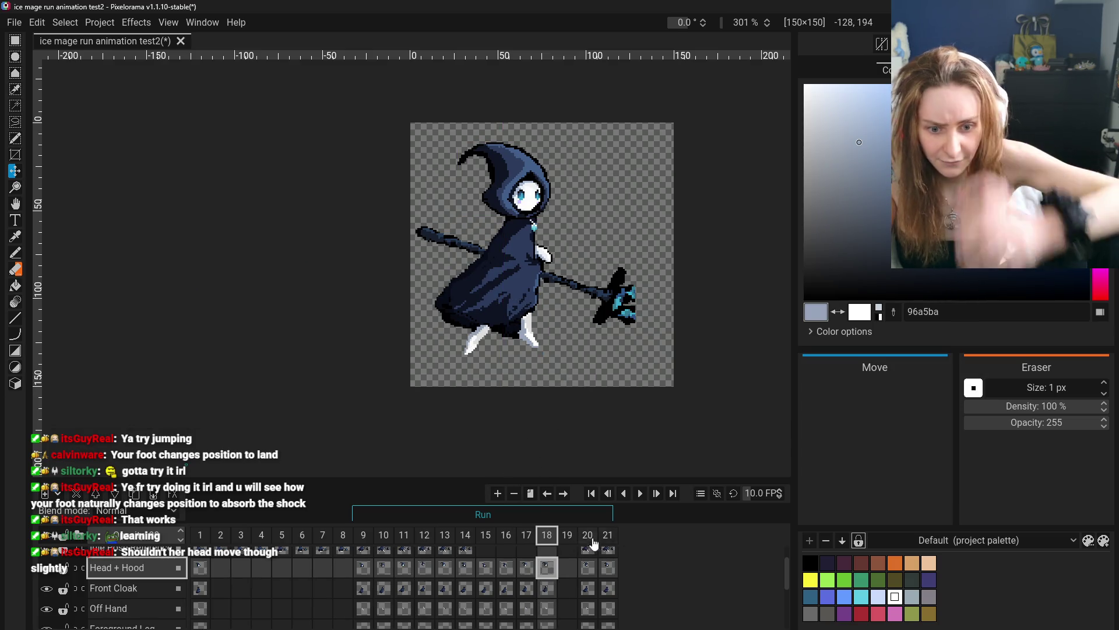
scroll(548, 542, up, 2)
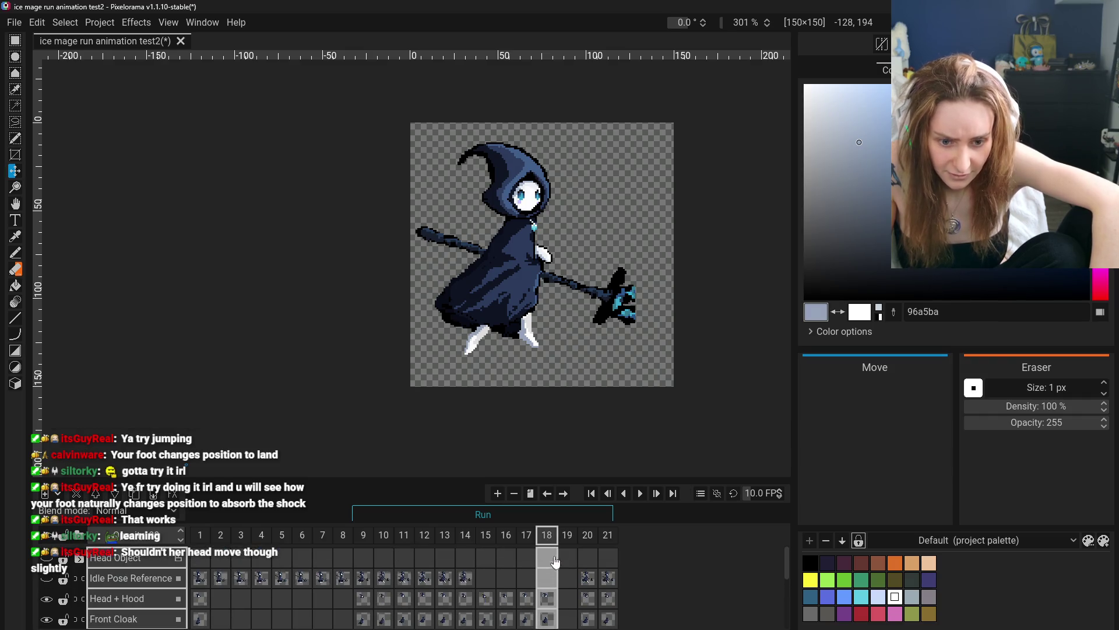
drag(540, 314, 541, 311)
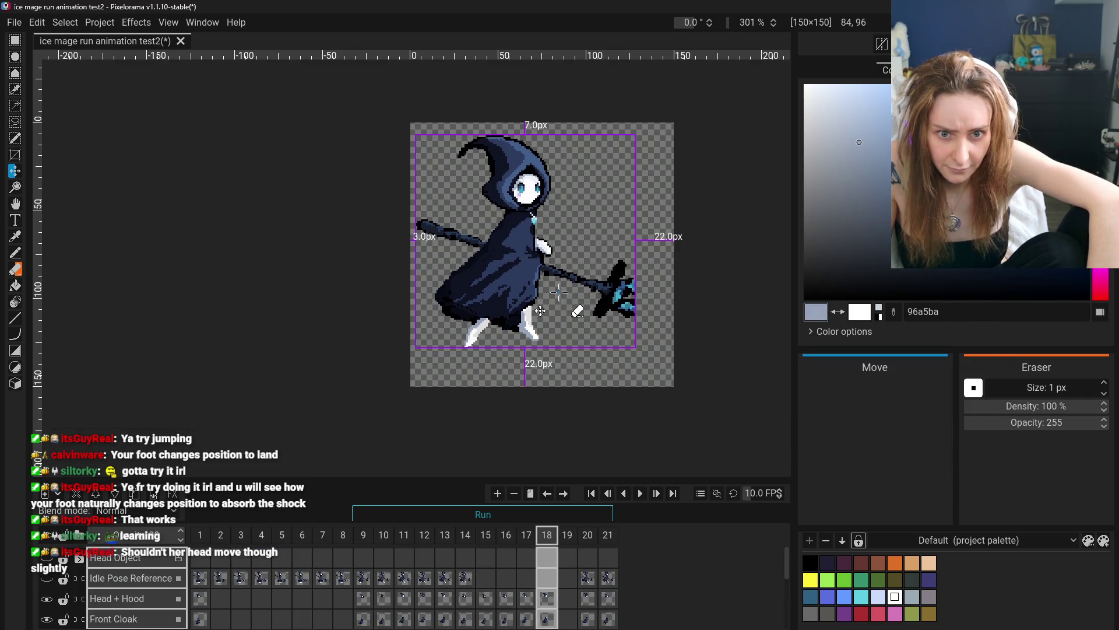
click(527, 600)
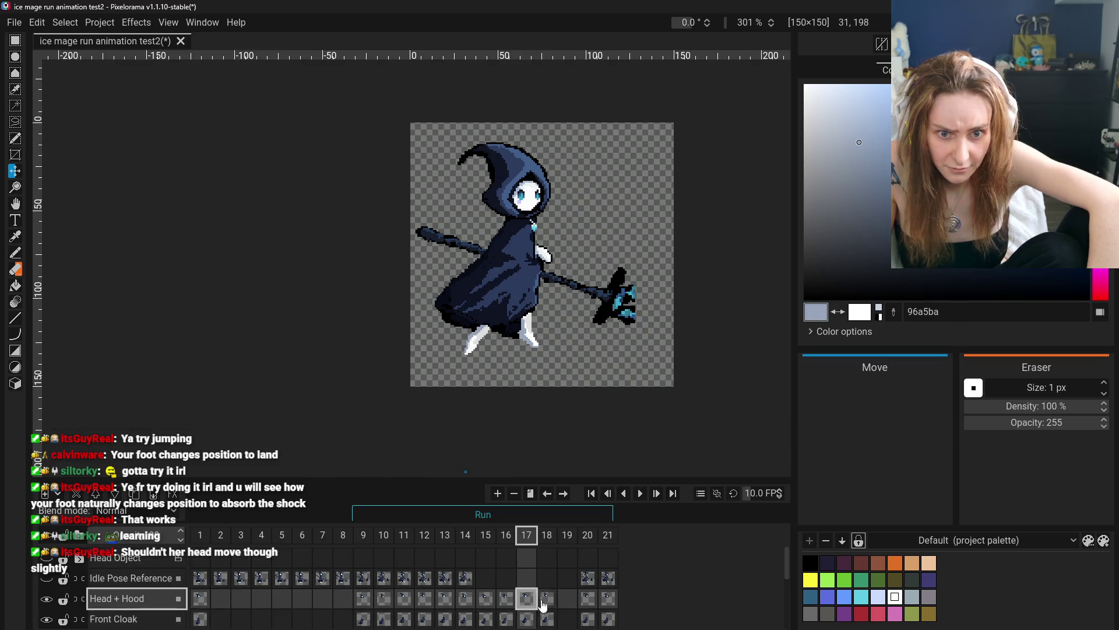
click(550, 605)
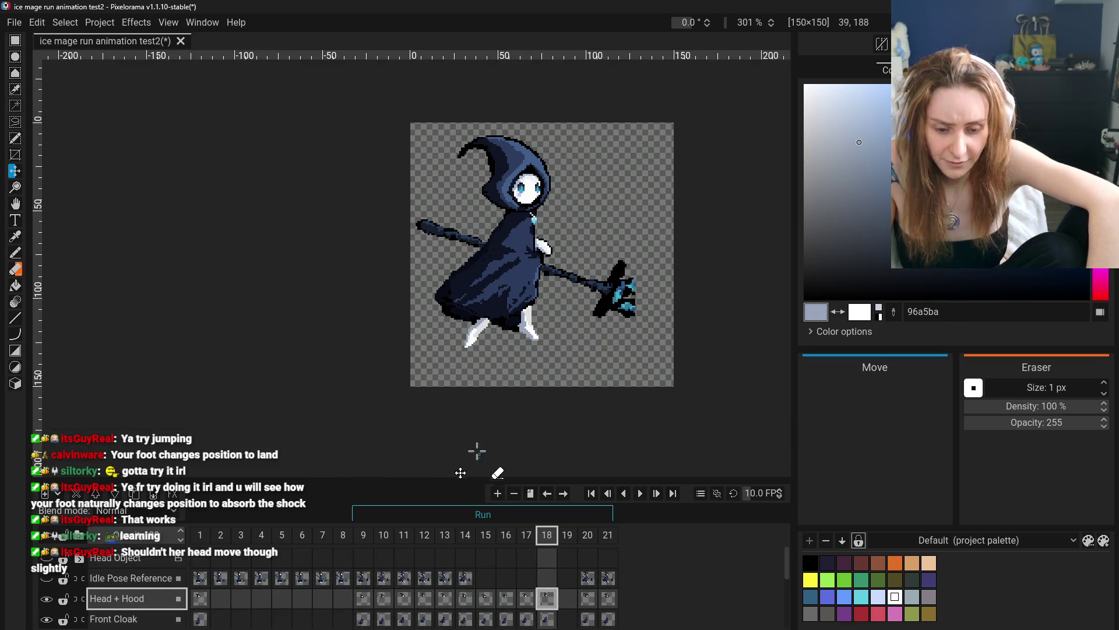
- Pan the canvas and select the Foreground Leg cel at frame 18
scroll(489, 407, down, 3)
scroll(490, 407, up, 3)
click(15, 203)
drag(495, 291, 452, 257)
scroll(553, 600, down, 3)
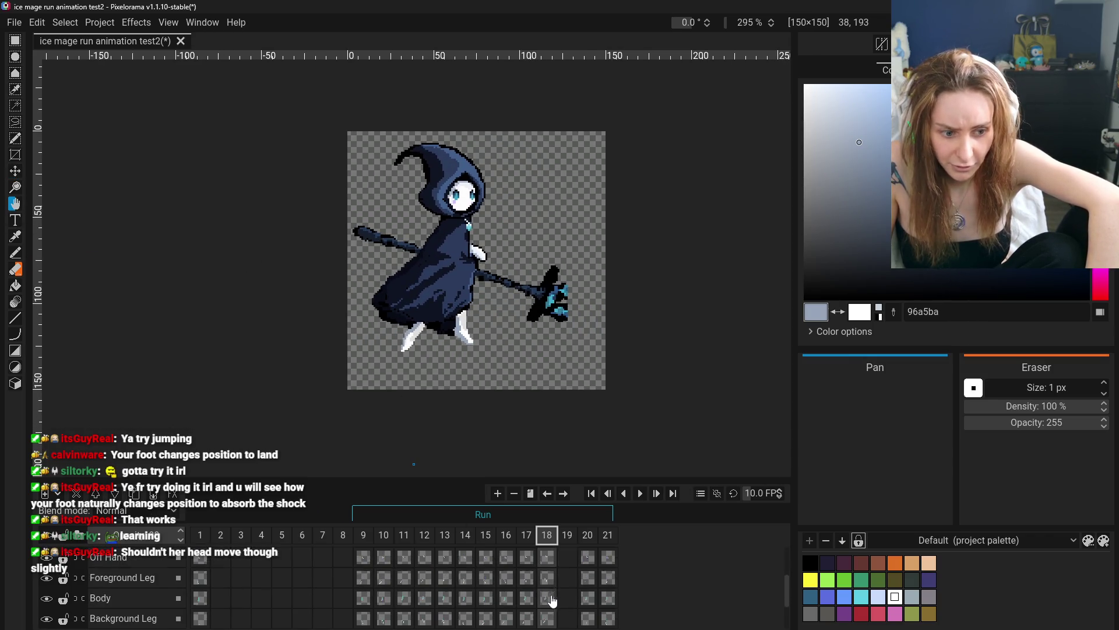
click(550, 583)
- Delete the Foreground Leg and Background Leg cels in frame 18
right_click(552, 581)
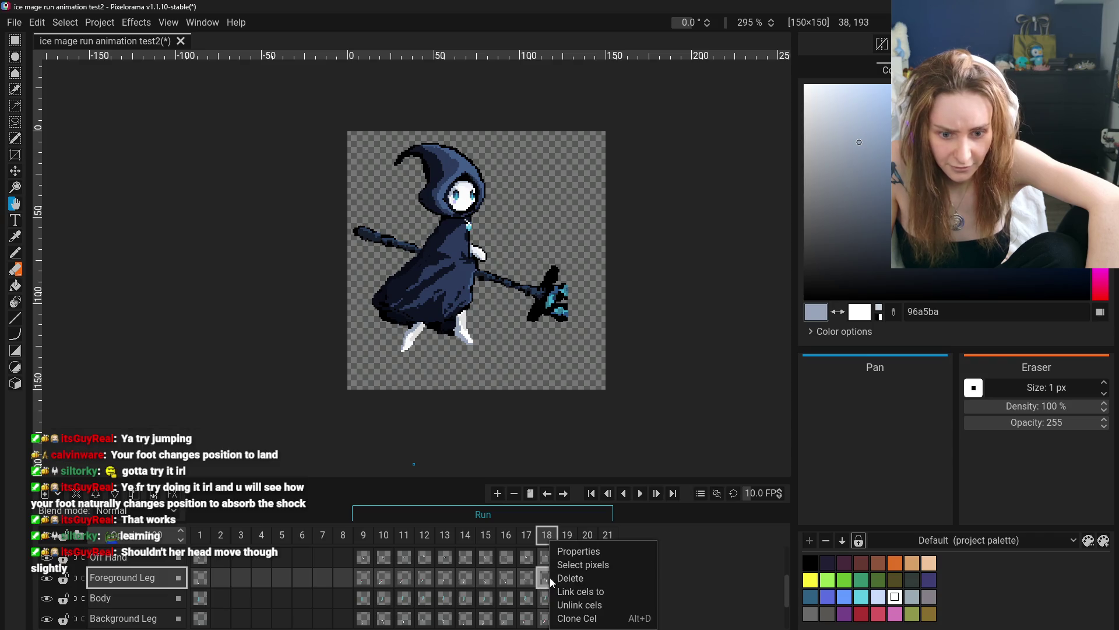
click(576, 577)
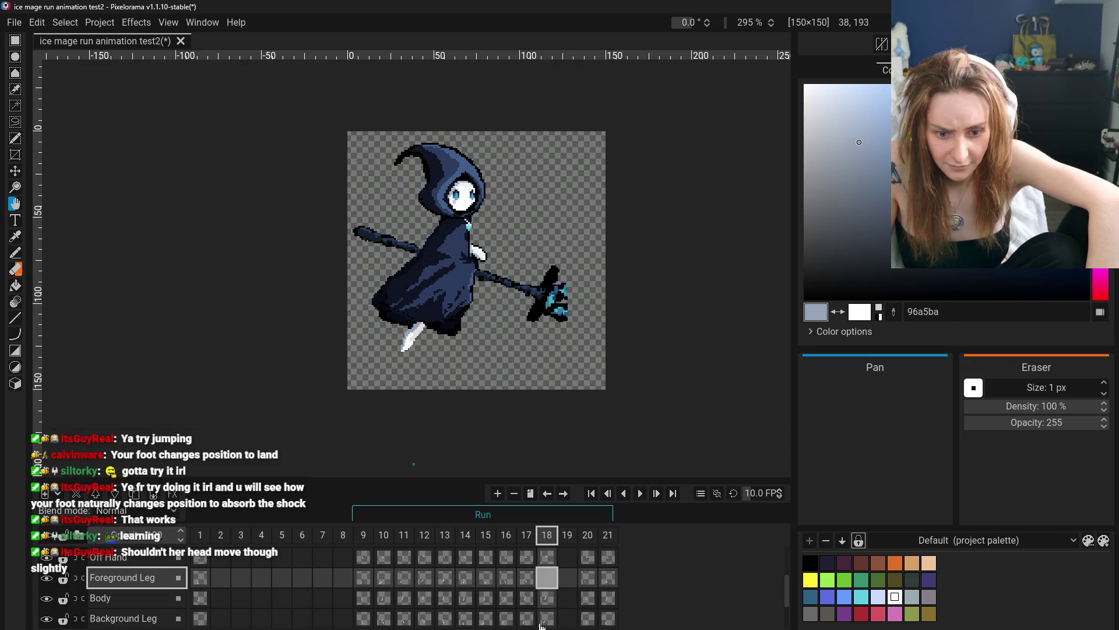
click(538, 623)
right_click(547, 619)
click(576, 577)
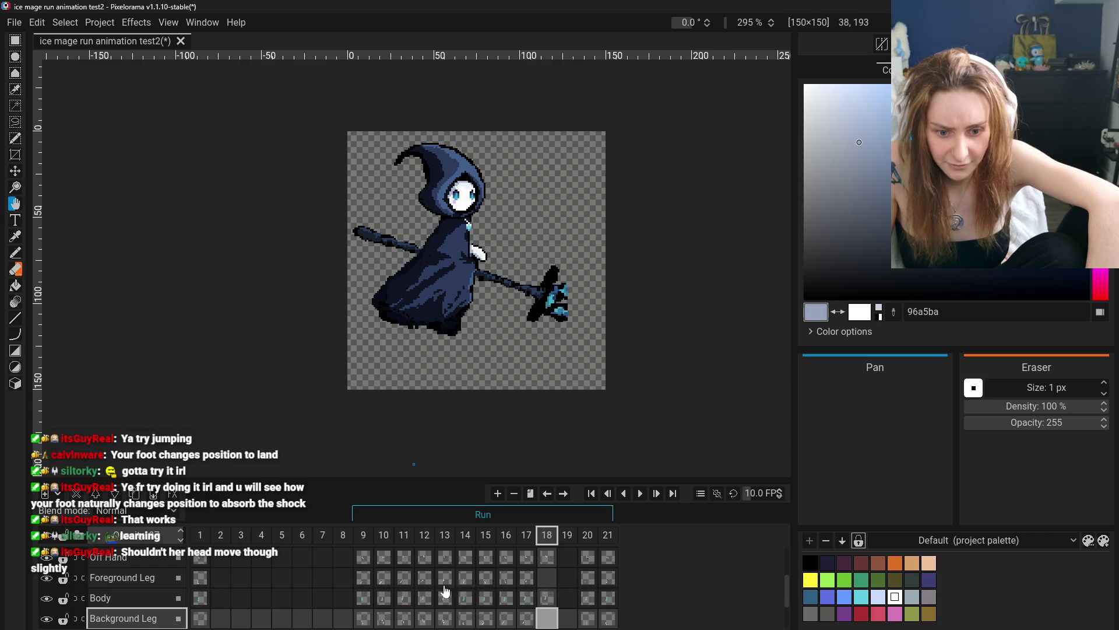
- Select the frame 12 foreground leg pixels and paste them into frame 18's Foreground Leg cel
click(372, 583)
click(404, 583)
click(431, 583)
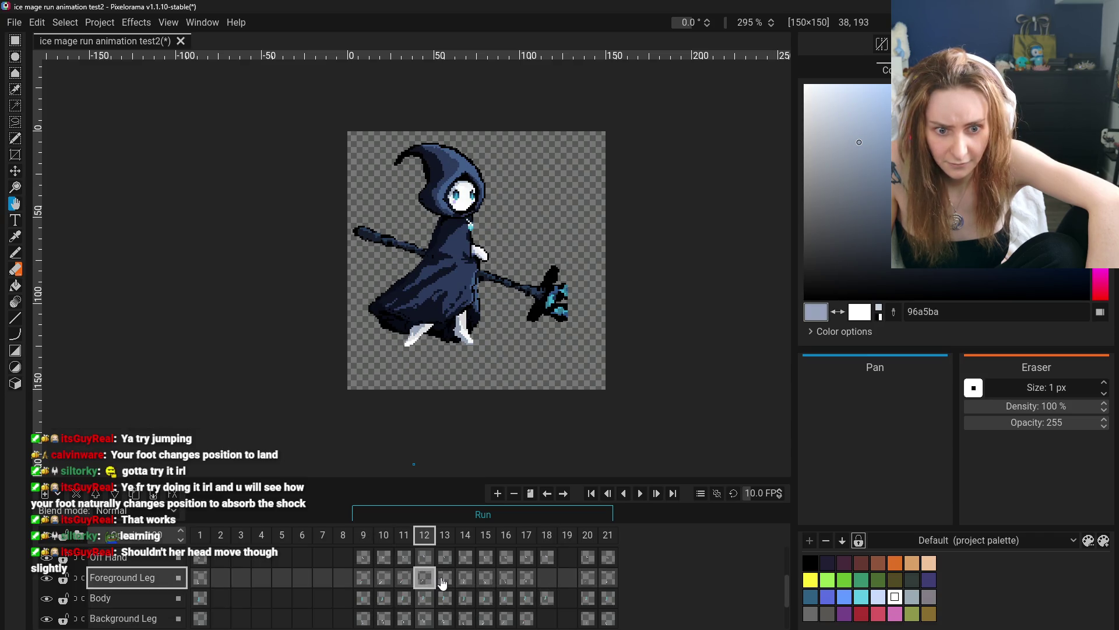
right_click(426, 575)
click(415, 578)
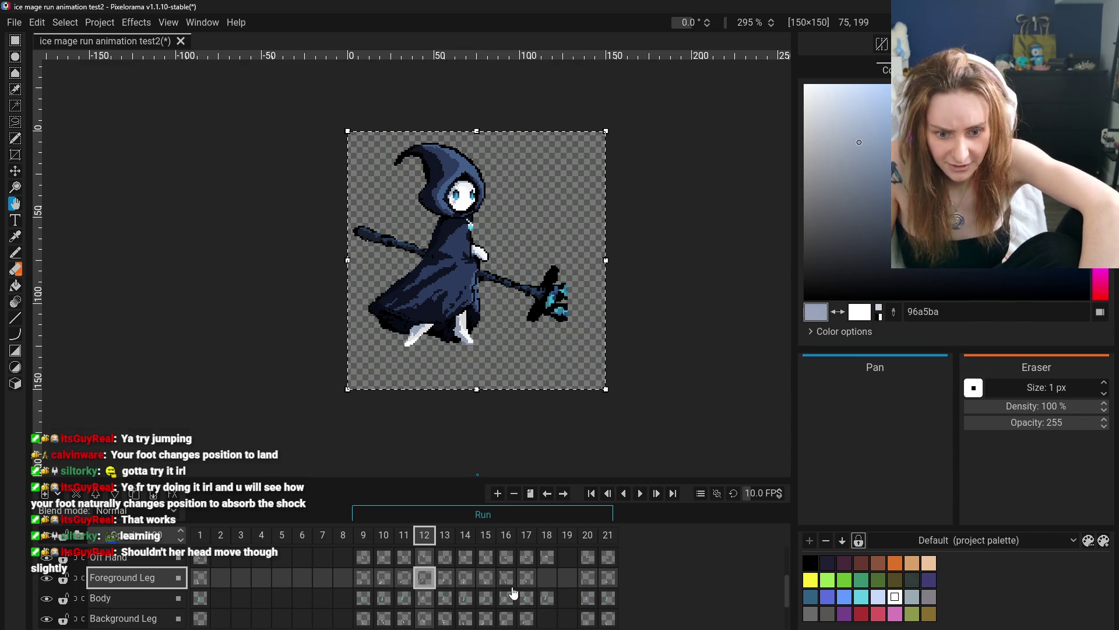
click(548, 622)
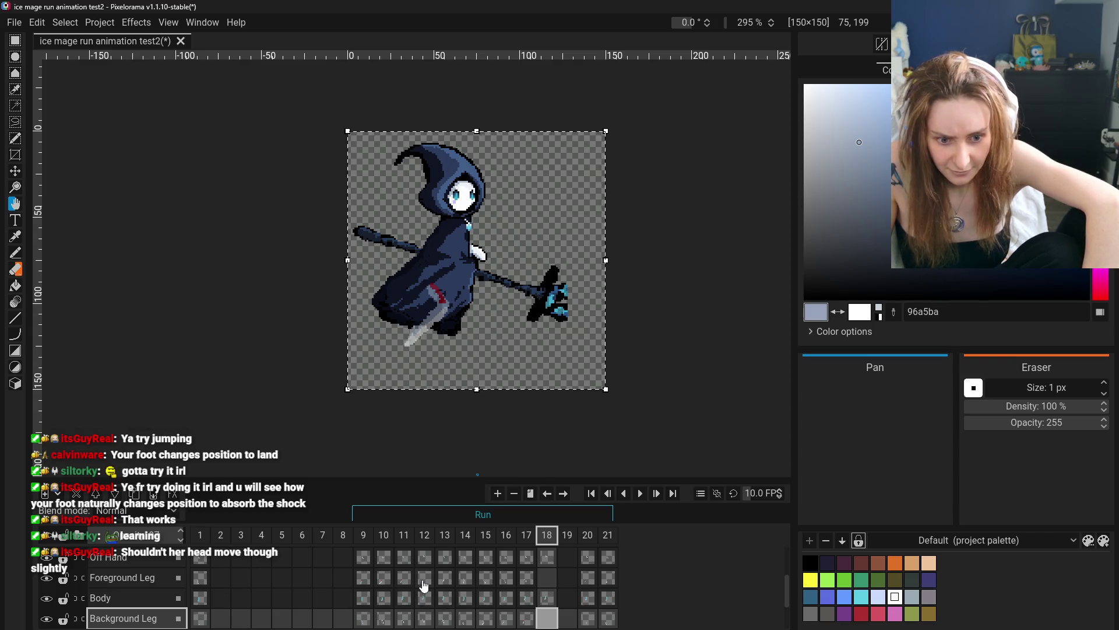
click(423, 587)
click(426, 619)
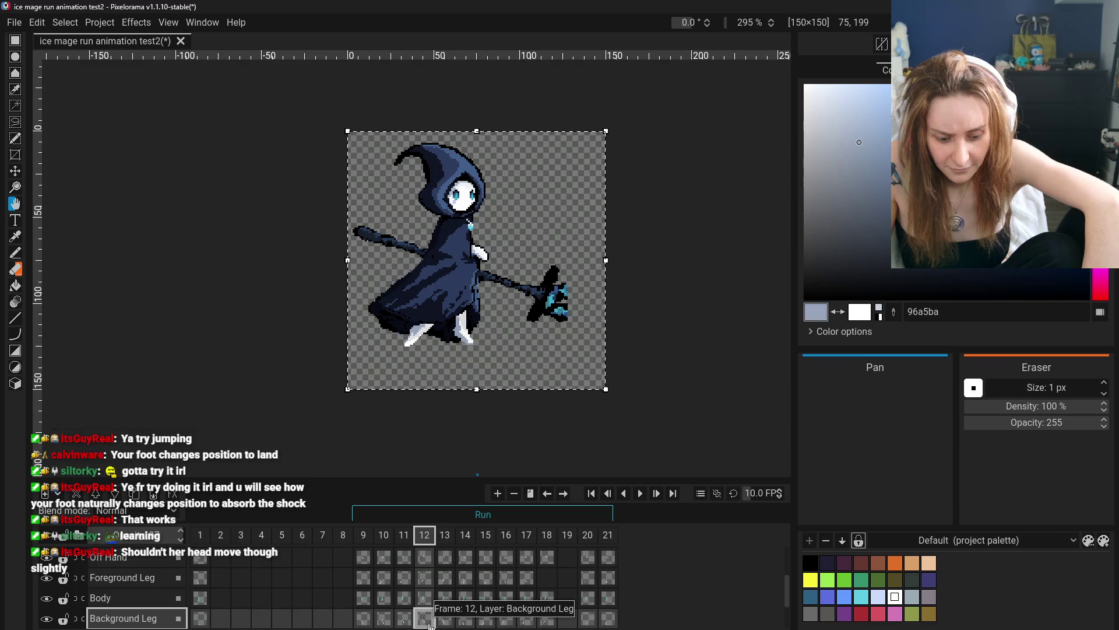
click(438, 623)
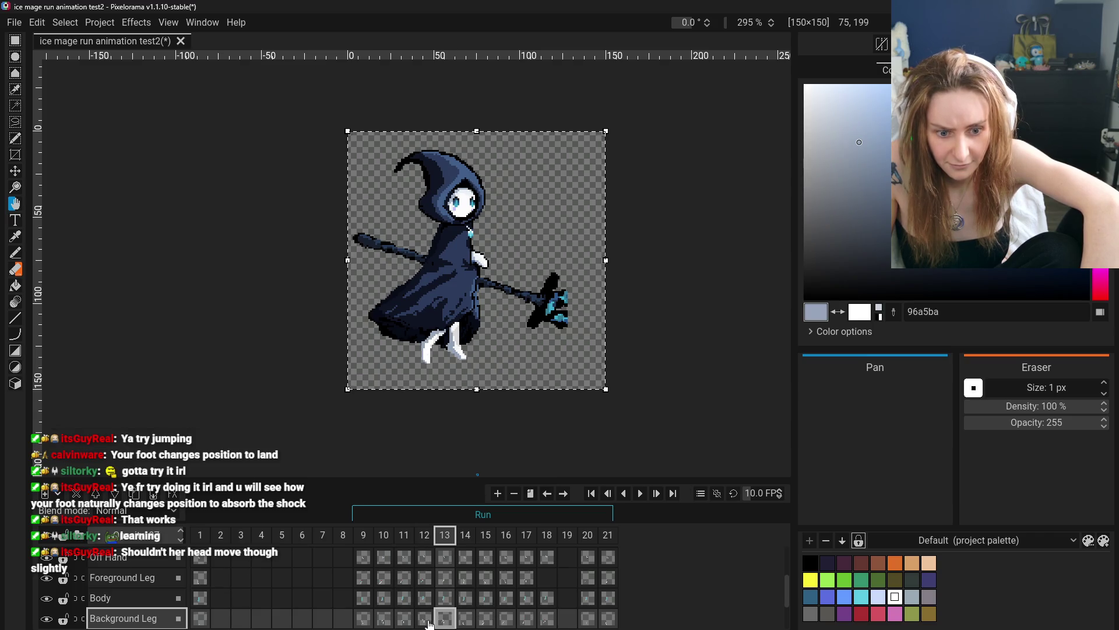
click(425, 621)
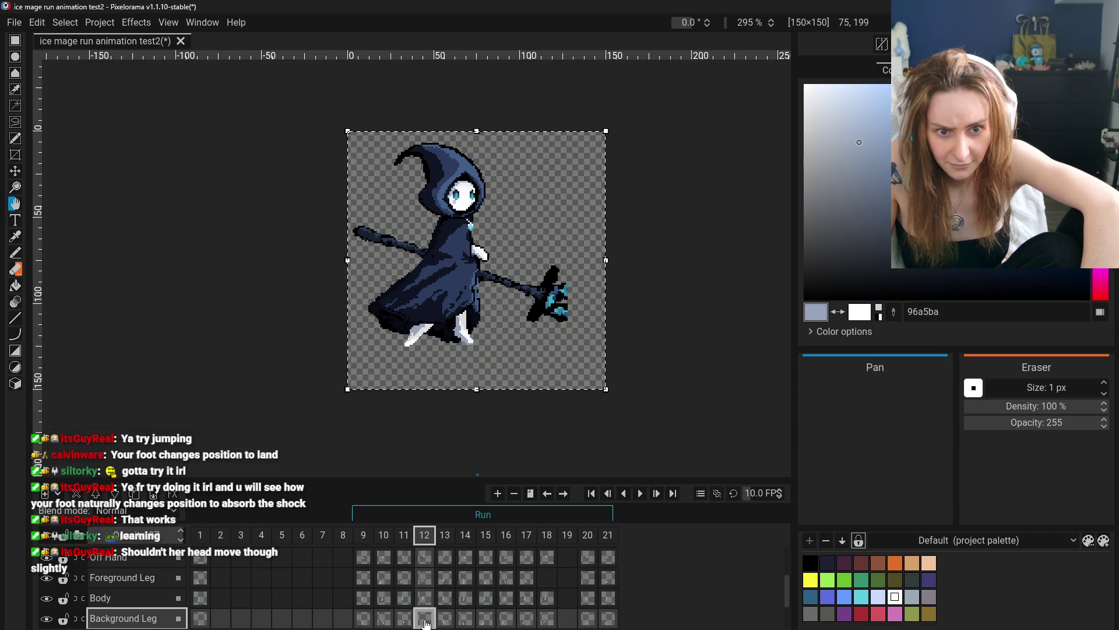
click(545, 584)
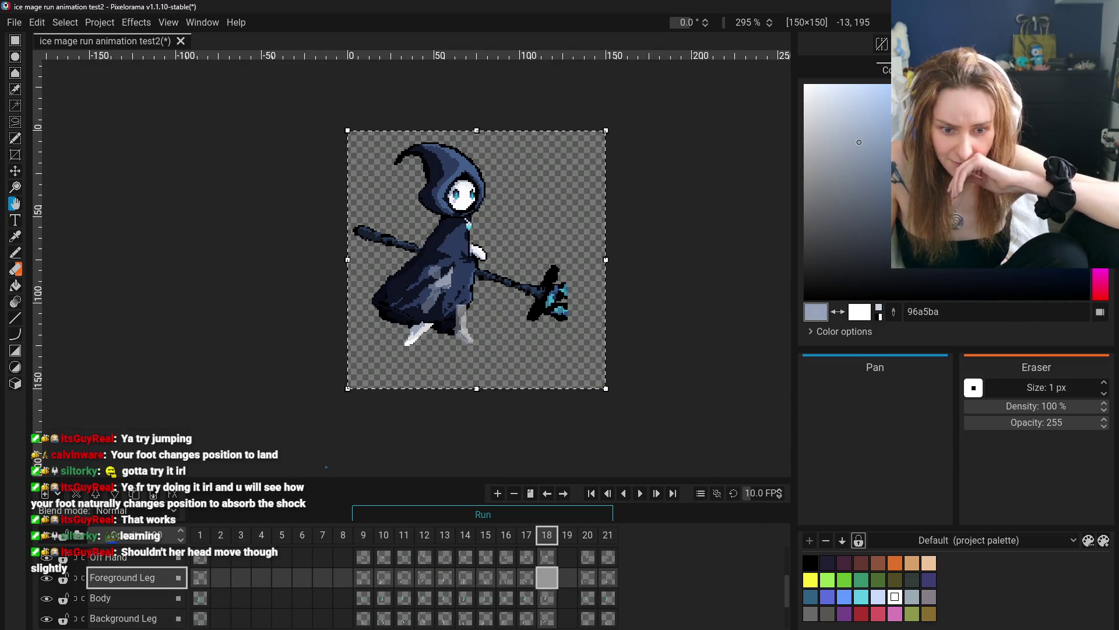
key(ctrl+v)
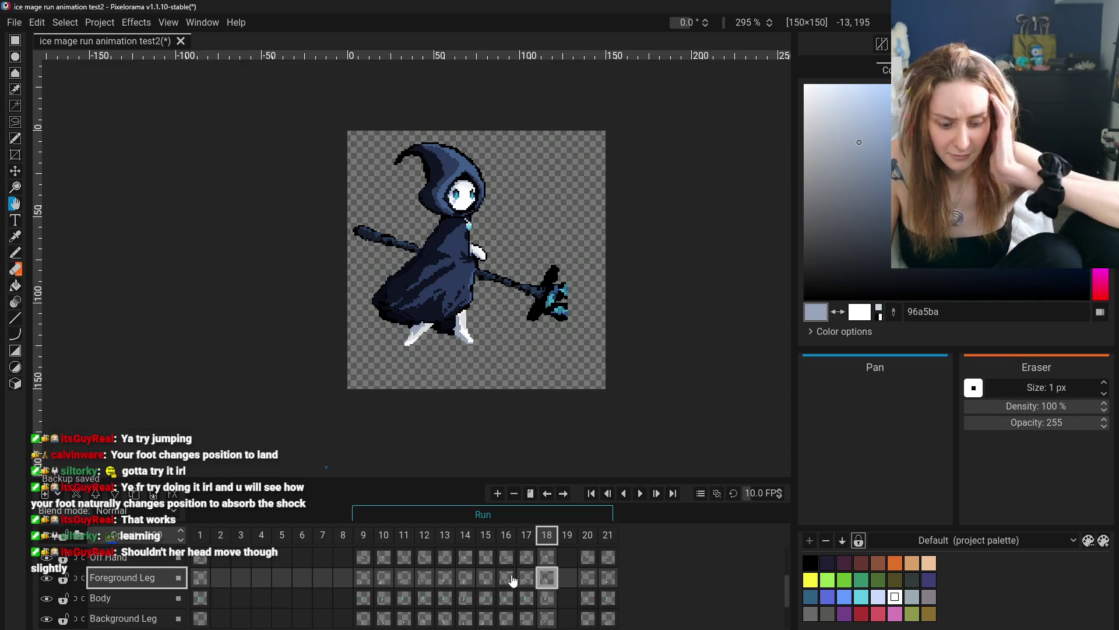
- Scrub the timeline to preview the run poses from frame 9 through frame 20
mouse_move(376, 577)
mouse_down()
mouse_move(588, 579)
mouse_move(357, 579)
mouse_move(477, 580)
mouse_move(426, 578)
mouse_move(446, 577)
mouse_up()
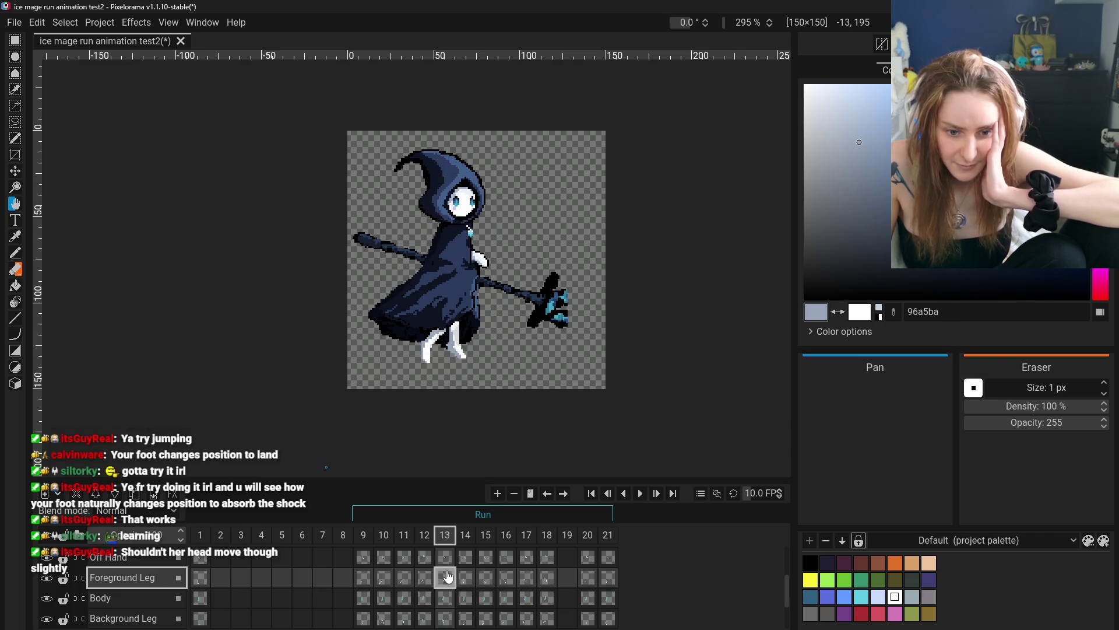
click(587, 579)
drag(402, 578, 395, 581)
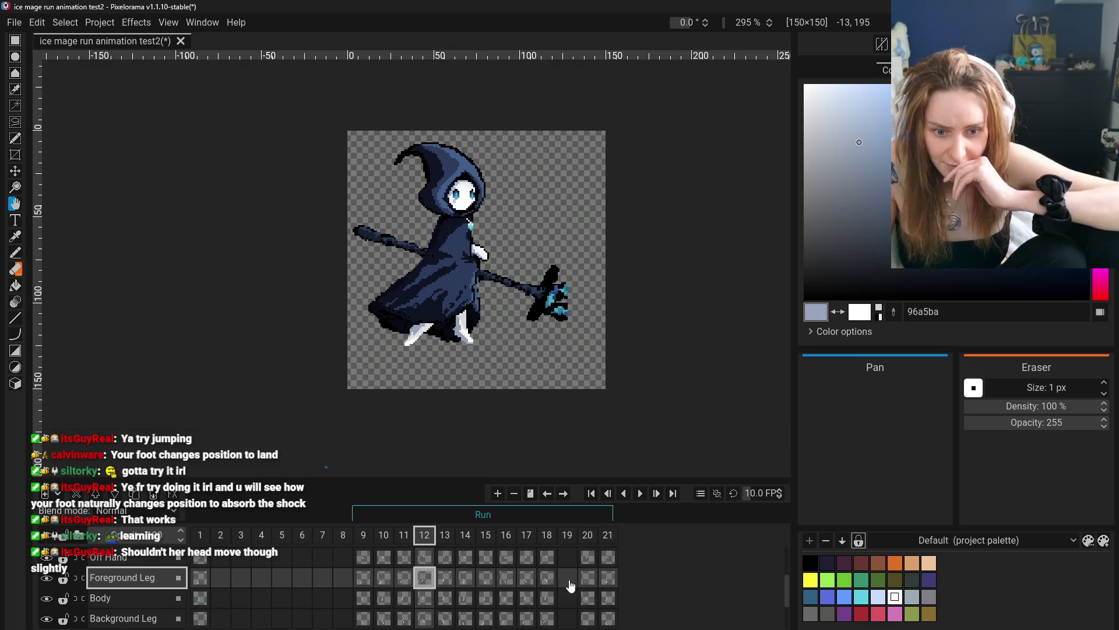
click(586, 579)
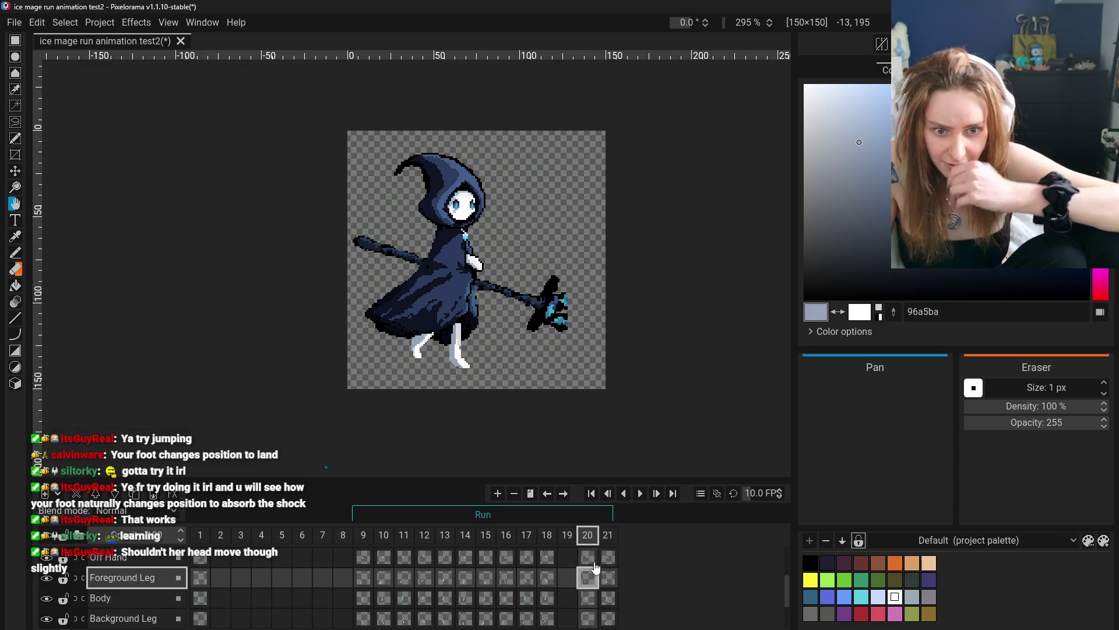
click(528, 578)
- Step through frames 13 to 21 checking leg poses, including empty frame 19
click(506, 579)
click(547, 579)
click(608, 579)
click(444, 581)
click(485, 579)
click(526, 578)
click(547, 579)
click(485, 579)
click(568, 579)
click(526, 579)
click(465, 578)
click(444, 579)
click(589, 577)
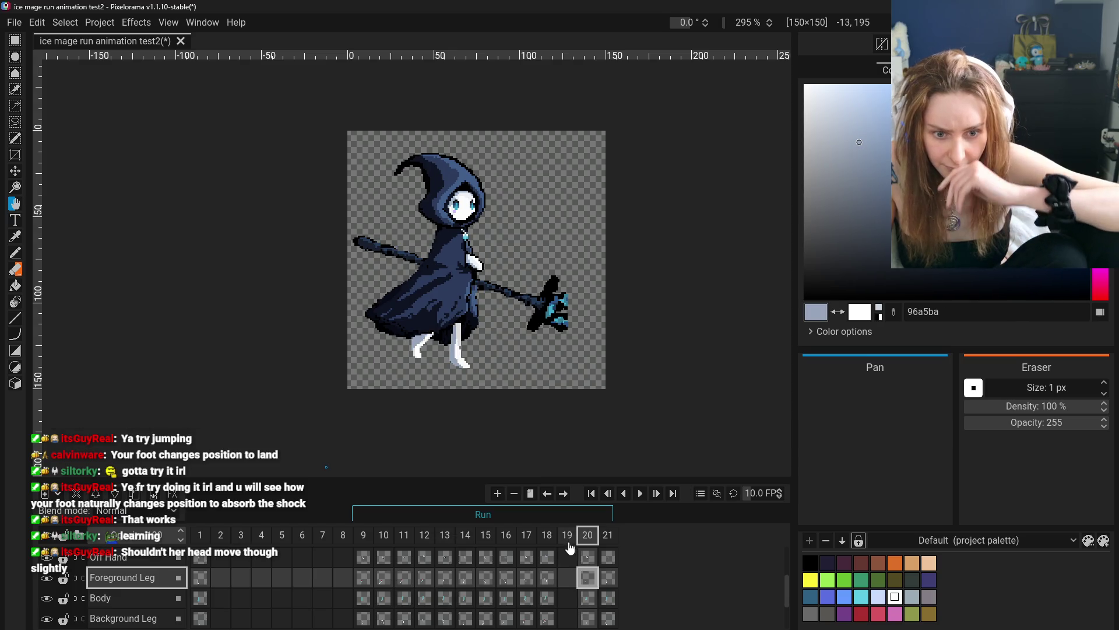
click(16, 171)
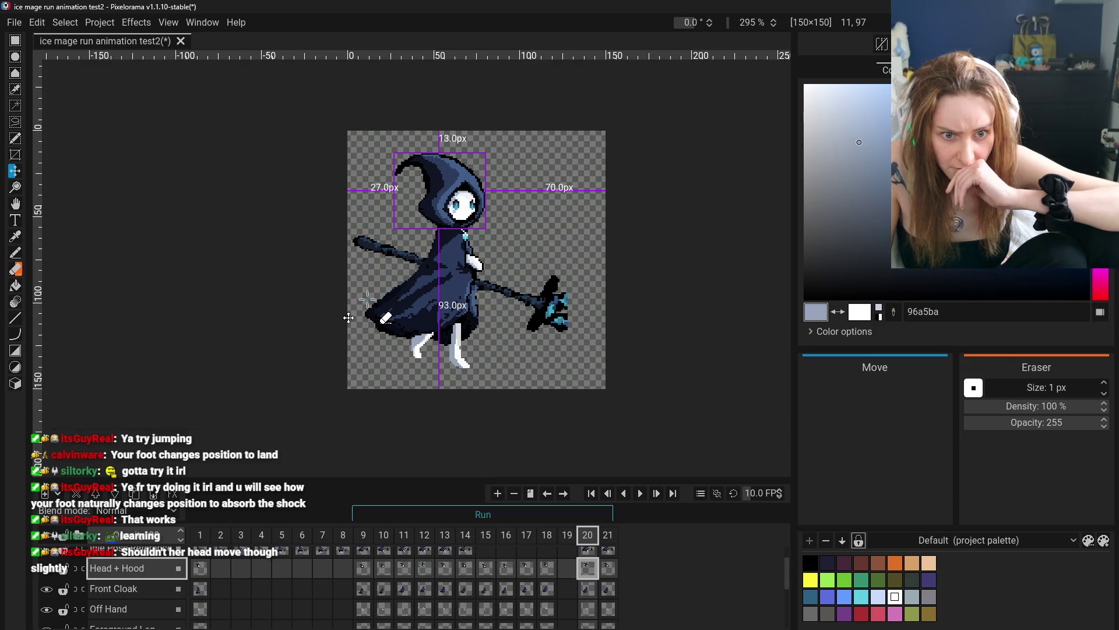
- Compare the Head + Hood poses across frames 13 to 18
click(546, 576)
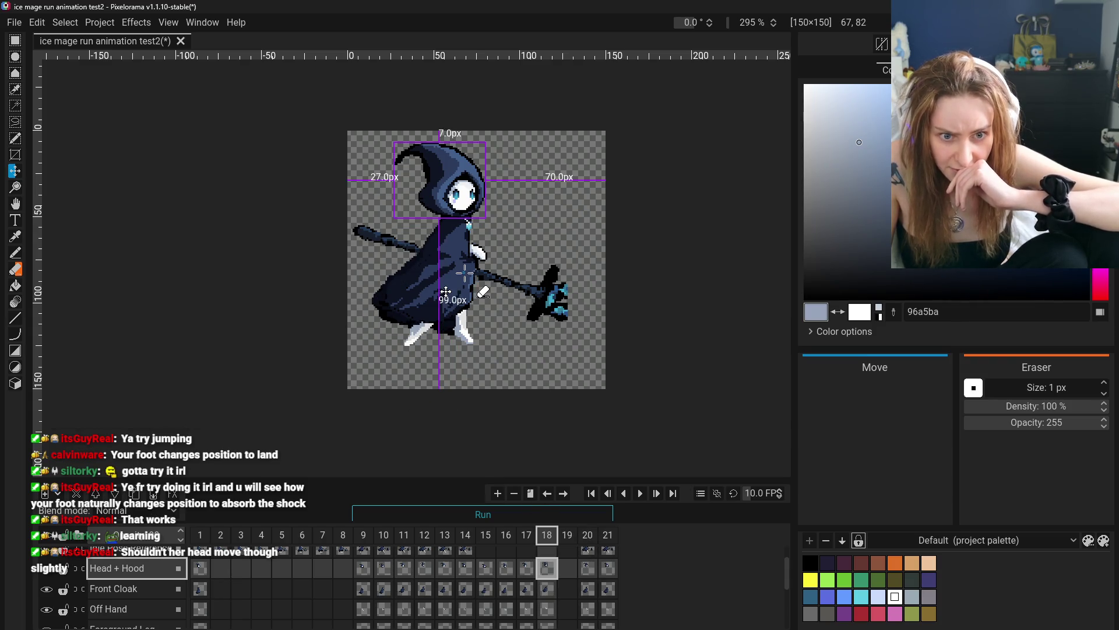
click(486, 569)
key(ctrl+Left)
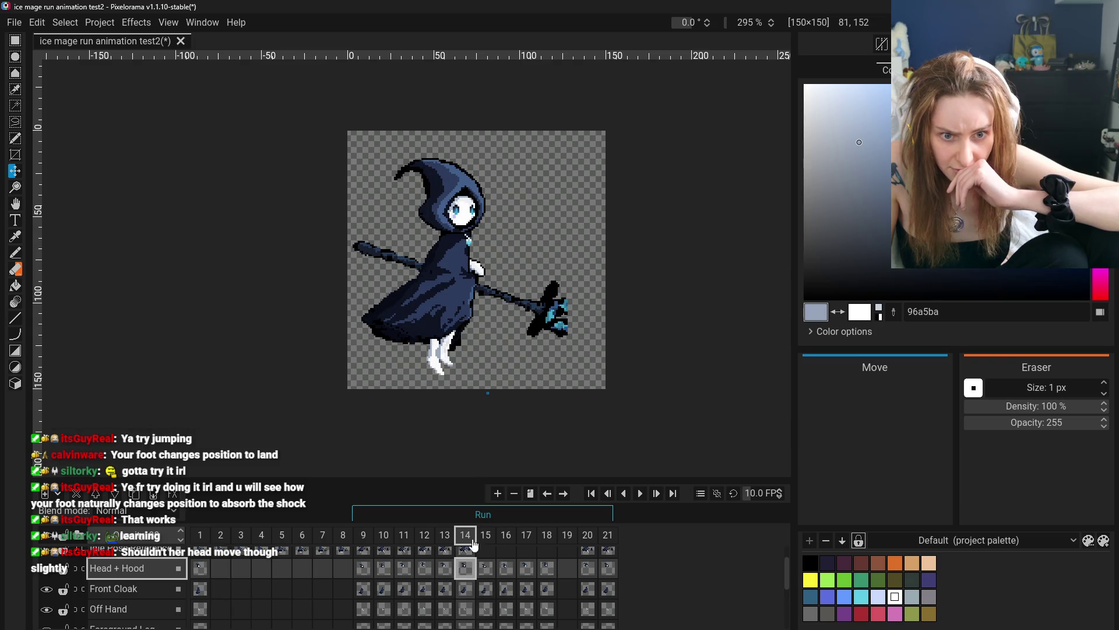
click(445, 569)
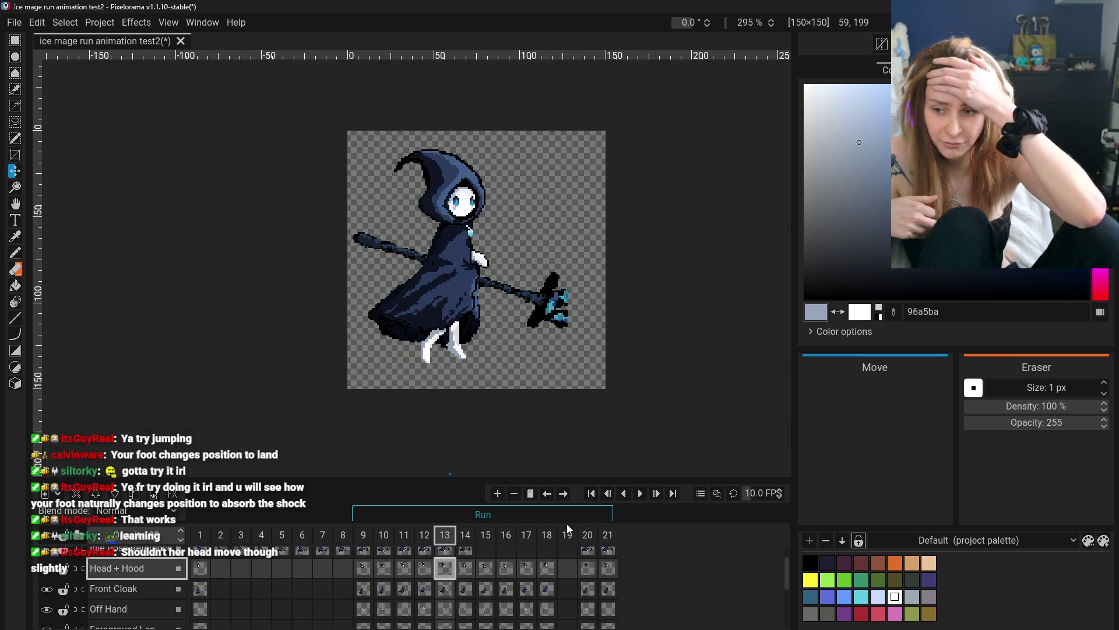
click(469, 569)
click(506, 569)
click(545, 571)
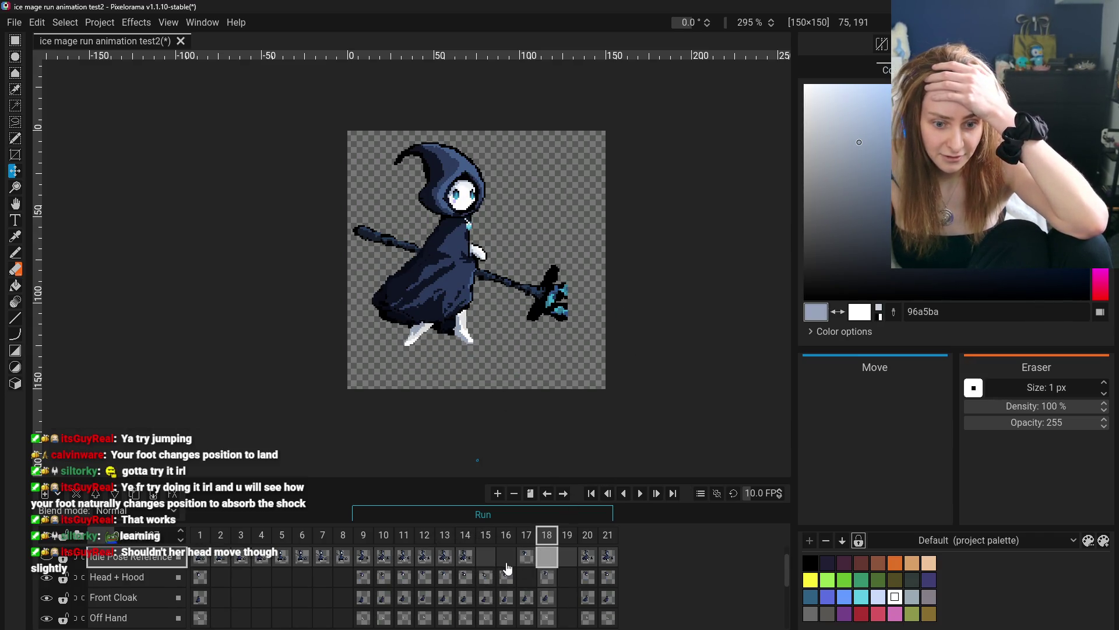
click(534, 560)
- Step through the Head + Hood cels from frame 9 to 17, selecting frame 17's Idle Pose Reference cel
click(370, 579)
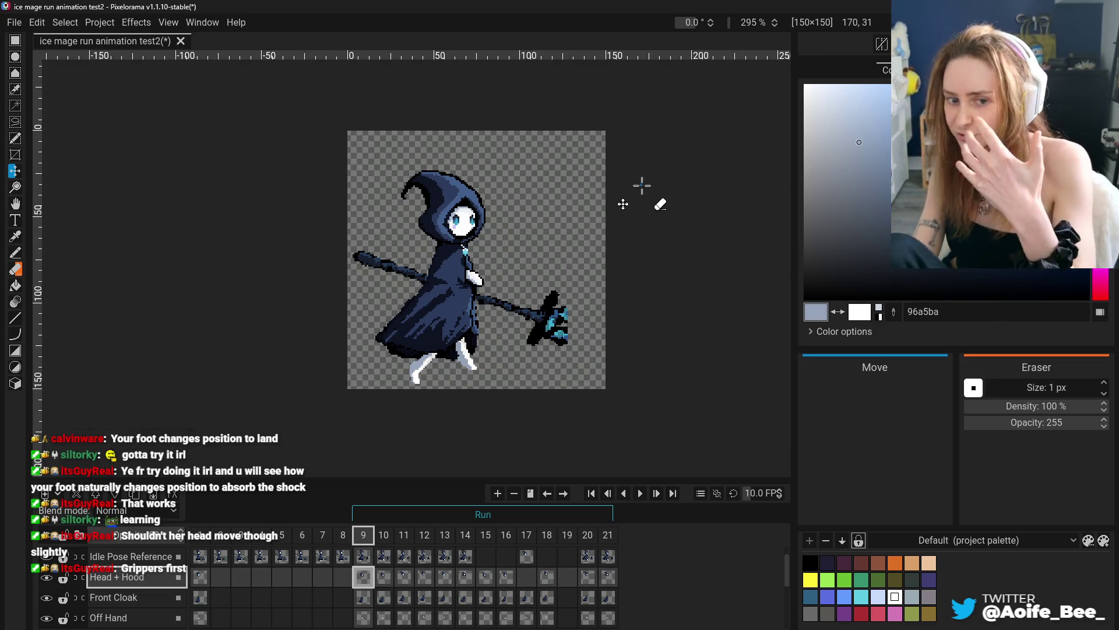
click(383, 577)
click(404, 576)
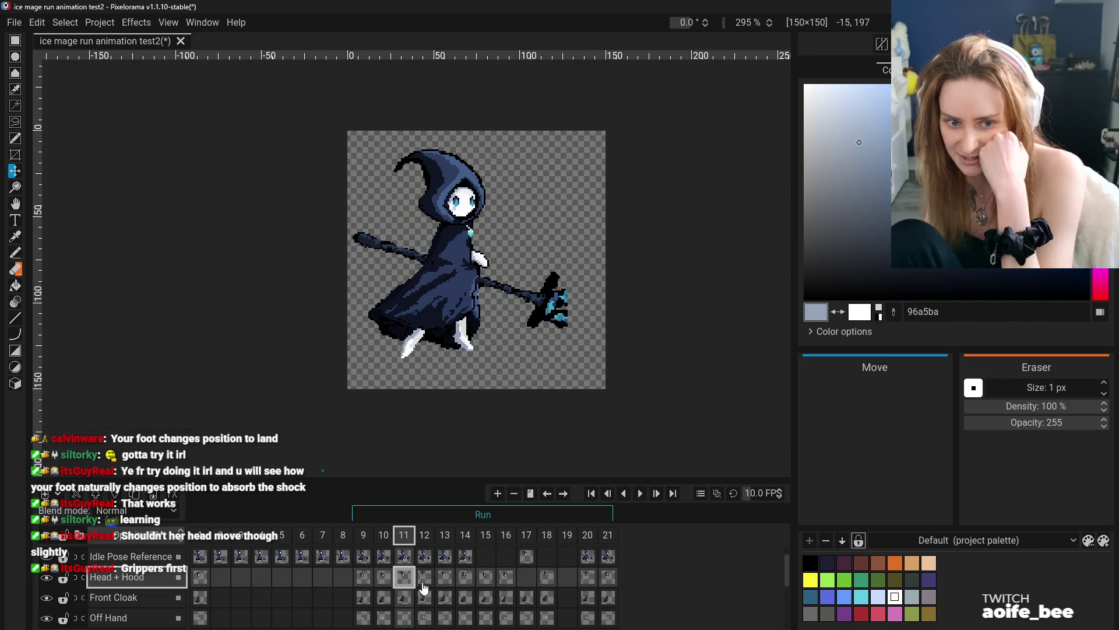
click(425, 577)
click(444, 577)
click(465, 577)
click(486, 577)
click(506, 577)
click(519, 580)
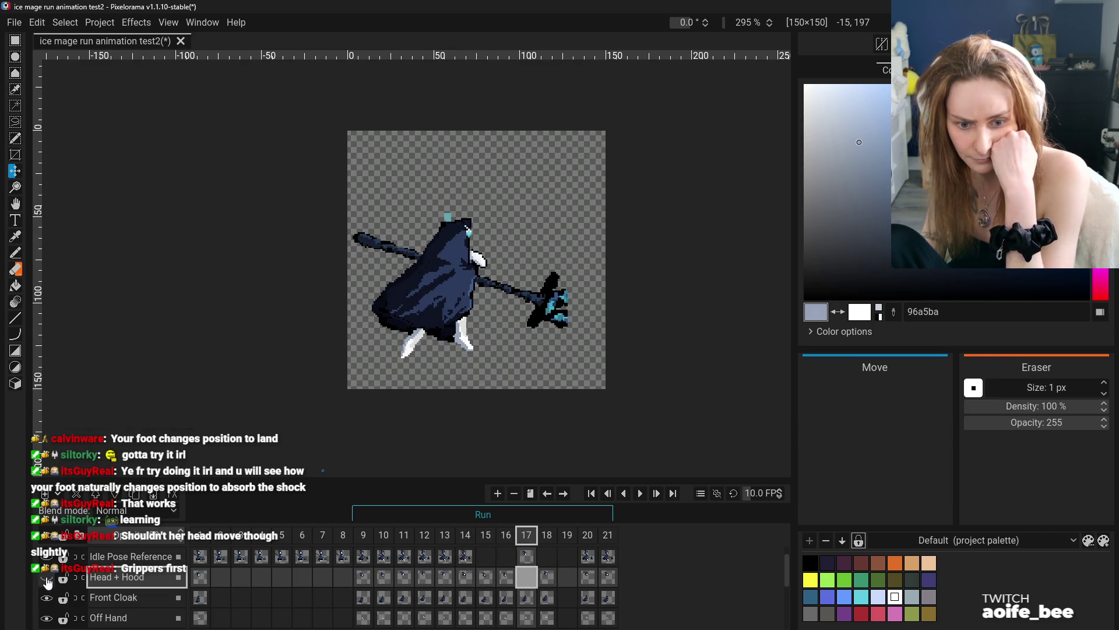
click(522, 563)
scroll(563, 578, up, 1)
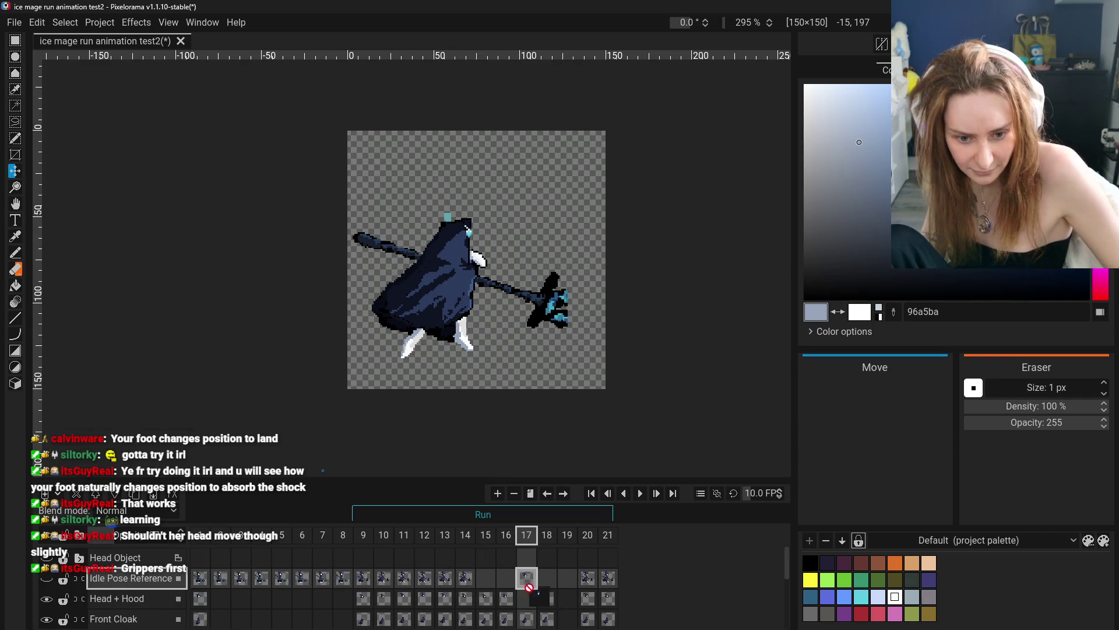
- Check the head frames from 15 onward and remove the empty frame 19
drag(529, 585, 530, 586)
scroll(548, 589, down, 1)
click(492, 585)
click(508, 585)
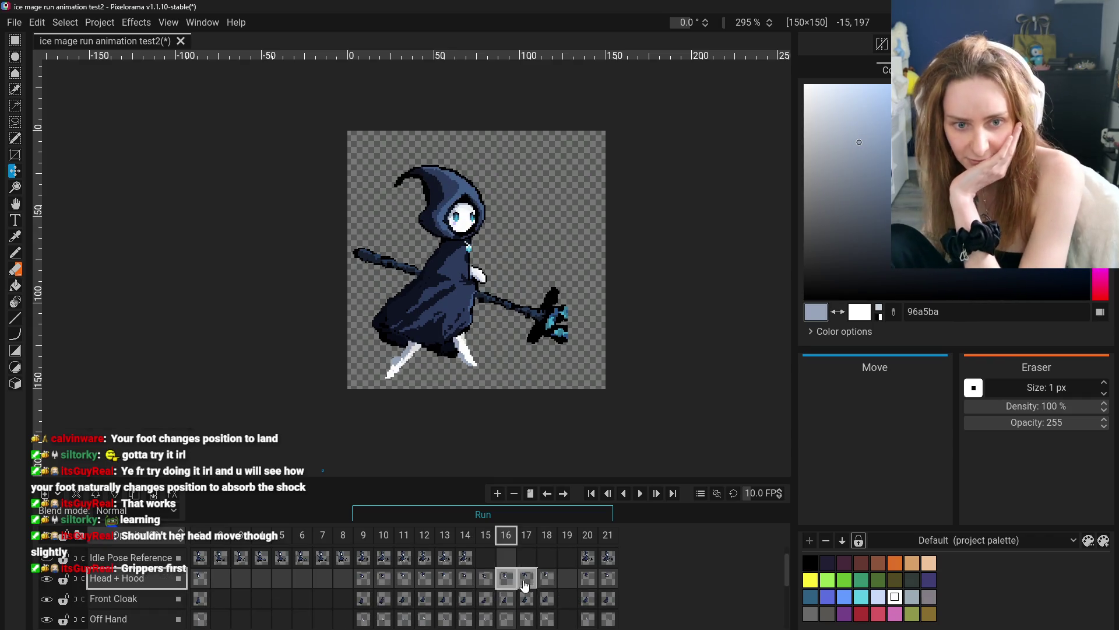
click(528, 586)
click(547, 587)
click(566, 588)
click(546, 586)
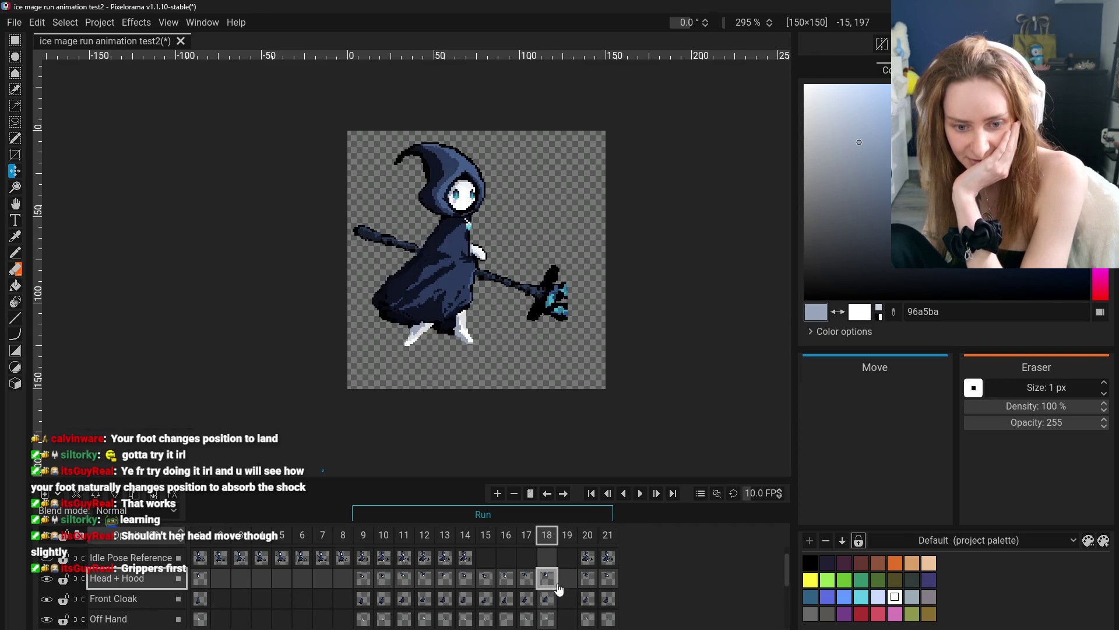
click(566, 534)
right_click(566, 534)
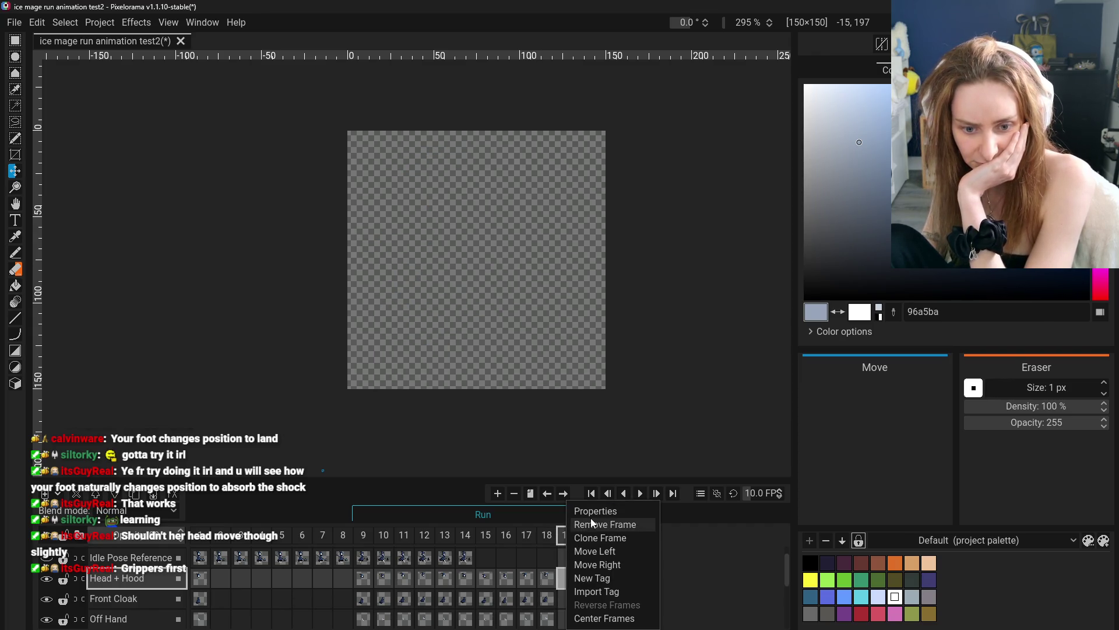
click(591, 536)
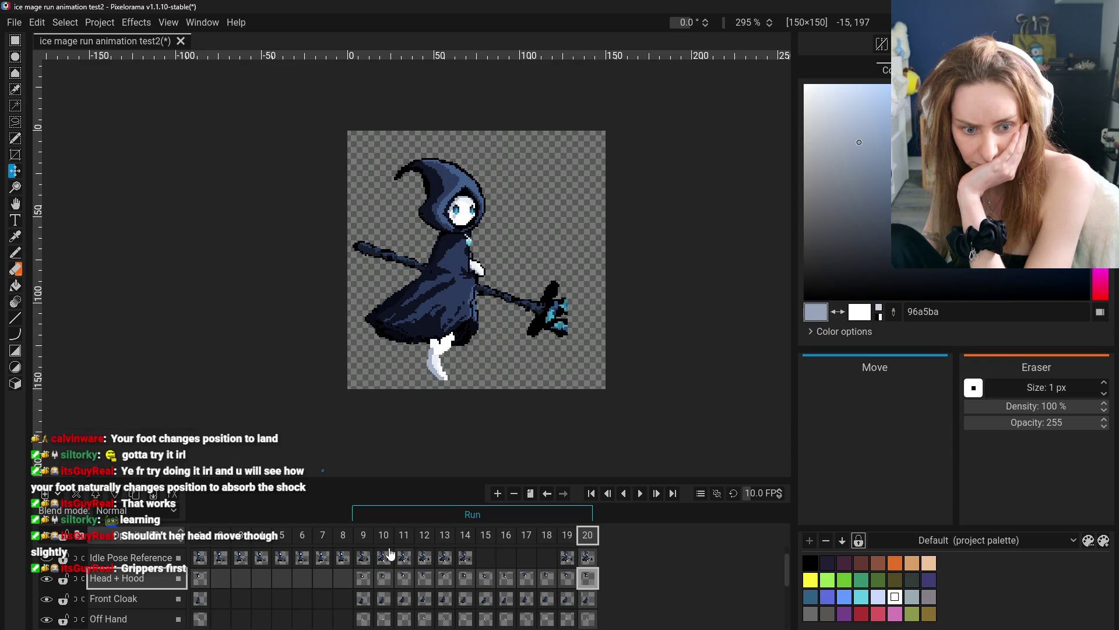
- Compare the new frame 19 pose against frames 11 to 14
click(573, 537)
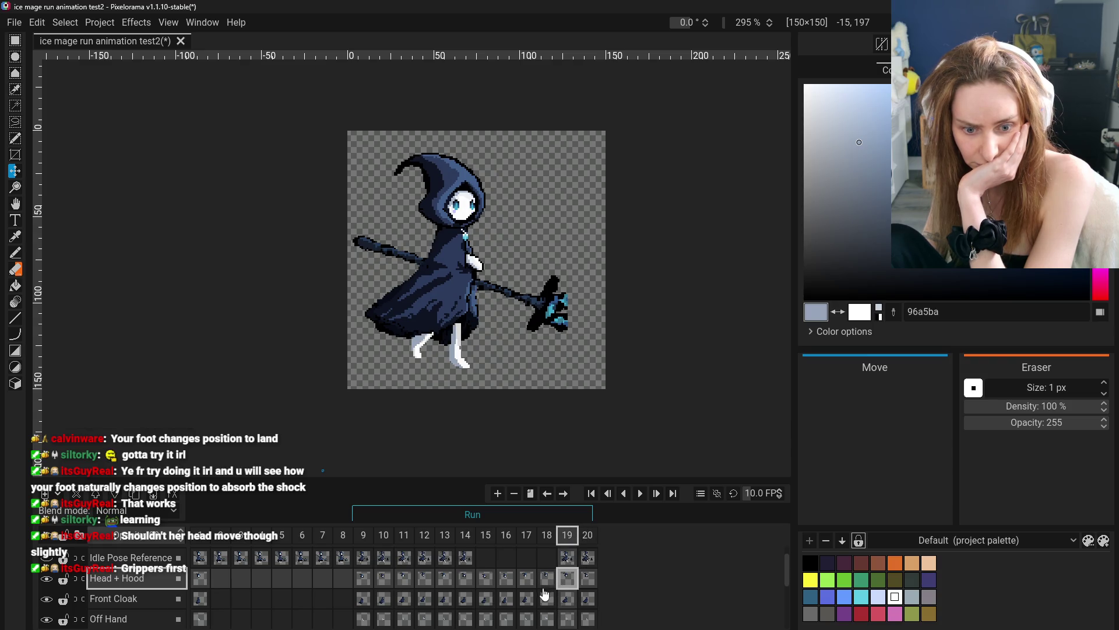
click(465, 578)
click(423, 579)
click(464, 578)
click(404, 578)
click(423, 579)
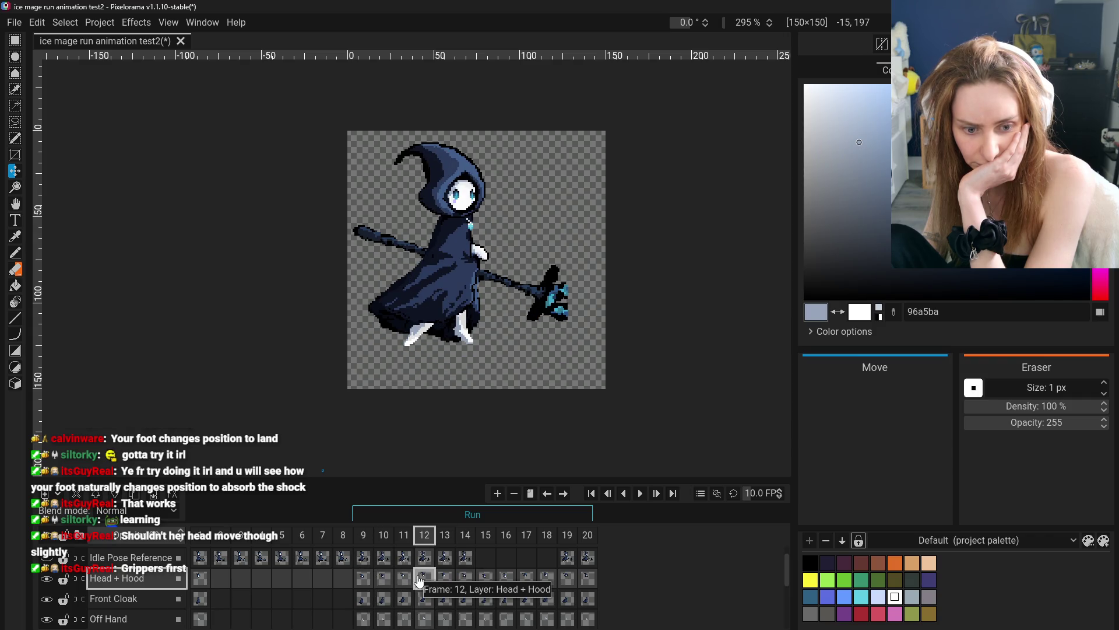
- Compare the Body and Foreground Leg cels across frames 17 to 20
scroll(257, 599, down, 2)
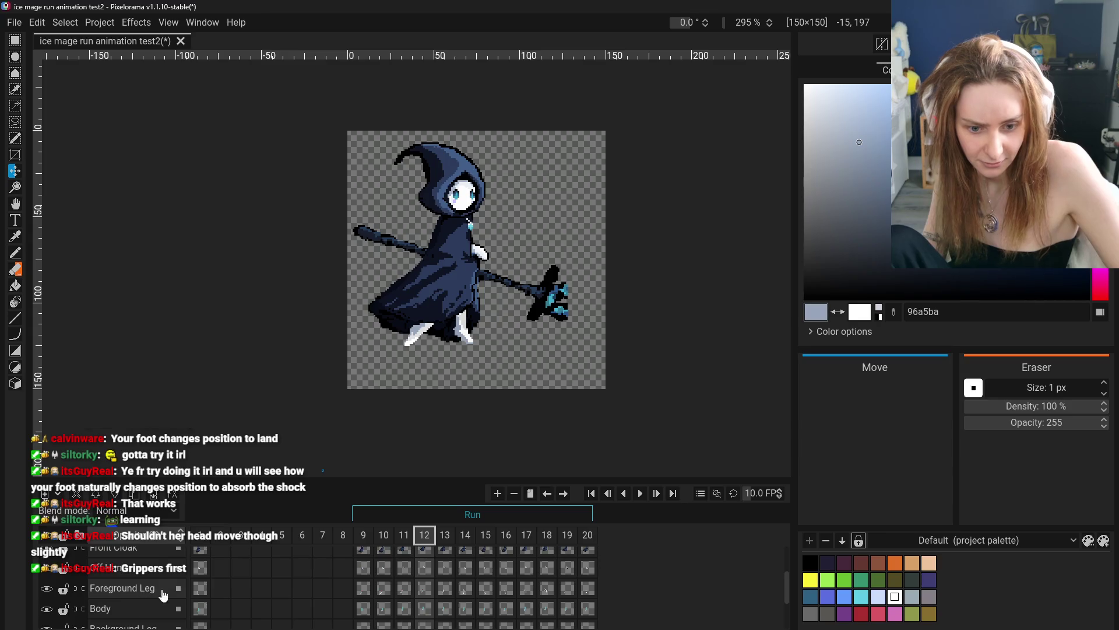
click(587, 608)
scroll(589, 589, down, 1)
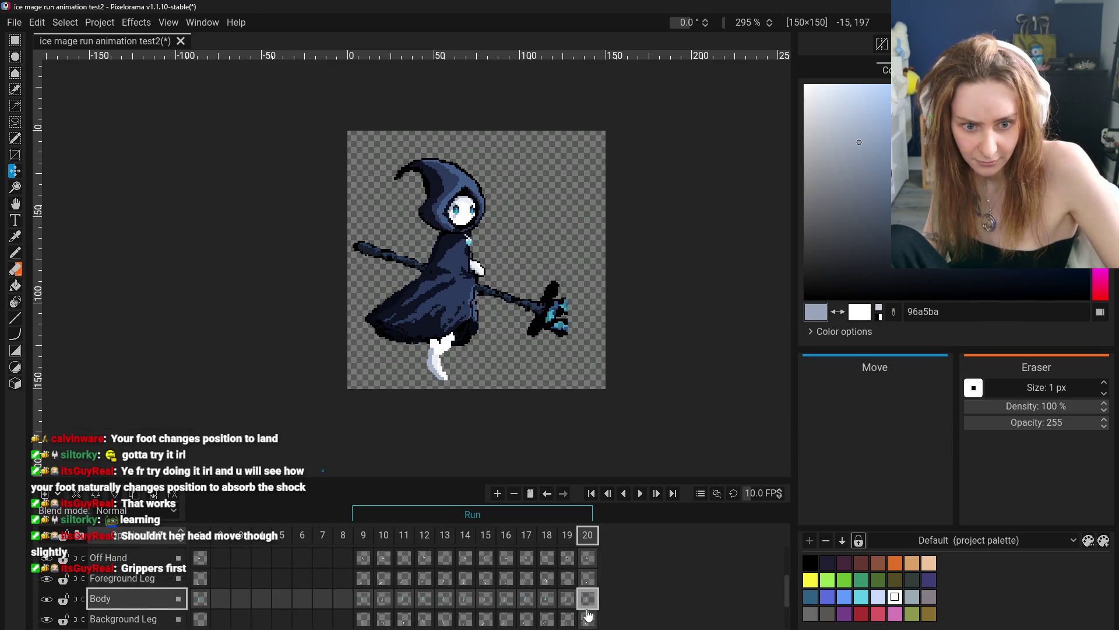
click(589, 568)
click(568, 568)
click(527, 568)
click(547, 567)
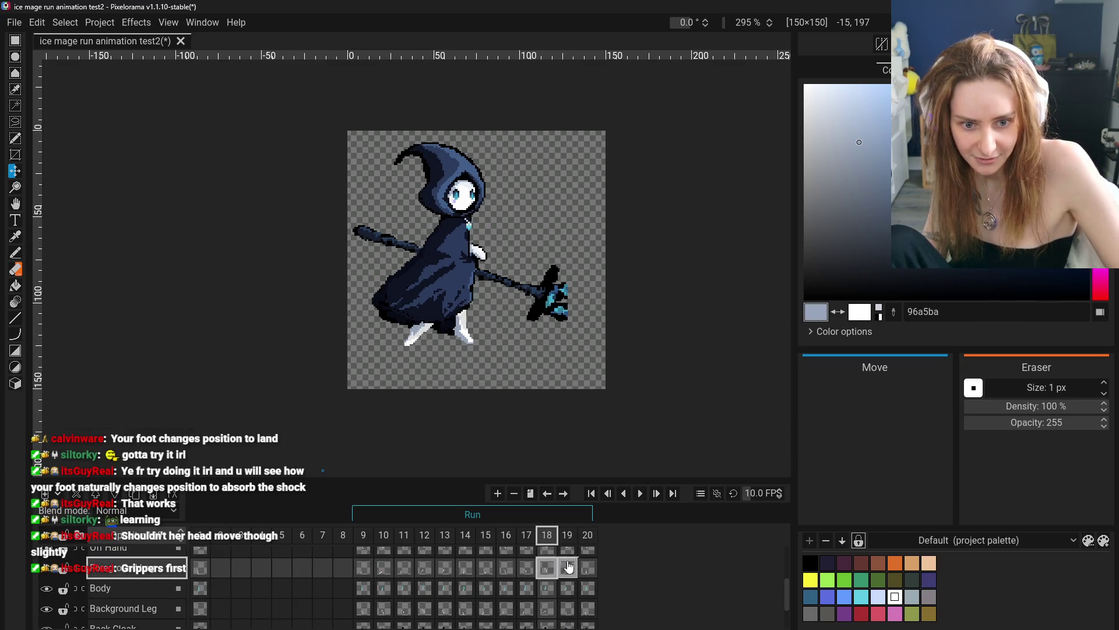
click(568, 567)
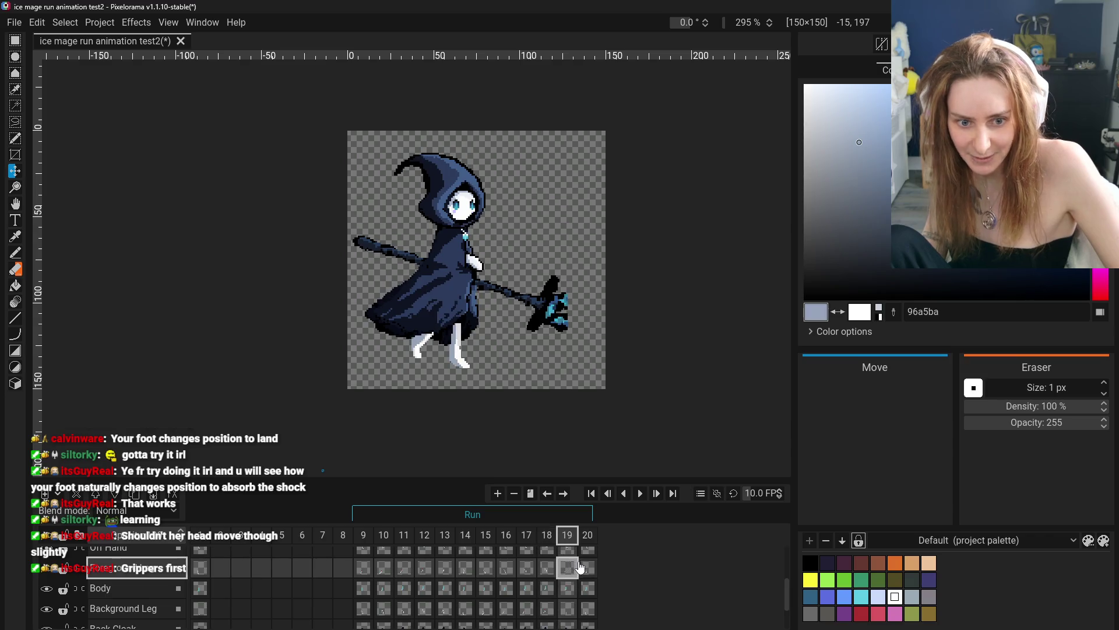
- Delete the Background Leg cel at frame 19
click(46, 570)
click(46, 608)
click(46, 608)
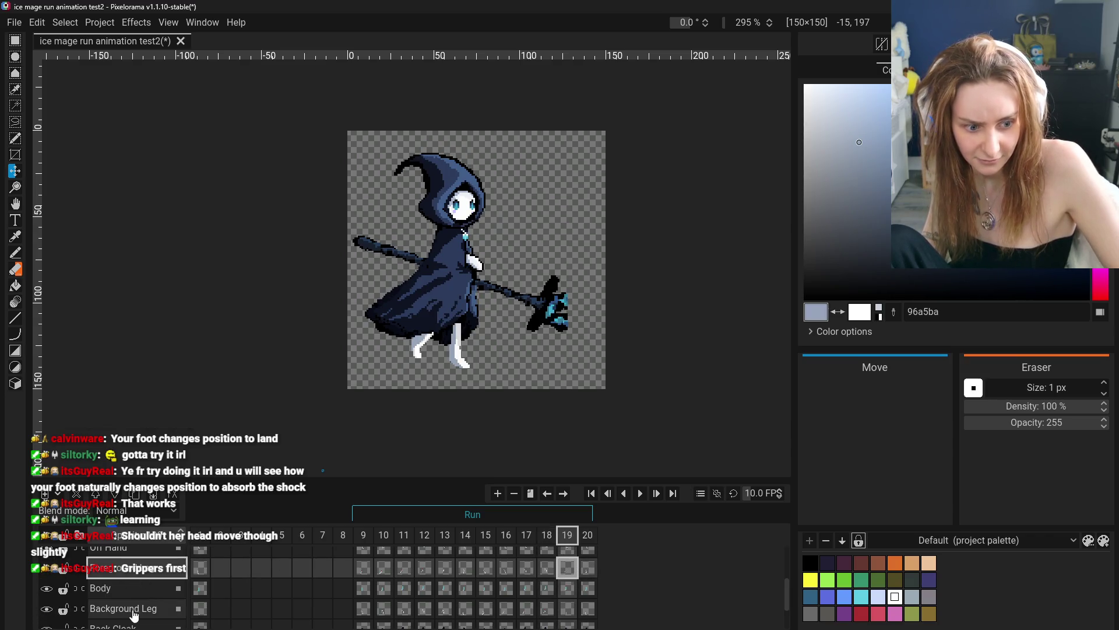
click(139, 610)
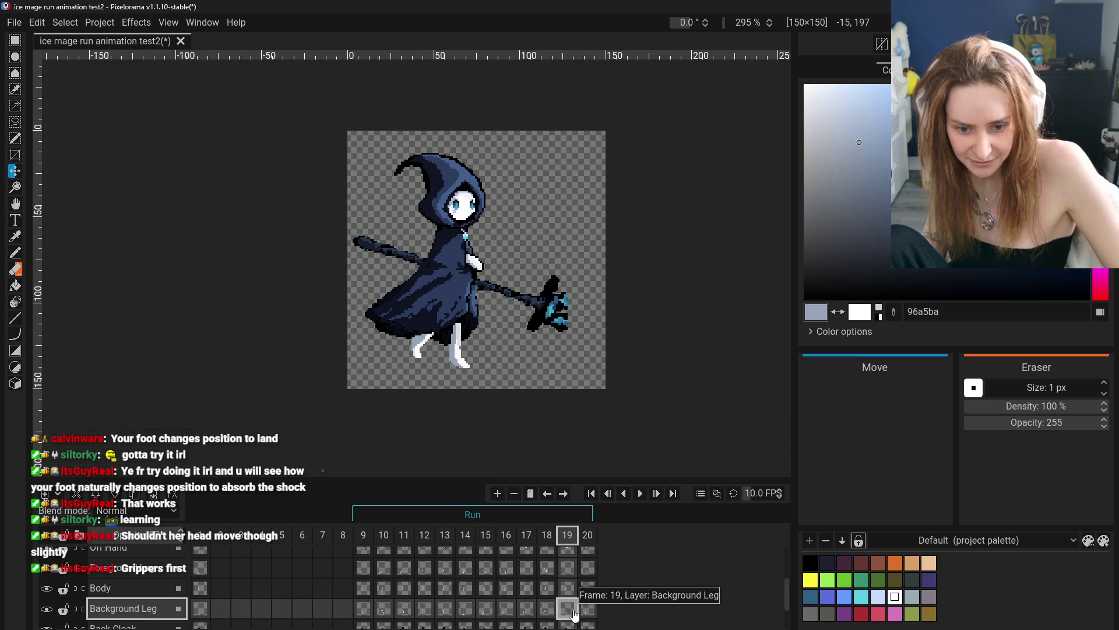
right_click(574, 613)
click(605, 579)
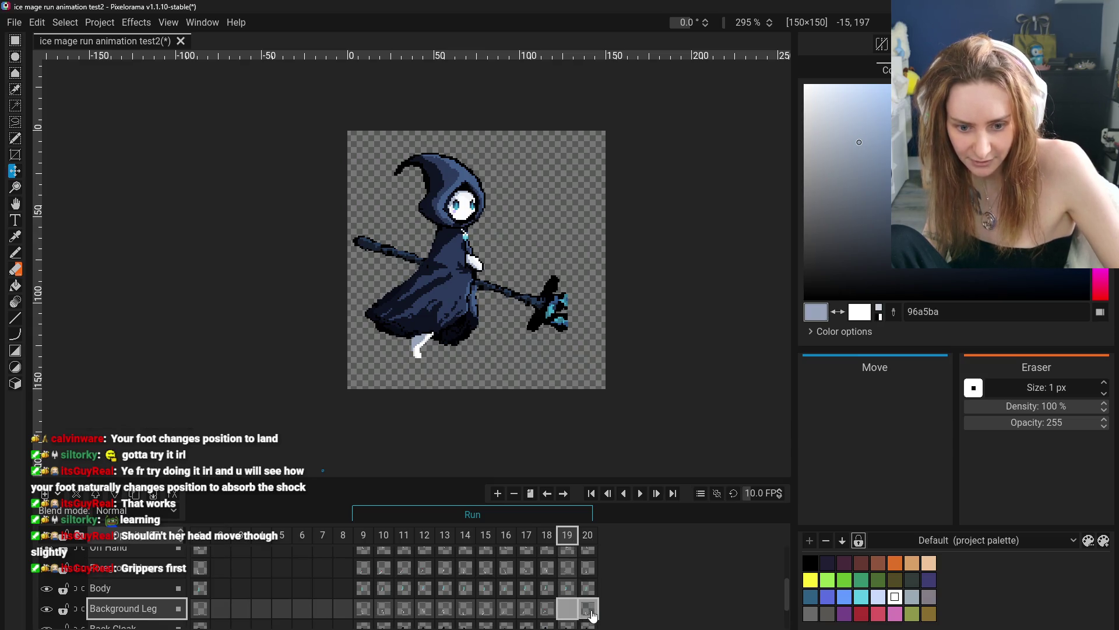
- Review frame 20's back leg against the poses of frames 9 to 12
click(589, 612)
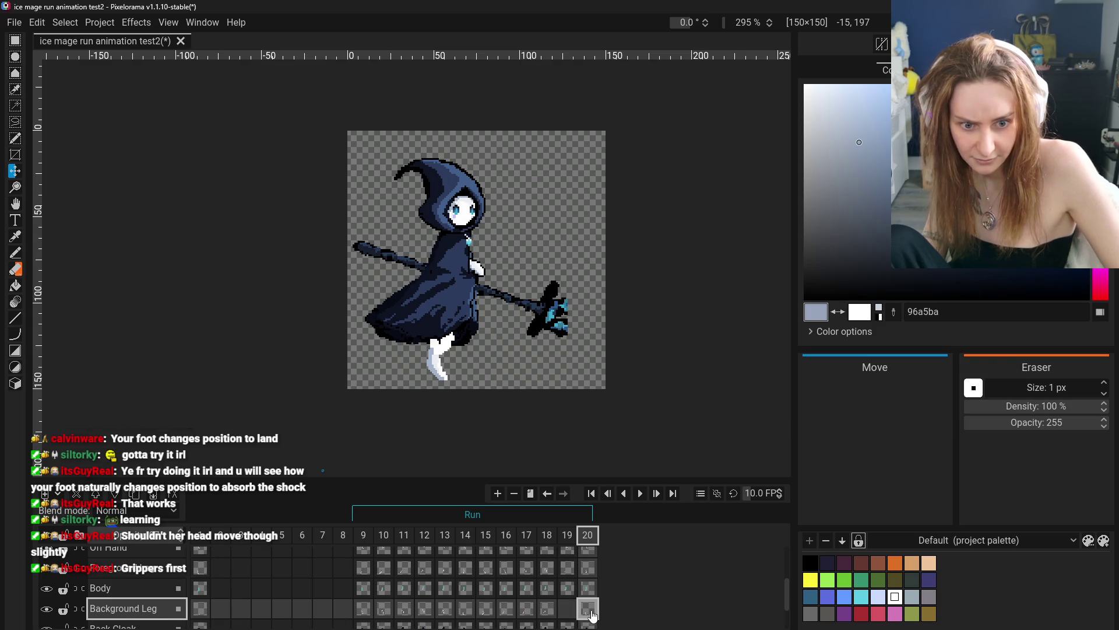
click(385, 609)
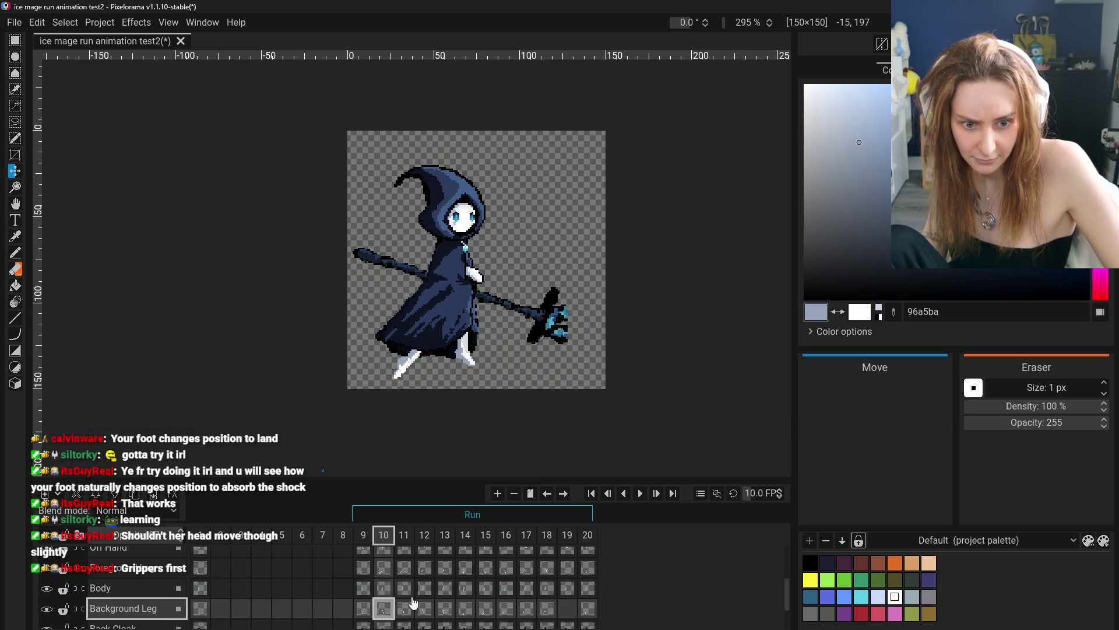
click(411, 571)
click(426, 571)
click(363, 576)
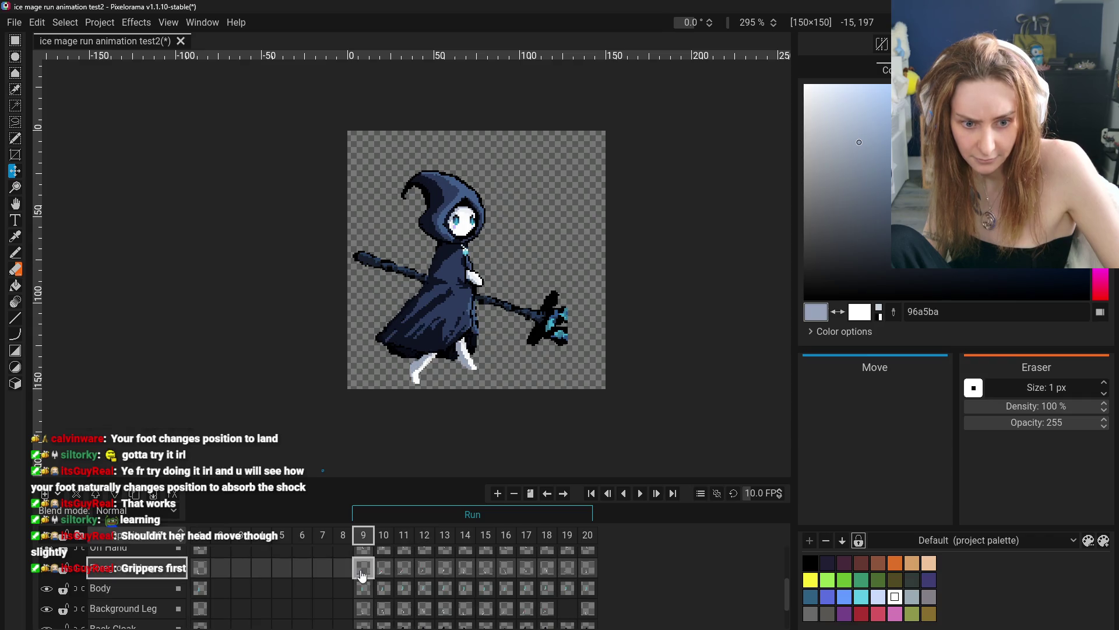
- Delete frame 20's Background Leg cel and its Grippers foot cel
click(587, 609)
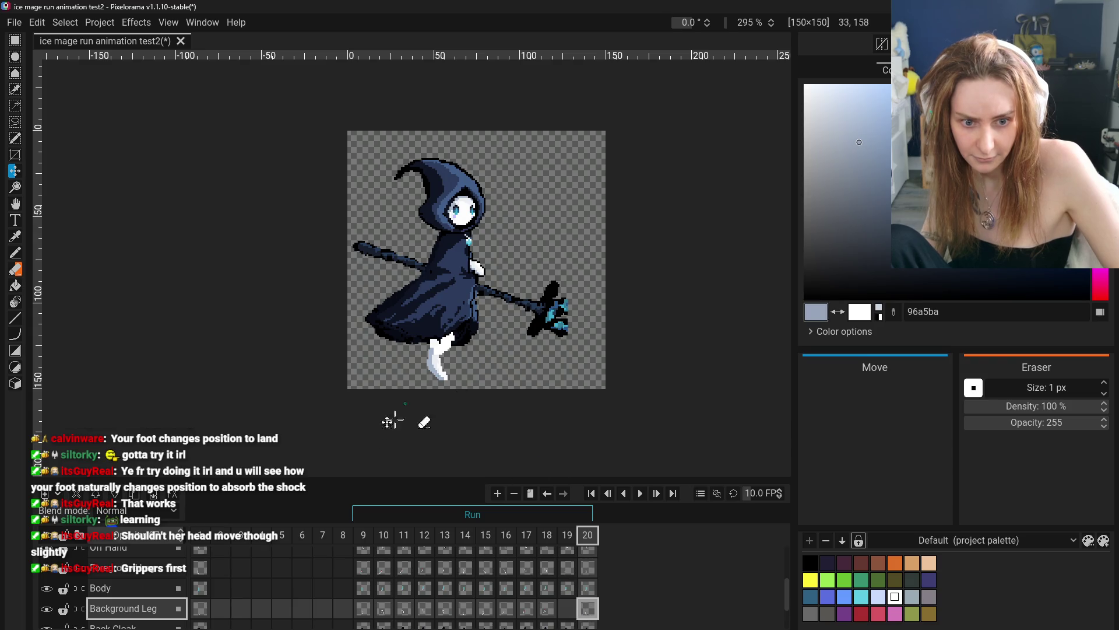
right_click(589, 610)
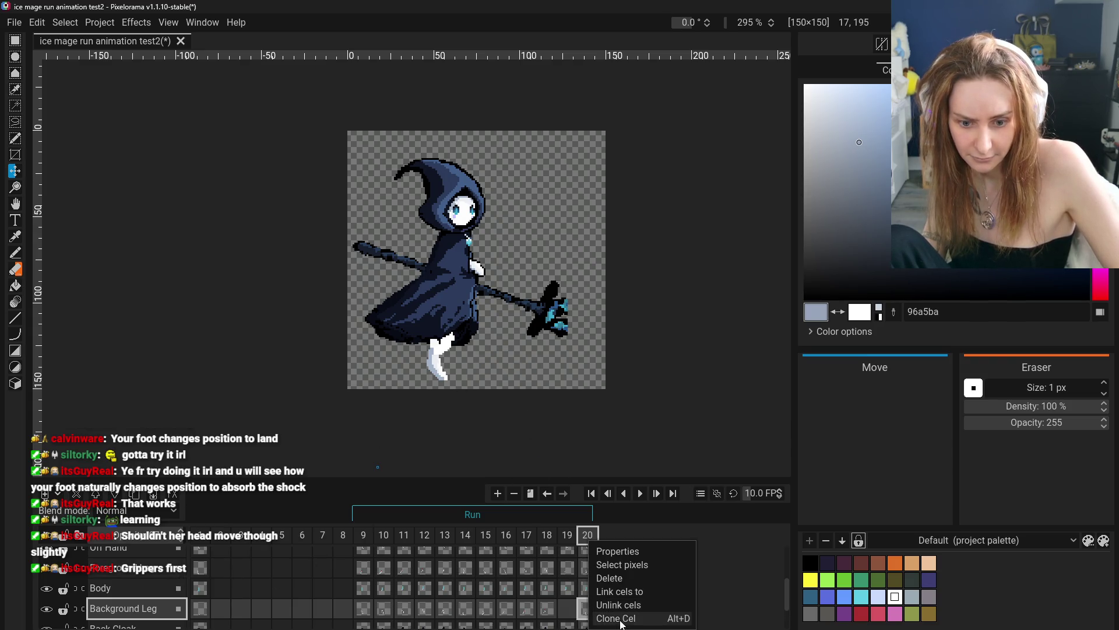
click(590, 577)
right_click(590, 571)
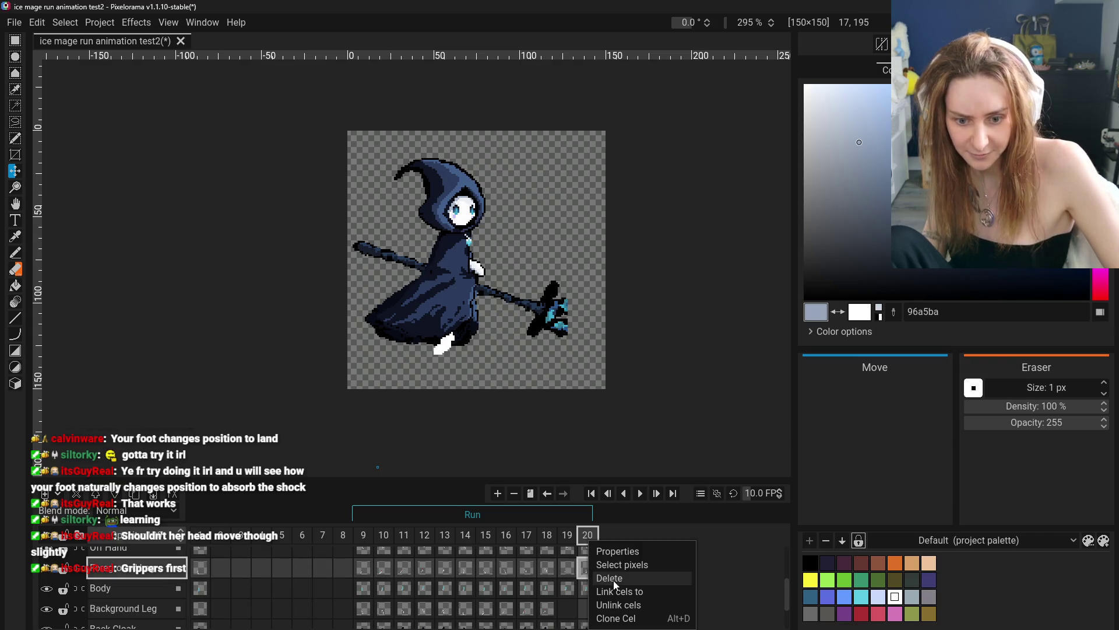
click(613, 579)
click(506, 568)
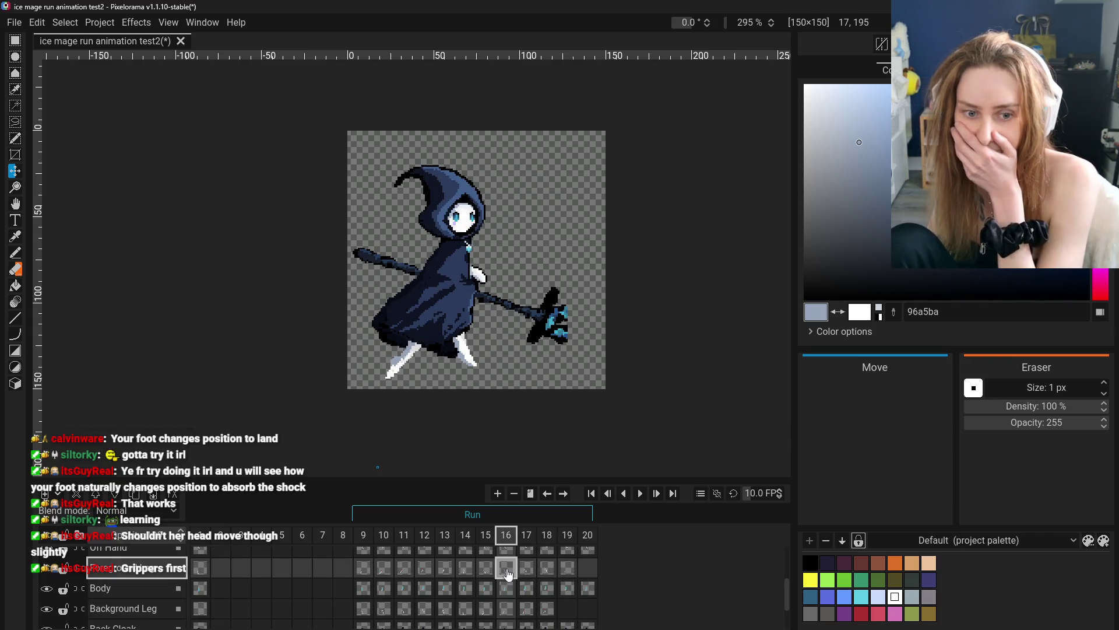
- Step through frames 9 to 19 checking the feet, comparing frames 18 and 19
click(363, 568)
click(384, 568)
click(404, 568)
click(425, 568)
click(444, 568)
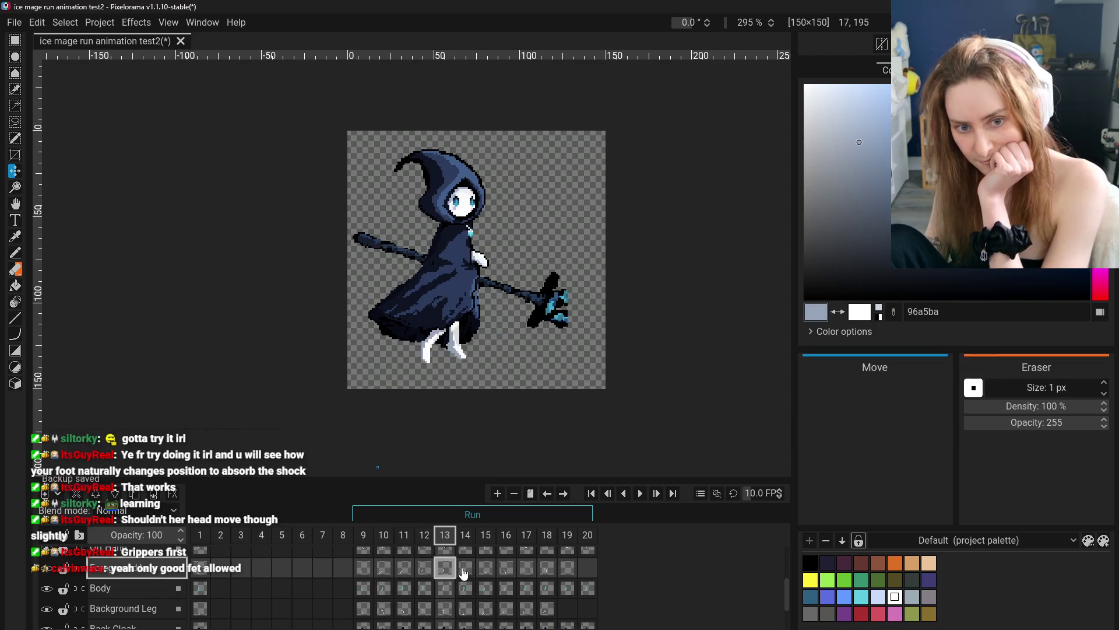
click(465, 568)
click(486, 569)
click(506, 568)
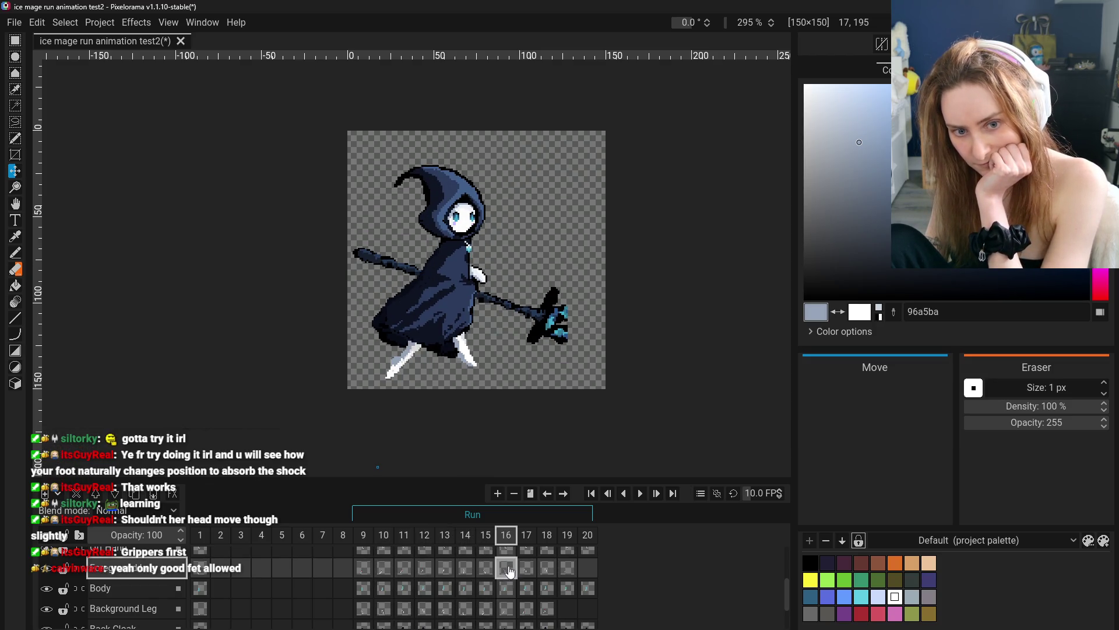
click(526, 568)
click(546, 568)
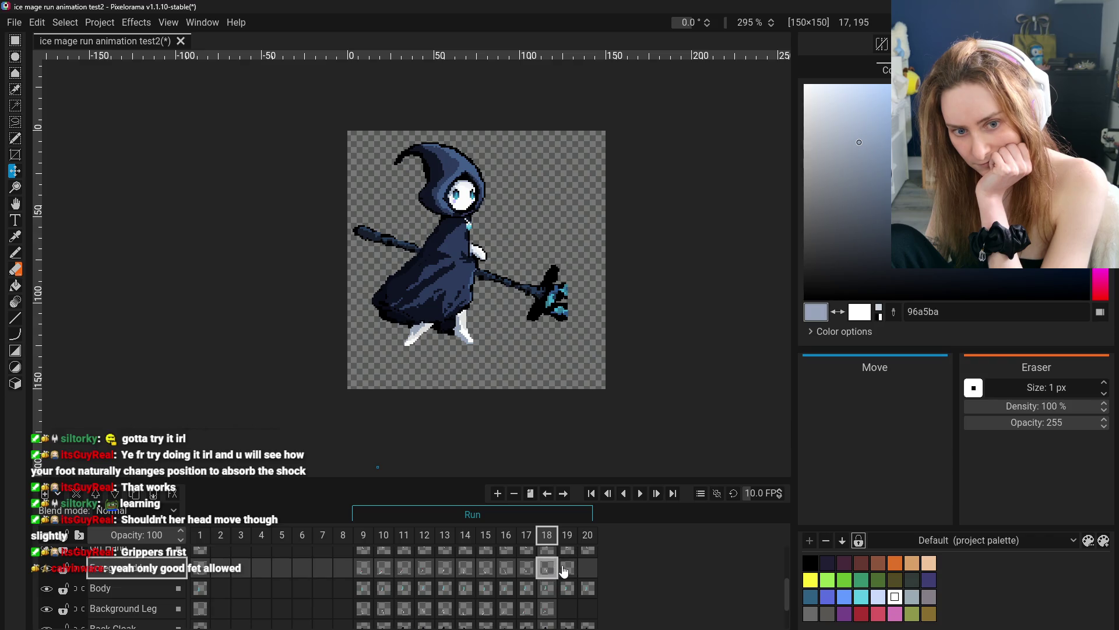
click(567, 569)
click(547, 568)
click(569, 572)
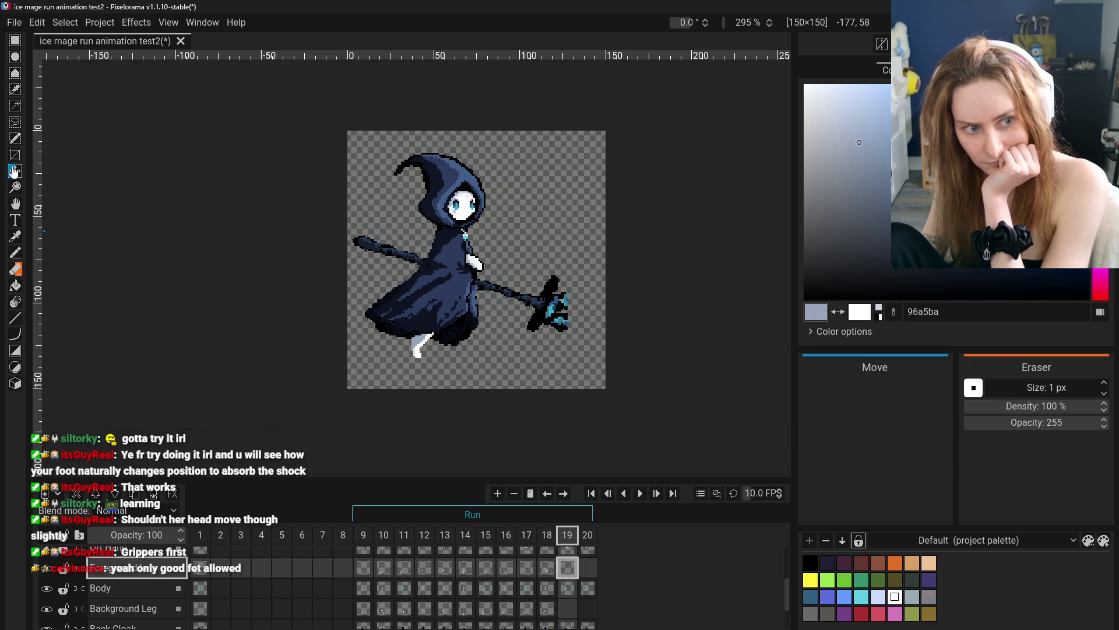
- Shift frame 19's foot down and right, then clear that foot cel entirely
drag(517, 365, 524, 385)
click(548, 568)
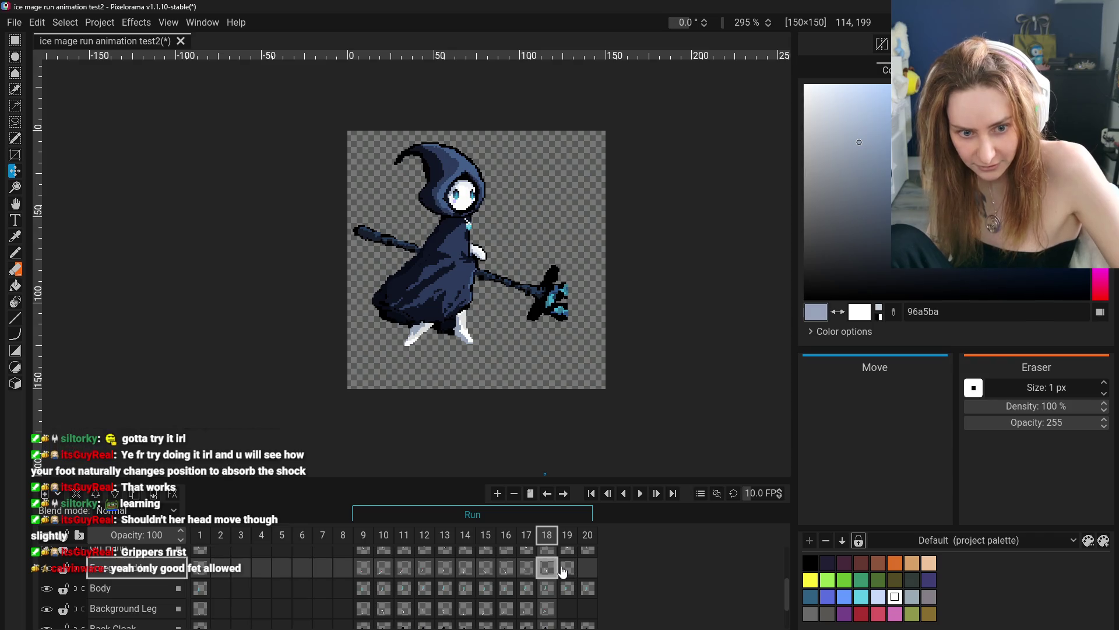
click(562, 571)
click(543, 566)
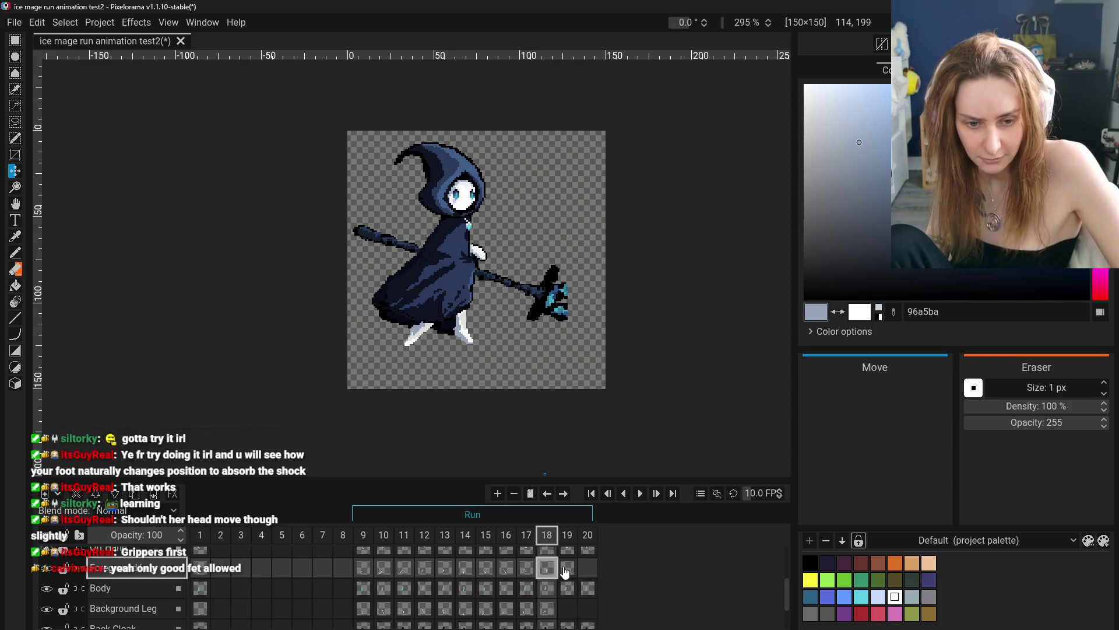
click(565, 572)
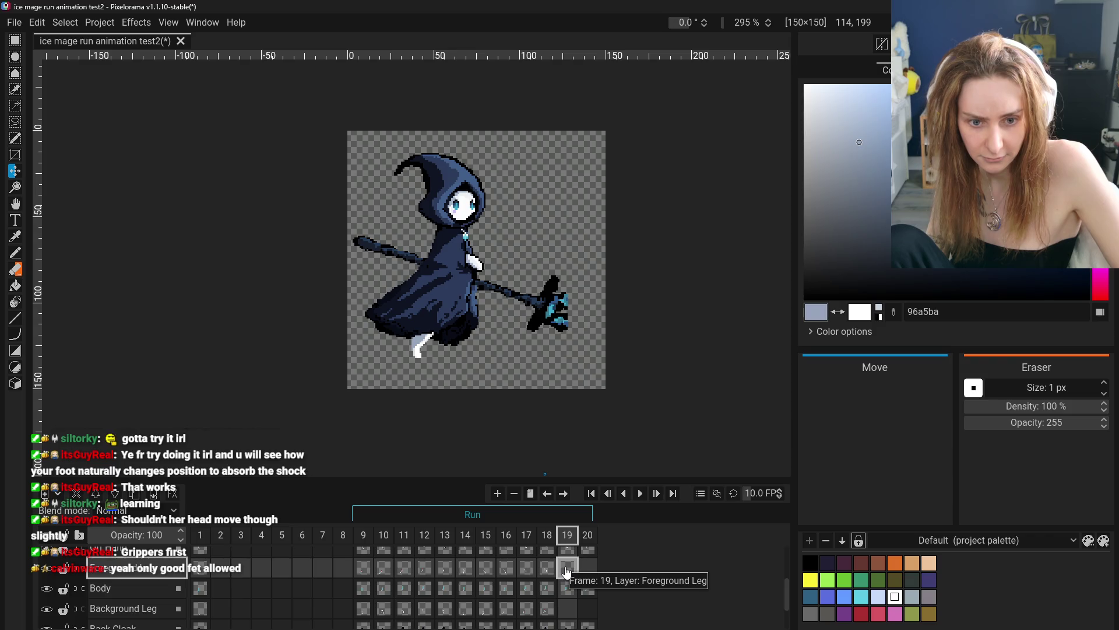
right_click(566, 572)
click(583, 579)
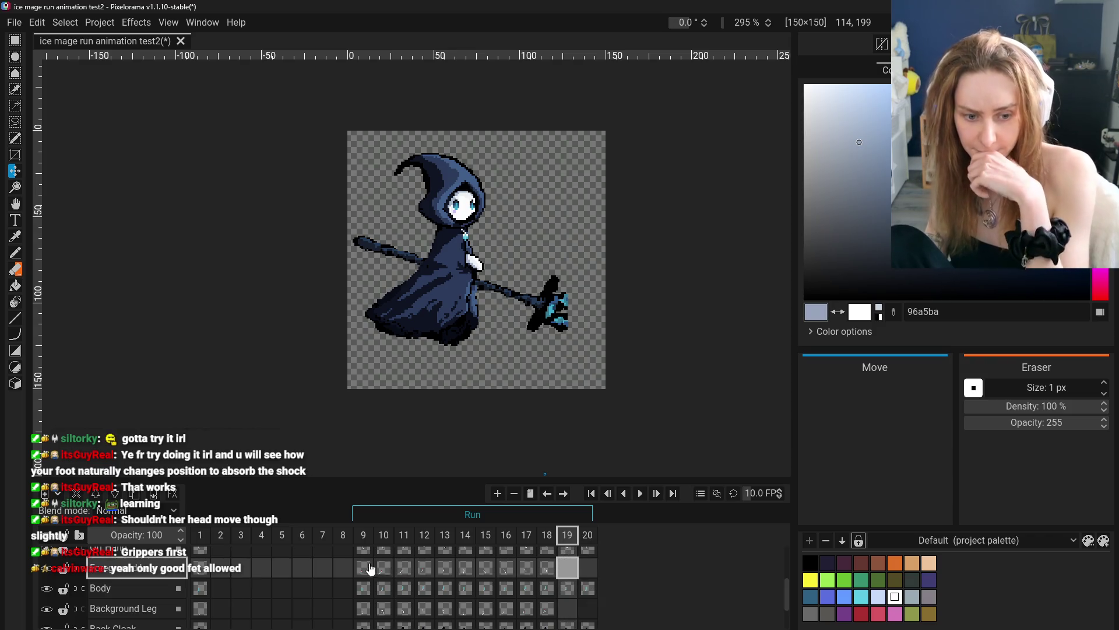
- Replay frames 9 to 20 to check the run cycle, ending on frame 16
click(366, 568)
click(385, 568)
click(404, 568)
click(424, 569)
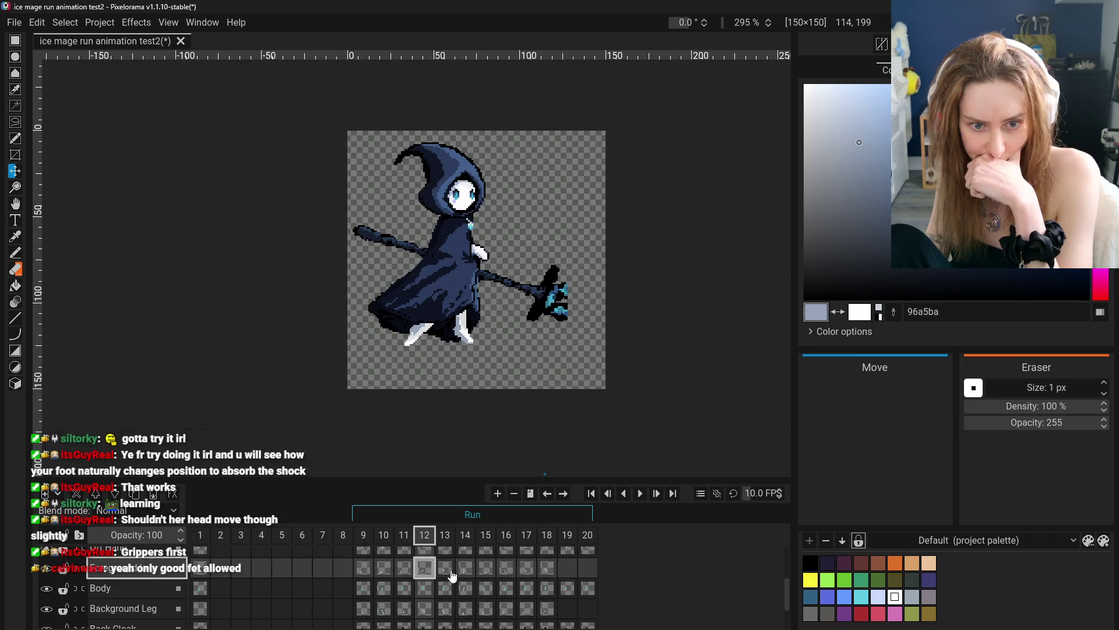
click(445, 574)
click(465, 574)
click(486, 574)
click(506, 574)
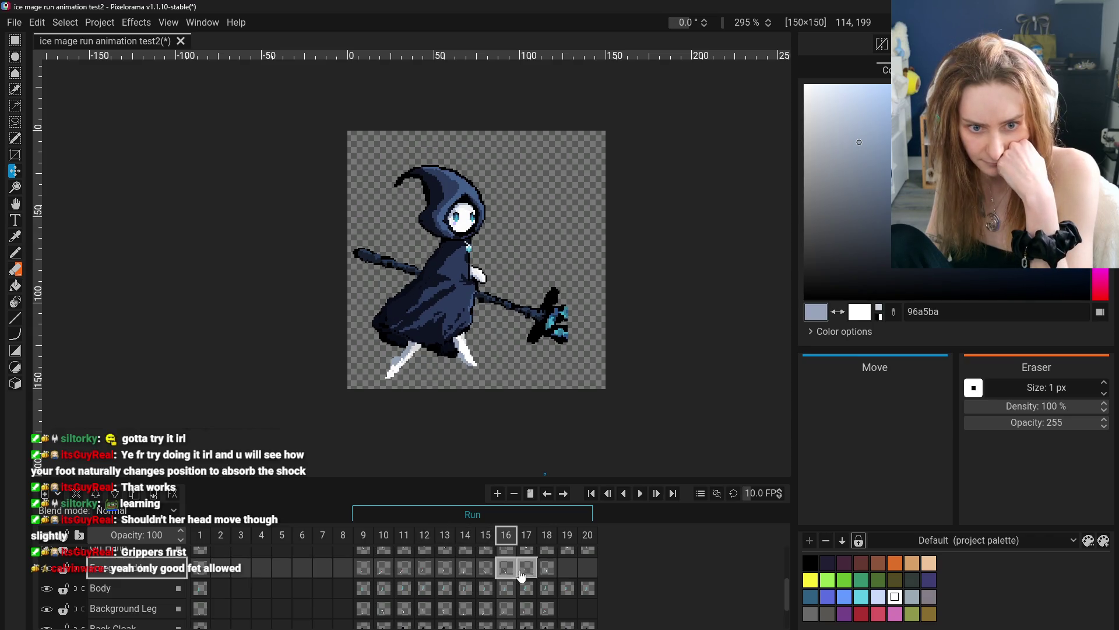
click(523, 575)
click(551, 574)
click(568, 574)
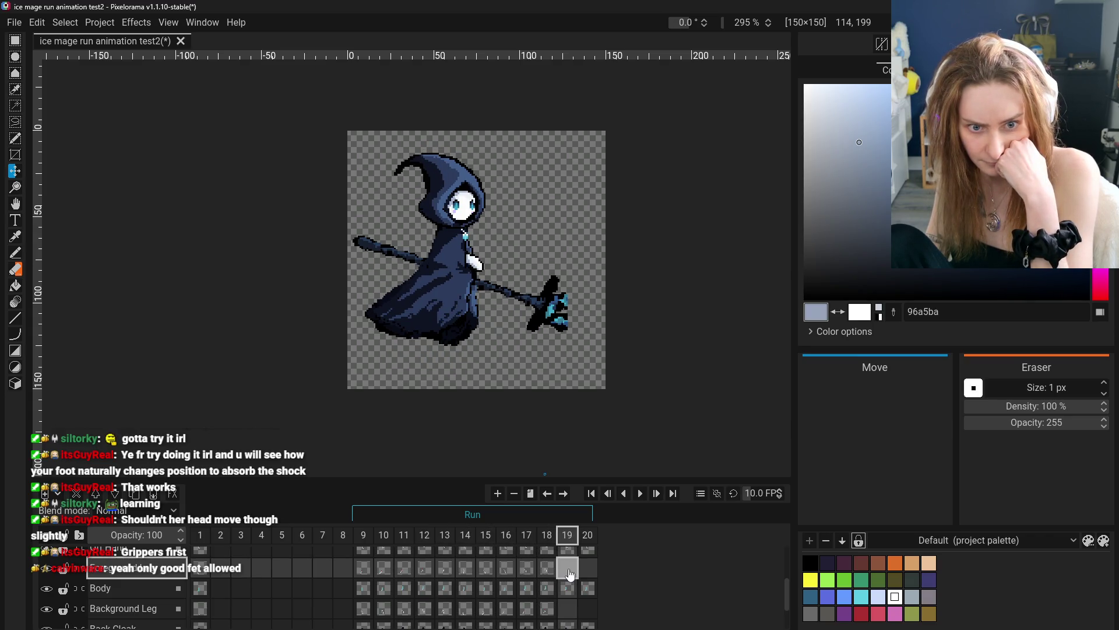
click(587, 571)
click(508, 572)
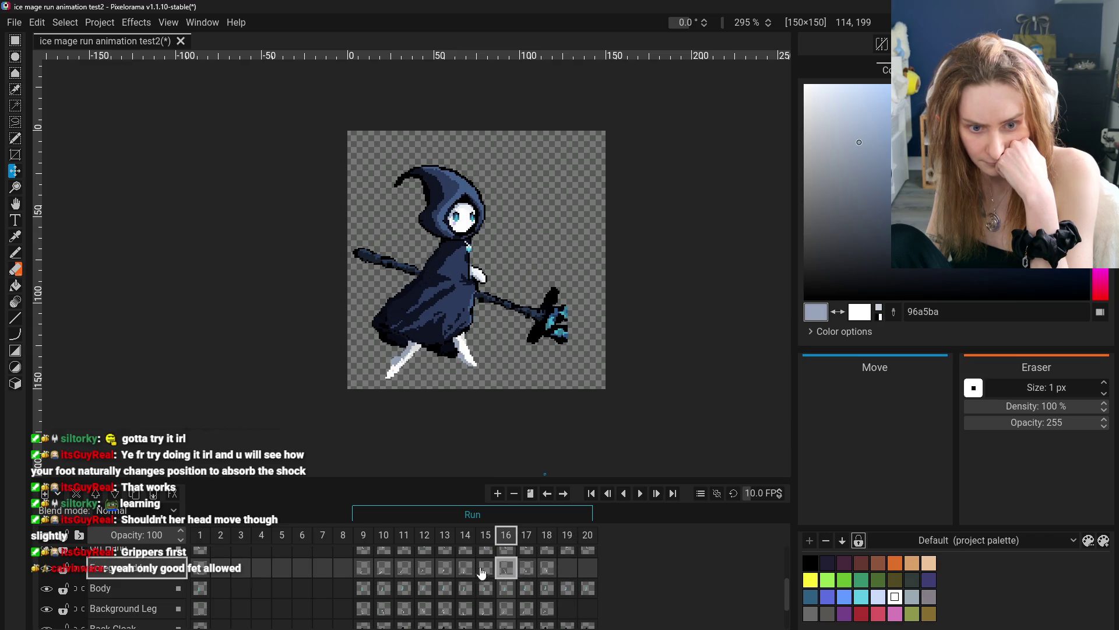
- Review each leg pose again from frame 9 through frame 20
click(366, 568)
click(384, 569)
click(372, 569)
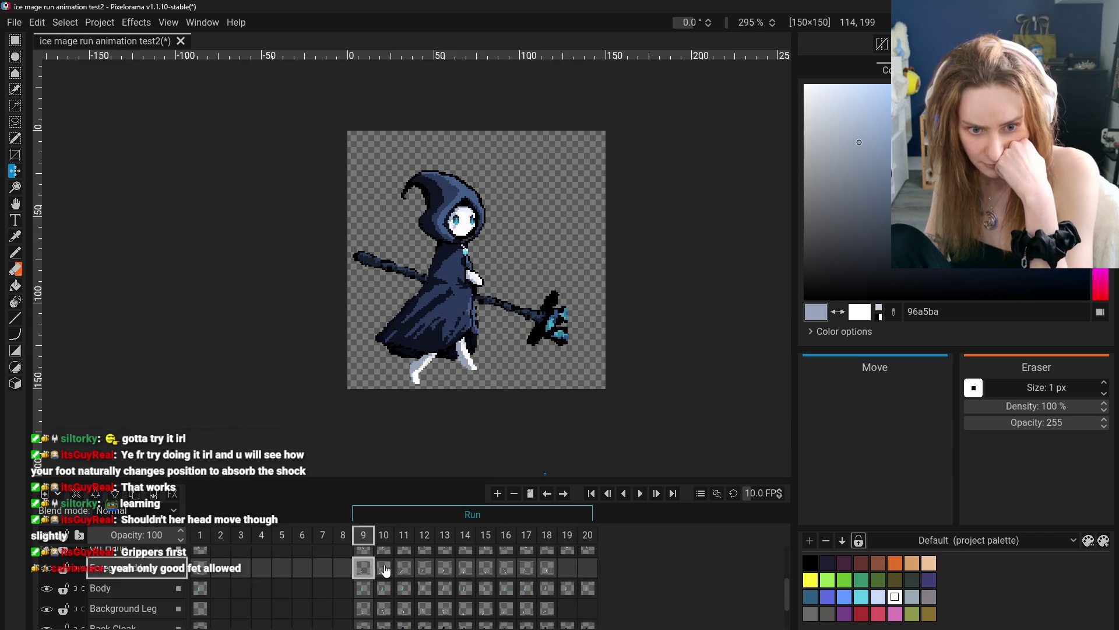
click(390, 571)
click(404, 571)
click(424, 572)
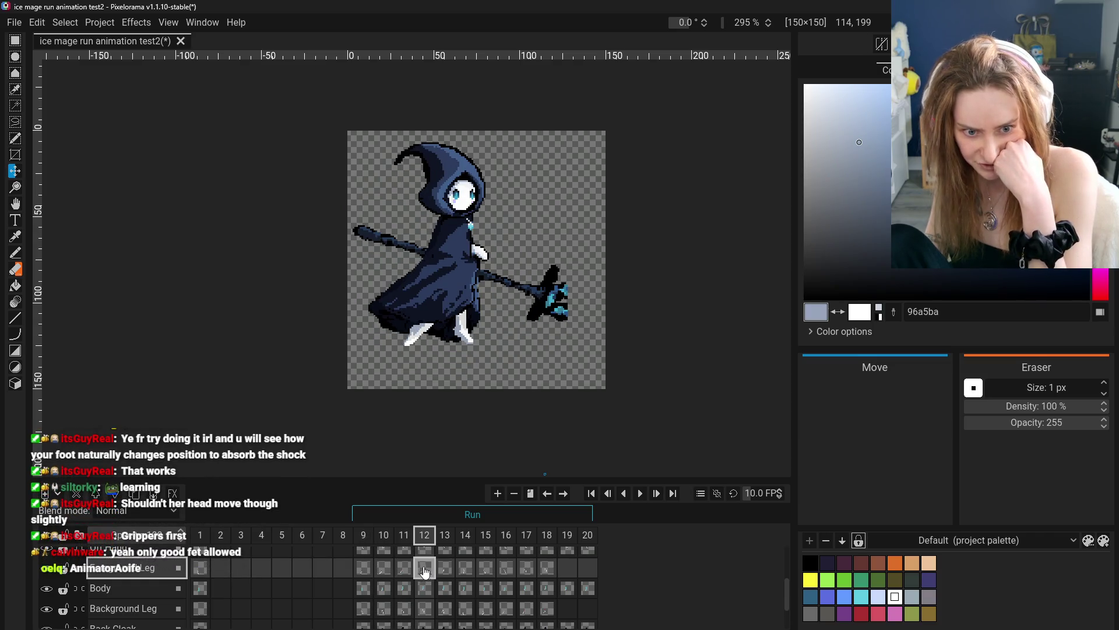
click(450, 572)
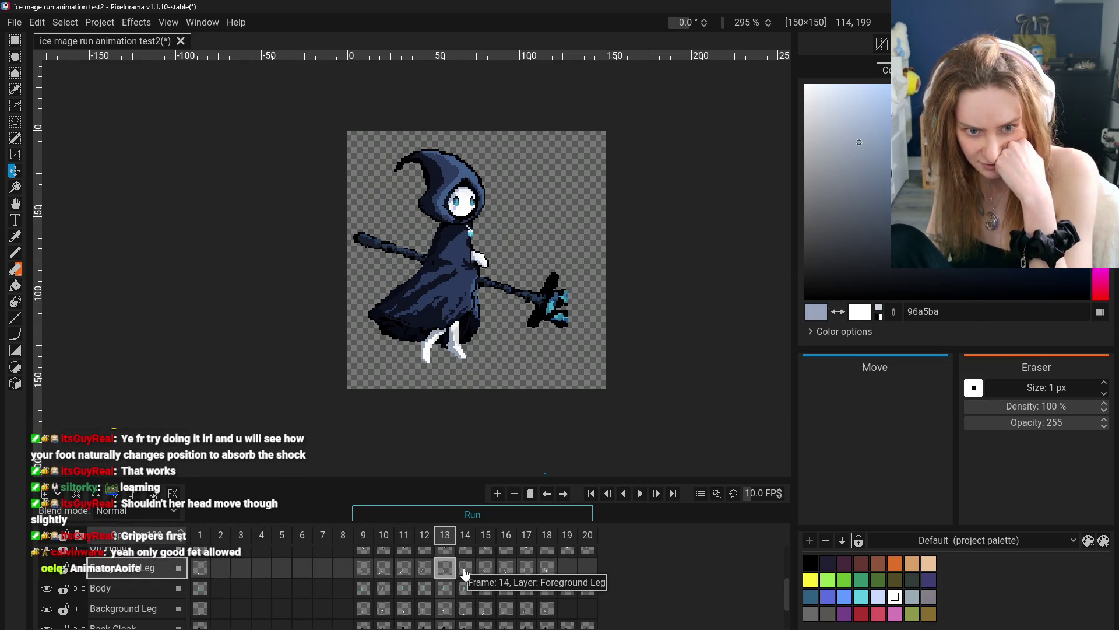
click(465, 572)
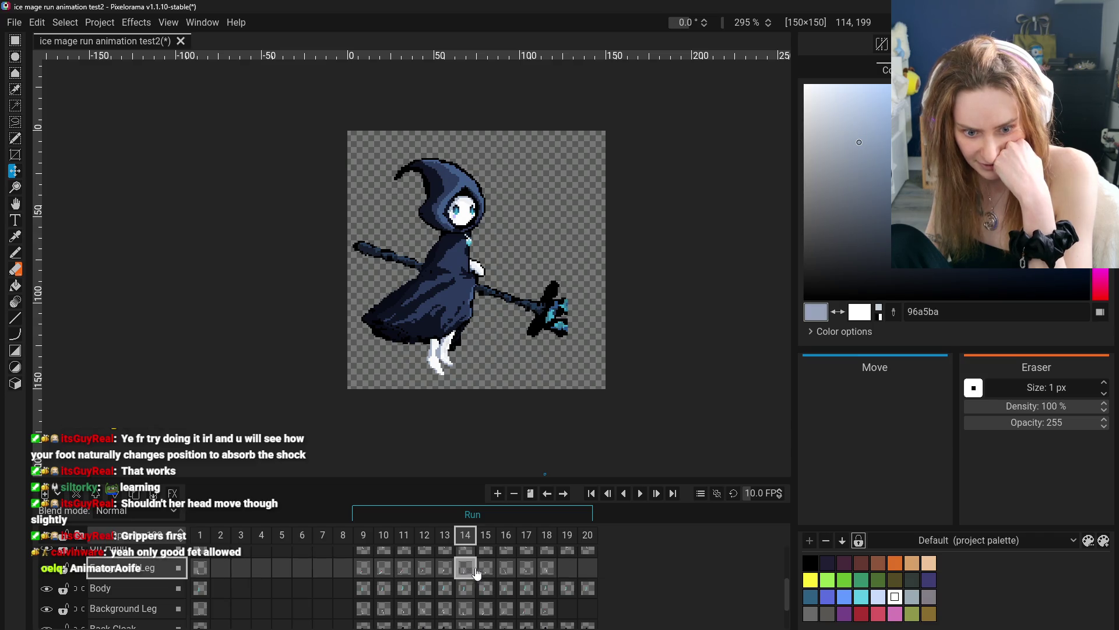
click(487, 571)
click(507, 572)
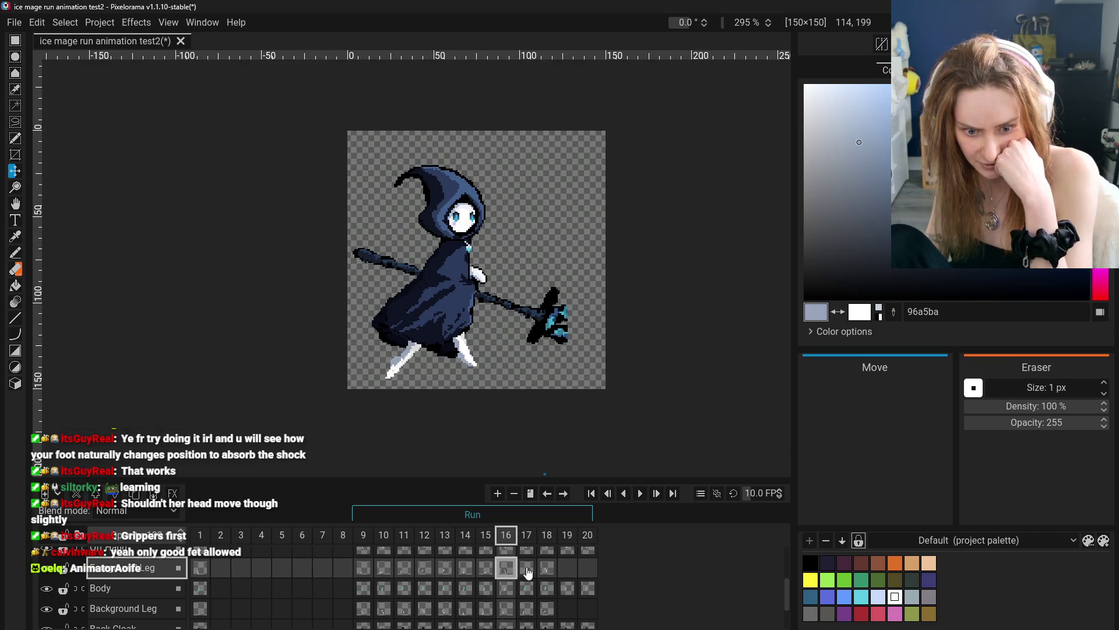
click(528, 573)
click(550, 570)
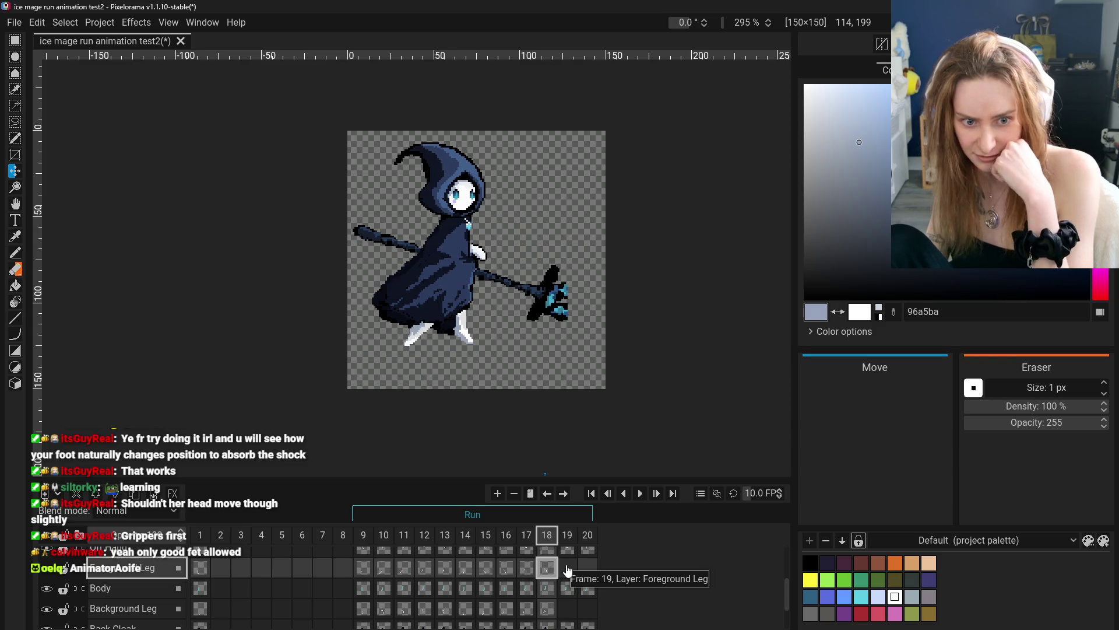
click(567, 569)
click(587, 569)
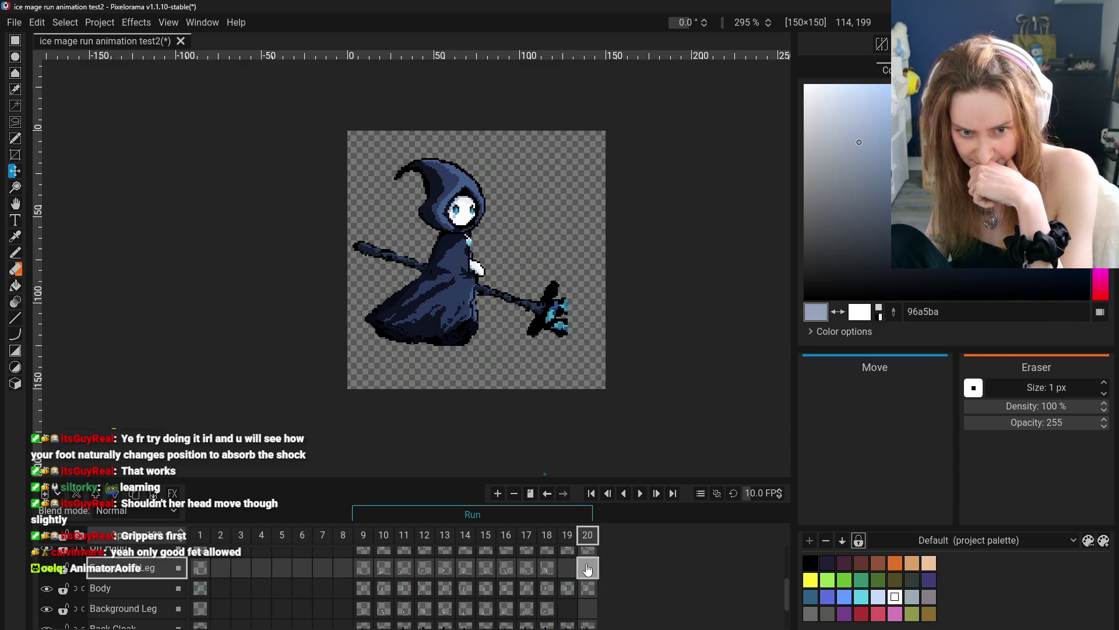
- Compare the legless frame 20 with frames 12 to 14, ending on frame 14's leg cel
click(404, 569)
click(424, 568)
click(465, 569)
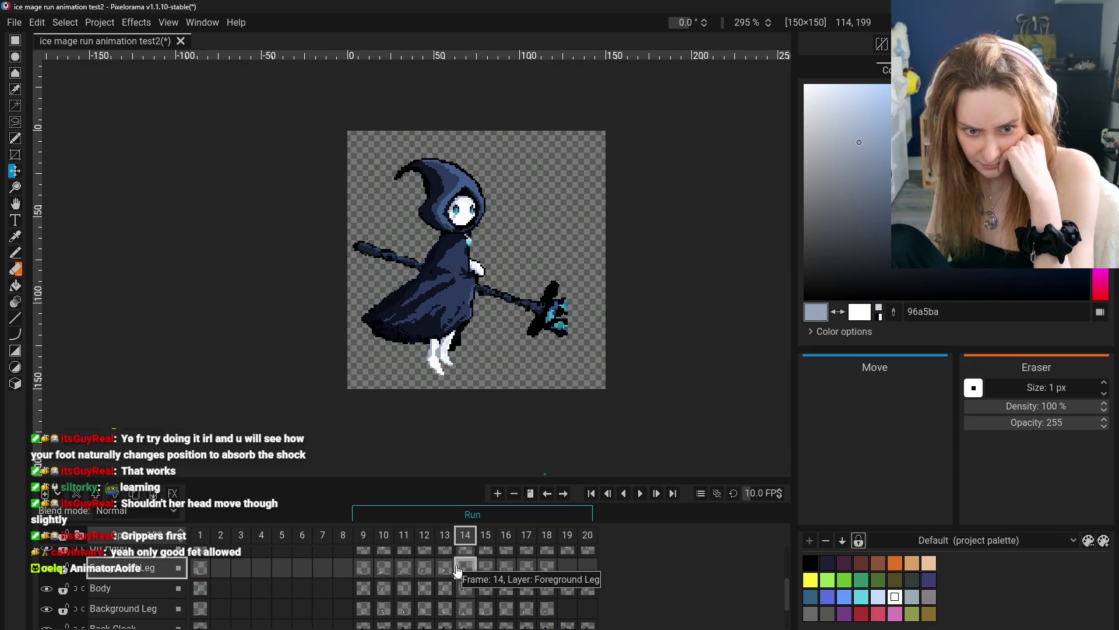
click(589, 571)
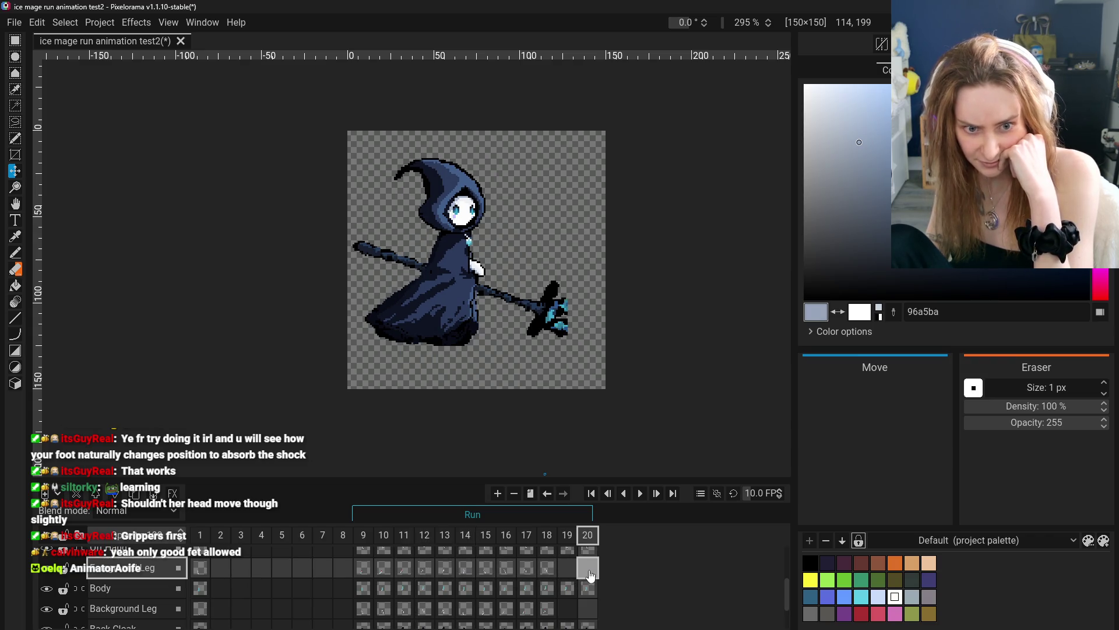
click(445, 569)
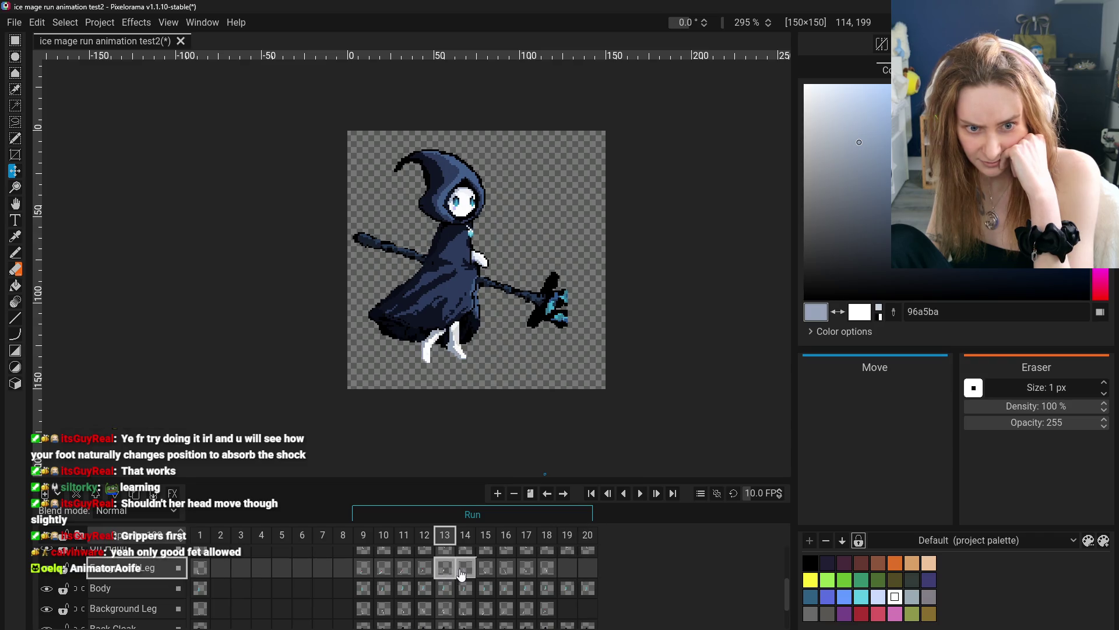
click(424, 569)
click(445, 570)
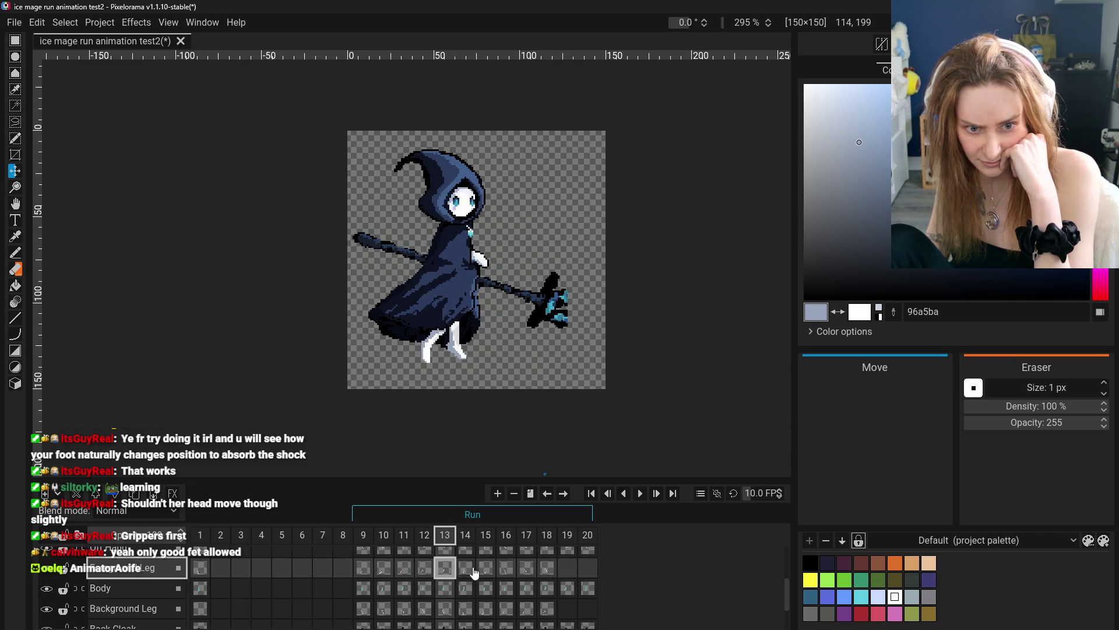
click(467, 570)
click(586, 570)
click(472, 573)
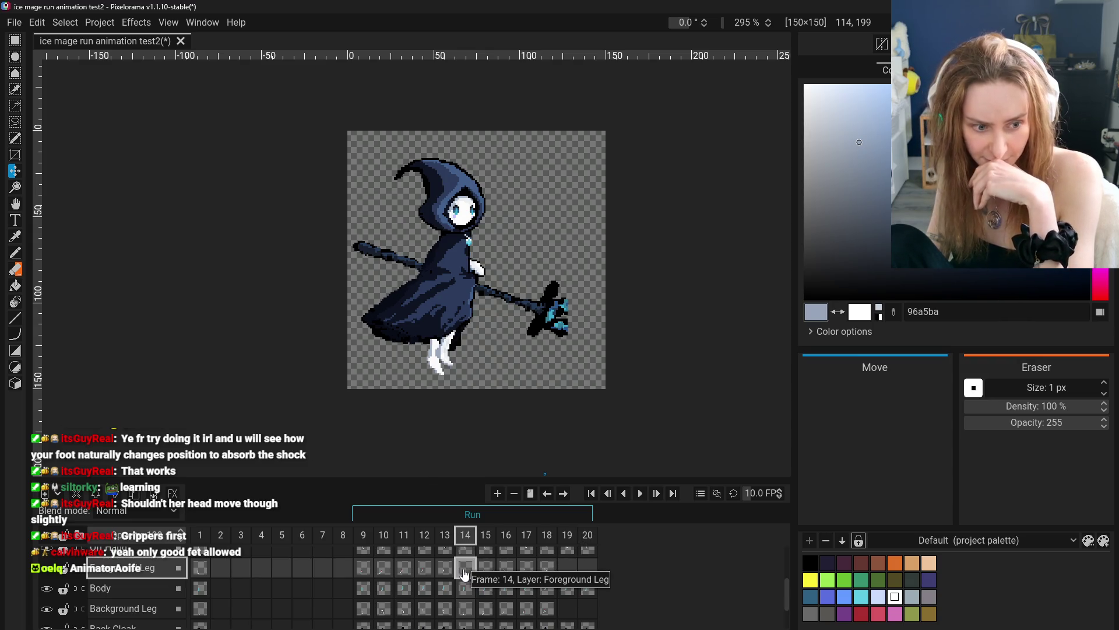
right_click(465, 569)
- Copy frame 14's legs and paste them into frame 20's Foreground Leg cel
click(540, 433)
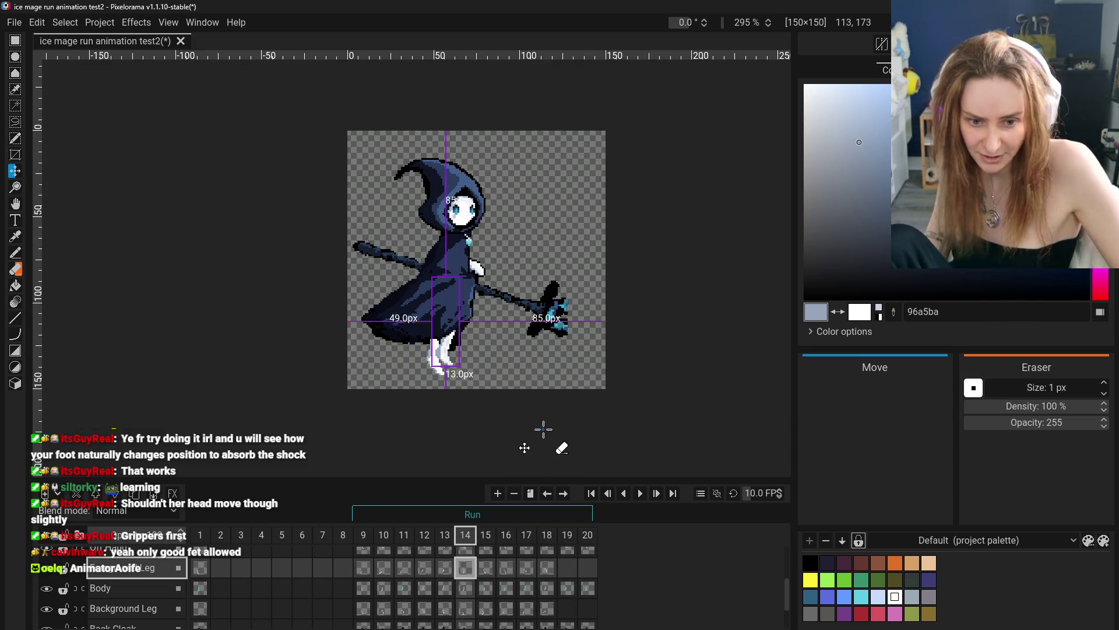
key(ctrl+a)
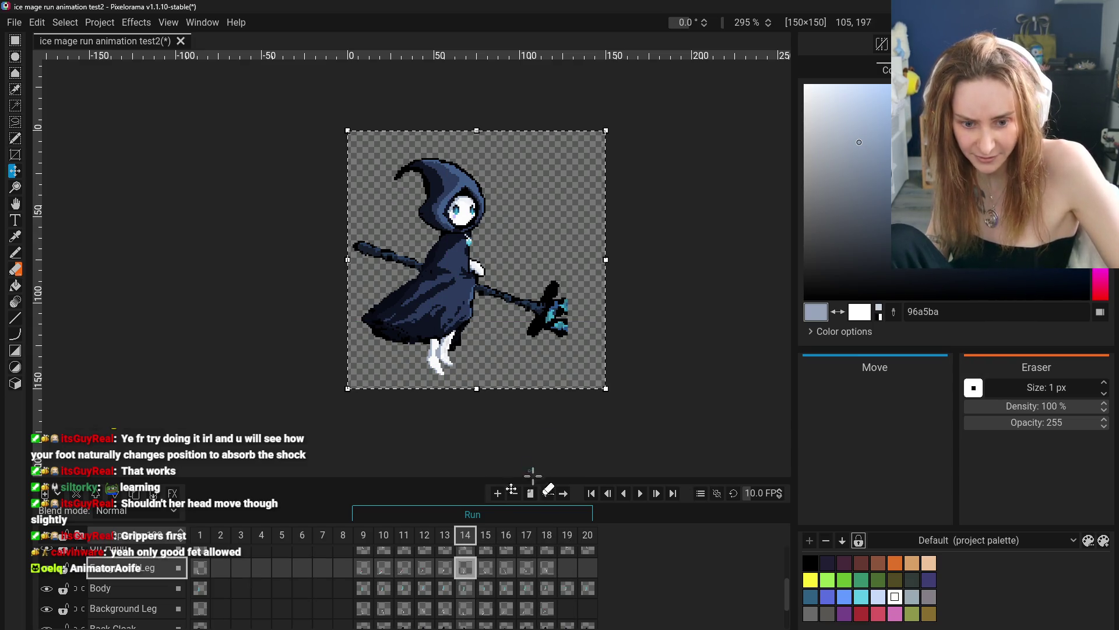
click(586, 608)
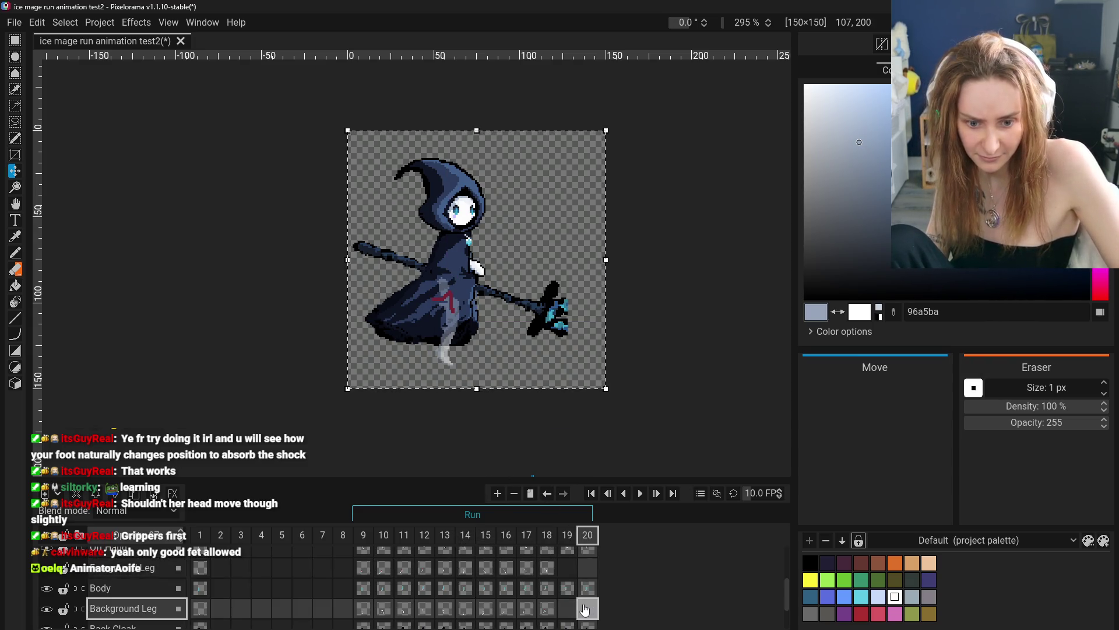
click(464, 569)
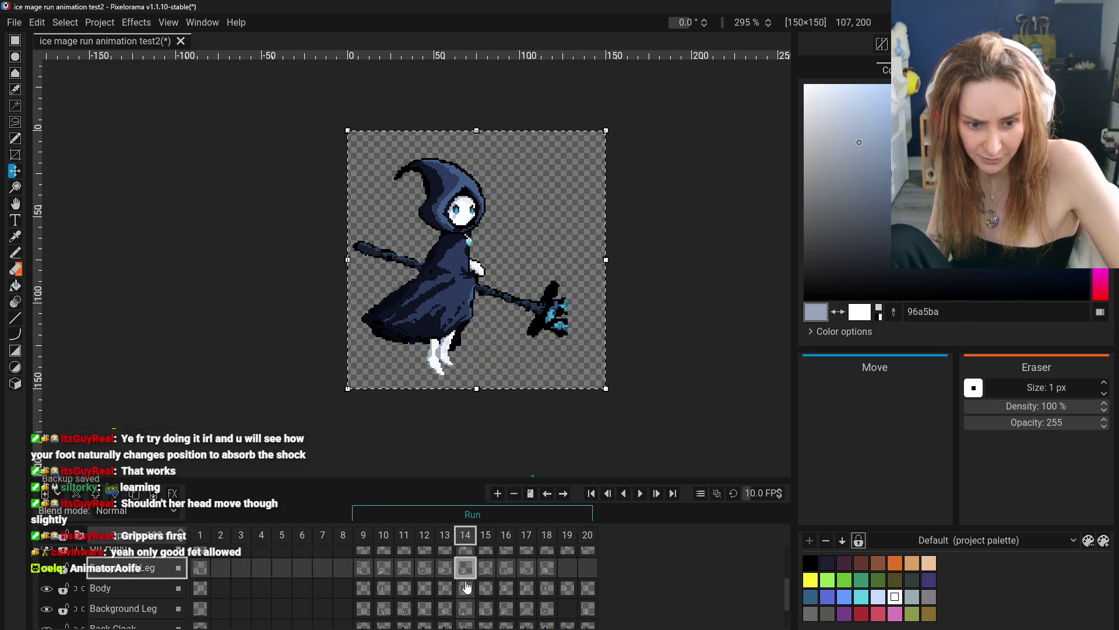
click(465, 608)
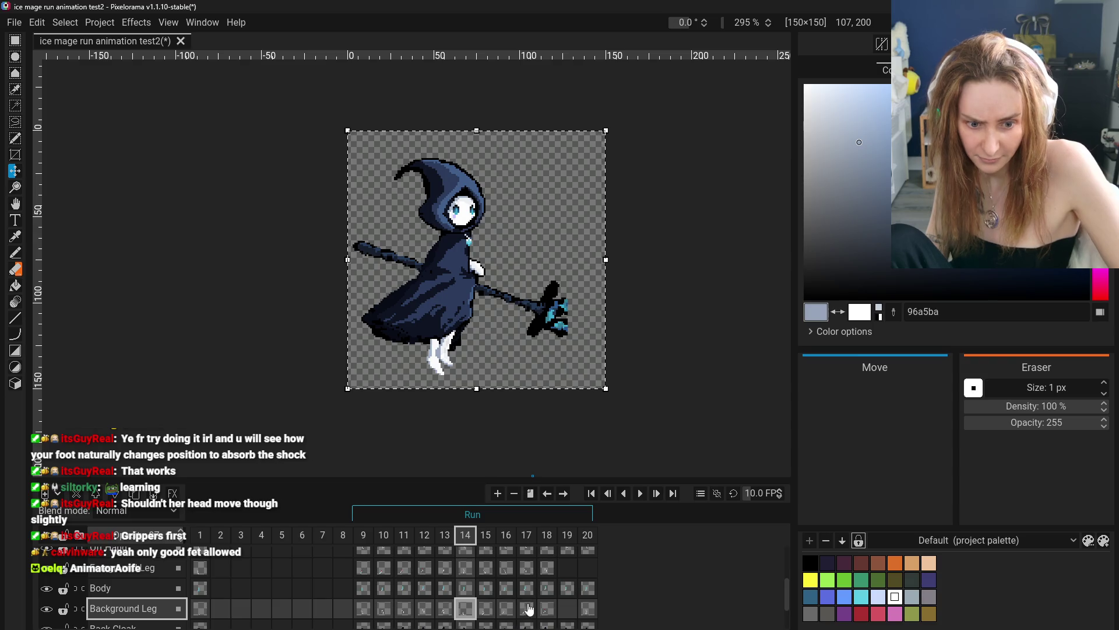
click(587, 570)
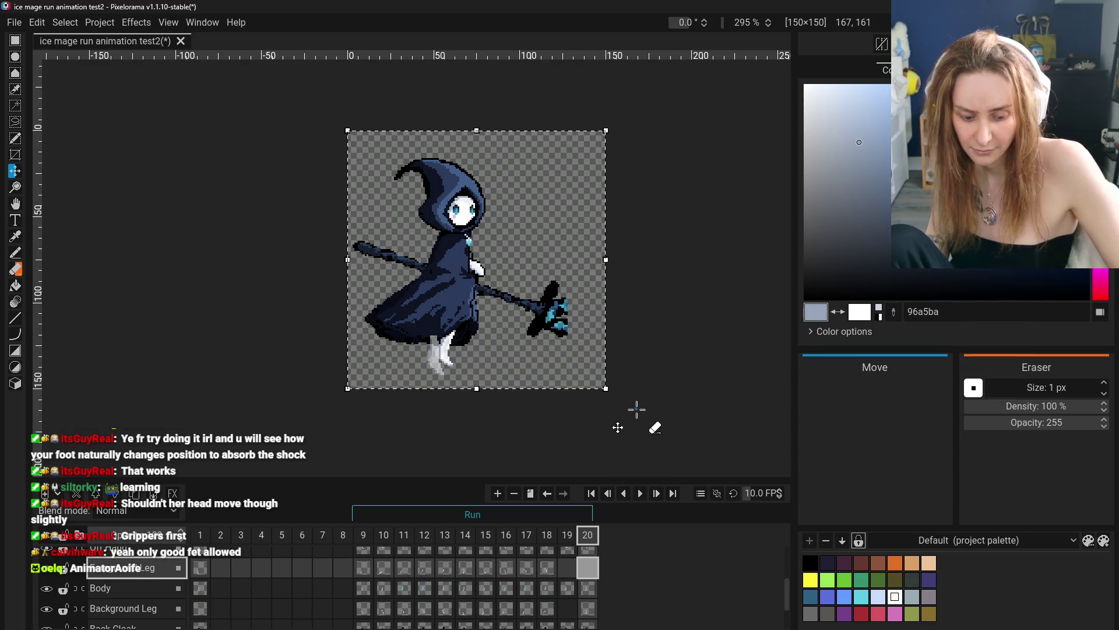
key(ctrl+shift+a)
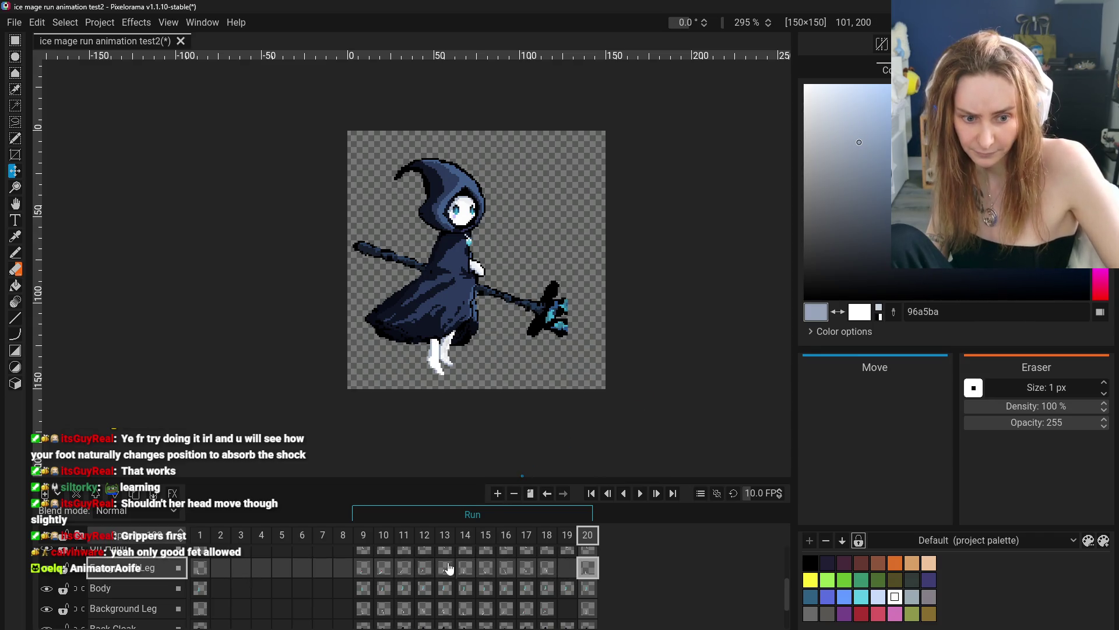
- Copy frame 13's legs into frame 19's Foreground Leg cel and play the Run animation
click(568, 572)
click(444, 568)
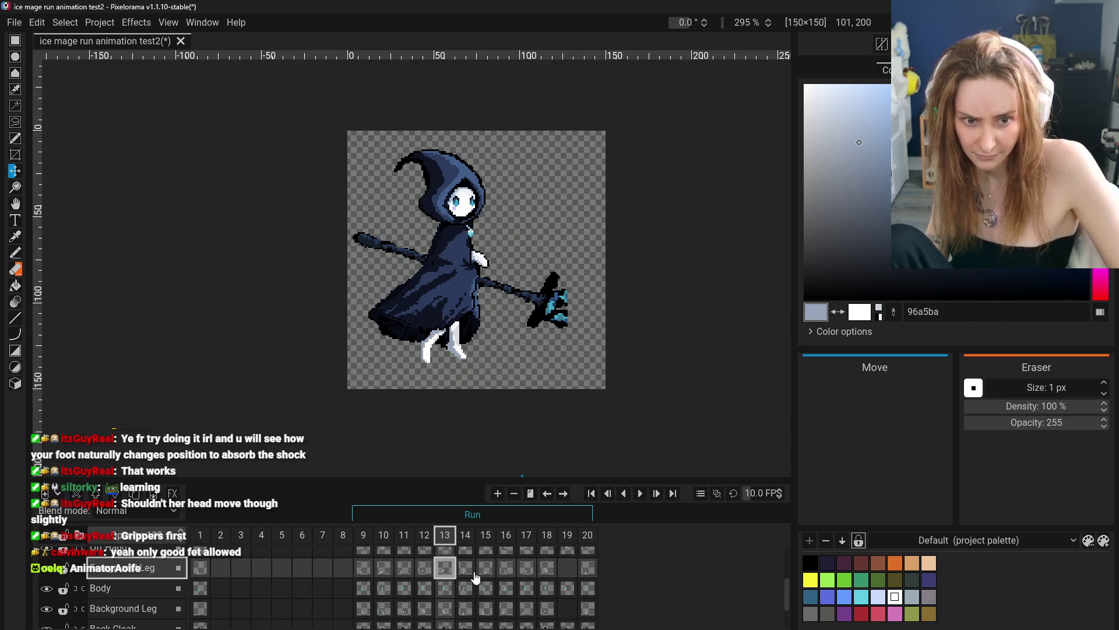
key(ctrl+a)
click(558, 608)
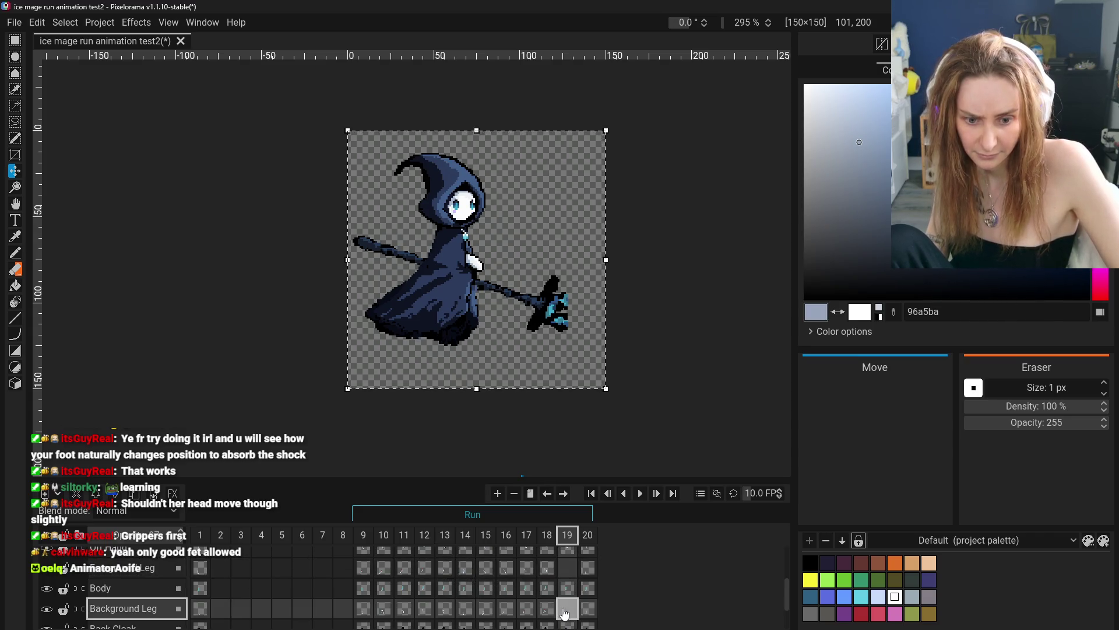
click(445, 608)
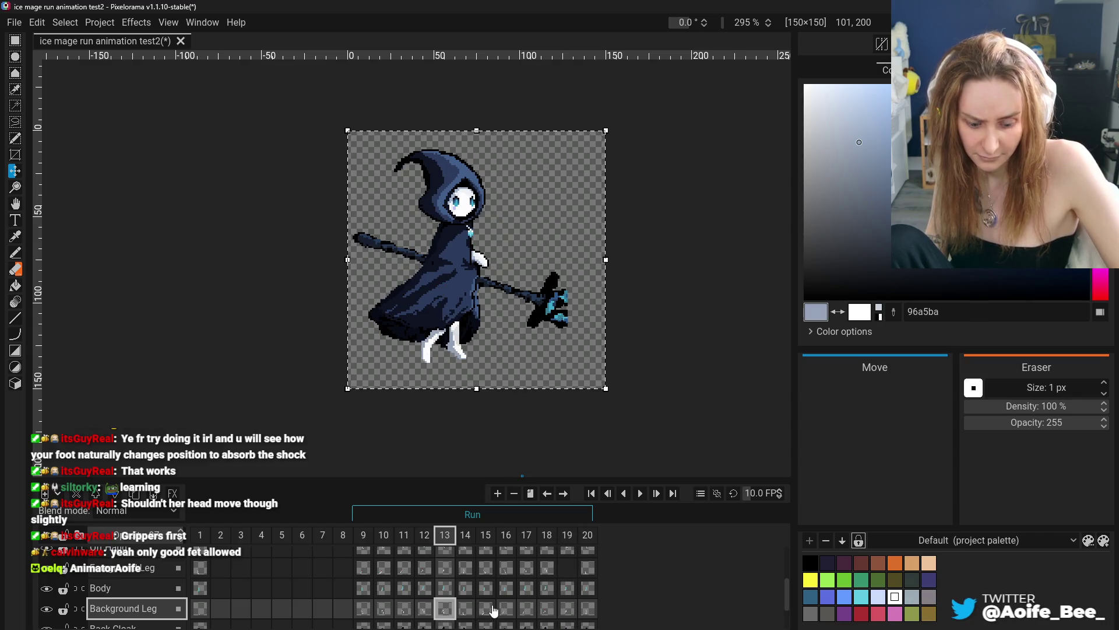
click(567, 570)
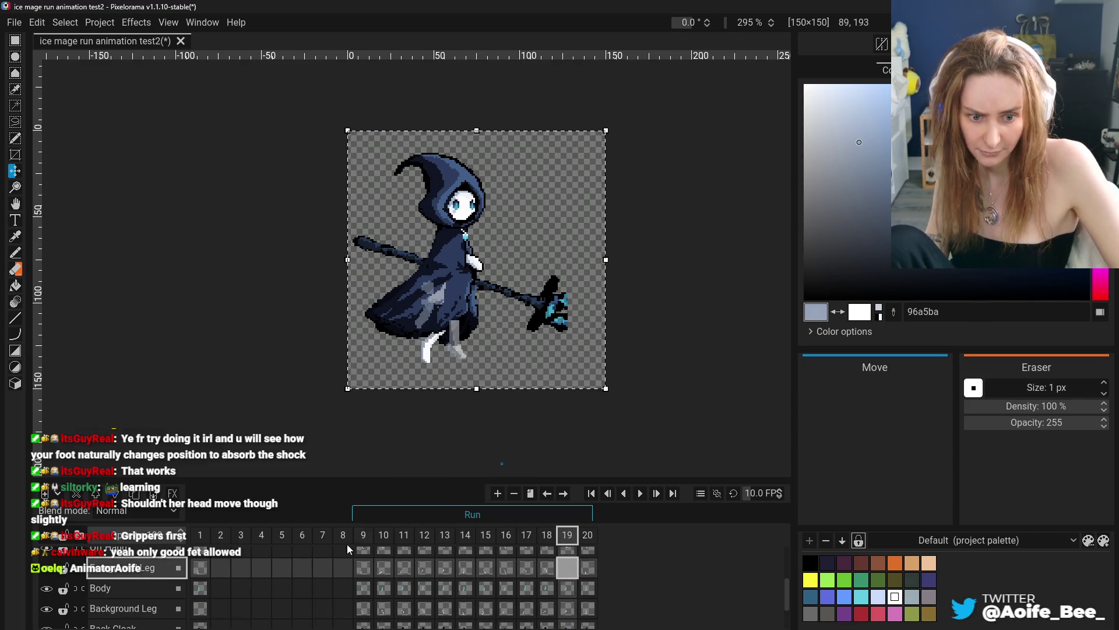
click(640, 493)
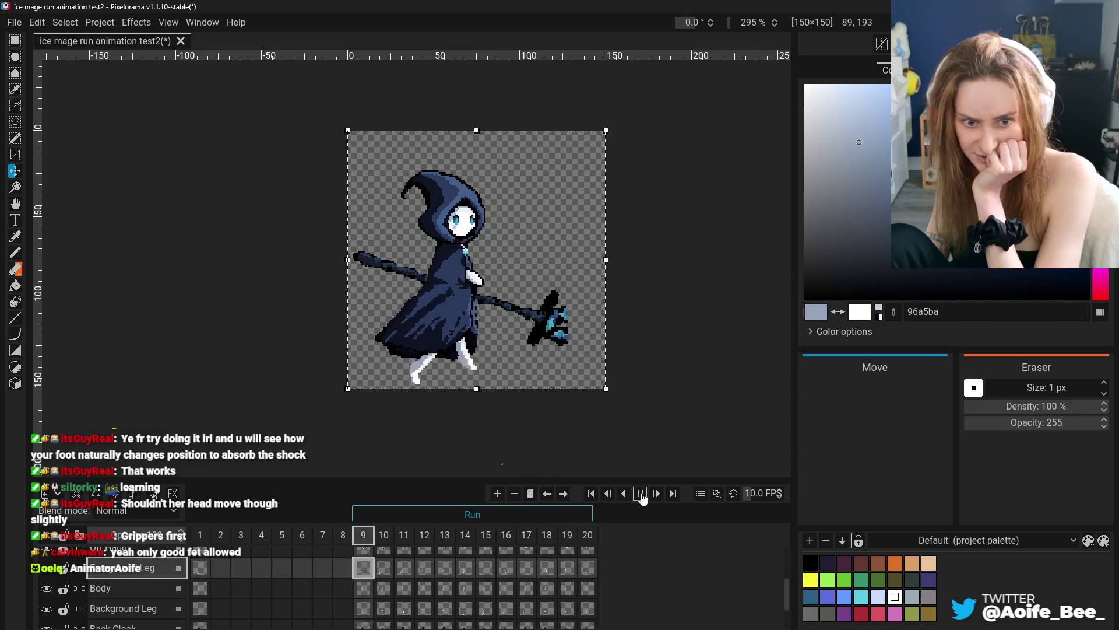
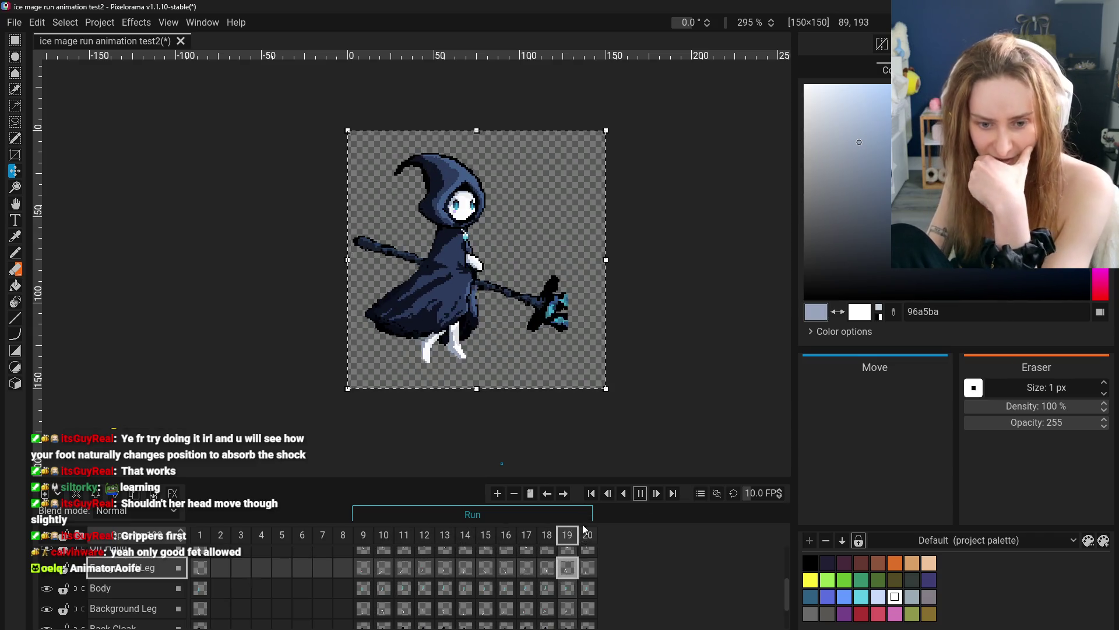
- Stop the playback and look at frame 12's properties, closing them unchanged
click(655, 489)
right_click(591, 538)
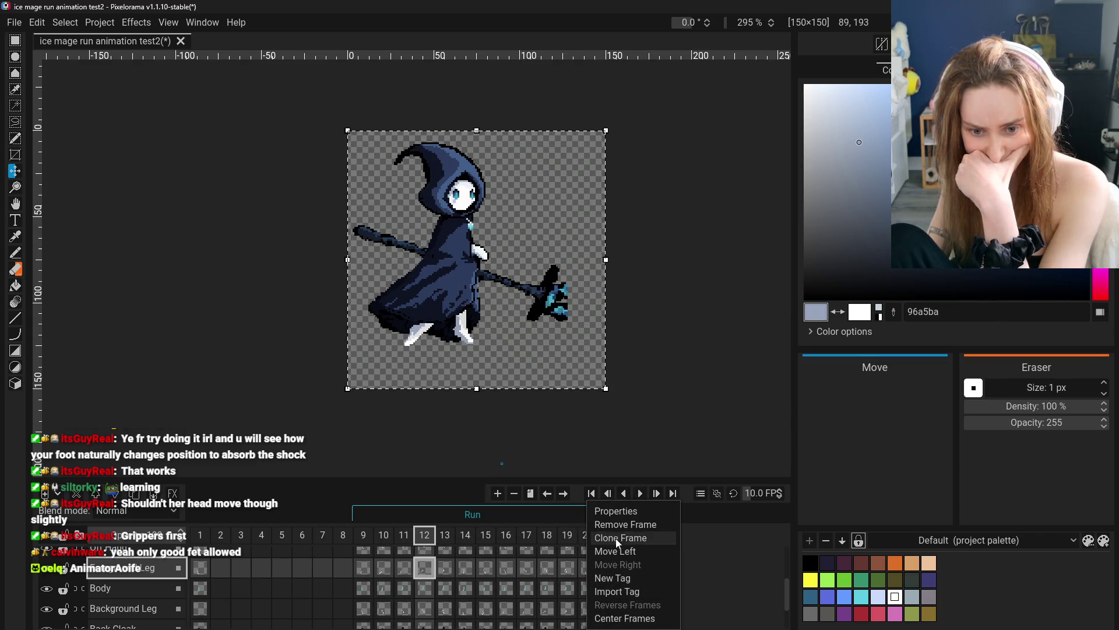
click(616, 511)
click(619, 271)
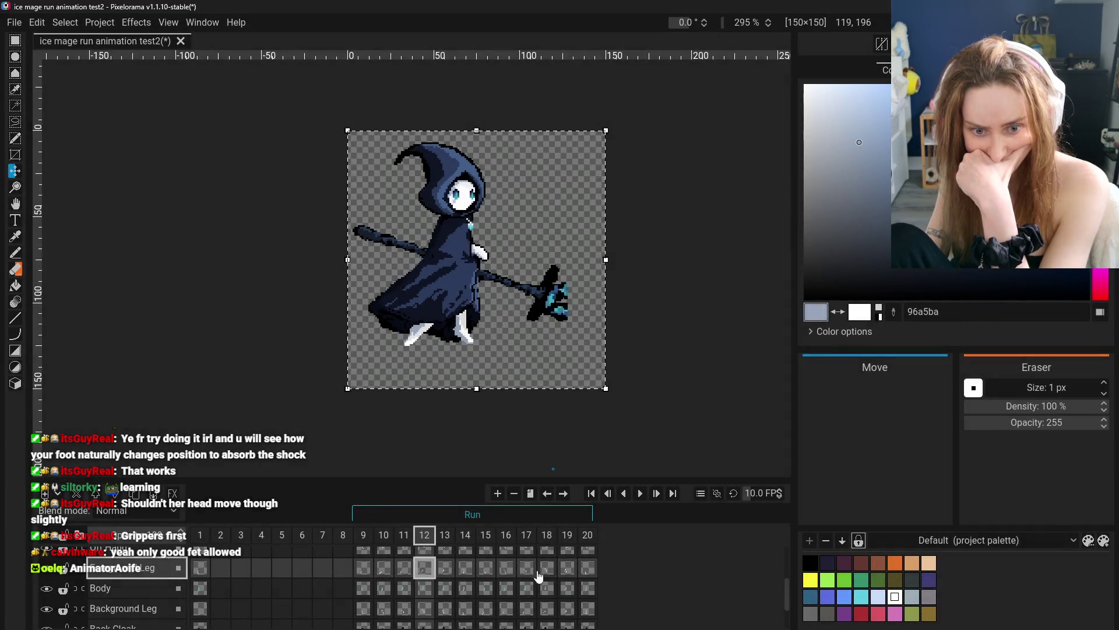
- Check the poses in frames 19, 17 and 16, then replay the run cycle
click(567, 537)
click(545, 536)
click(526, 536)
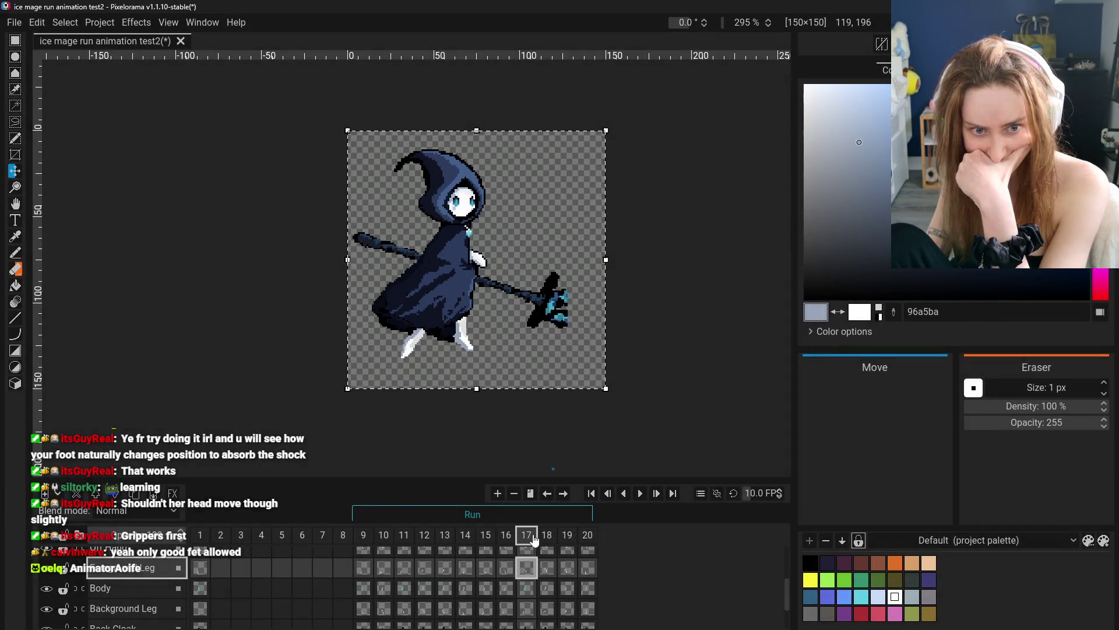
click(506, 536)
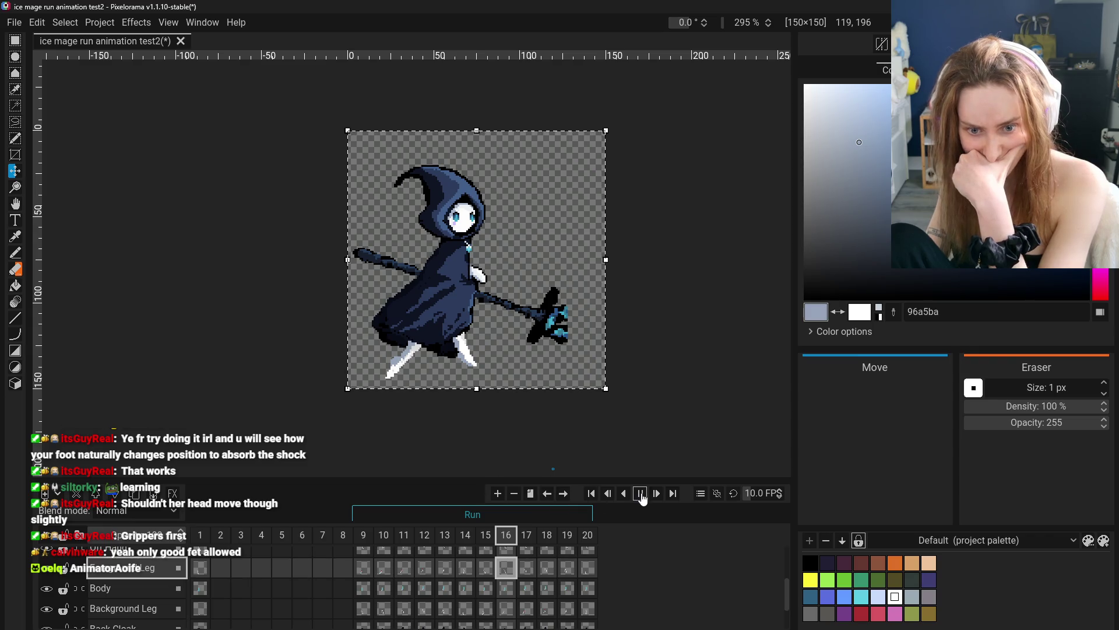
click(641, 494)
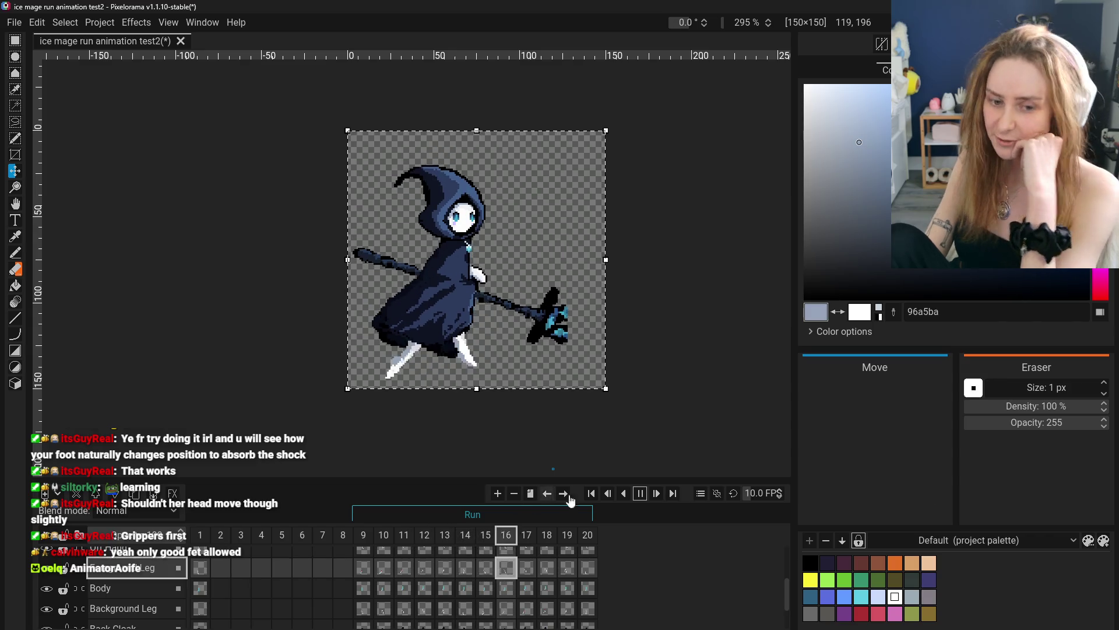
- Flip between frames 9 and 20 on the Body layer to compare the poses
click(366, 569)
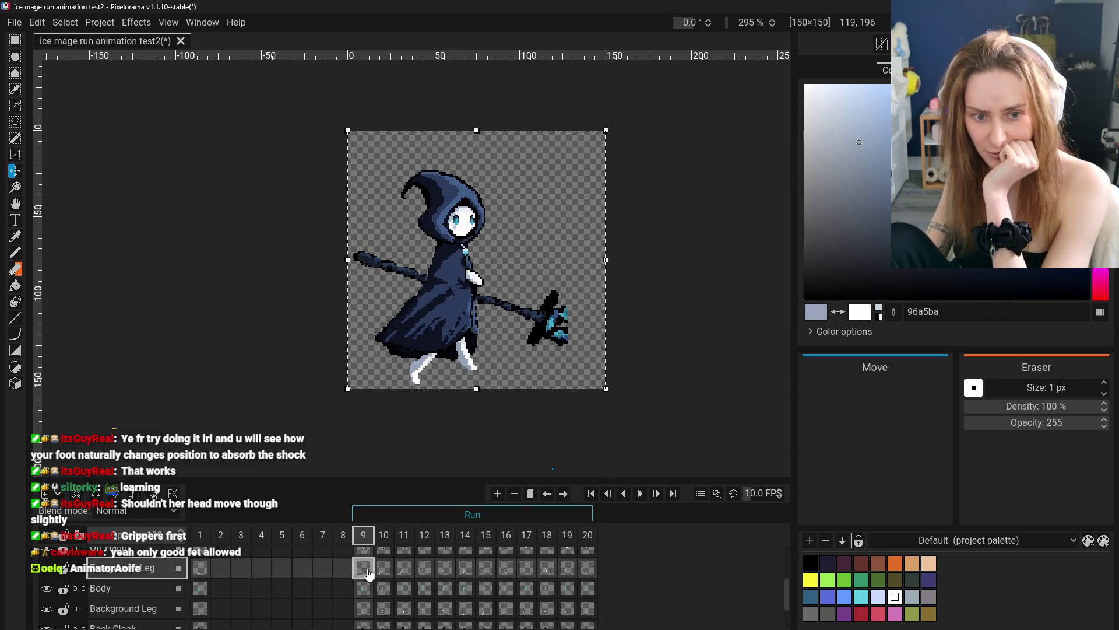
click(587, 589)
click(364, 588)
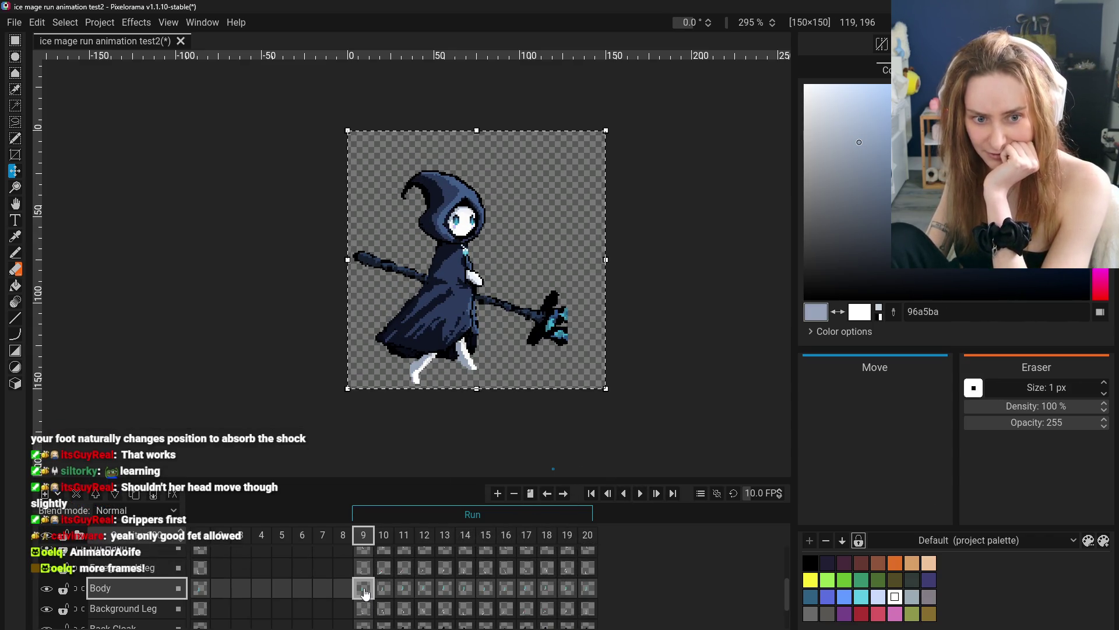
click(589, 588)
click(343, 588)
click(382, 588)
click(363, 589)
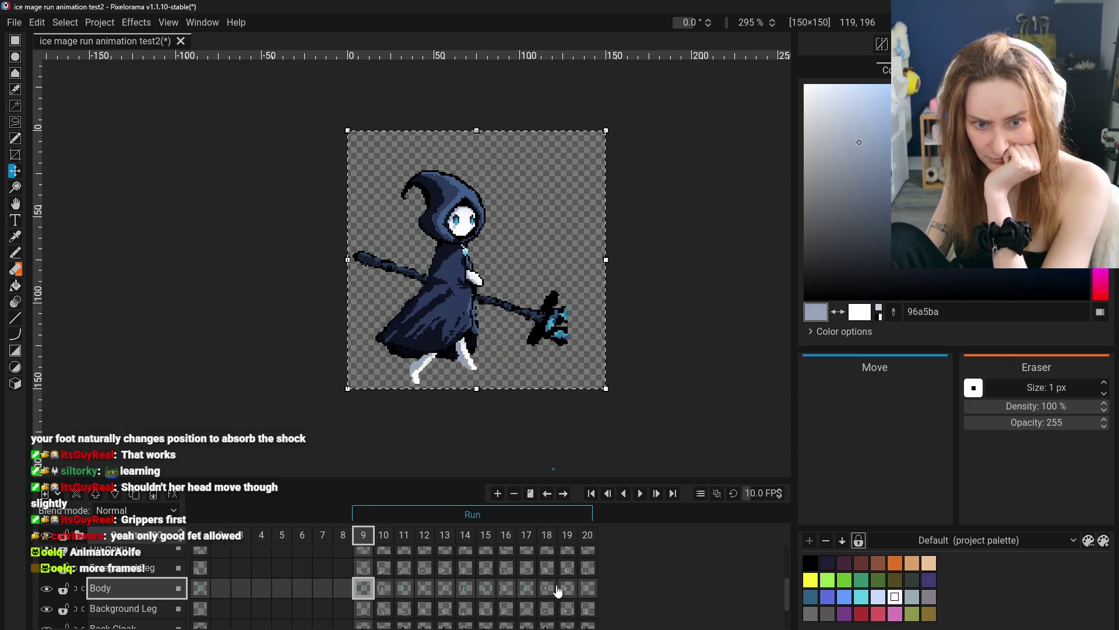
click(588, 589)
click(369, 589)
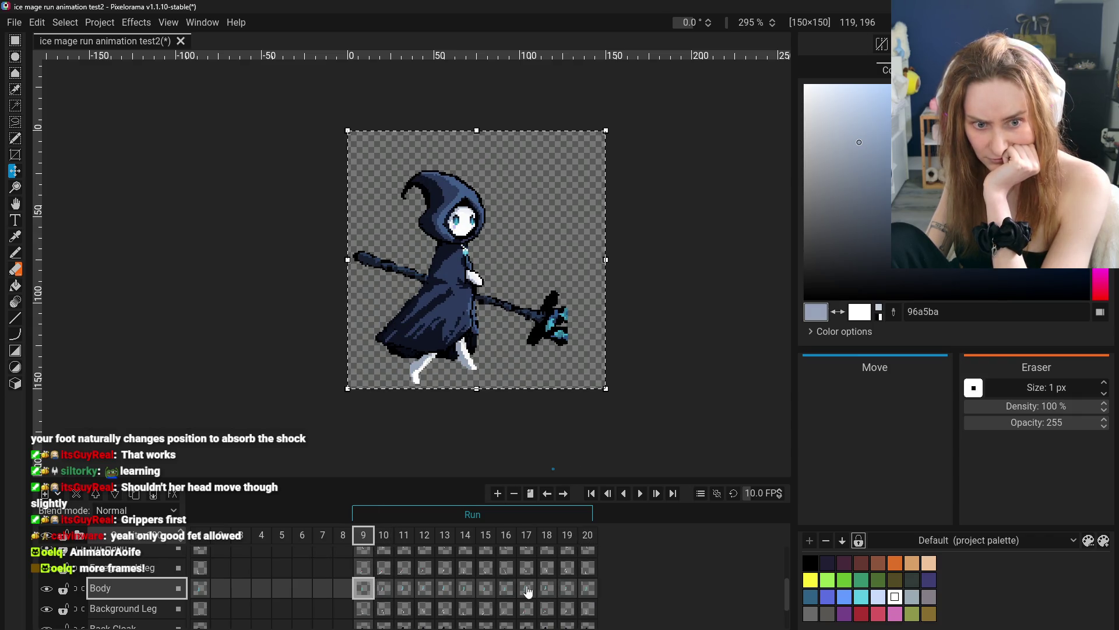
click(587, 586)
click(370, 589)
- Compare frames 18, 20 and 9 on the layer above Body
click(583, 573)
click(548, 571)
click(586, 573)
click(548, 571)
click(588, 576)
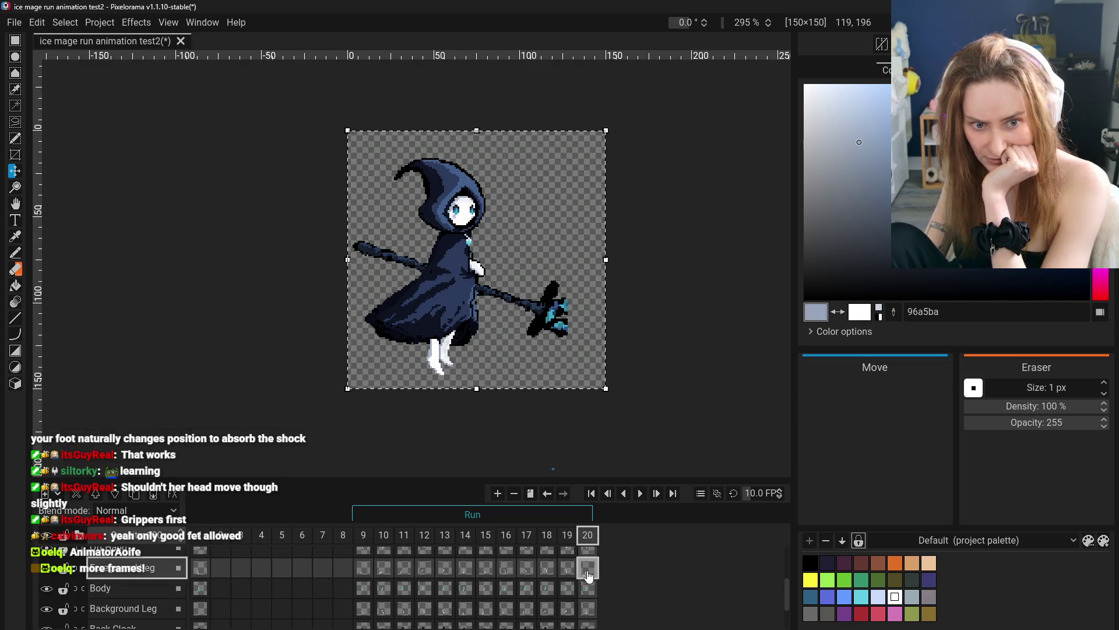
click(361, 572)
- Compare the Body layer's frames 9, 10 and 20 against each other
click(591, 580)
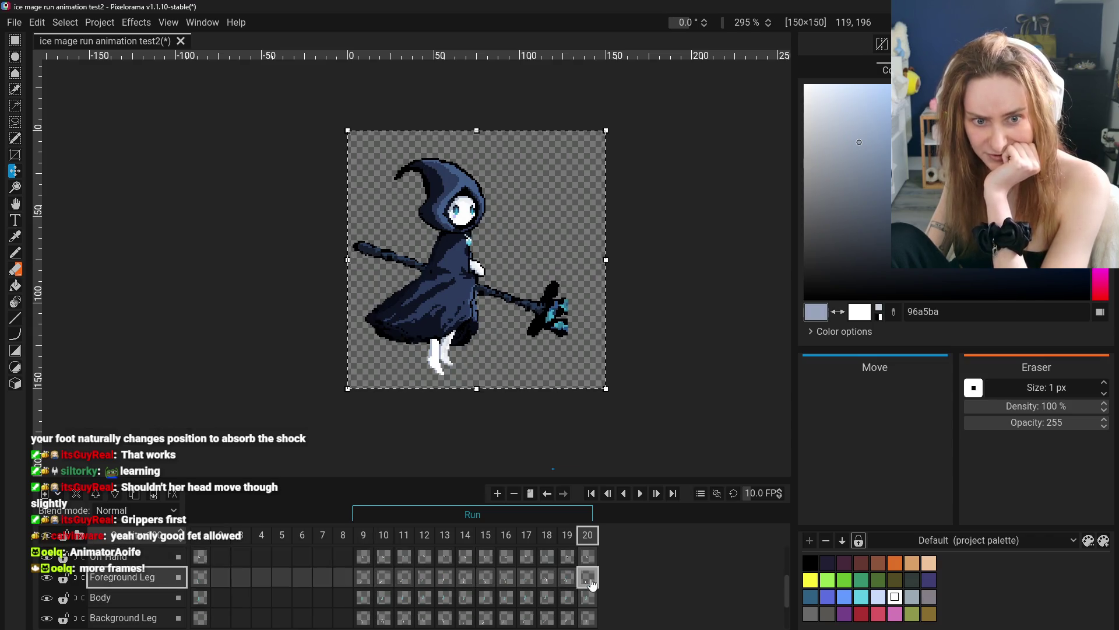
click(381, 601)
click(593, 606)
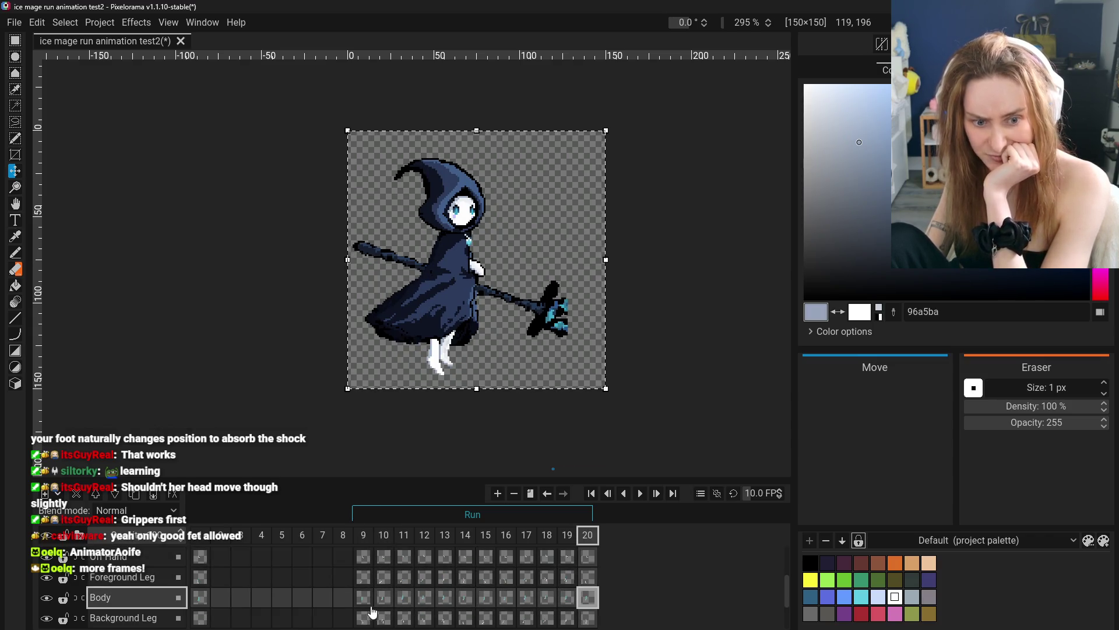
click(365, 607)
click(589, 606)
click(363, 603)
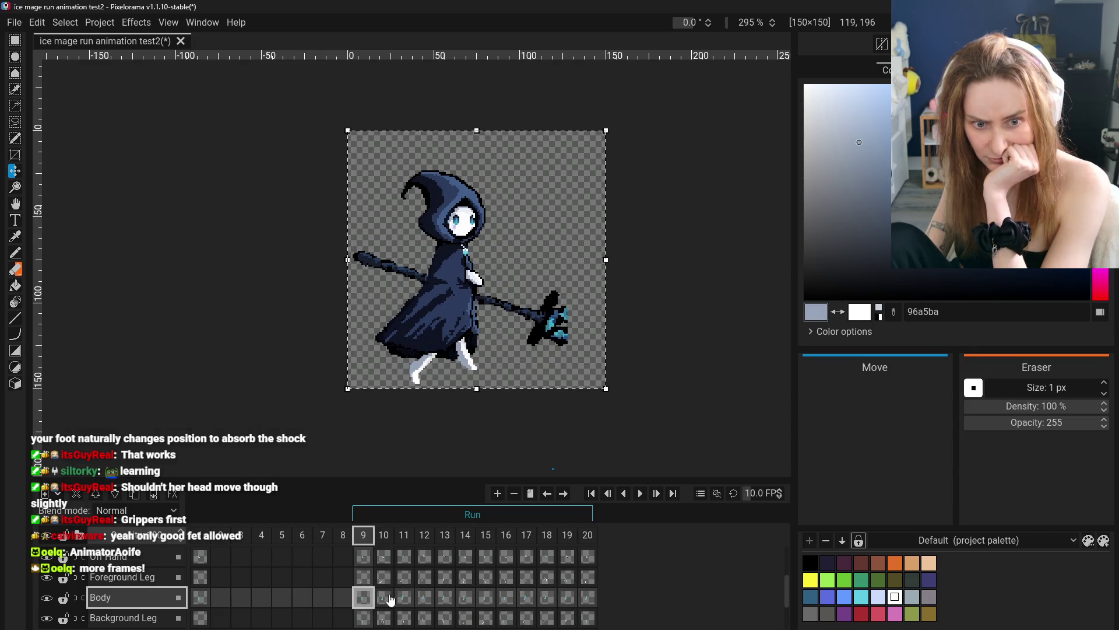
click(585, 600)
click(363, 600)
click(581, 600)
click(364, 600)
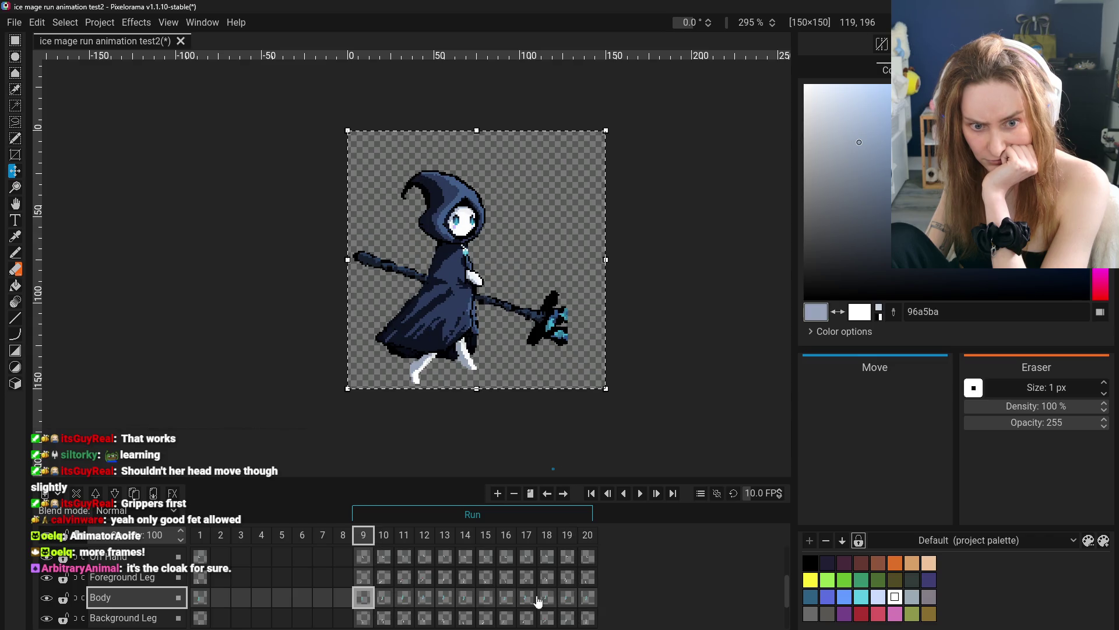
- Compare Foreground Leg frames 9 and 20, then check frame 14
click(589, 578)
click(363, 578)
click(586, 578)
click(363, 579)
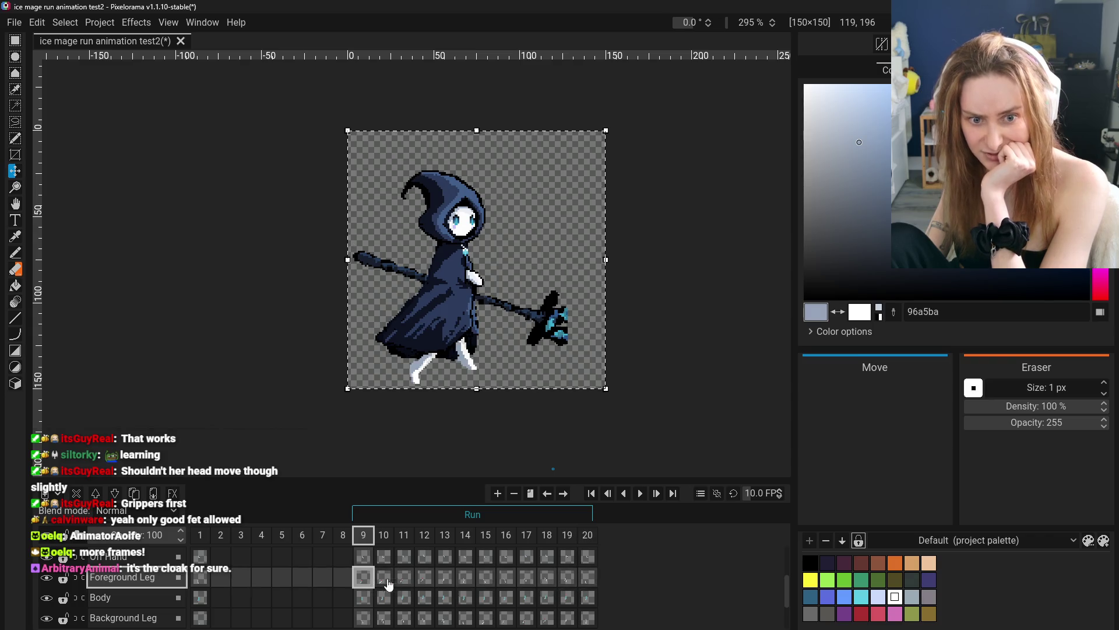
click(588, 578)
click(465, 578)
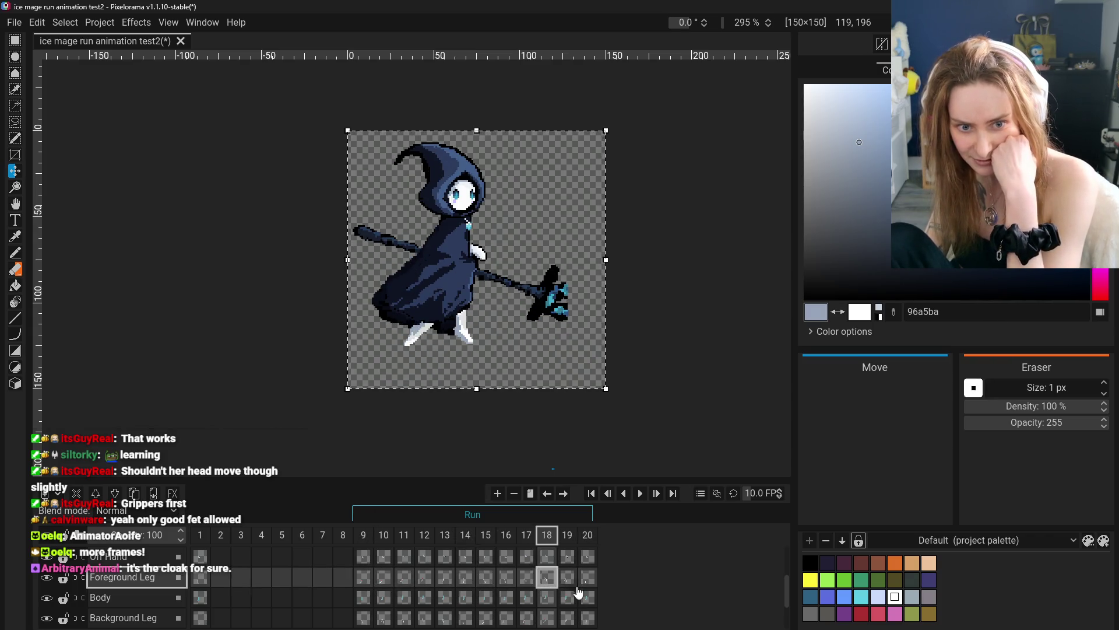
- Recheck frames 20 and 9 on Body and Foreground Leg, then replay the cycle
click(589, 594)
click(363, 598)
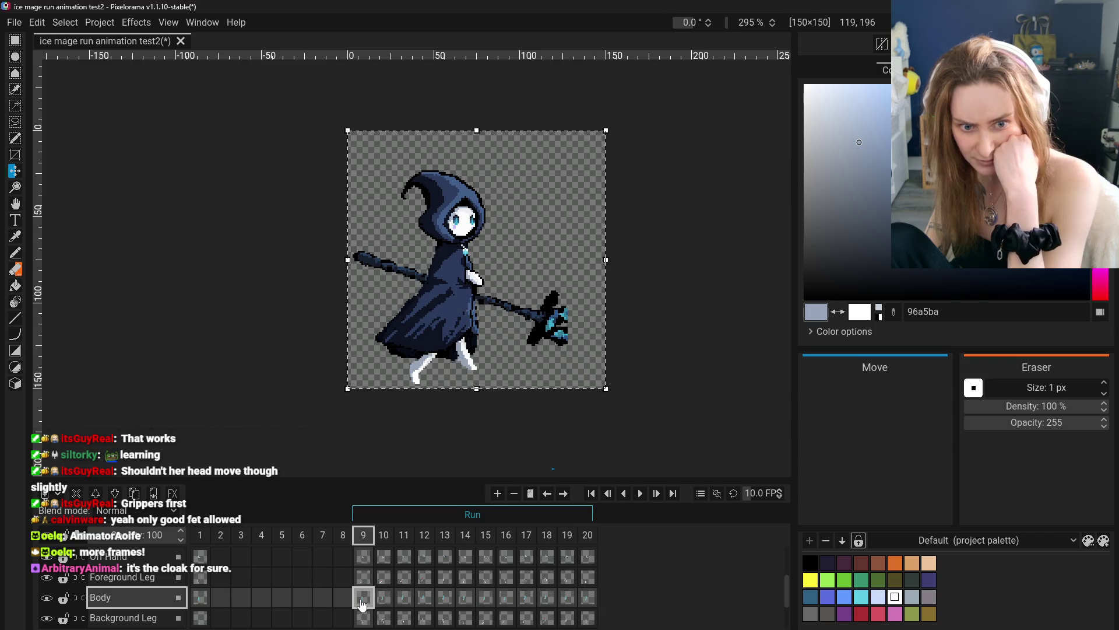
click(589, 597)
click(589, 578)
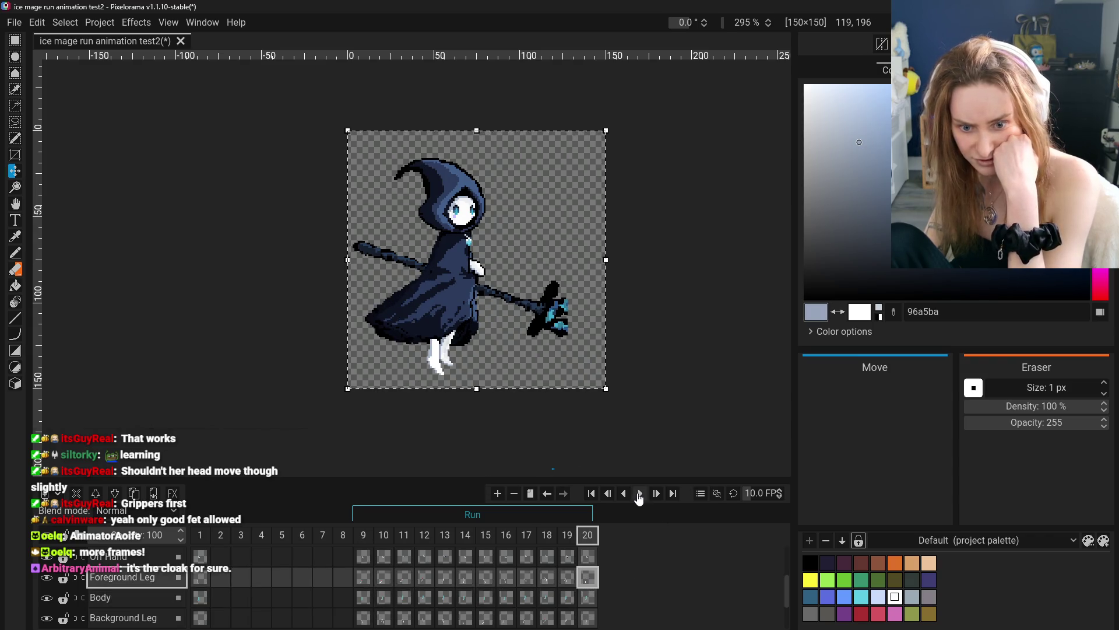
click(639, 494)
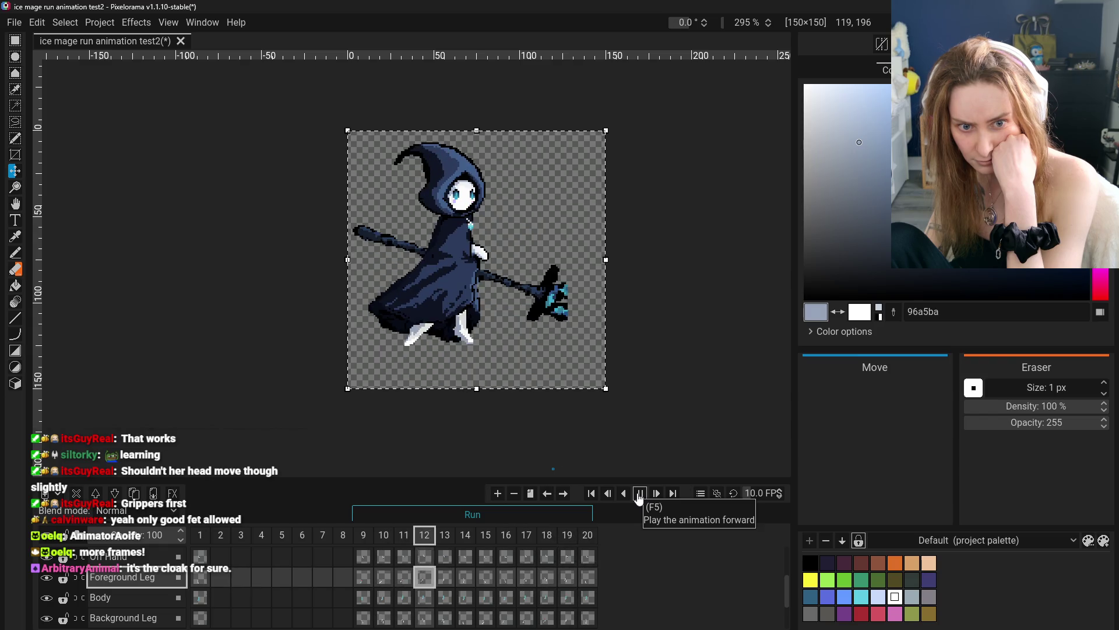
- Stop on frame 14 and compare the leg poses across frames 18 to 20
click(639, 493)
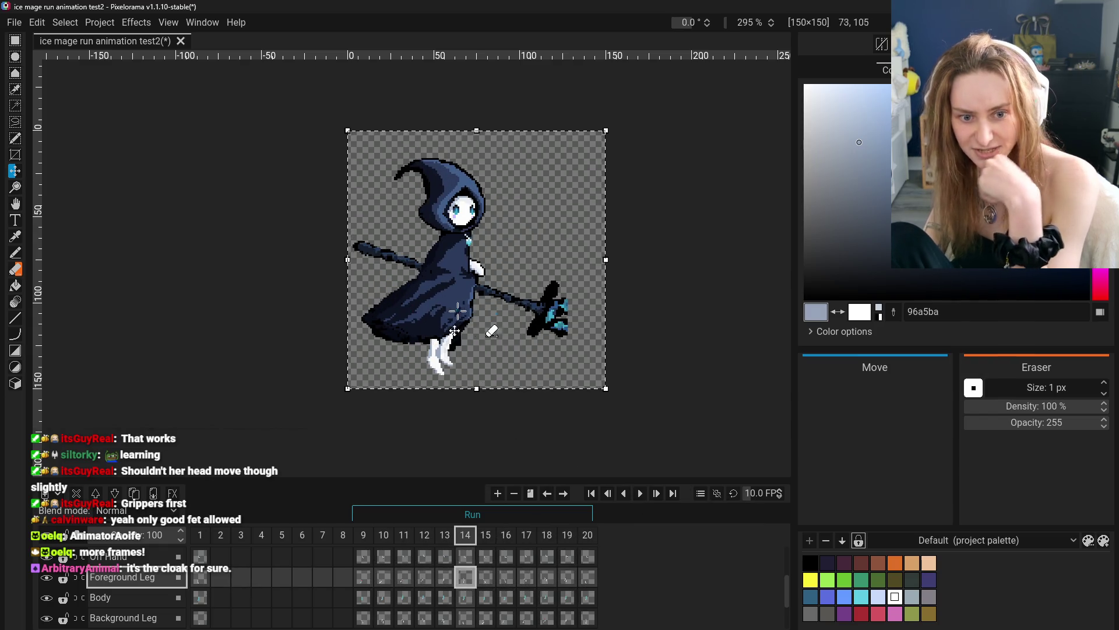
drag(486, 577, 564, 577)
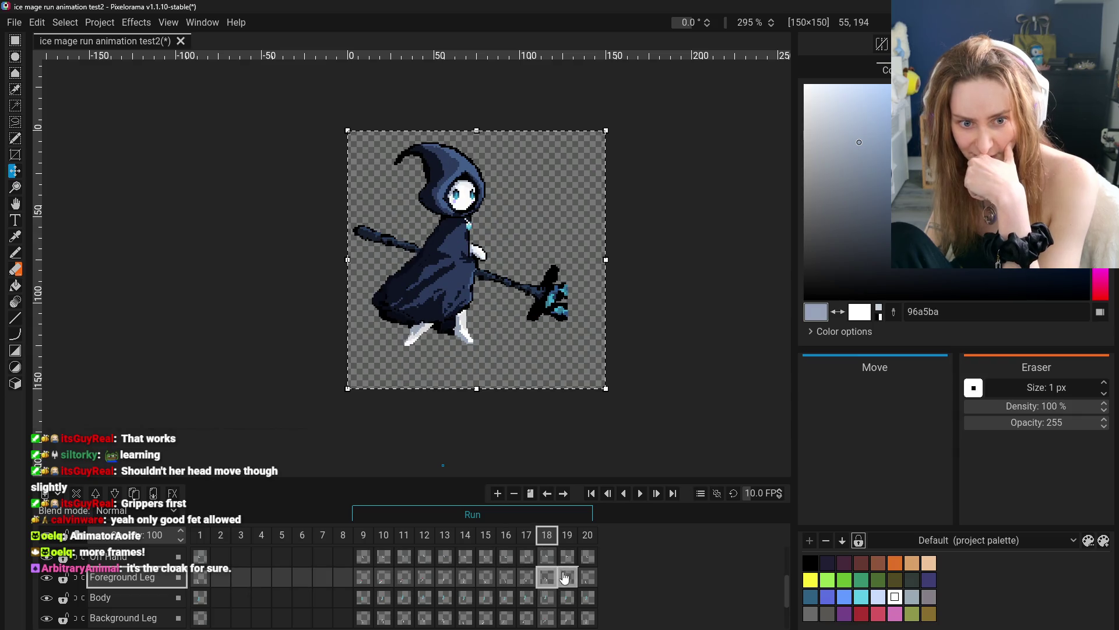
click(564, 577)
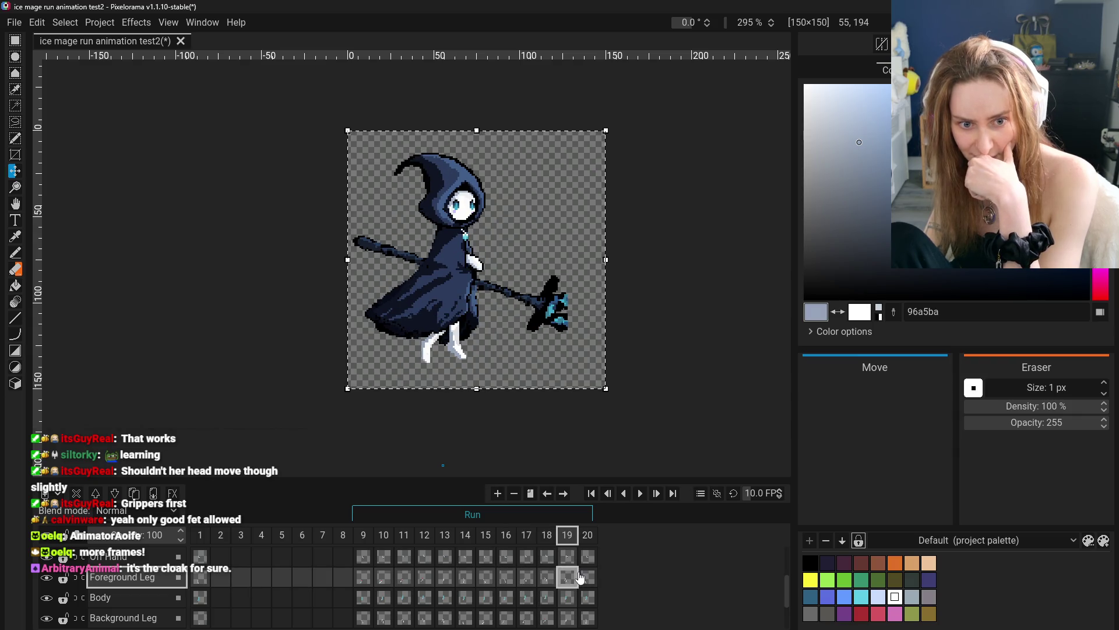
click(546, 579)
click(567, 577)
click(587, 577)
click(548, 581)
click(570, 578)
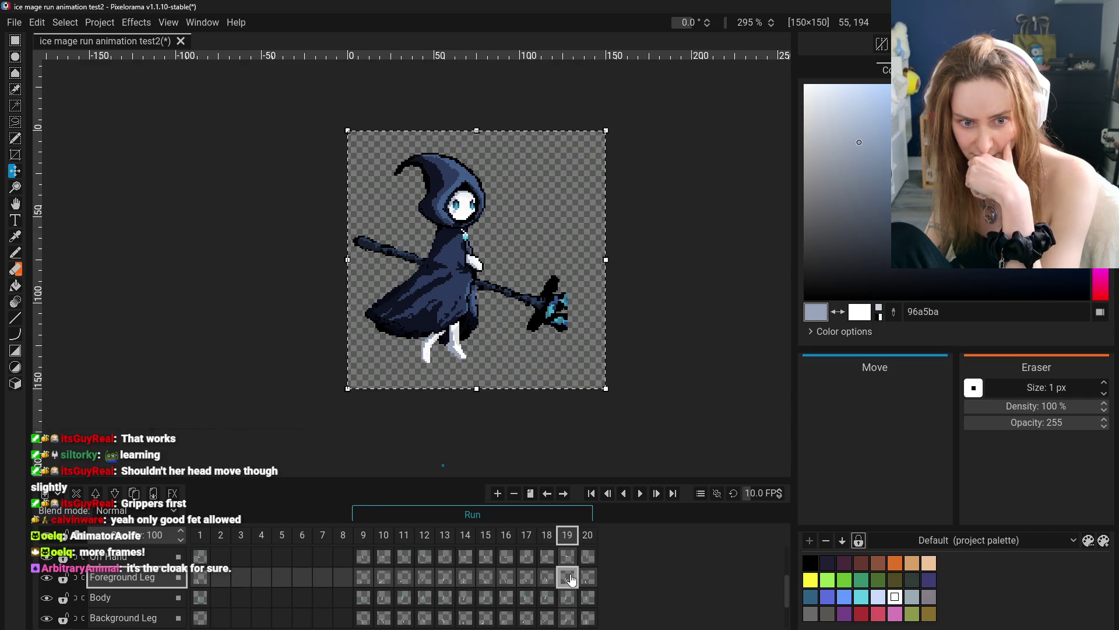
- Step the Foreground Leg cels from frame 16 through 17 and 18 to 19
click(546, 579)
click(501, 580)
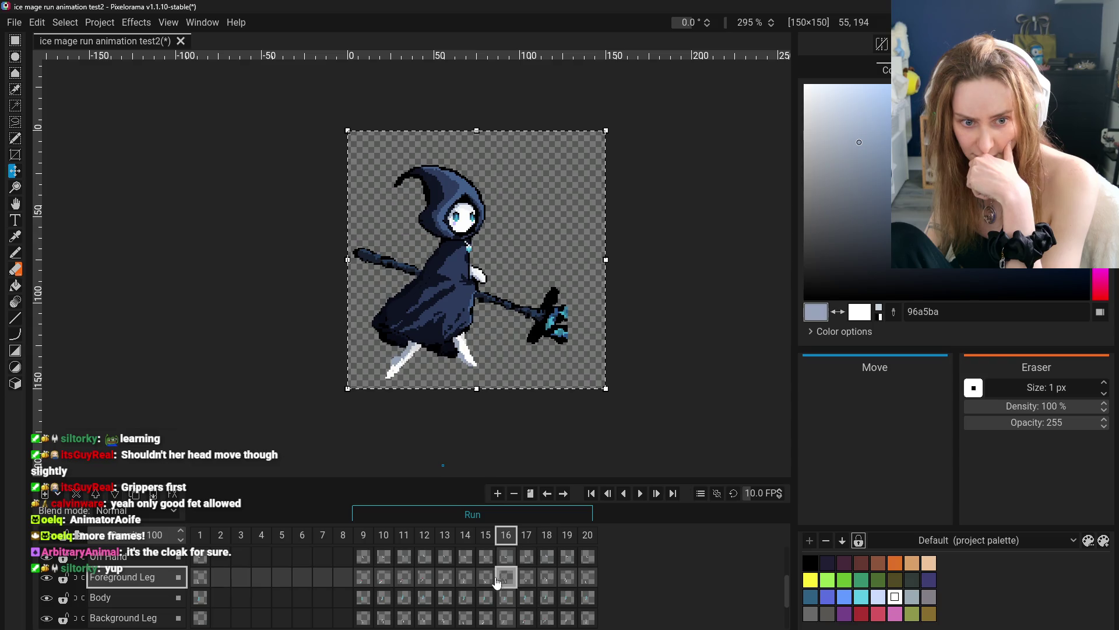
click(535, 581)
click(551, 580)
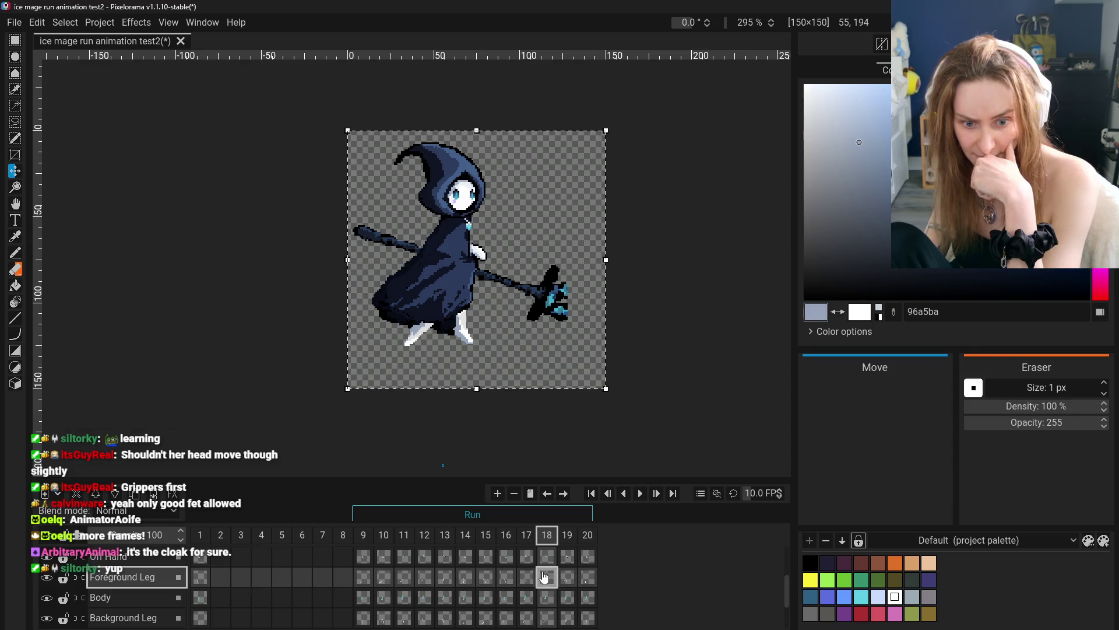
click(563, 580)
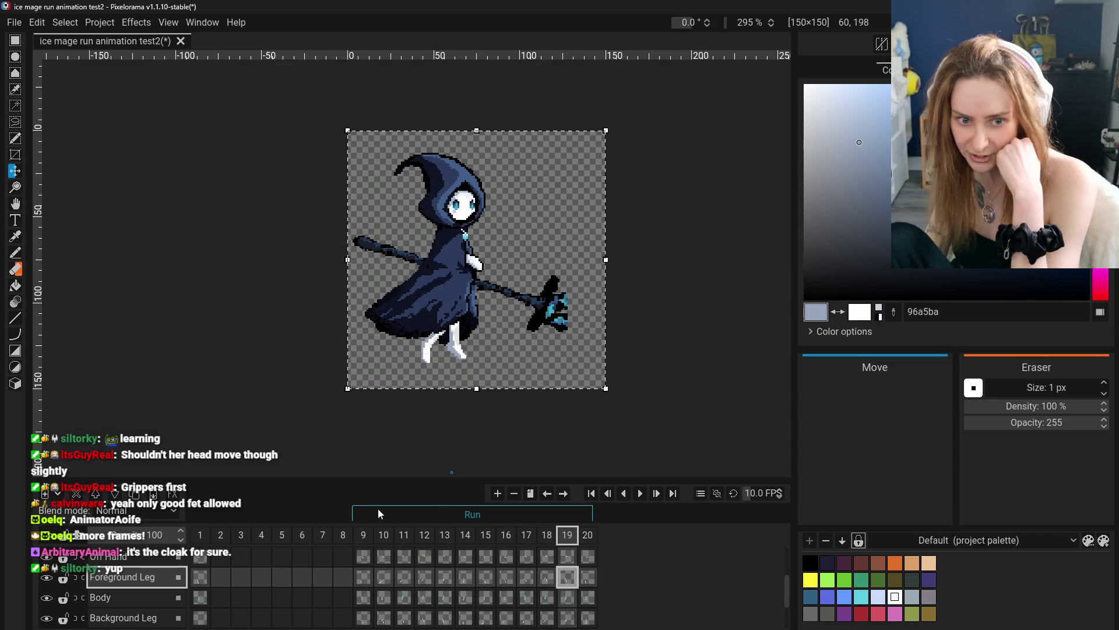
- Recheck the legs from frame 16 to 19, ending on frame 19 after comparing with 18
click(506, 577)
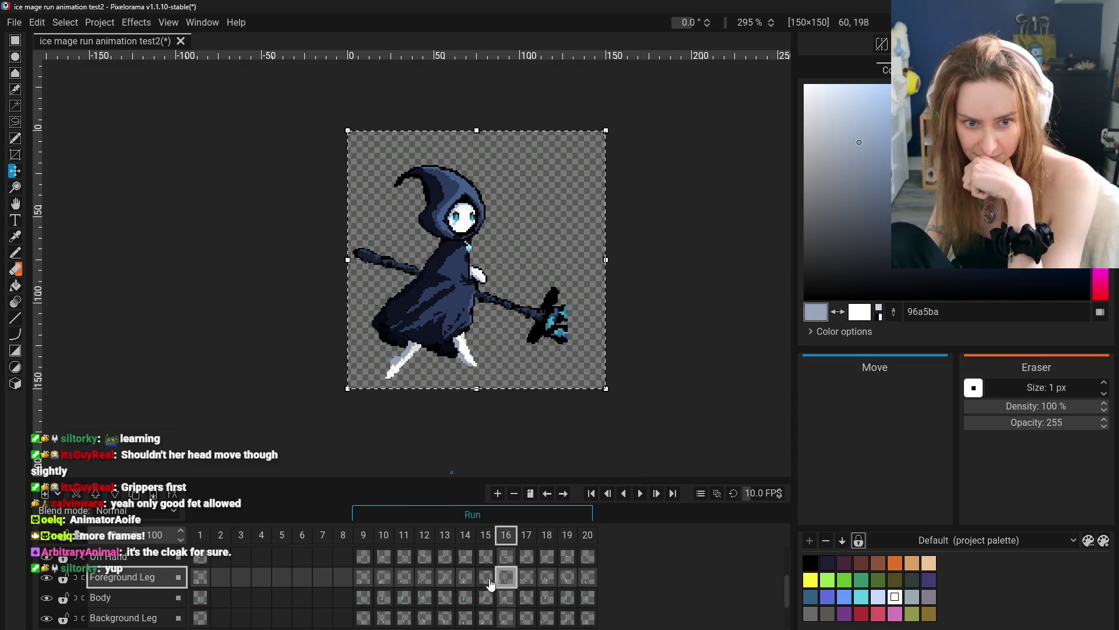
click(545, 581)
click(530, 578)
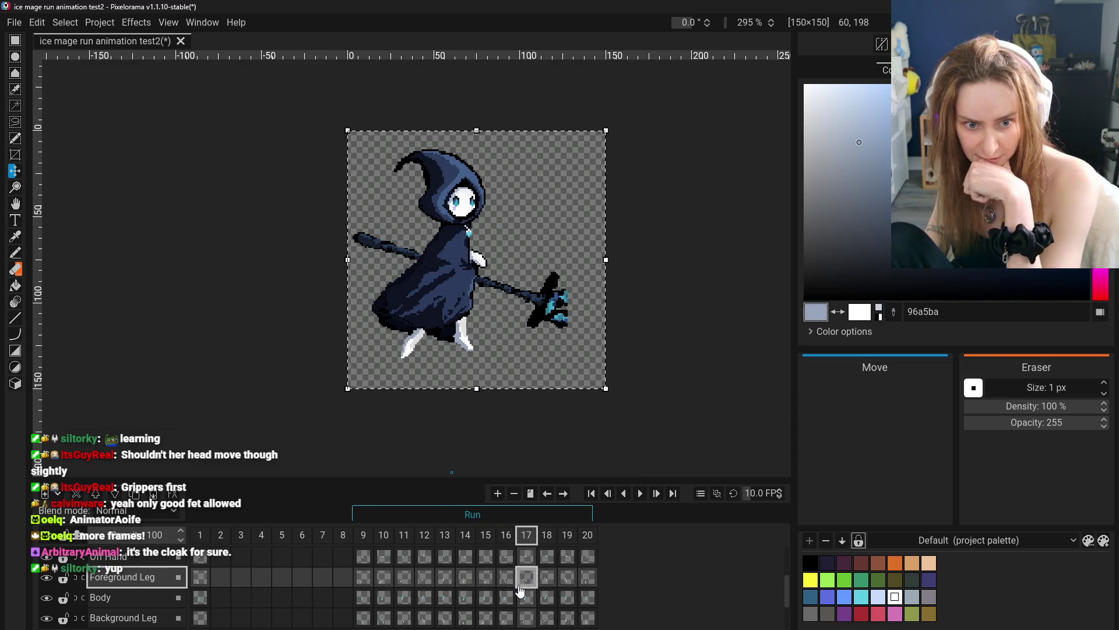
scroll(521, 592, up, 1)
click(536, 595)
click(566, 593)
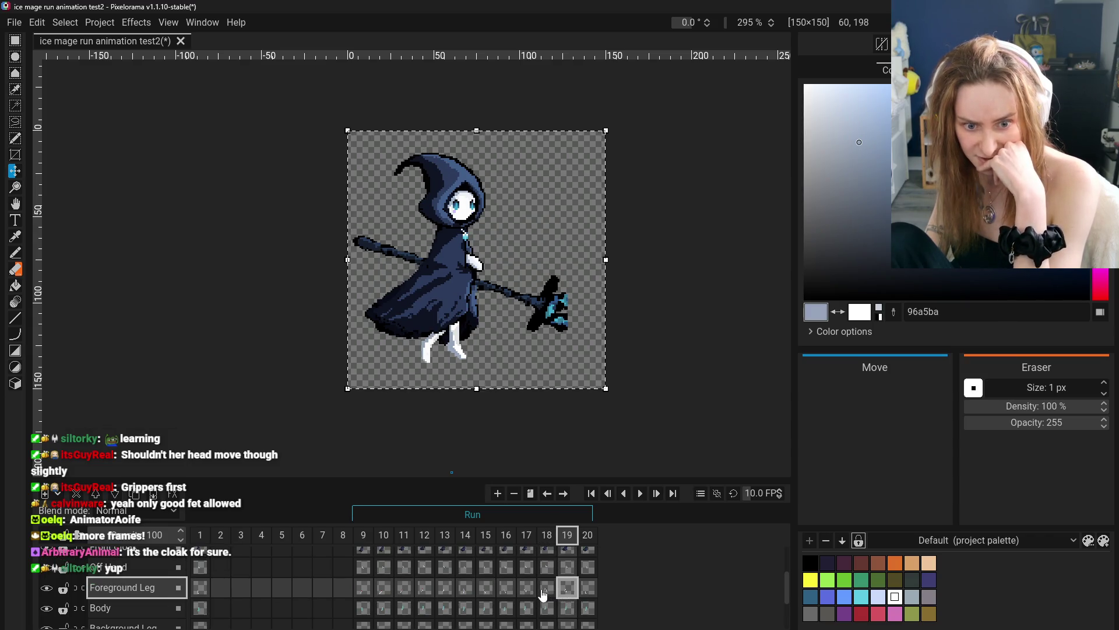
click(550, 591)
click(566, 589)
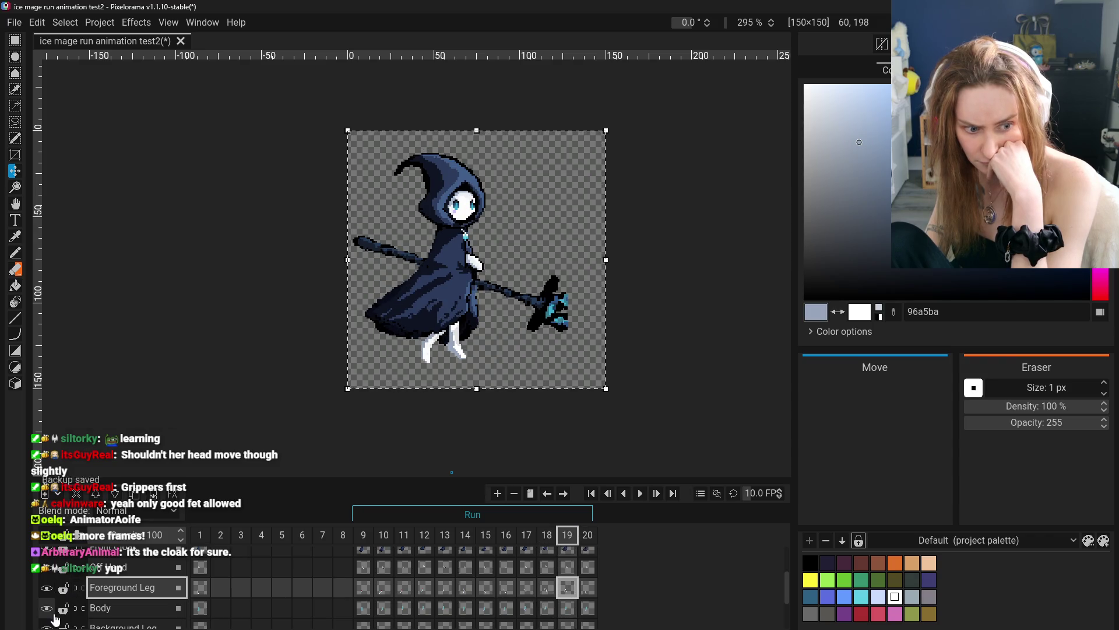
scroll(54, 615, down, 1)
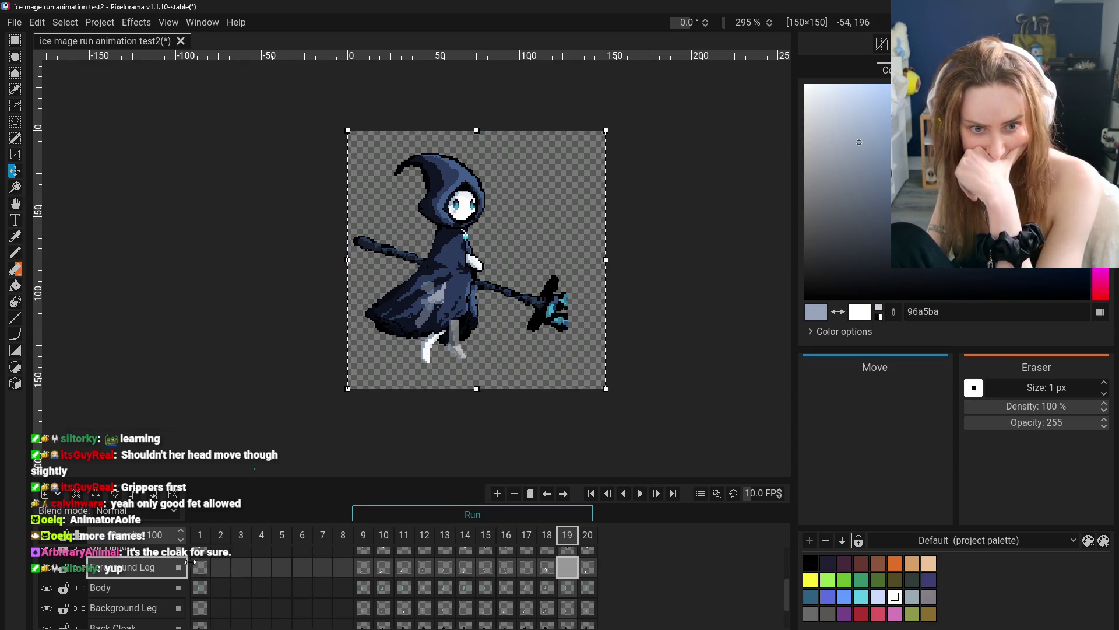
- Select the Back Cloak layer and look at its cels, landing on frame 10
scroll(125, 577, up, 3)
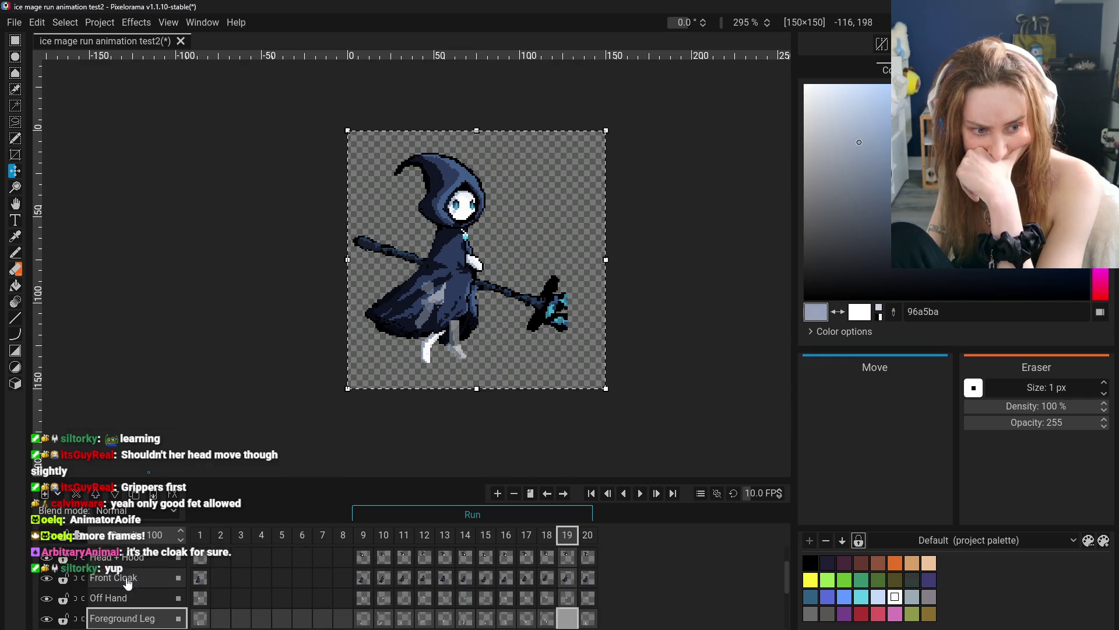
scroll(125, 581, down, 2)
scroll(125, 581, down, 3)
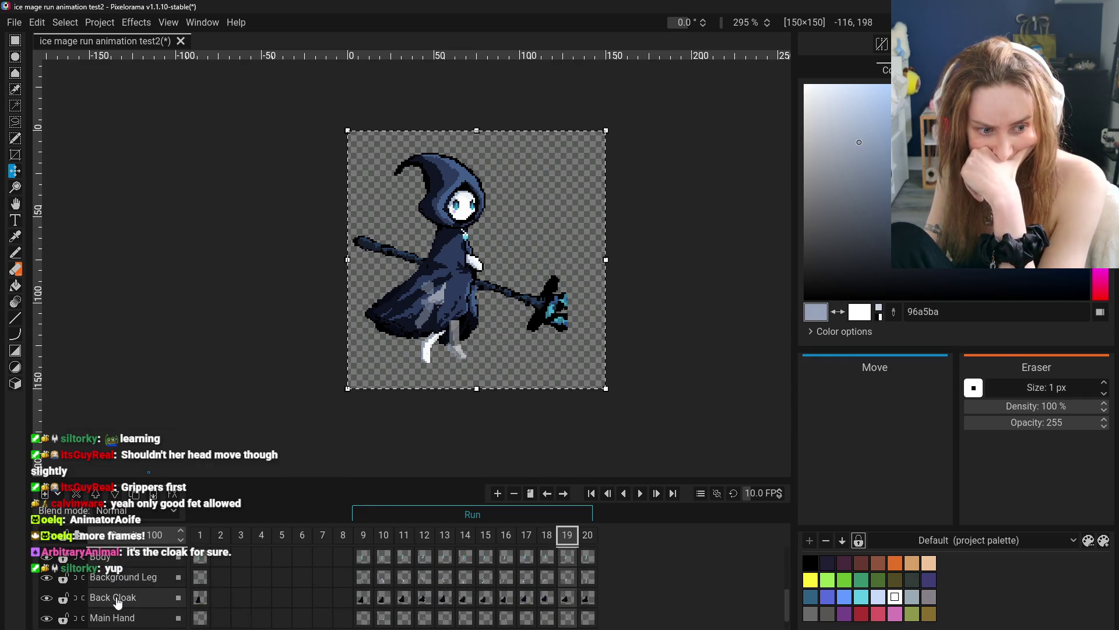
click(112, 596)
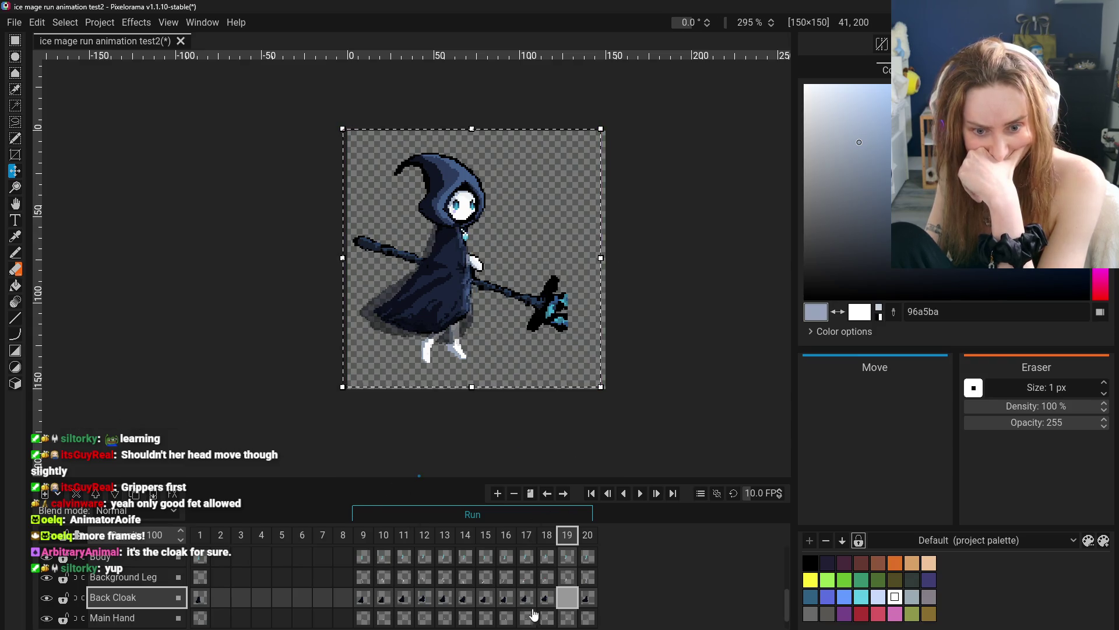
click(484, 597)
click(425, 598)
click(344, 598)
click(385, 600)
- Step through the Back Cloak cels from frame 11 up to frame 20
click(361, 598)
click(402, 598)
click(425, 599)
click(444, 599)
click(472, 602)
click(486, 599)
click(506, 599)
click(547, 599)
click(567, 601)
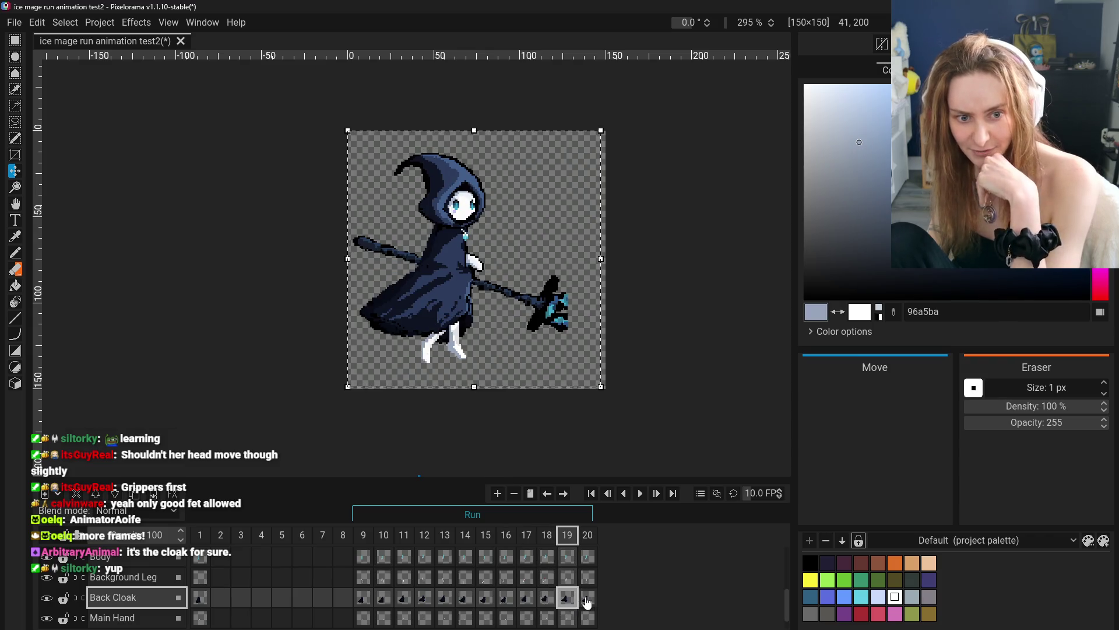
click(585, 602)
- Undo the cloak selection move and switch to Rectangular Selection, committing the pixels
key(ctrl+z)
key(ctrl+z)
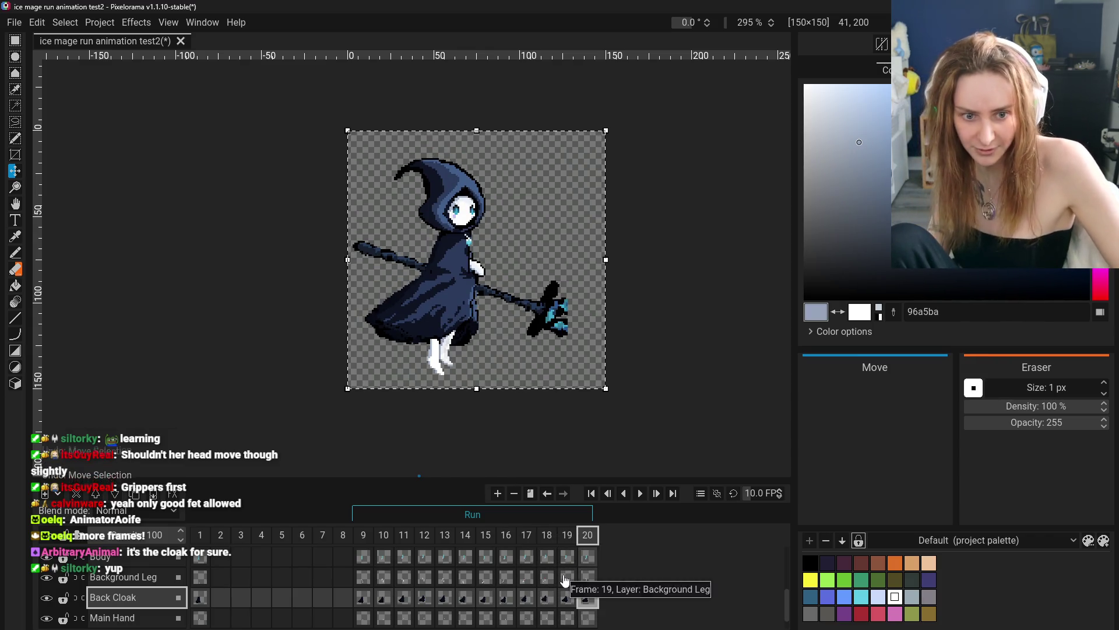
click(569, 597)
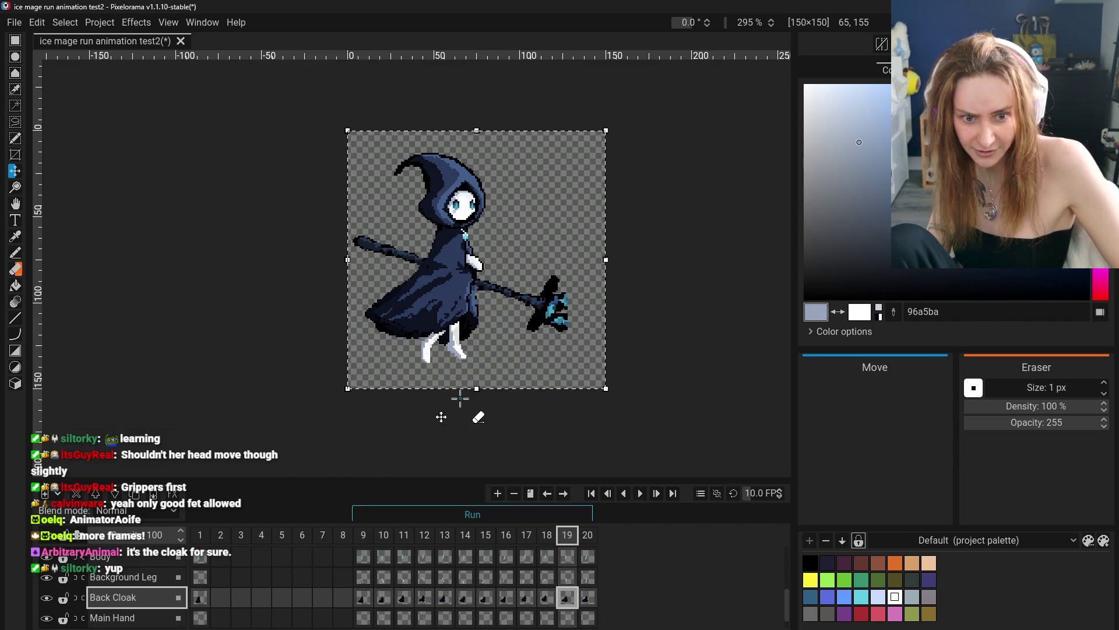
click(16, 42)
click(278, 375)
drag(370, 595, 592, 600)
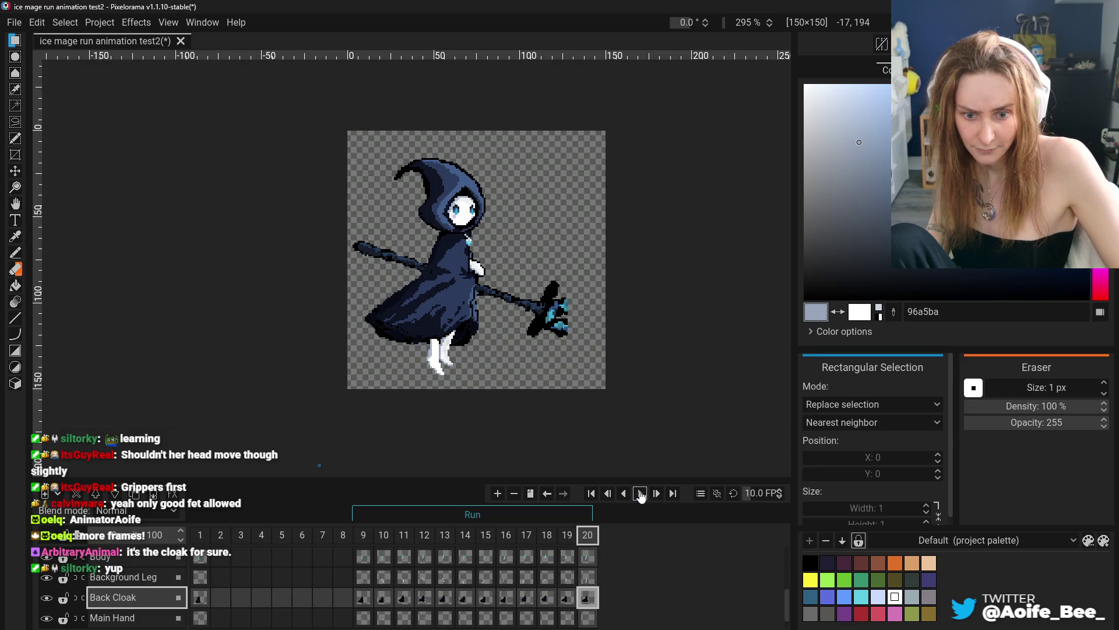
- Play the run animation, stop it, and step frames 10 to 13, then on to 20
click(641, 494)
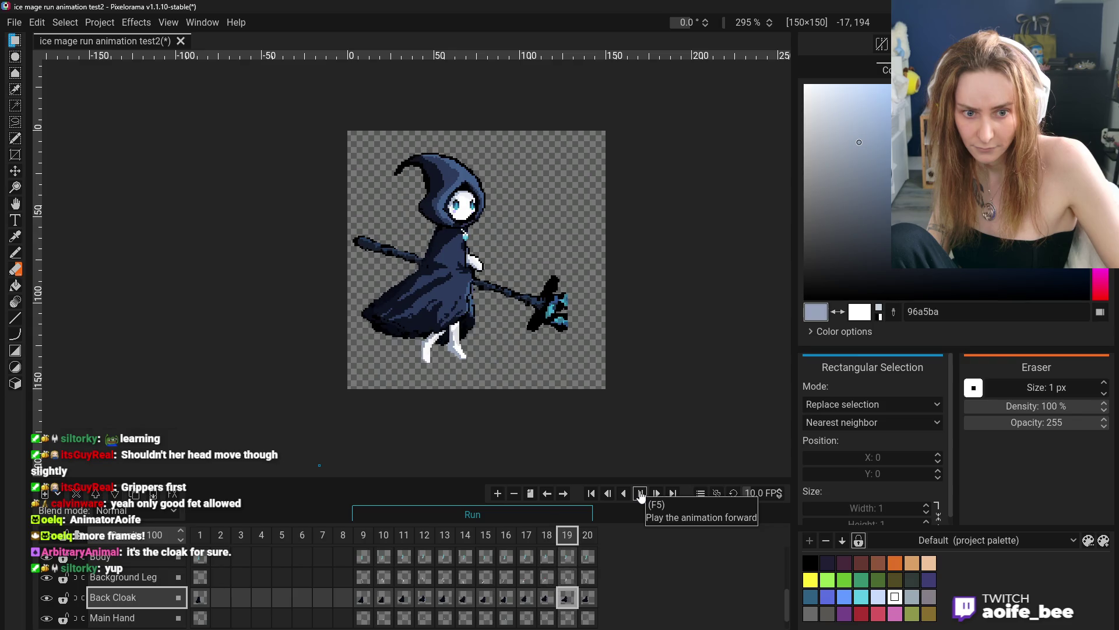
click(641, 494)
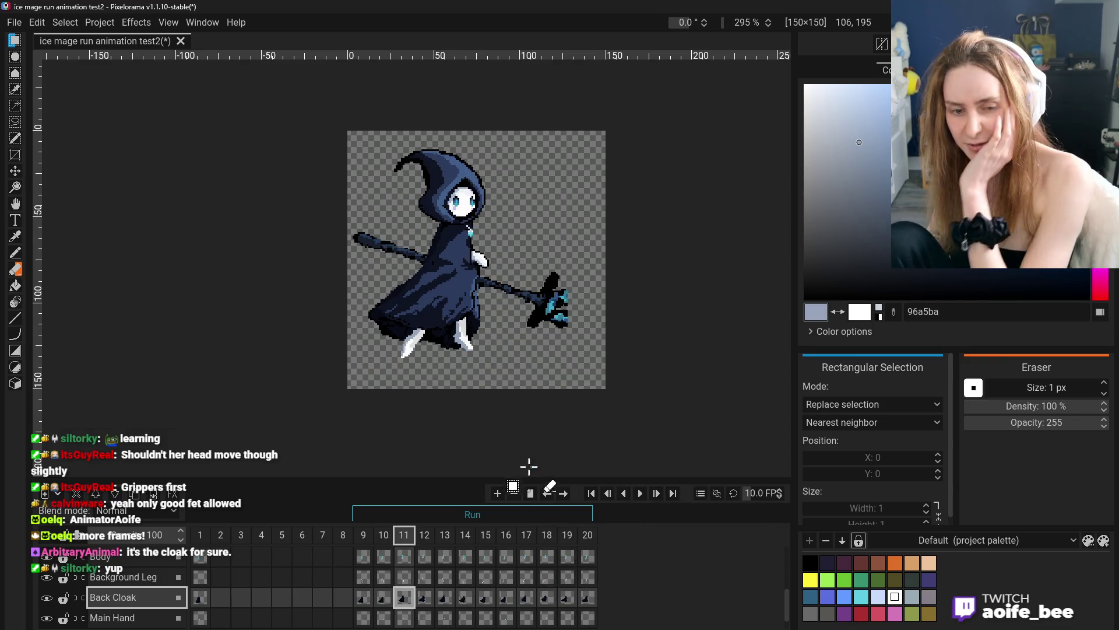
click(382, 535)
click(404, 535)
click(425, 534)
click(446, 536)
key(F5)
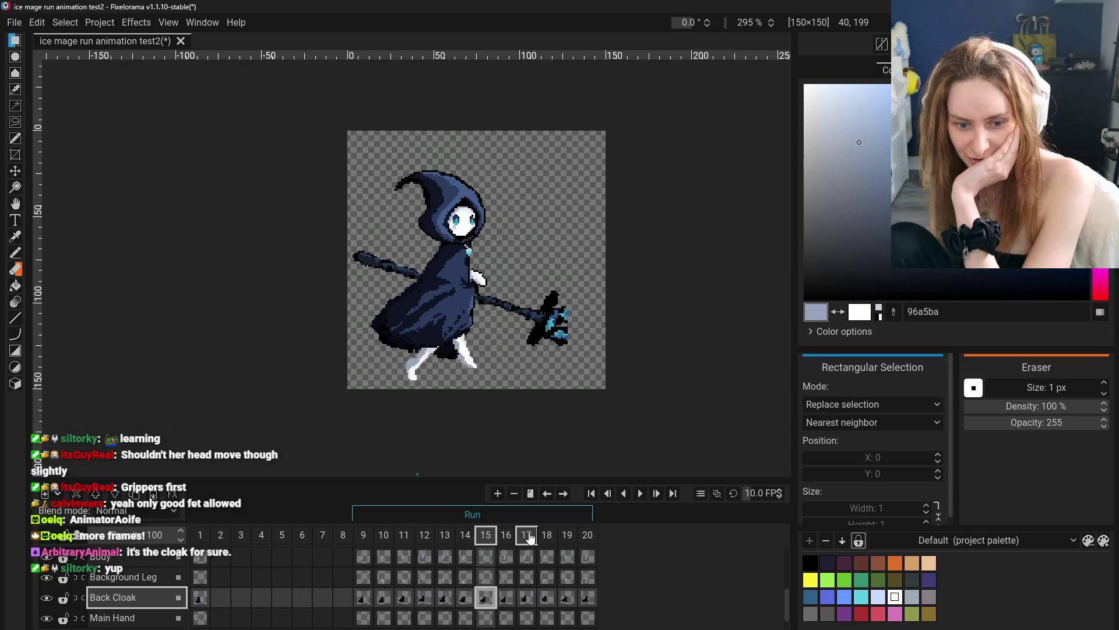
- Step through the whole cycle from frame 9 to frame 20
click(372, 537)
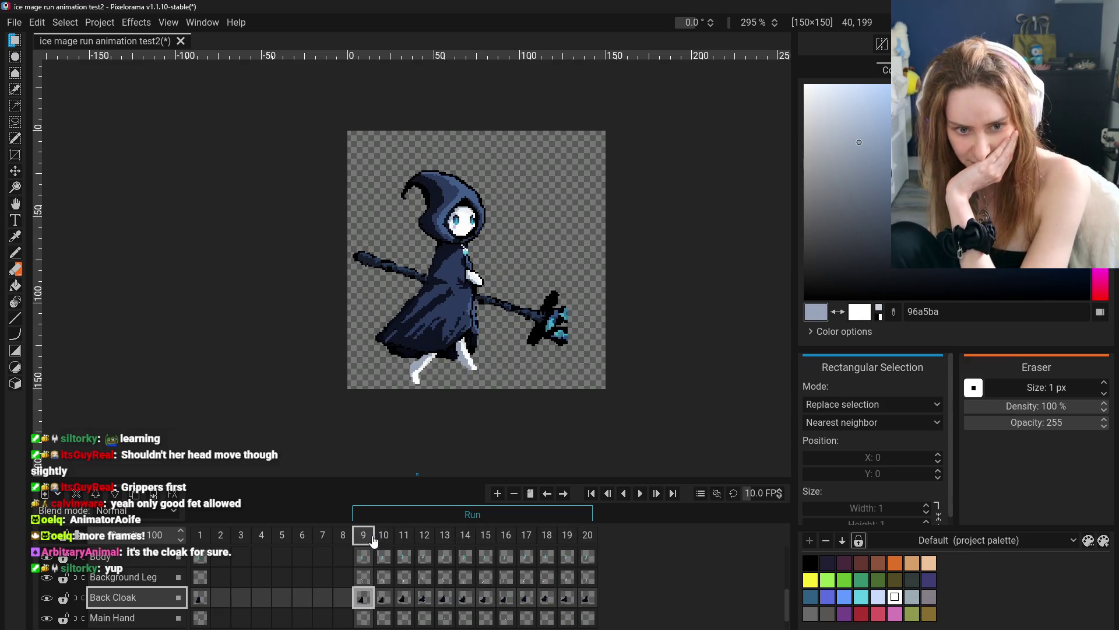
click(384, 535)
click(403, 534)
click(425, 534)
click(444, 534)
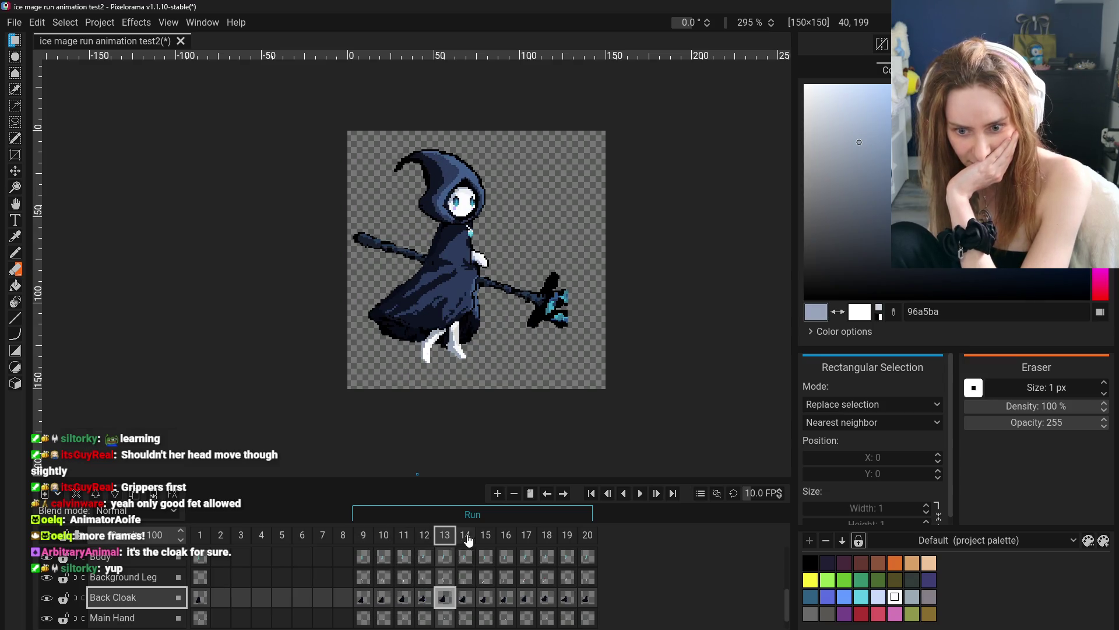
click(465, 535)
click(486, 535)
click(506, 534)
click(526, 535)
click(547, 535)
click(567, 534)
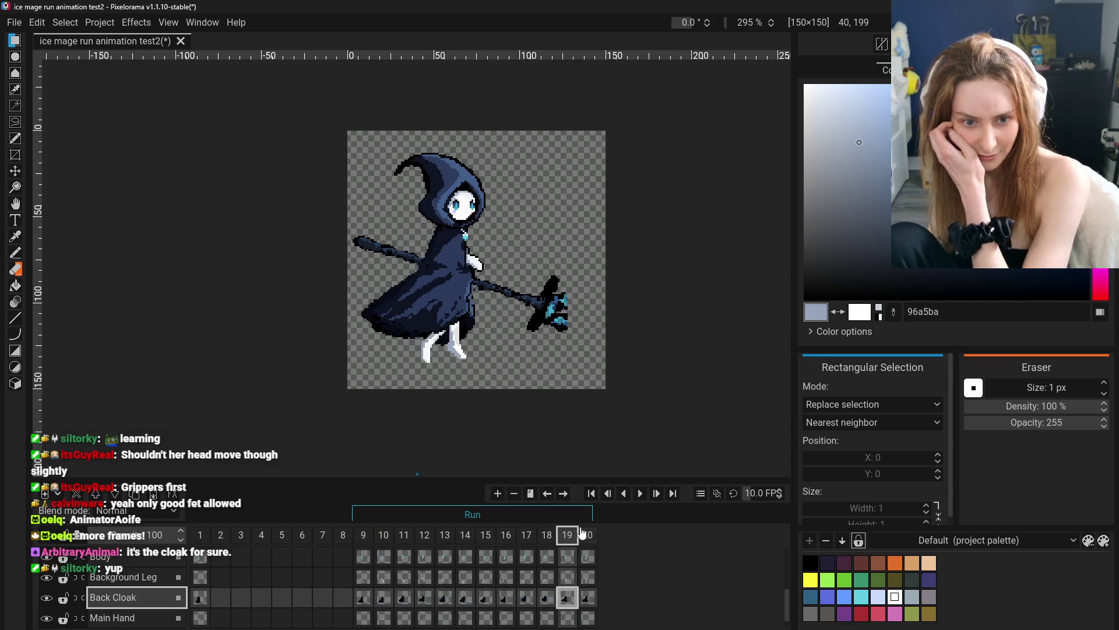
click(587, 535)
- Go back to frame 9 and compare frames 11, 12 and 13
click(363, 535)
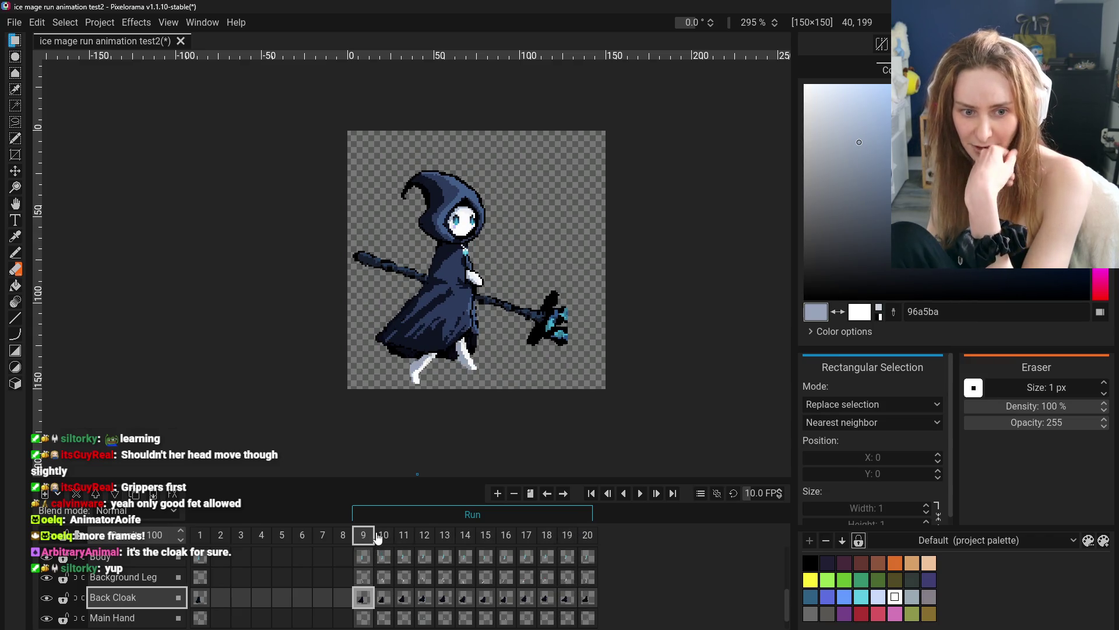
click(383, 534)
click(404, 534)
click(424, 534)
click(445, 534)
click(424, 534)
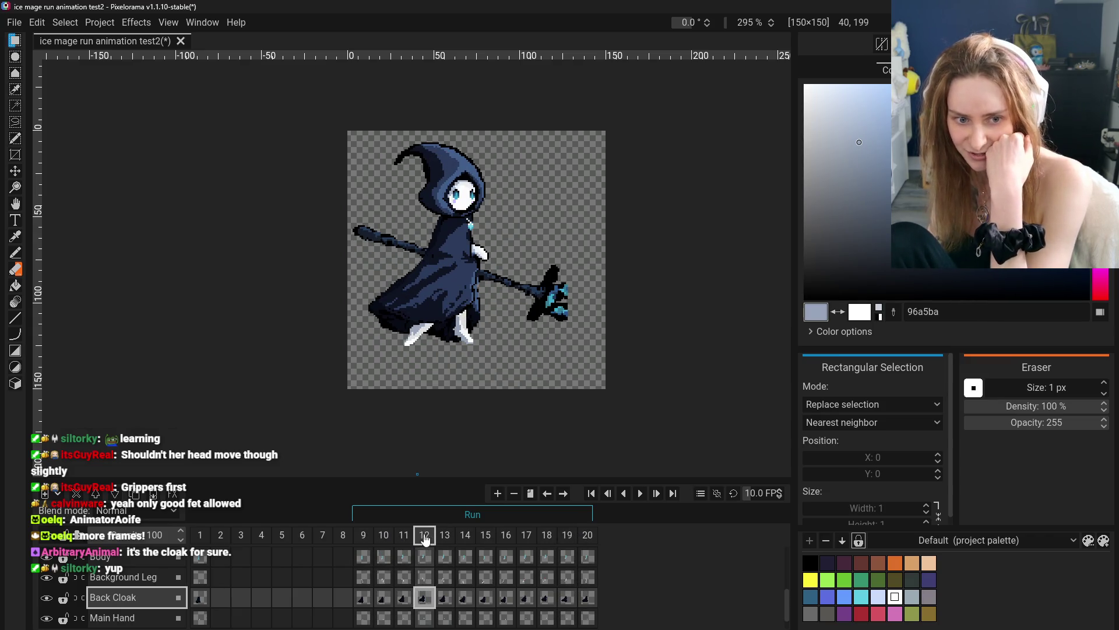
click(404, 535)
- Advance one frame at a time from frame 12 to frame 20
click(424, 535)
click(445, 534)
click(465, 534)
click(485, 534)
click(506, 534)
click(527, 534)
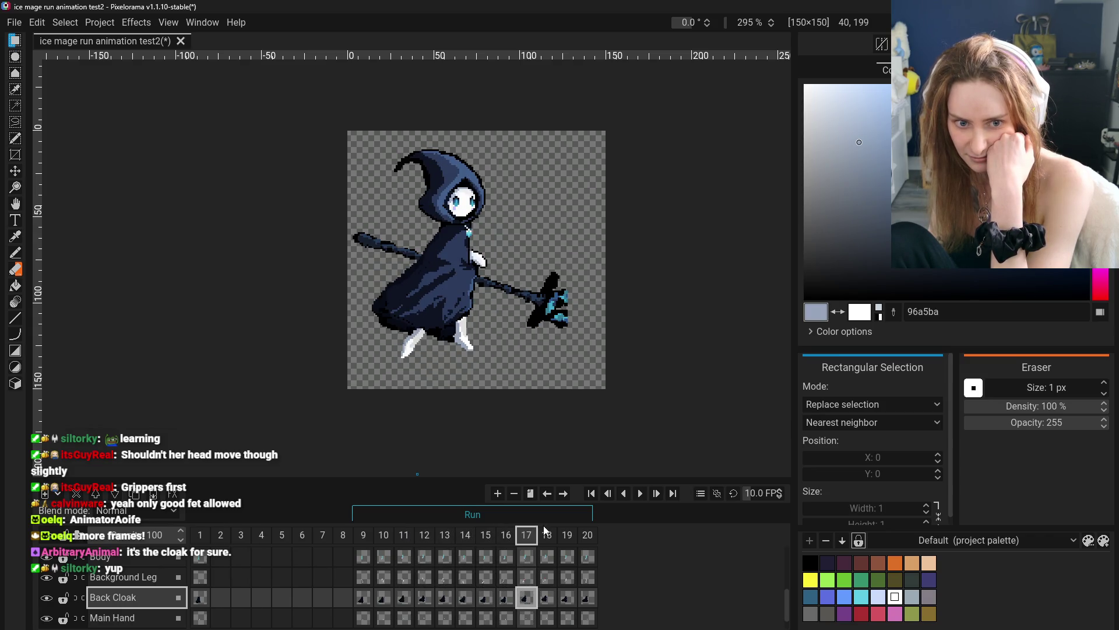
click(548, 535)
click(567, 534)
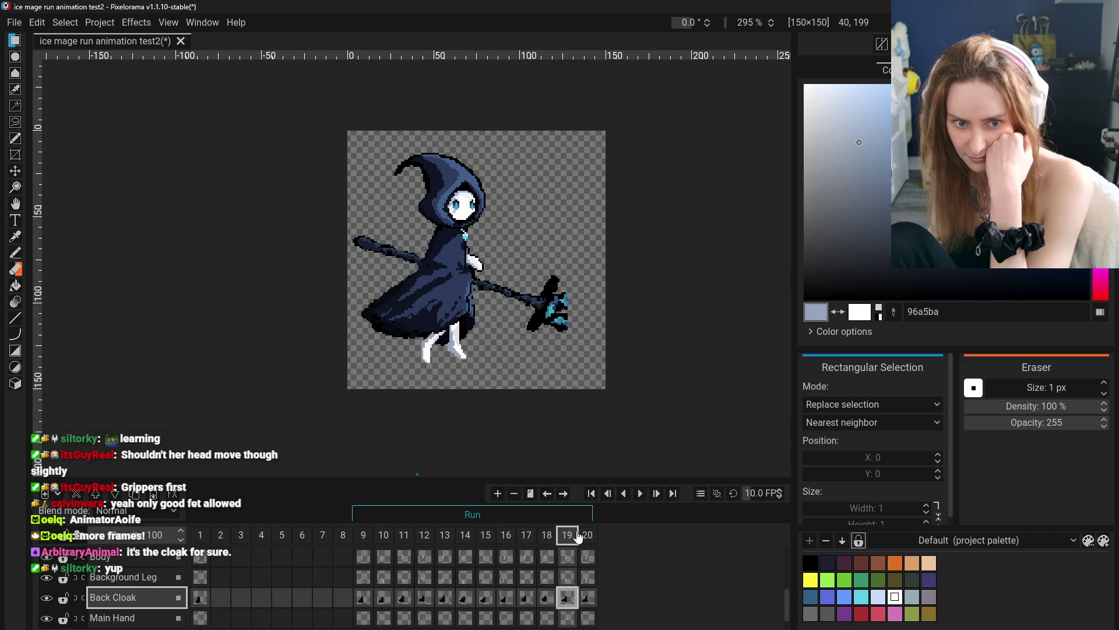
click(585, 535)
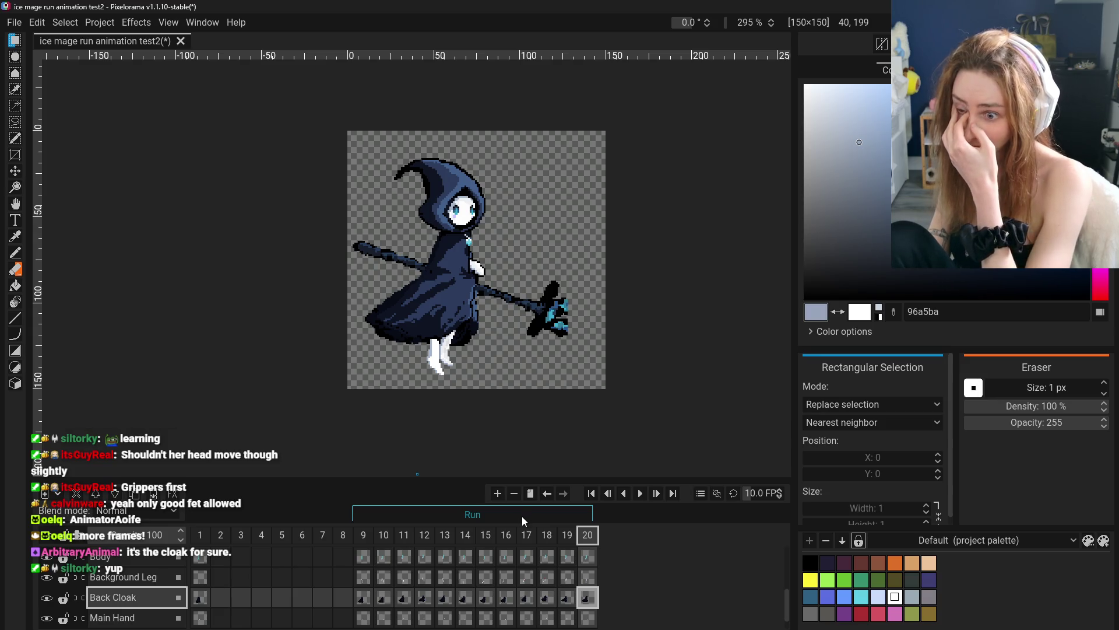
- Return to frame 9 and compare it with frames 10 and 11
drag(362, 535, 379, 537)
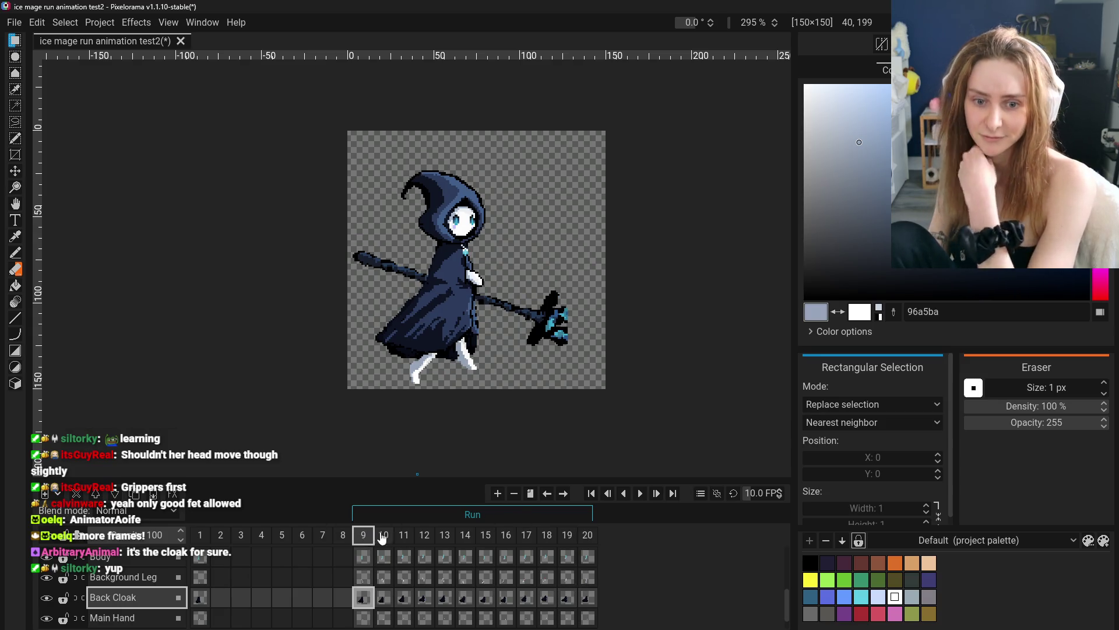
click(383, 535)
click(412, 535)
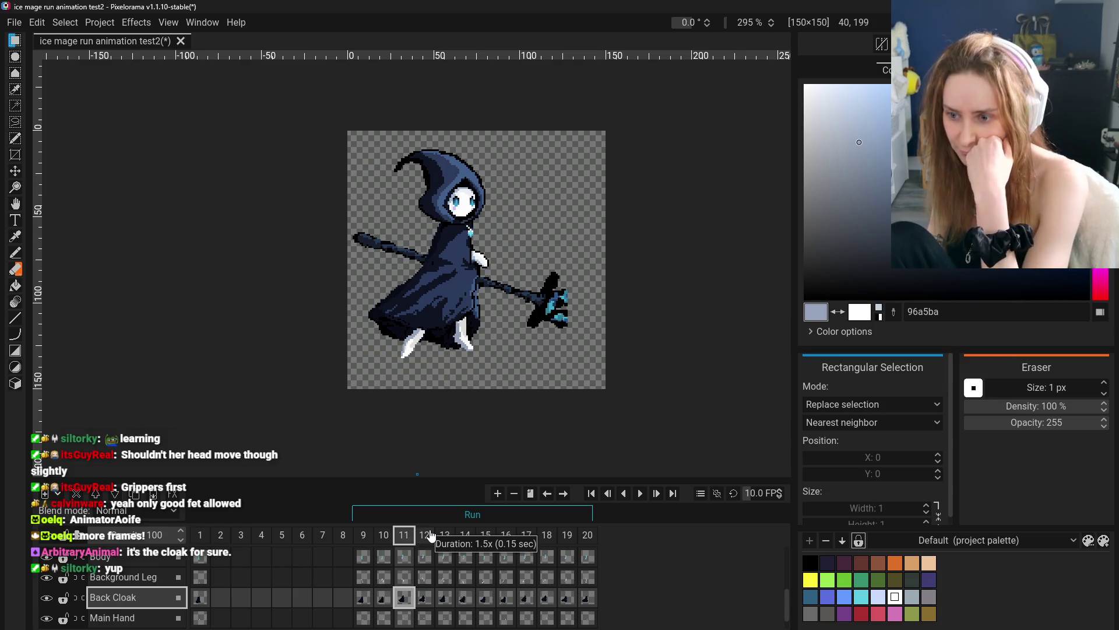
click(363, 535)
click(404, 535)
click(435, 536)
click(444, 535)
click(465, 535)
click(486, 535)
click(510, 537)
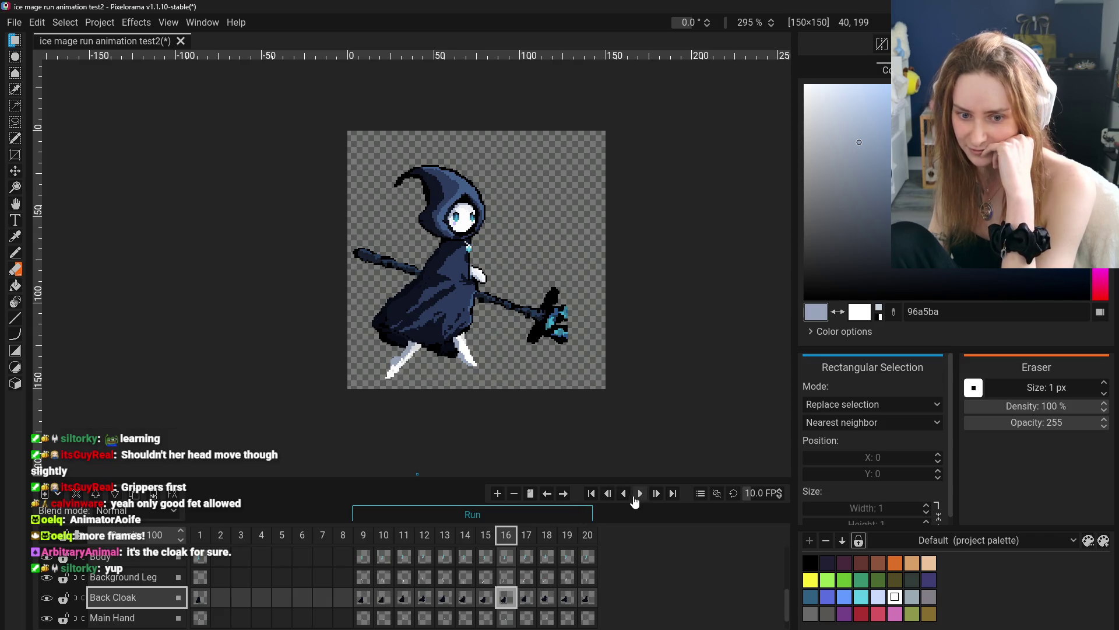
click(636, 497)
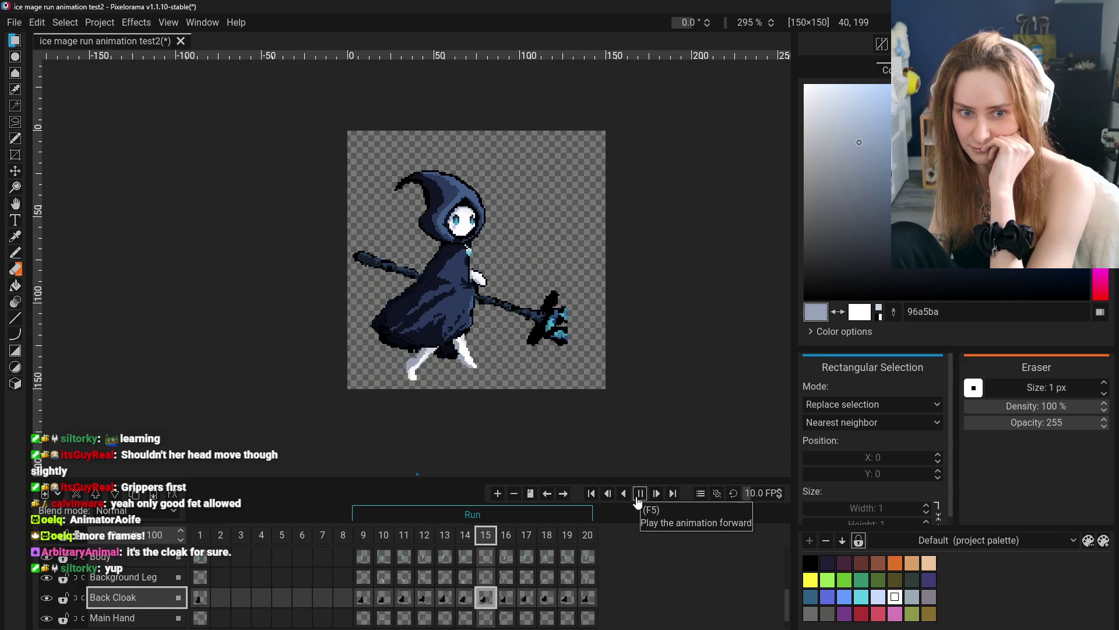
click(640, 493)
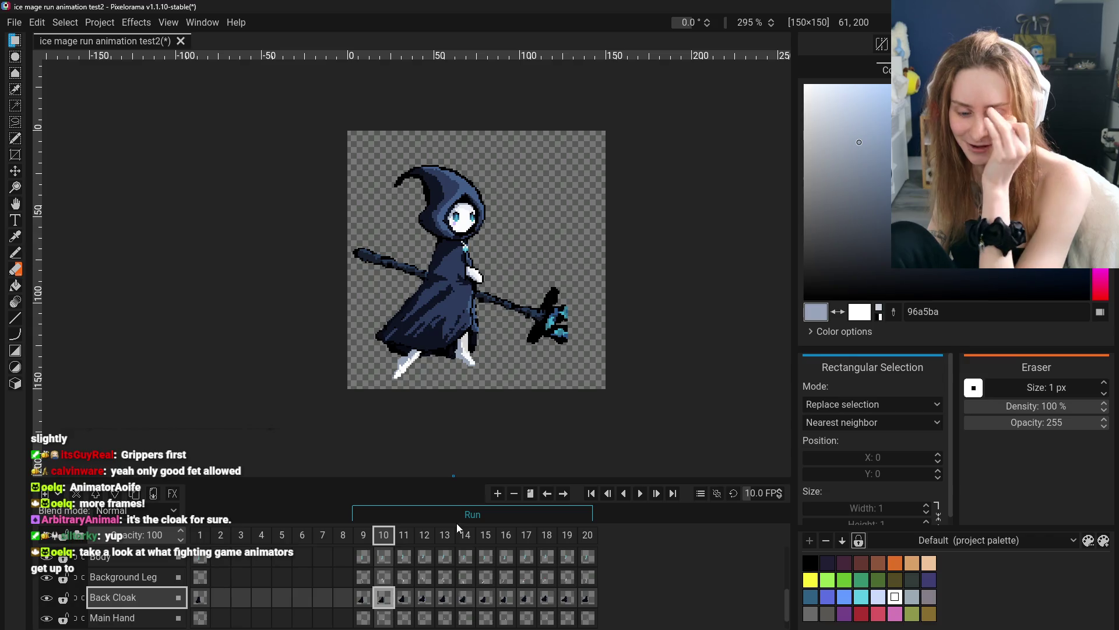
click(362, 597)
click(385, 600)
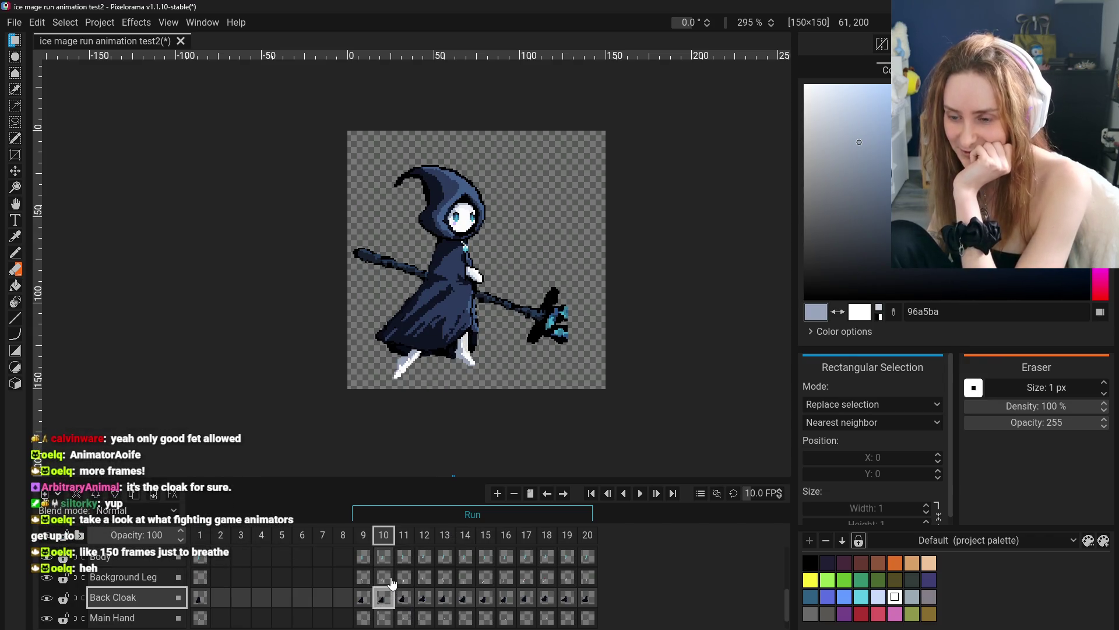
- Step through the Back Cloak cels of frames 9 to 12 to compare the poses
click(359, 605)
click(383, 604)
click(364, 603)
click(403, 605)
click(362, 601)
click(385, 601)
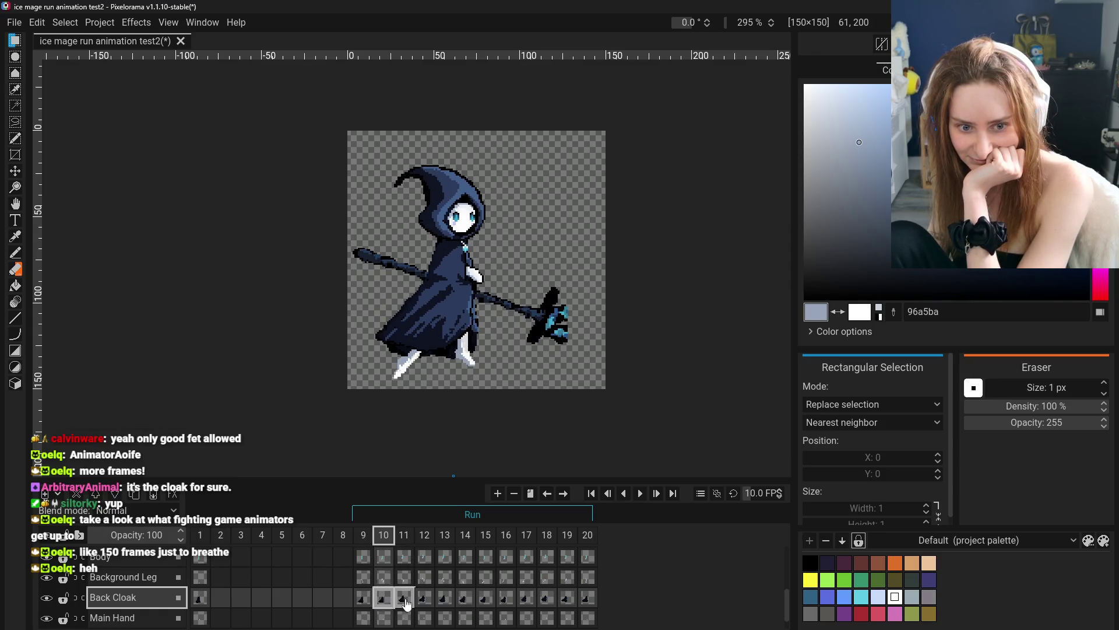
click(405, 601)
click(426, 603)
- Continue stepping through frames 11 to 20, viewing each cloak pose in turn
click(405, 602)
click(424, 602)
click(444, 602)
click(467, 601)
click(487, 600)
click(506, 600)
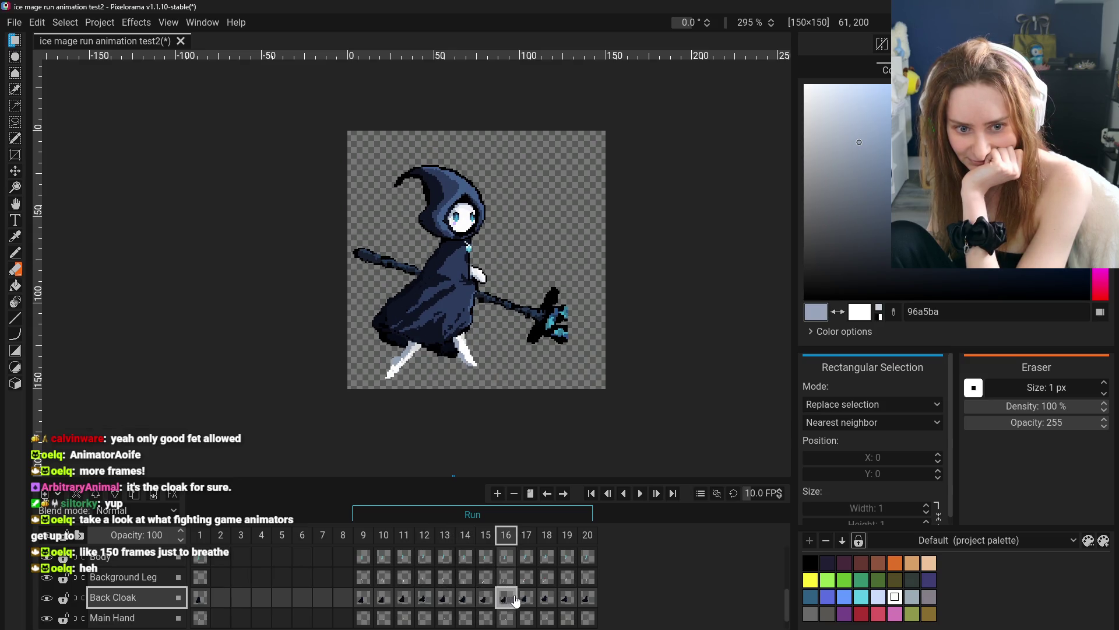
click(526, 600)
click(547, 600)
click(567, 601)
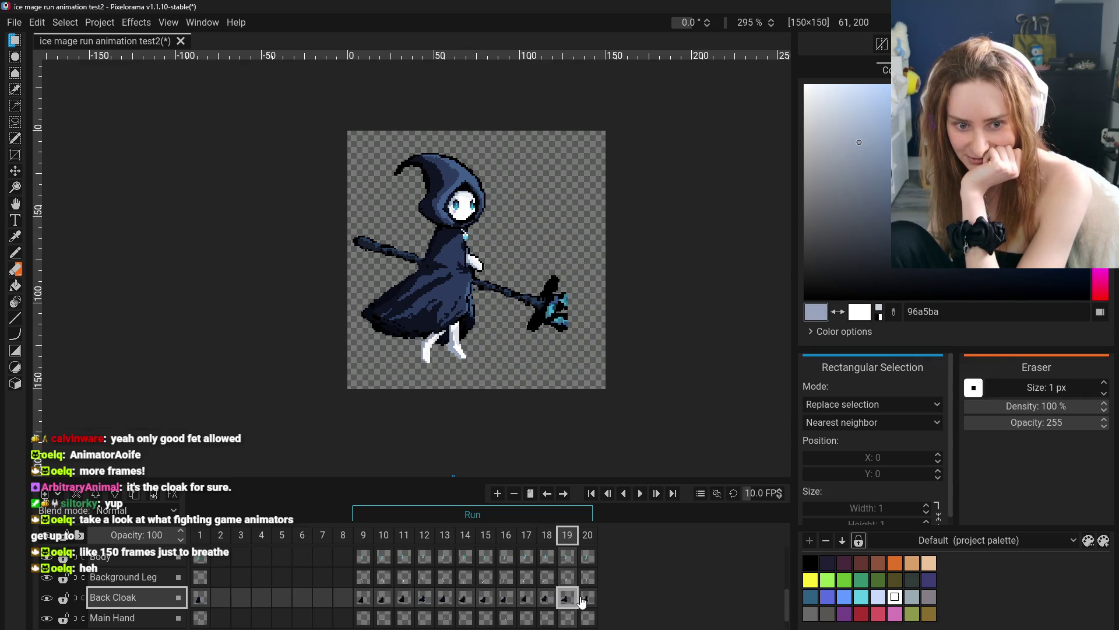
click(582, 601)
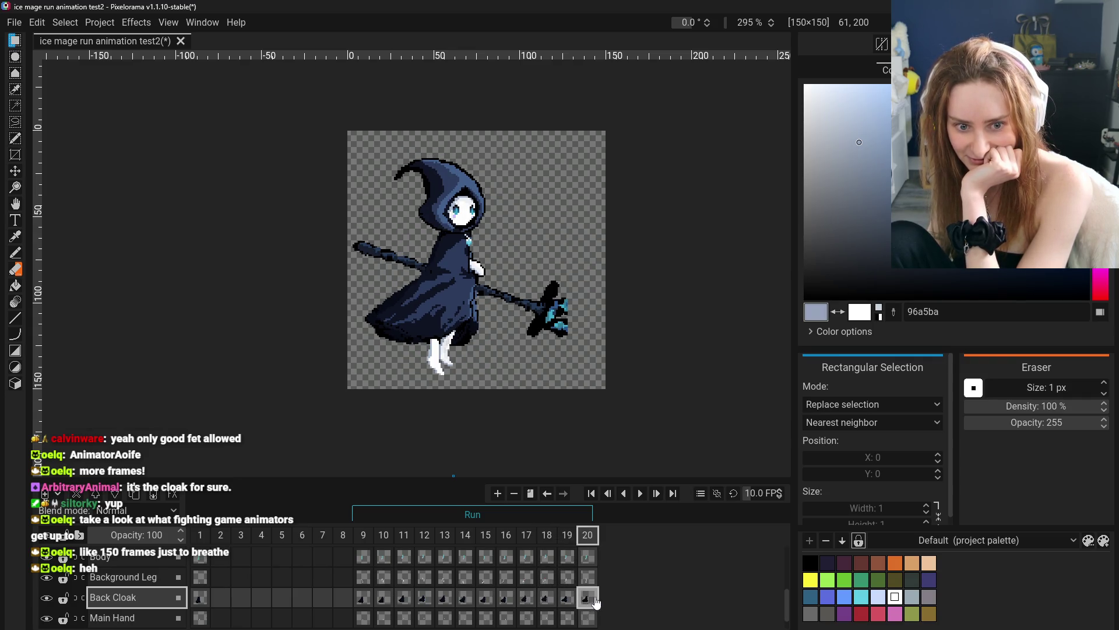
- Jump back to frame 9, then flip between frames 13, 14, 15 and 16
click(372, 600)
click(471, 602)
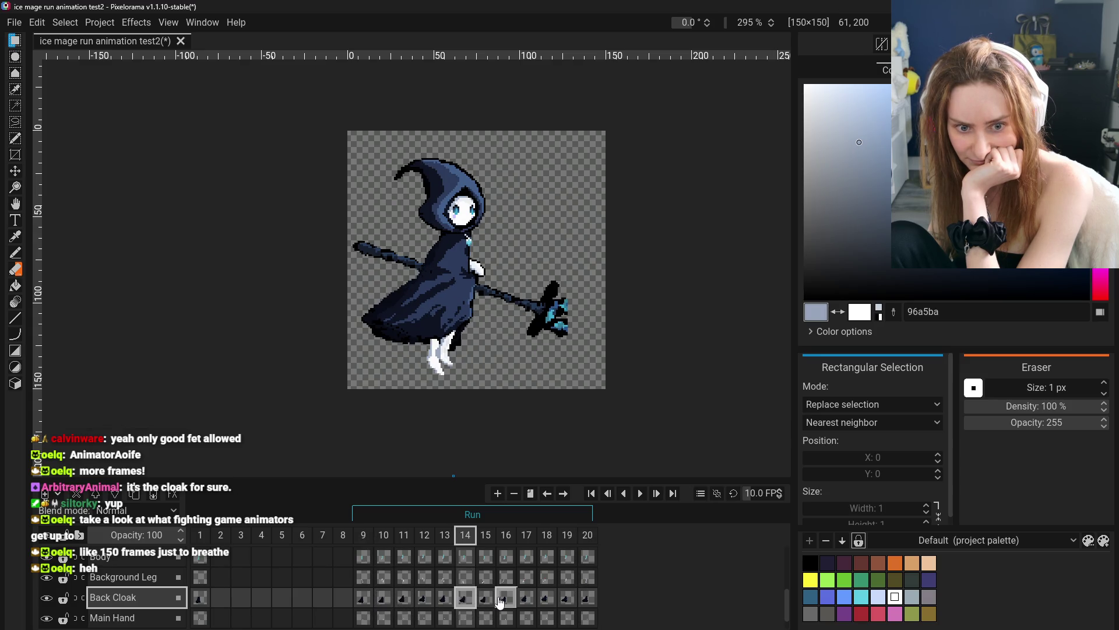
click(500, 600)
click(464, 600)
click(483, 601)
click(466, 600)
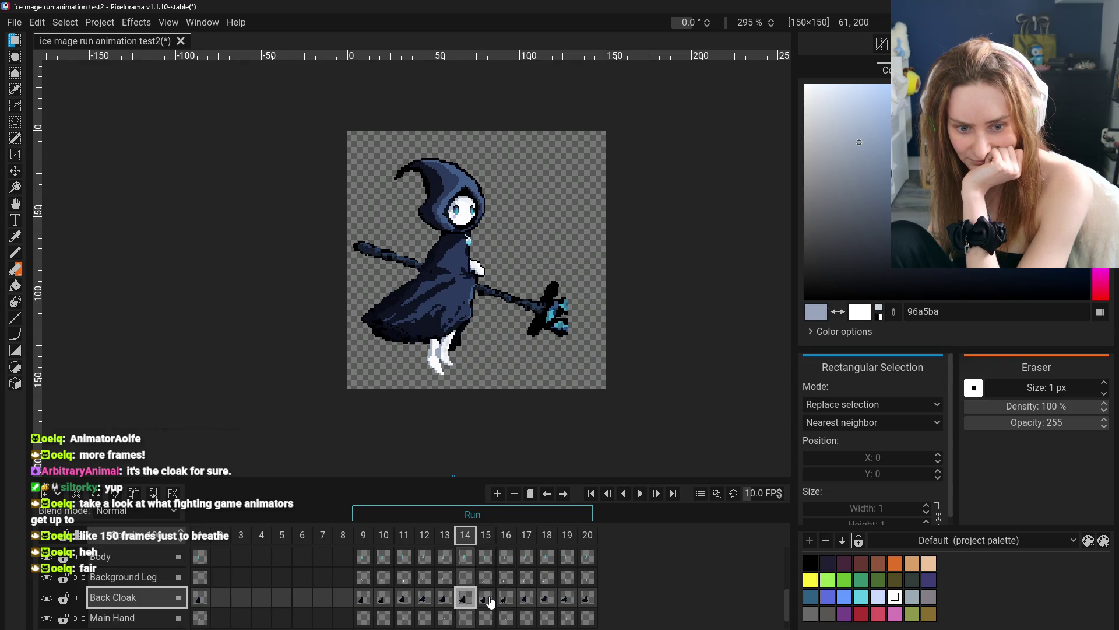
click(486, 601)
click(465, 600)
click(486, 601)
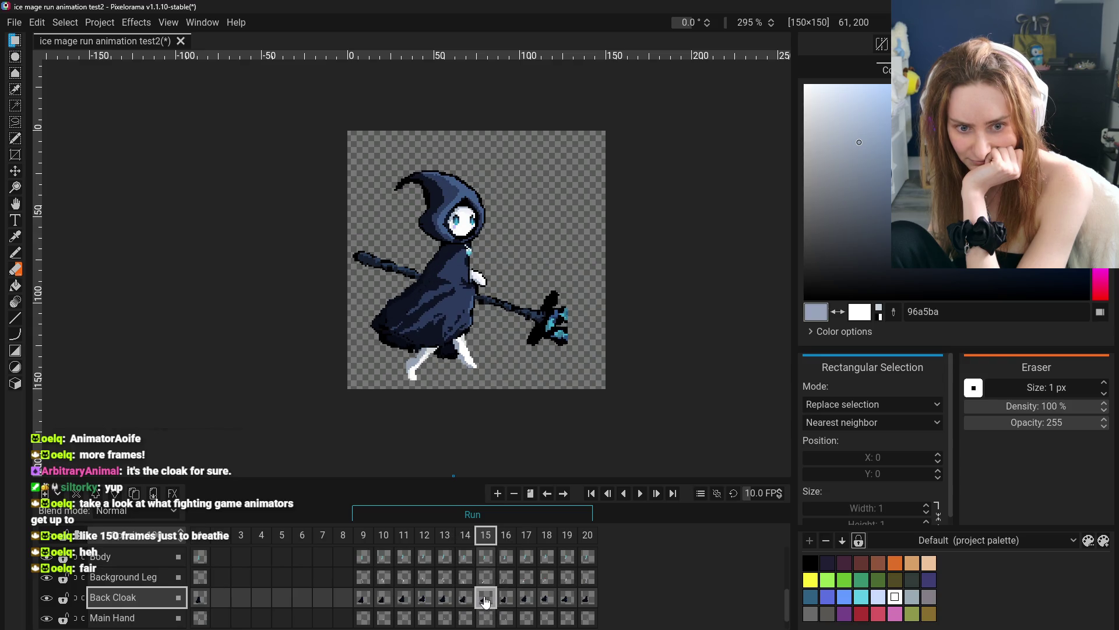
click(446, 601)
click(466, 601)
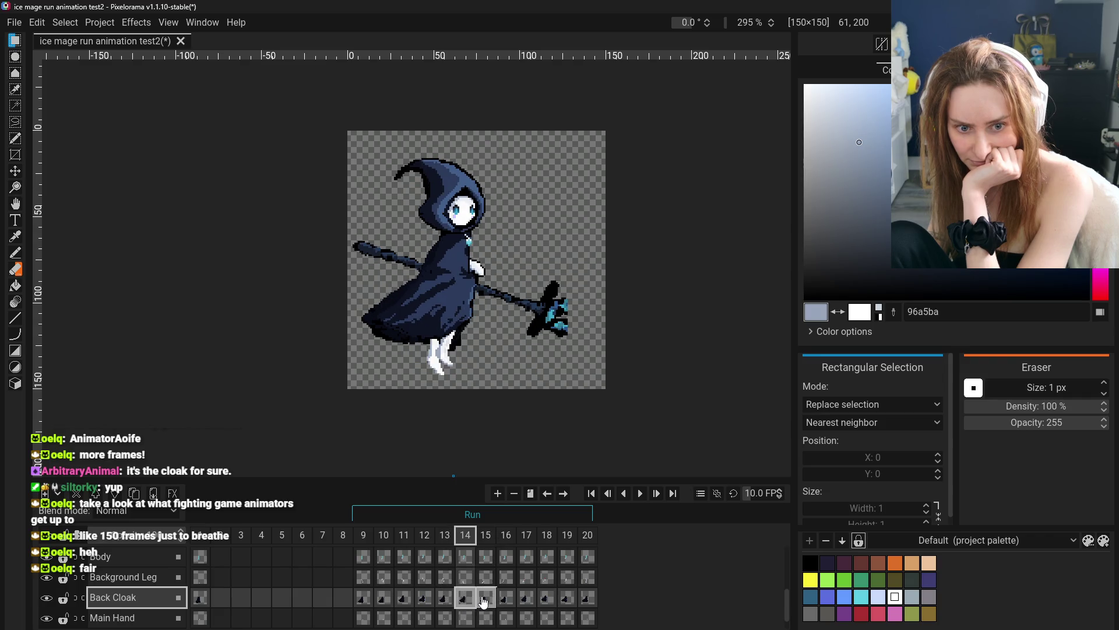
click(487, 600)
- Compare frames 14 to 16 back and forth, then view frames 19 and 20
click(471, 601)
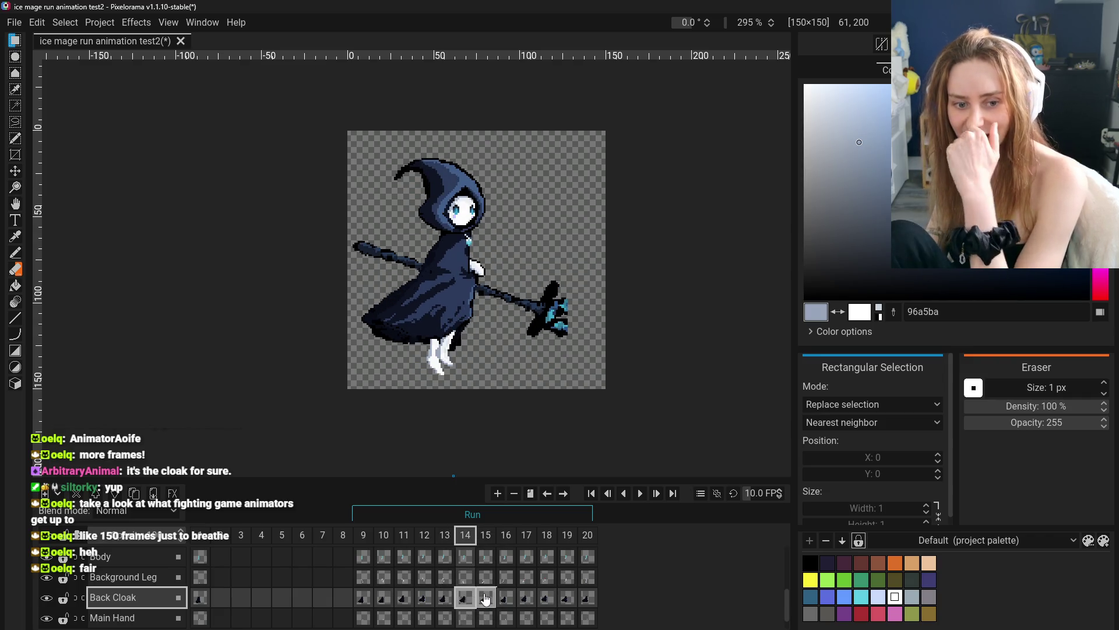
click(490, 601)
click(471, 600)
click(486, 600)
click(466, 600)
click(486, 601)
click(507, 601)
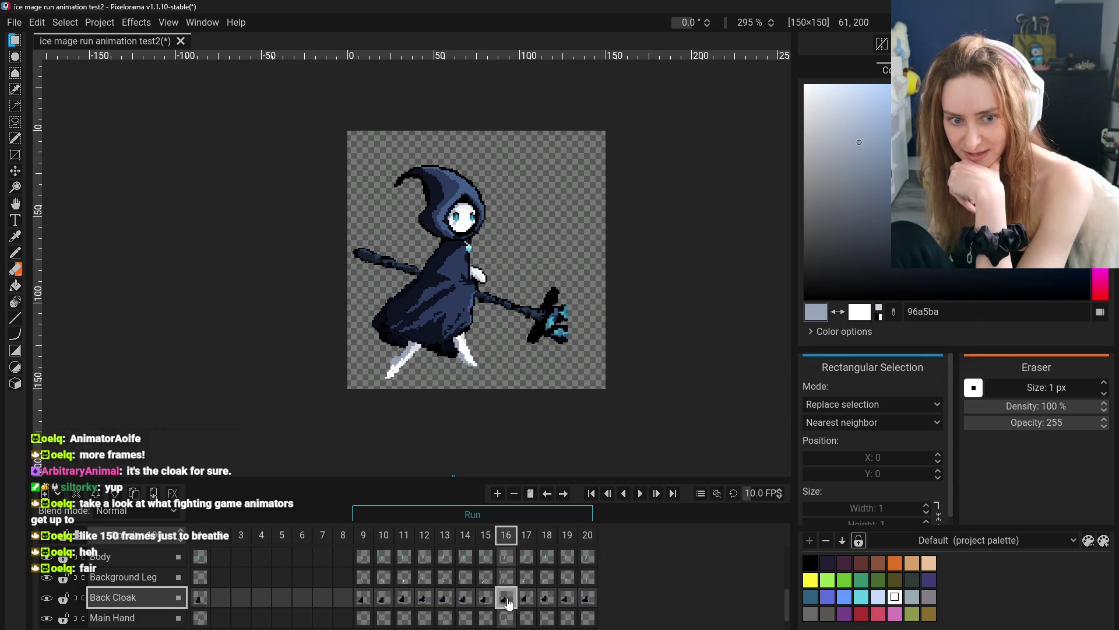
click(485, 599)
click(465, 599)
click(485, 599)
click(507, 600)
click(466, 599)
click(486, 599)
click(506, 599)
click(567, 600)
click(588, 600)
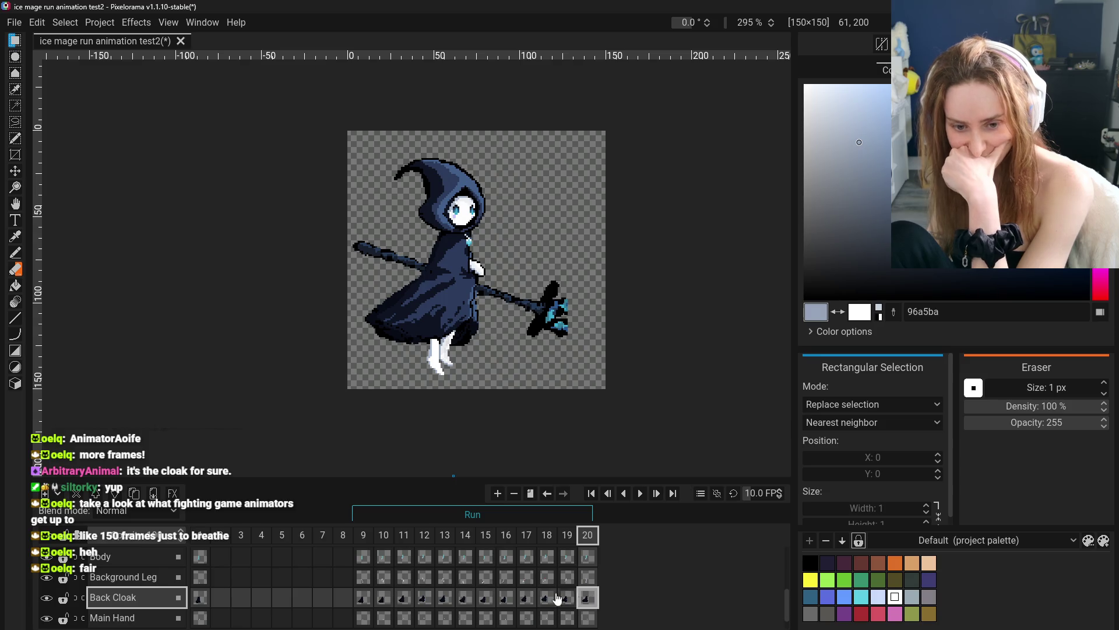
- Flip among frames 13 to 16 once more, then start the run animation playing
click(465, 604)
click(450, 603)
click(464, 597)
click(505, 598)
click(468, 603)
click(505, 599)
click(466, 600)
click(486, 599)
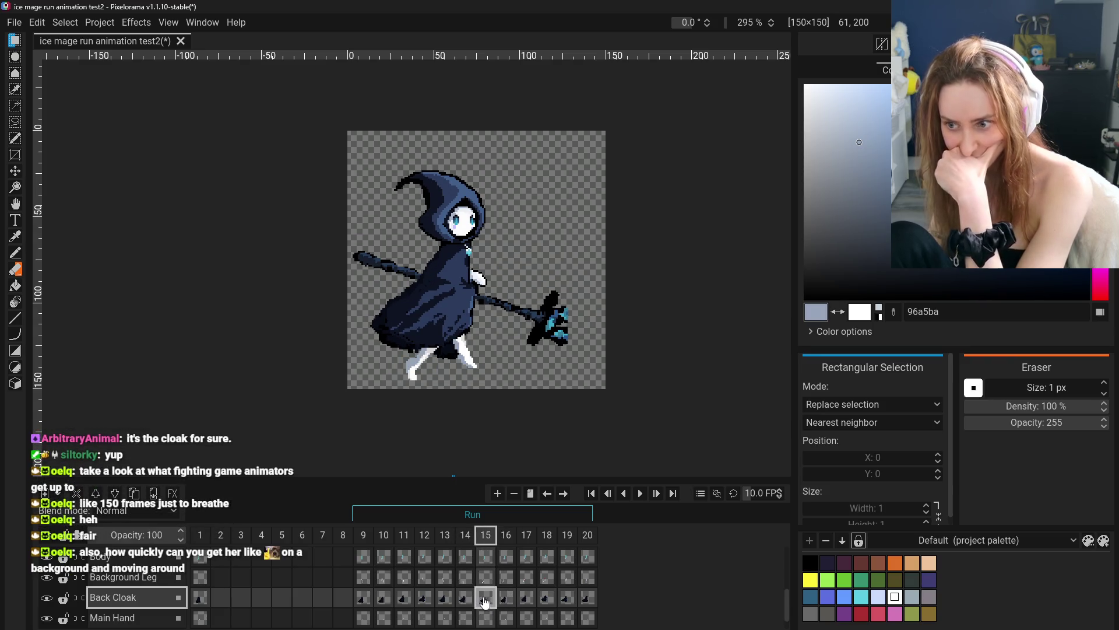
click(506, 602)
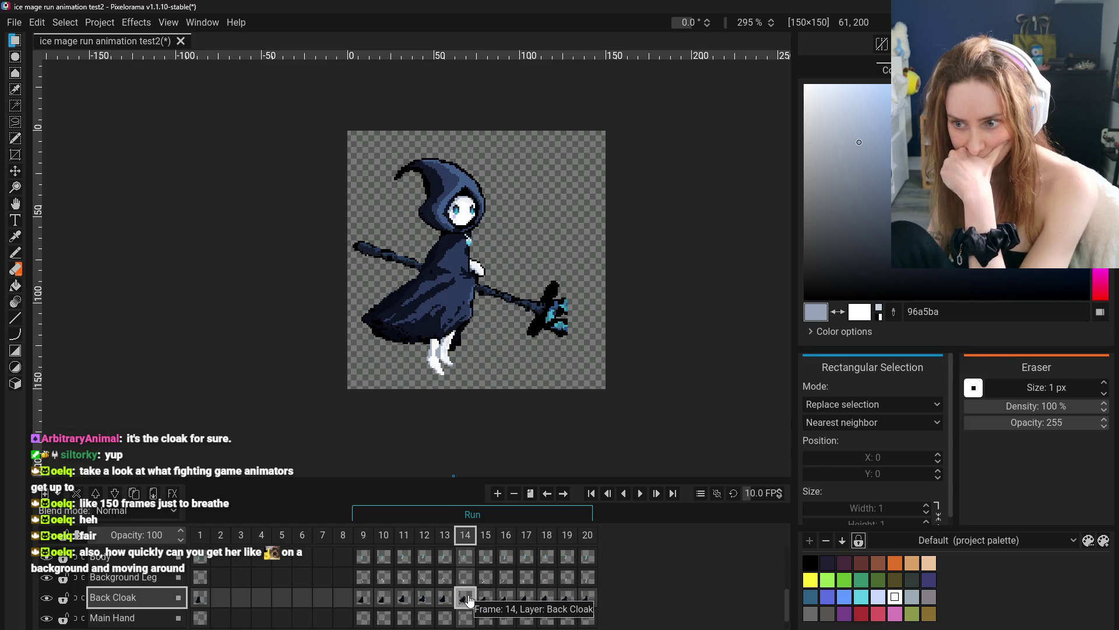
click(643, 494)
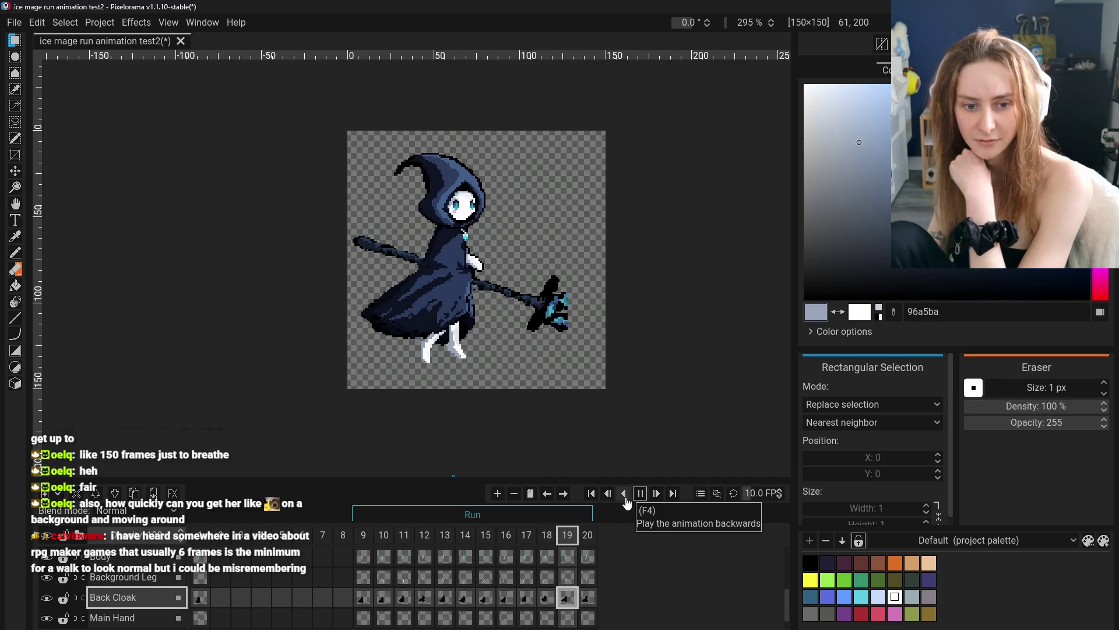
- Preview the run in reverse, then play it forward with the frame rate lowered to 5 FPS
click(624, 493)
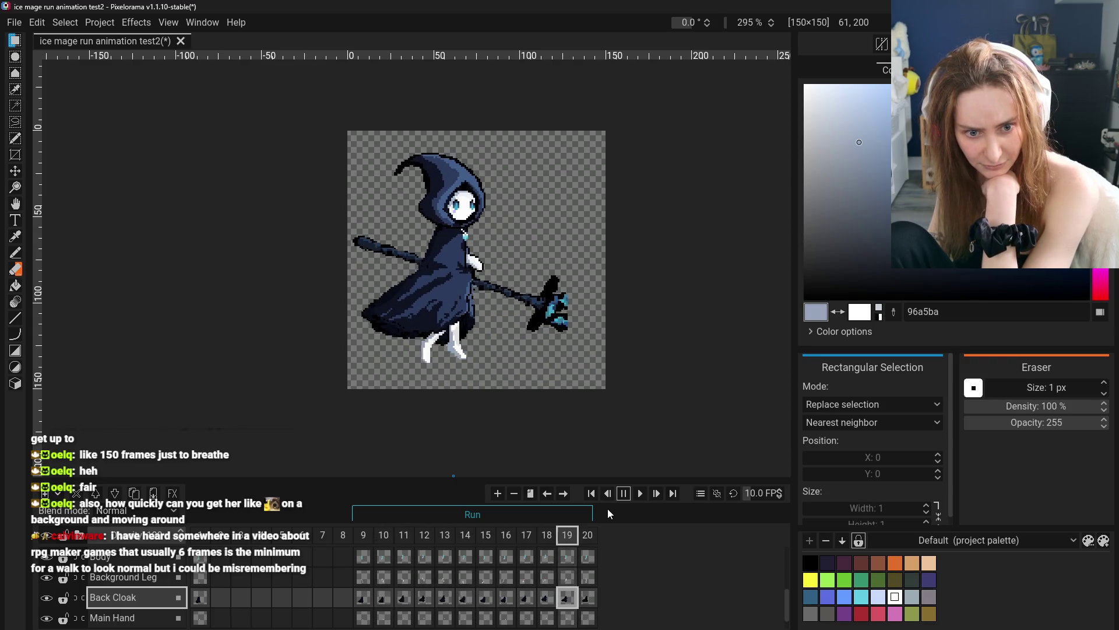
click(624, 493)
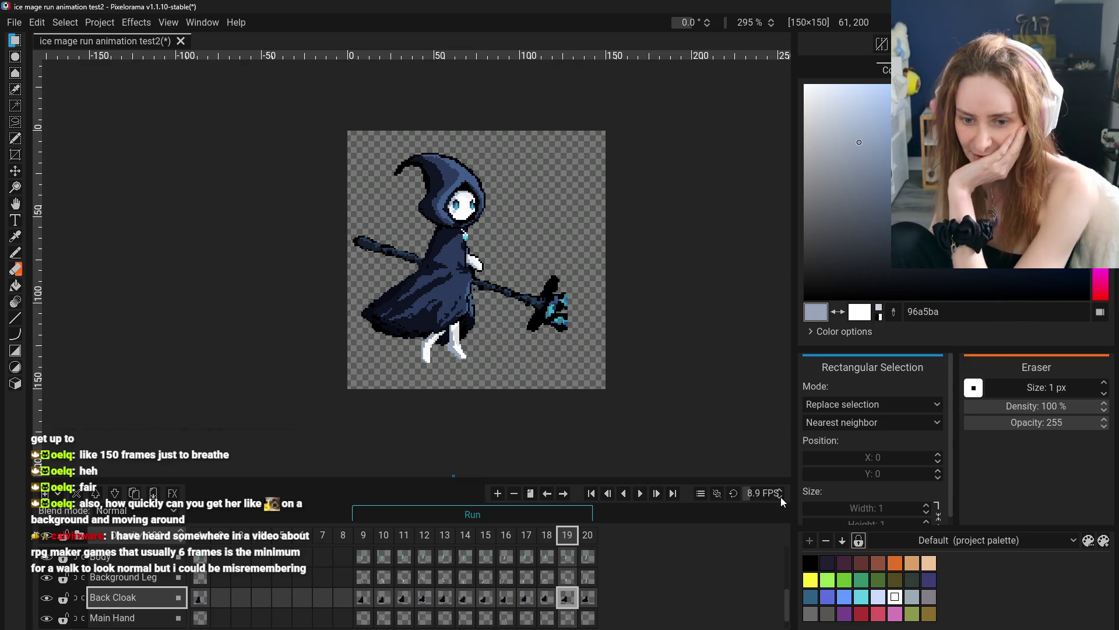
scroll(781, 496, down, 9)
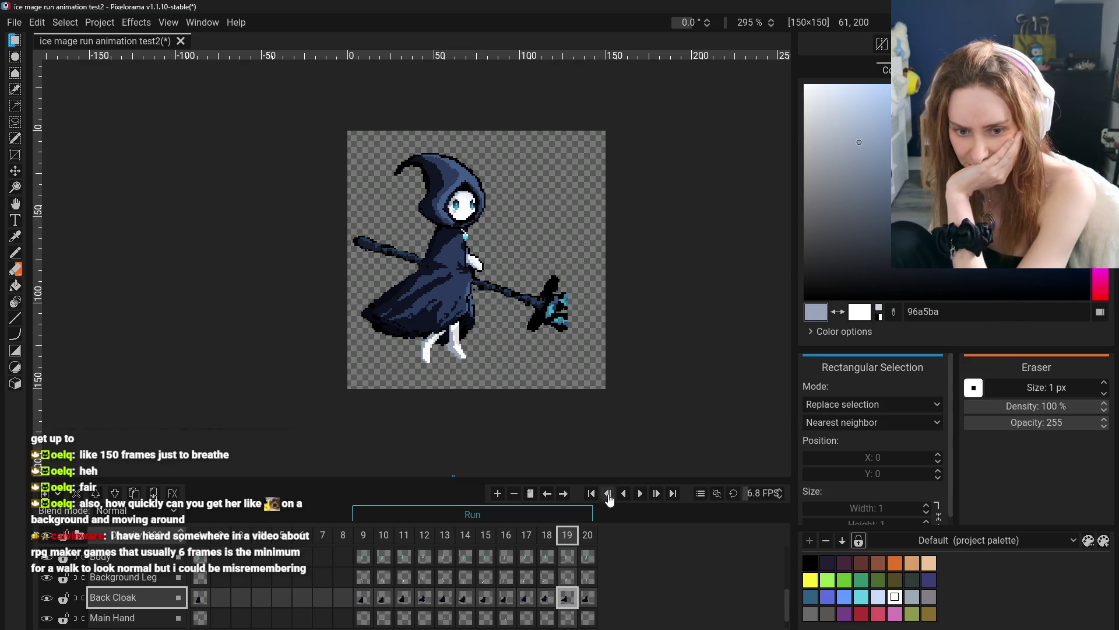
click(640, 493)
scroll(779, 494, down, 17)
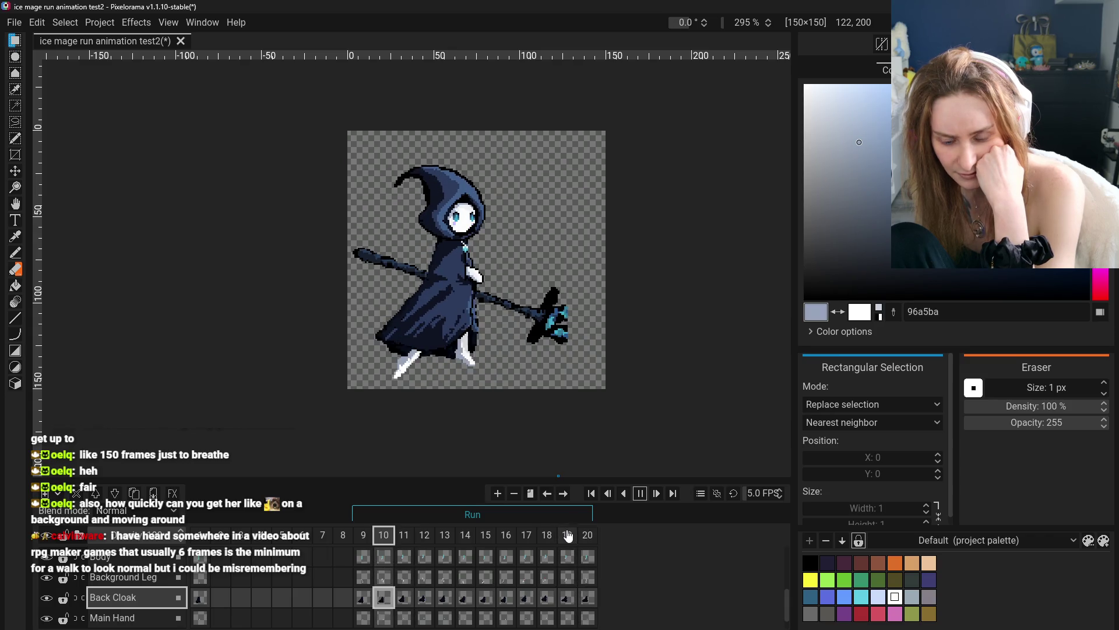
click(441, 539)
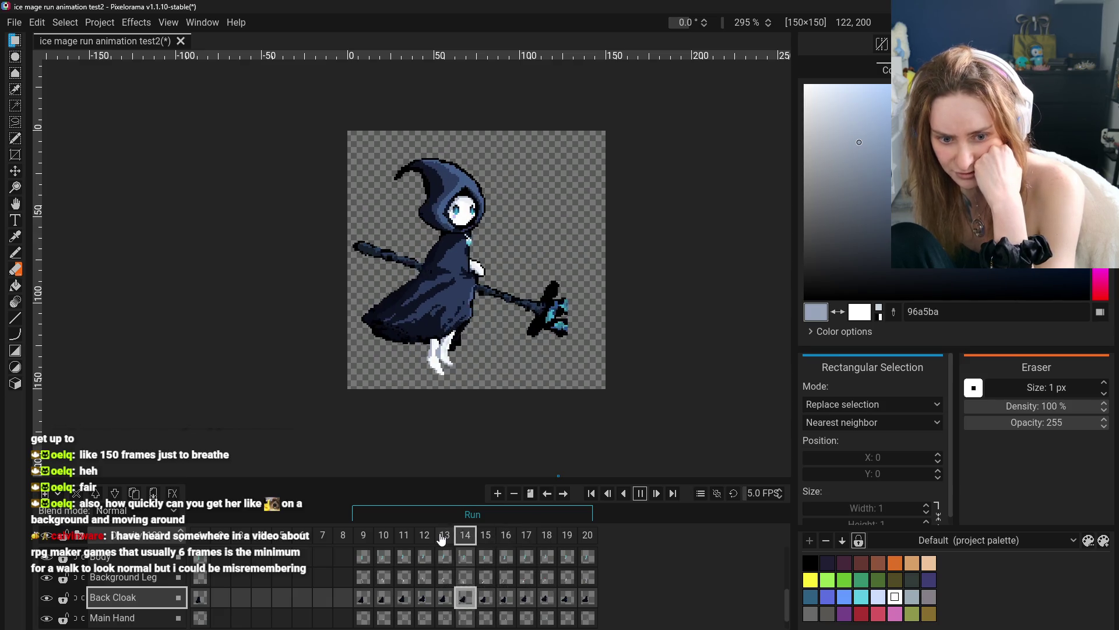
- Stop the 5 FPS playback and look over frames 19, 20 and 9
click(441, 539)
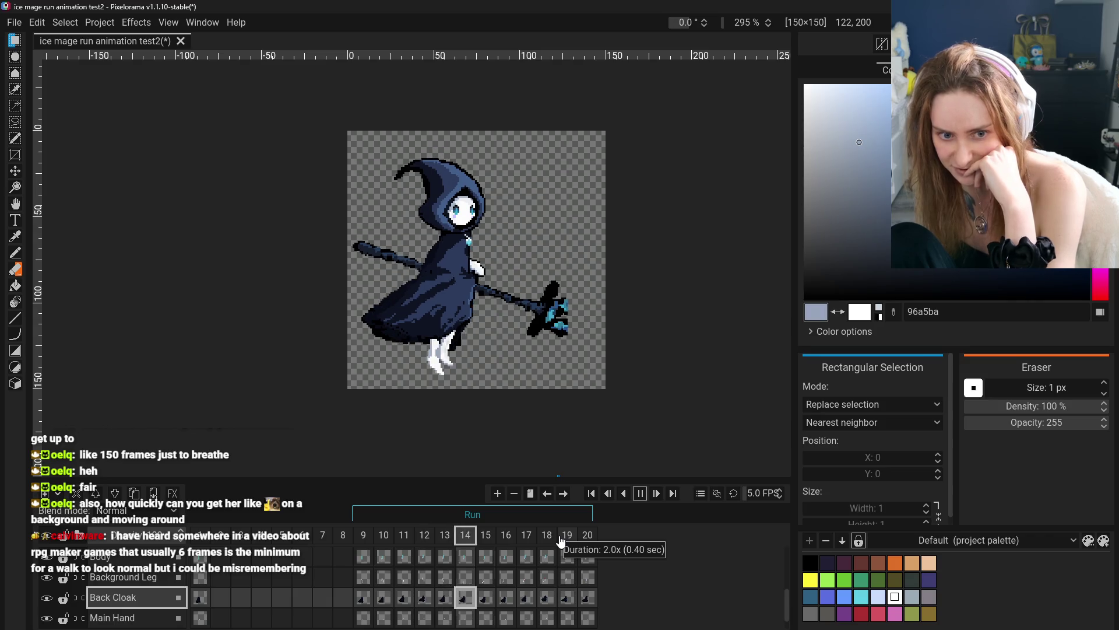
click(640, 493)
click(577, 535)
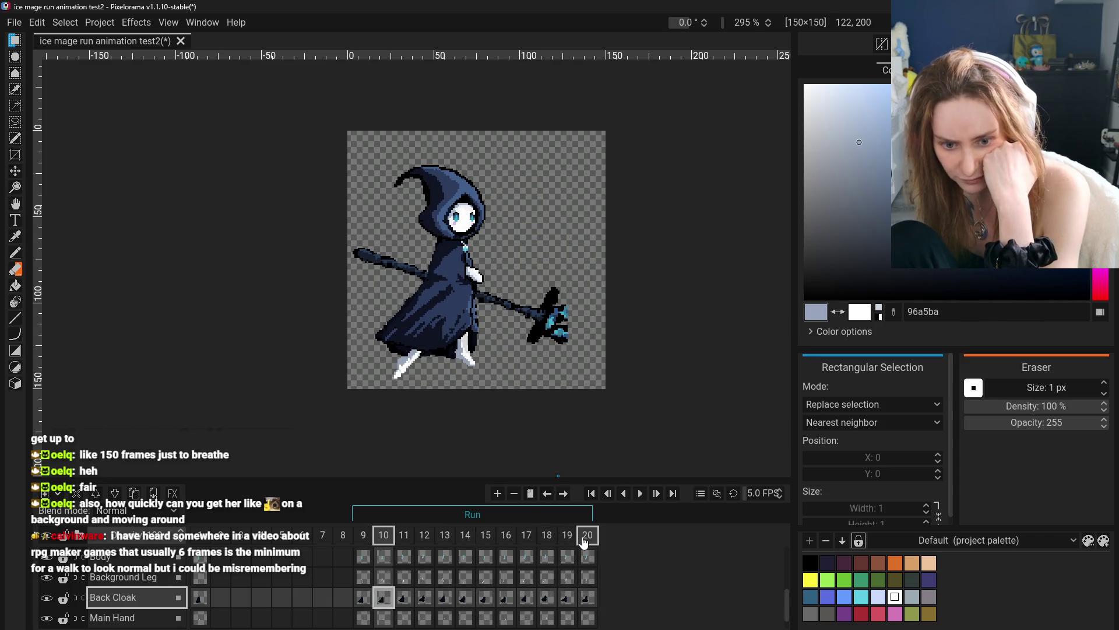
click(566, 535)
click(586, 535)
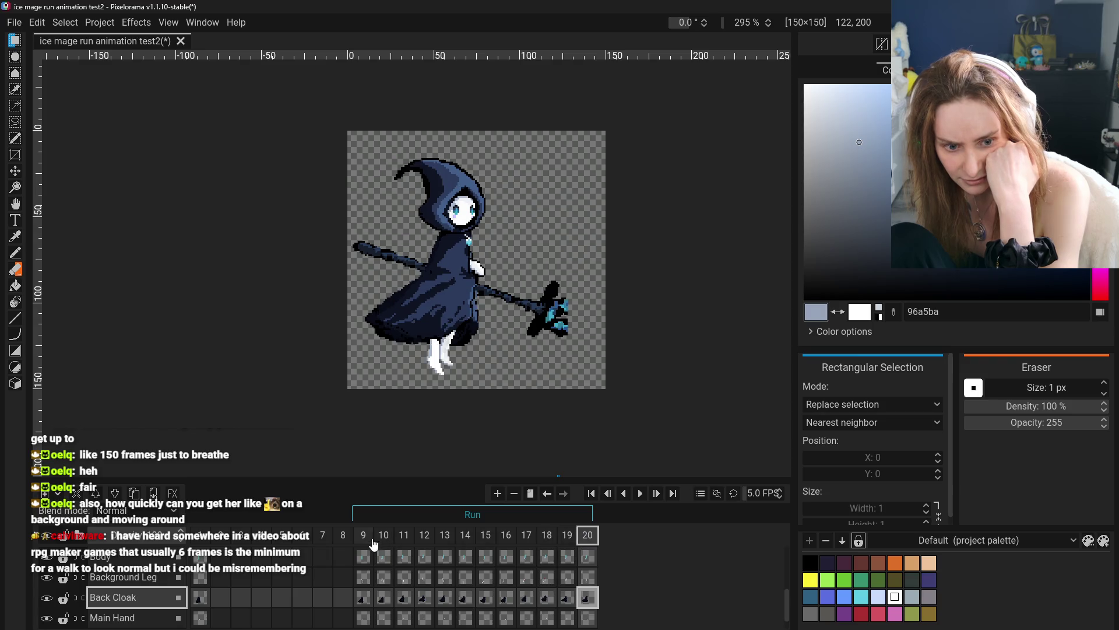
click(363, 535)
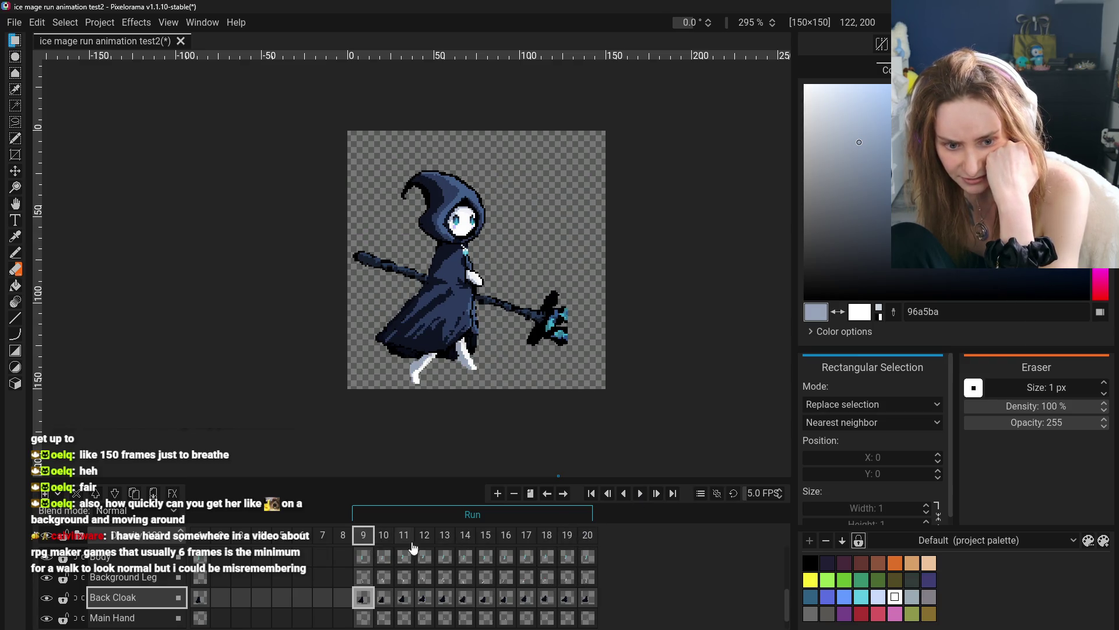
click(588, 535)
- Inspect the frame properties of frames 20 and 14 without changing them
right_click(586, 535)
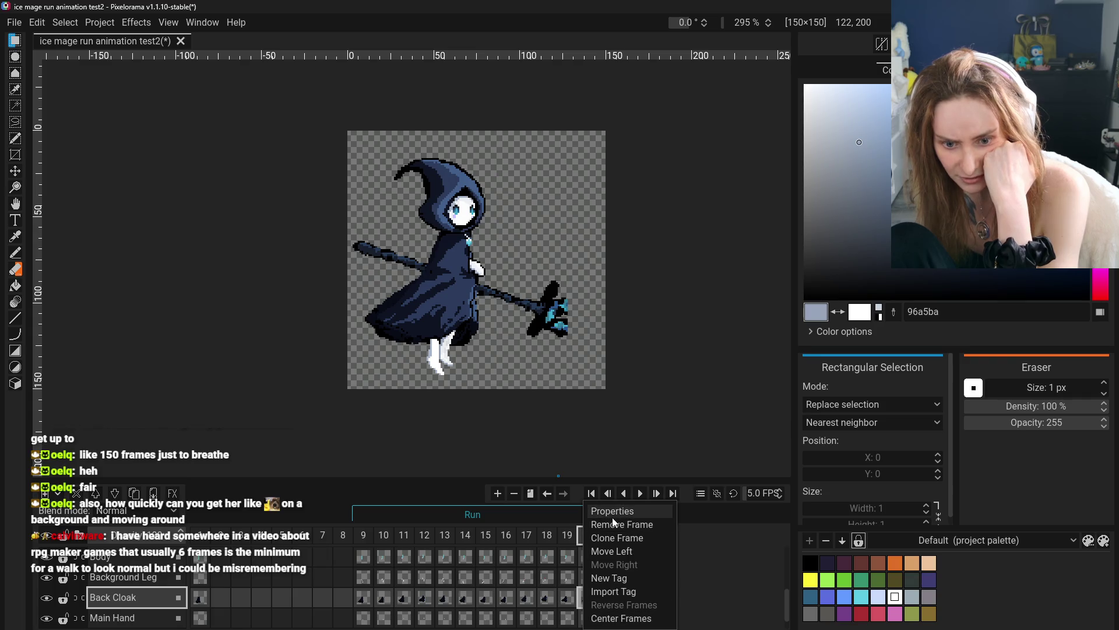
click(612, 512)
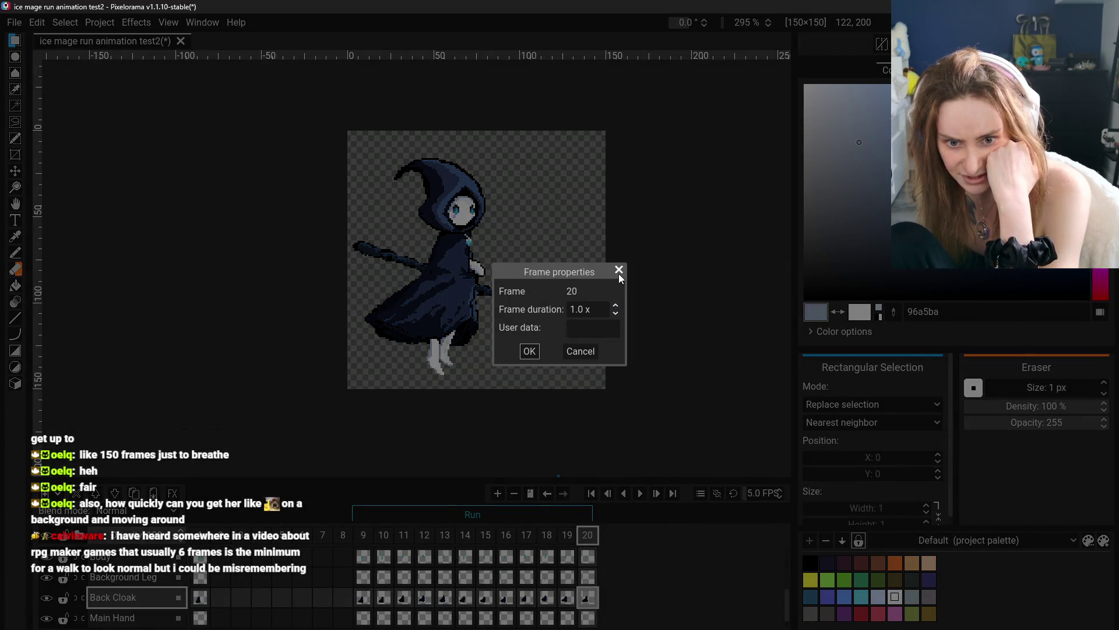
click(619, 270)
click(466, 535)
right_click(466, 535)
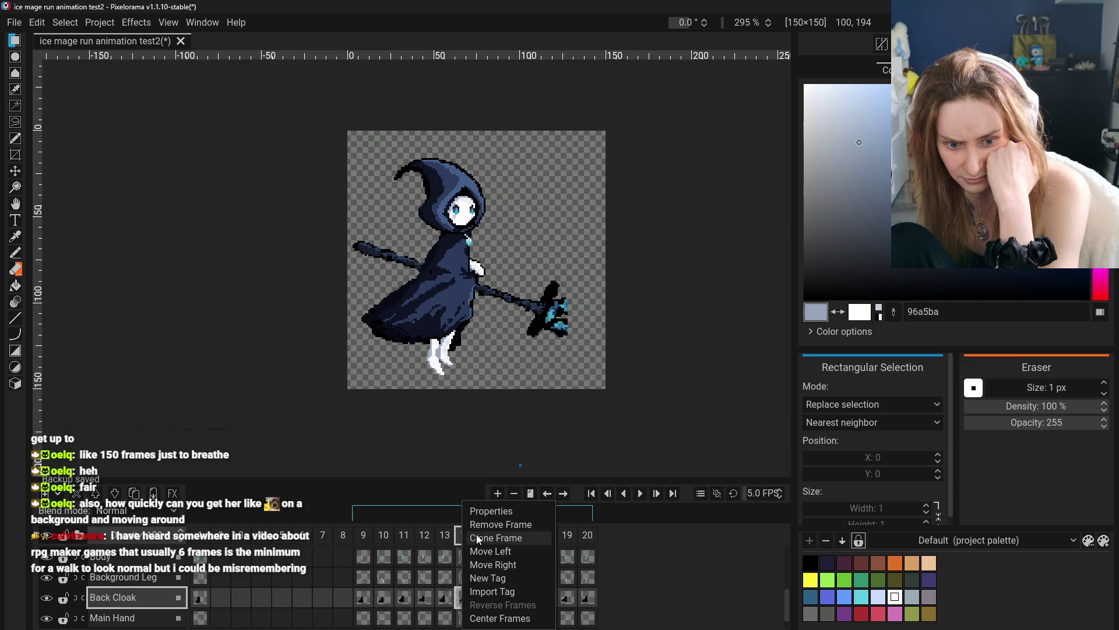
click(490, 511)
click(622, 271)
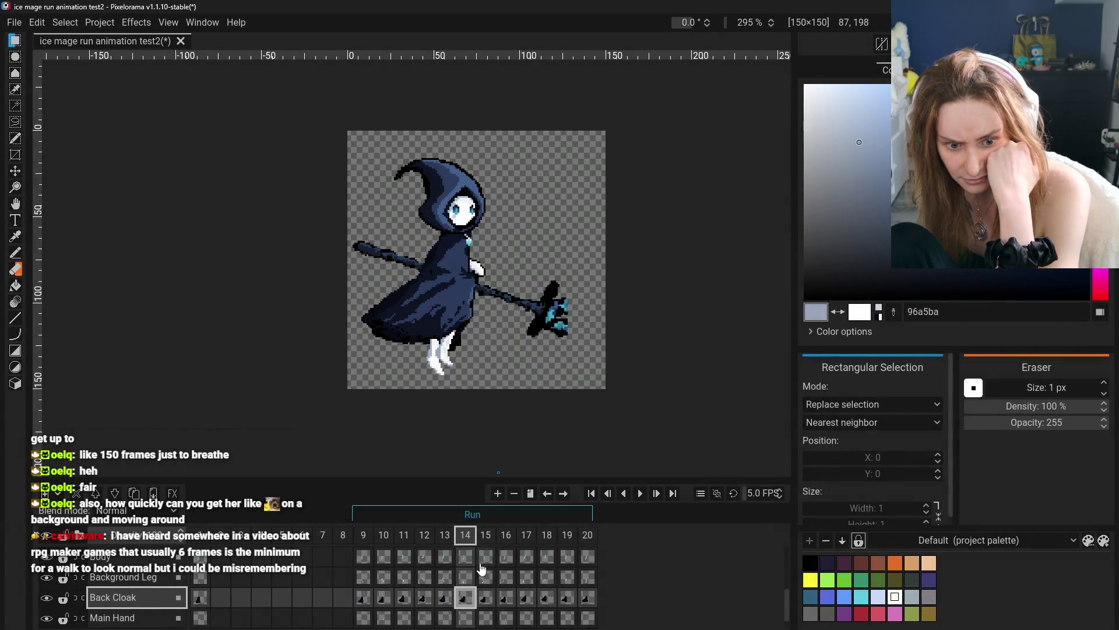
- Check the properties of frames 15 and 13, closing each unchanged
click(485, 536)
right_click(487, 536)
click(507, 507)
click(619, 270)
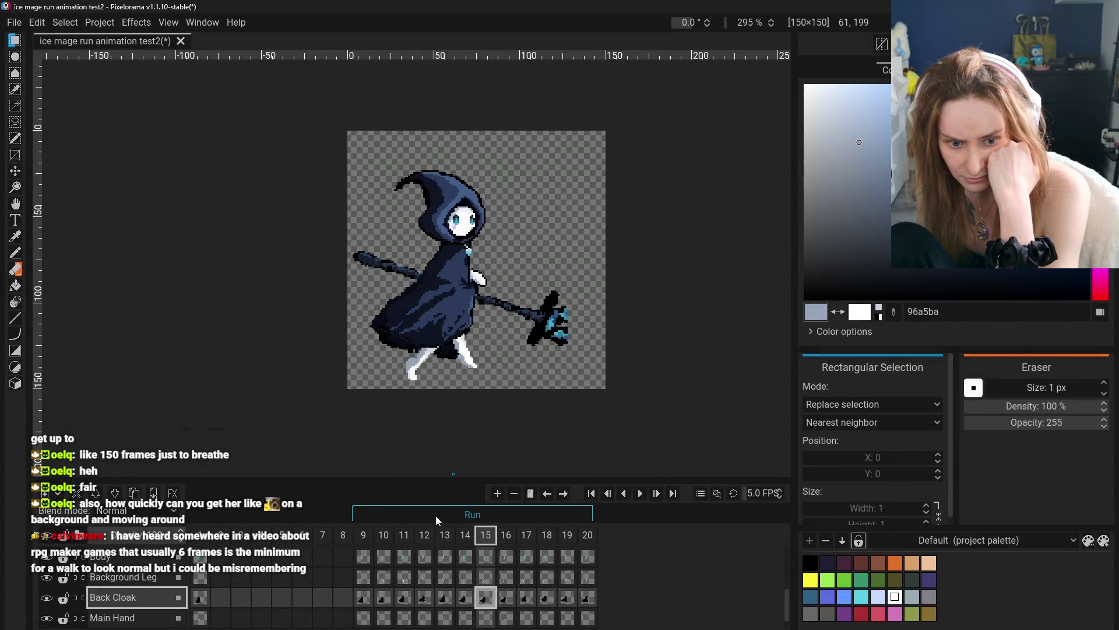
click(444, 535)
right_click(444, 535)
click(470, 511)
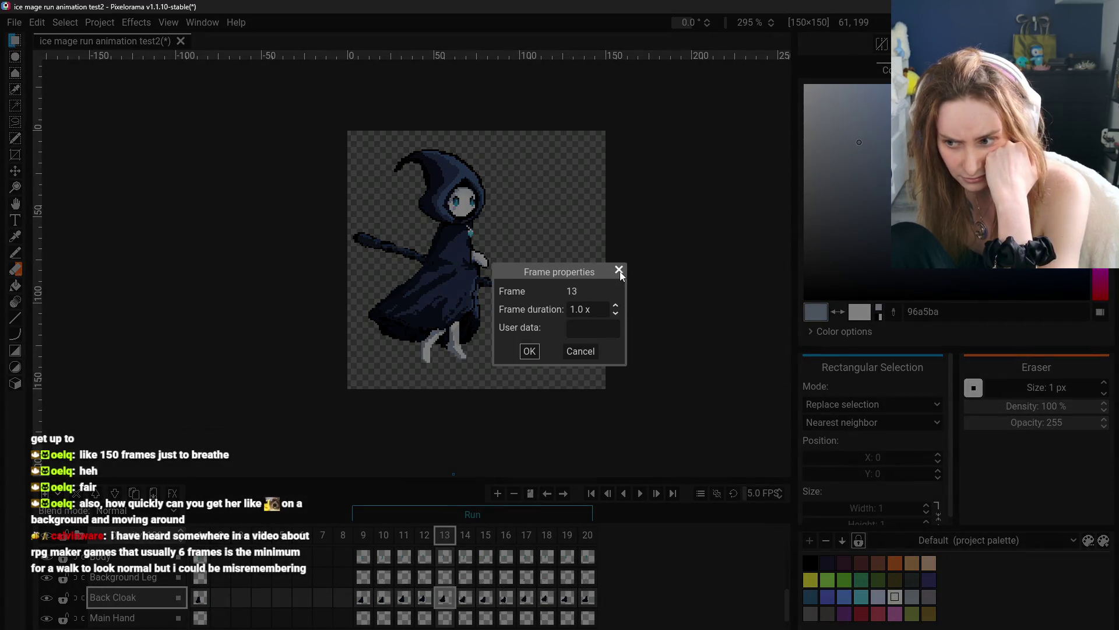
click(619, 269)
- Preview the run, then set frame 9's frame duration to 0.75
click(640, 493)
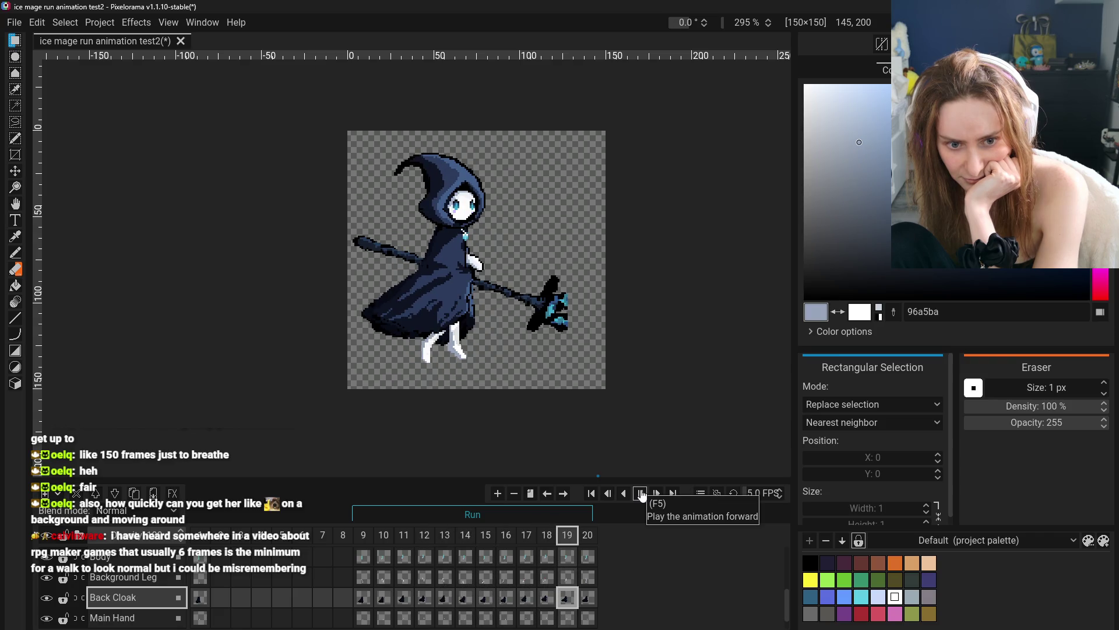
click(640, 493)
click(362, 542)
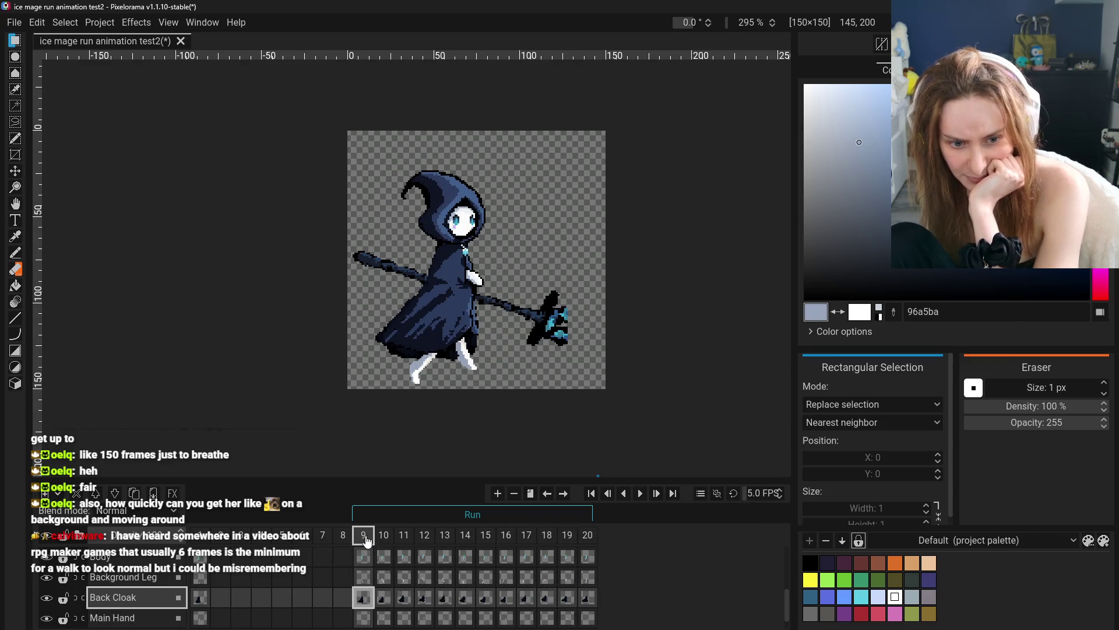
right_click(362, 541)
click(407, 510)
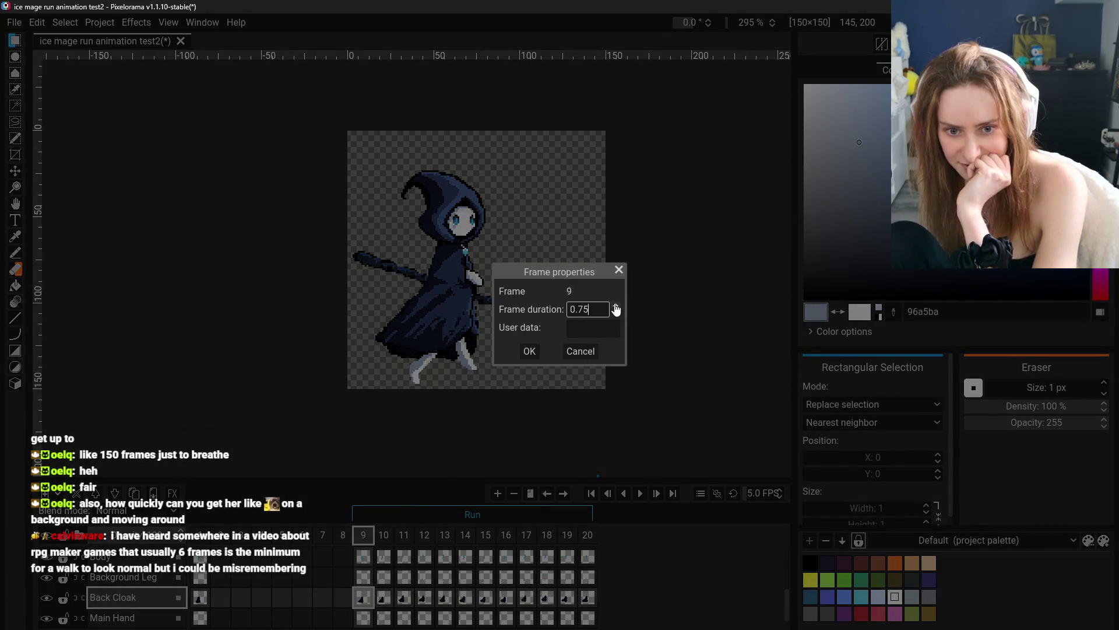
click(529, 351)
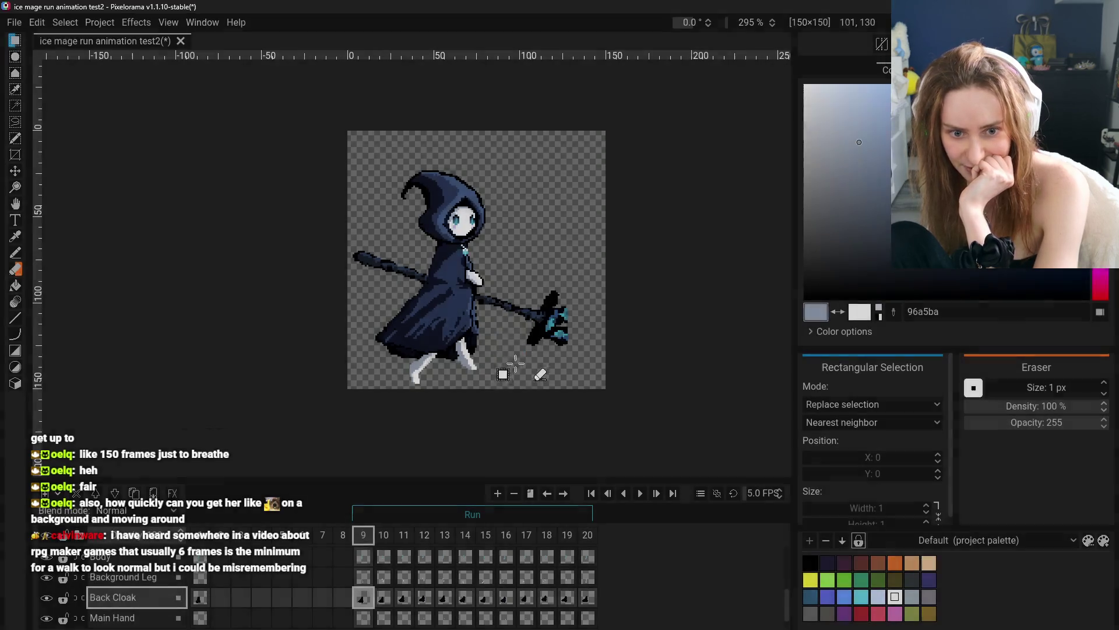
- Review frame 10's properties, undo the last change, and play the run to check timing
click(385, 534)
right_click(386, 533)
right_click(384, 535)
click(404, 510)
click(529, 350)
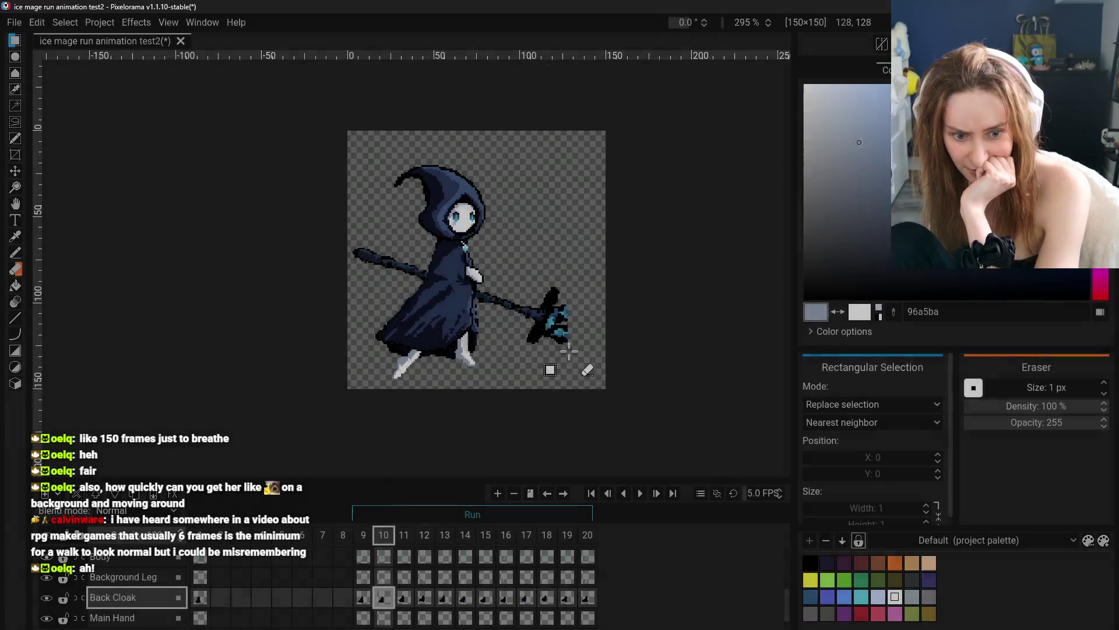
key(ctrl+z)
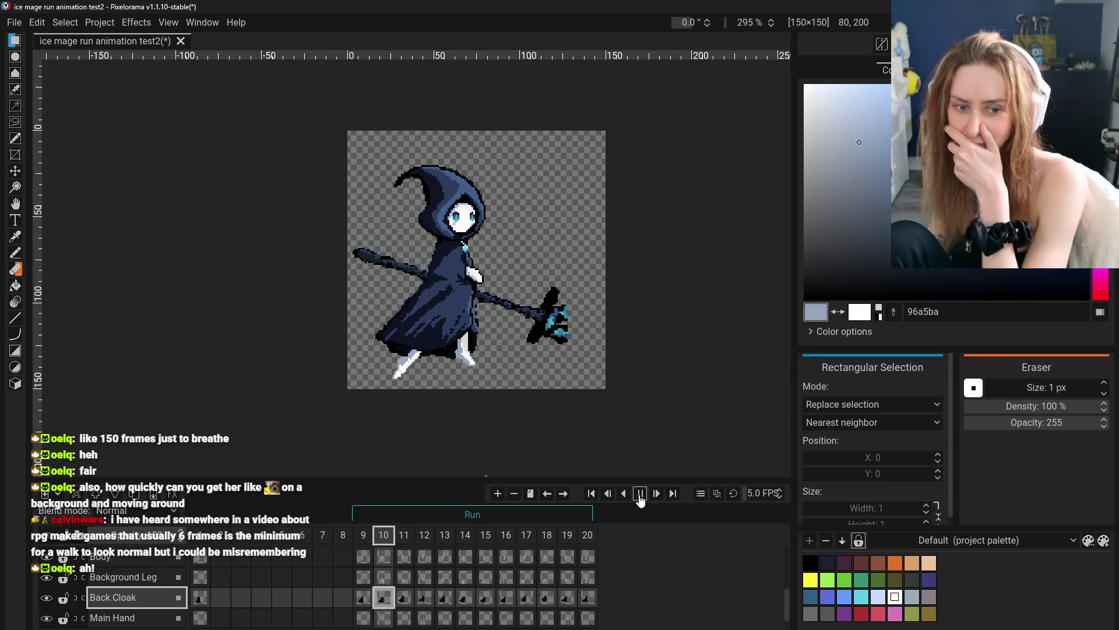
click(637, 494)
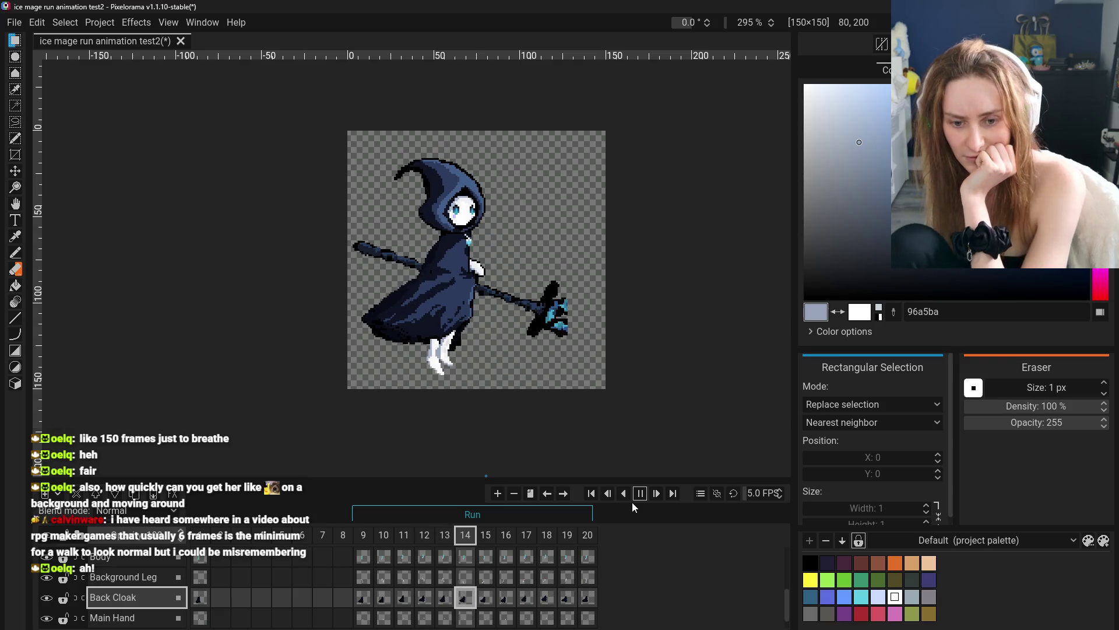
click(640, 494)
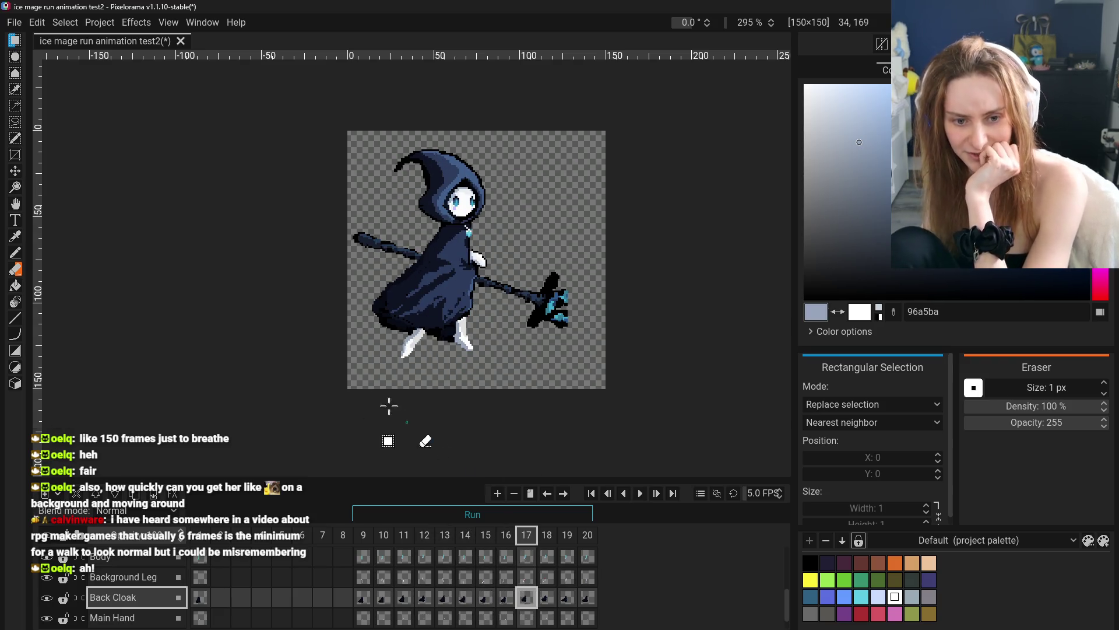
click(362, 577)
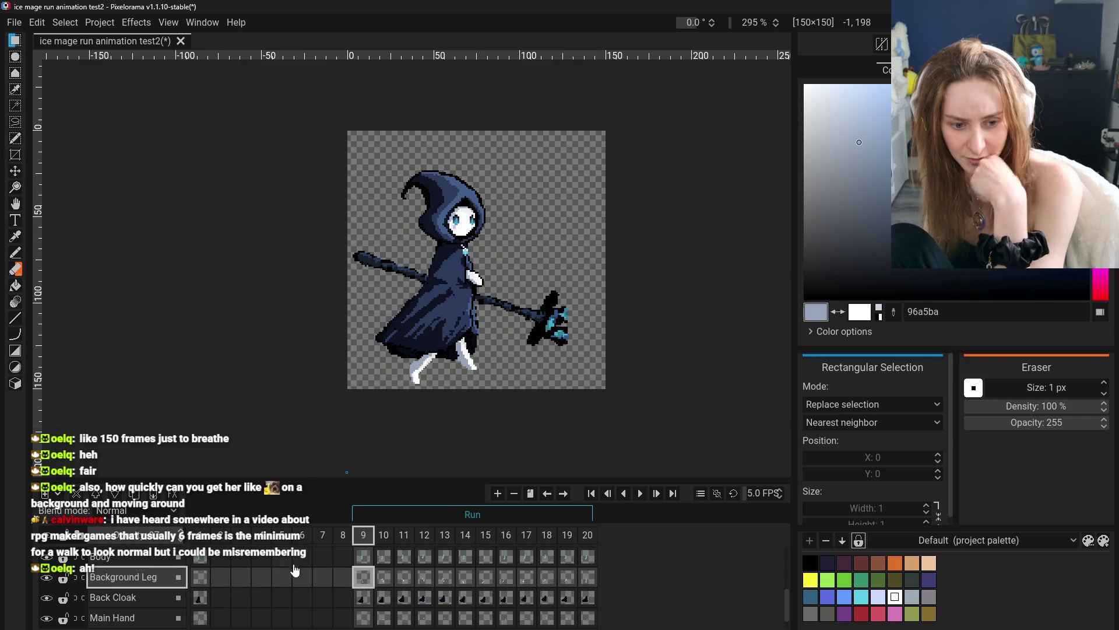
click(16, 239)
drag(416, 372, 414, 364)
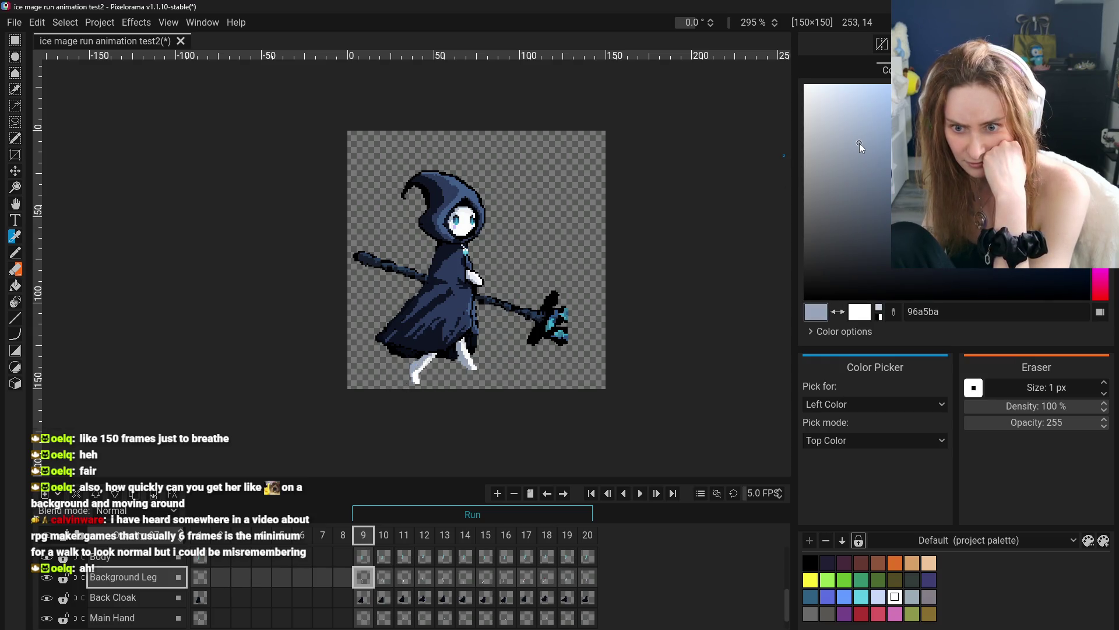
click(875, 157)
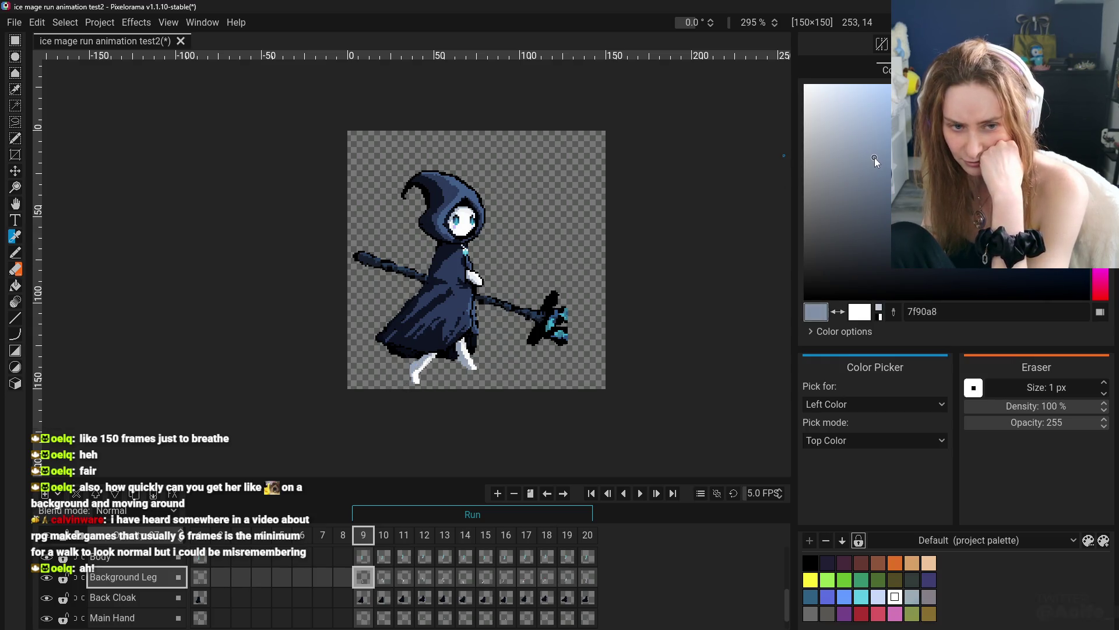
click(15, 285)
scroll(415, 383, up, 4)
click(391, 346)
scroll(391, 346, up, 1)
key(ctrl+z)
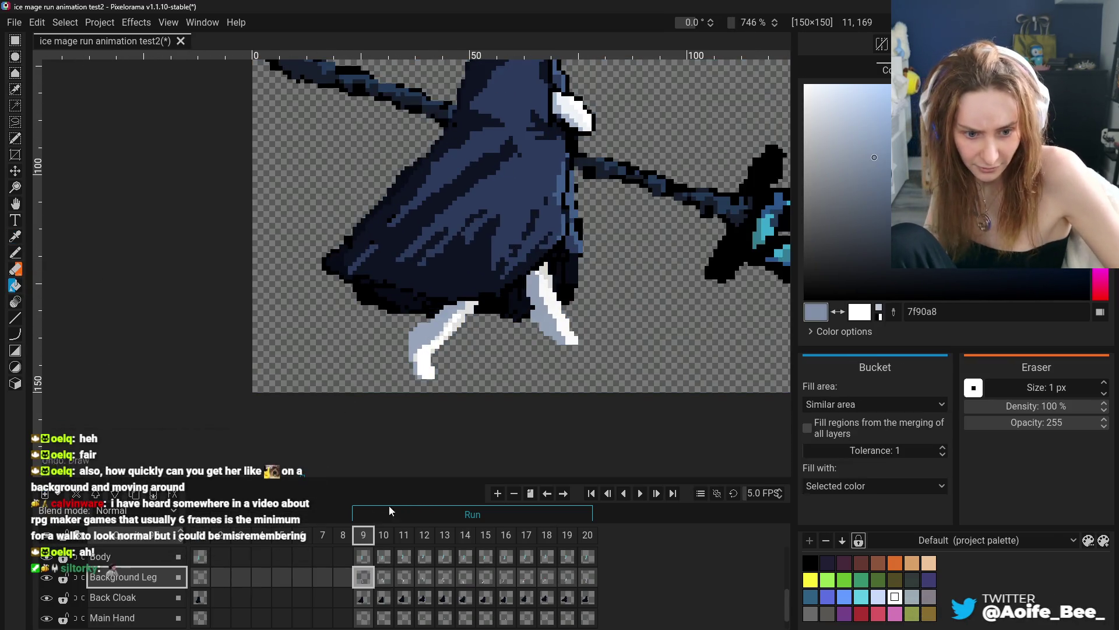
scroll(501, 349, down, 3)
scroll(513, 337, up, 3)
scroll(558, 348, up, 2)
click(15, 237)
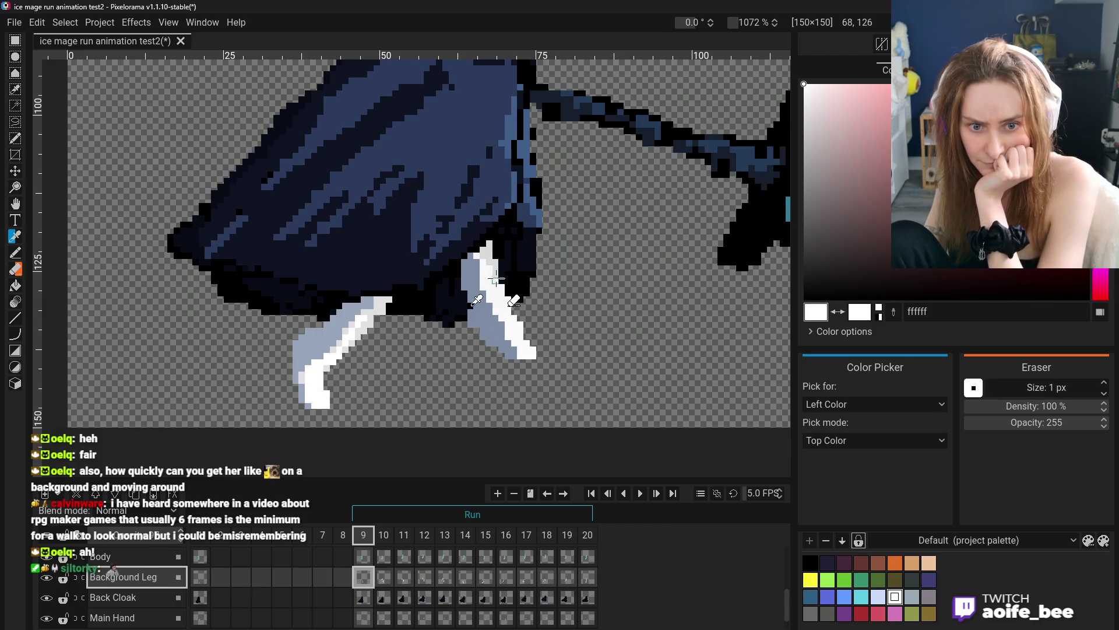
click(15, 252)
click(15, 236)
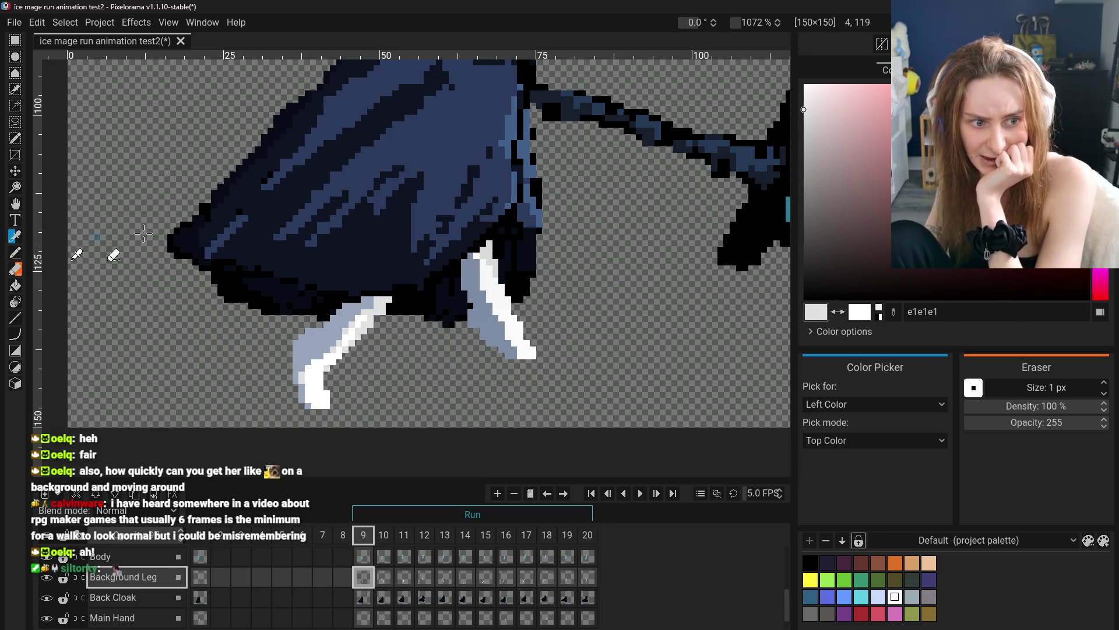
drag(814, 159, 803, 150)
key(b)
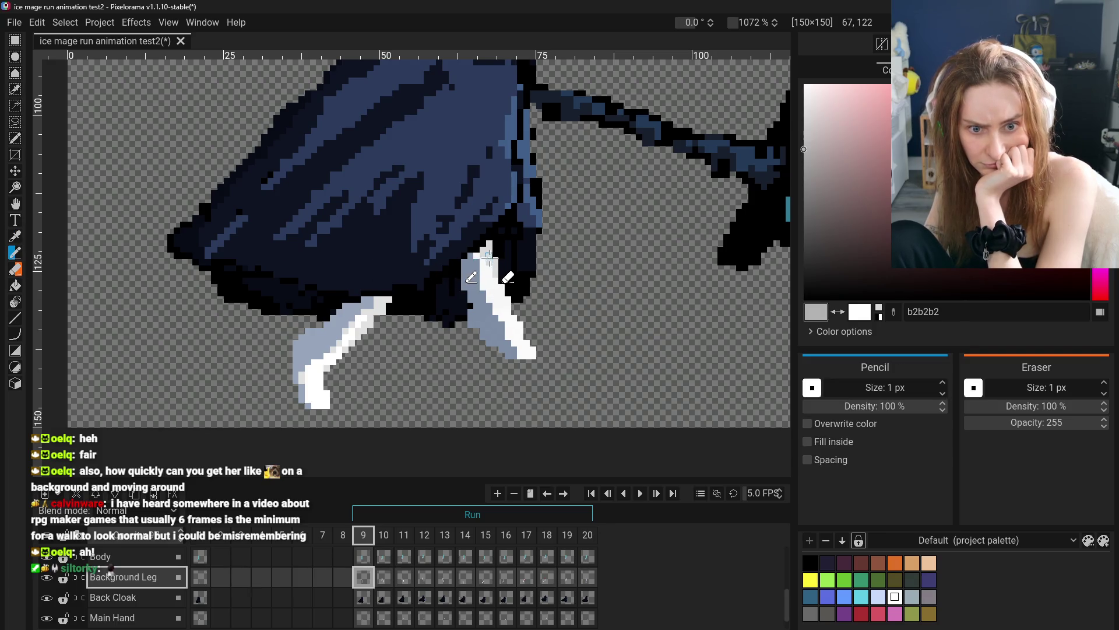
click(12, 287)
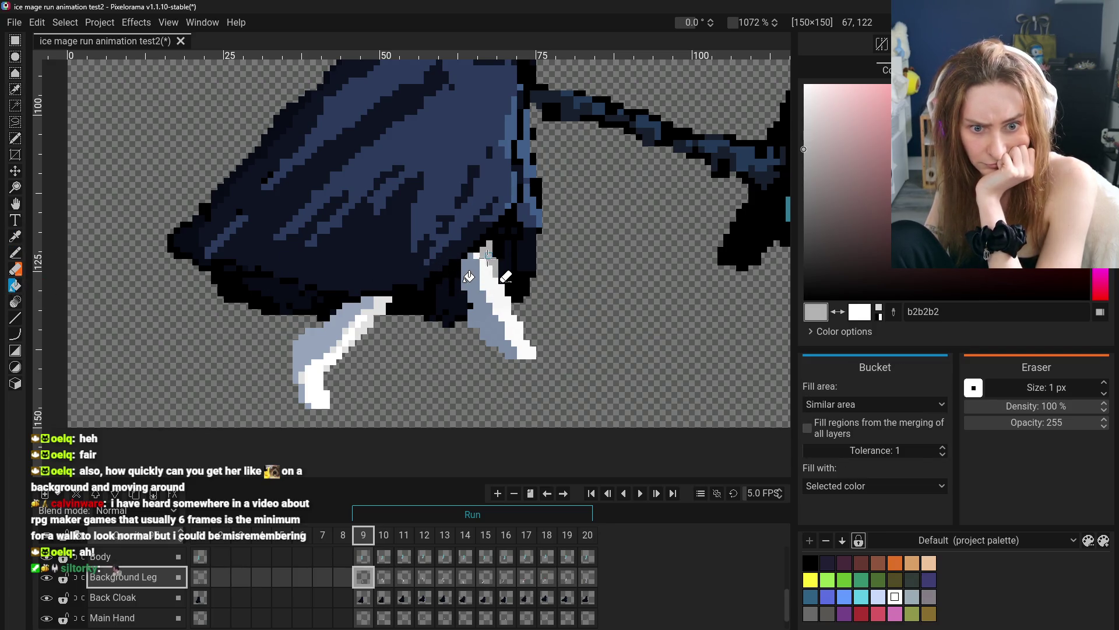
click(15, 237)
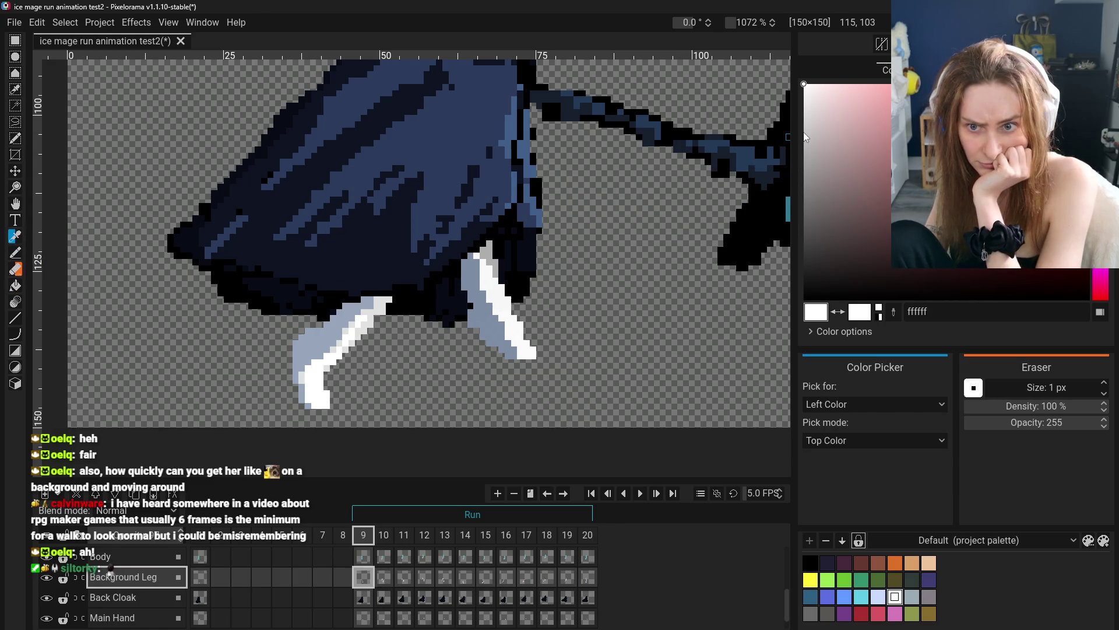
click(15, 252)
drag(827, 128, 804, 107)
click(15, 285)
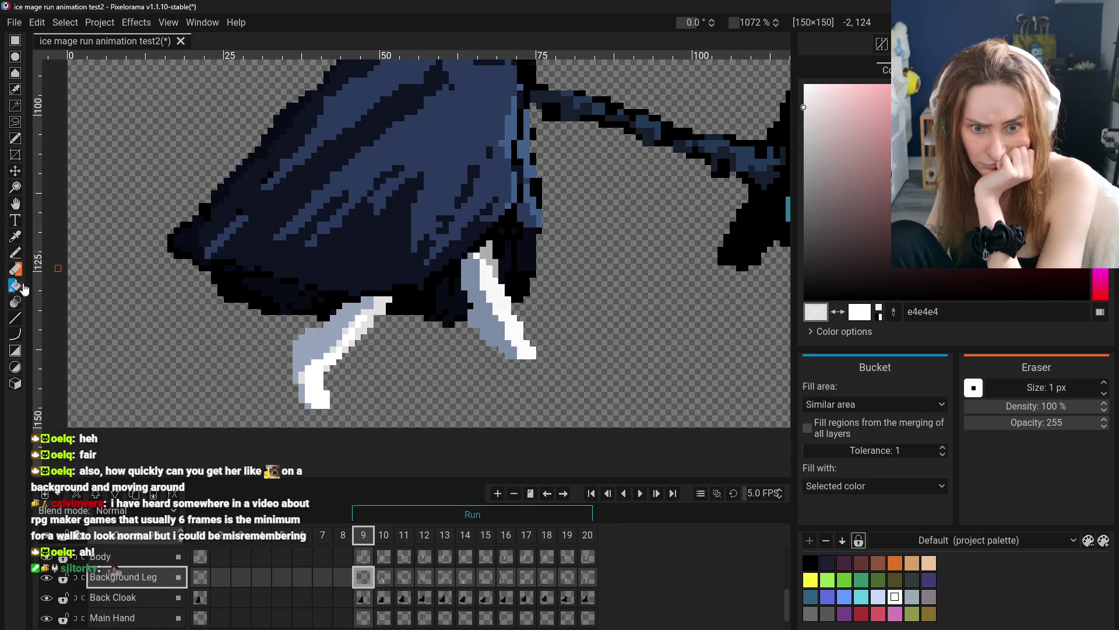
scroll(447, 355, down, 3)
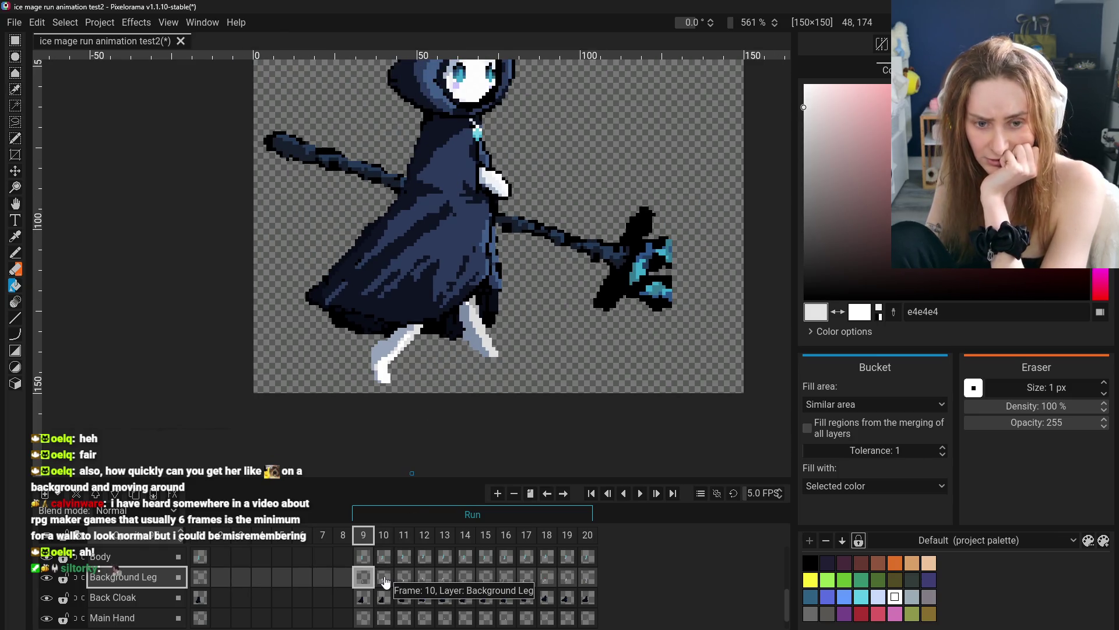
- Create a new palette named 'Feet'
click(861, 542)
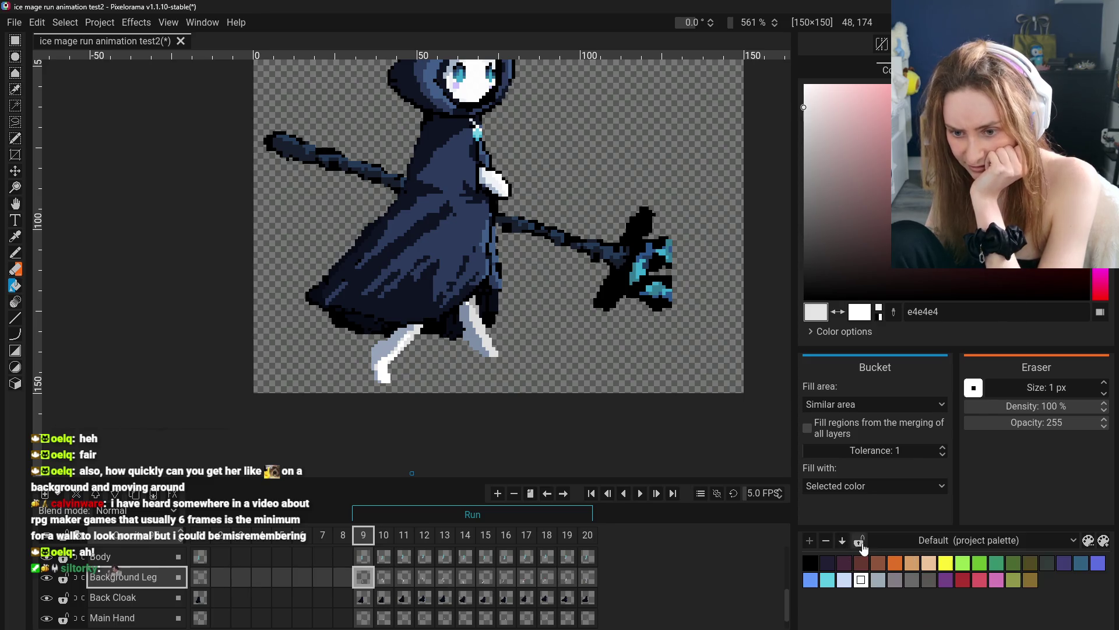
click(961, 542)
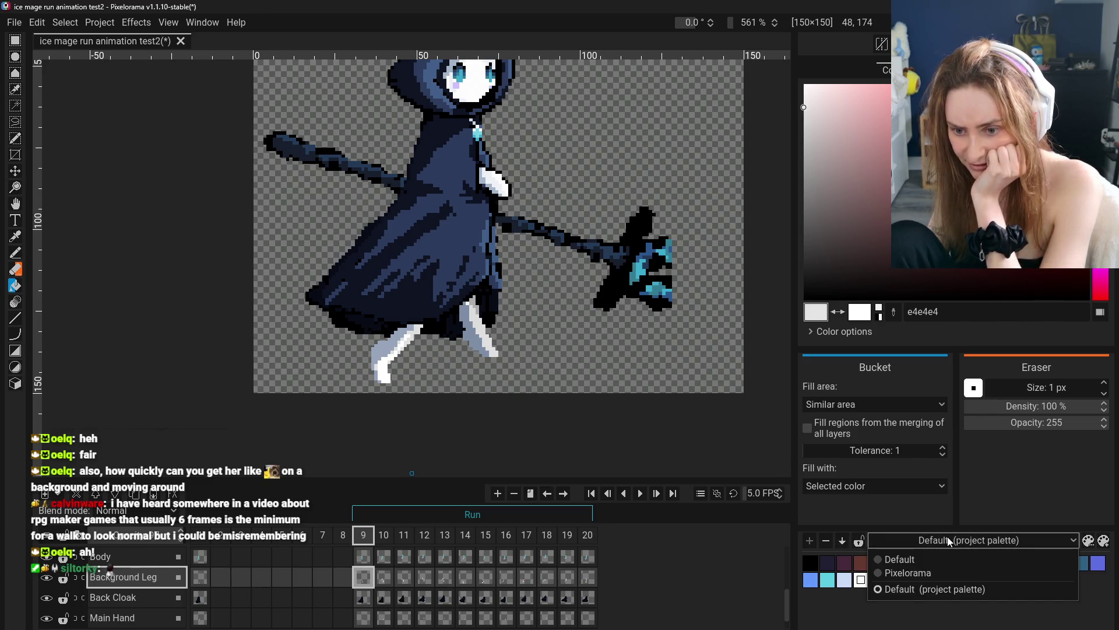
click(946, 536)
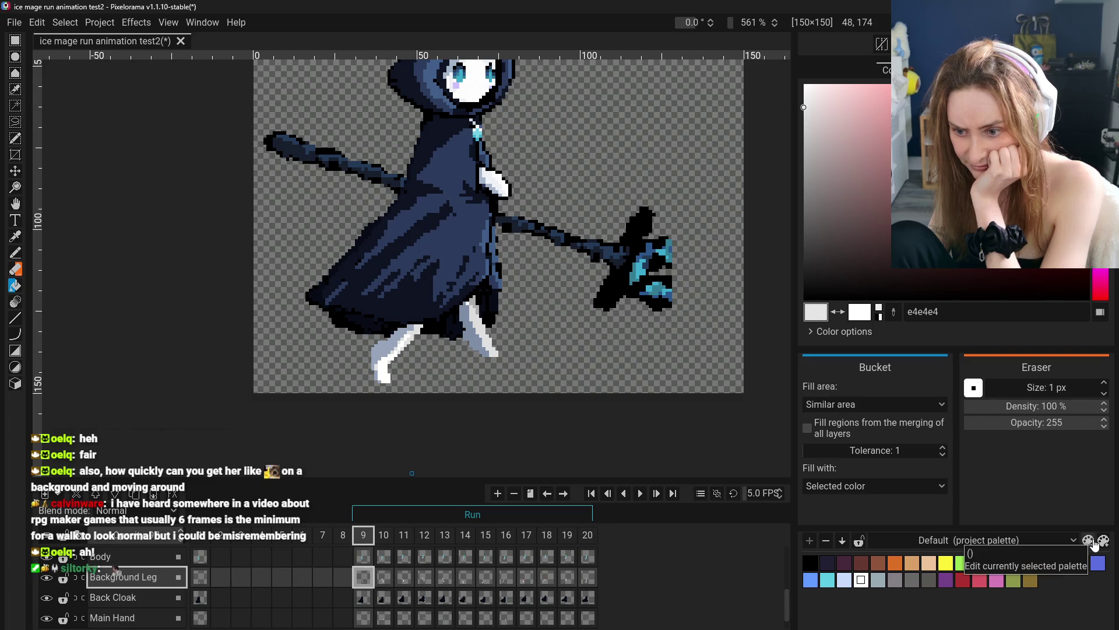
click(1088, 540)
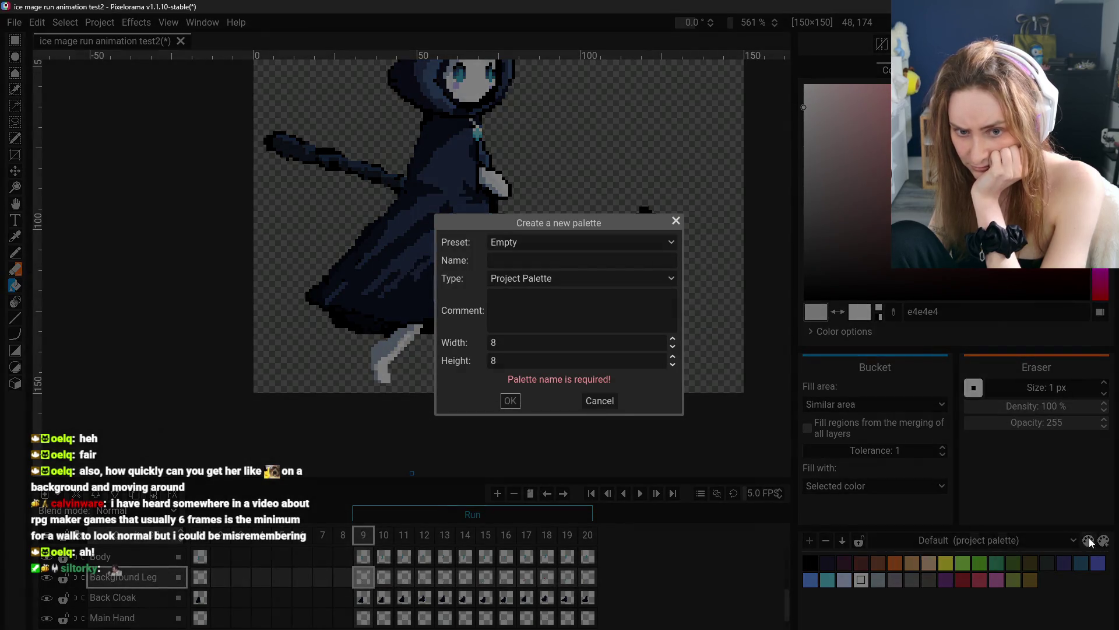
click(519, 243)
click(537, 243)
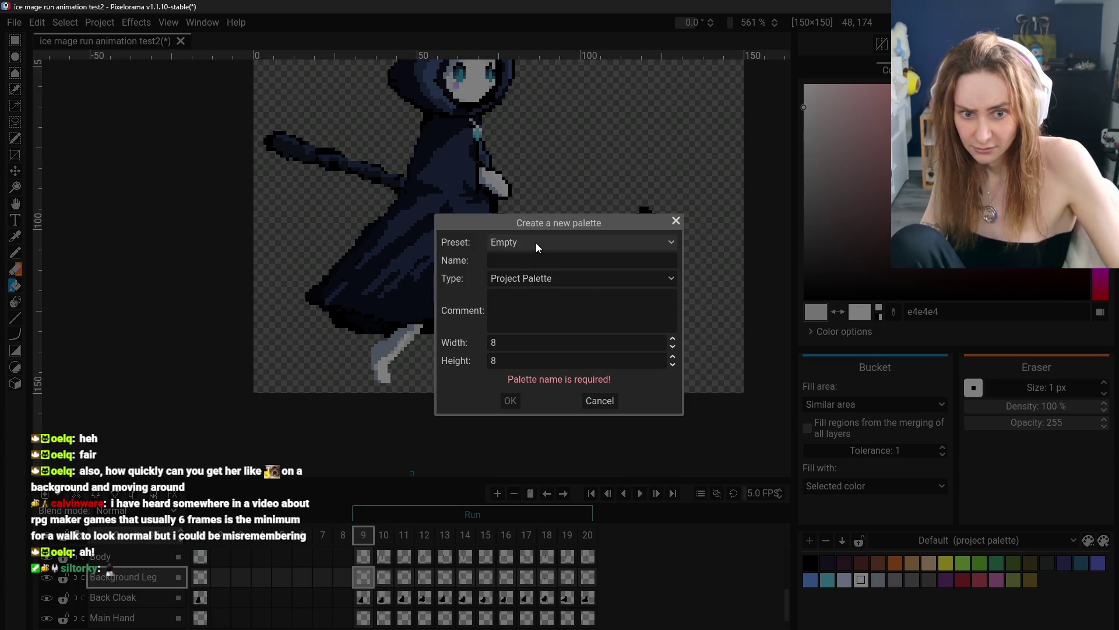
click(511, 261)
text(Feet)
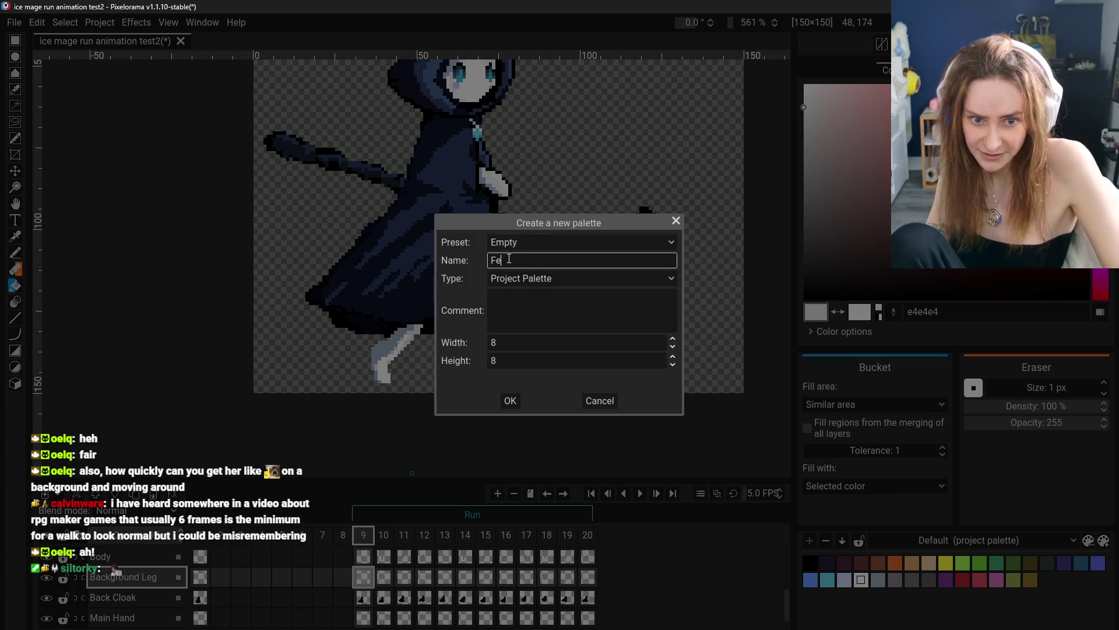
click(510, 403)
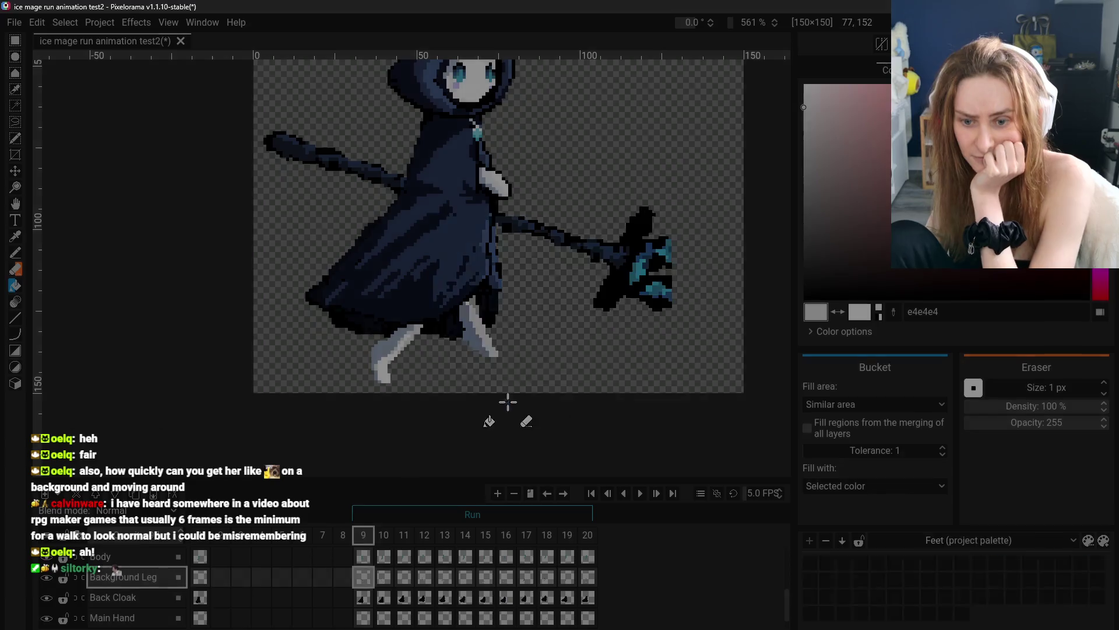
- Sample the leg colours with the Color Picker and add white as the first Feet swatch
click(812, 564)
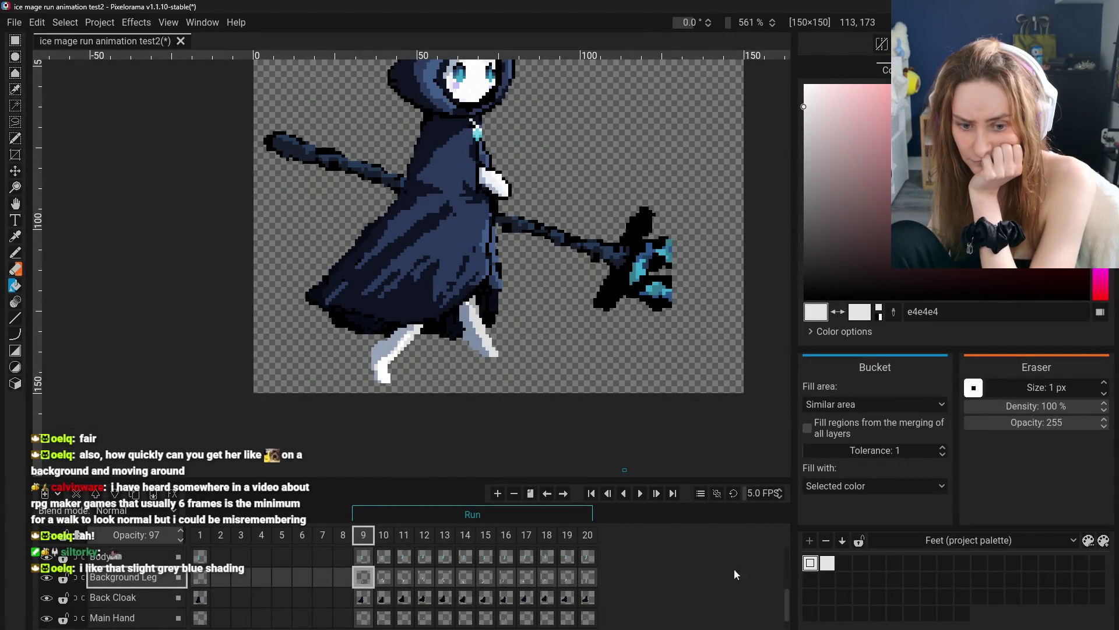
key(o)
click(383, 365)
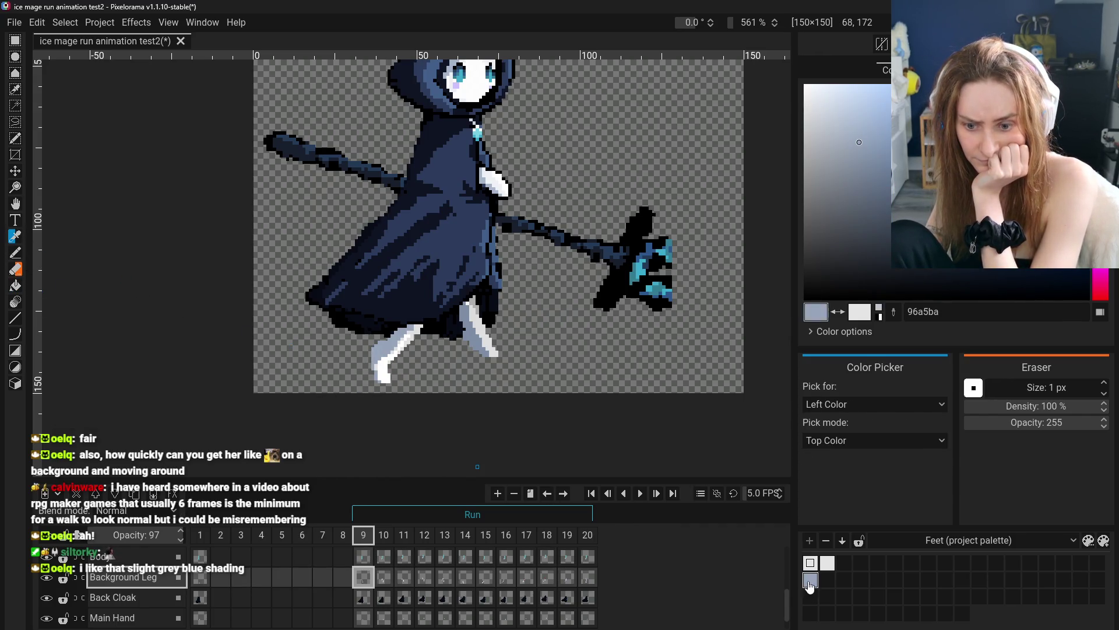
click(380, 362)
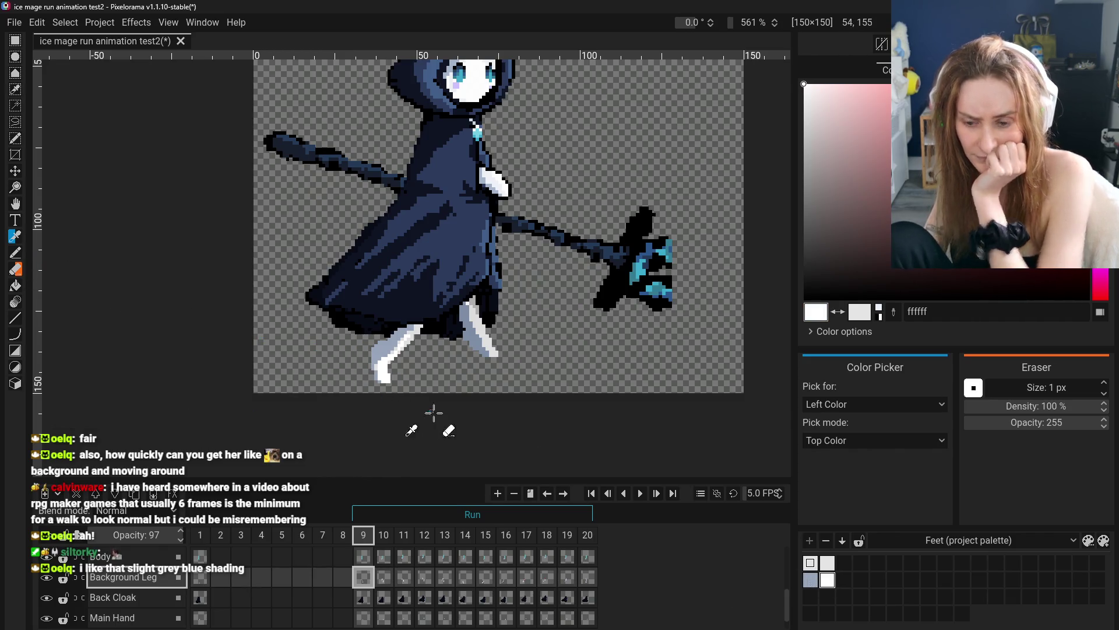
key(ctrl+z)
key(ctrl+z)
key(ctrl+z)
key(ctrl+z)
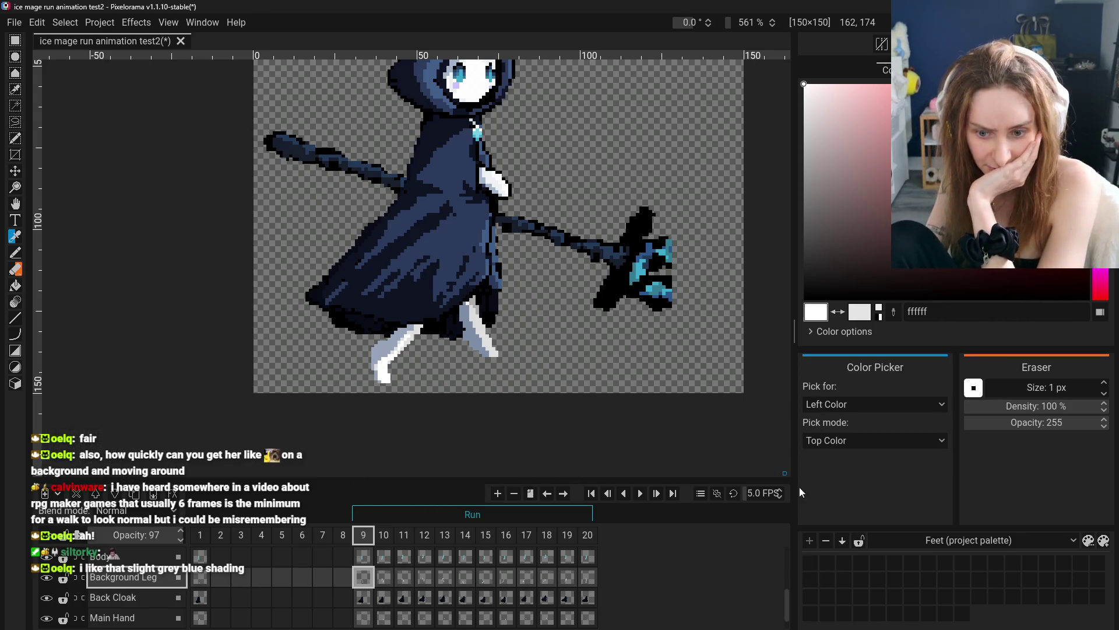
click(813, 562)
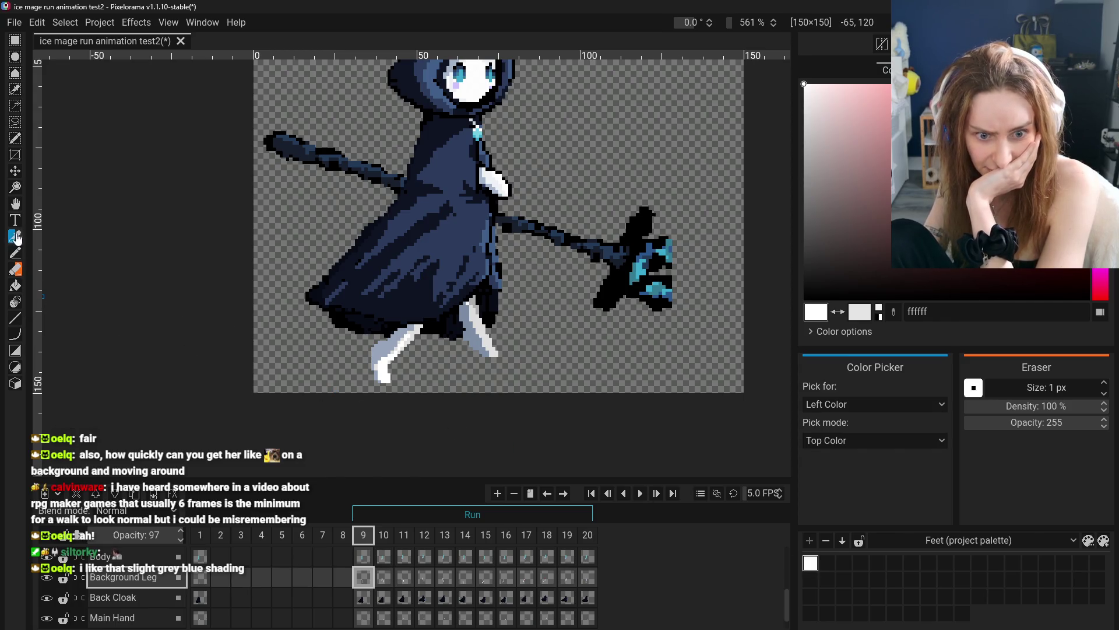
- Sample the legs' light grey, mid grey and grey-blue shades from the canvas
click(397, 350)
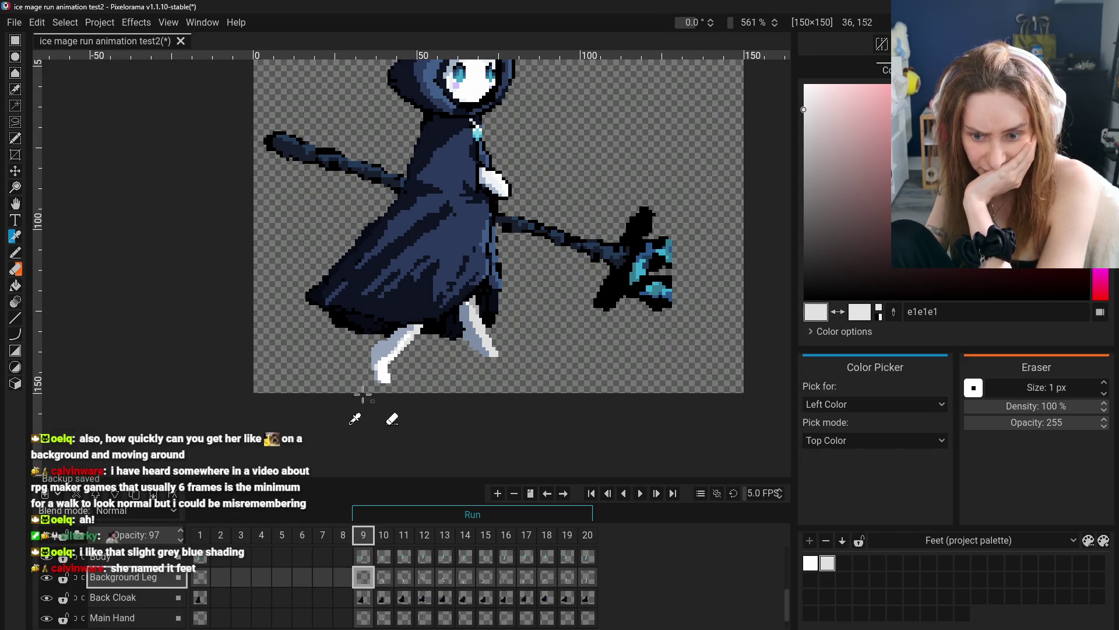
click(376, 364)
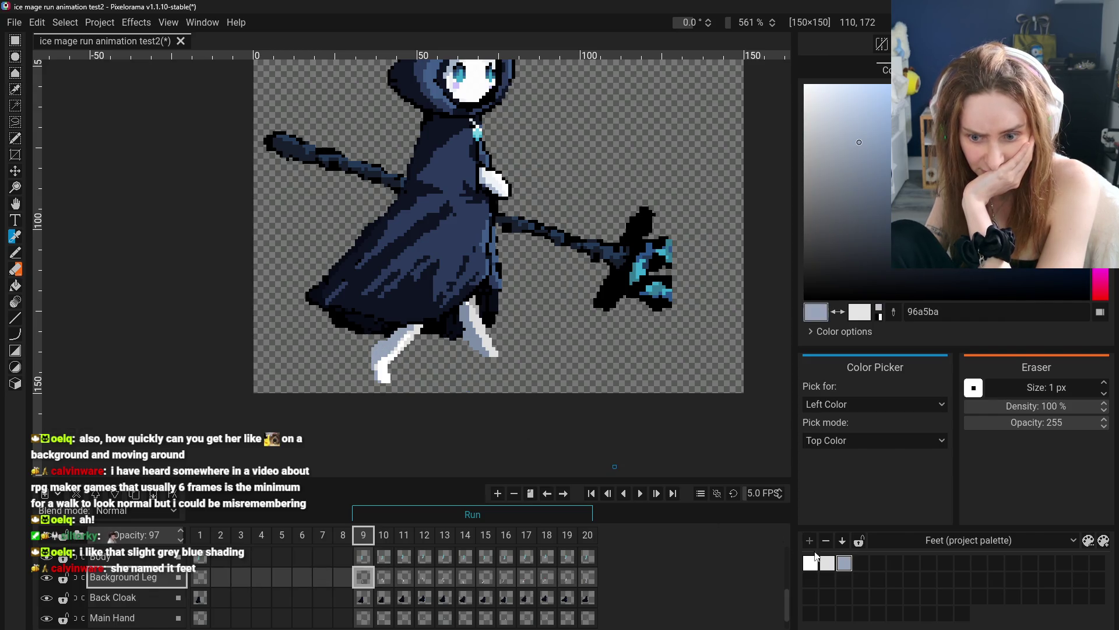
click(474, 317)
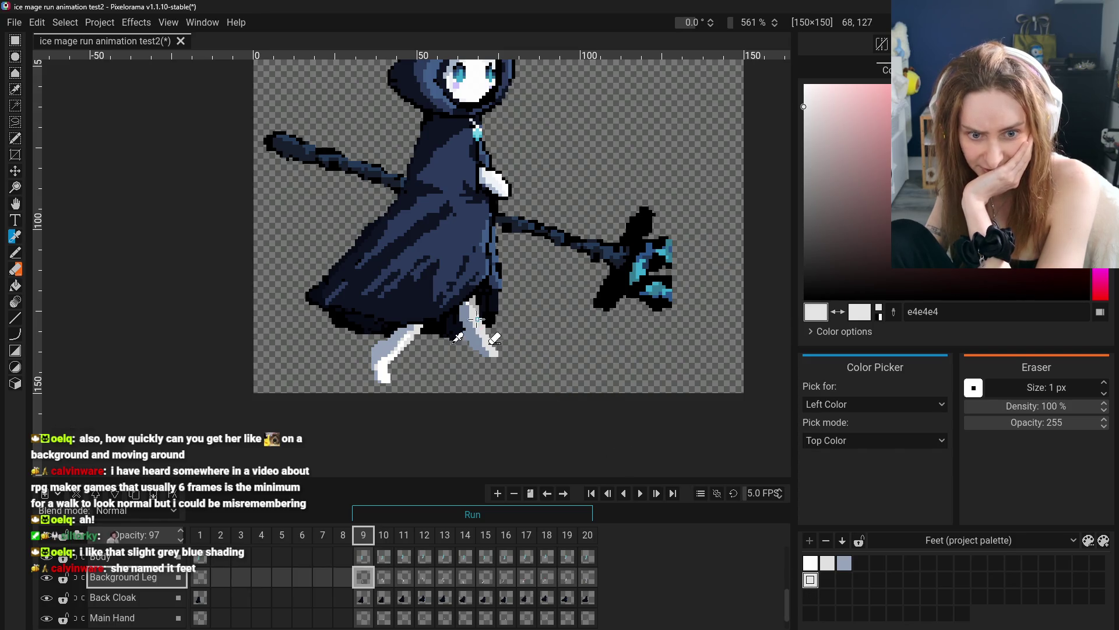
click(493, 330)
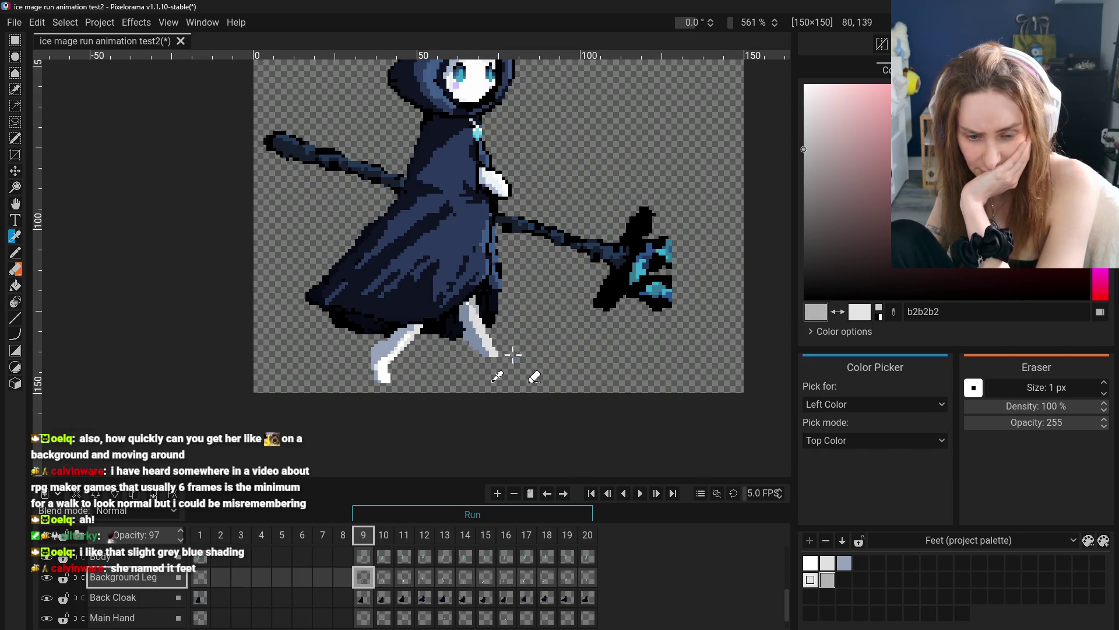
click(495, 349)
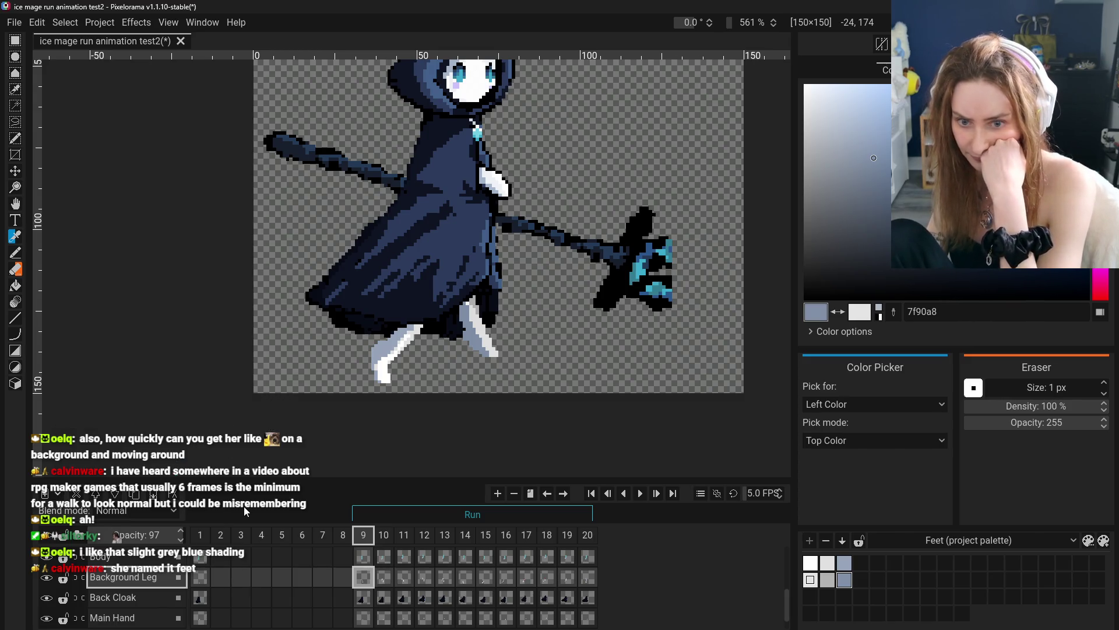
- On frame 10, switch to the fill tool with light grey e4e4e4 from the Feet palette
click(384, 580)
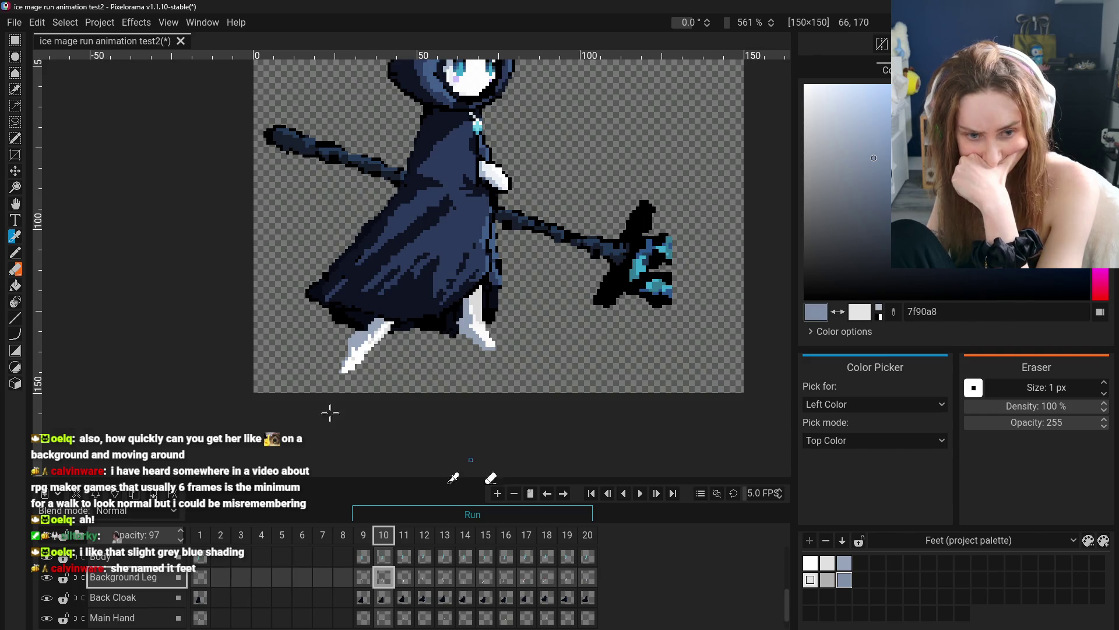
click(15, 286)
click(810, 580)
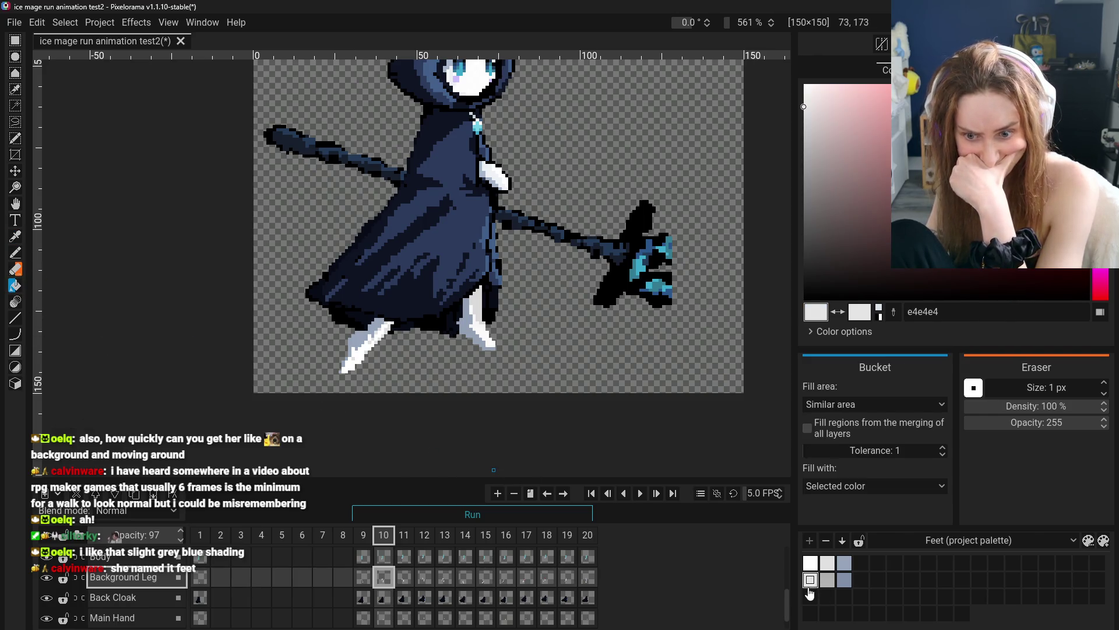
- On frame 10, try the mid and light greys, undo the fill, and select grey-blue
click(363, 578)
click(382, 578)
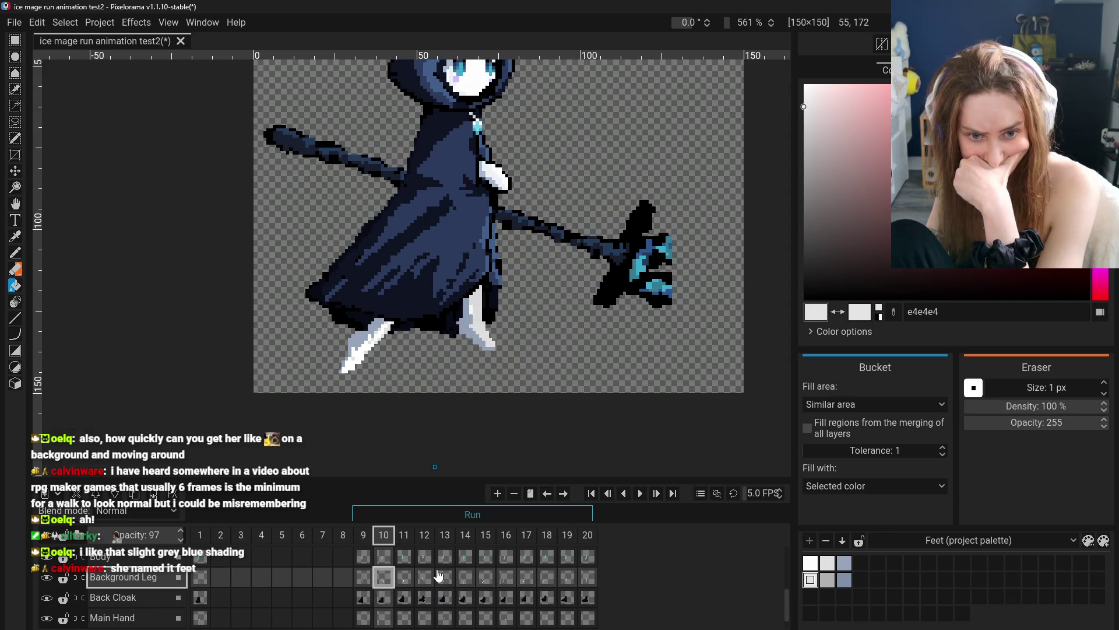
click(827, 580)
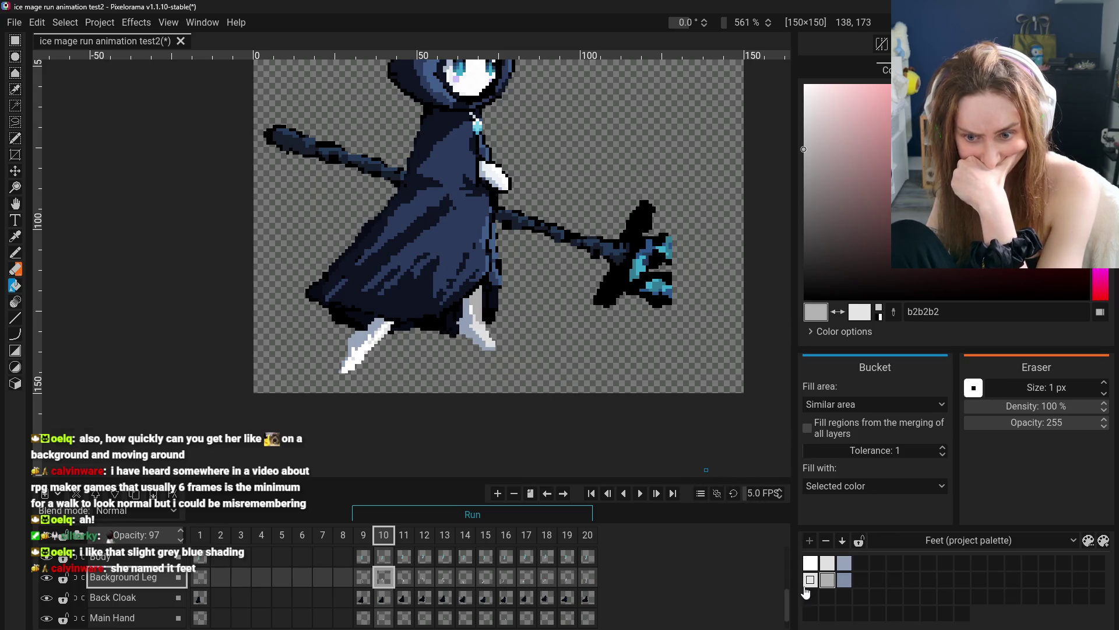
click(810, 580)
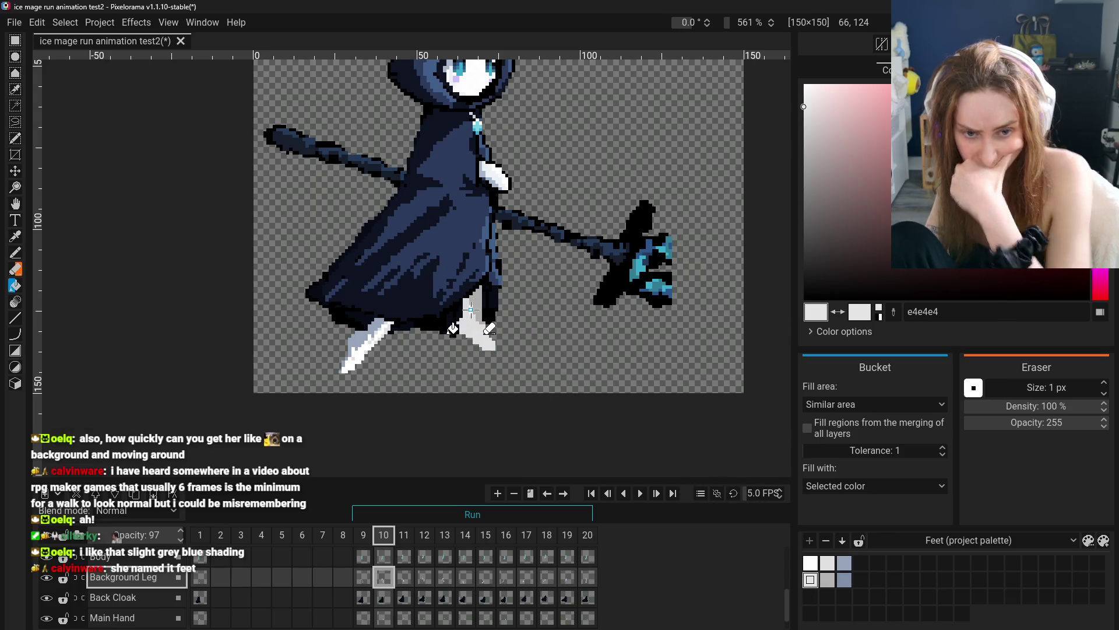
key(ctrl+z)
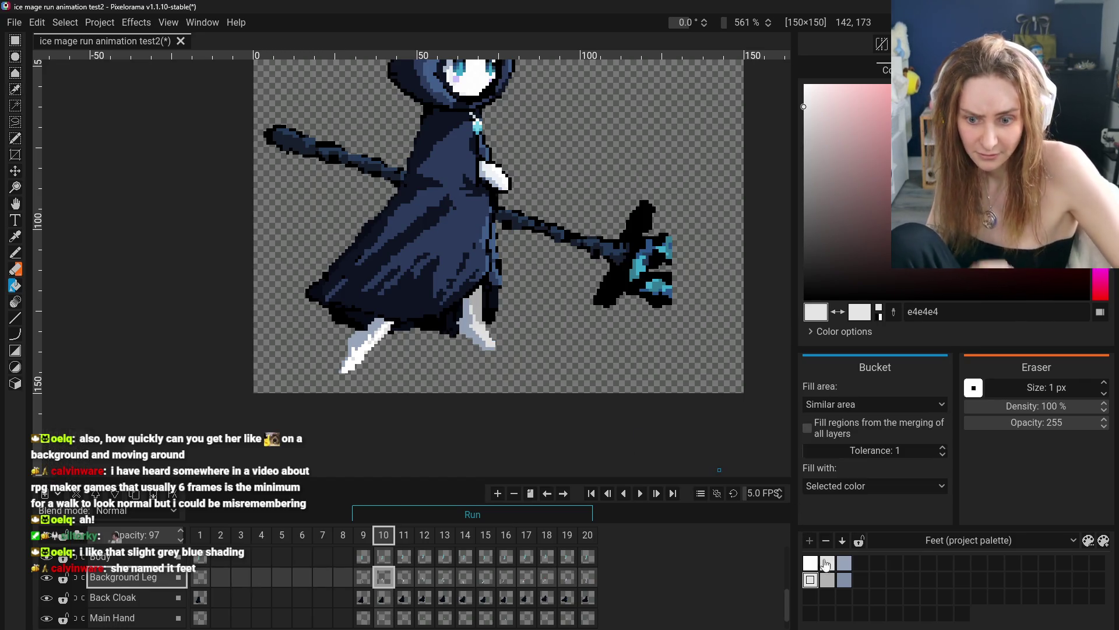
click(844, 579)
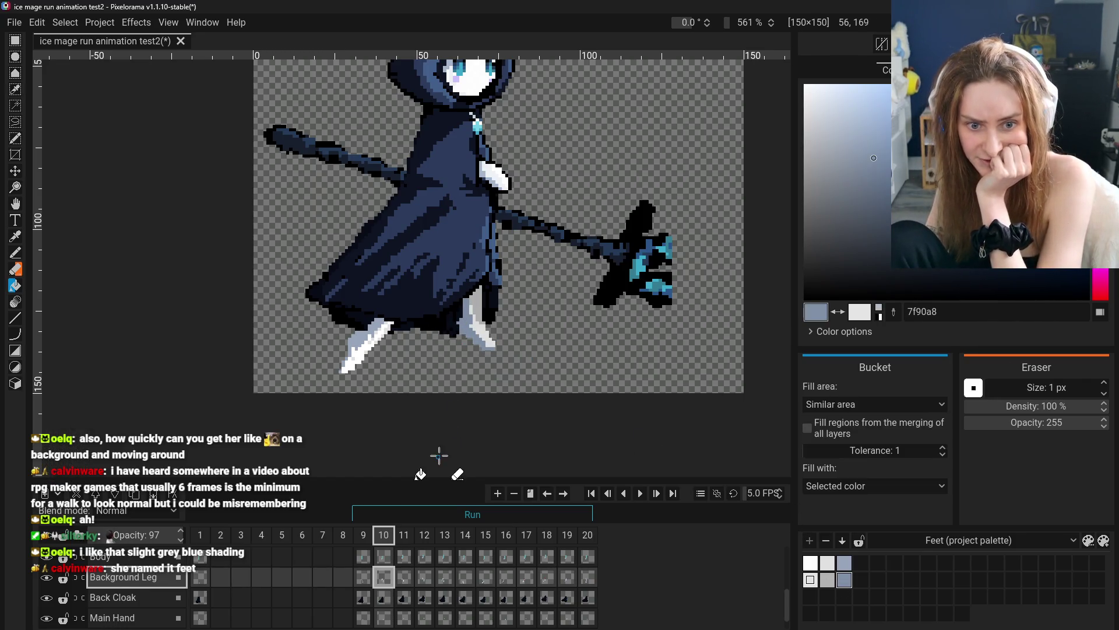
- Step the Background Leg through frames 11 to 20, undoing a stray fill on the way
click(404, 577)
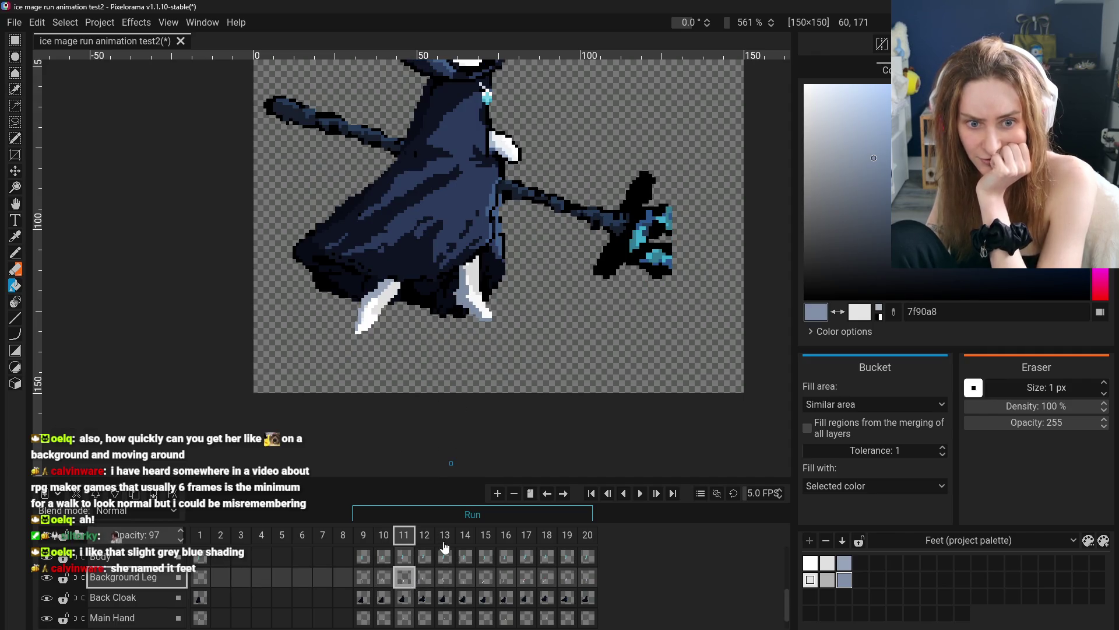
click(424, 577)
click(438, 535)
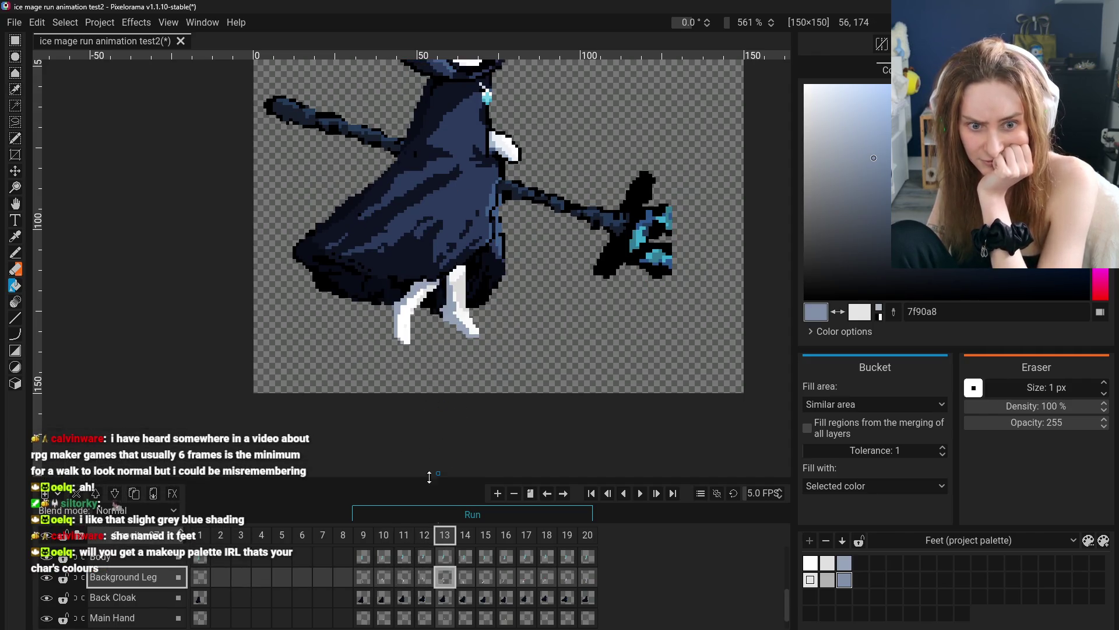
click(465, 577)
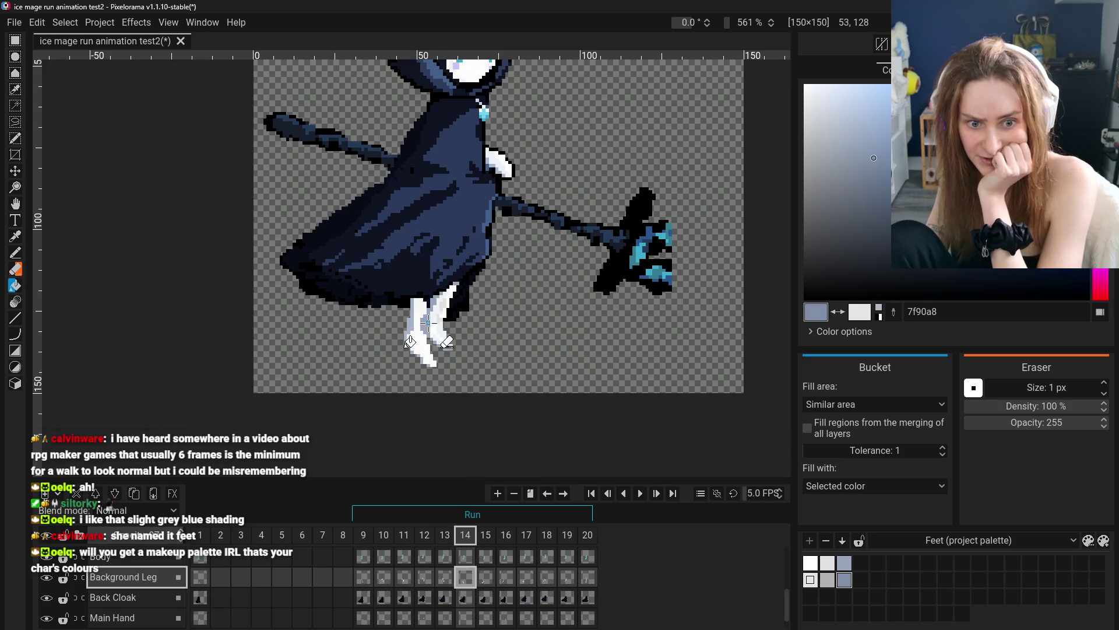
scroll(55, 595, down, 1)
scroll(56, 592, up, 2)
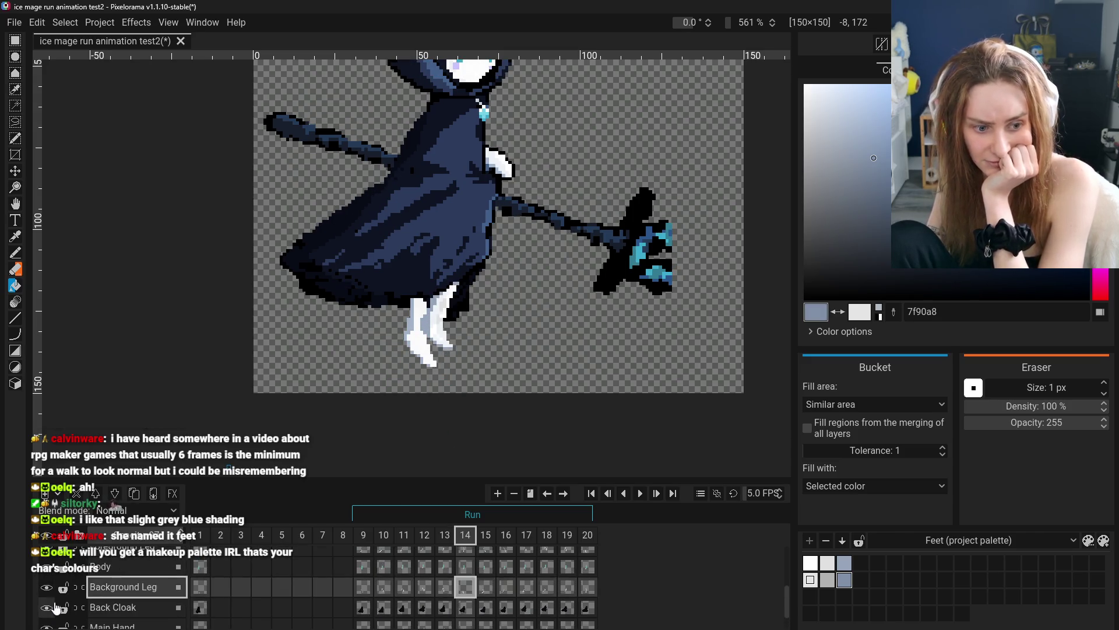
scroll(51, 591, up, 1)
key(ctrl+z)
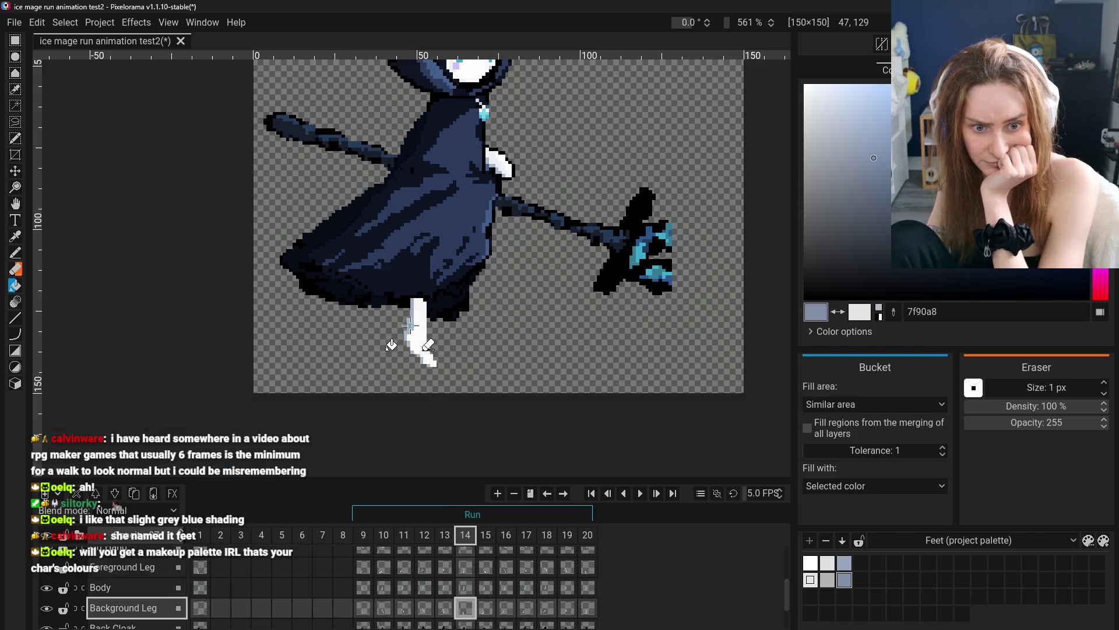
click(486, 606)
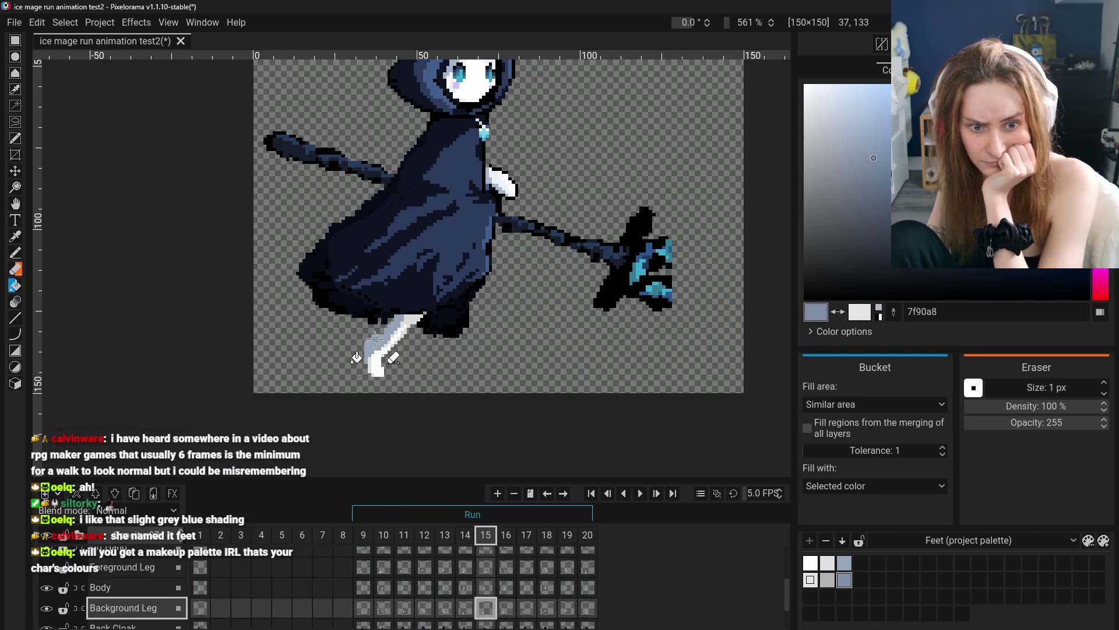
click(505, 606)
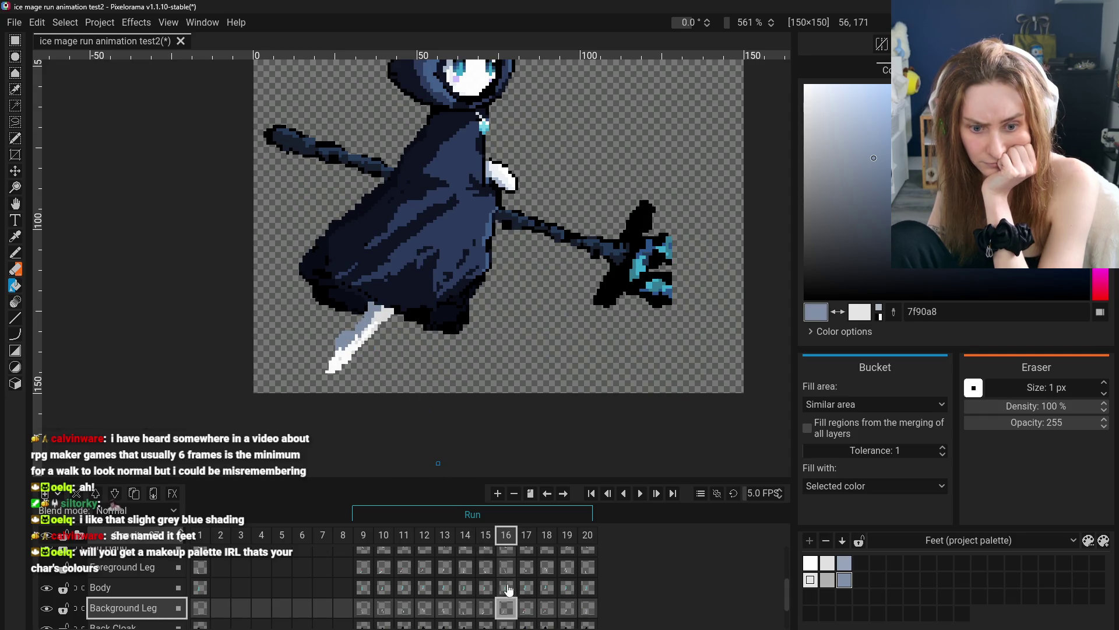
key(ctrl+Right)
key(ctrl+Right)
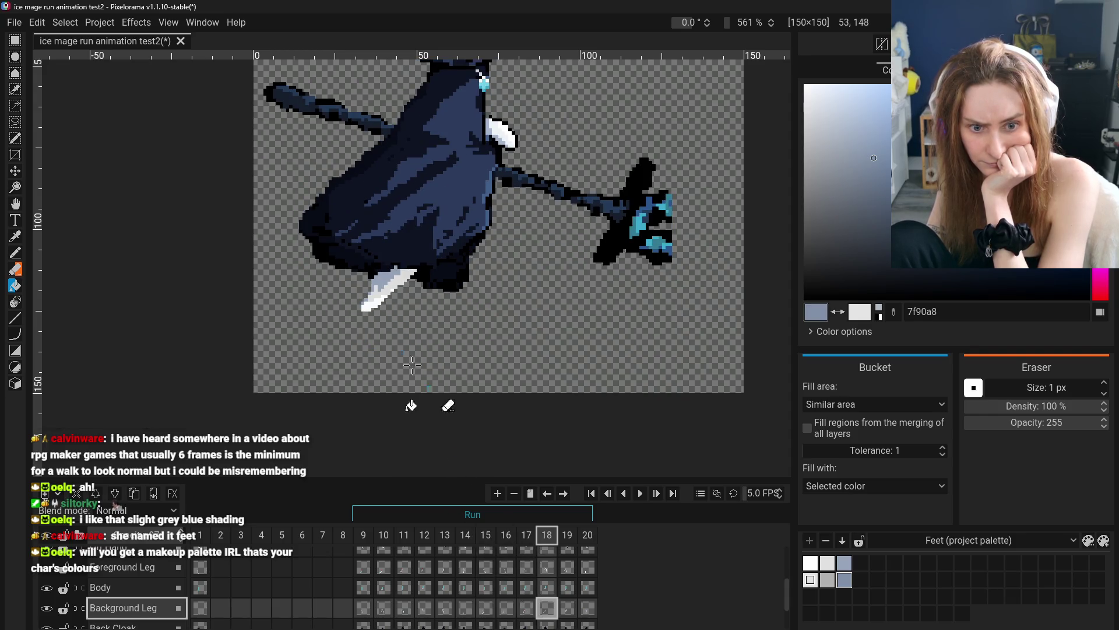
key(ctrl+Right)
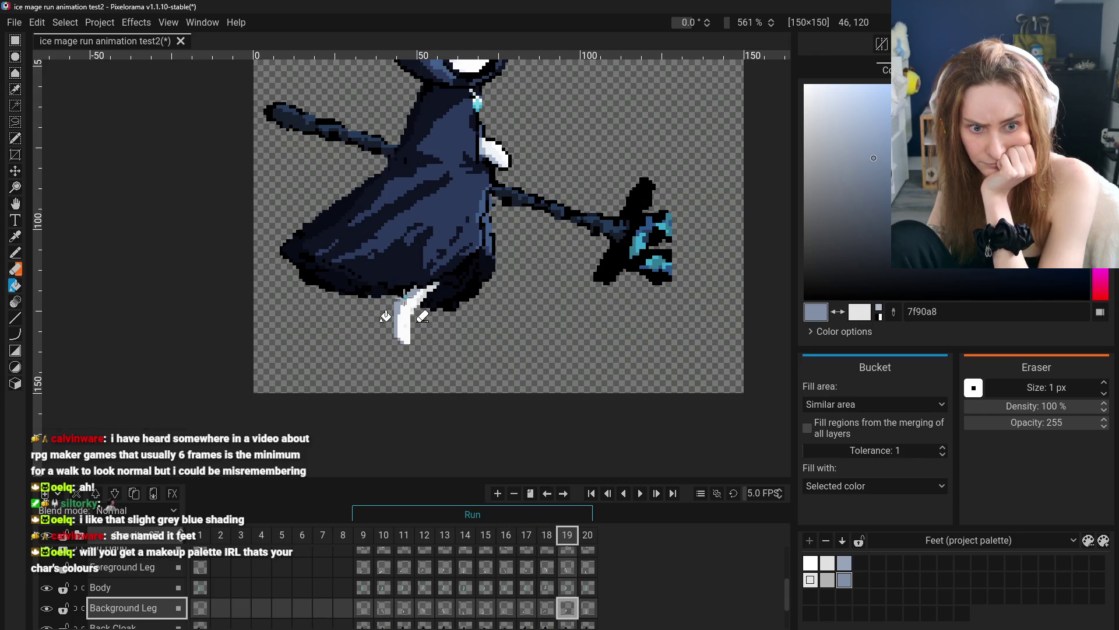
click(580, 606)
- Shade frame 20's leg lower-left edge grey-blue 7f90a8, undo the background spill, then select b2b2b2
click(427, 320)
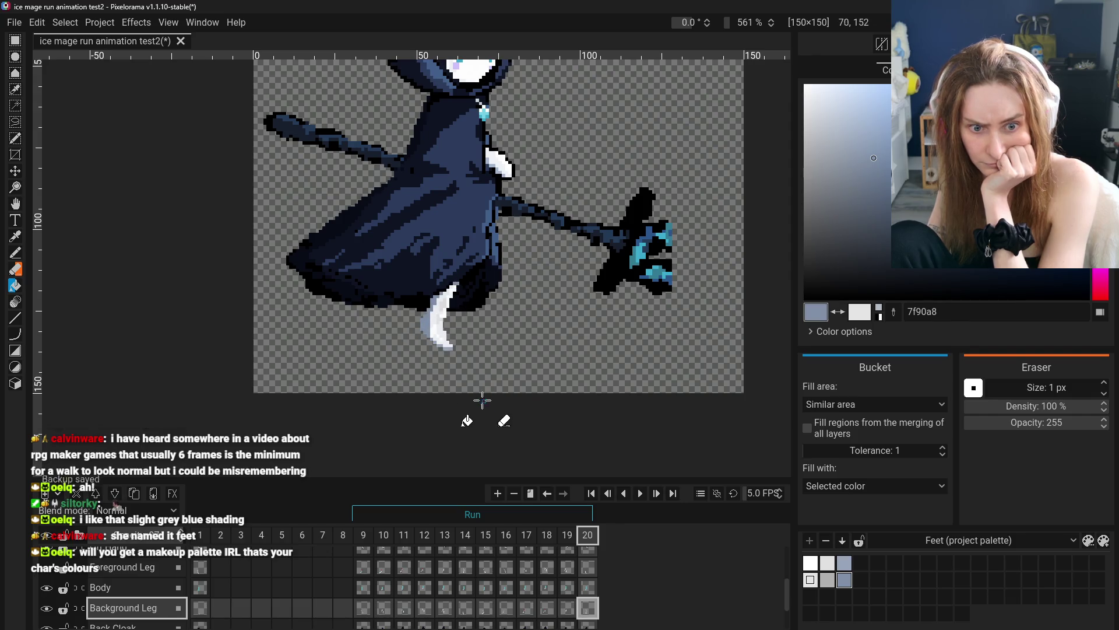
key(ctrl)
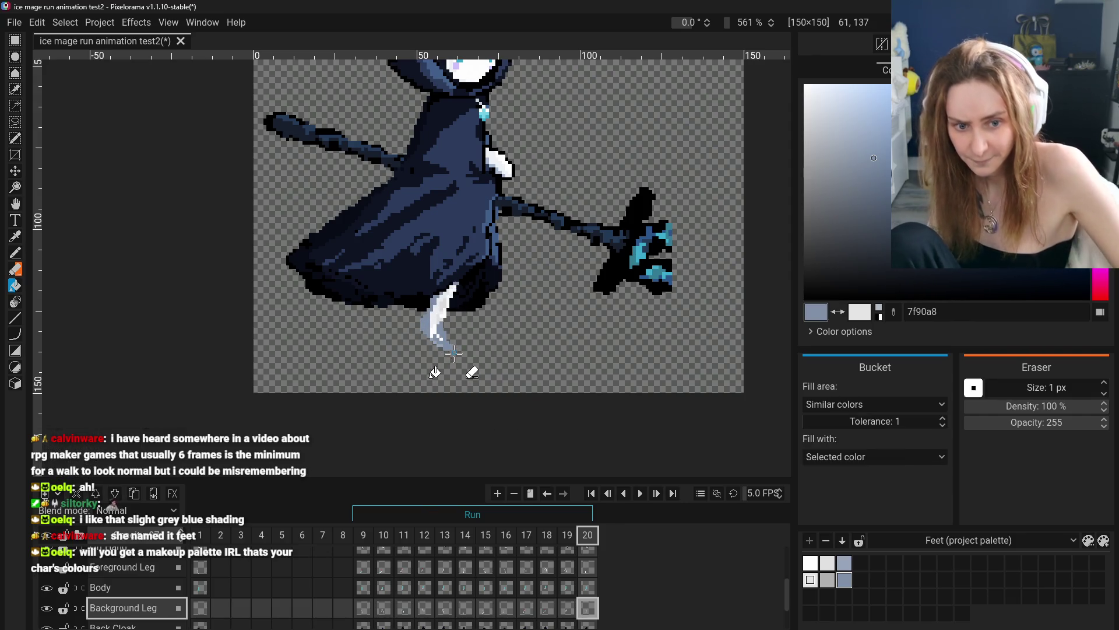
key(ctrl)
click(431, 349)
key(ctrl+z)
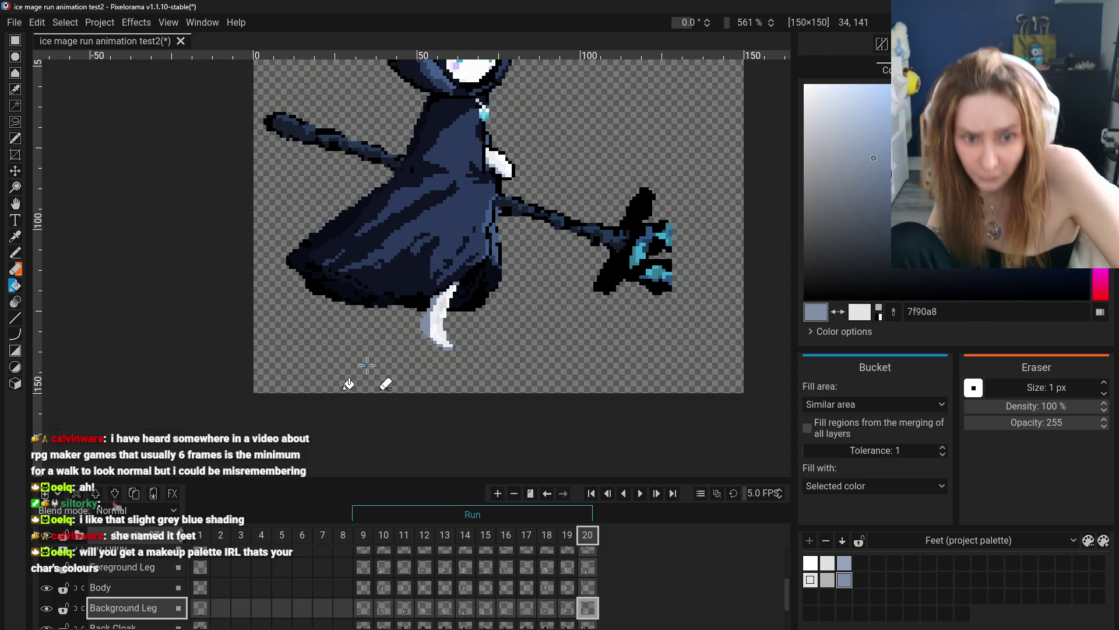
click(827, 580)
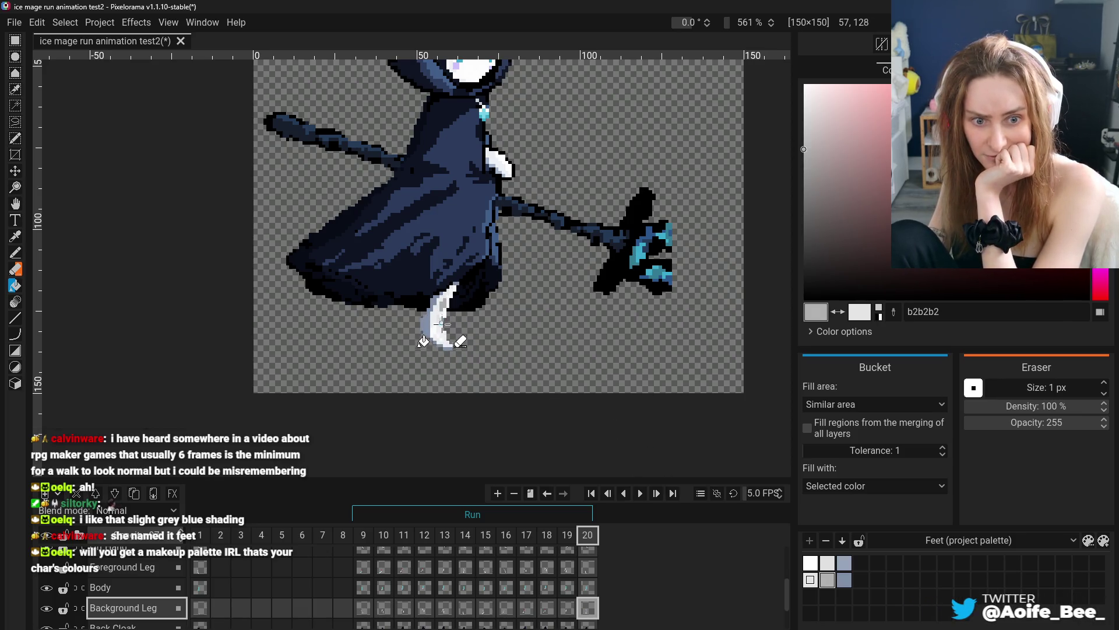
scroll(441, 321, up, 2)
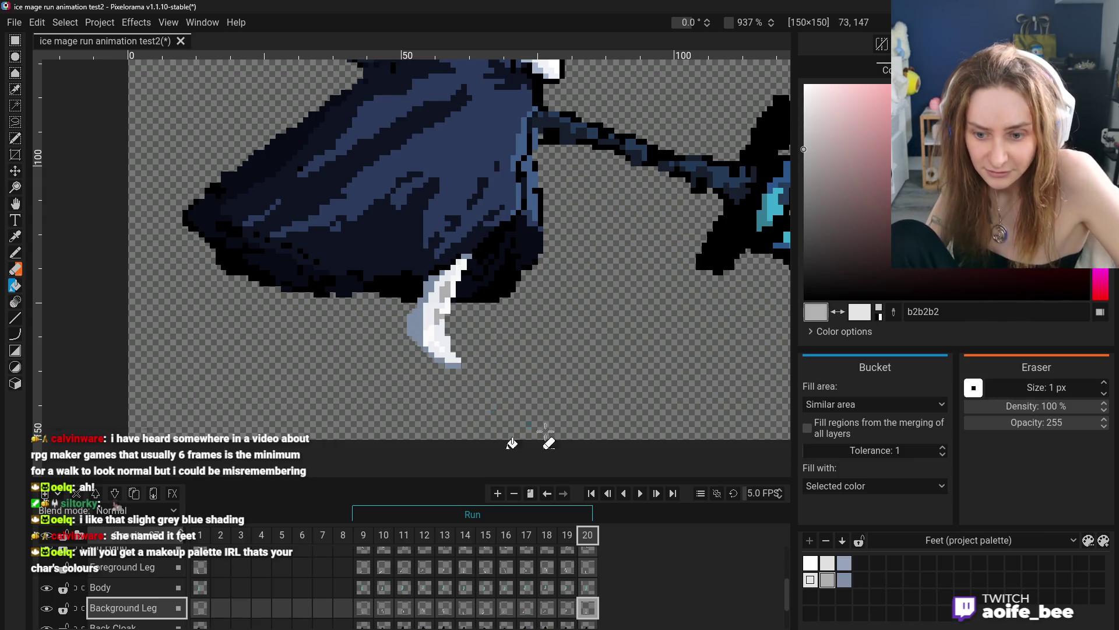
- Try a grey fill on frame 20's leg, undo it, and toggle the bucket's fill area mode
click(438, 324)
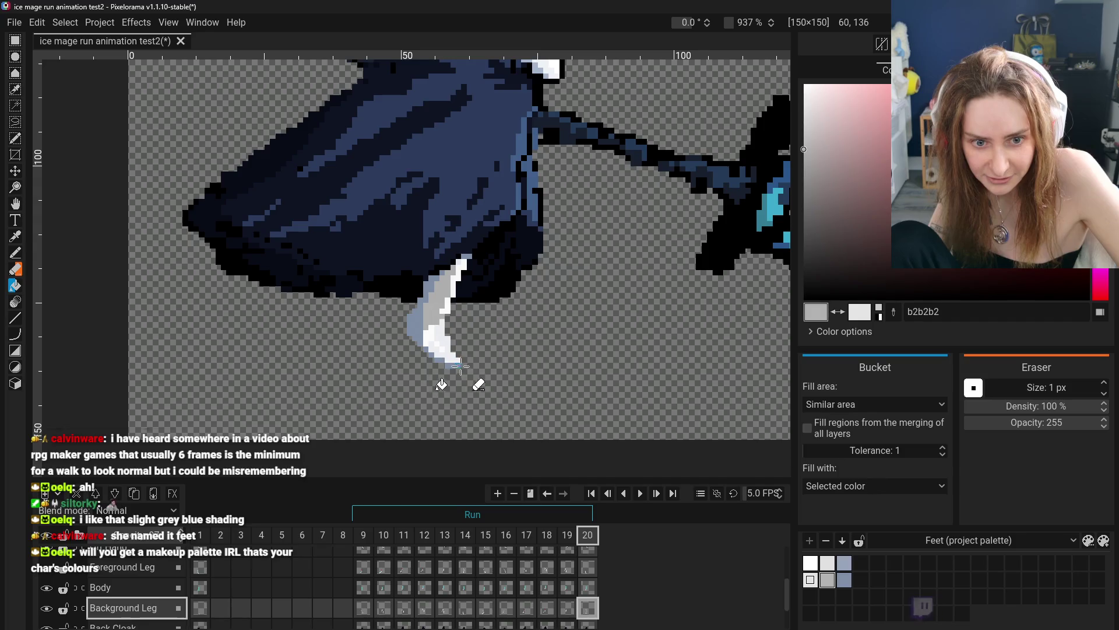
key(ctrl+z)
key(Up)
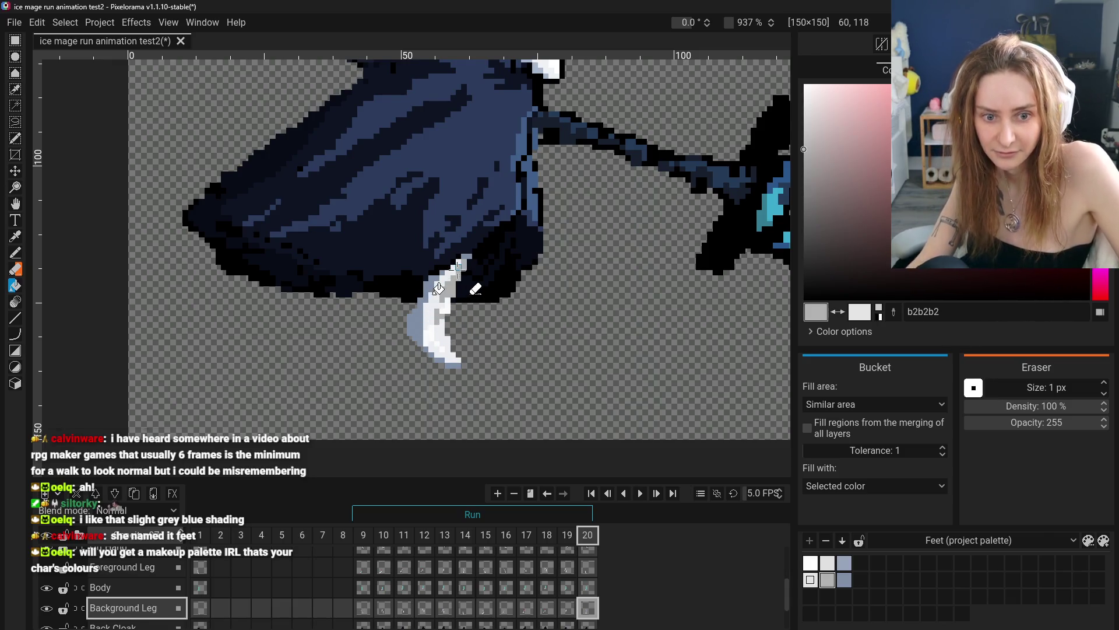
key(Down)
key(Up)
scroll(467, 364, down, 3)
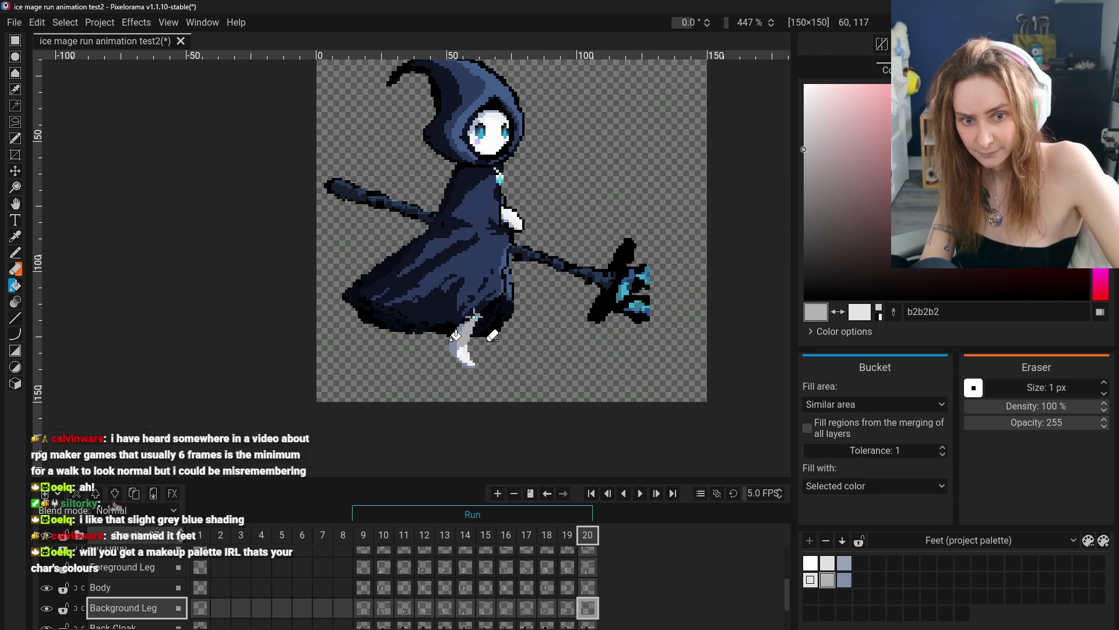
- Undo the trial leg fills, select light grey e4e4e4 from the Feet palette, and show frame 9
key(ctrl+z)
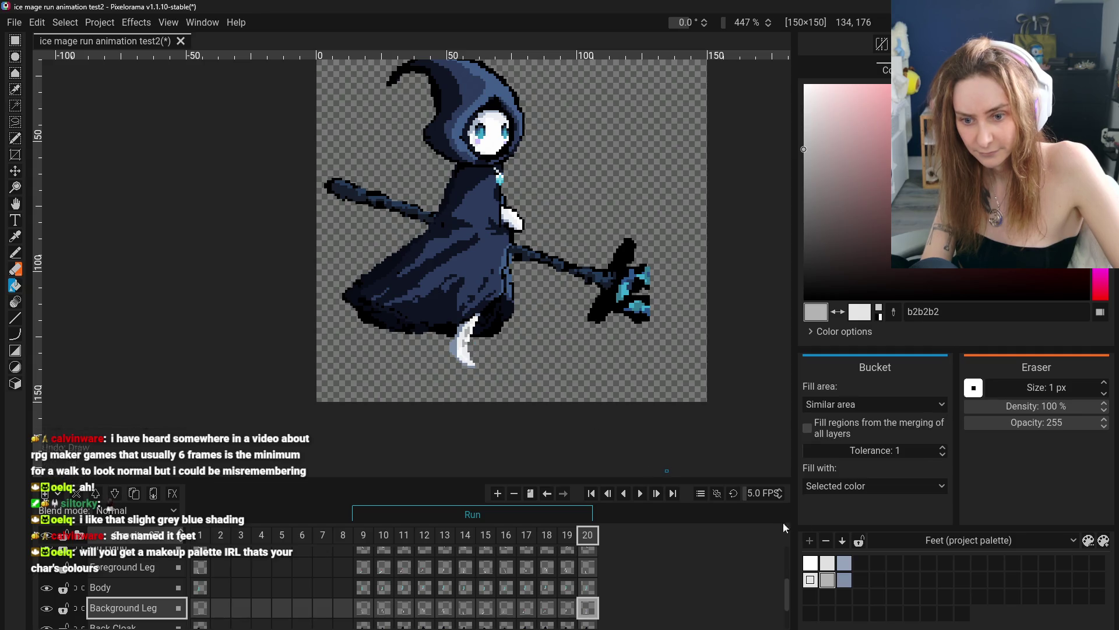
click(810, 579)
scroll(475, 402, up, 5)
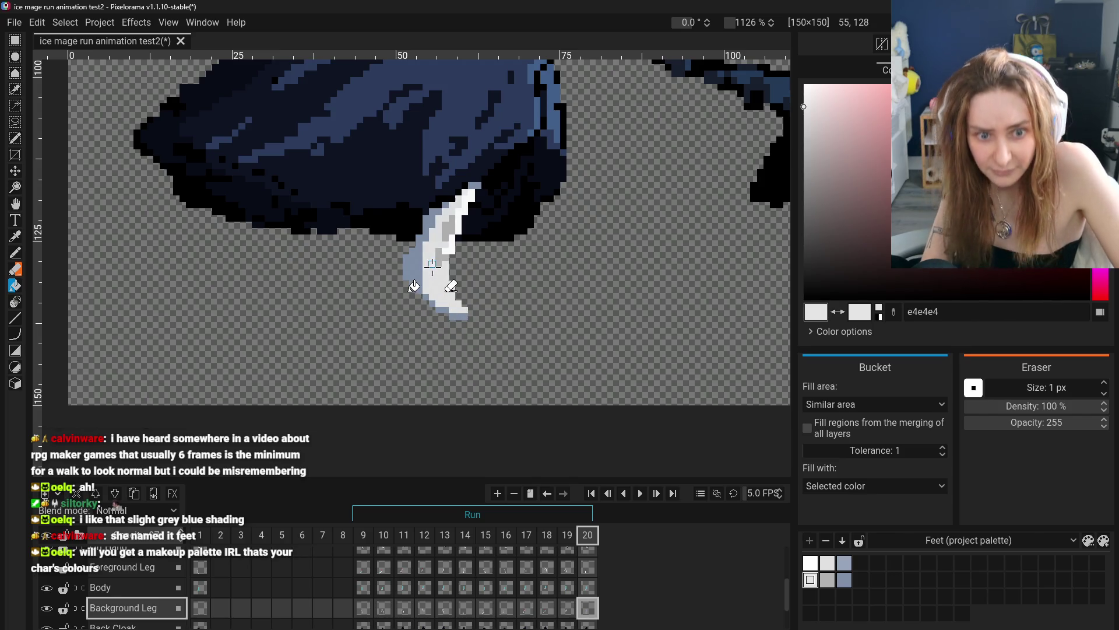
key(ctrl+z)
key(ctrl+z)
key(ctrl+z)
key(ctrl+z)
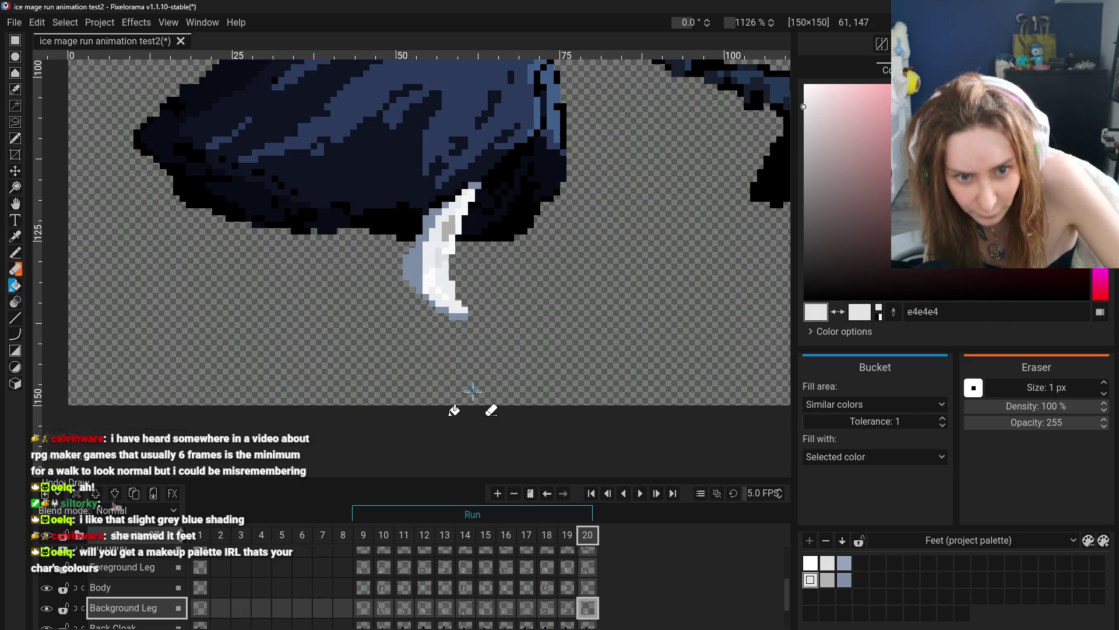
key(ctrl+z)
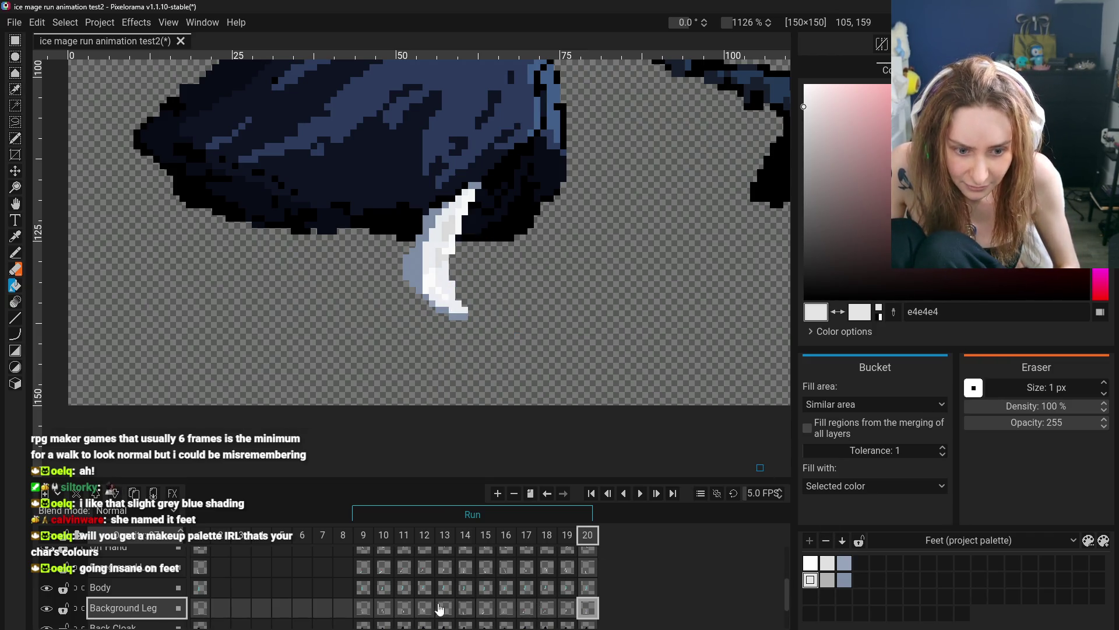
click(362, 609)
- On frame 11, fill the upper part of the background leg with grey b2b2b2
click(383, 608)
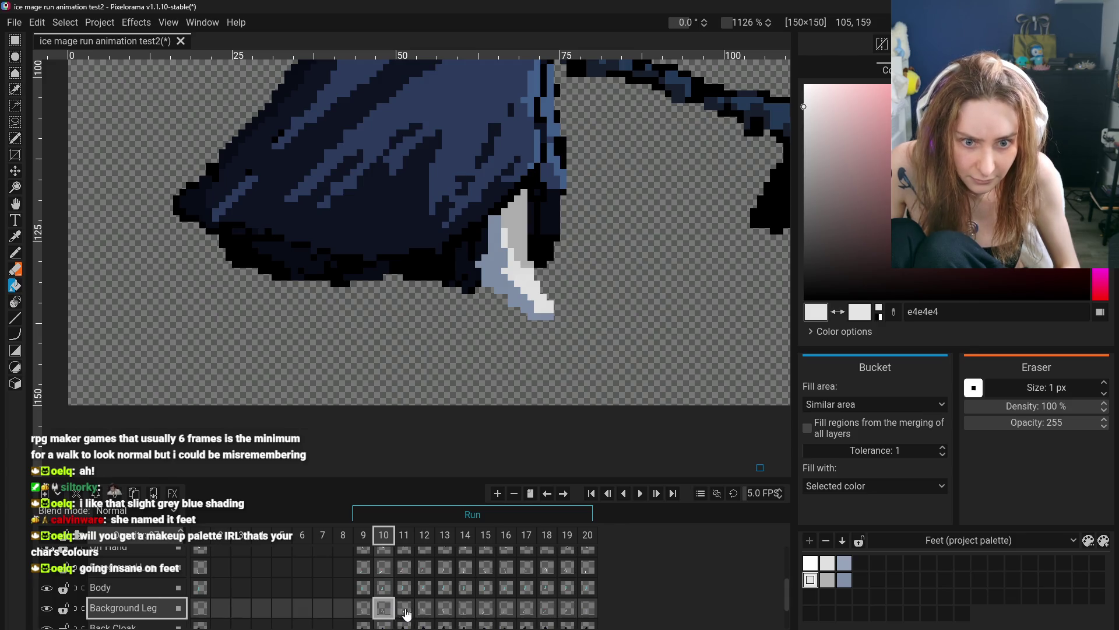
click(404, 608)
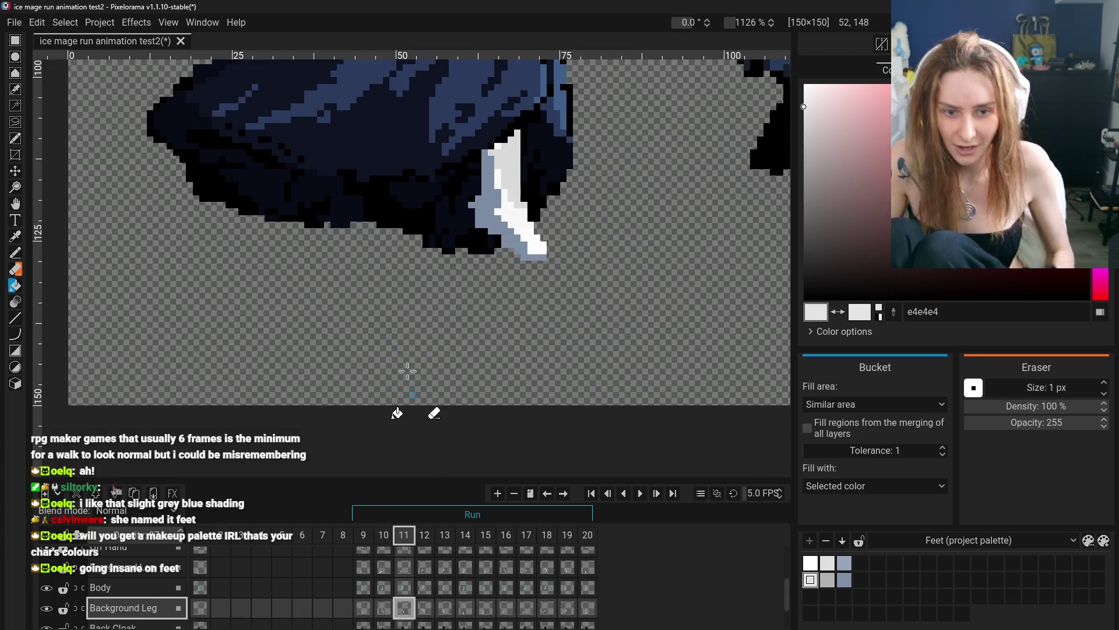
scroll(404, 327, down, 3)
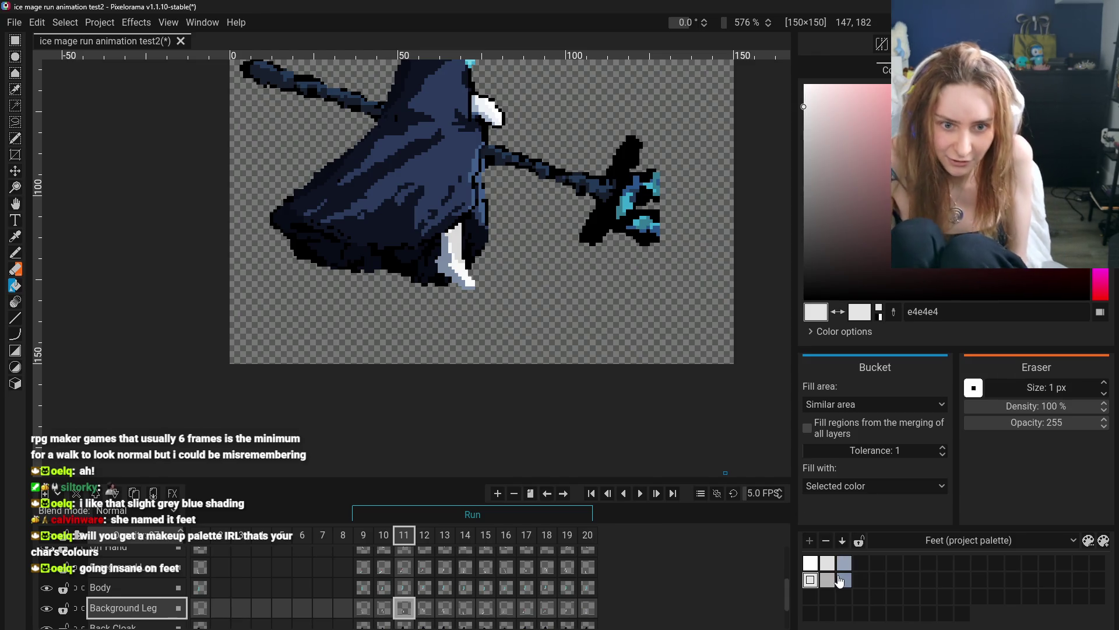
click(827, 579)
click(465, 271)
- Move to frame 14 of the Background Leg and switch to the Pencil tool
click(425, 607)
scroll(481, 304, up, 2)
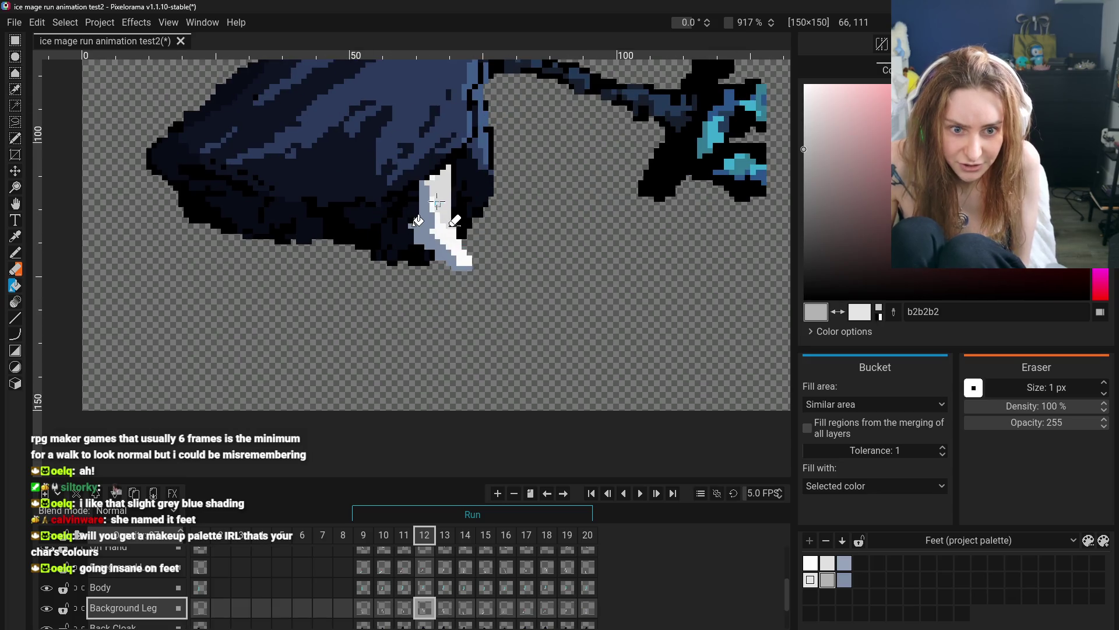
click(445, 608)
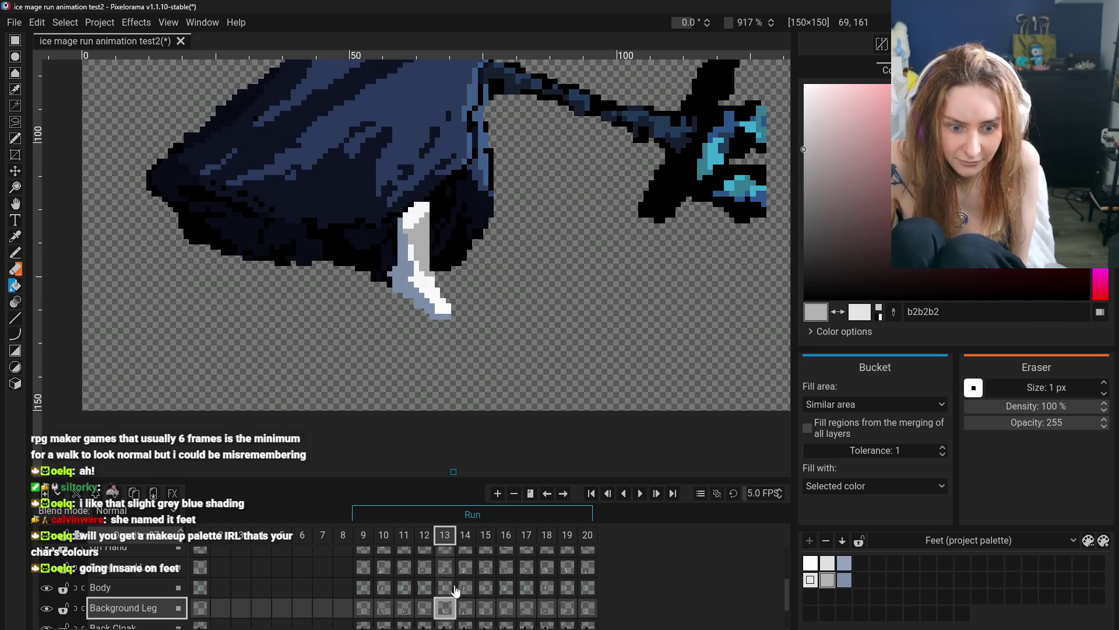
click(465, 608)
scroll(358, 325, up, 2)
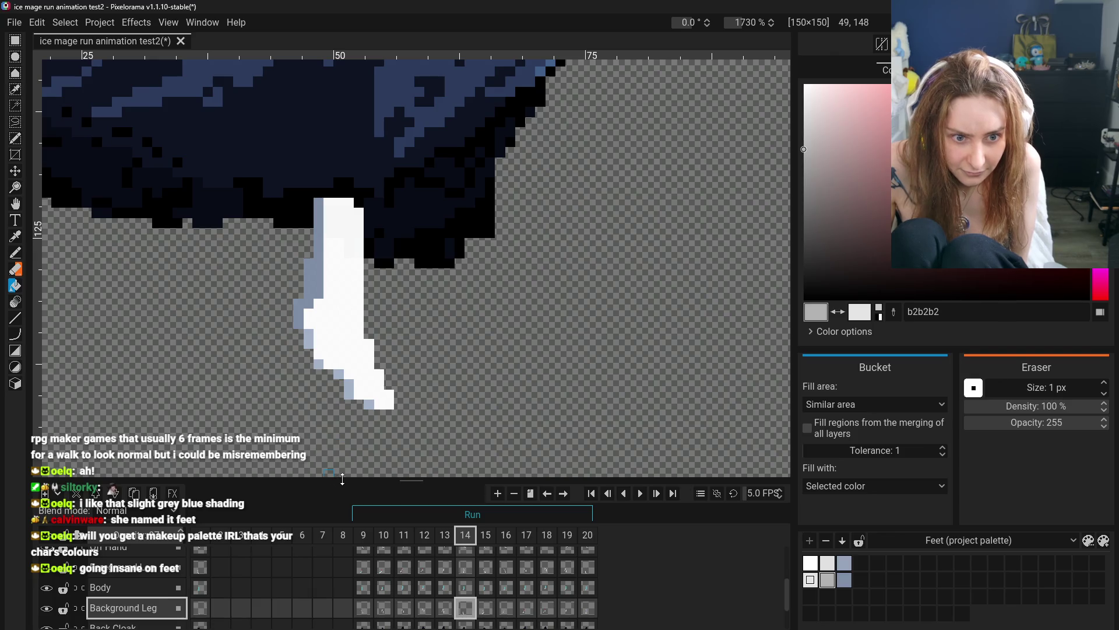
scroll(326, 408, down, 2)
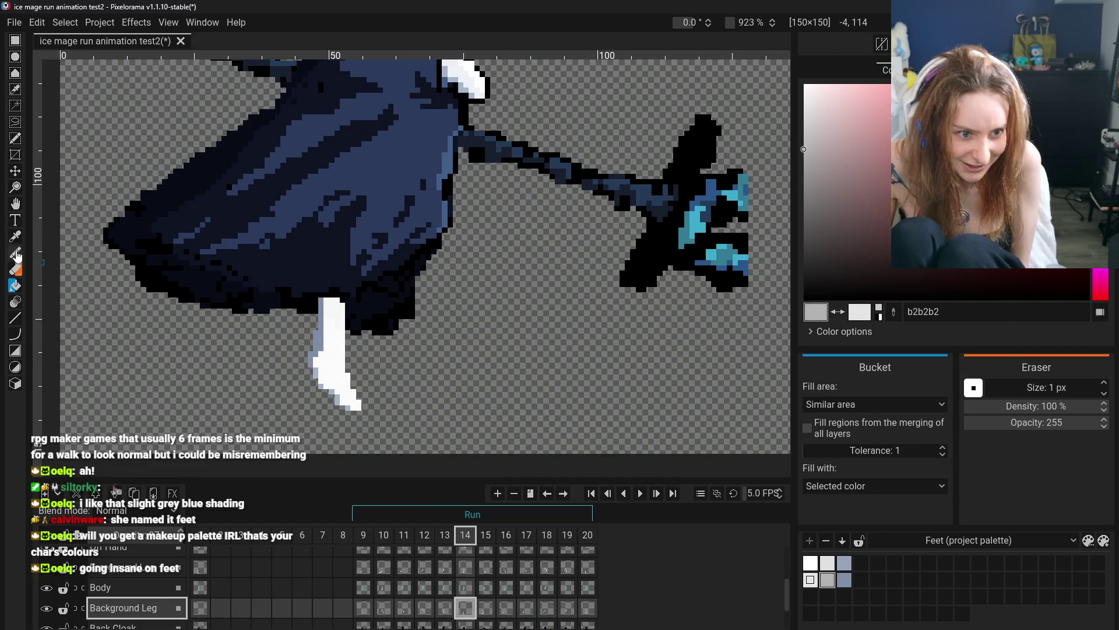
click(16, 254)
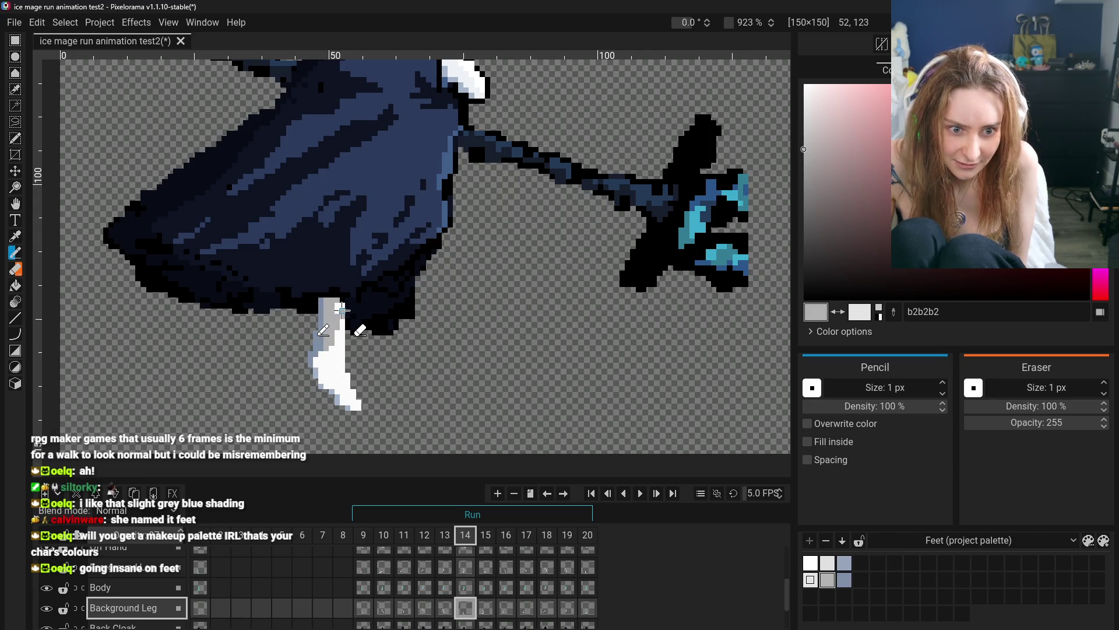
scroll(339, 312, down, 3)
scroll(346, 373, up, 2)
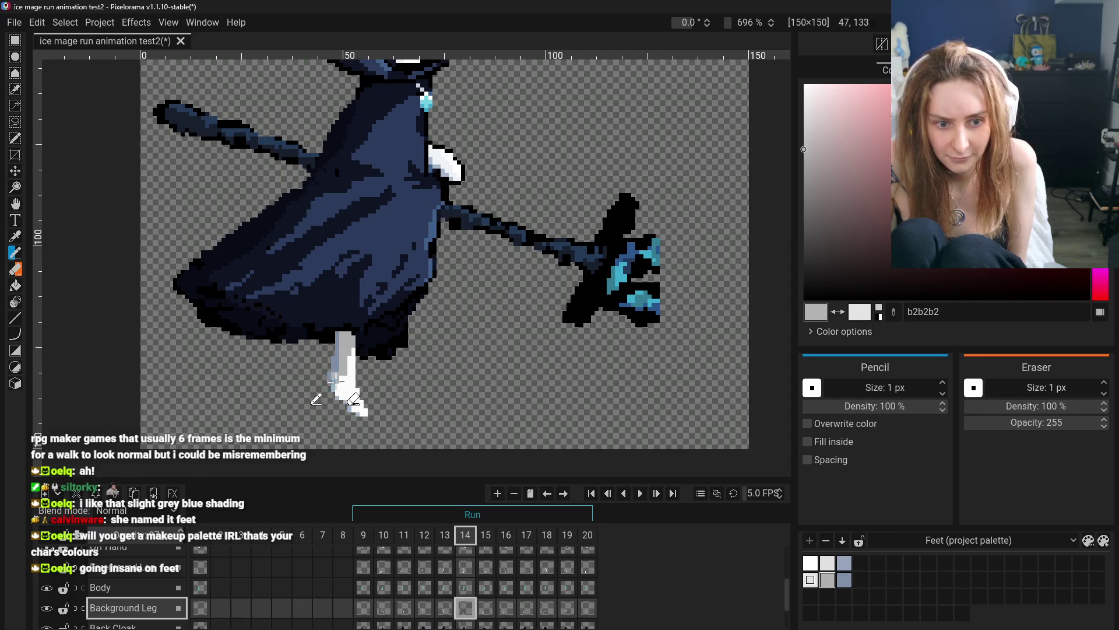
- Bucket-fill frame 14's white foot area with light grey e4e4e4, then return to frame 12
click(811, 580)
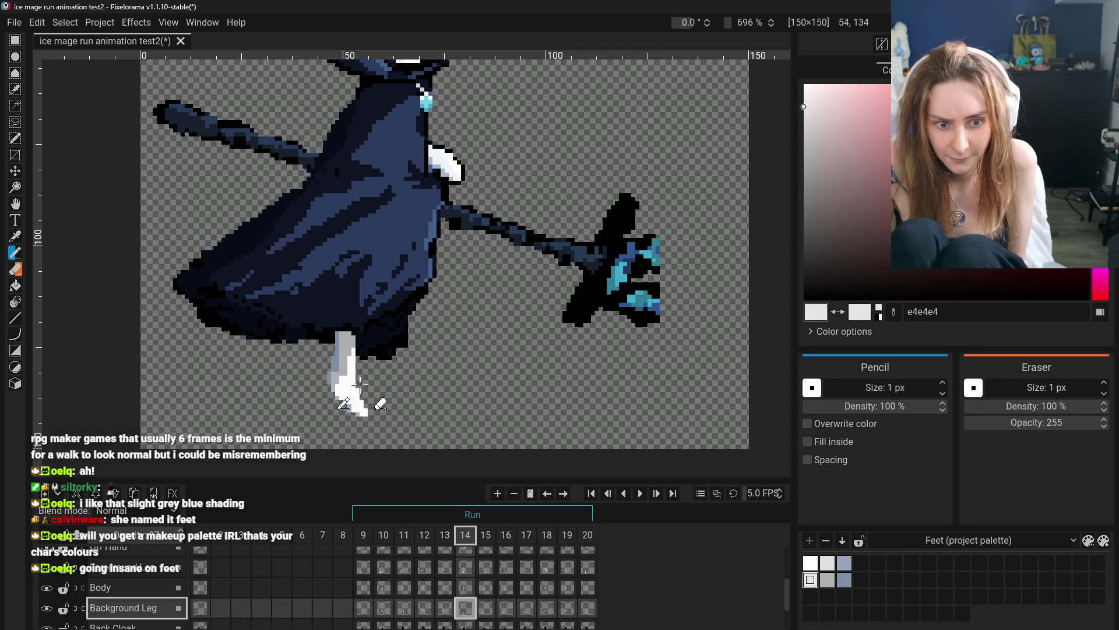
key(b)
click(348, 385)
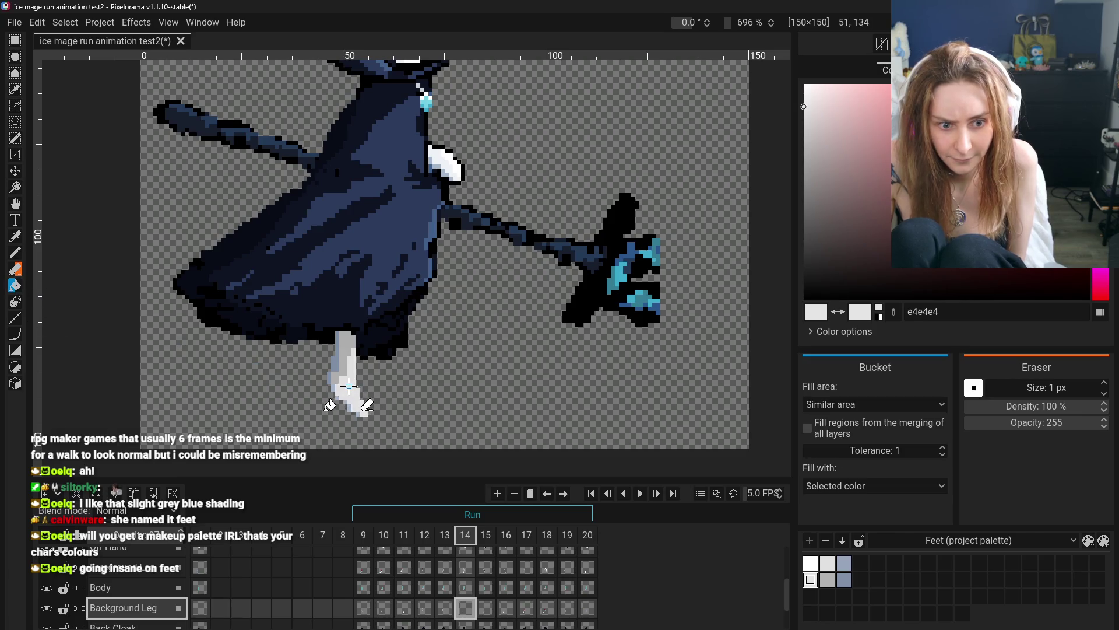
click(451, 617)
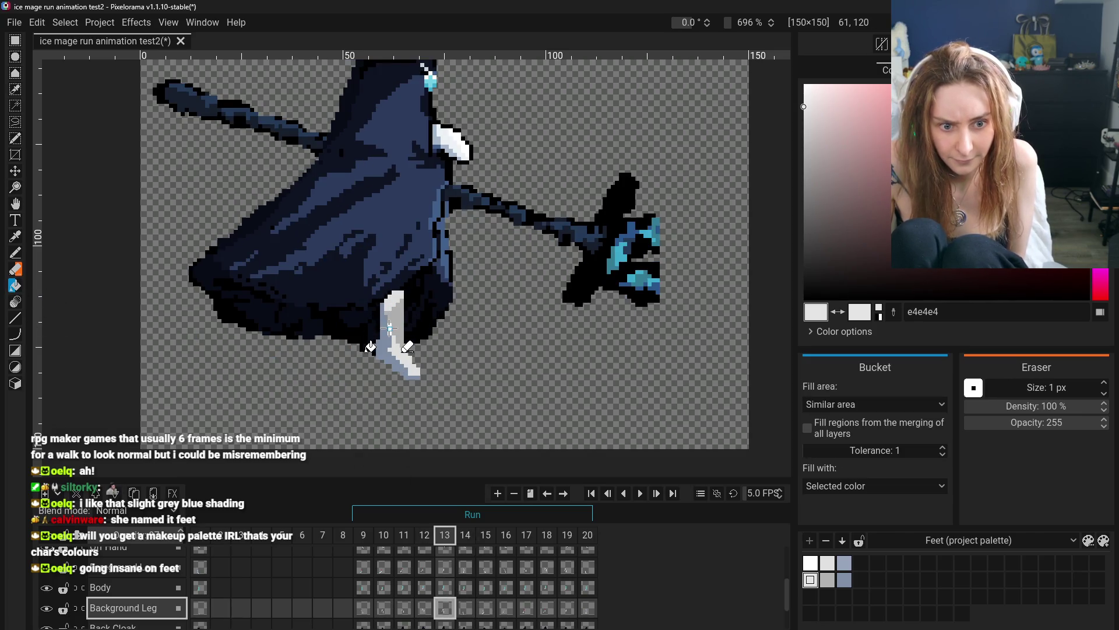
click(421, 611)
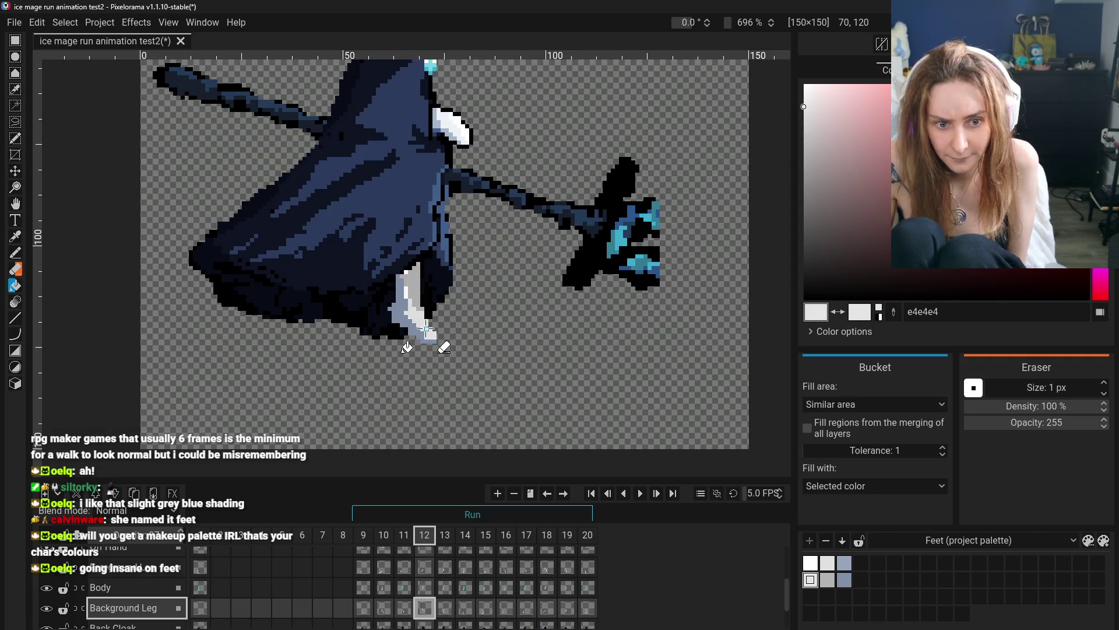